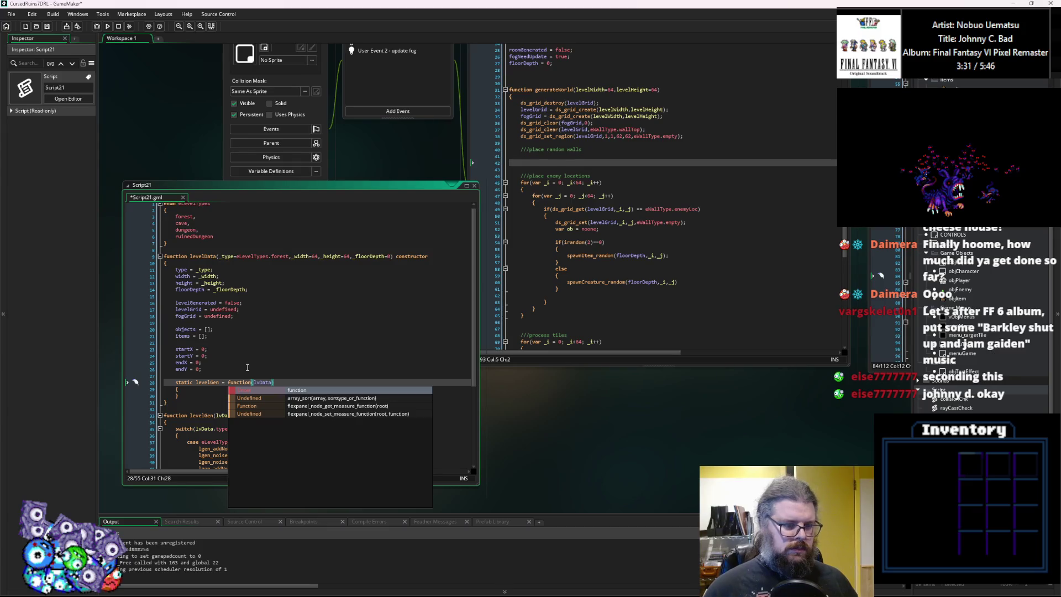
Move the switch block from the old levelGen function into static levelGen, then delete the leftover function.
scroll(225, 373, "down", 3)
scroll(225, 373, "down", 4)
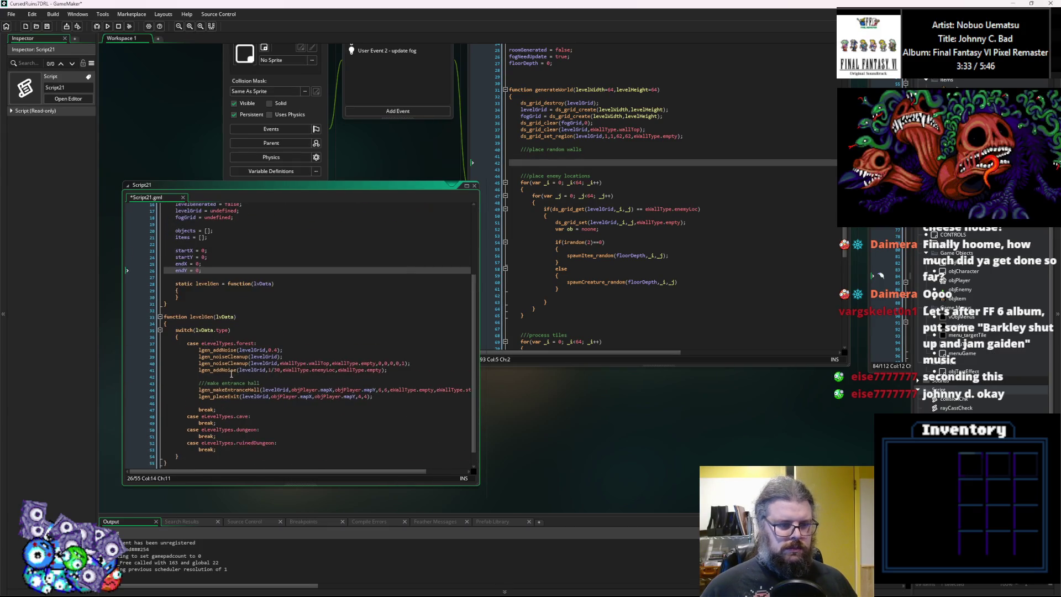
left_click_drag(211, 439, 175, 313)
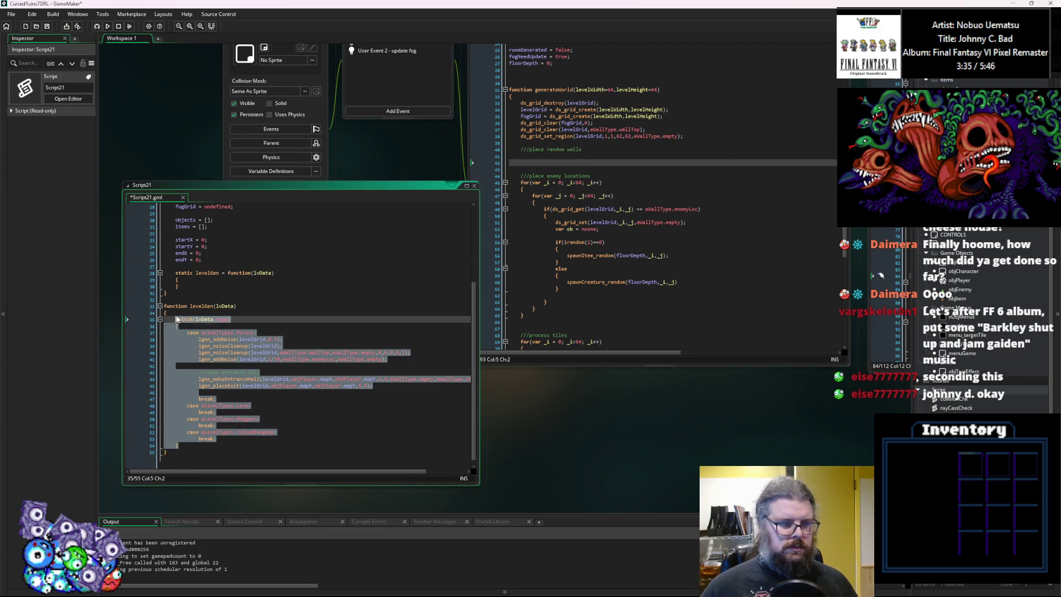
key("BackSpace")
left_click(215, 390)
key("ctrl+v")
scroll(215, 390, "down", 3)
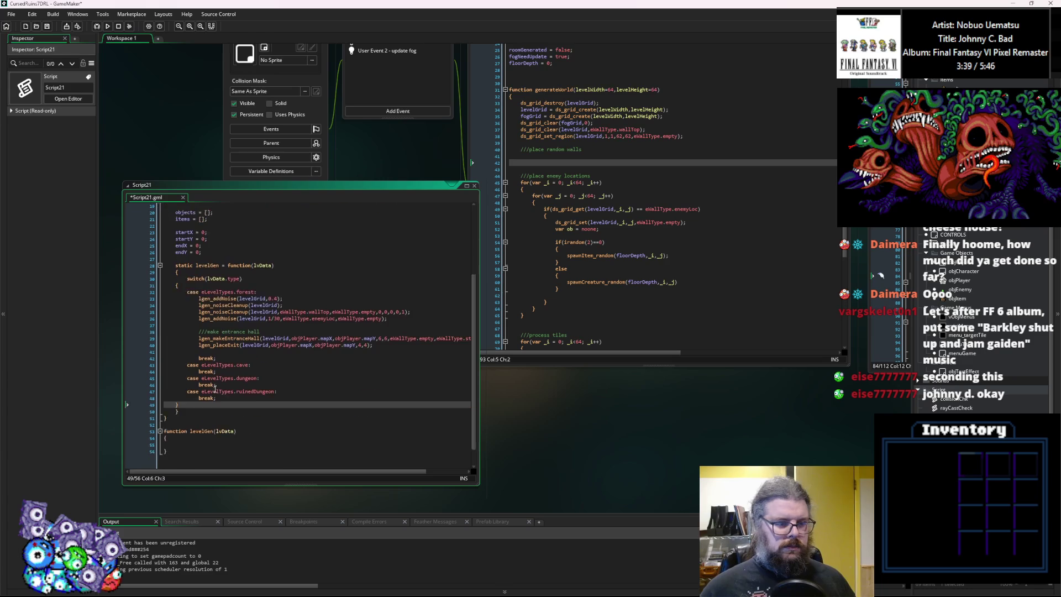
left_click_drag(167, 452, 160, 428)
key("BackSpace")
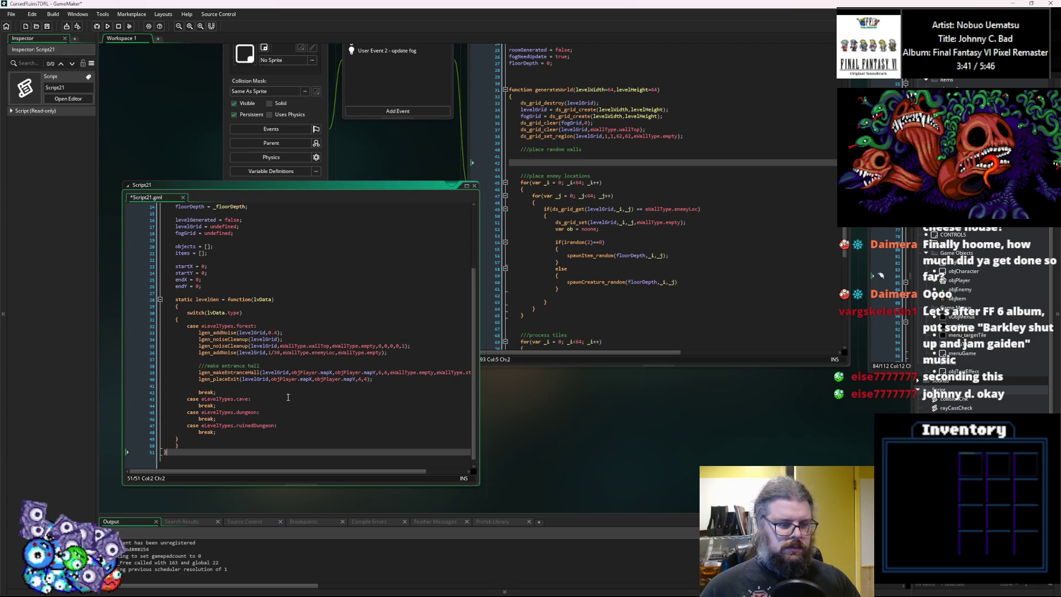
Indent the moved switch block one level inside static levelGen.
left_click(187, 440)
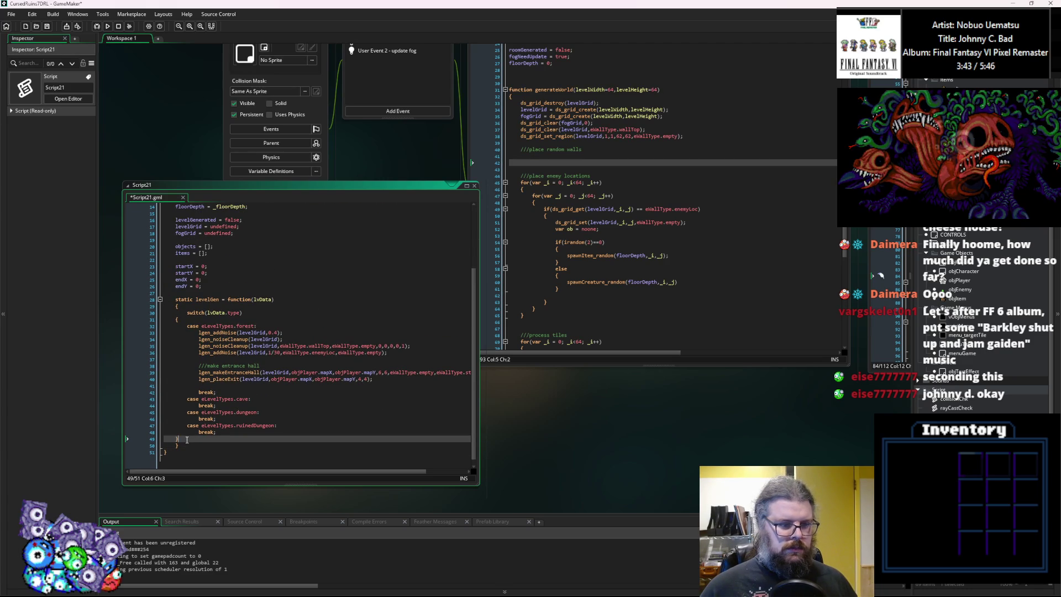
key("ctrl+]")
mouse_move(189, 439)
left_mouse_down()
mouse_move(265, 327)
mouse_move(289, 319)
left_mouse_up()
key("Tab")
left_click(301, 313)
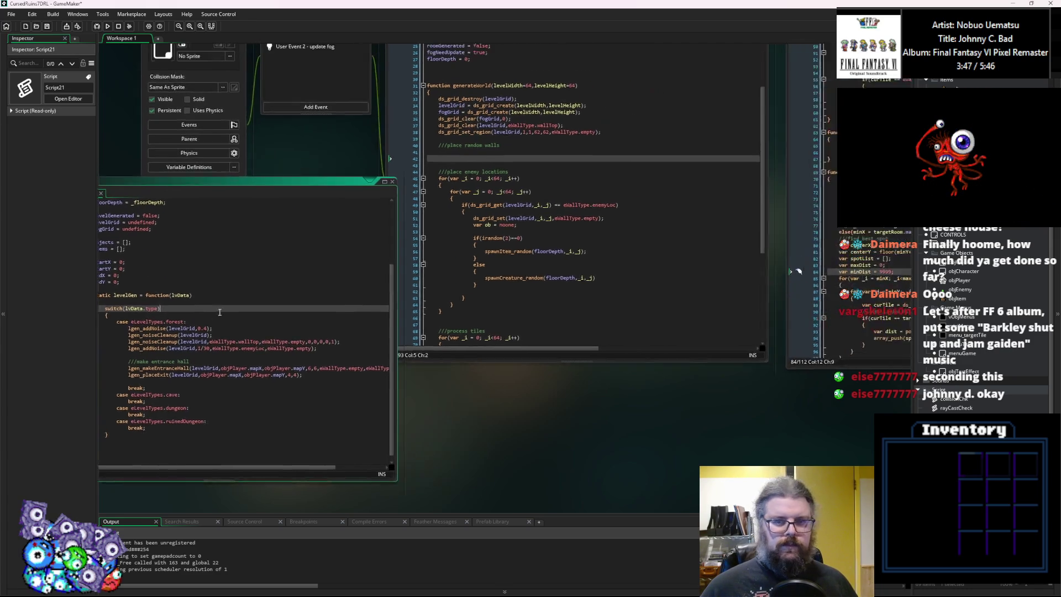
left_click_drag(309, 190, 278, 170)
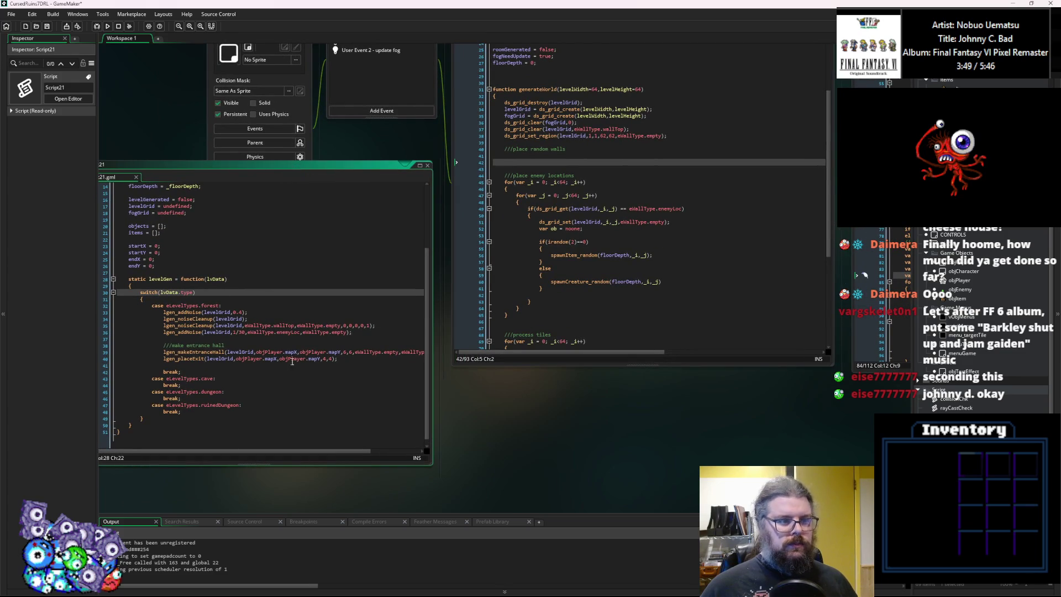
left_click(231, 281)
Move the levelGrid and fogGrid setup lines from generateWorld into levelGen, indented, above the switch.
left_click(613, 255)
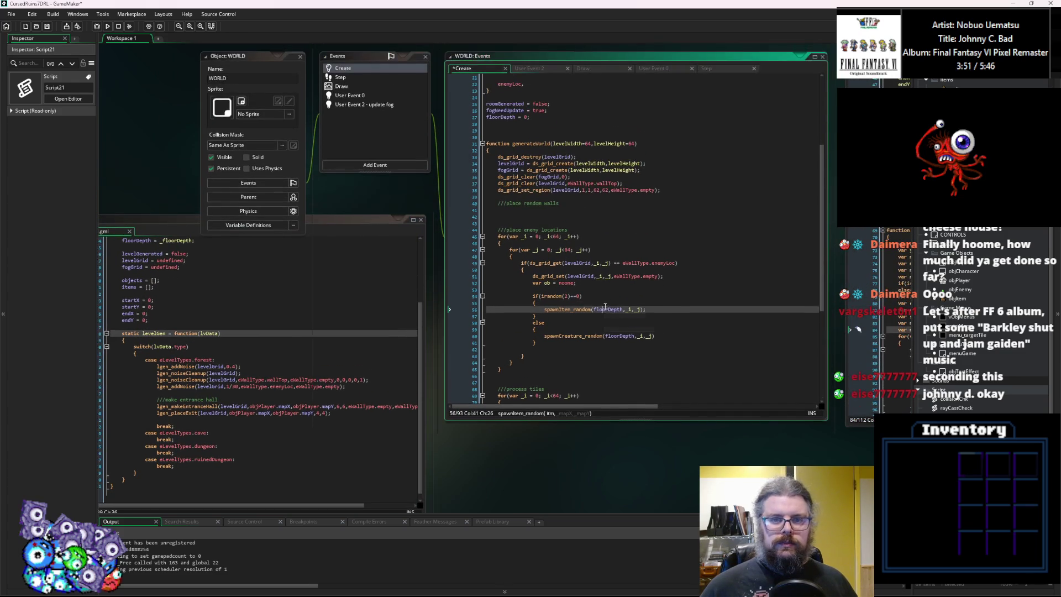
mouse_move(669, 188)
left_mouse_down()
mouse_move(497, 165)
mouse_move(498, 157)
left_mouse_up()
key("ctrl+c")
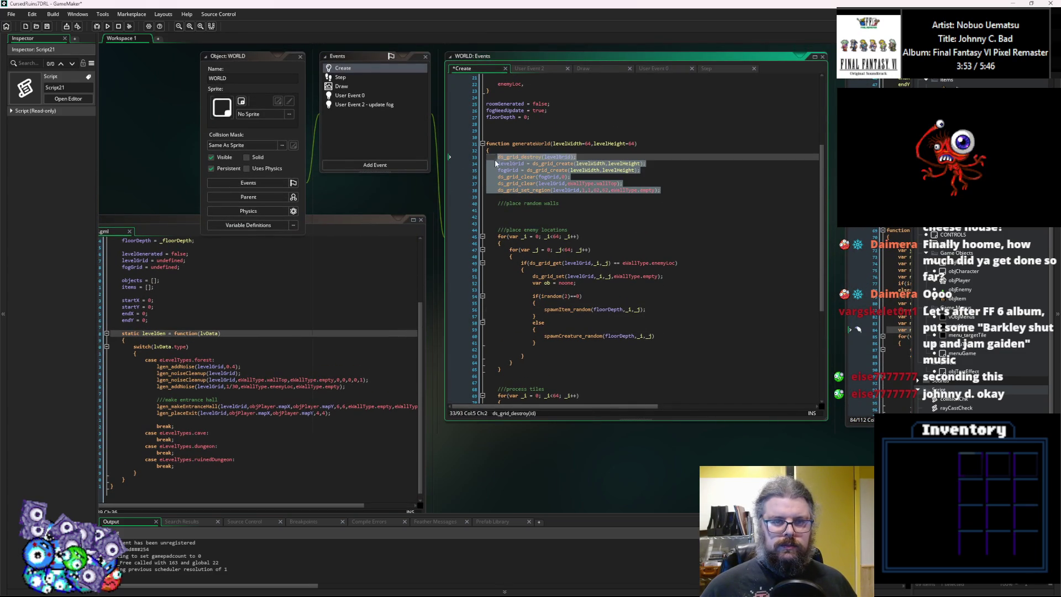
key("Delete")
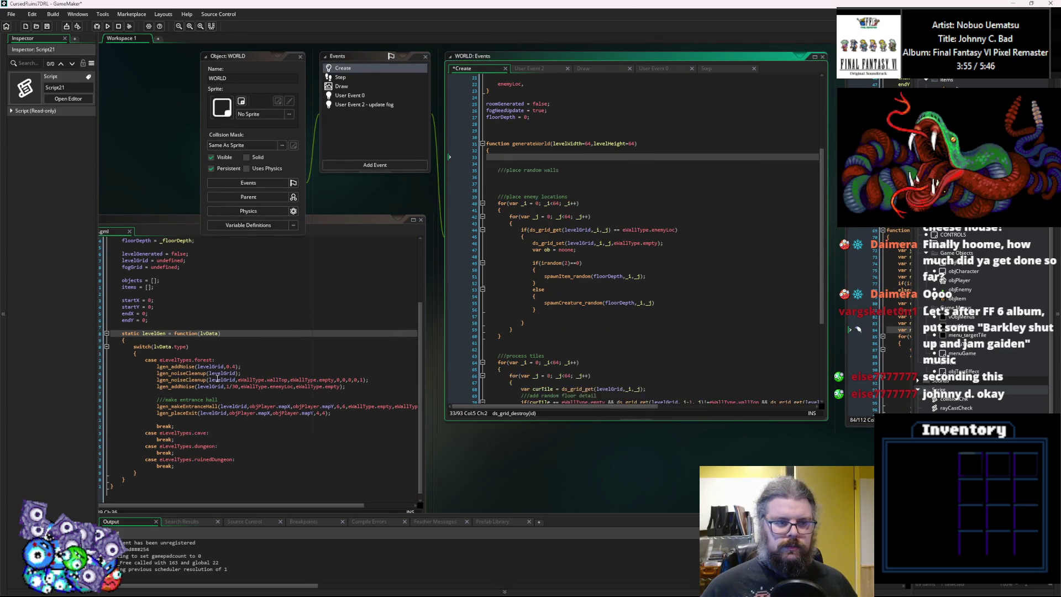
left_click(206, 344)
left_click(210, 339)
key("ctrl+v")
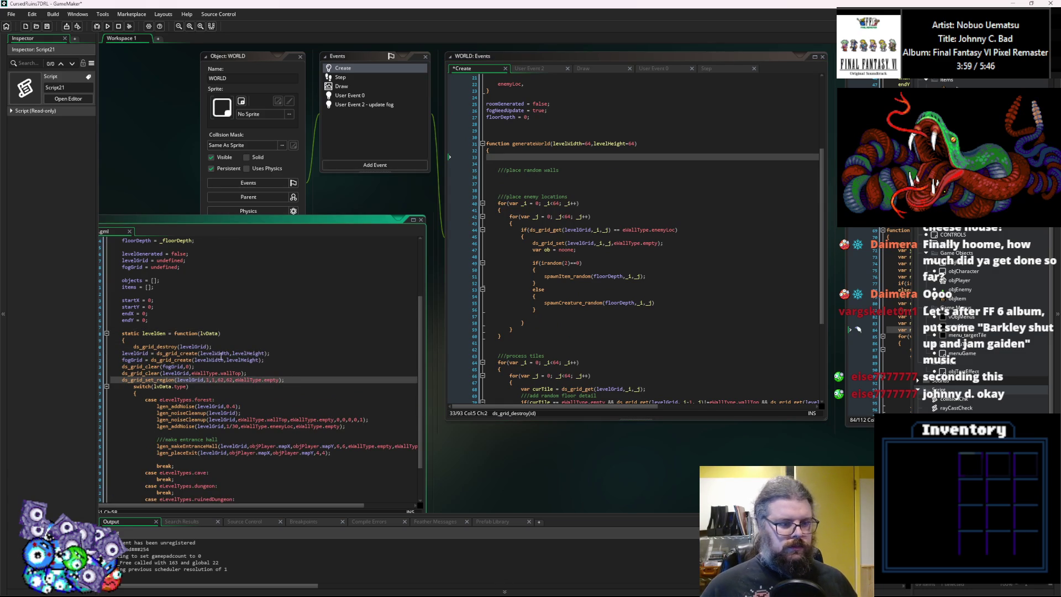
key("shift+Up")
key("shift+Up")
key("shift+Up")
key("Tab")
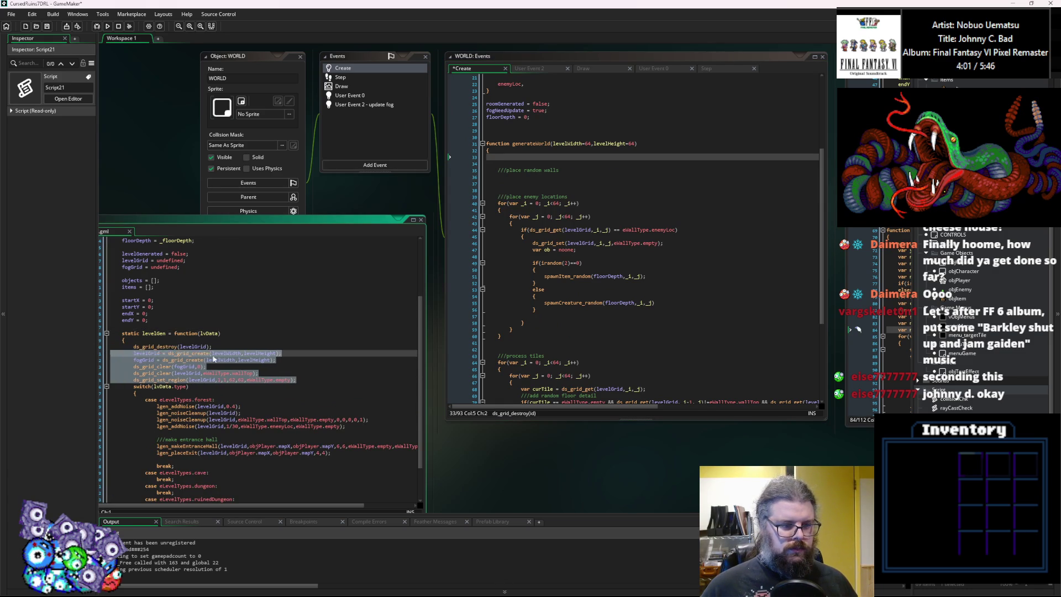
key("Left")
left_click(287, 378)
key("End")
key("Return")
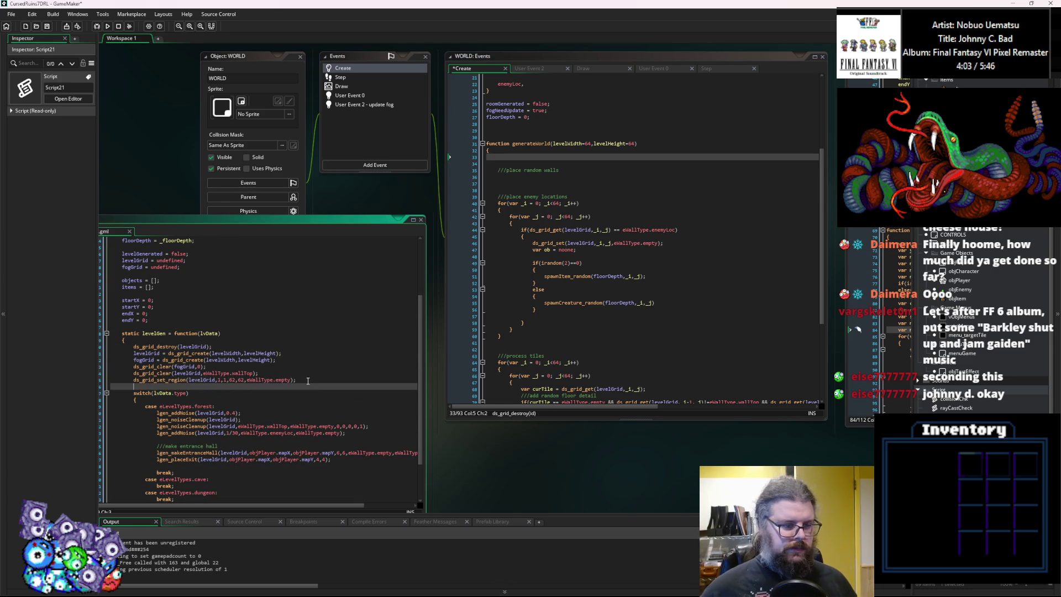
Delete the ds_grid_destroy(levelGrid) line at the top of levelGen.
left_click(191, 346)
scroll(192, 344, "up", 3)
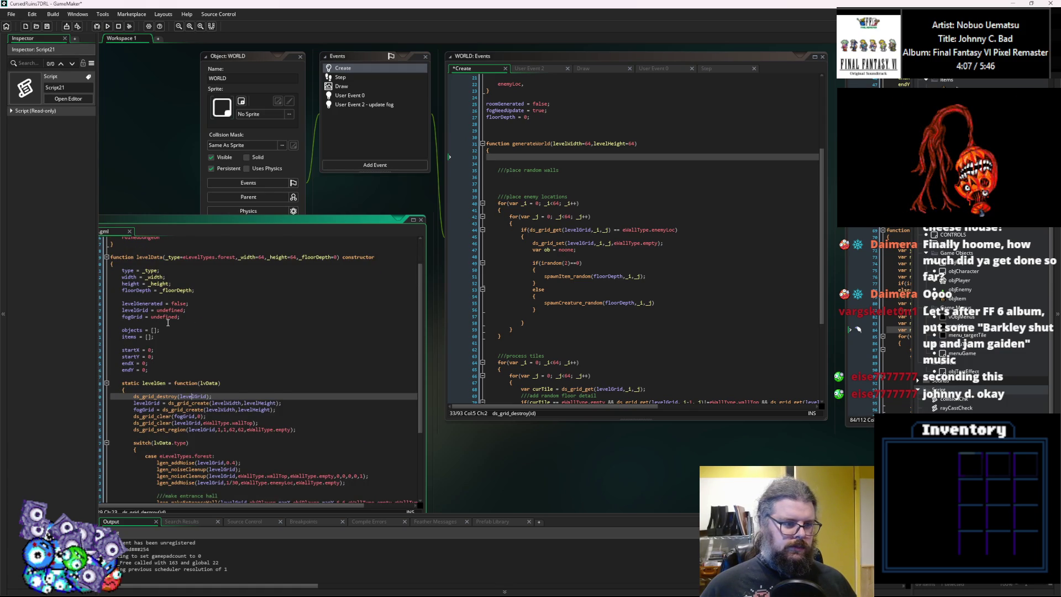
scroll(167, 323, "down", 2)
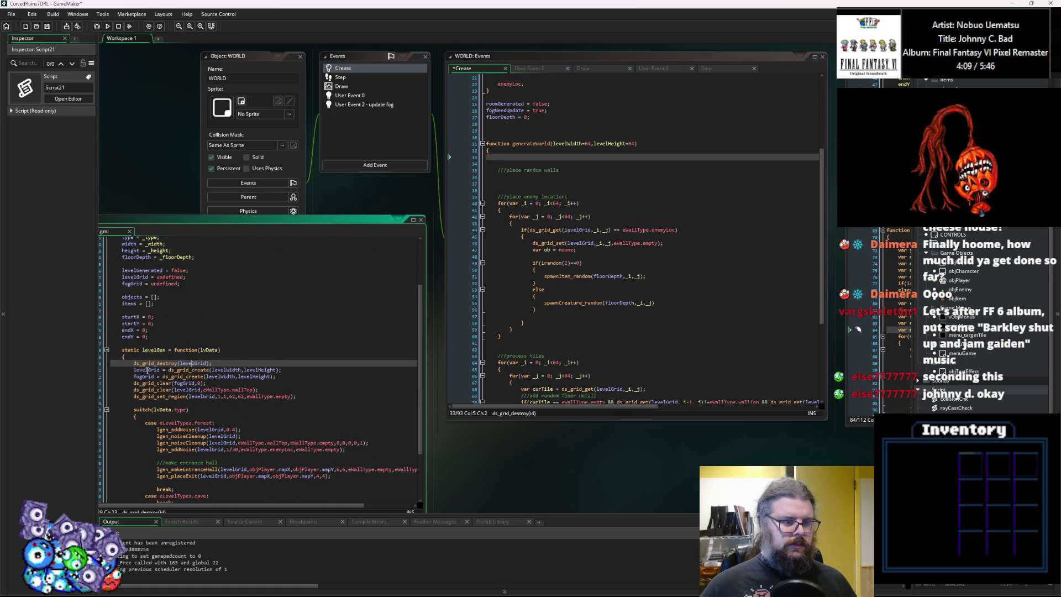
double_click(224, 377)
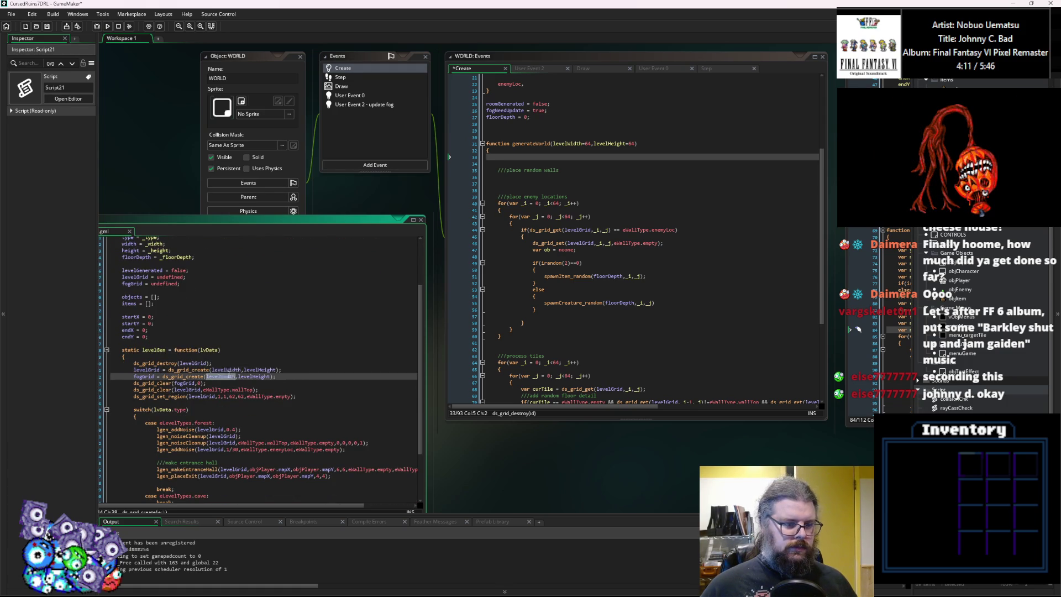
left_click_drag(212, 363, 110, 362)
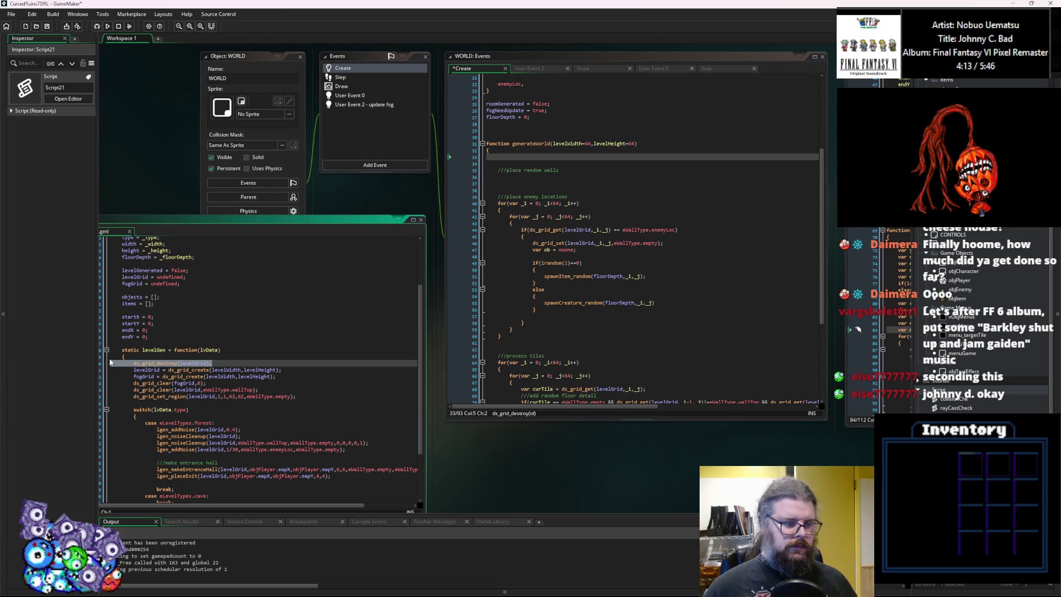
key("BackSpace")
key("BackSpace")
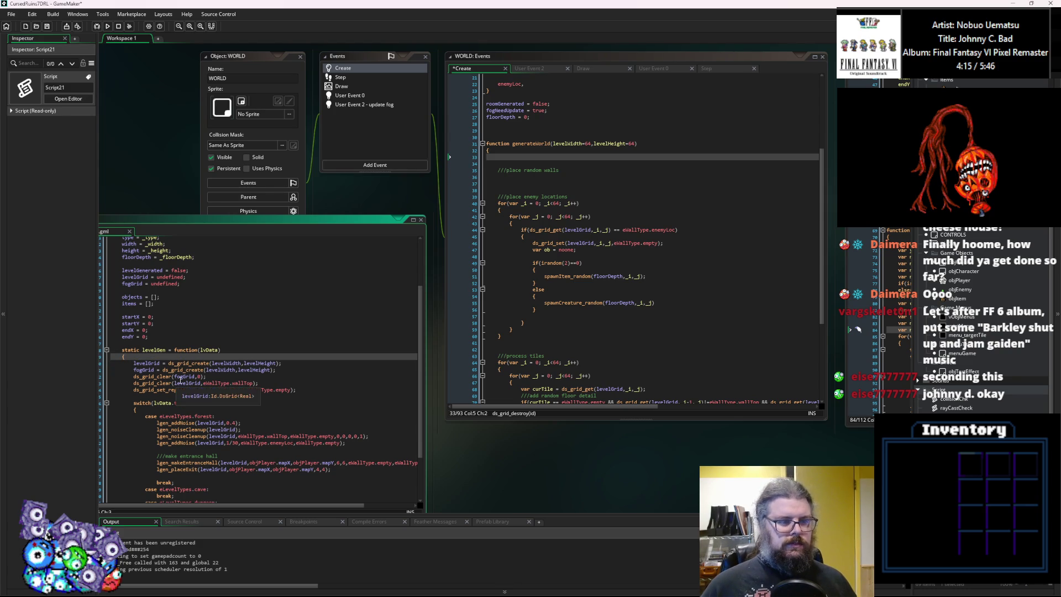
left_click(179, 382)
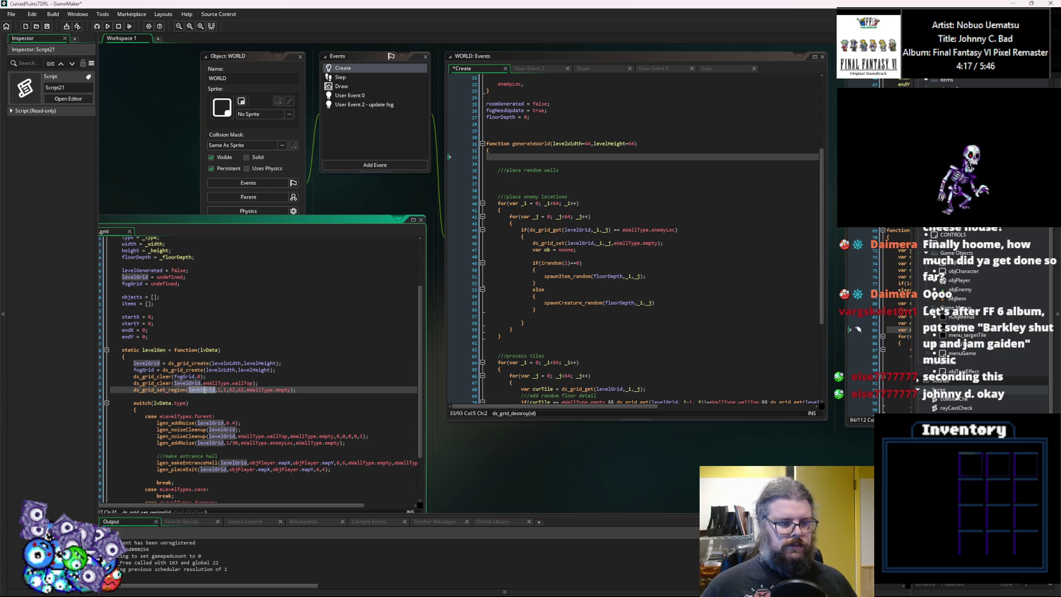
scroll(265, 423, "down", 2)
left_click(265, 424)
Replace objPlayer.mapX and mapY with startX and startY in the lgen_makeEntranceHall call.
left_click(285, 430)
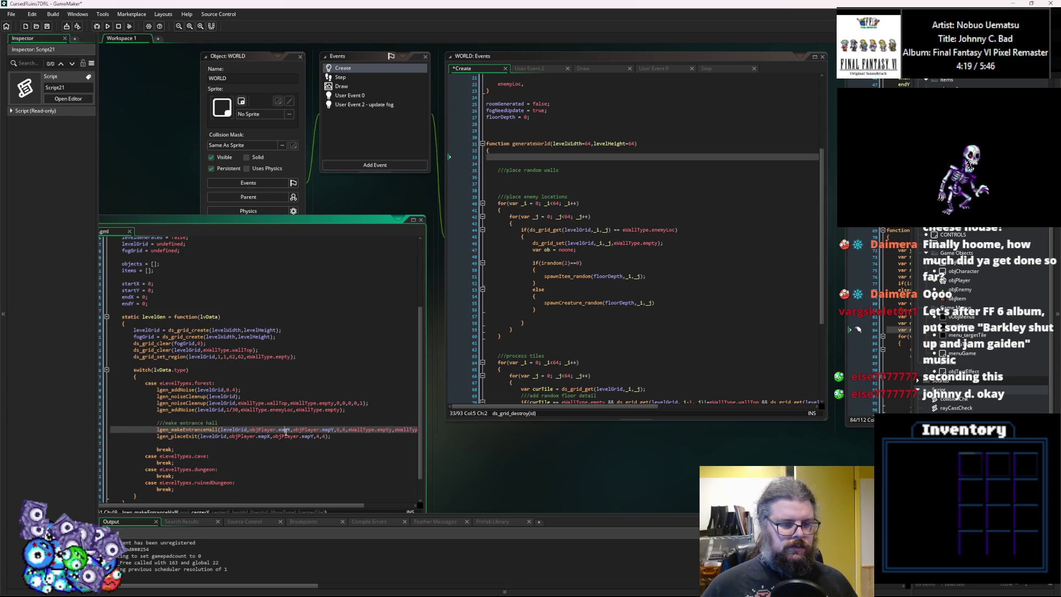
double_click(127, 282)
double_click(286, 429)
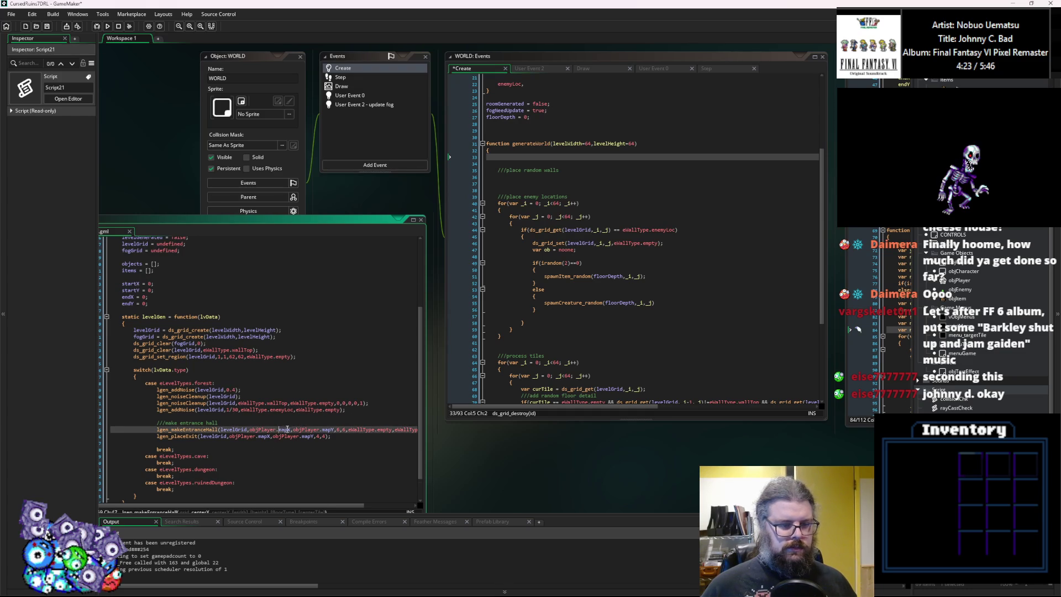
type("startX")
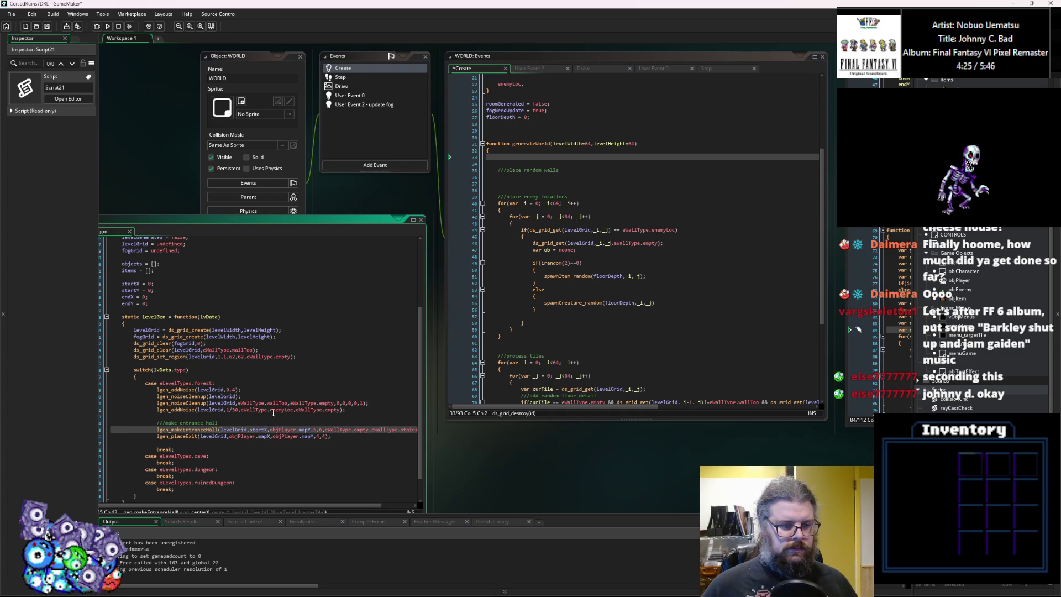
double_click(130, 290)
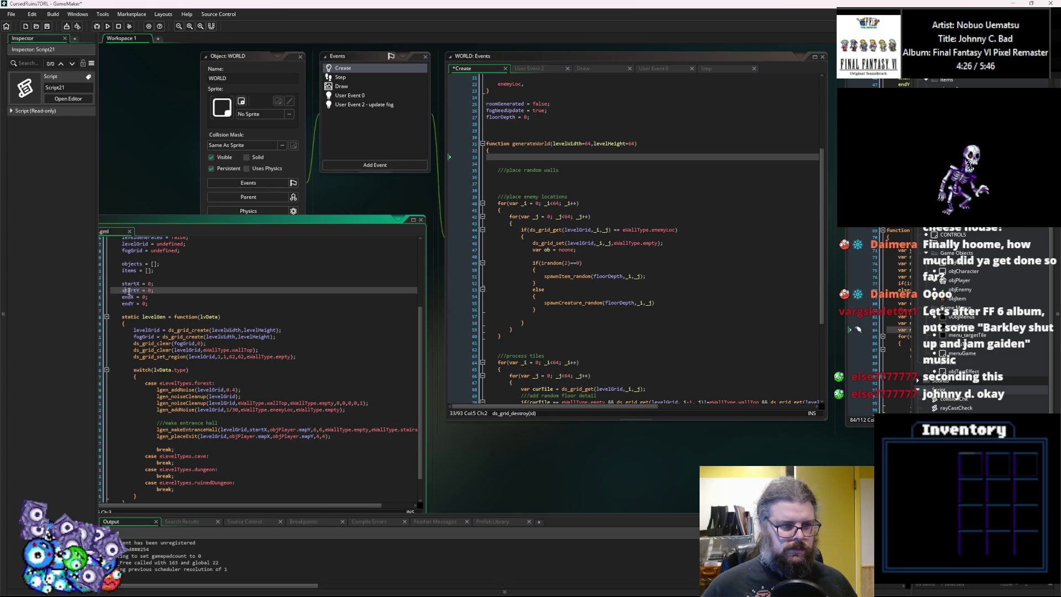
double_click(313, 429)
type("startY")
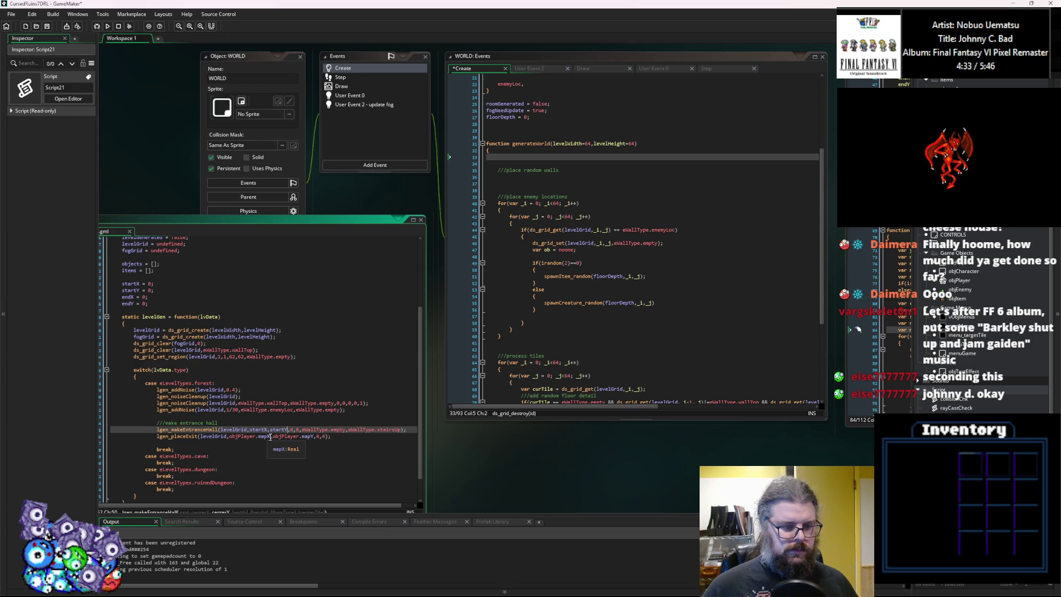
Make the lgen_placeExit call use startX and startY instead of the player's map position.
left_click_drag(270, 437, 230, 437)
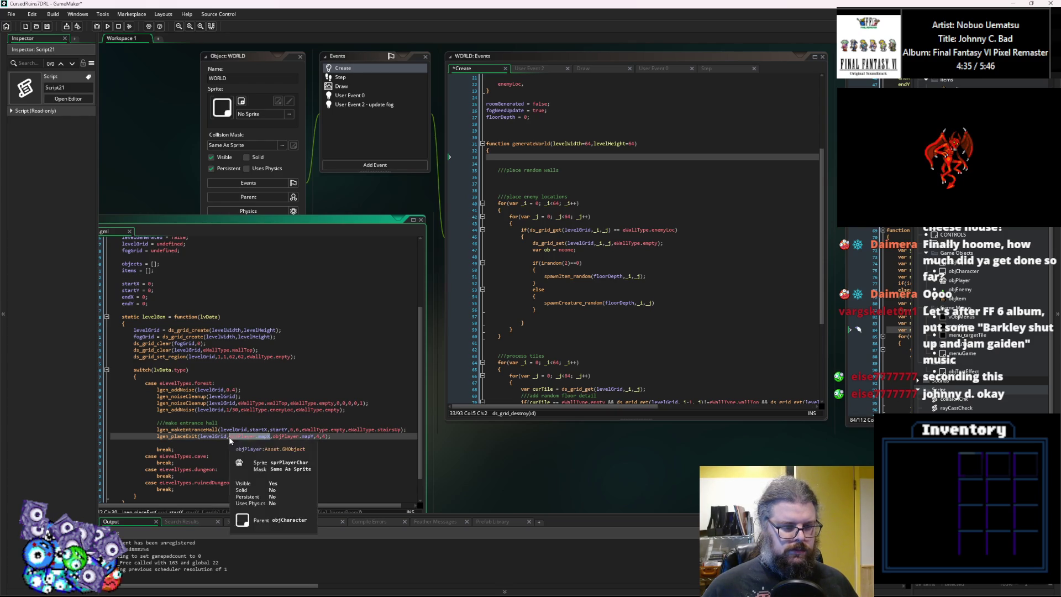
type("startX")
double_click(284, 436)
left_click(249, 436, "shift")
type("startY")
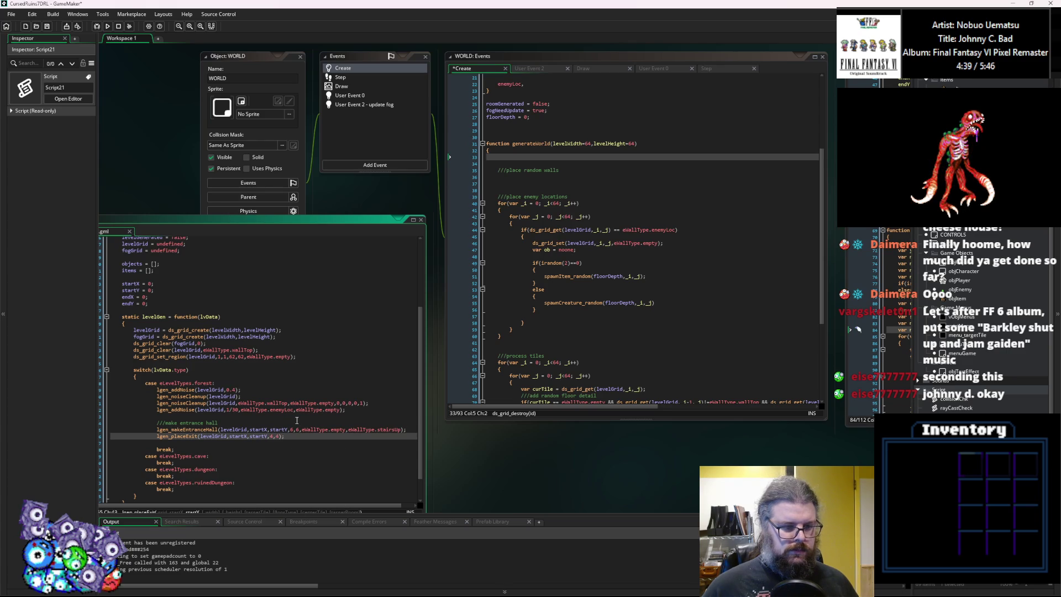
left_click(296, 421)
key("Return")
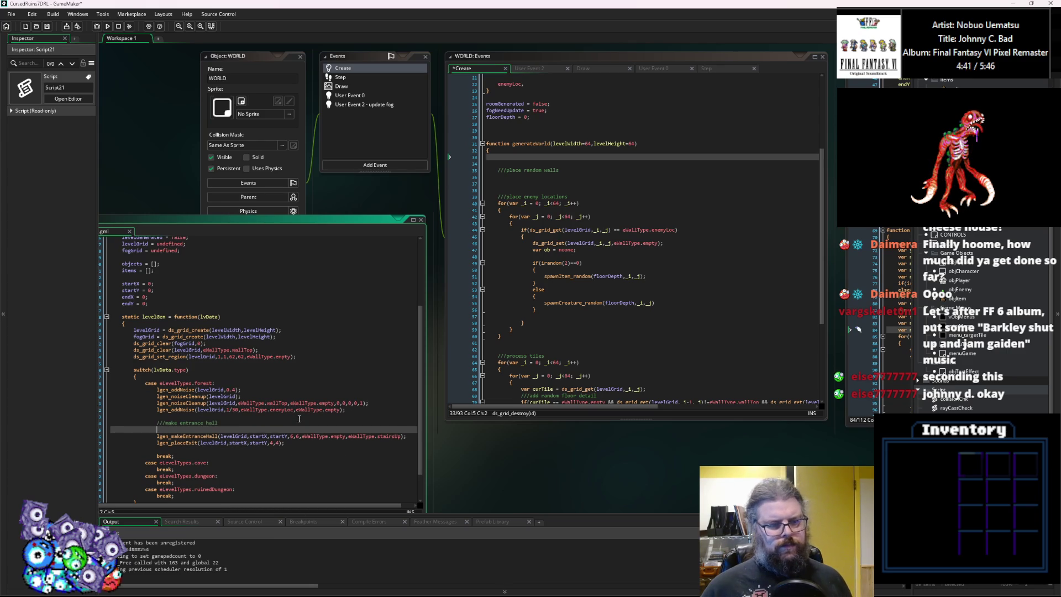
Write startX = floor(width/4+irandom(width/2)); in the forest case.
type("s")
key("BackSpace")
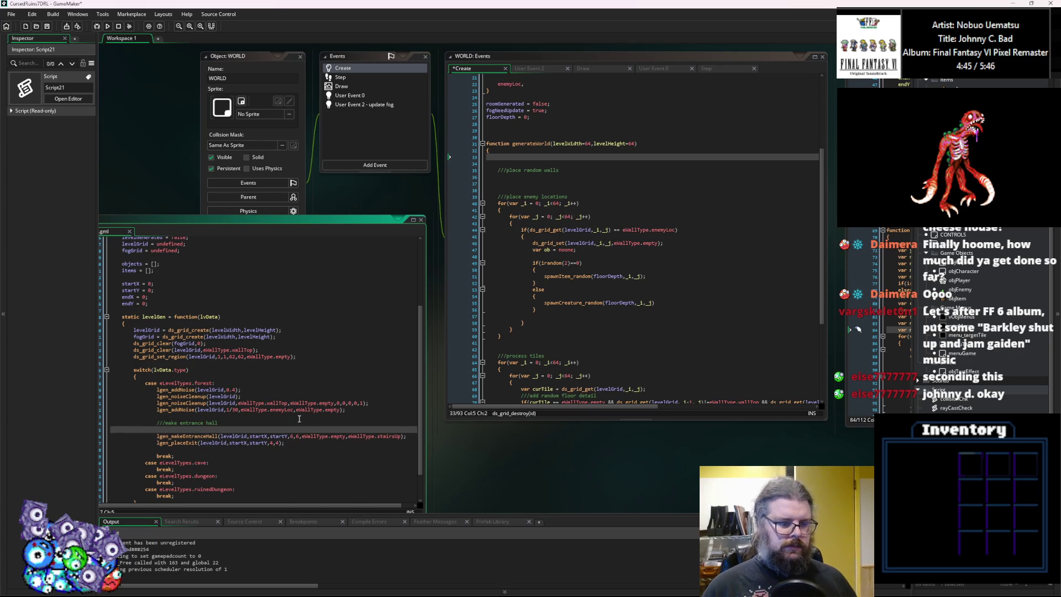
type("start")
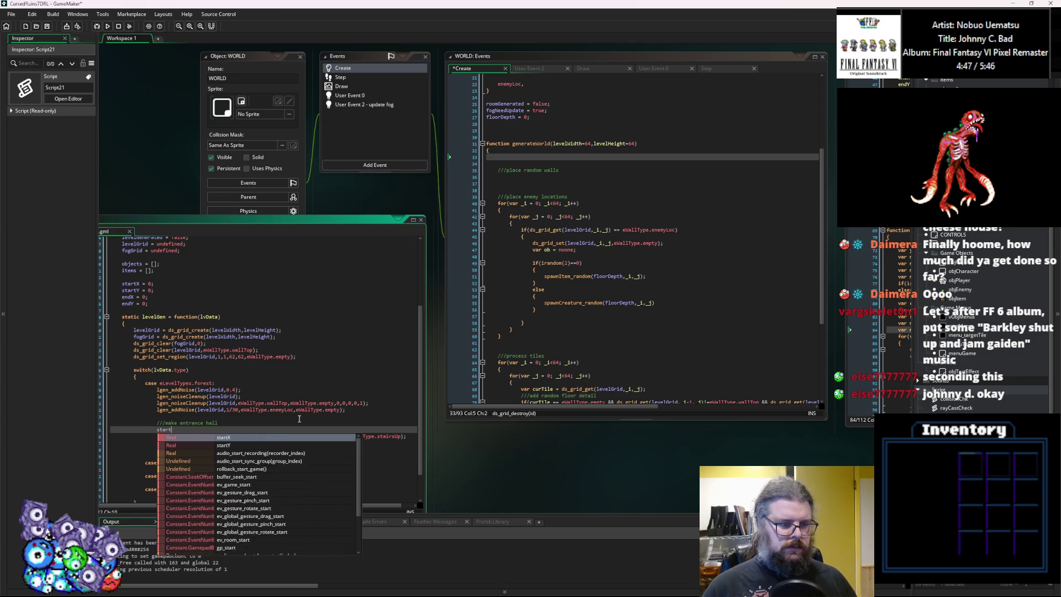
key("Return")
type("irandom(")
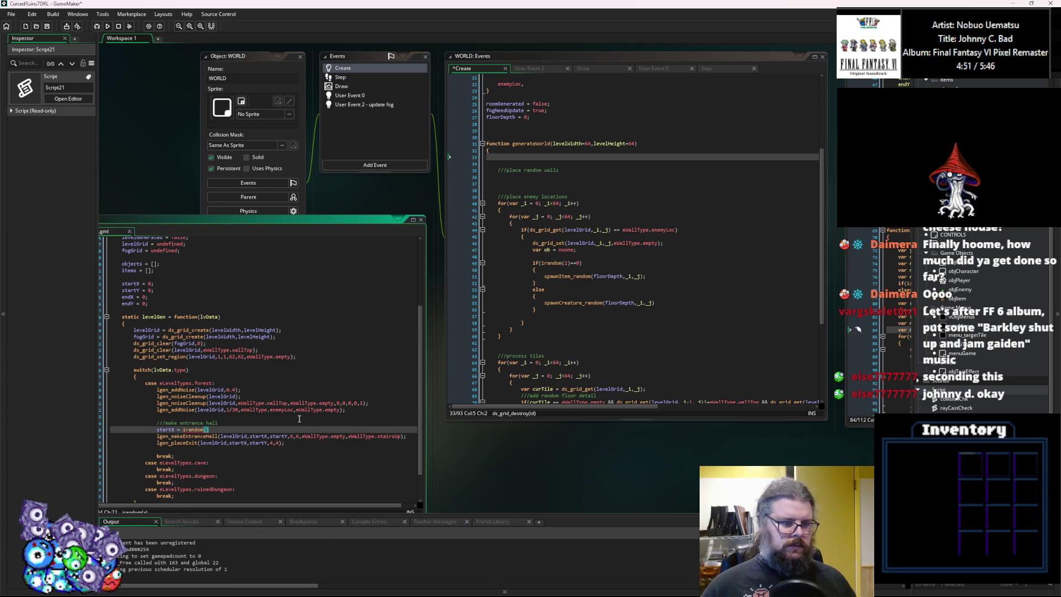
scroll(299, 418, "up", 2)
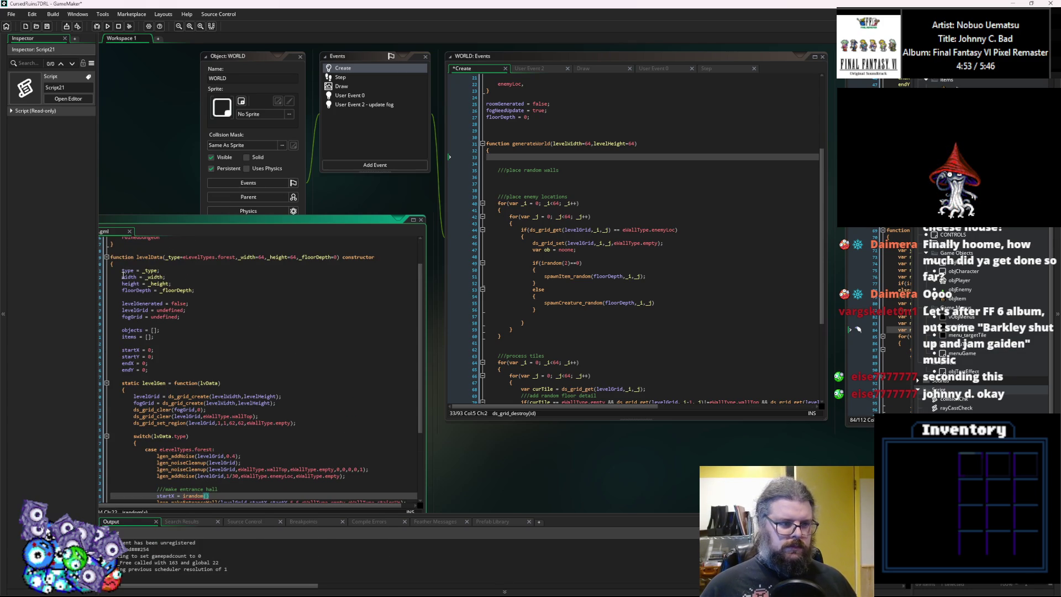
left_click(131, 277)
scroll(183, 365, "down", 3)
left_click(223, 446)
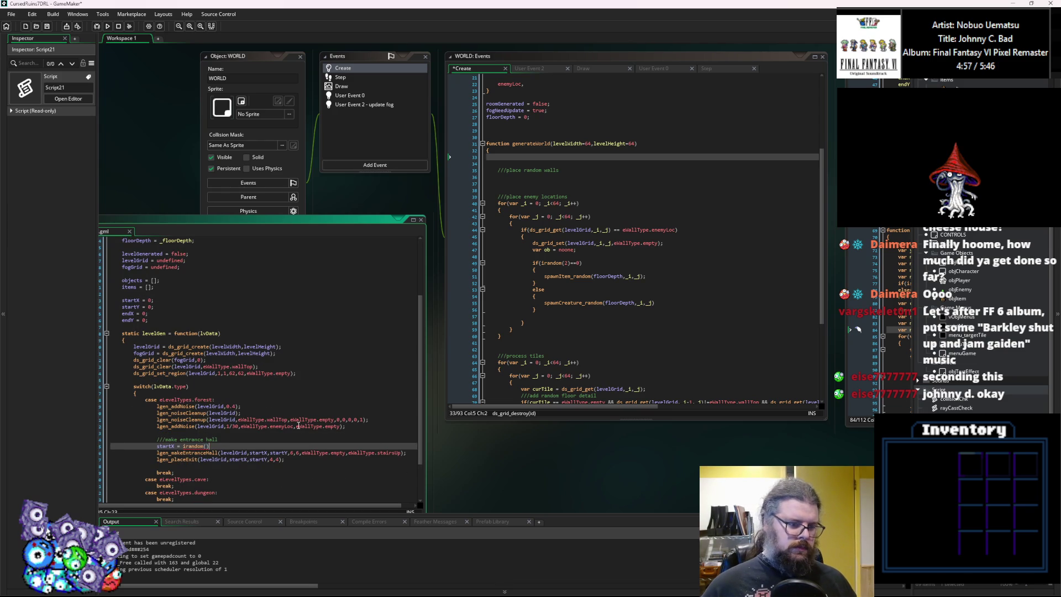
key("Left")
type("width")
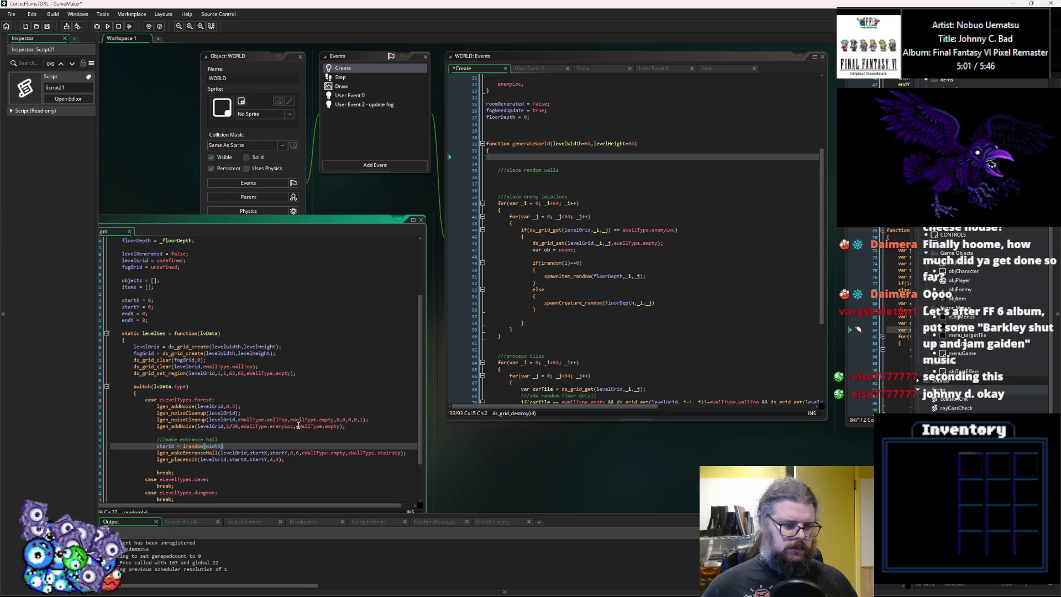
type("2)")
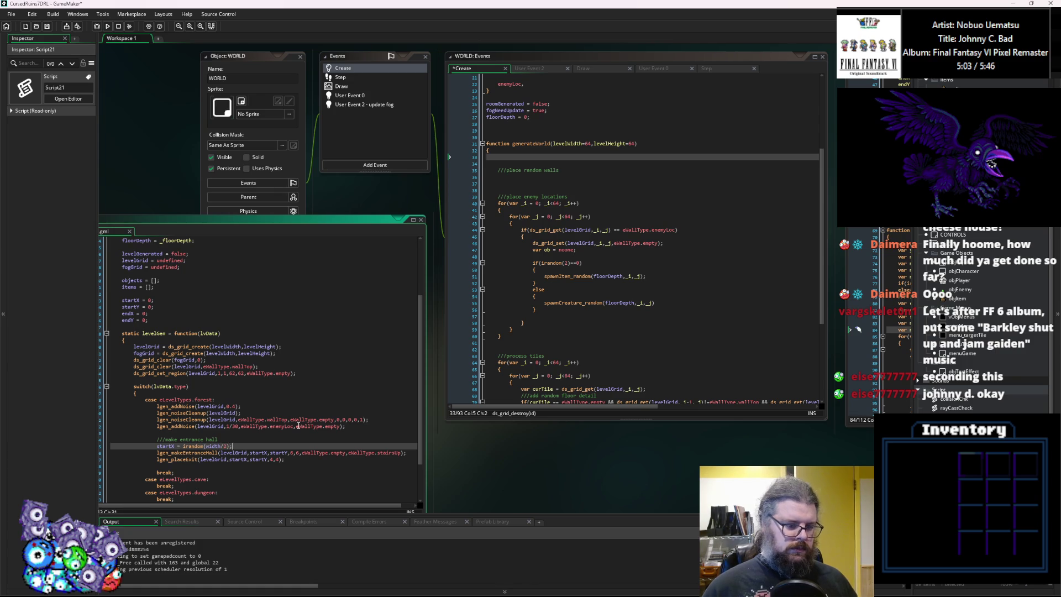
type("width/4+")
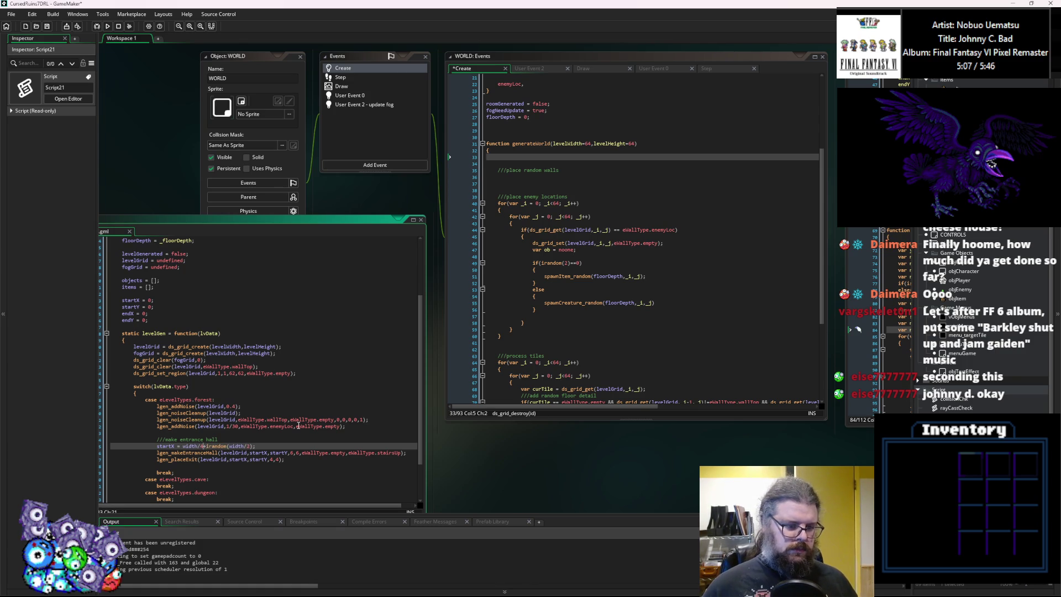
type("floor(")
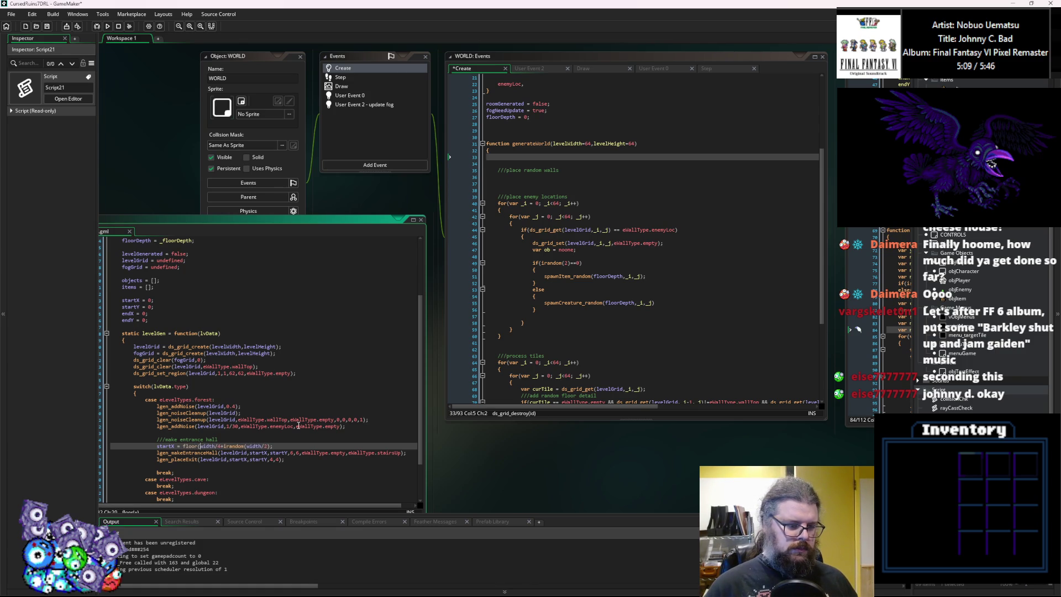
key("End")
type(")")
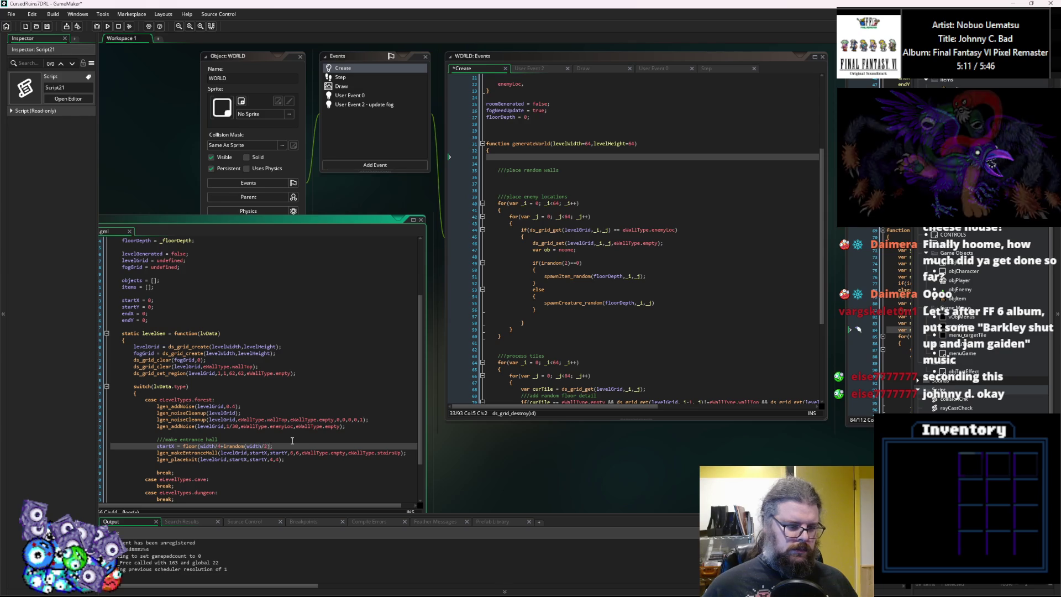
Duplicate that line as startY = floor(height/4+irandom(height/2));.
scroll(292, 440, "down", 2)
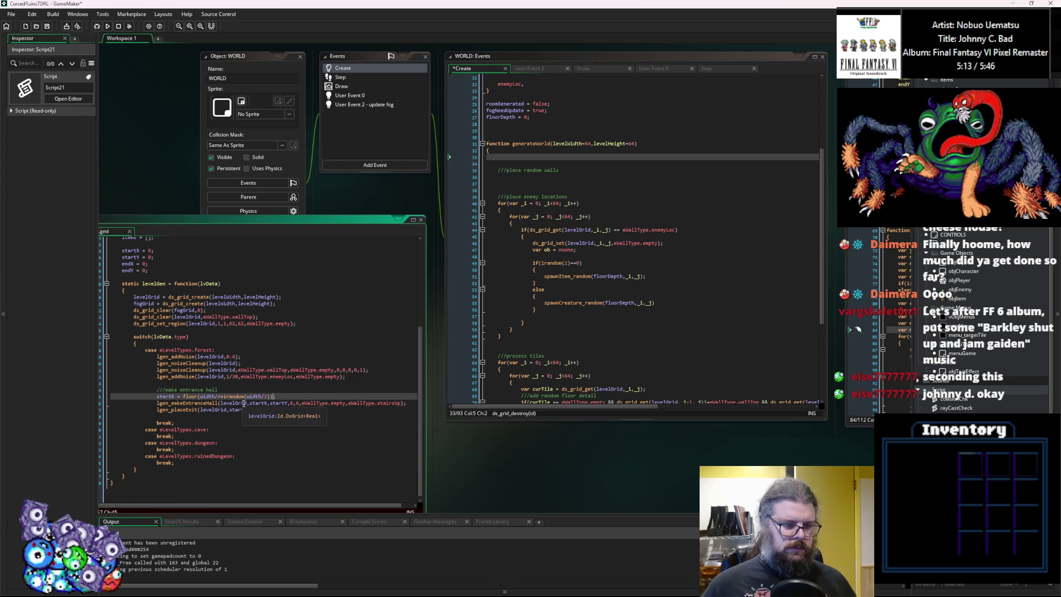
left_click_drag(274, 399, 157, 403)
left_click(296, 401)
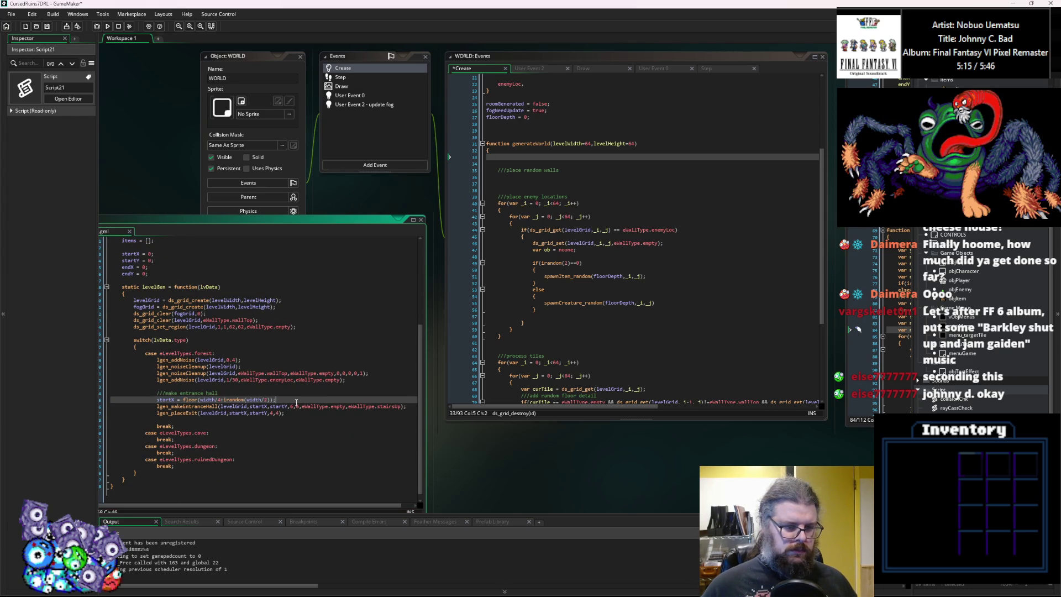
key("ctrl+d")
left_click(175, 406)
key("BackSpace")
type("Y")
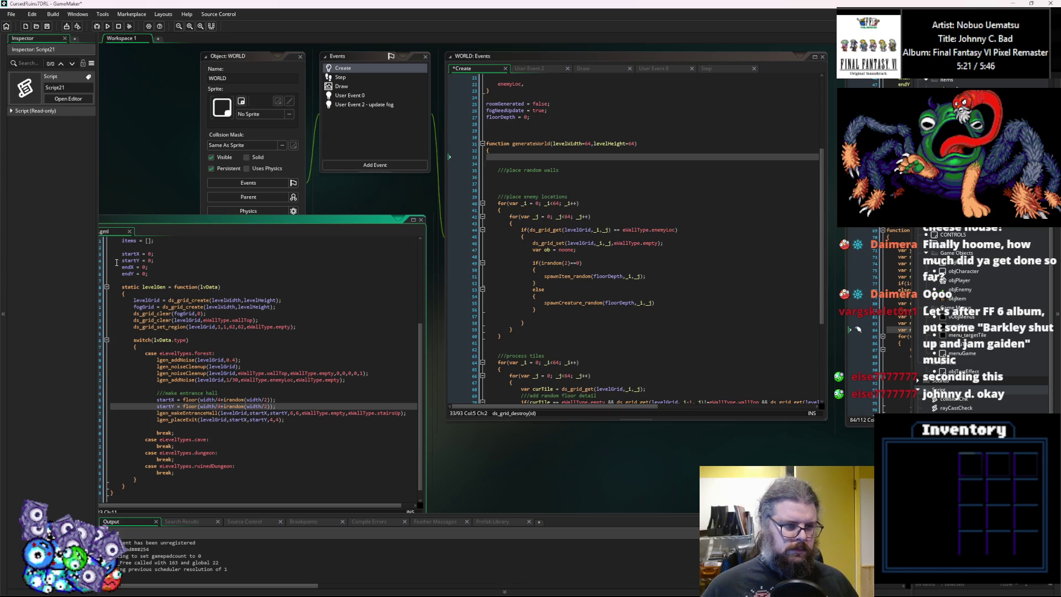
scroll(195, 402, "up", 1)
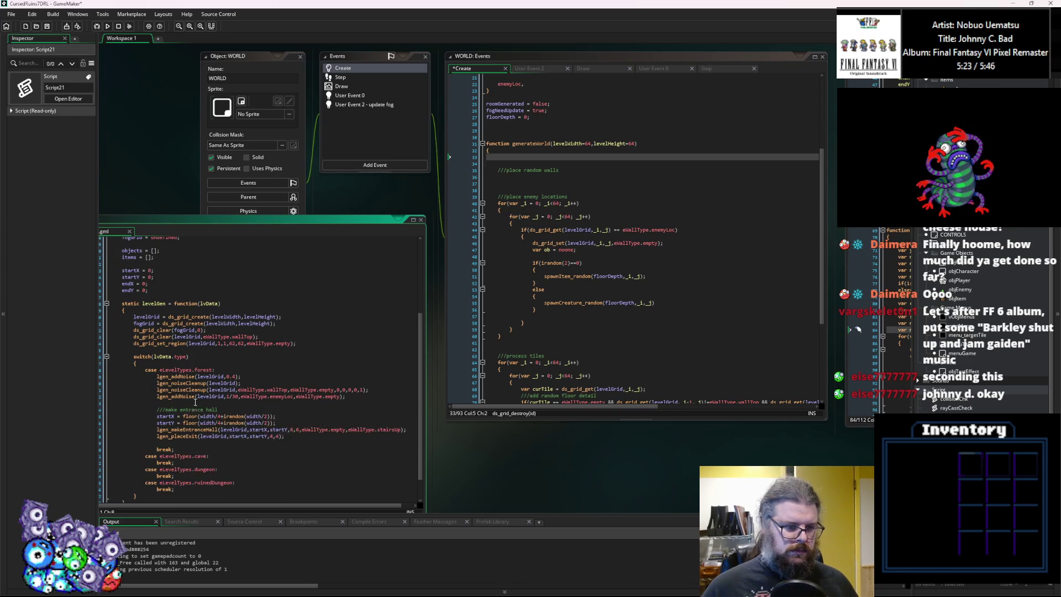
double_click(193, 423)
type("height")
double_click(236, 423)
type("height")
left_click(303, 422)
Remove one indent level from the blank line after the lgen_placeExit call.
scroll(308, 421, "down", 2)
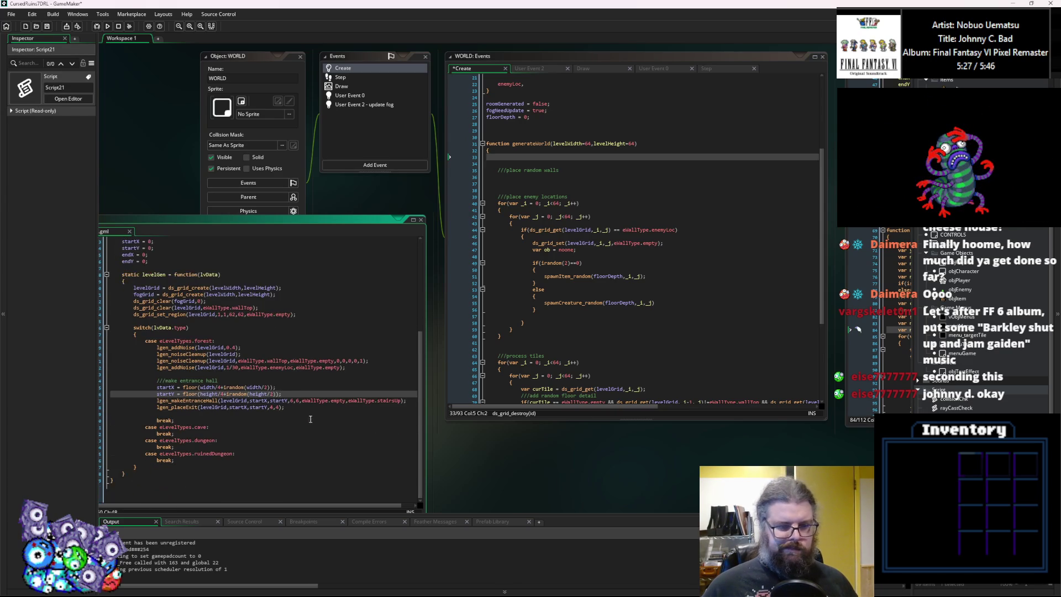
scroll(299, 405, "up", 1)
left_click(362, 406)
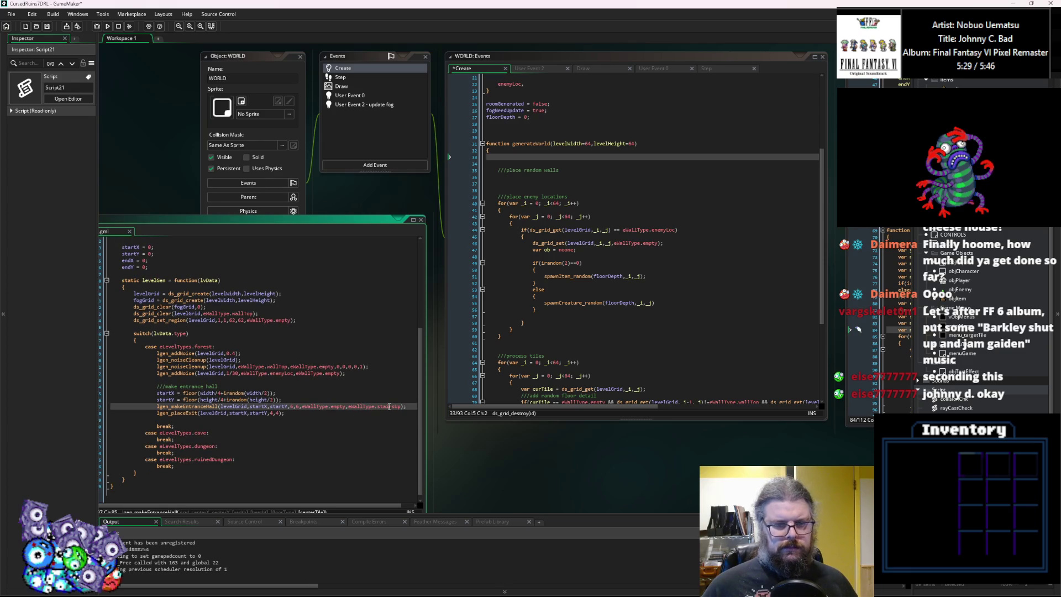
left_click(314, 414)
left_click(279, 417)
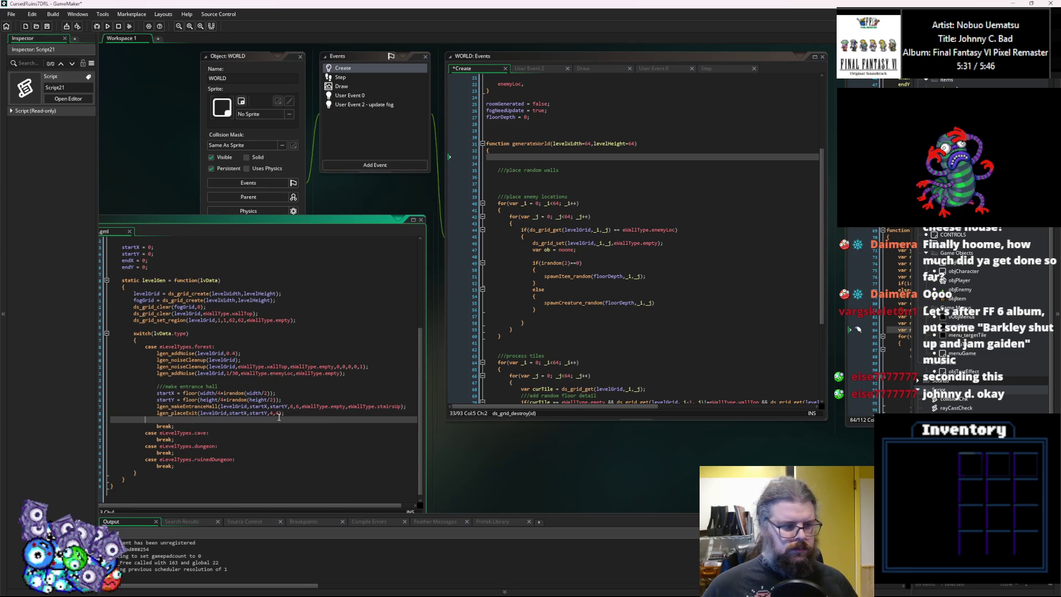
key("BackSpace")
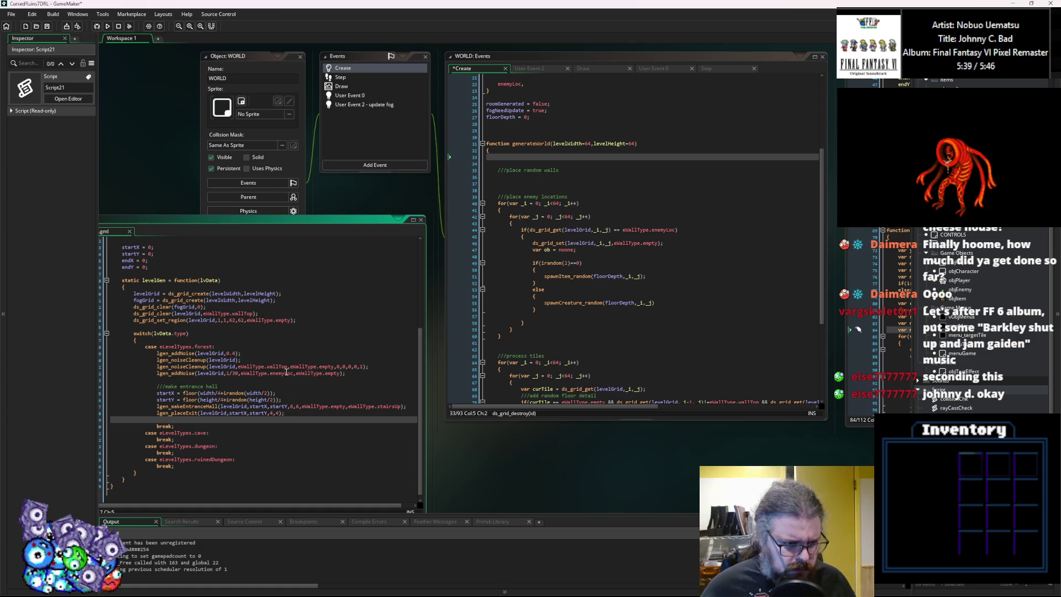
Cut the enemy-location loops from WORLD's Create event and paste them, indented, after levelGen's switch.
left_click_drag(529, 338, 498, 200)
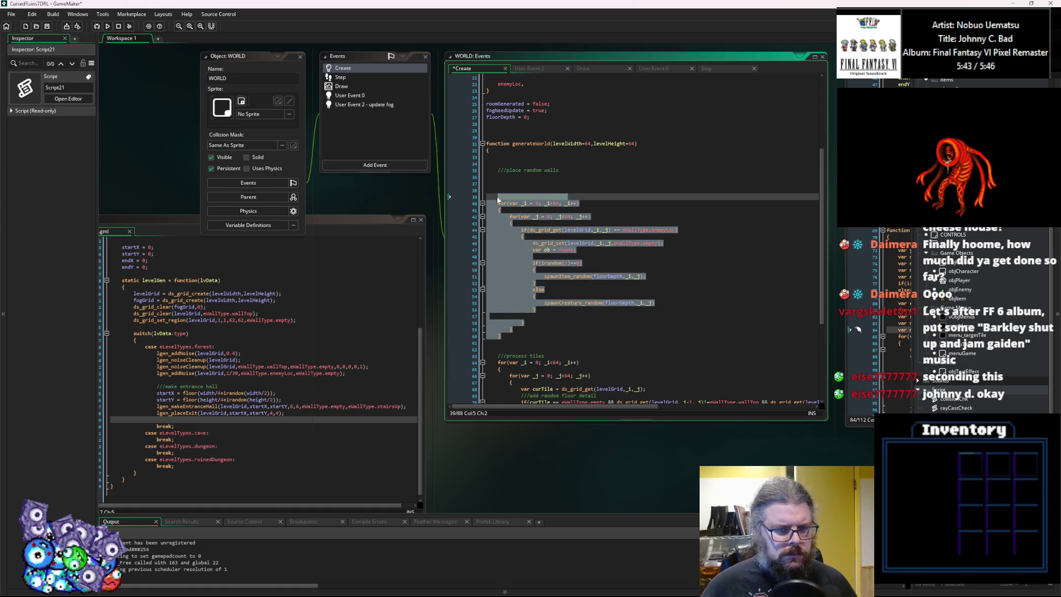
key("Delete")
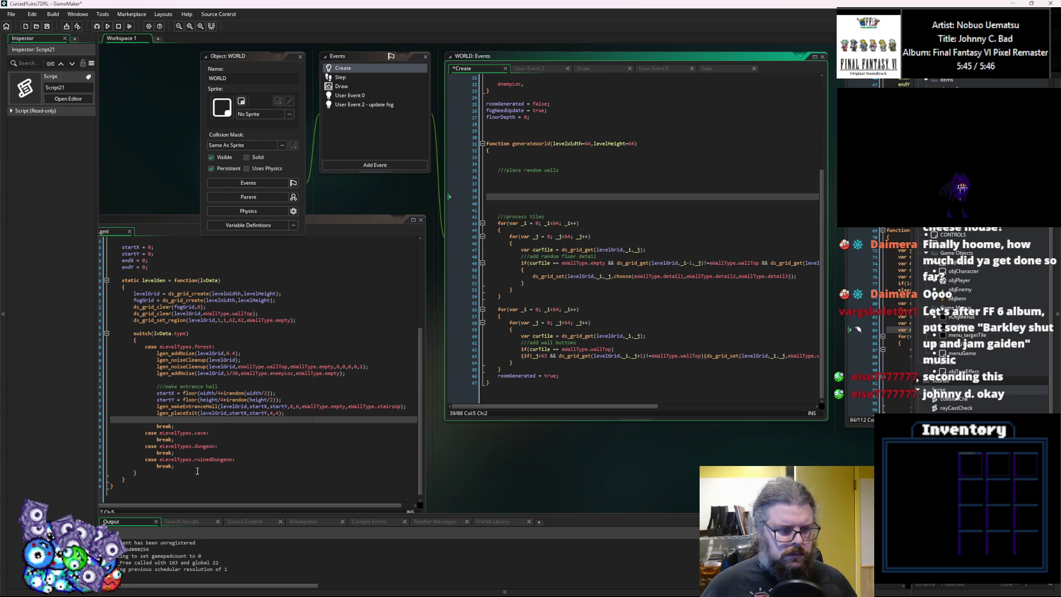
left_click(200, 470)
key("Return")
key("ctrl+v")
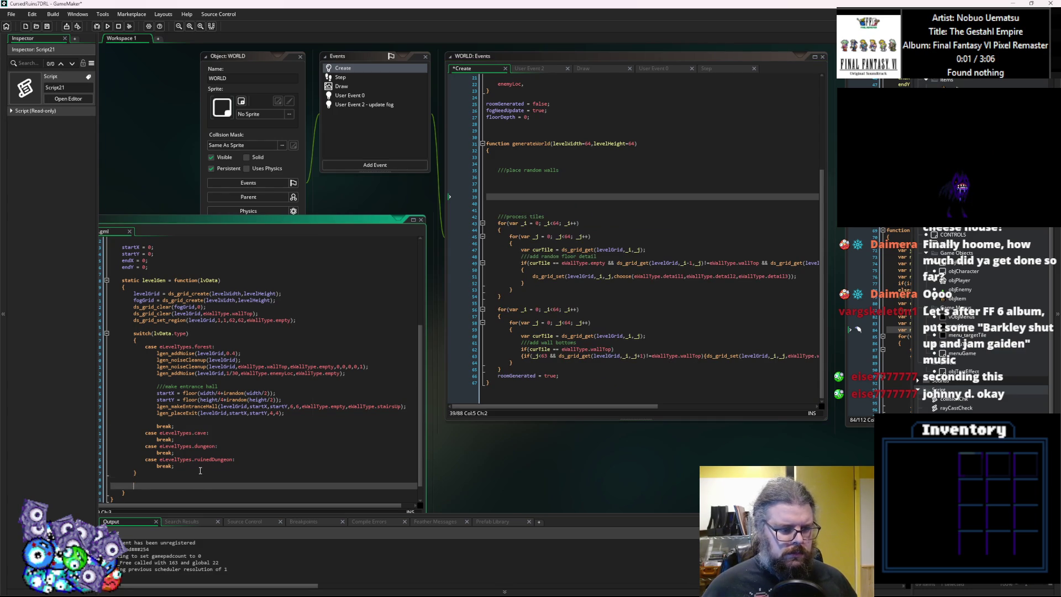
left_click_drag(143, 500, 119, 365)
key("Tab")
left_click(187, 354)
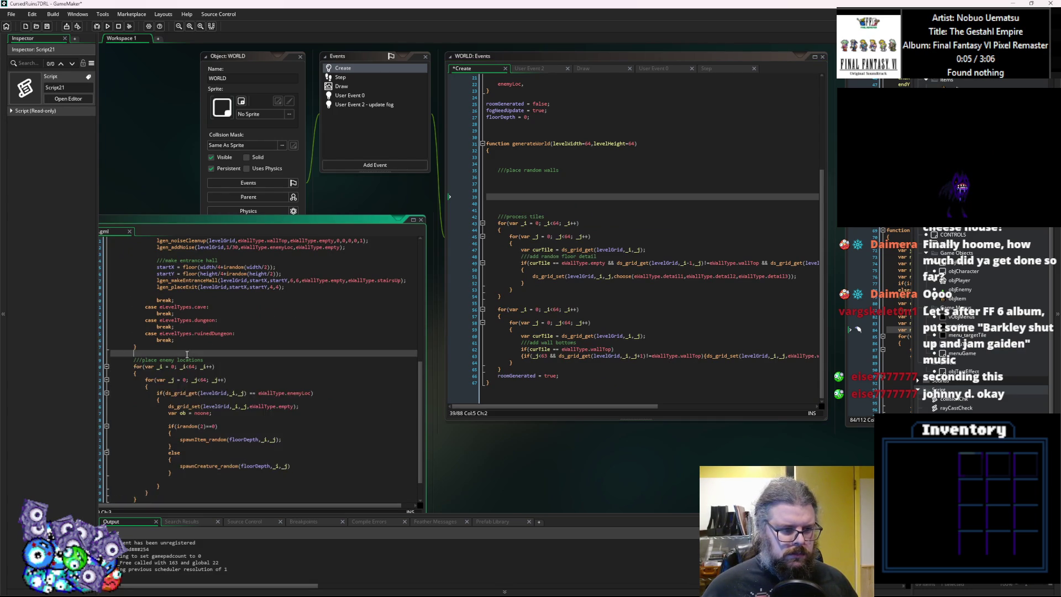
Bring the LevelGenUtility script into view and reposition its window.
scroll(187, 354, "up", 3)
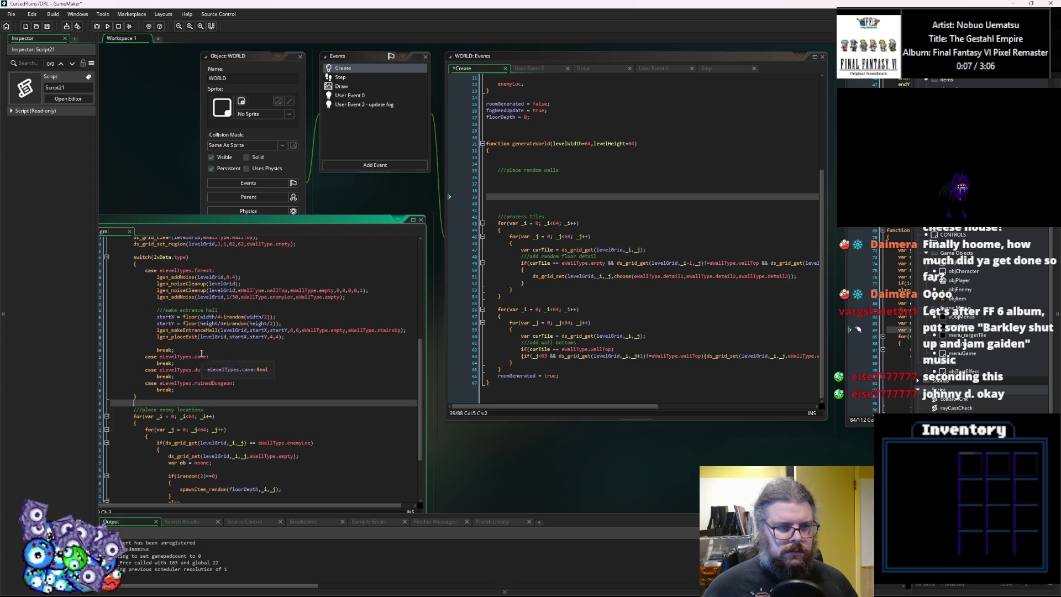
left_click(605, 355)
mouse_move(790, 71)
left_mouse_down()
mouse_move(632, 230)
mouse_move(402, 351)
mouse_move(439, 433)
left_mouse_up()
scroll(261, 404, "down", 5)
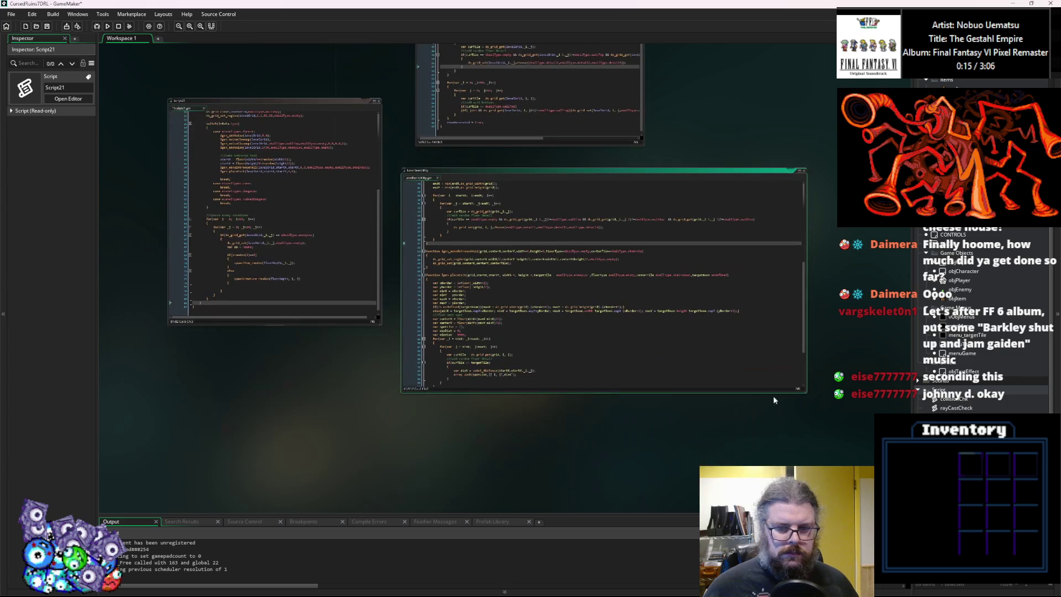
Collapse lgen_placeExit and start a 'function' line above the levelRoom constructor in LevelGenUtility.
mouse_move(805, 390)
left_mouse_down()
mouse_move(727, 372)
mouse_move(677, 385)
left_mouse_up()
scroll(495, 330, "up", 2)
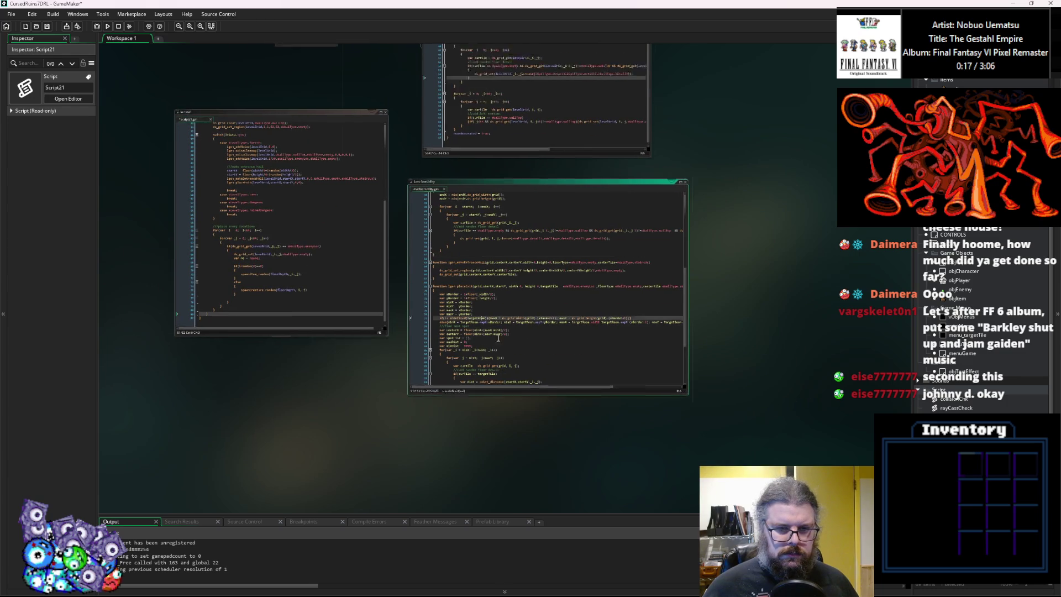
scroll(492, 304, "down", 5)
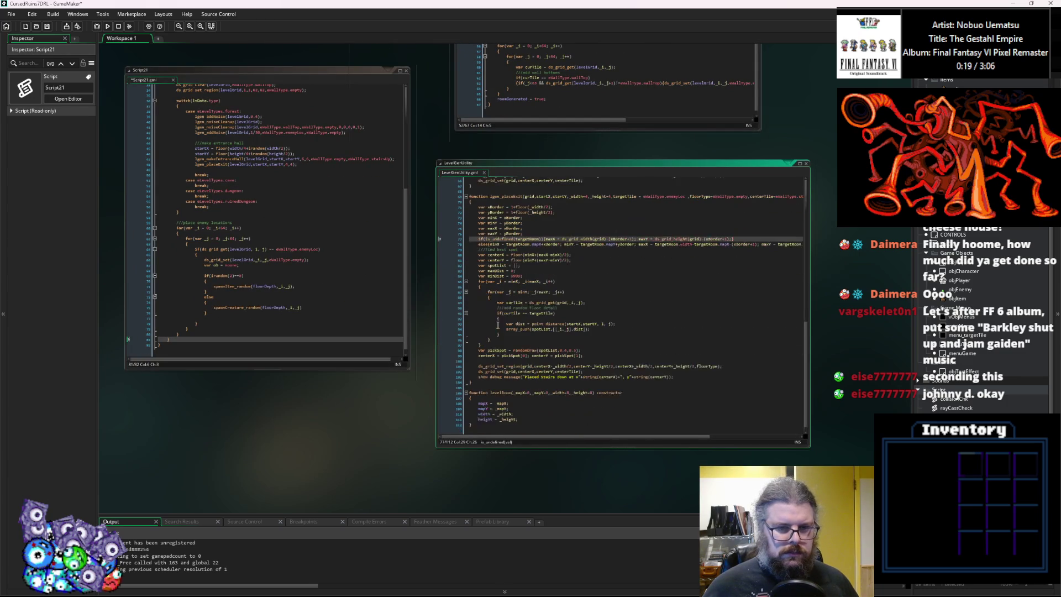
left_click(466, 187)
left_click(466, 389)
key("Return")
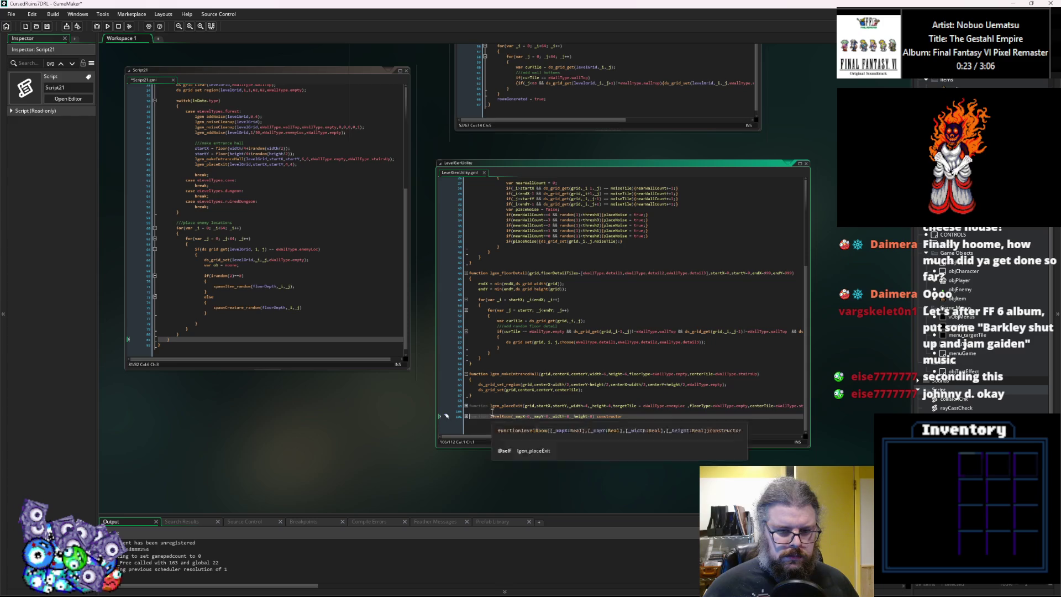
key("Up")
type("function")
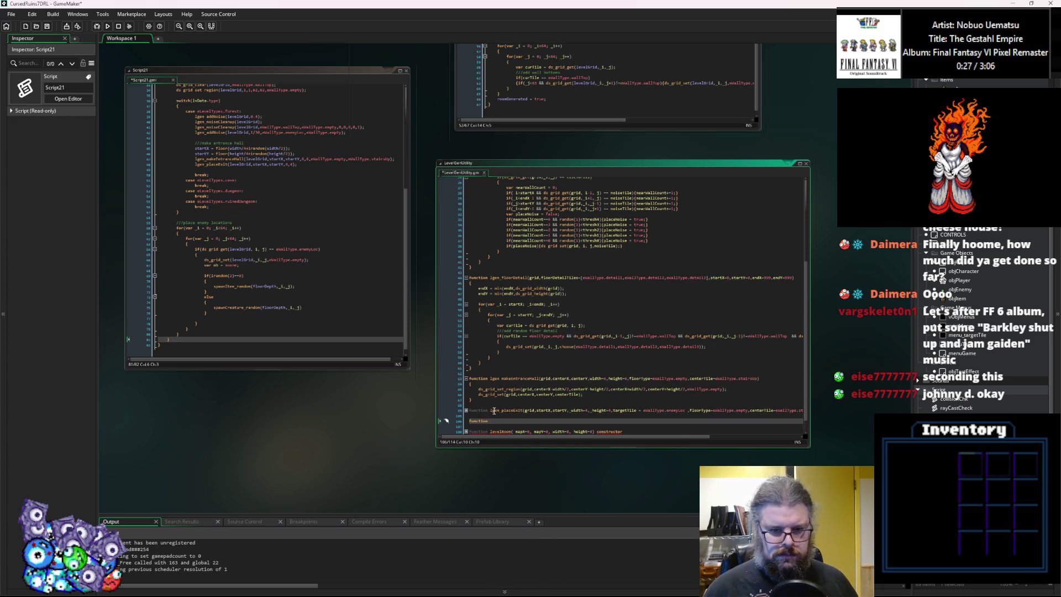
left_click(232, 292)
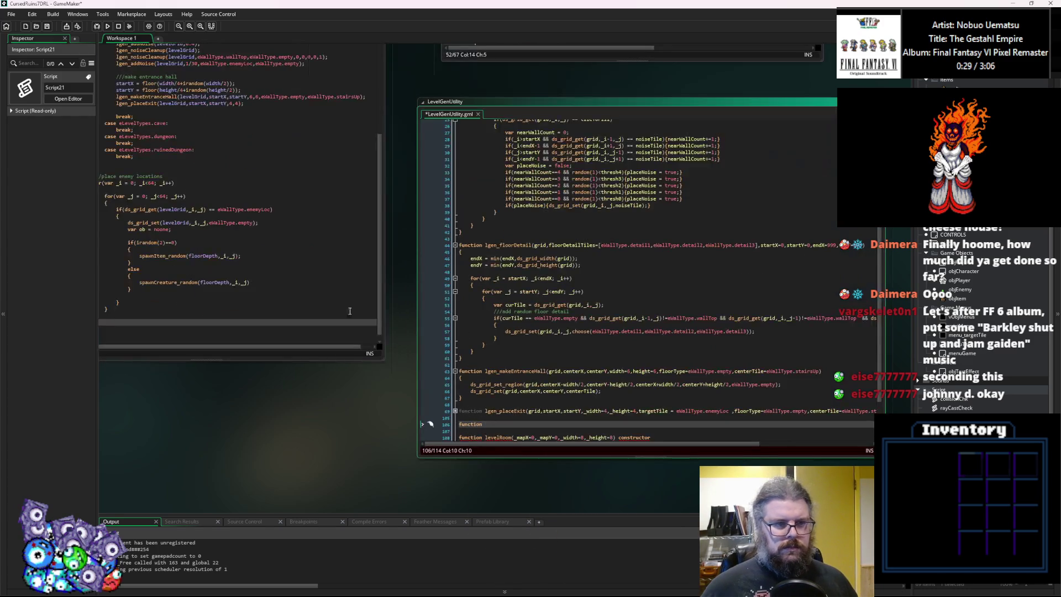
scroll(397, 177, "up", 1, "ctrl")
left_click(284, 253)
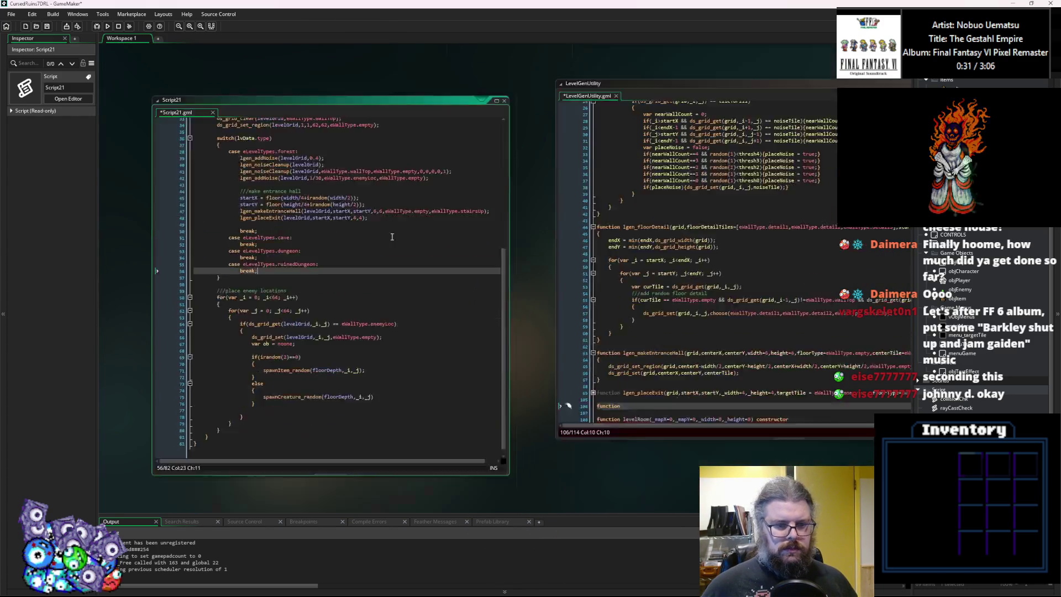
scroll(625, 387, "down", 2)
Name the new function lgen_placeEnemies with the parameter list (grid,).
left_click(627, 337)
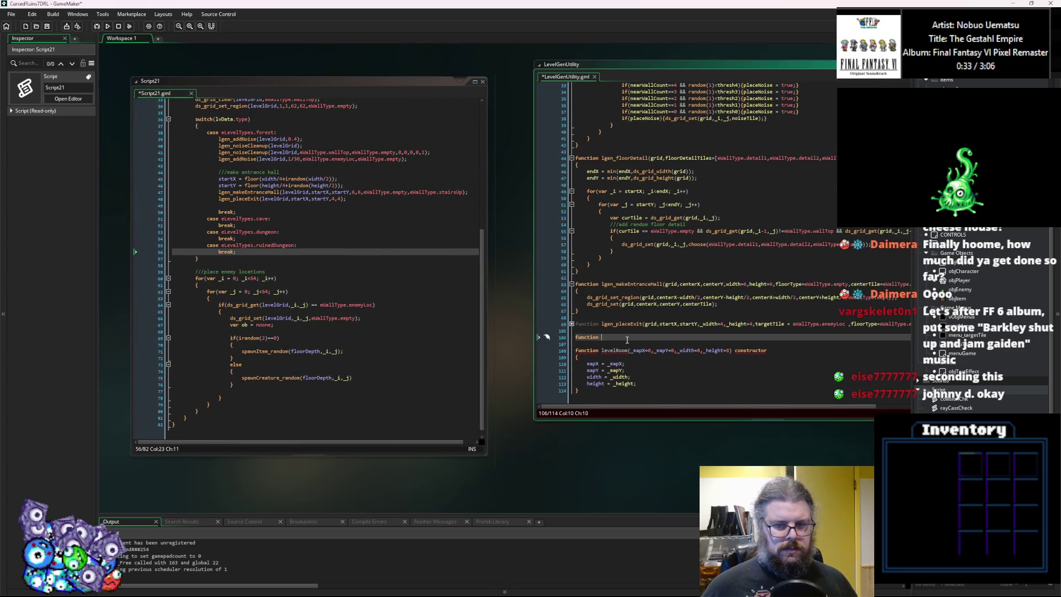
type("lgen_")
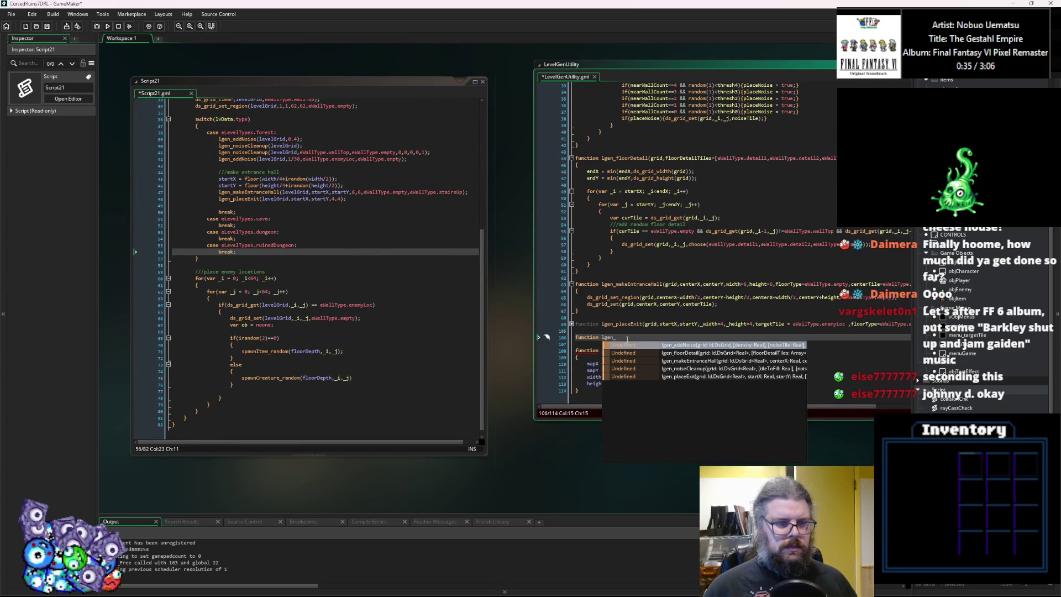
type("p")
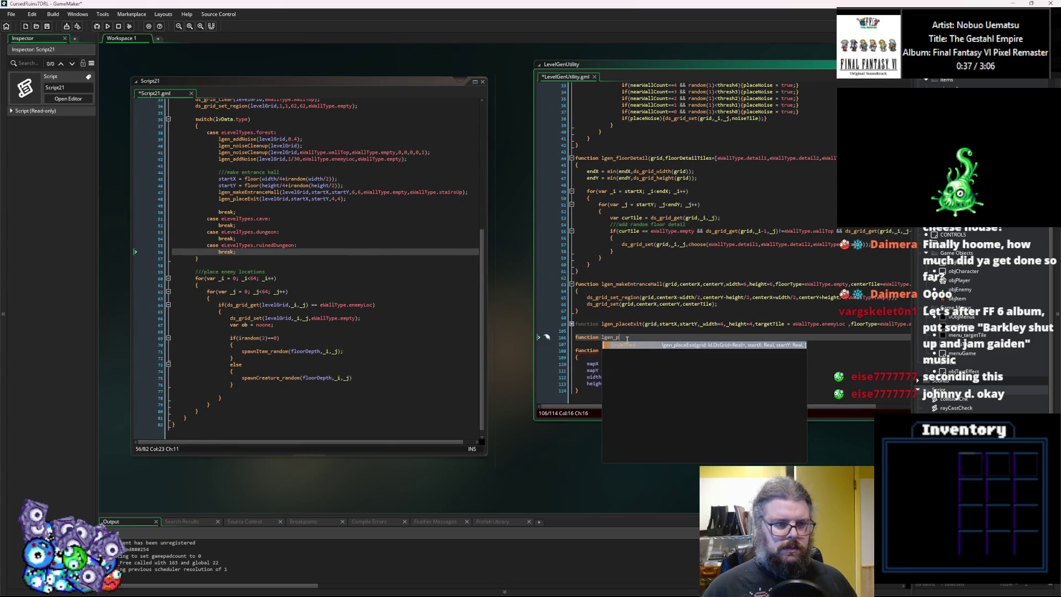
type("laceEnemyLocations(")
key("Left")
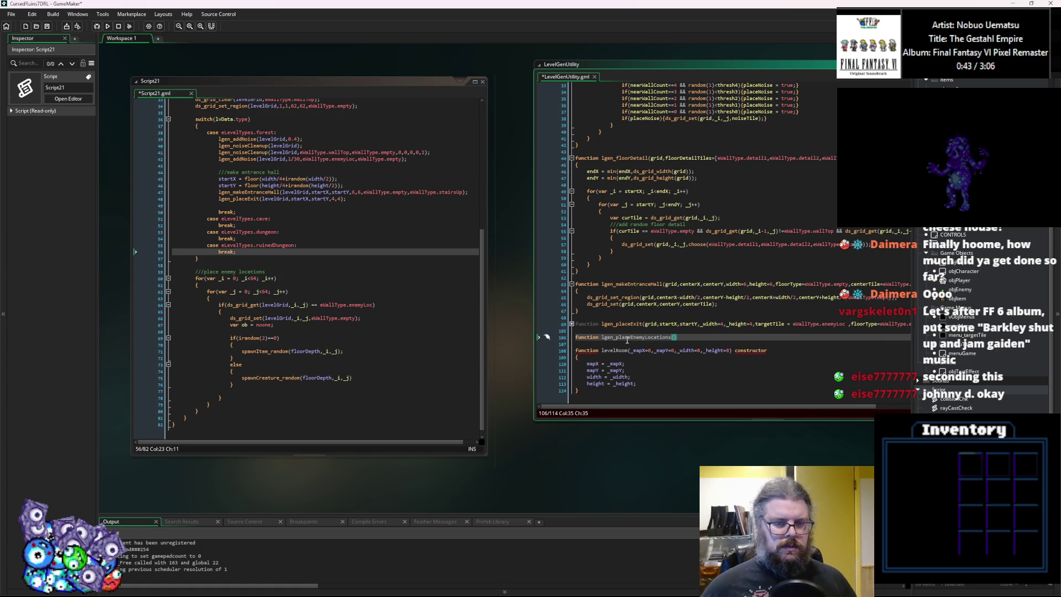
type("grid,")
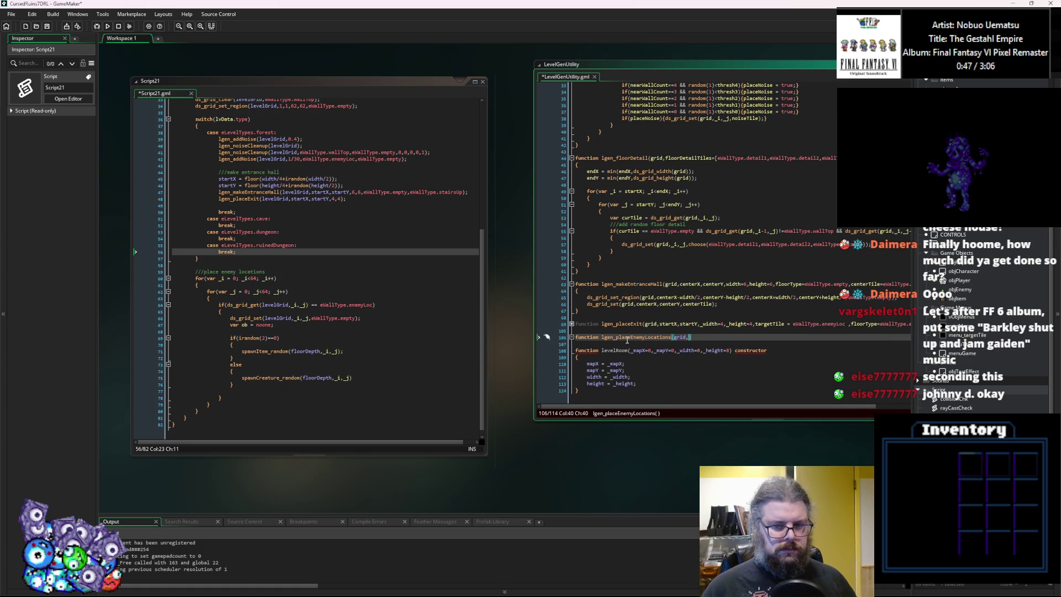
key("Left")
key("Left")
key("Left")
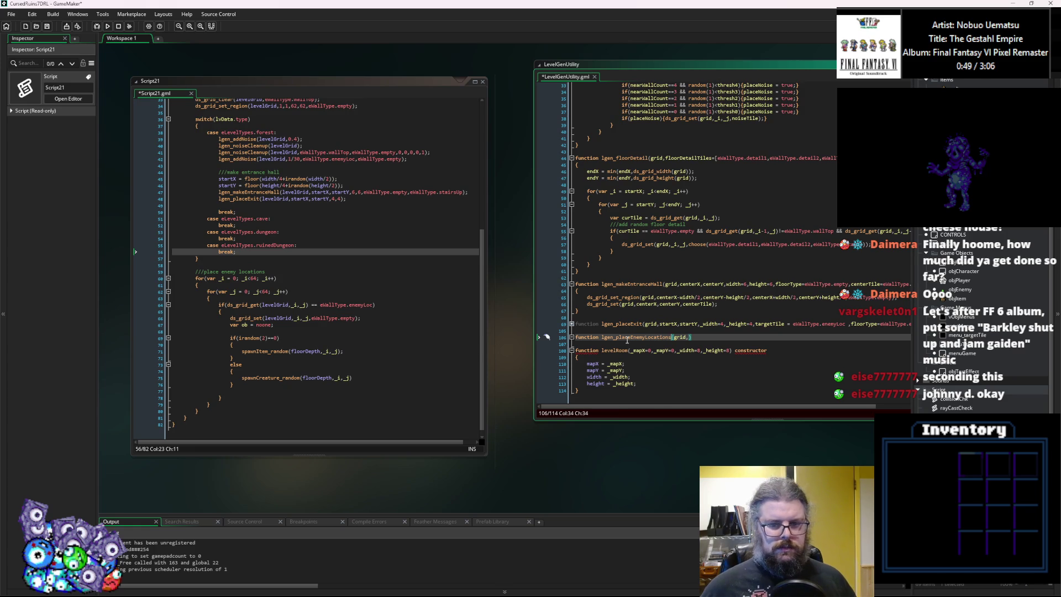
key("BackSpace")
key("BackSpace")
key("BackSpace")
type("ies")
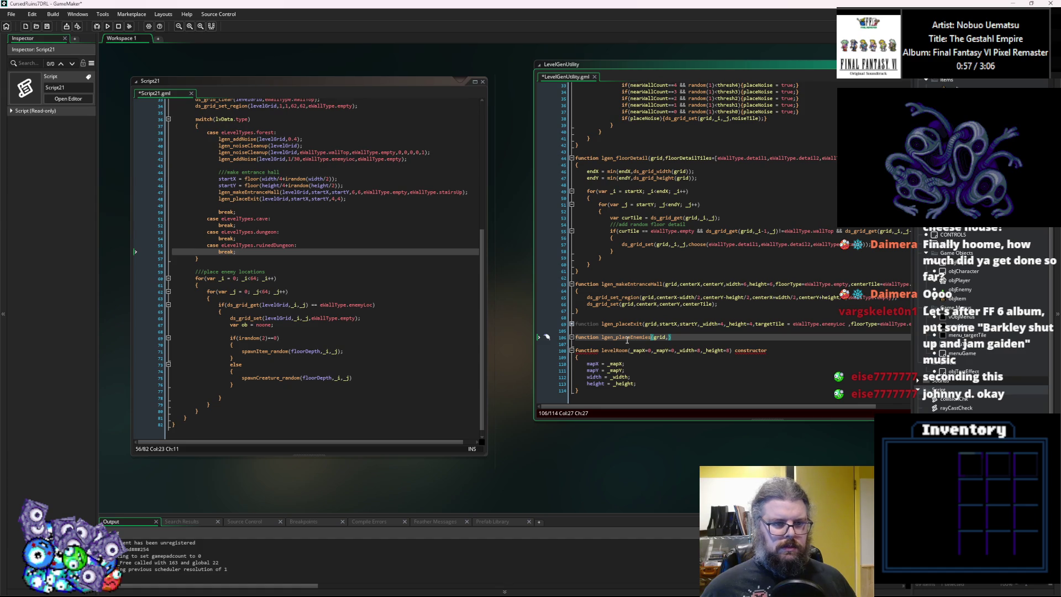
key("Right")
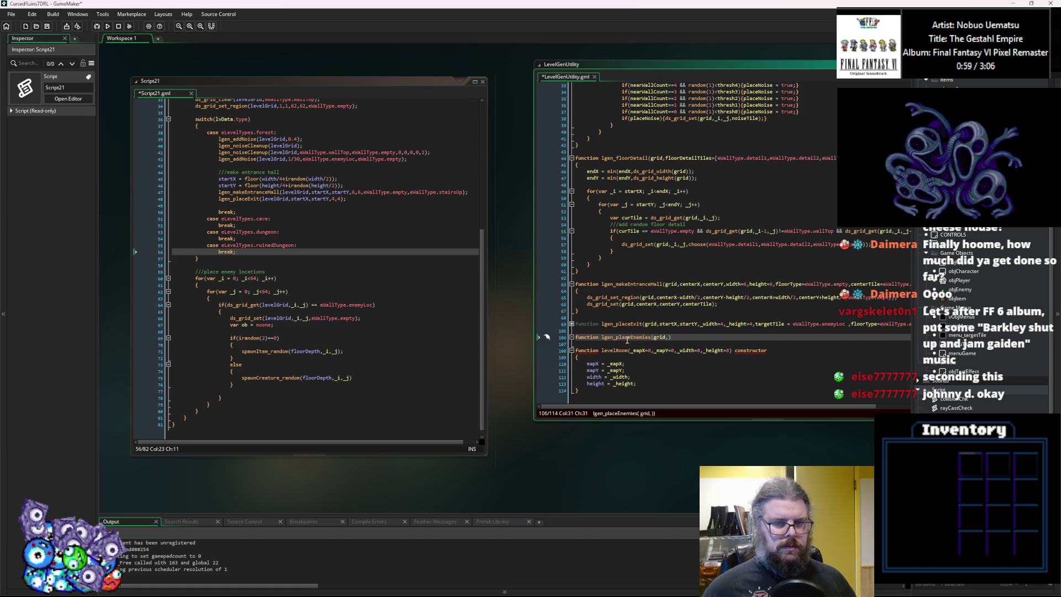
scroll(352, 381, "down", 1)
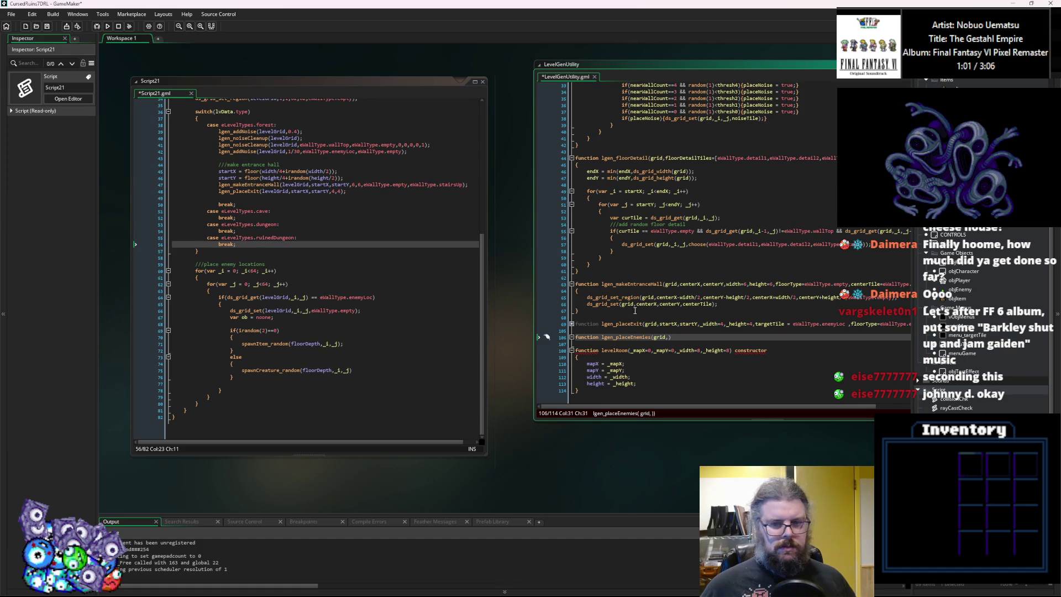
left_click(431, 179)
scroll(438, 179, "up", 1)
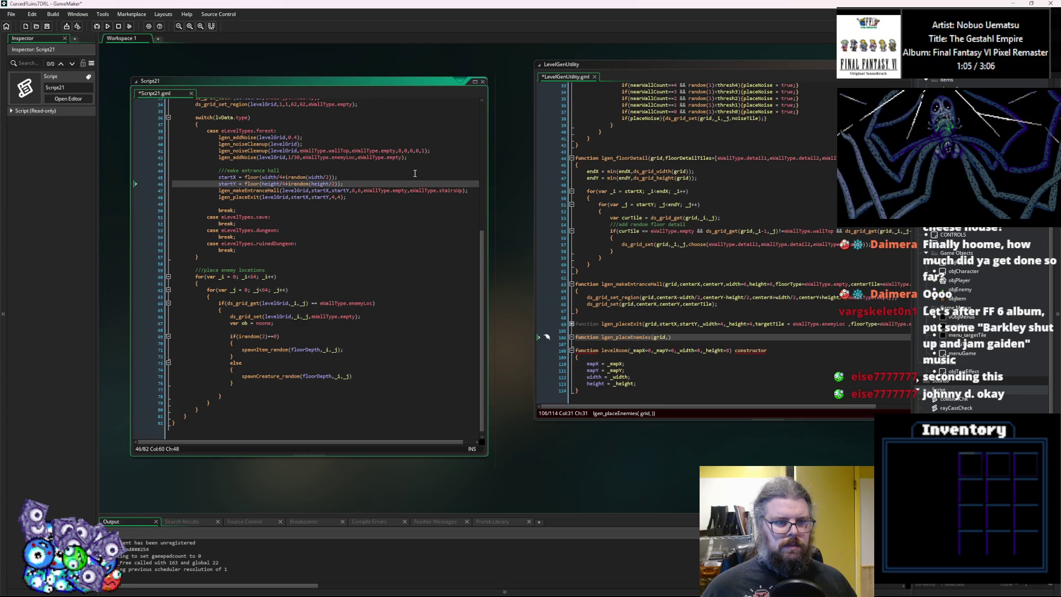
Add a blank line after the lgen_noiseCleanup call in levelGen.
key("ctrl+Tab")
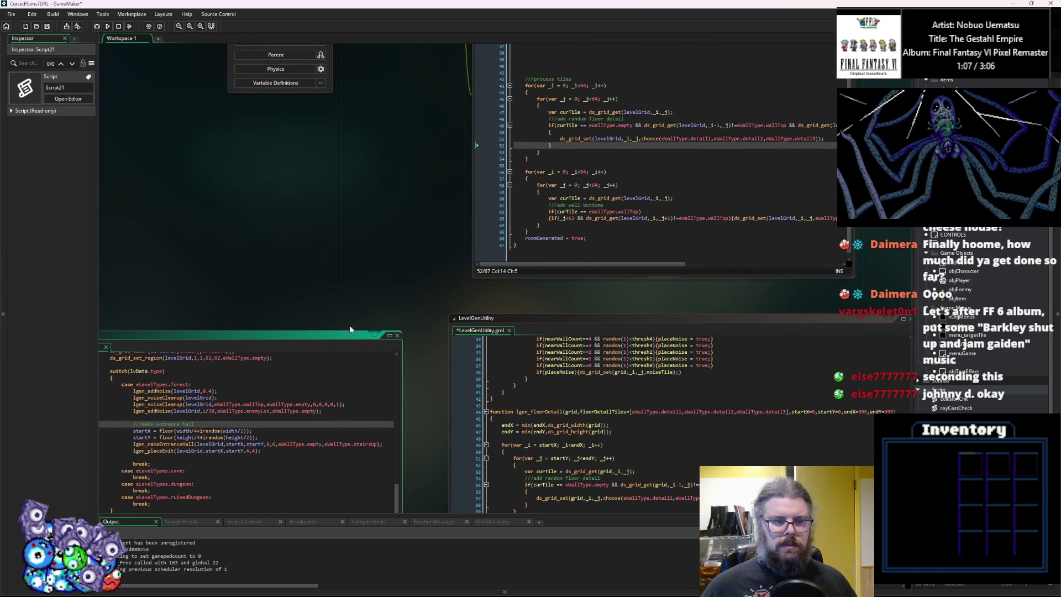
key("ctrl+Tab")
scroll(548, 283, "up", 3)
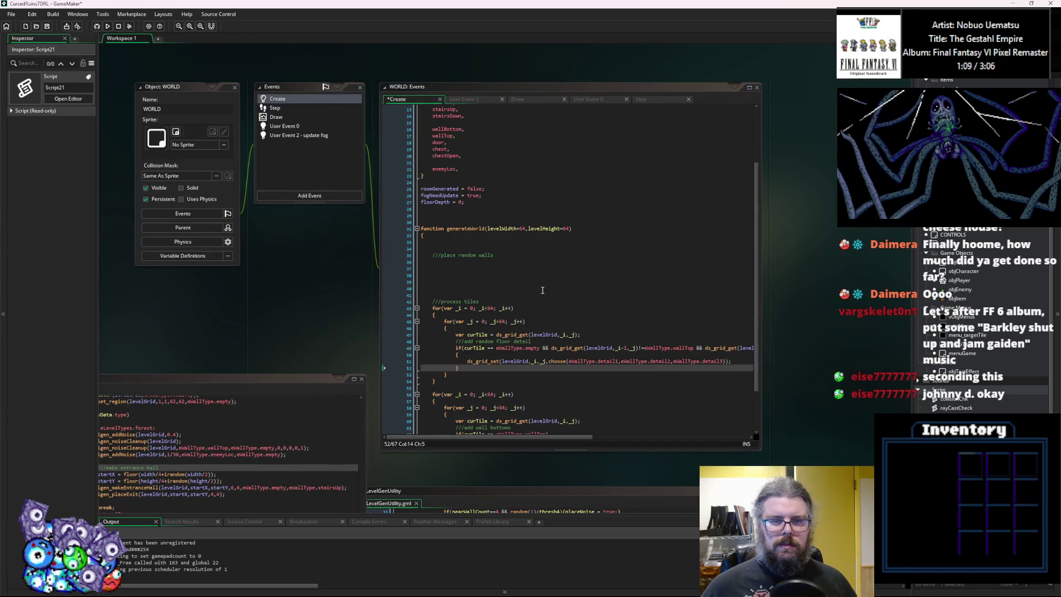
scroll(548, 284, "down", 3)
key("ctrl+Tab")
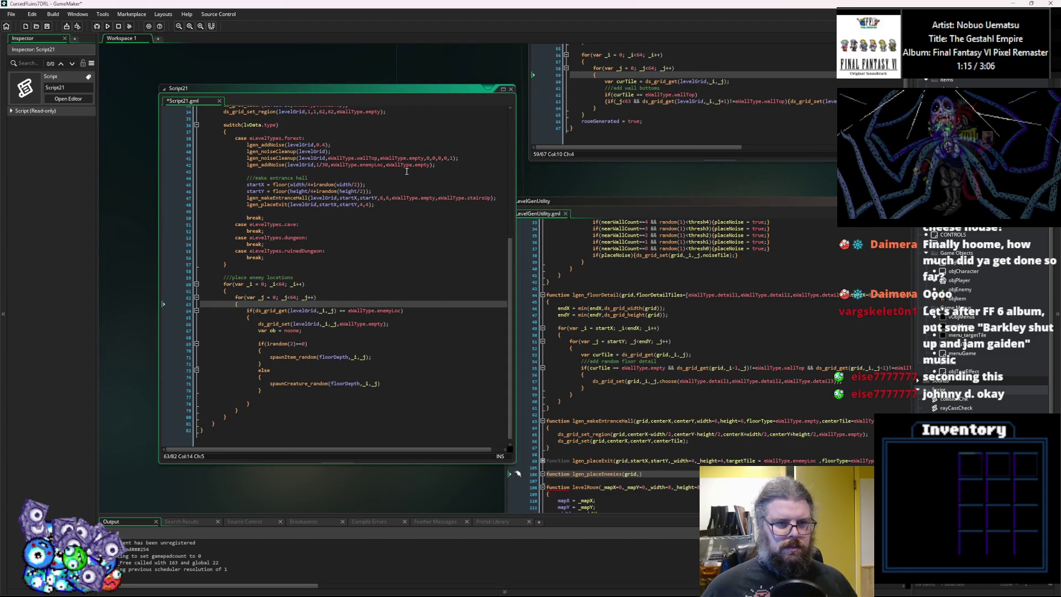
left_click(472, 158)
key("Return")
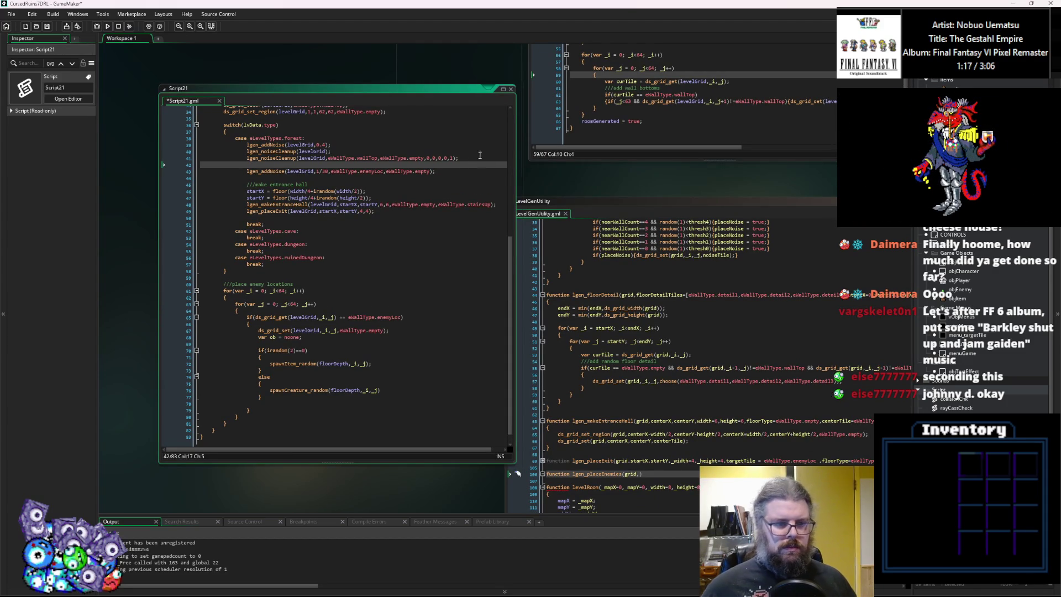
Change the comment above the spawn loops to read //place random spawns.
scroll(414, 279, "down", 1)
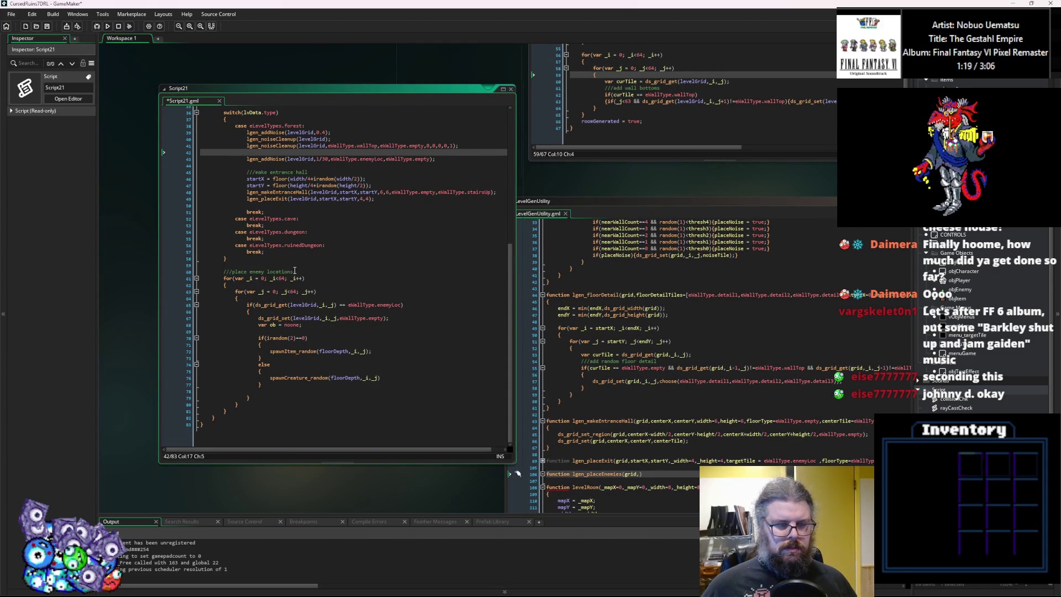
scroll(294, 270, "up", 1)
left_click_drag(293, 277, 269, 280)
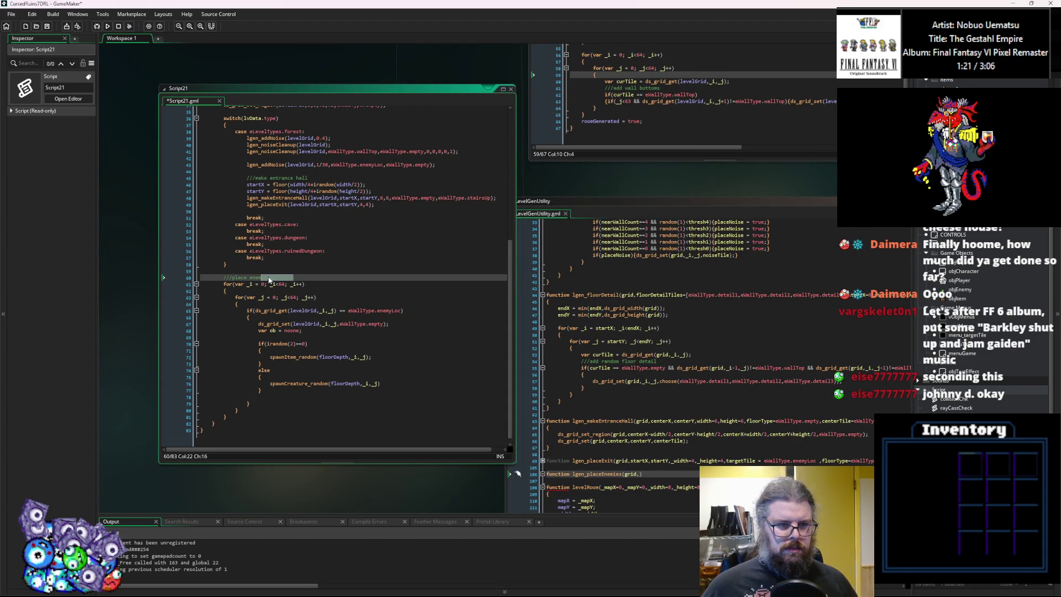
type("ies")
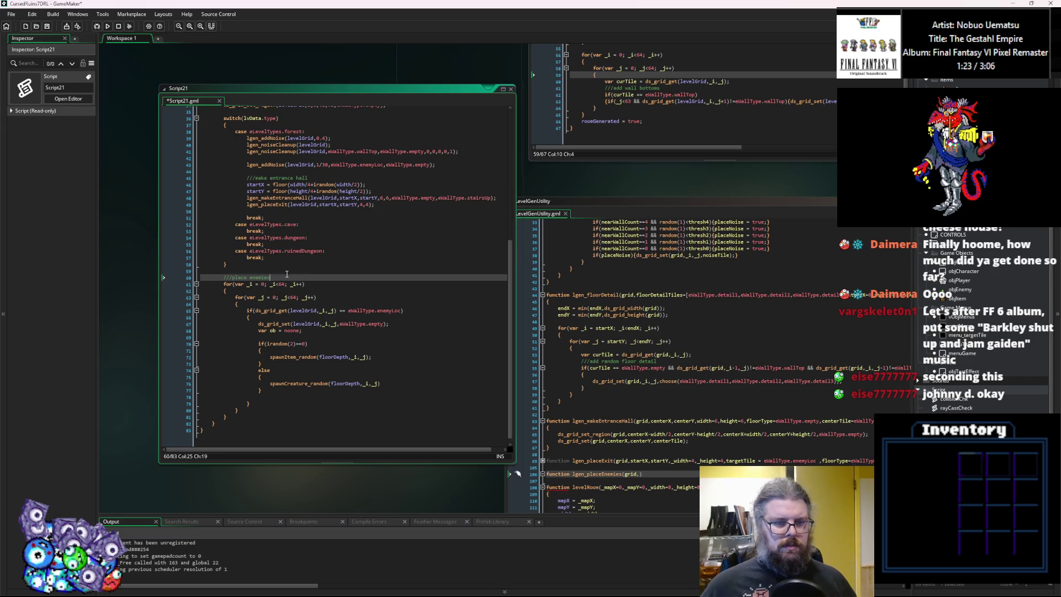
double_click(318, 268)
double_click(264, 278)
type("s")
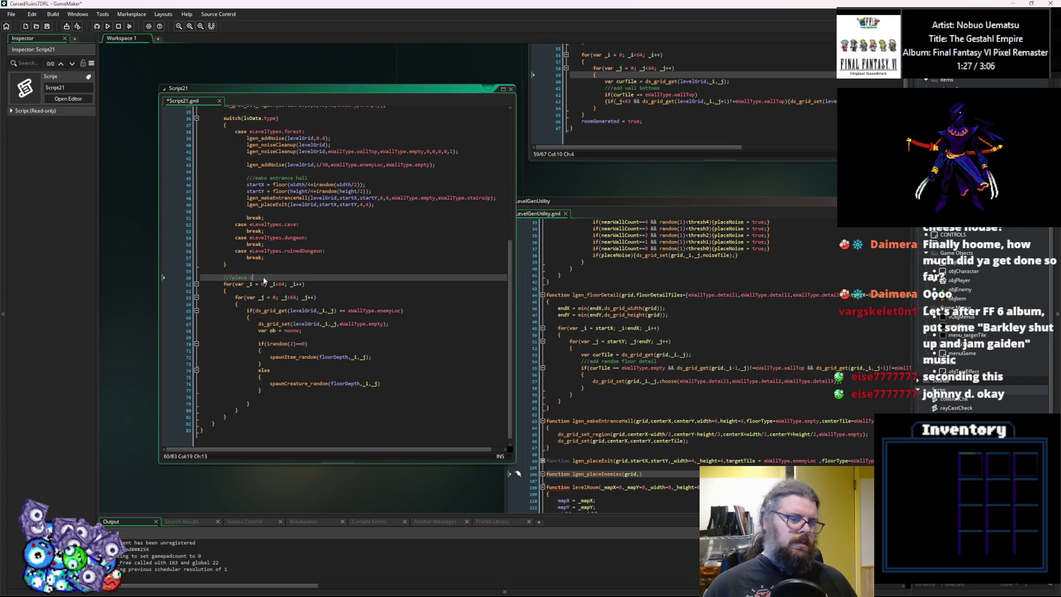
type("andom spawns")
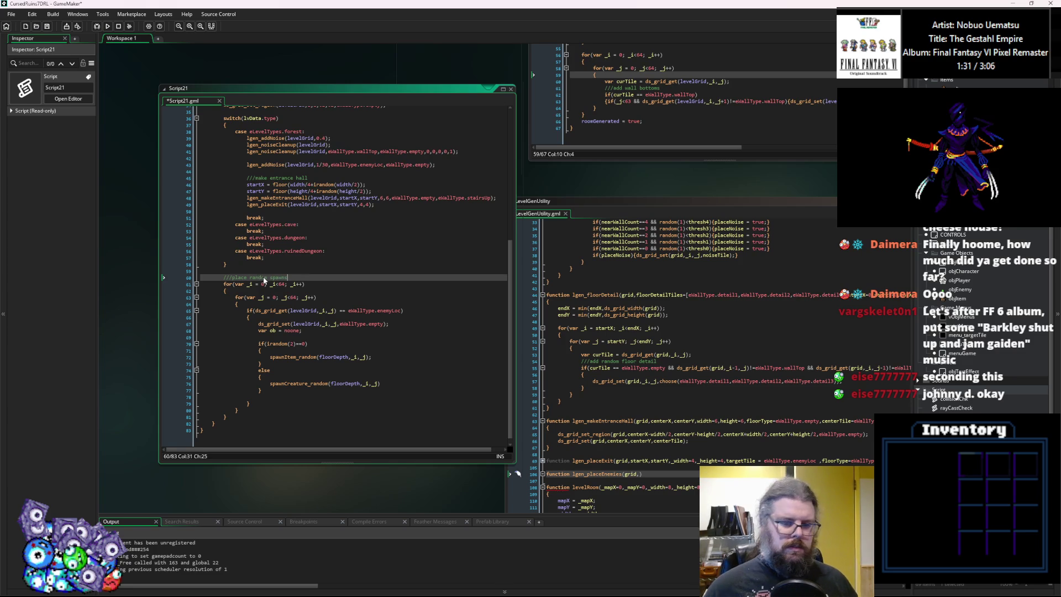
Start a new line below the lgen_placeEnemies header in LevelGenUtility.
left_click(657, 425)
left_click(659, 411)
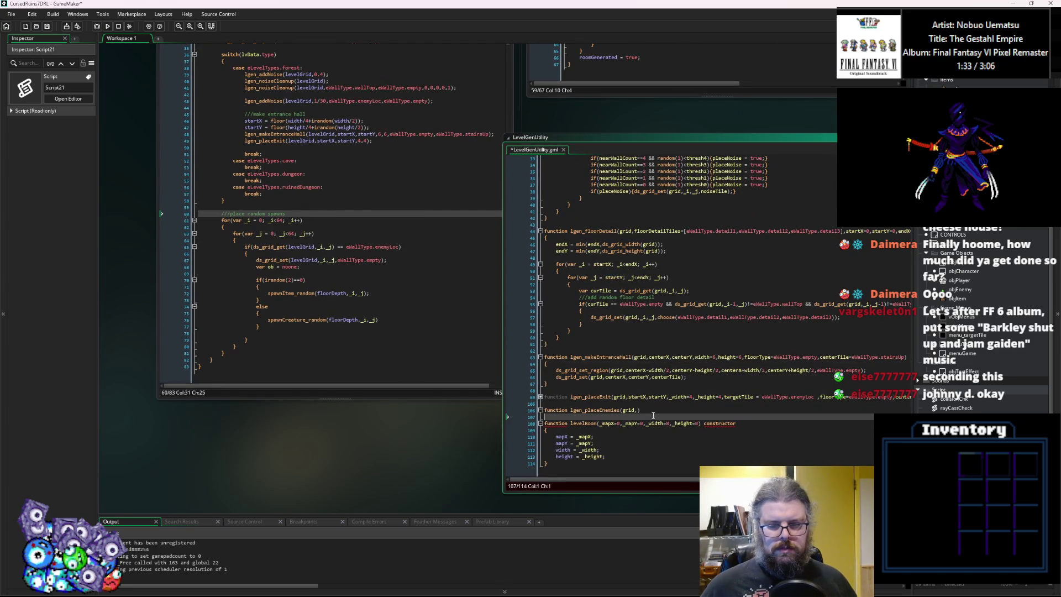
key("Return")
Open lgen_placeEnemies' body braces and remove the enemy spawn loops from levelGen.
type("{")
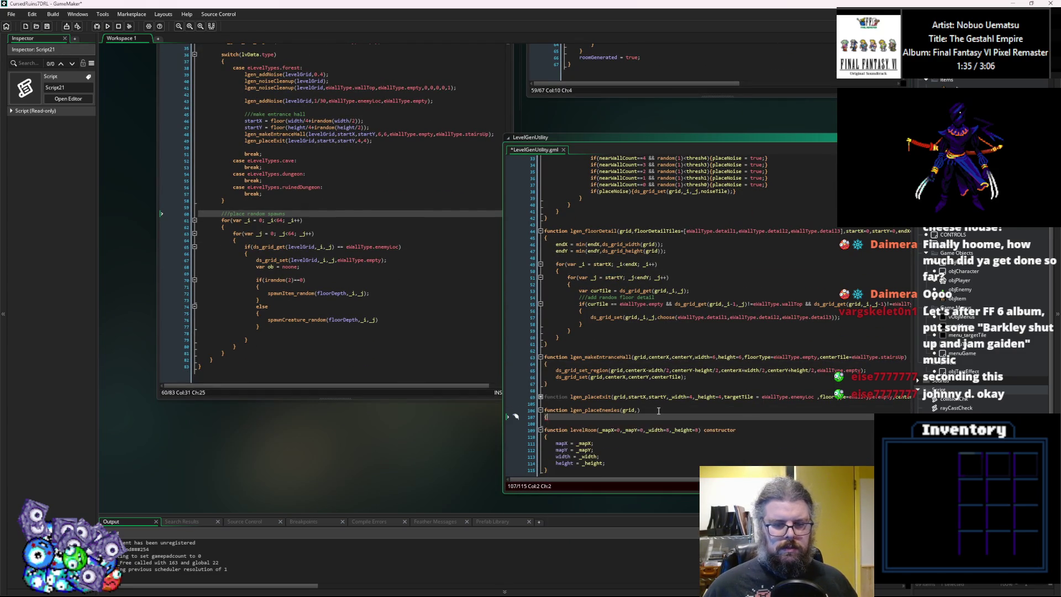
key("Return")
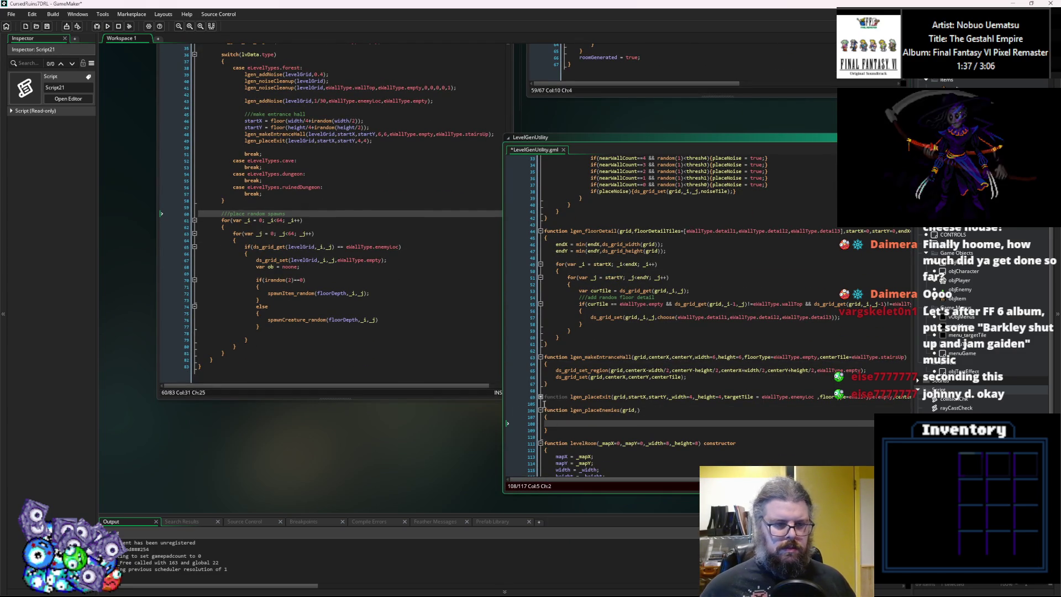
scroll(603, 385, "down", 1)
mouse_move(223, 353)
left_mouse_down()
mouse_move(232, 249)
mouse_move(219, 221)
left_mouse_up()
key("ctrl+c")
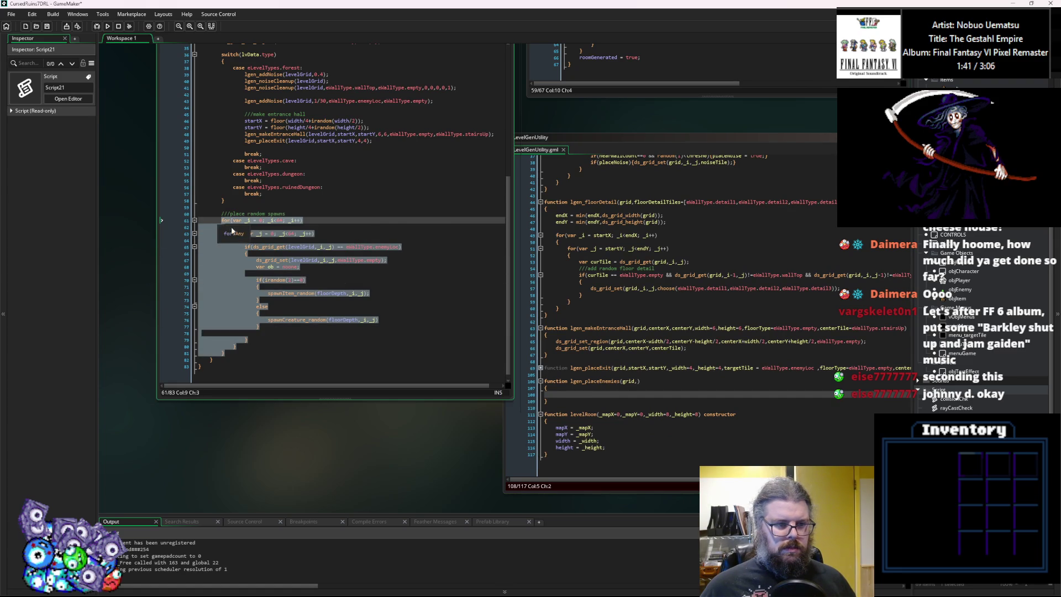
key("Delete")
Paste the spawn loops inside lgen_placeEnemies and de-indent them one level.
left_click(568, 395)
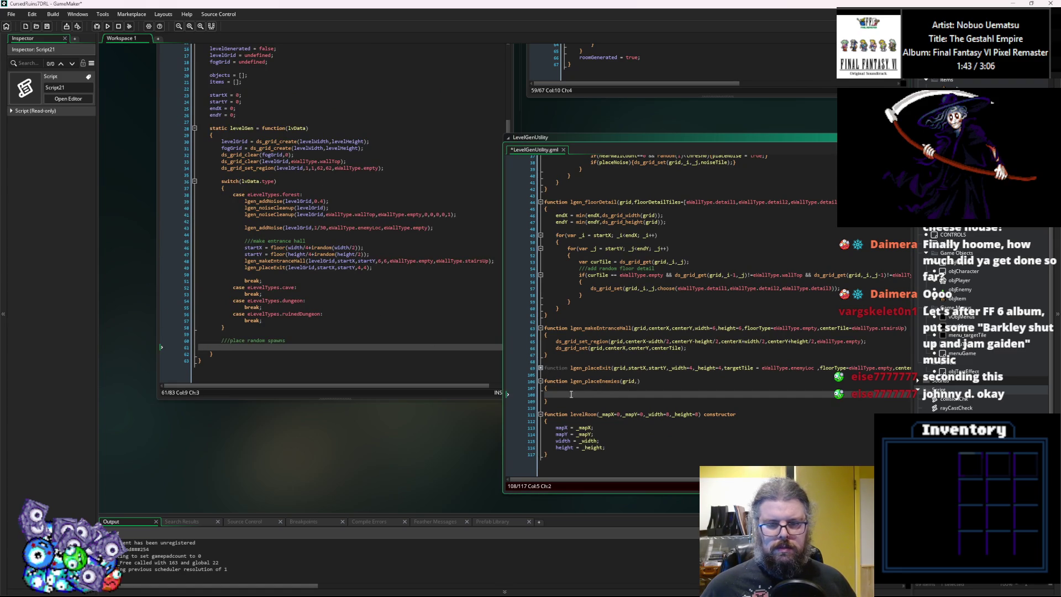
key("ctrl+v")
scroll(525, 331, "down", 3)
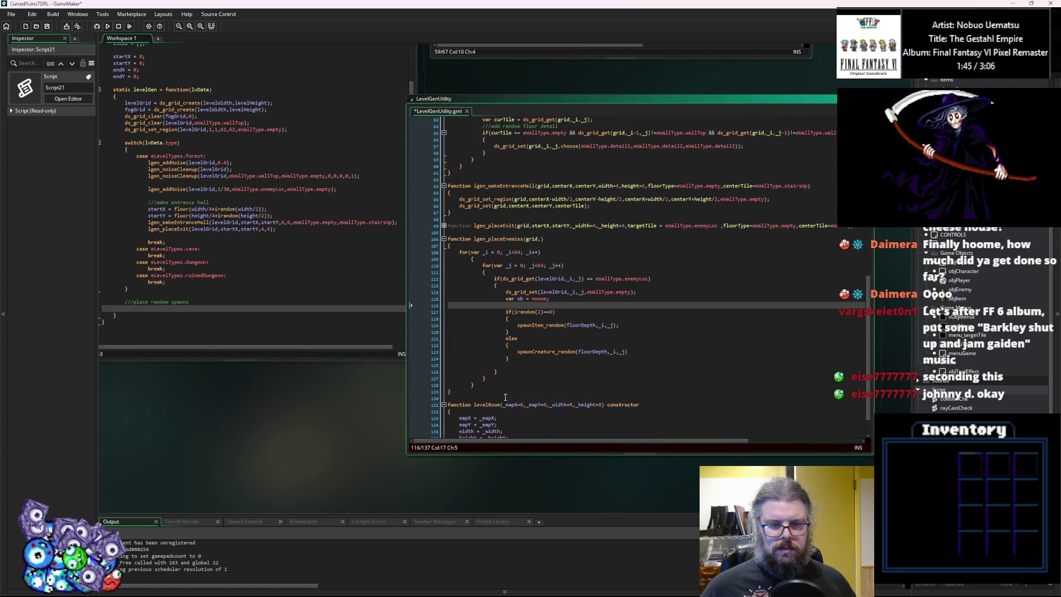
mouse_move(474, 384)
left_mouse_down()
mouse_move(482, 292)
mouse_move(469, 258)
left_mouse_up()
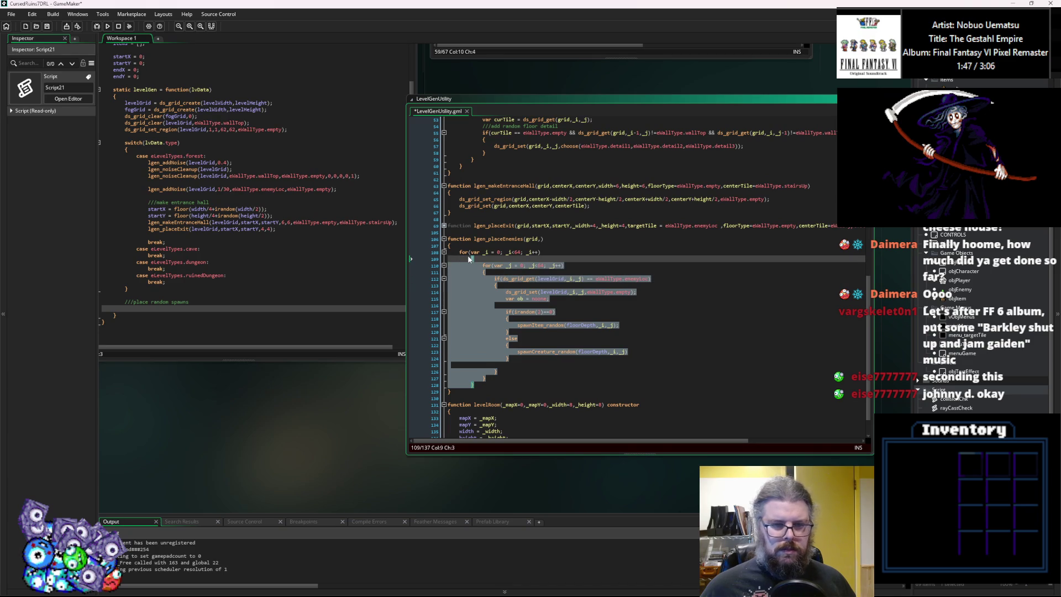
key("shift+Tab")
left_click(515, 265)
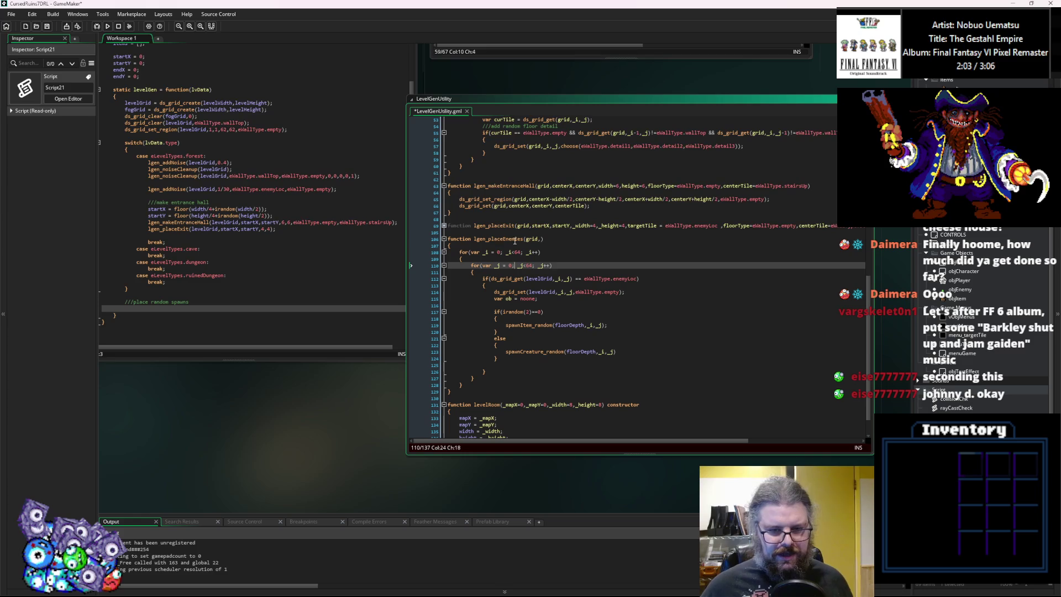
Widen the LevelGenUtility code window and inspect lgen_placeExit's targetRoom parameter for reference.
left_click(516, 246)
key("ctrl+Tab")
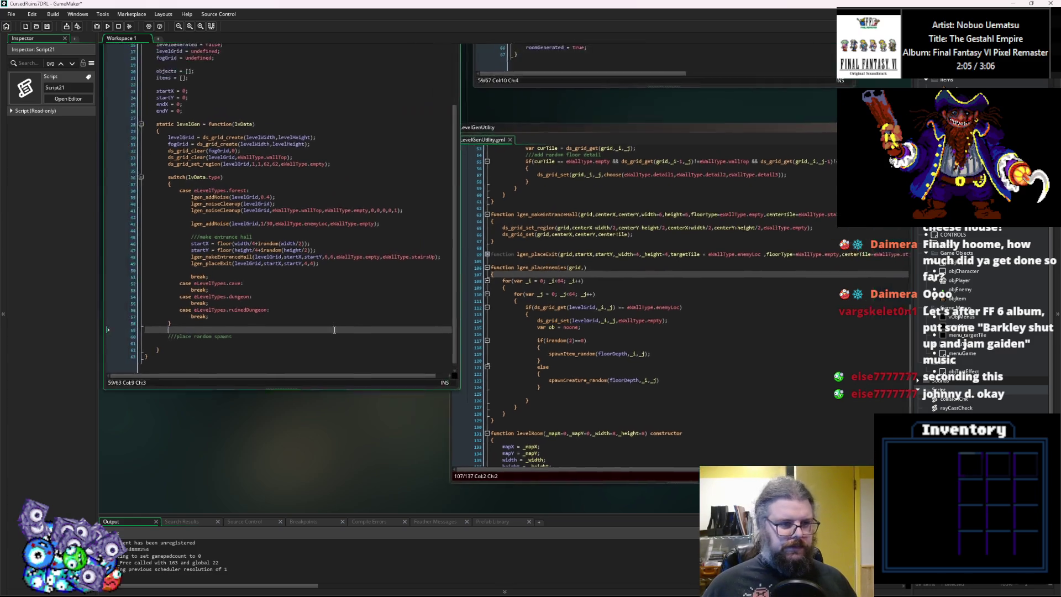
left_click(663, 343)
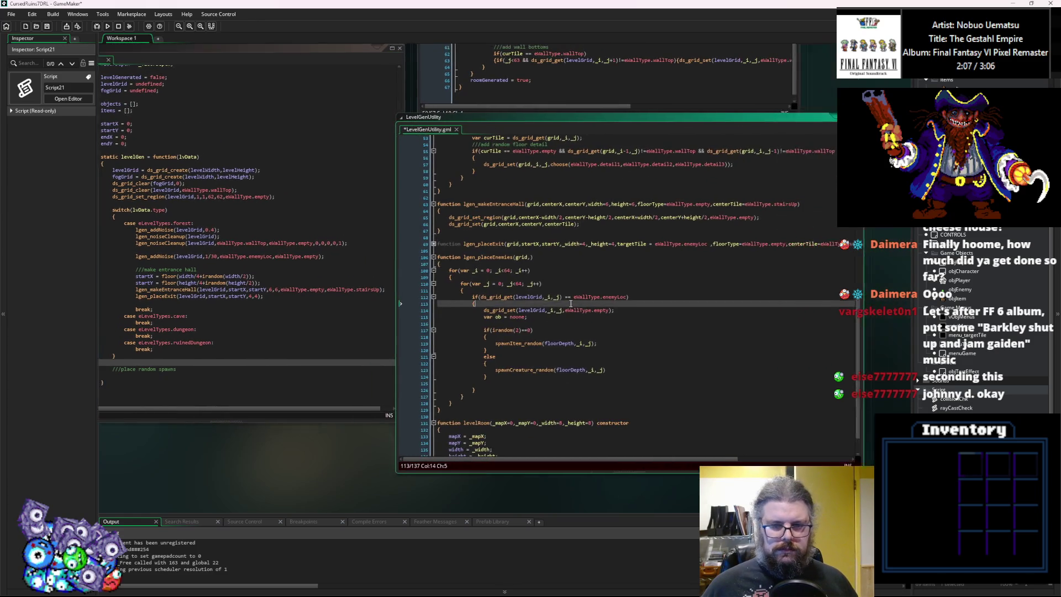
left_click(675, 326)
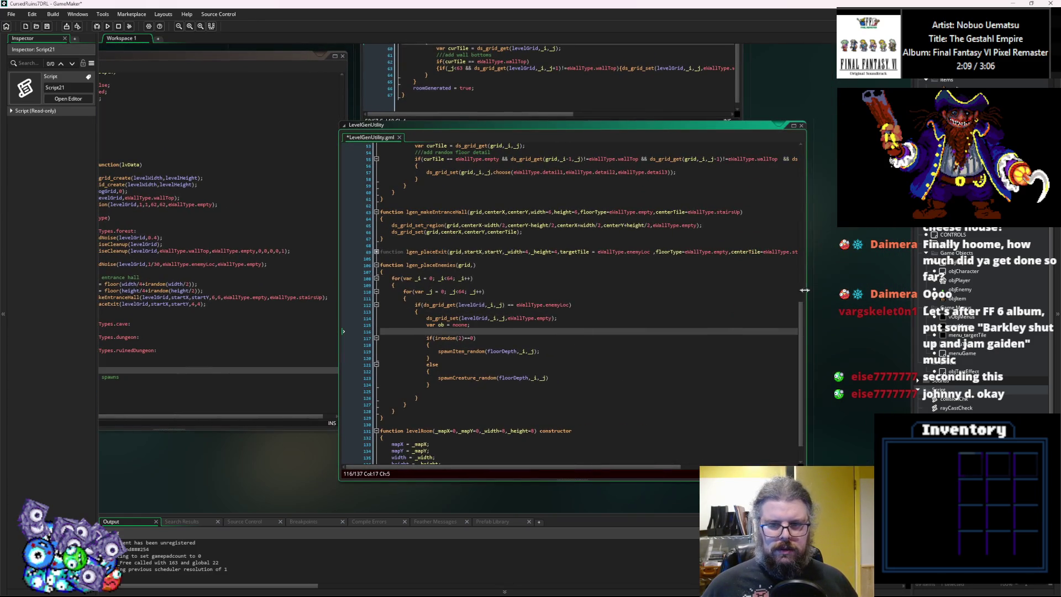
left_click_drag(699, 281, 809, 290)
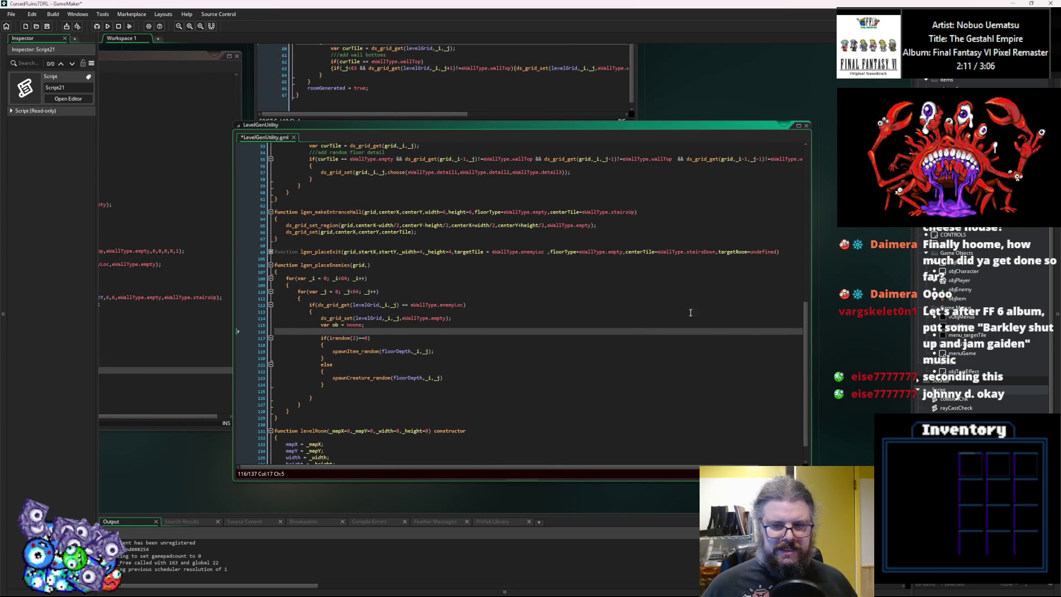
left_click(785, 241)
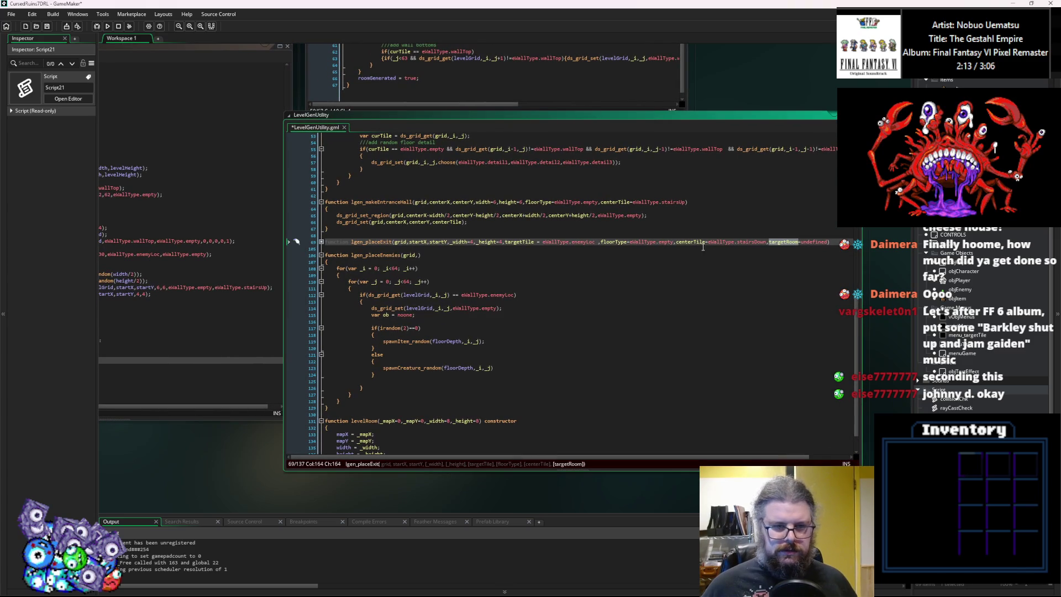
Add a targetRoom=undefined parameter after grid and start a blank line in the body.
left_click(417, 254)
type(",targetRoom=u")
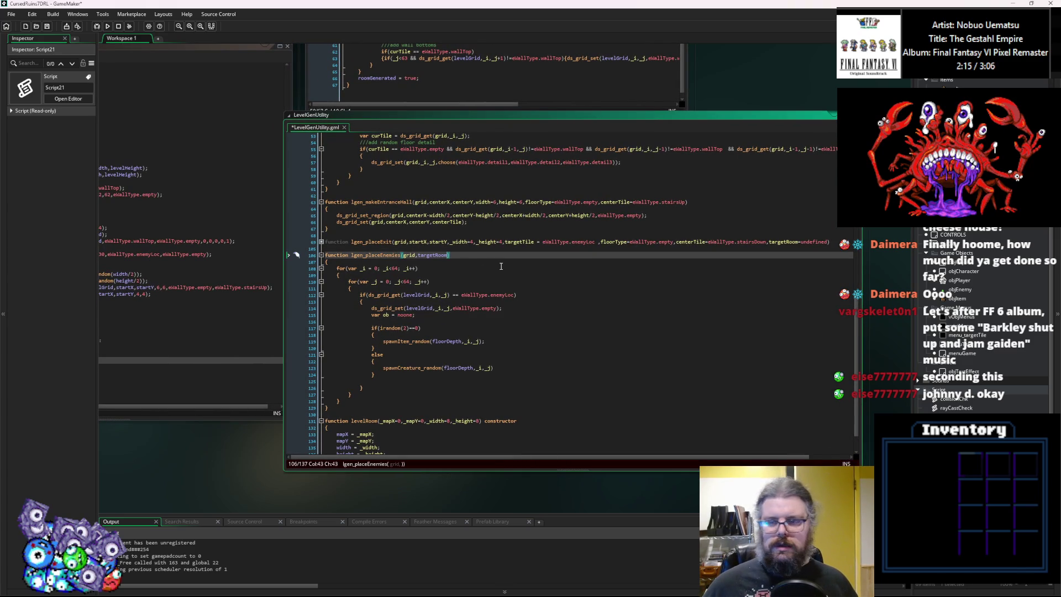
type("ndefined")
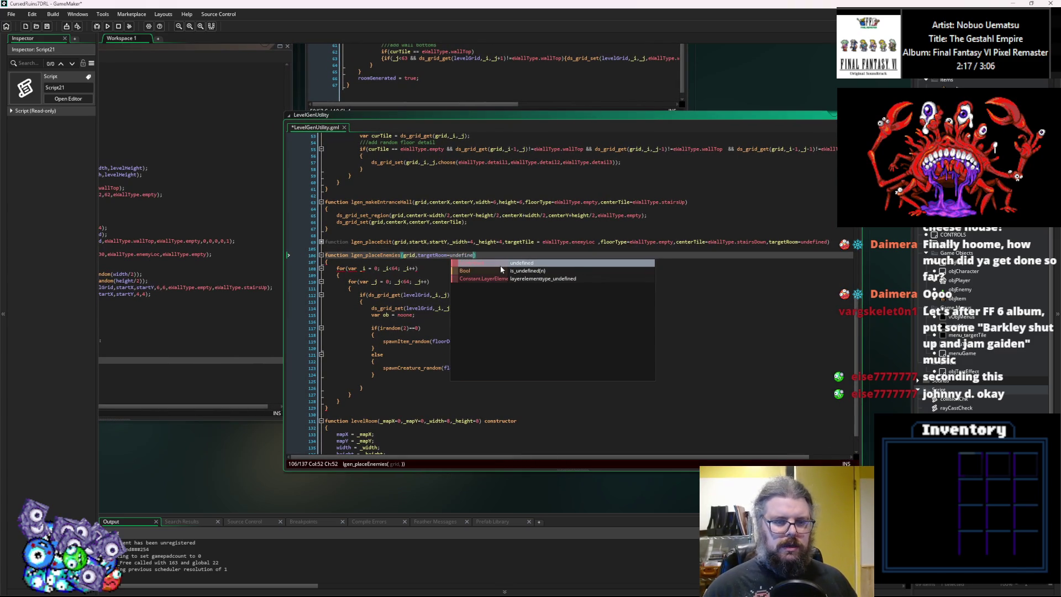
key("Down")
key("Return")
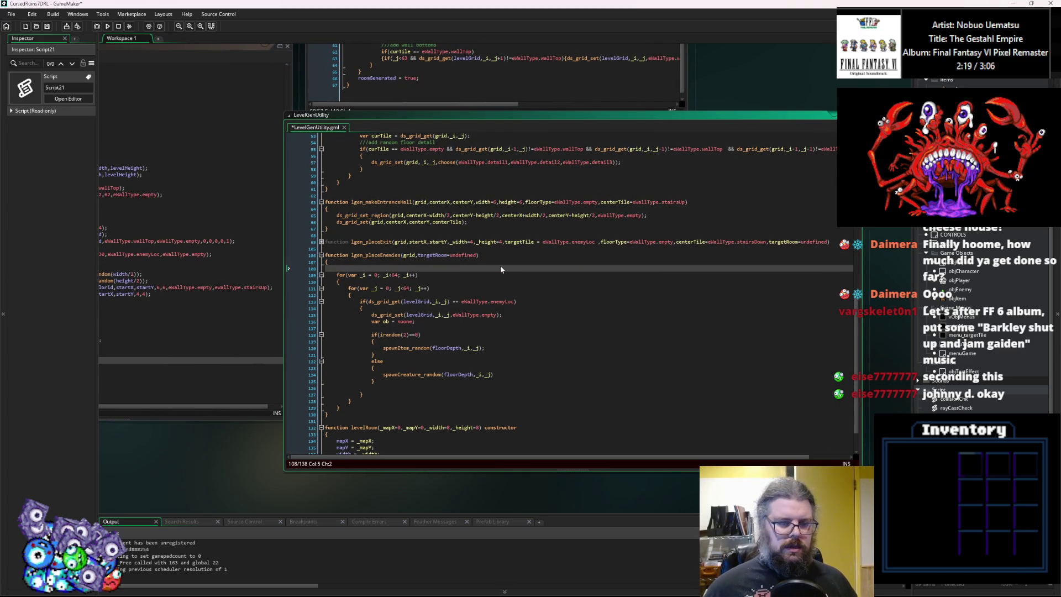
scroll(501, 269, "down", 2)
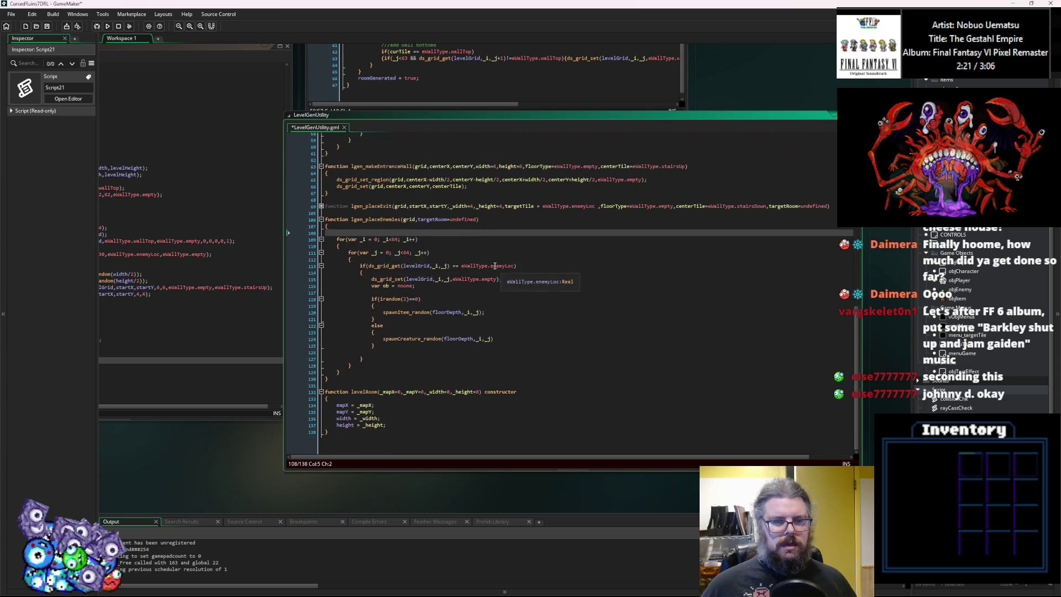
scroll(501, 269, "left", 3)
scroll(494, 237, "right", 1)
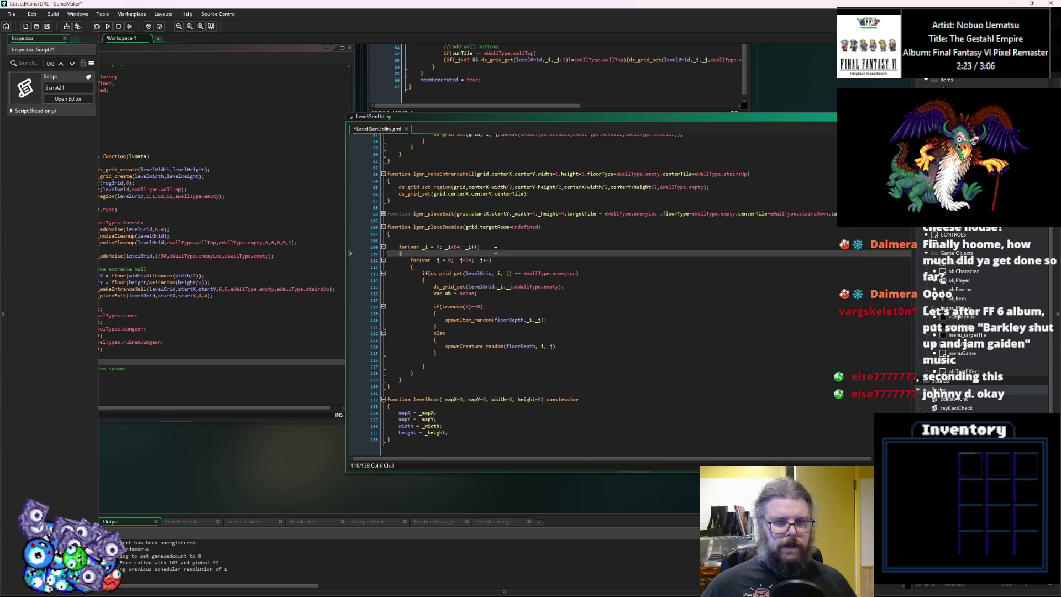
Copy lgen_placeExit's xBorder/yBorder and minX–maxY bounds block into lgen_placeEnemies.
left_click(383, 213)
left_click(425, 239)
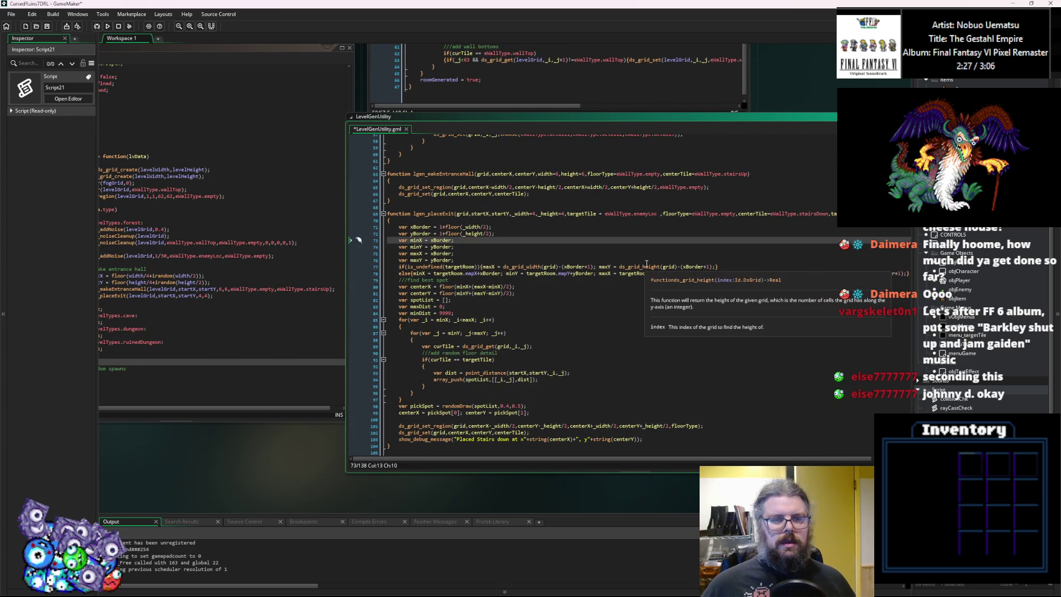
mouse_move(399, 280)
left_mouse_down()
mouse_move(401, 243)
mouse_move(385, 218)
left_mouse_up()
key("ctrl+c")
left_click(383, 213)
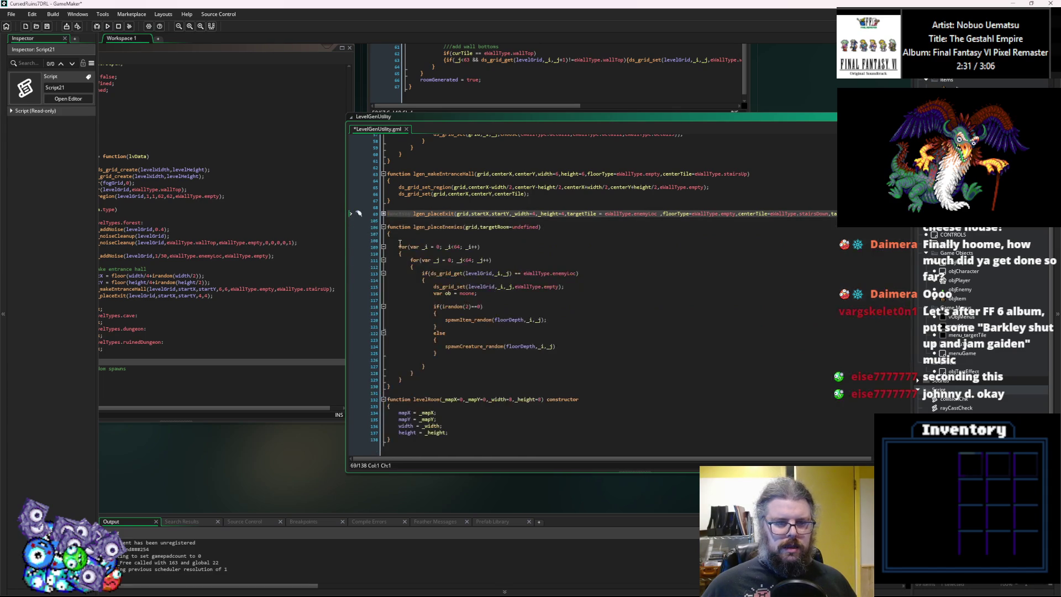
left_click(403, 239)
key("ctrl+v")
left_click(493, 265)
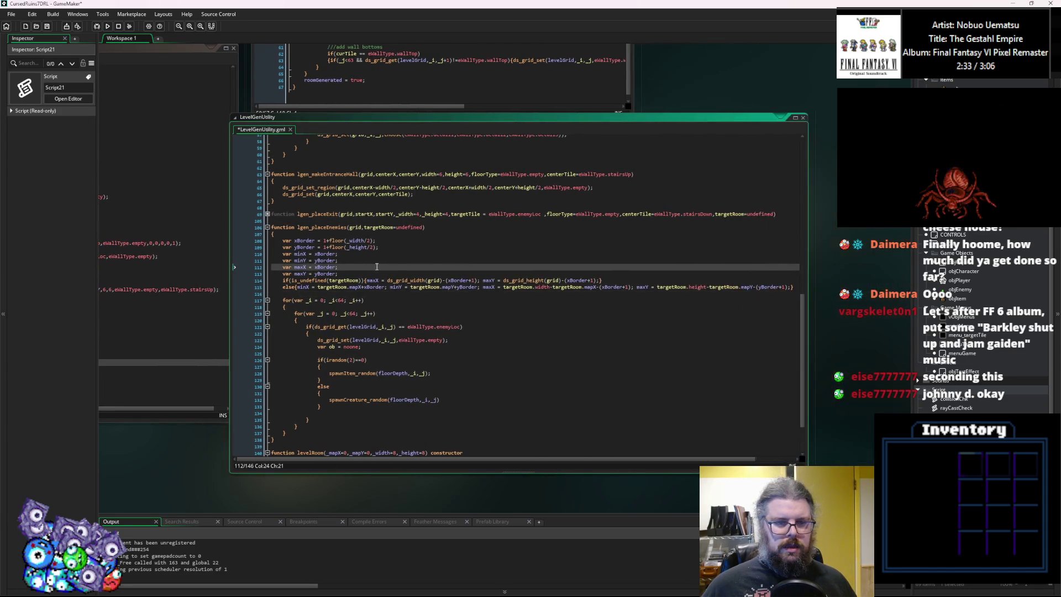
Delete the xBorder/yBorder lines and set minX and minY to 1.
left_click_drag(807, 266, 860, 266)
left_click(389, 245)
key("shift+Up")
key("shift+Up")
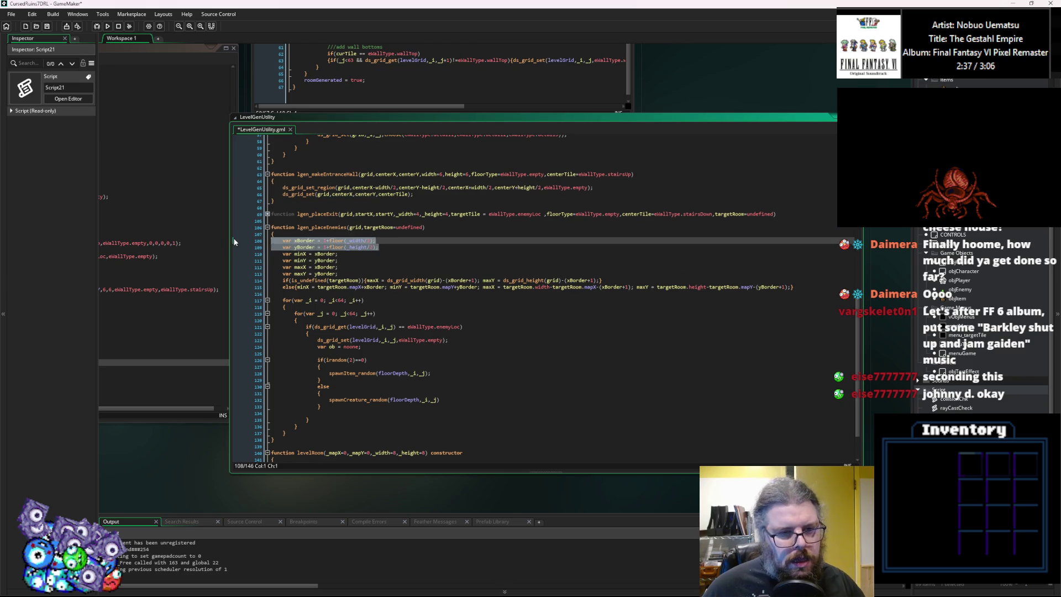
key("Delete")
double_click(325, 241)
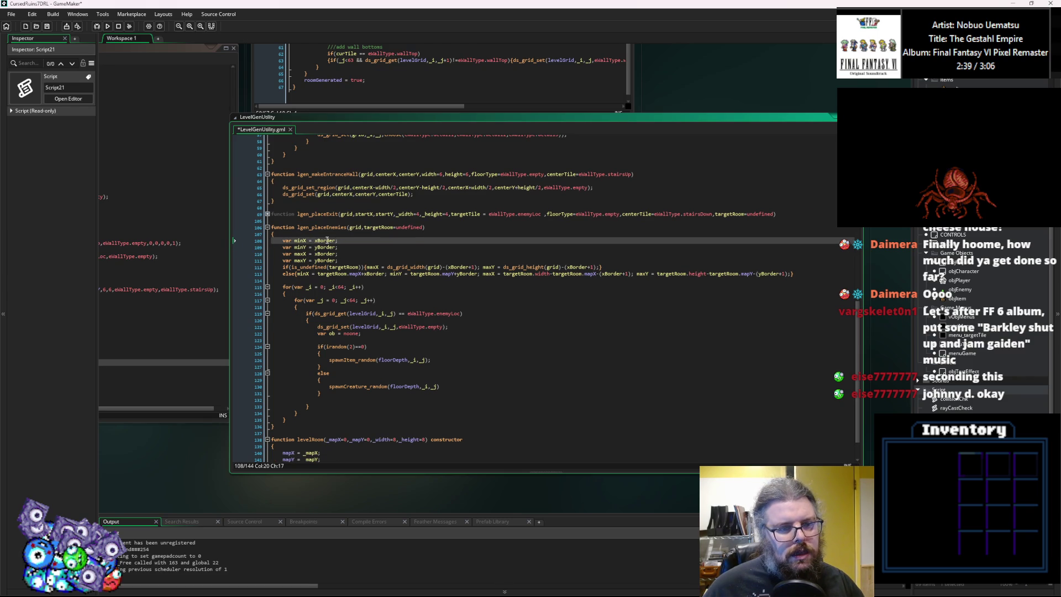
type("1")
double_click(326, 247)
type("1")
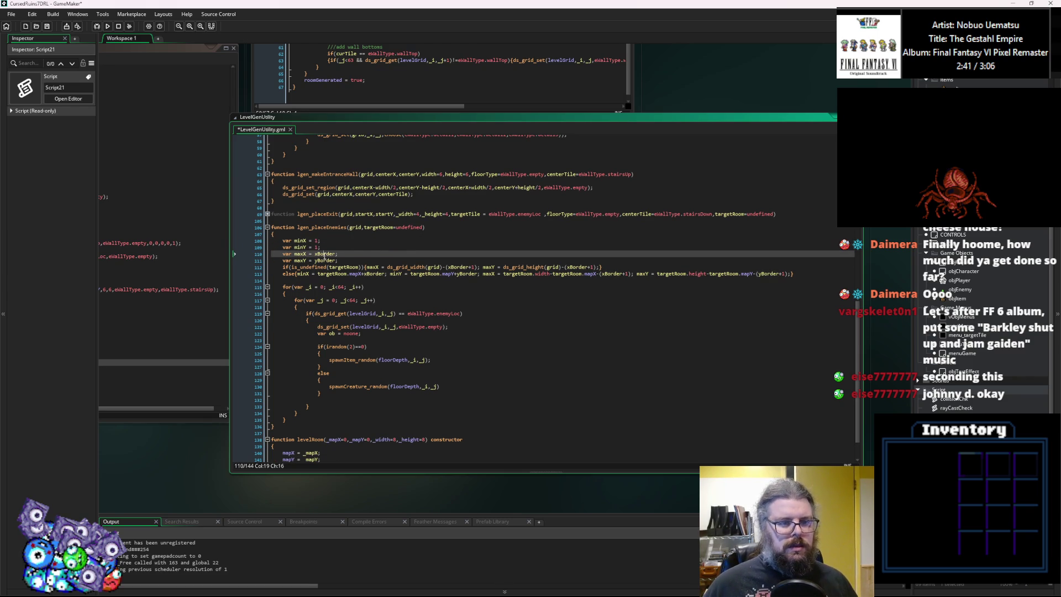
Set maxX to ds_grid_width(grid)-2.
double_click(326, 254)
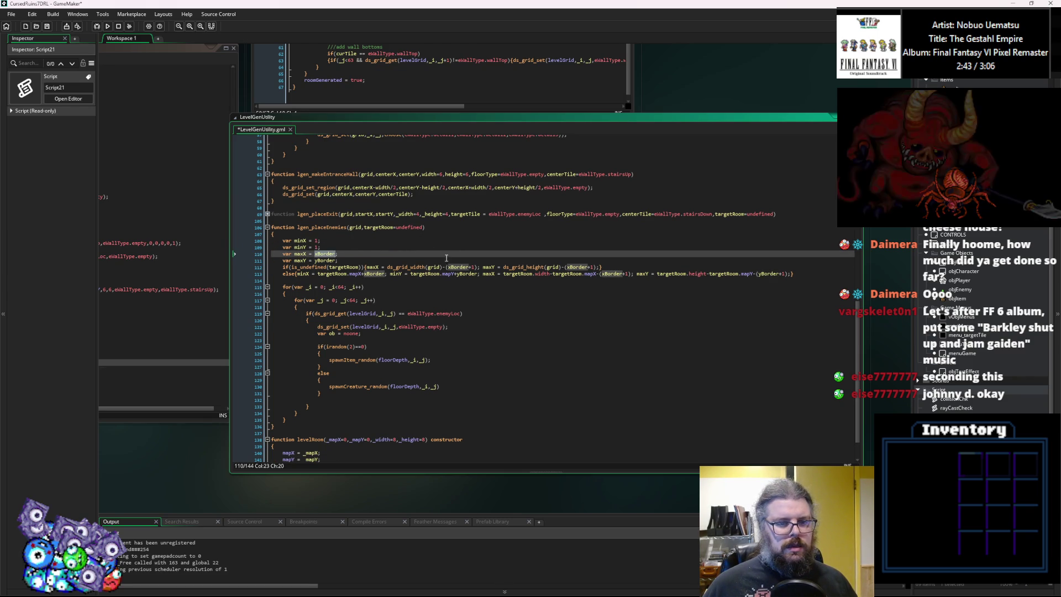
left_click(477, 267)
left_click_drag(477, 267, 387, 266)
key("ctrl+c")
double_click(326, 253)
key("ctrl+v")
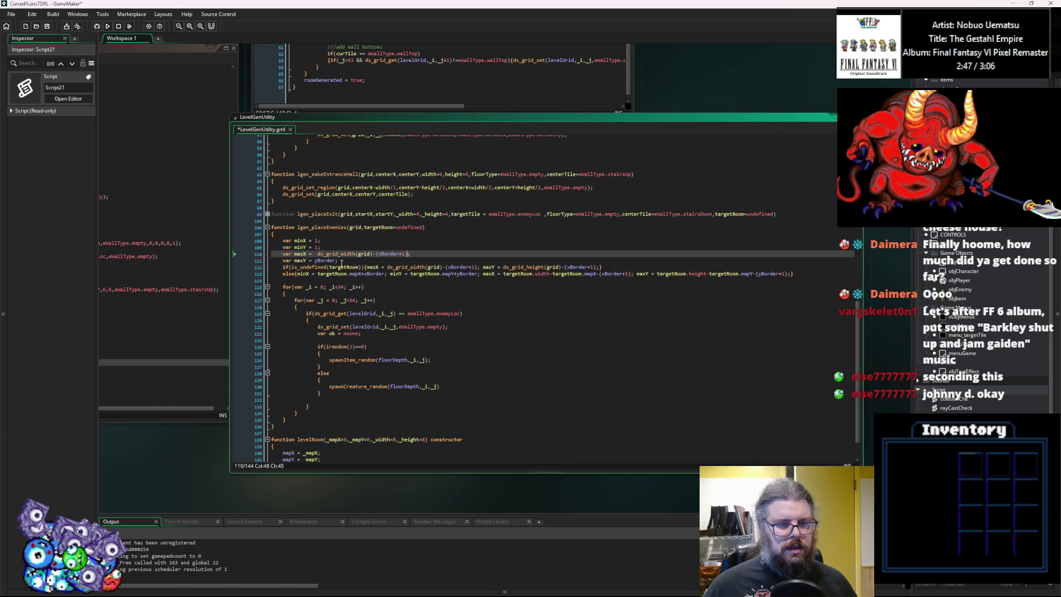
left_click_drag(375, 255, 410, 255)
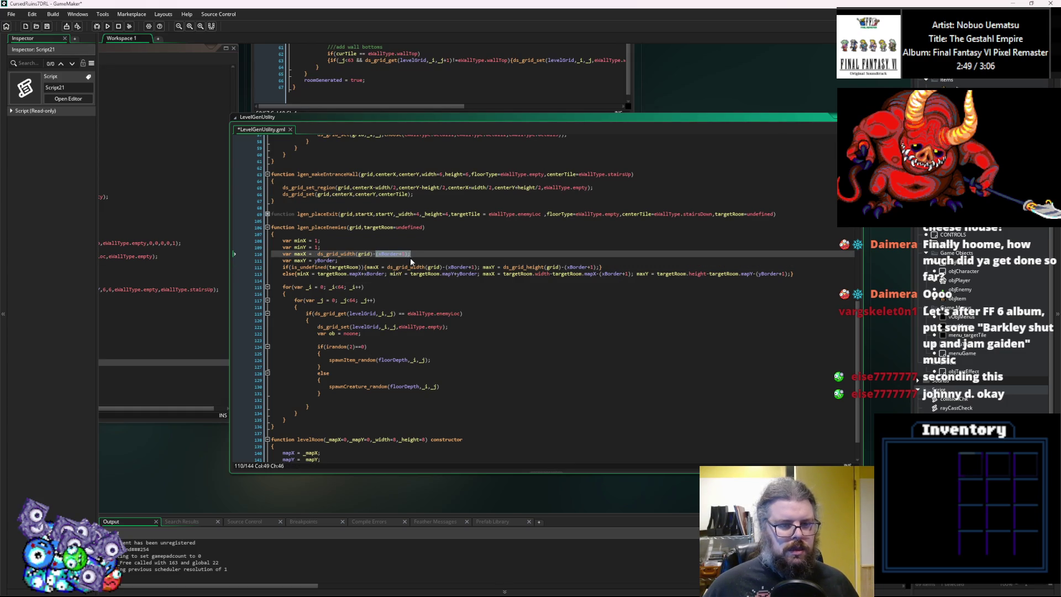
type("1")
key("BackSpace")
type("2")
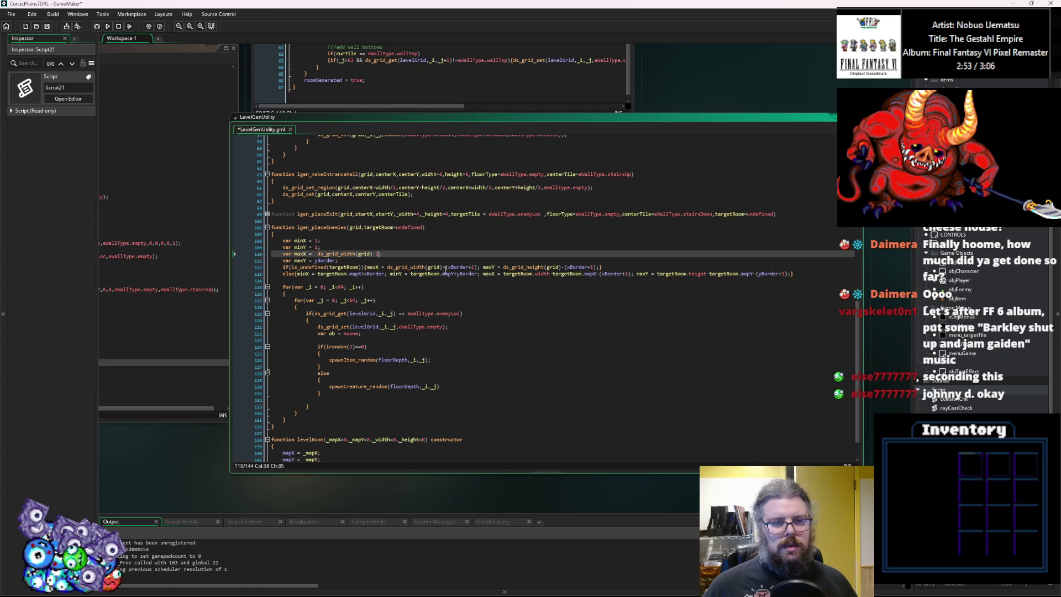
Set maxY to ds_grid_height(grid)-2 and review the bounds lines.
left_click_drag(601, 267, 505, 267)
left_click(321, 260)
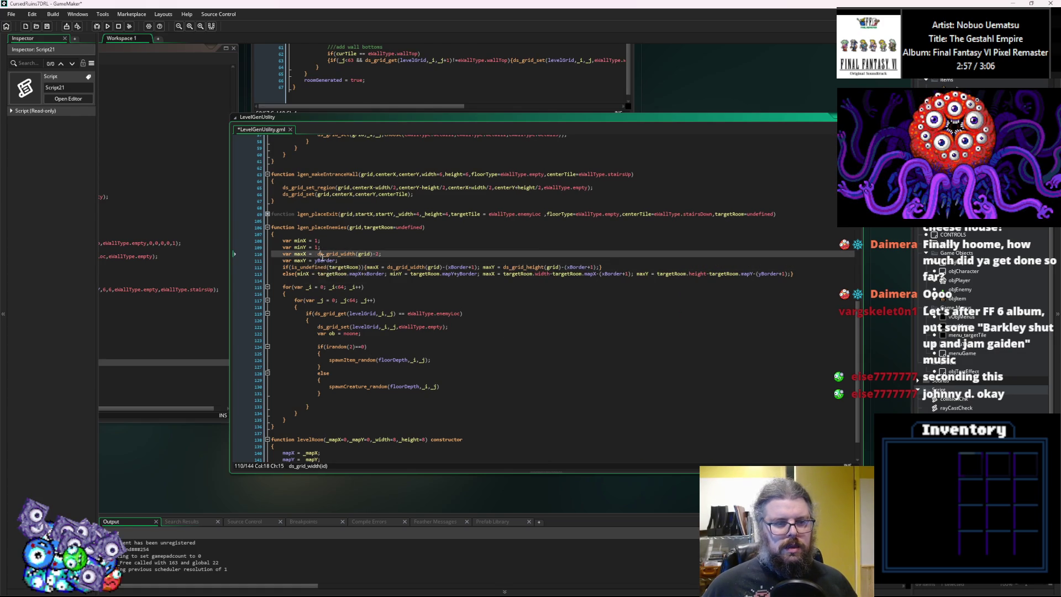
key("ctrl+v")
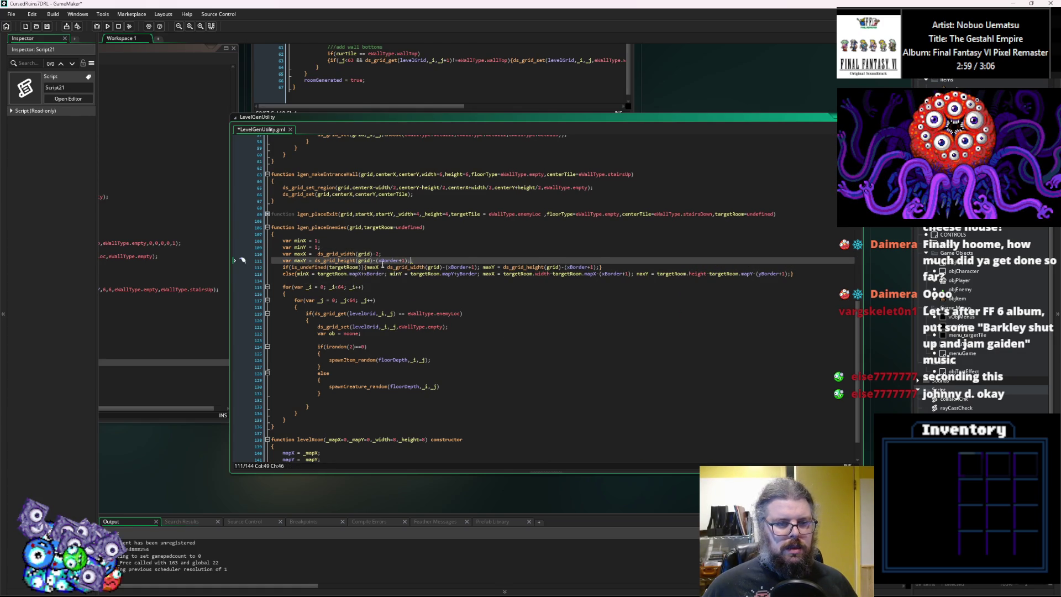
left_click_drag(378, 260, 411, 260)
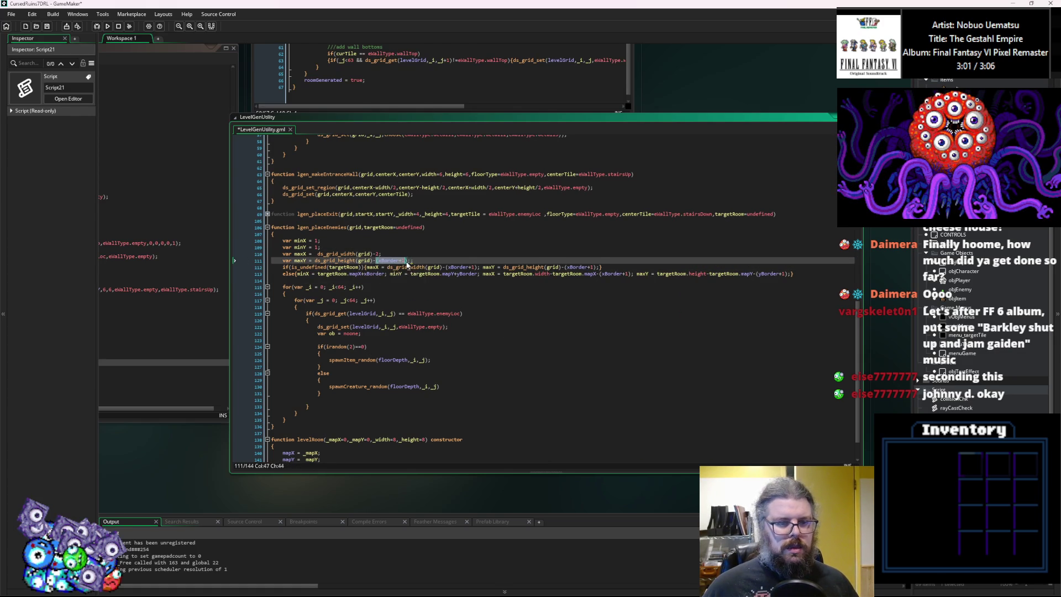
type("2")
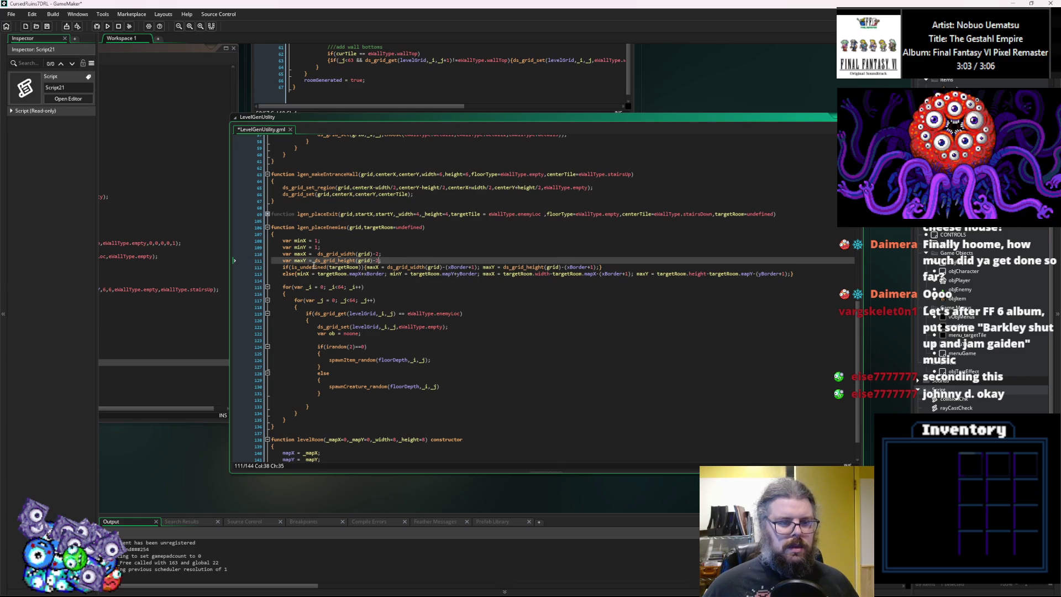
left_click(316, 254)
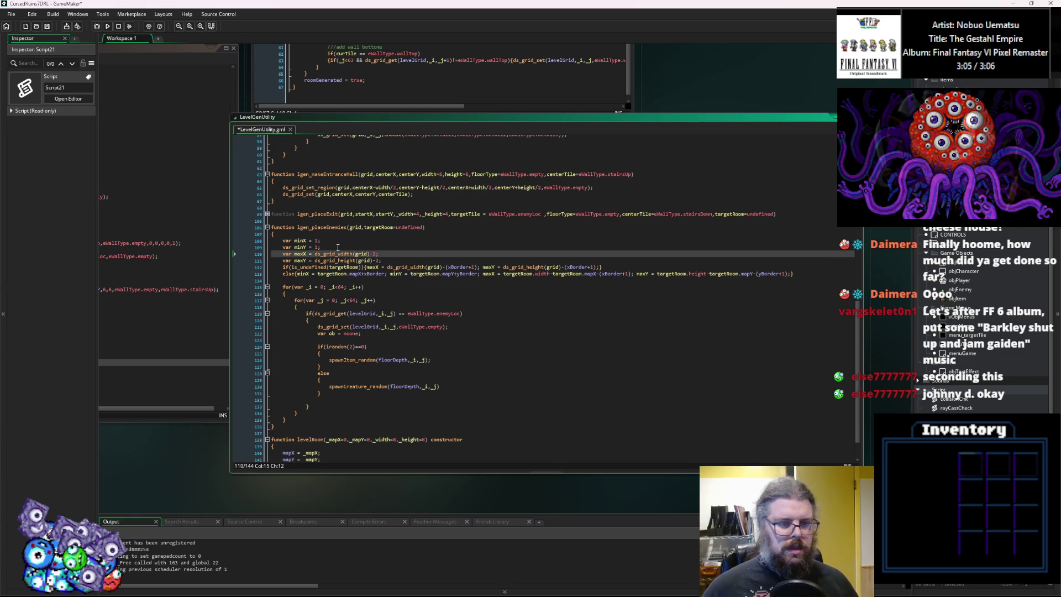
left_click(348, 273)
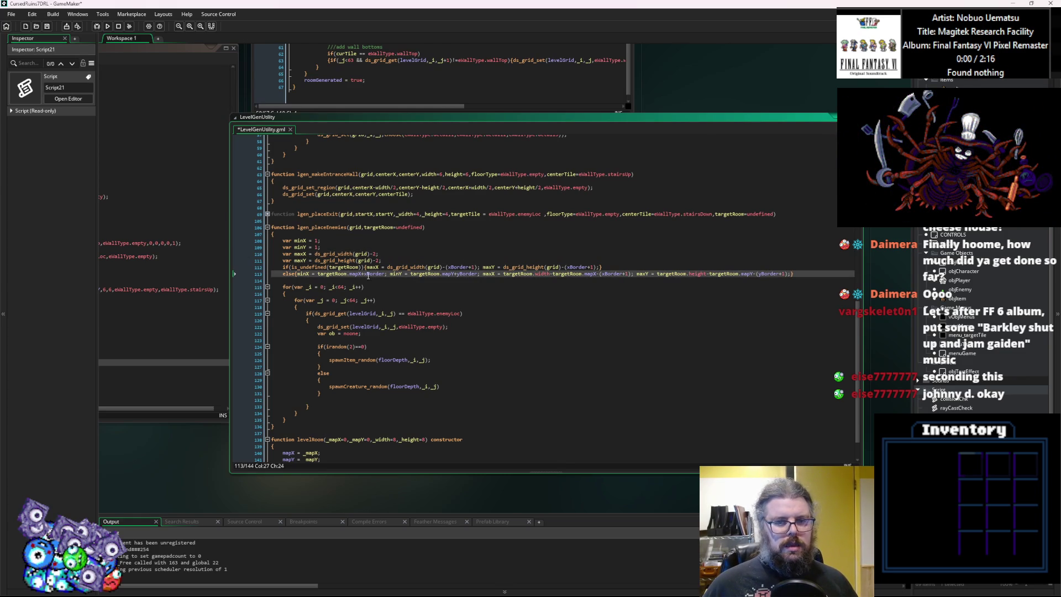
double_click(299, 239)
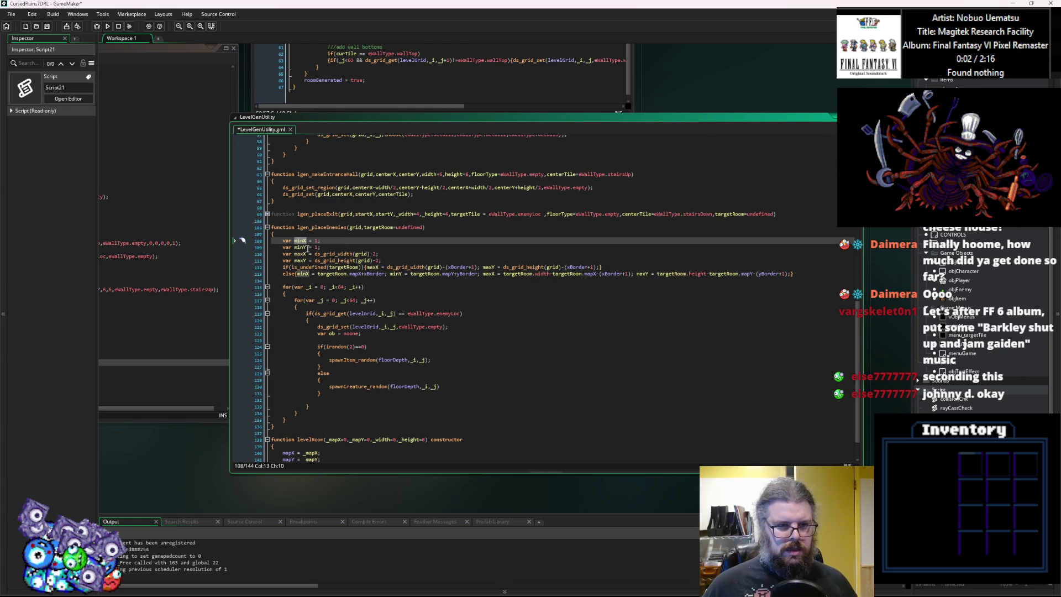
left_click(373, 267)
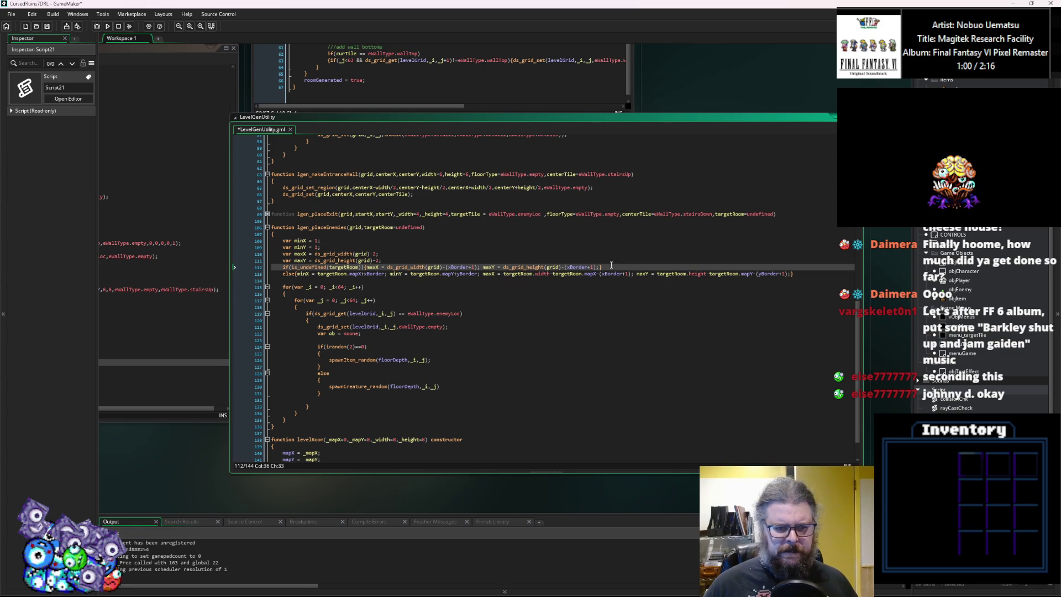
left_click(291, 267)
Change the check to !is_undefined(targetRoom), drop the else defaults, and split the targetRoom bounds onto their own line.
type("!")
left_click(270, 276)
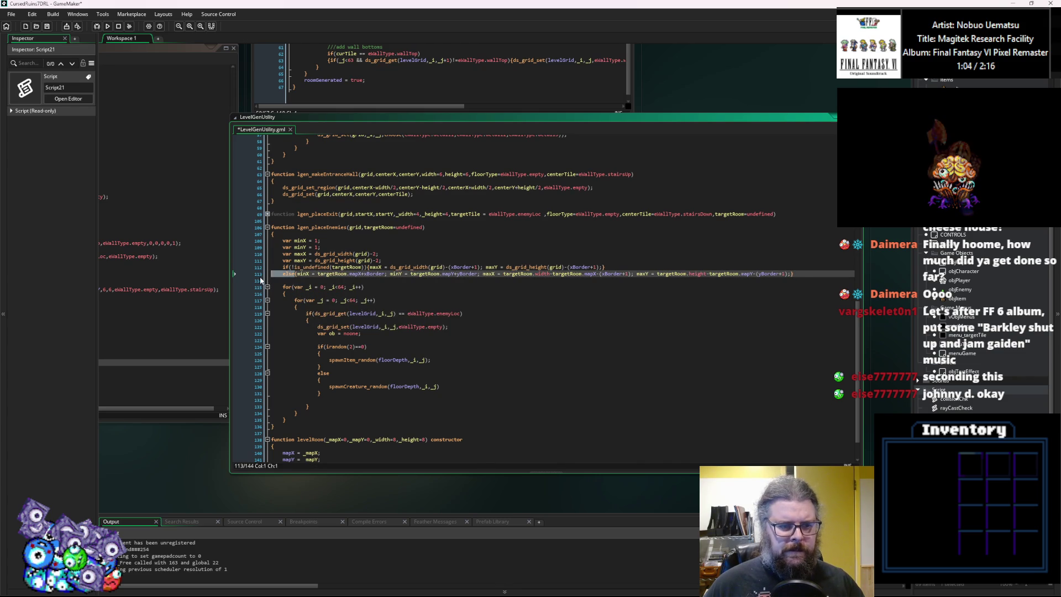
left_click(604, 266, "shift")
key("BackSpace")
left_click_drag(604, 267, 375, 272)
key("Delete")
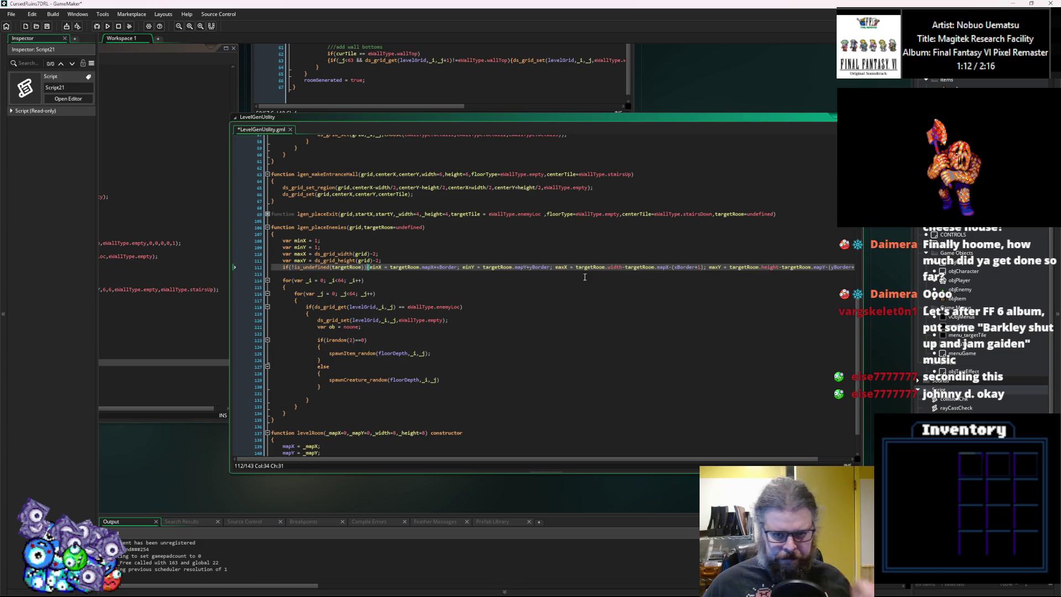
key("Right")
key("Right")
key("Right")
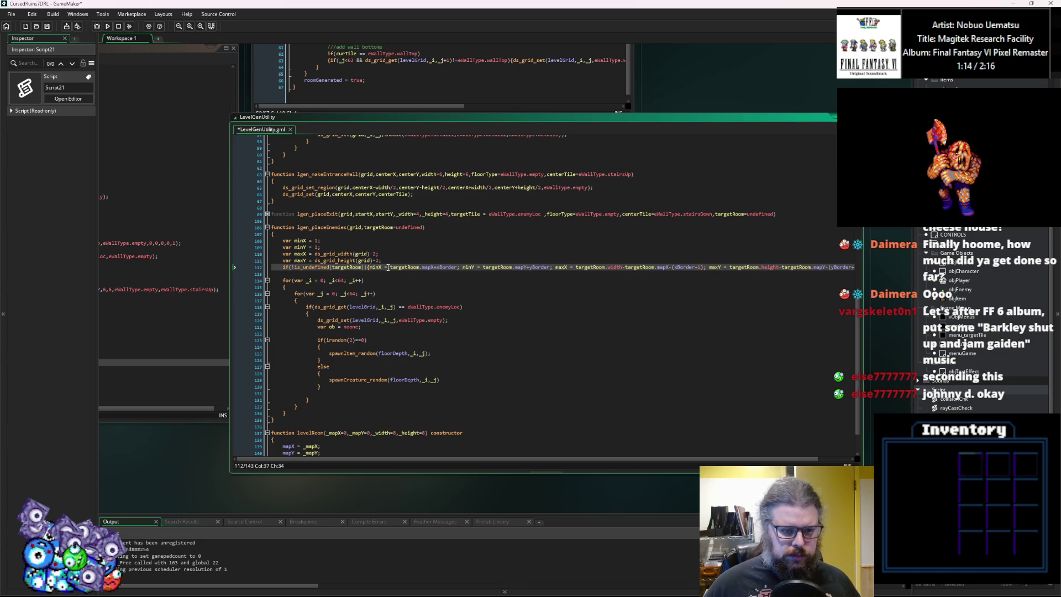
key("Return")
left_click(382, 281)
left_click(780, 273)
Review the targetRoom bounds line and the floorDepth arguments of the spawn calls.
left_click(546, 274)
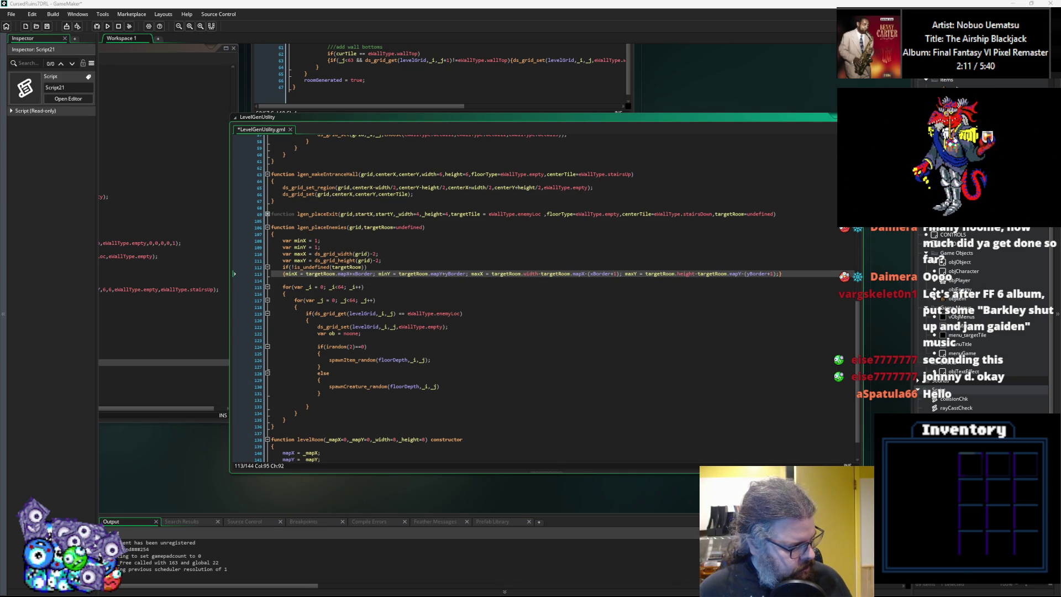
left_click(541, 343)
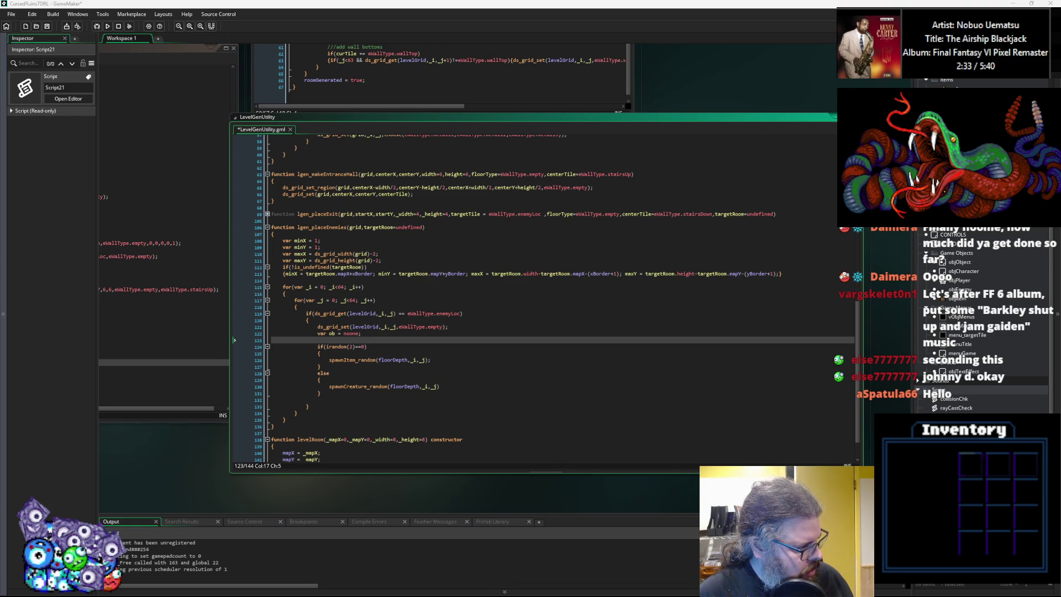
left_click(402, 360)
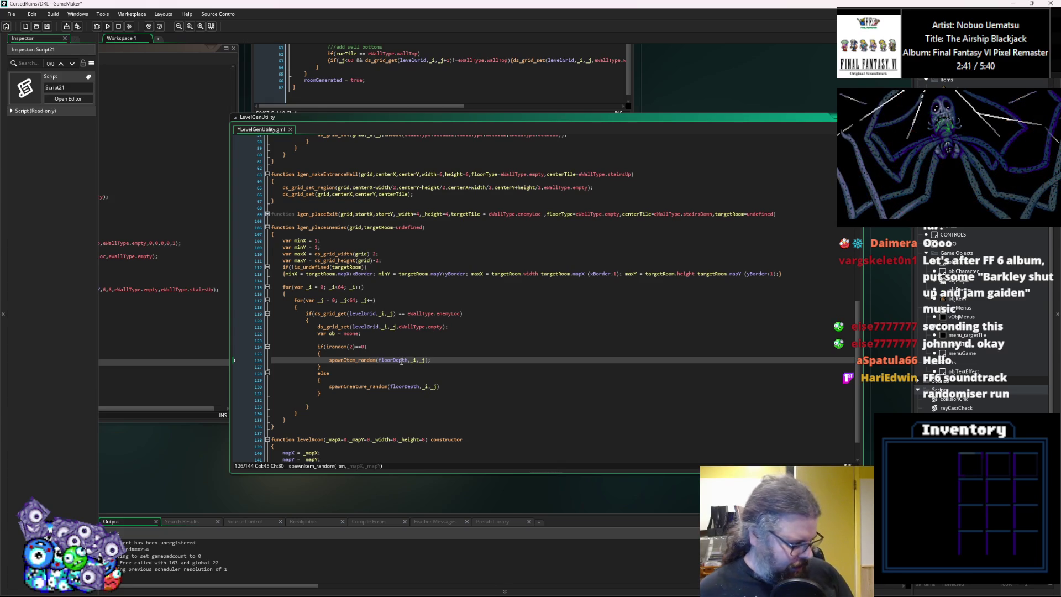
left_click(557, 361)
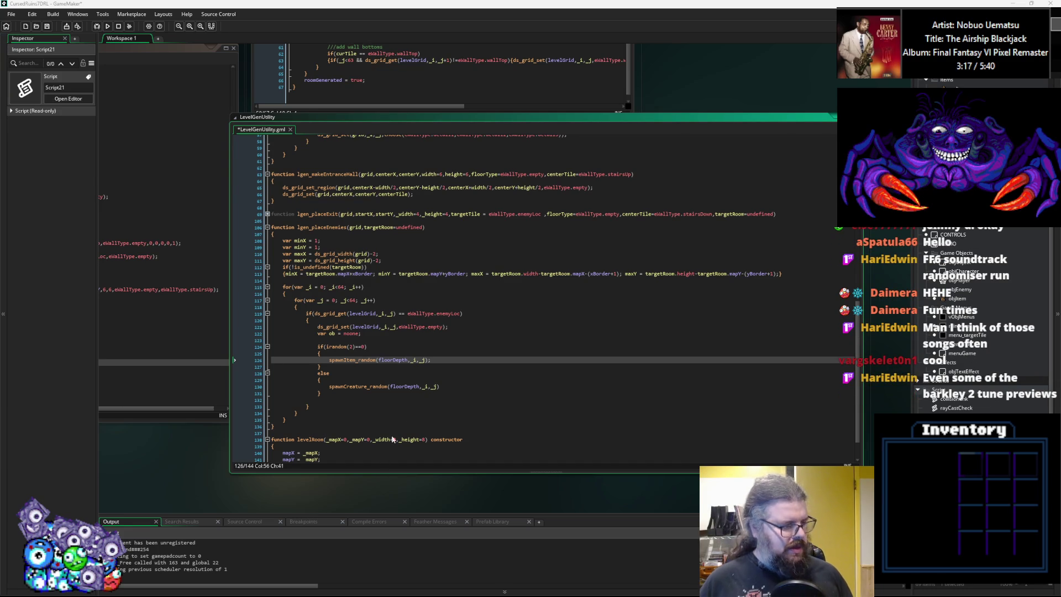
left_click(421, 388)
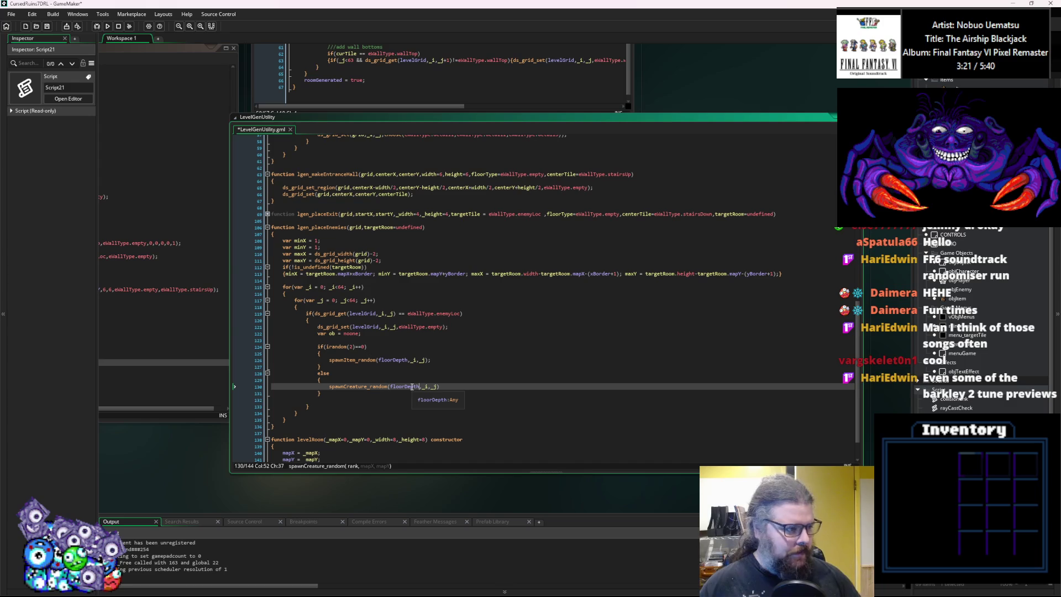
key("Down")
key("Down")
key("Down")
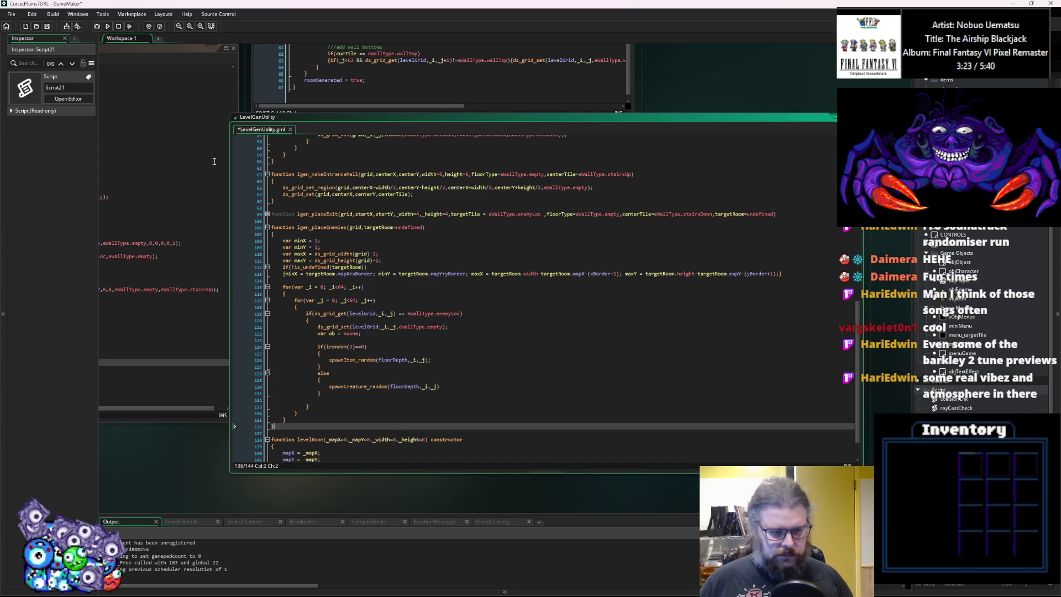
Save LevelGenUtility and recheck the ds_grid_set, spawnItem_random and else lines.
left_click(47, 26)
left_click(386, 326)
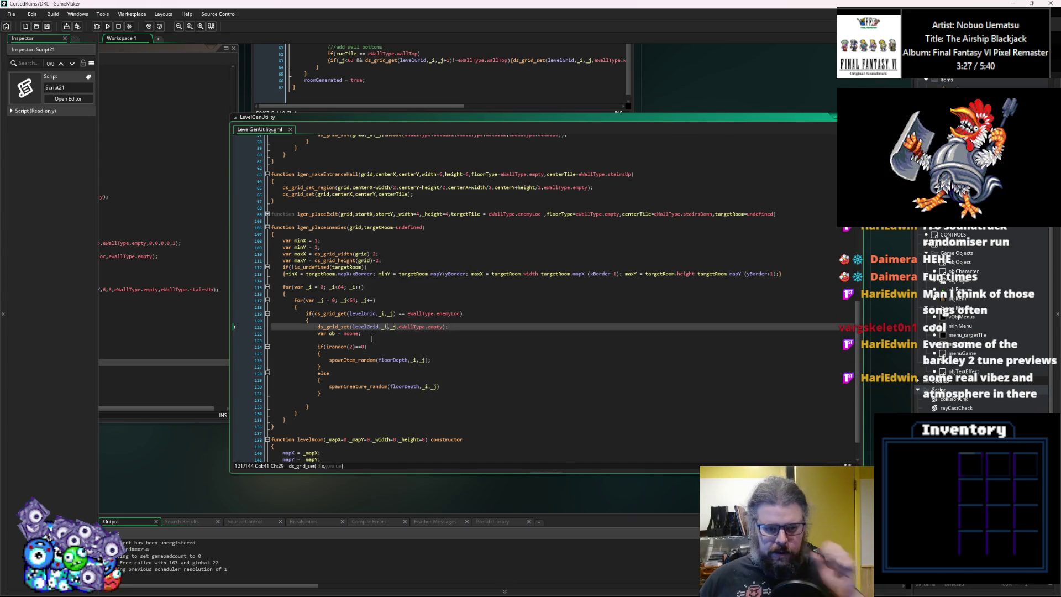
left_click(372, 340)
scroll(372, 341, "down", 1)
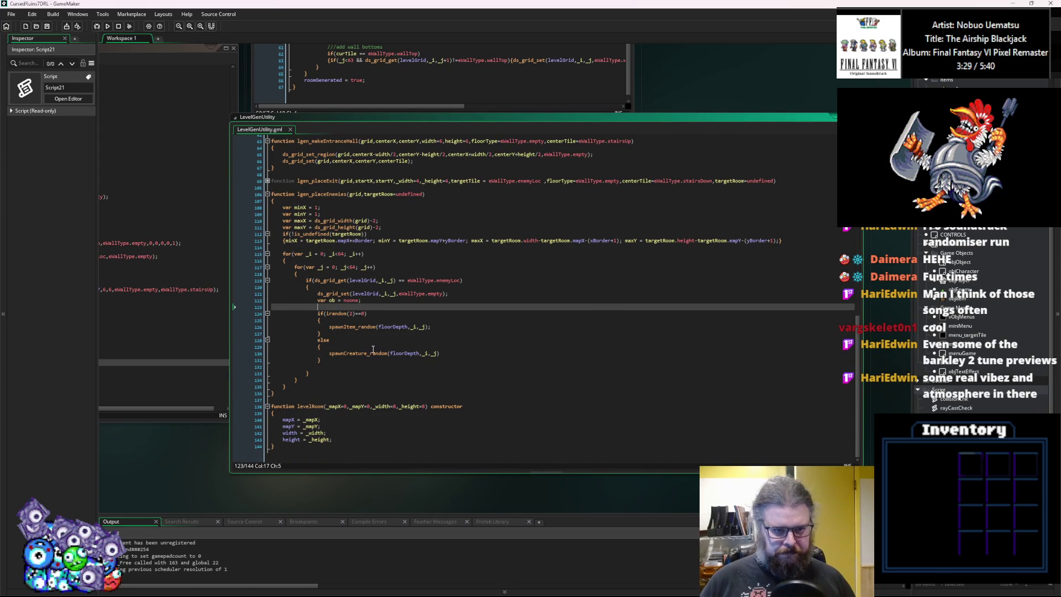
left_click(397, 327)
left_click(387, 346)
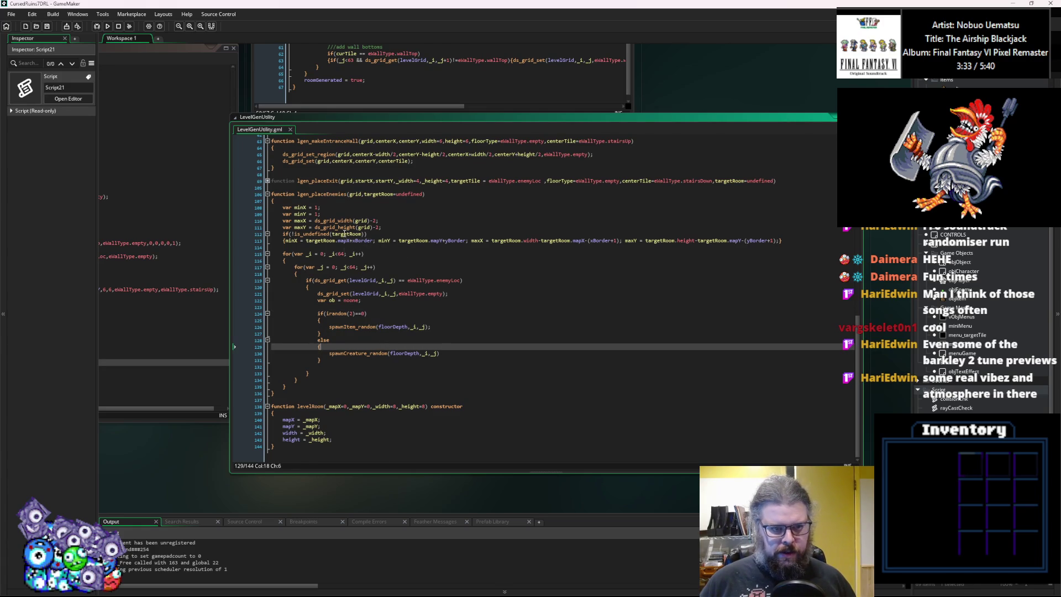
On line 113, use mapX+1 and mapY+1 for minX/minY and width/height minus 2 for maxX/maxY.
double_click(361, 241)
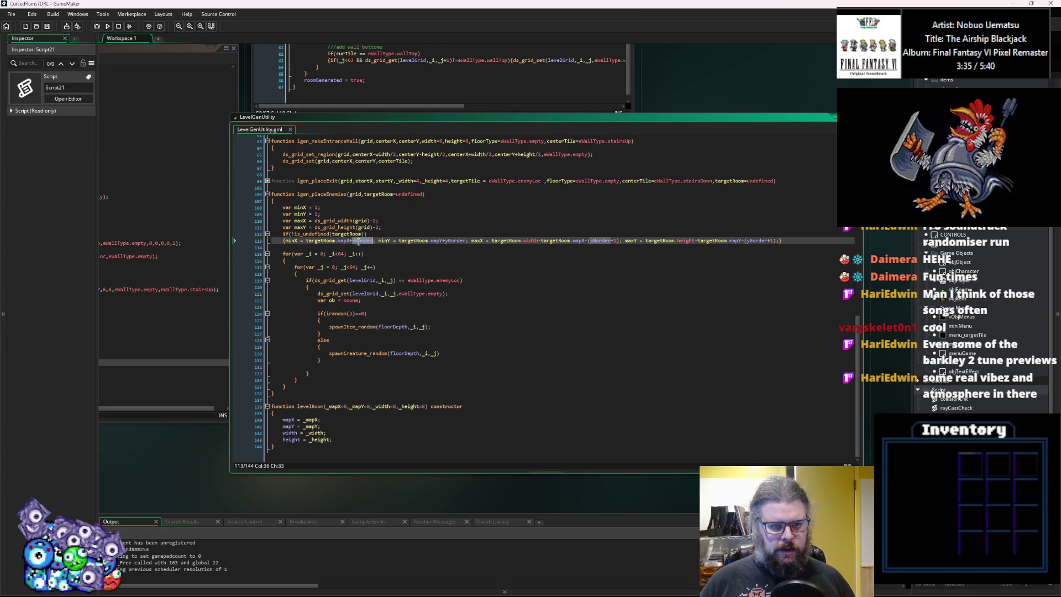
type("1")
double_click(446, 239)
type("1")
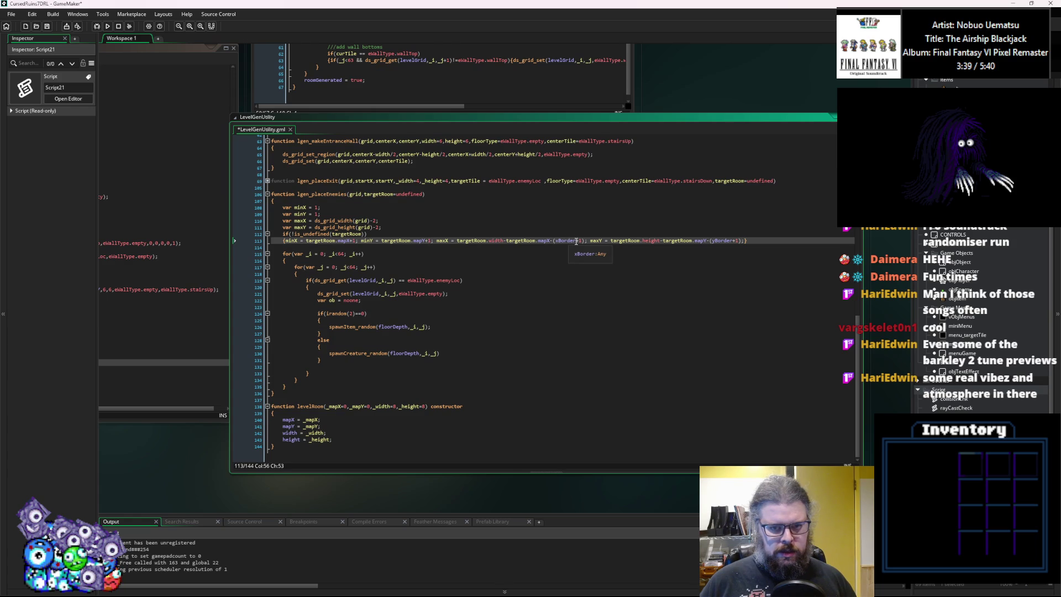
left_click_drag(584, 241, 556, 245)
type("2")
left_click_drag(713, 240, 681, 241)
type("2")
left_click(657, 289)
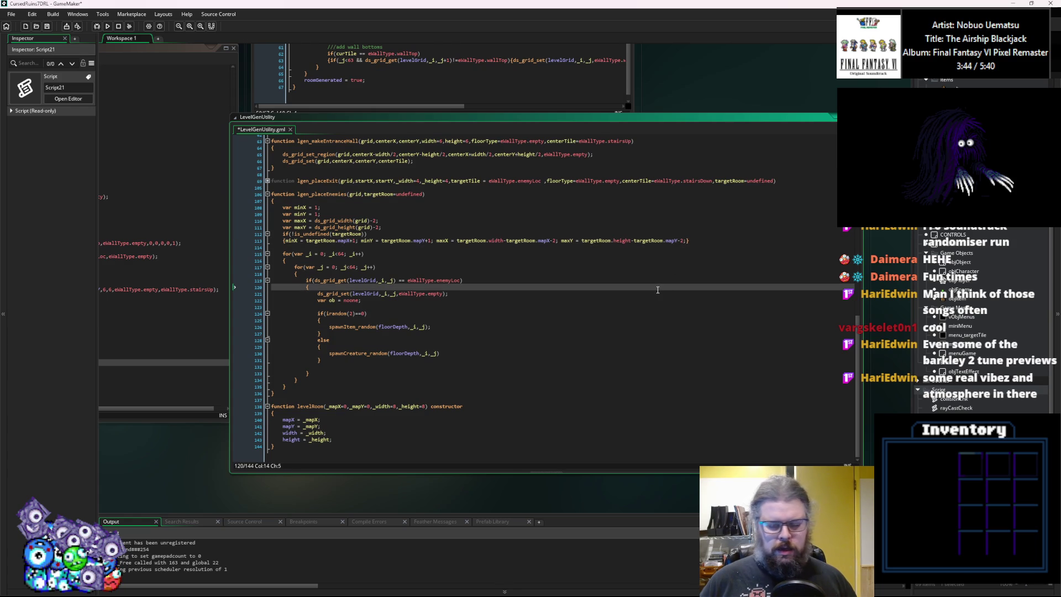
double_click(683, 241)
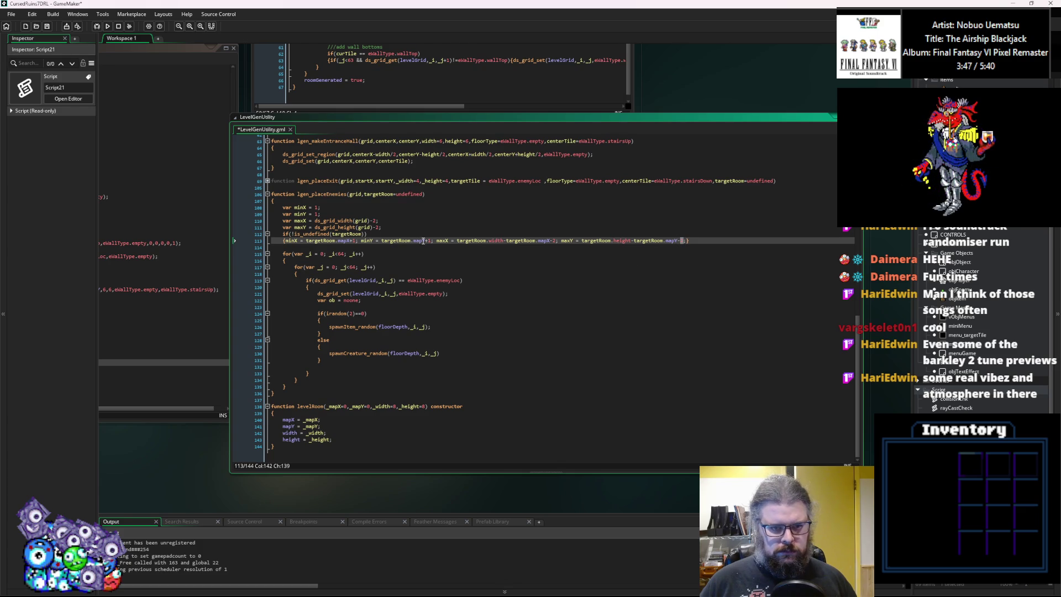
left_click(434, 269)
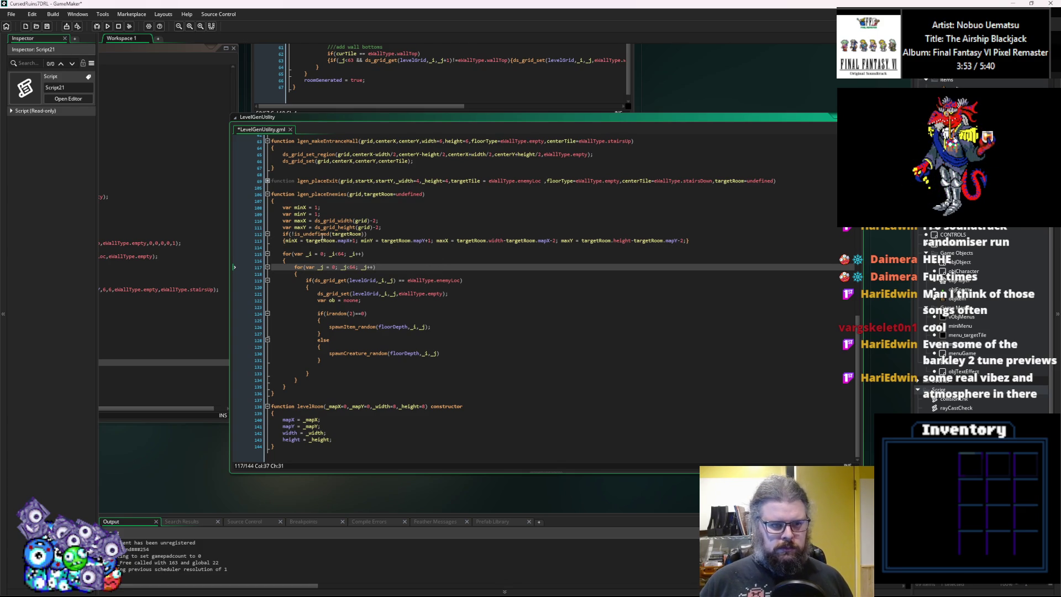
Start the outer loop at _i = minX and the inner loop at _j = minY.
double_click(300, 207)
type("D")
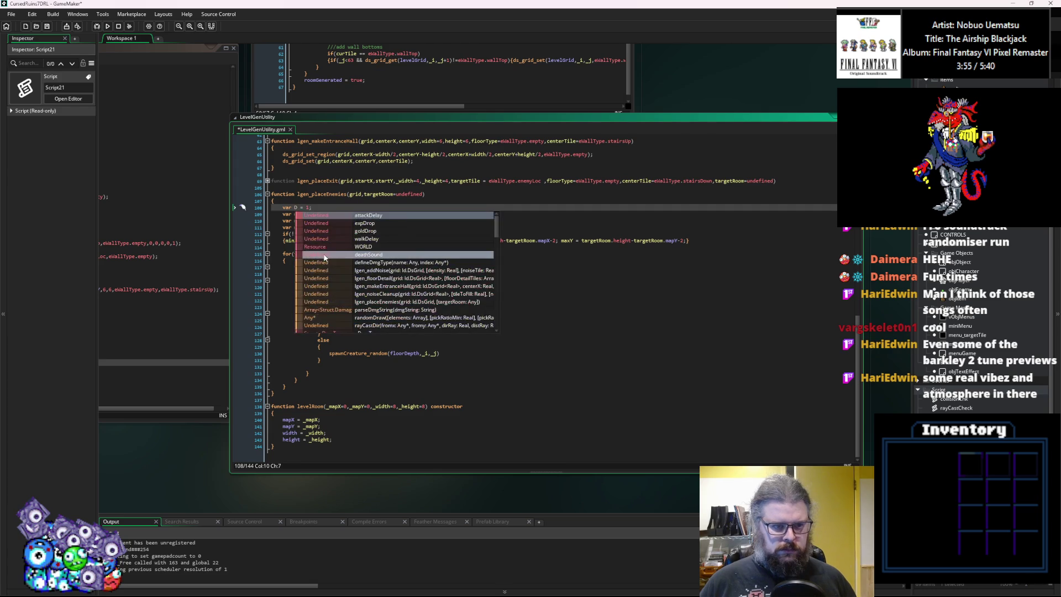
key("ctrl+z")
double_click(323, 253)
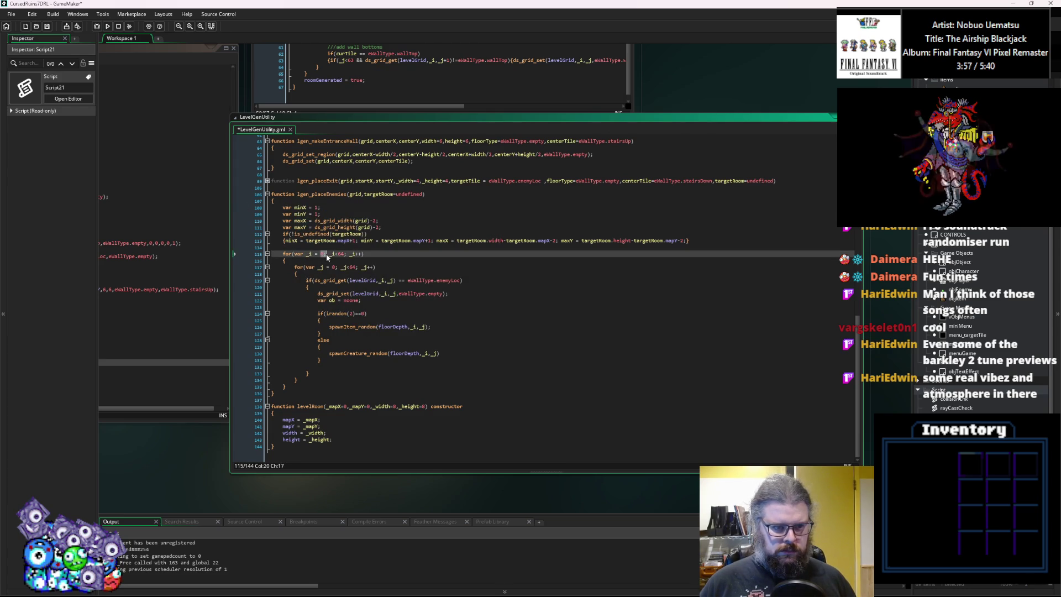
type("minX")
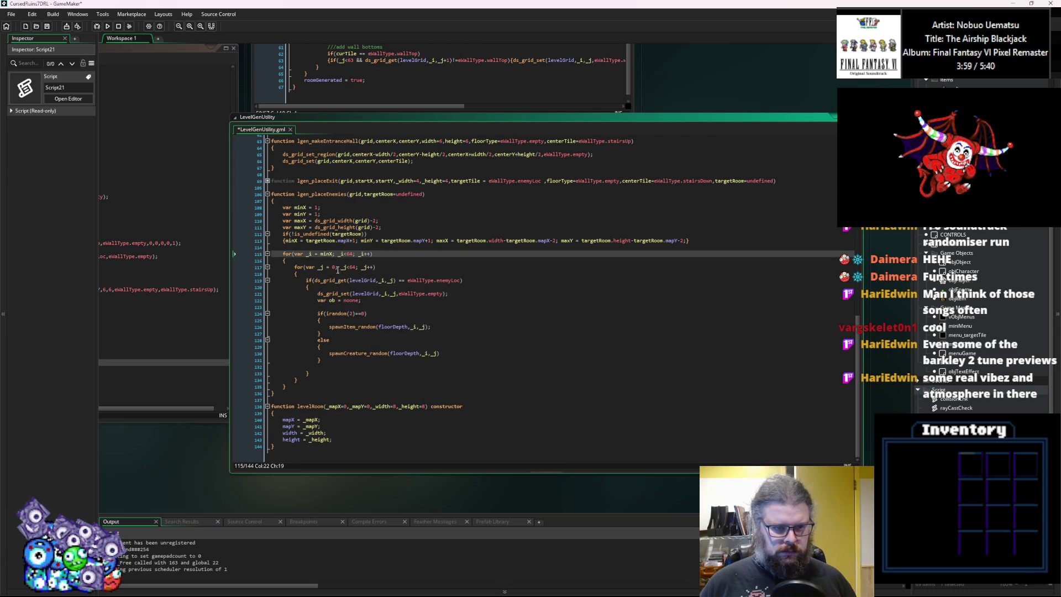
double_click(335, 268)
type("minY")
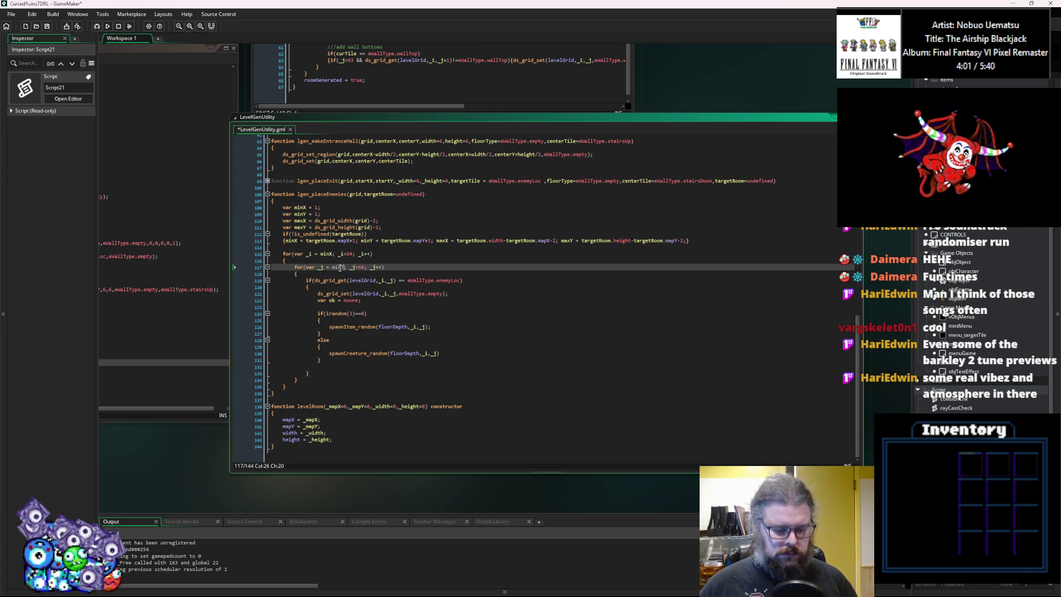
Replace the fixed 64 limits with _i<maxX and _j<maxY.
key("Up")
key("Up")
key("Up")
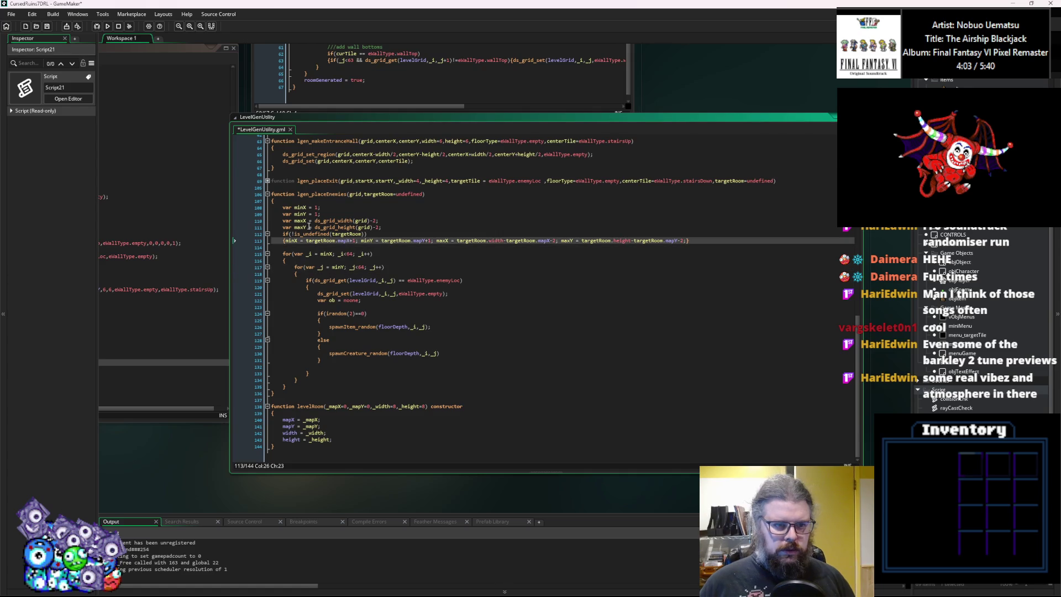
double_click(302, 221)
key("ctrl+c")
left_click(355, 253)
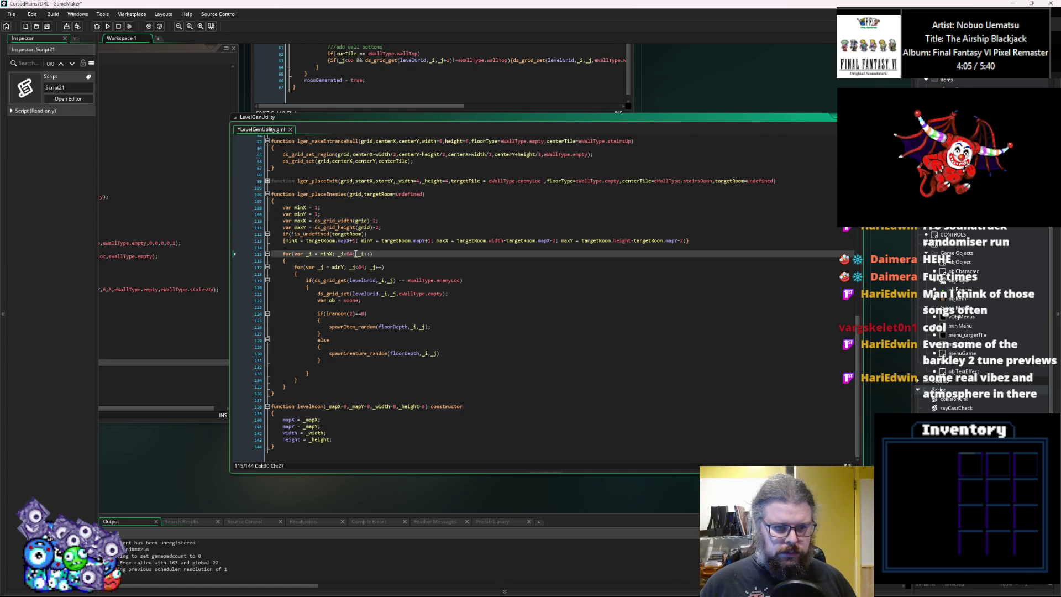
key("ctrl+v")
double_click(299, 227)
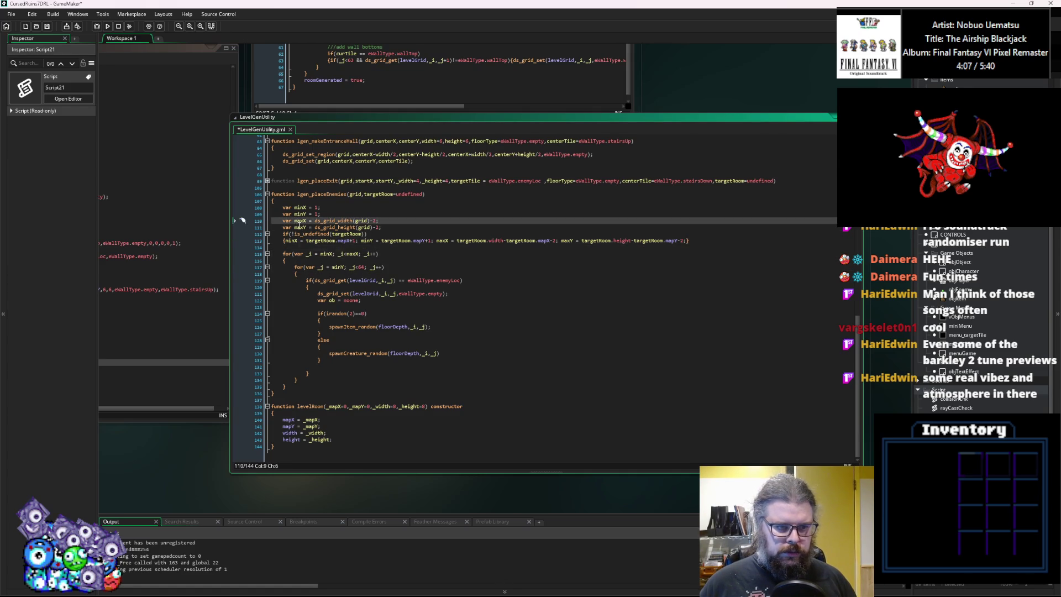
key("ctrl+c")
double_click(360, 267)
key("ctrl+v")
left_click(458, 325)
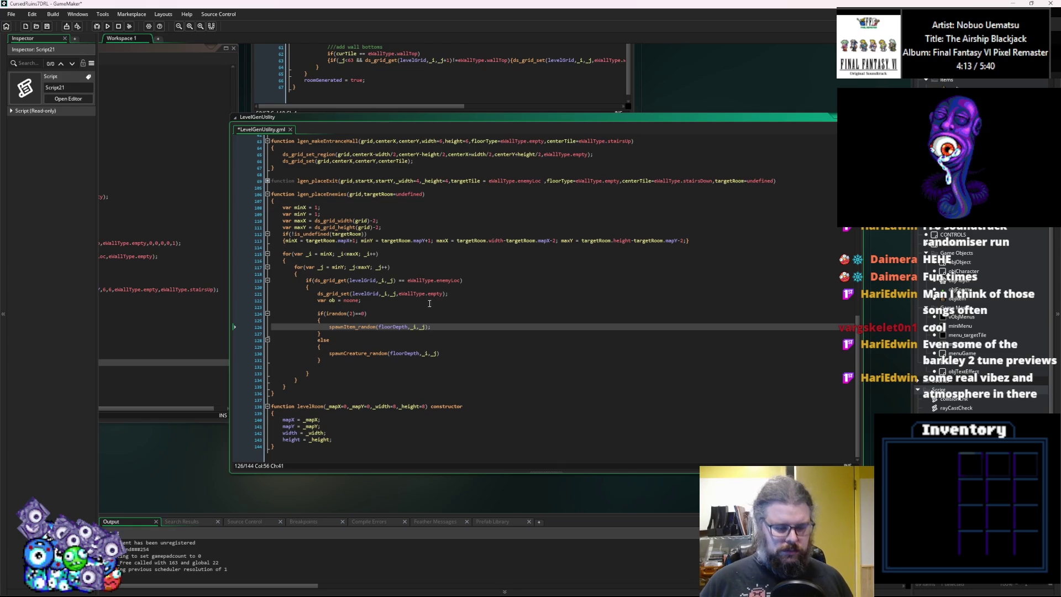
left_click(378, 307)
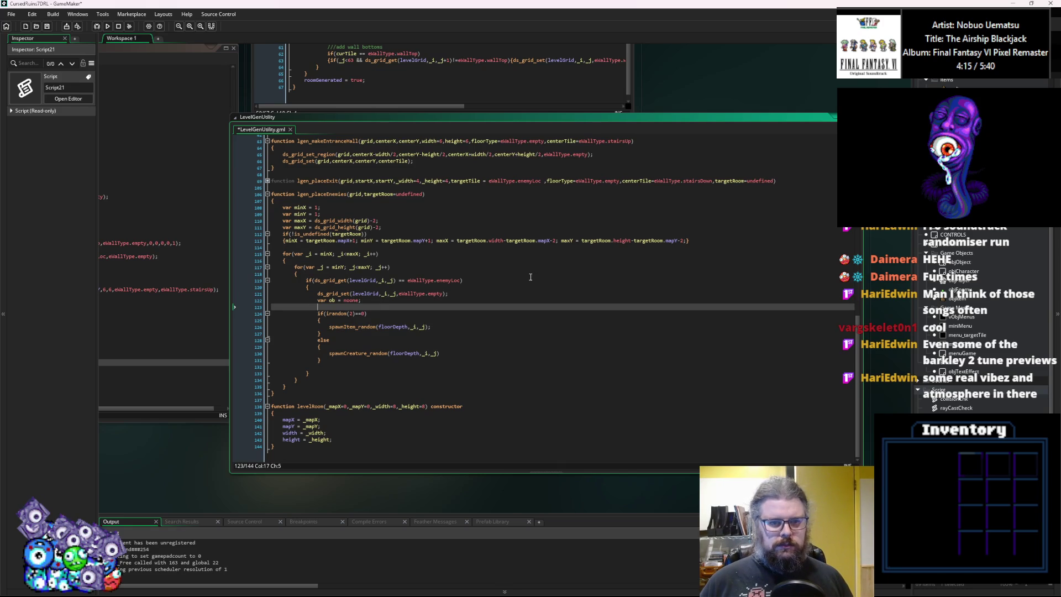
Add parameters targetTiles = eWallType.enemyLoc and newTile = eWallType.empty to lgen_placeEnemies.
left_click(364, 194)
type("_")
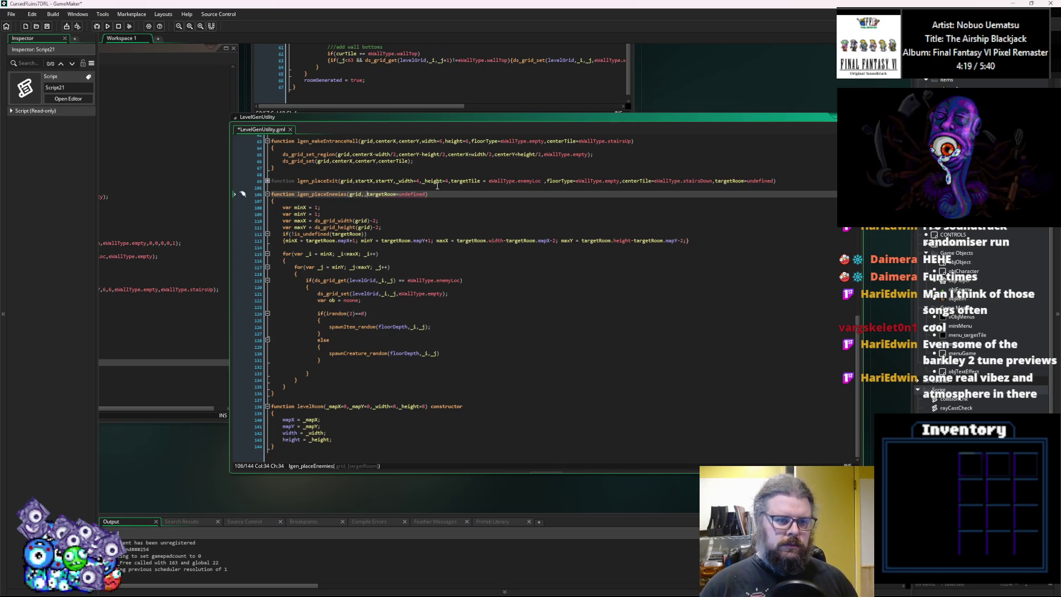
type(",ta")
type("rgetTiles")
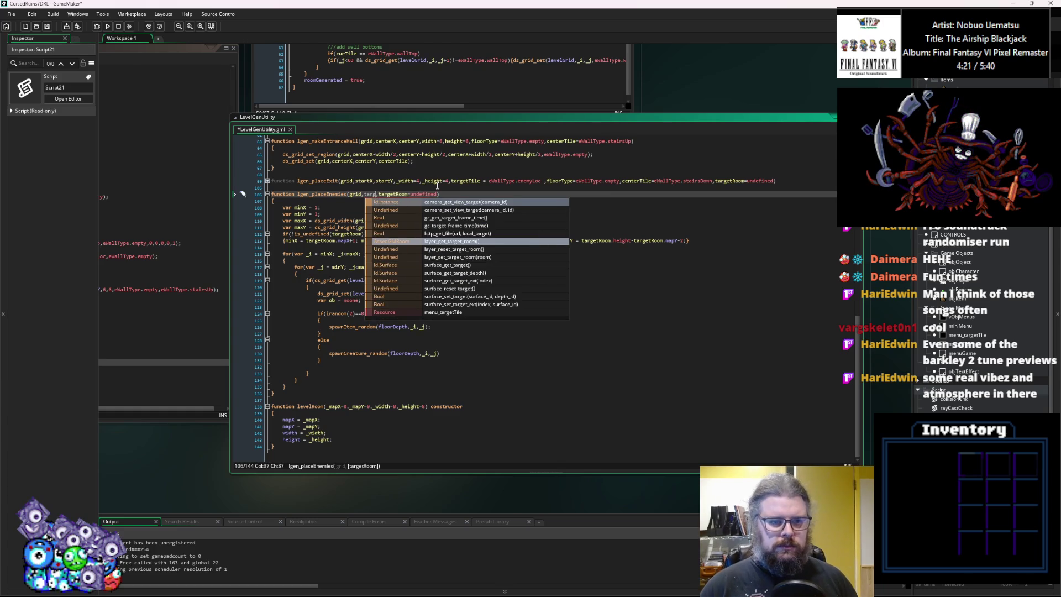
type(" = eWall")
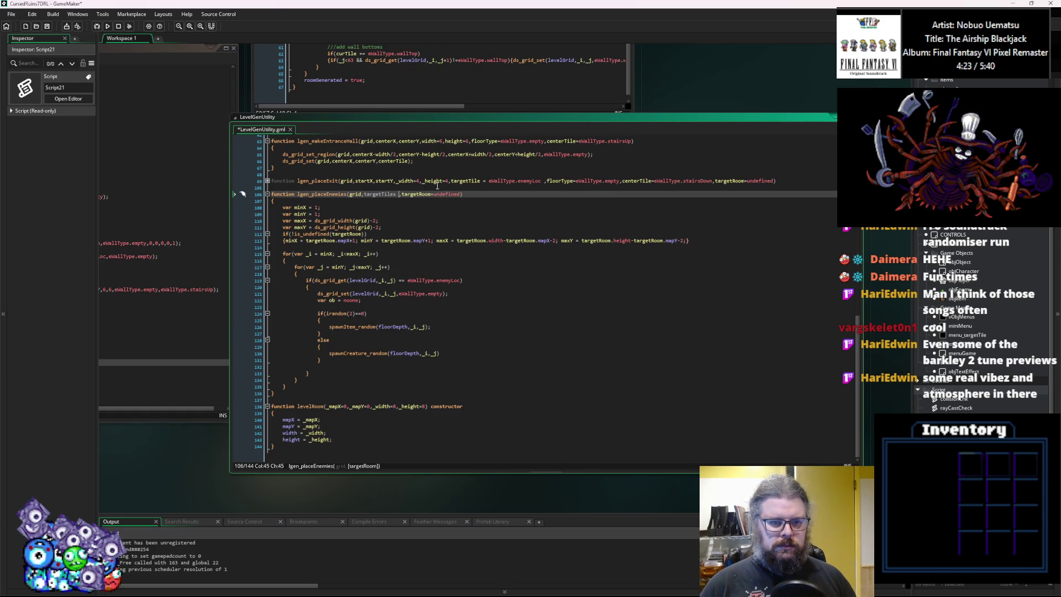
type("Type.enem")
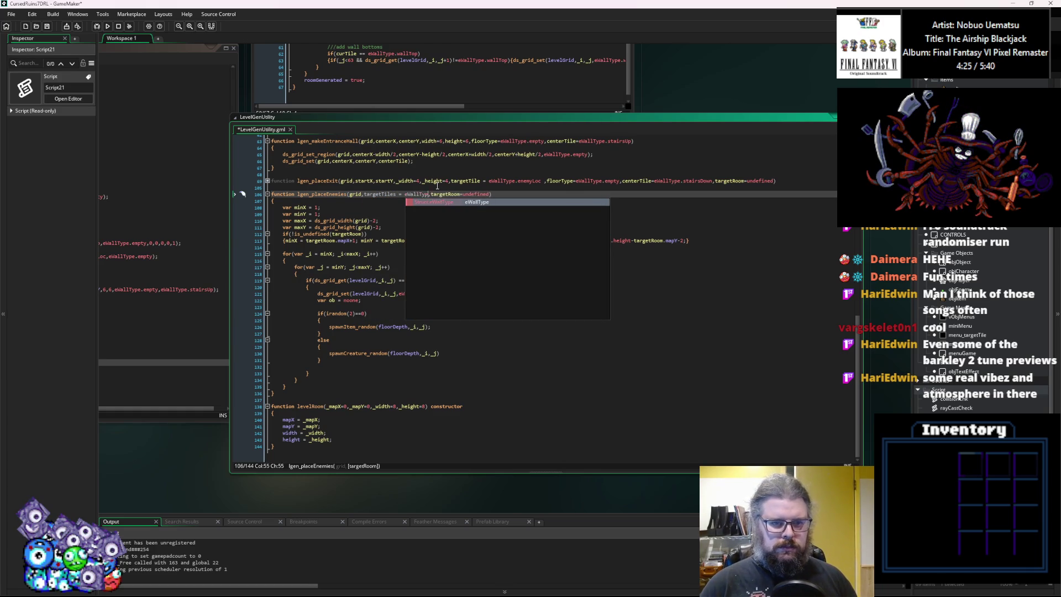
key("Return")
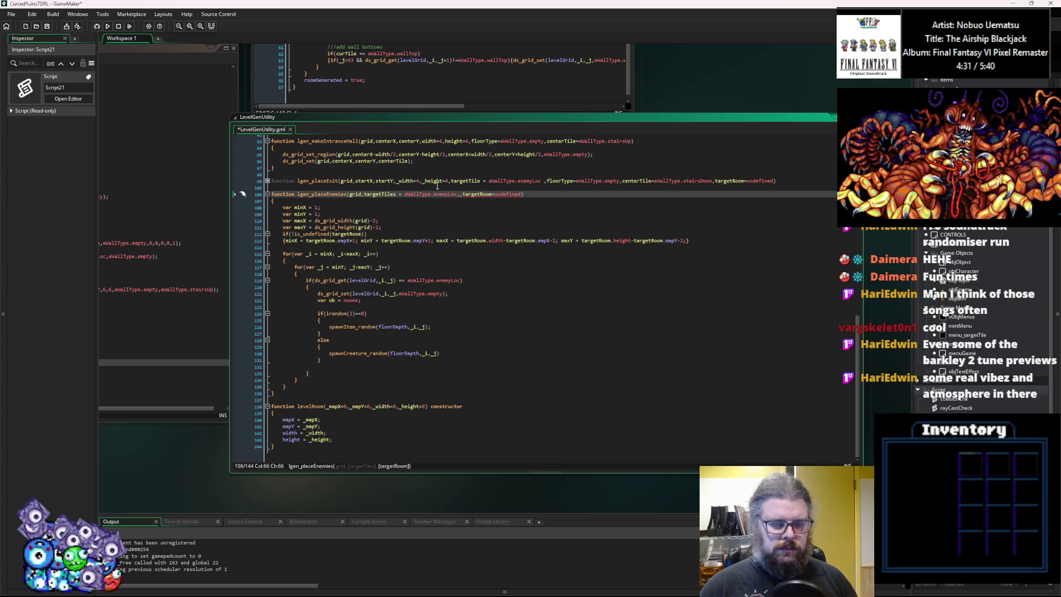
type(",floor")
key("BackSpace")
key("BackSpace")
key("BackSpace")
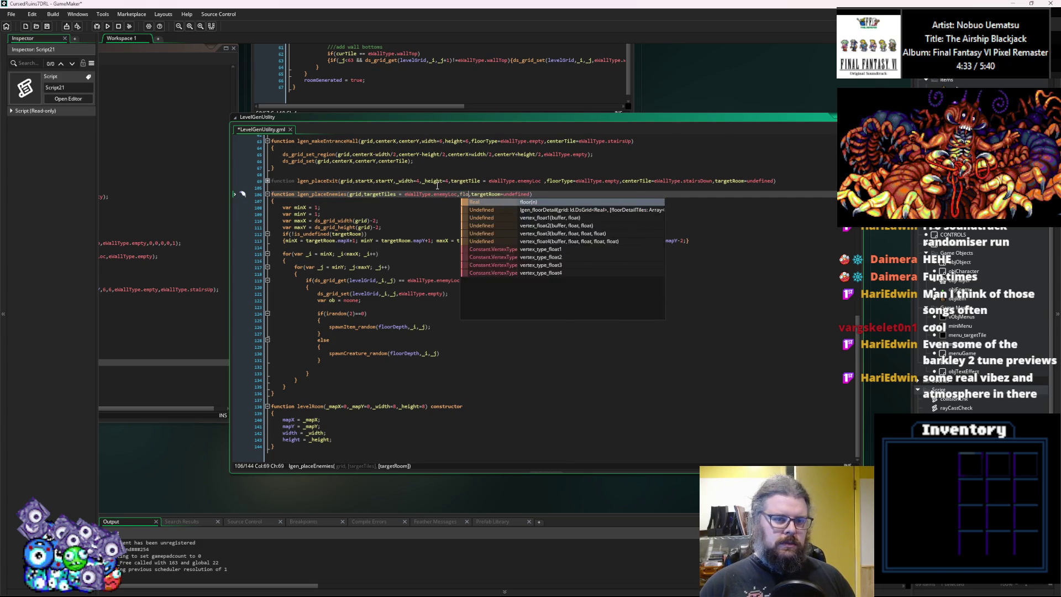
type("newTile=")
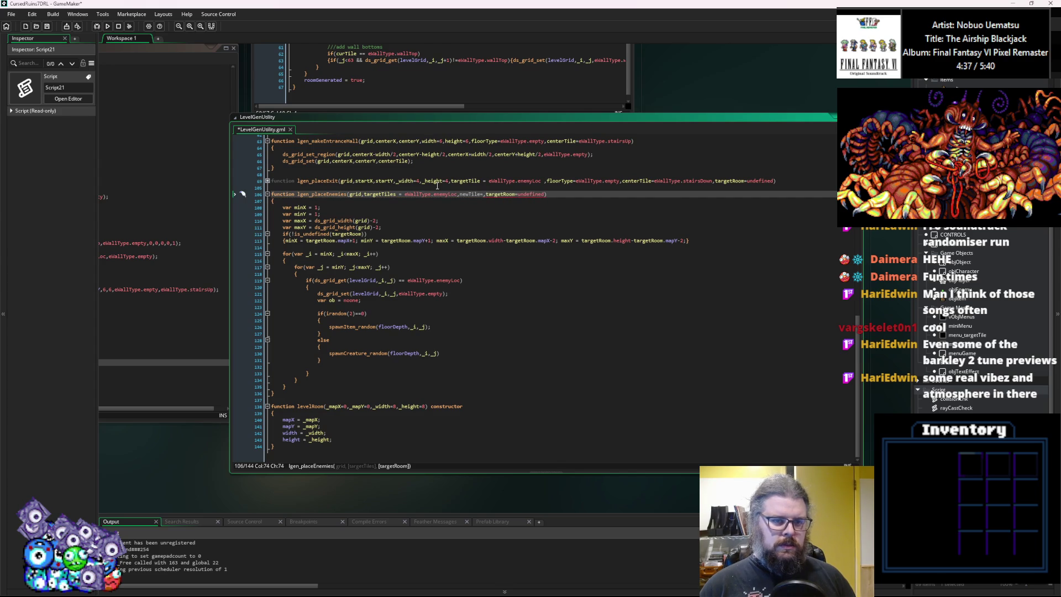
type("eWallTy")
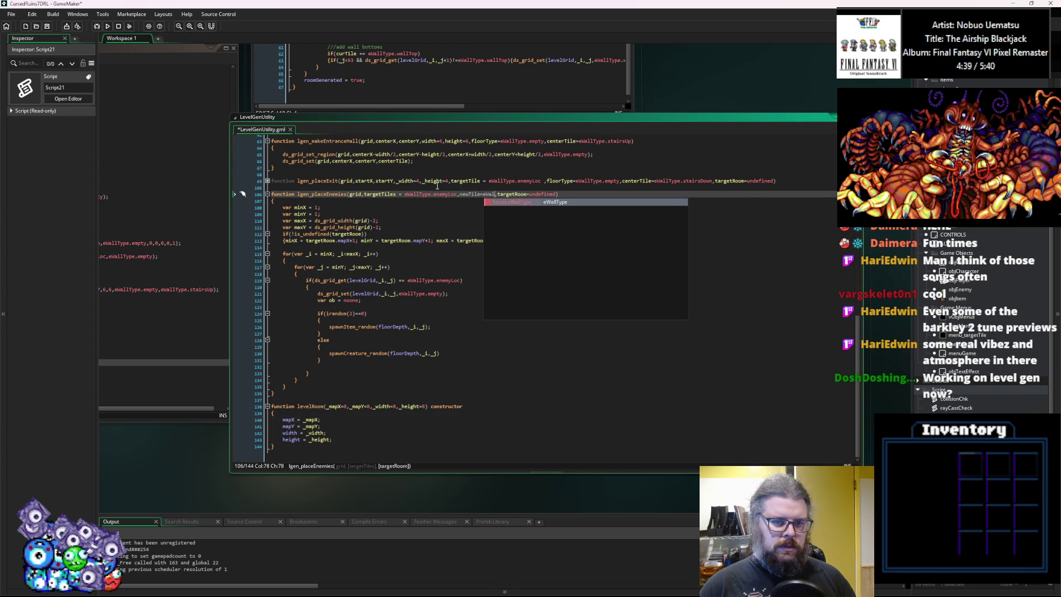
type("pe.enemyLo")
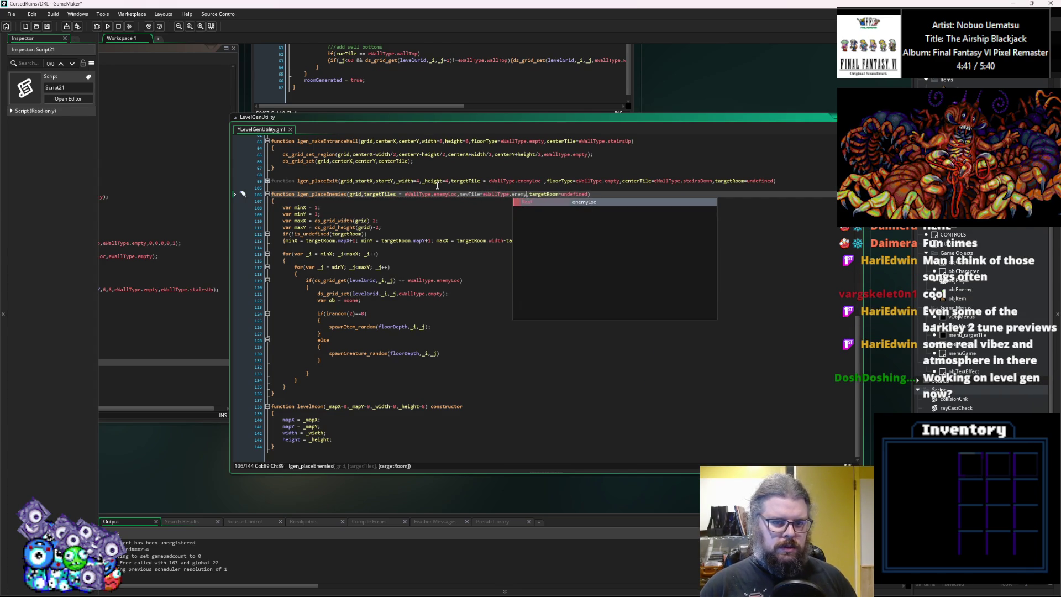
key("BackSpace")
key("BackSpace")
key("BackSpace")
type("mpty")
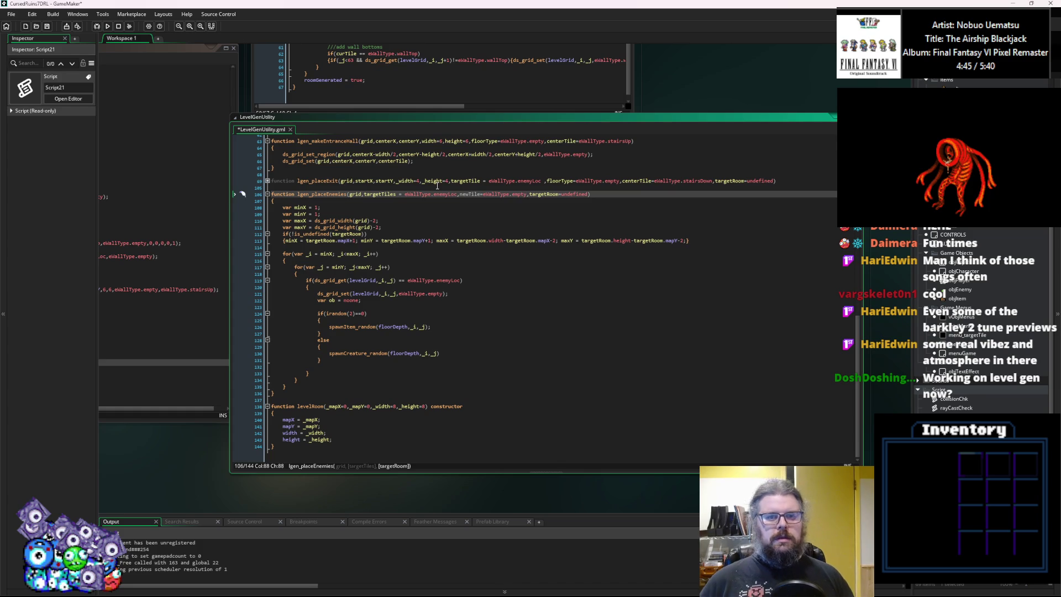
key("Left")
key("Left")
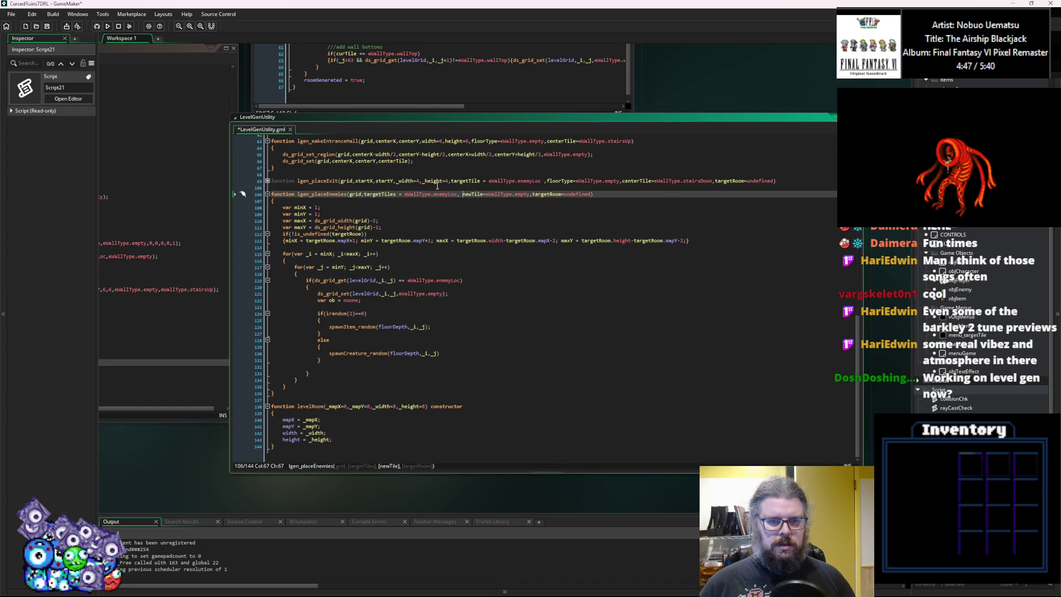
left_click(396, 194)
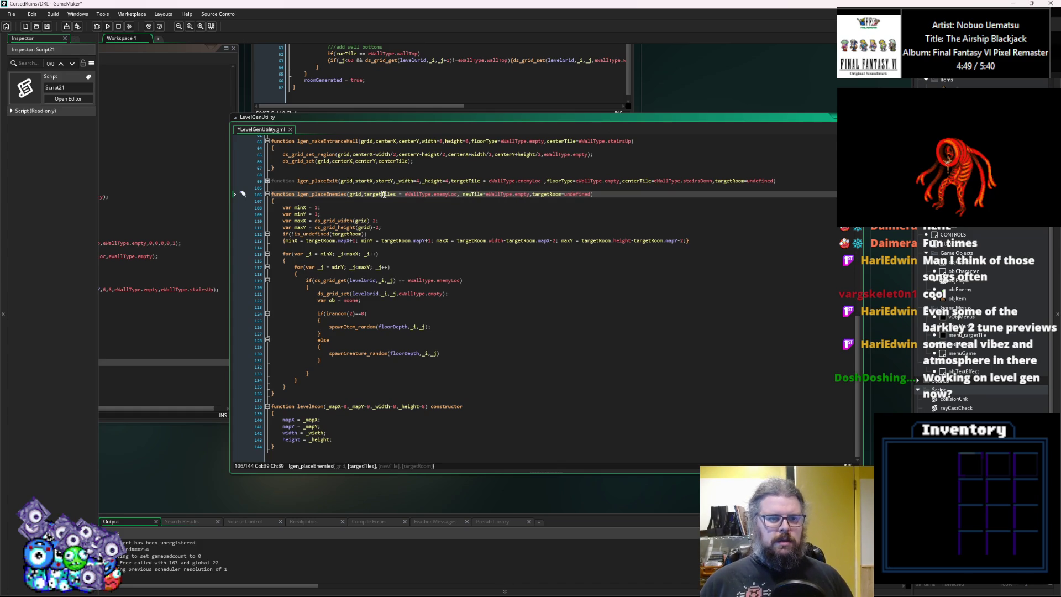
Check cells against targetTiles on line 119 and set them to newTile on line 121.
left_click_drag(461, 280, 407, 280)
type("targetTiles")
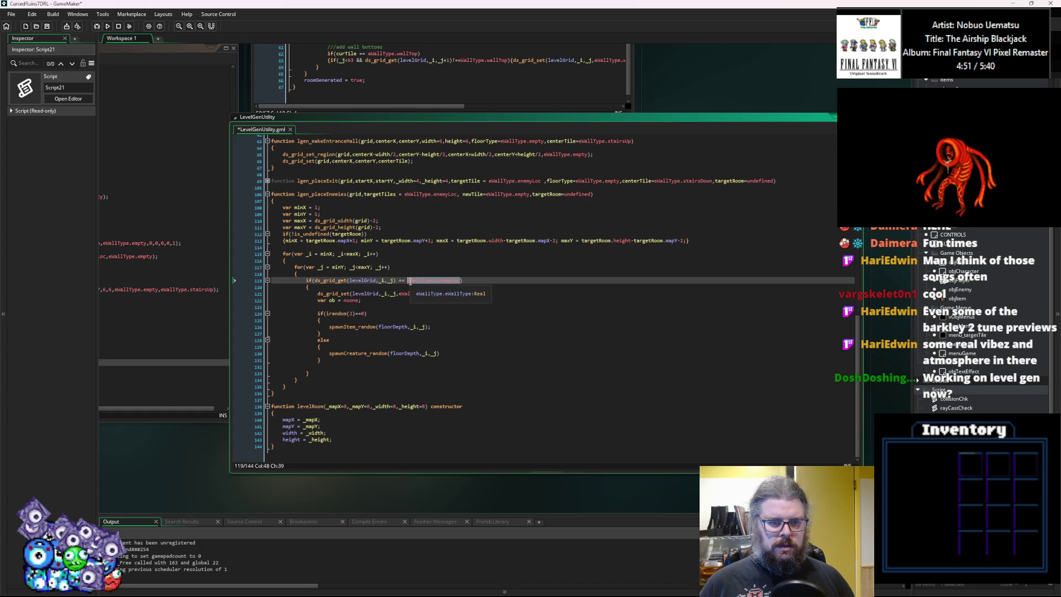
left_click_drag(444, 294, 403, 295)
type("newTile);")
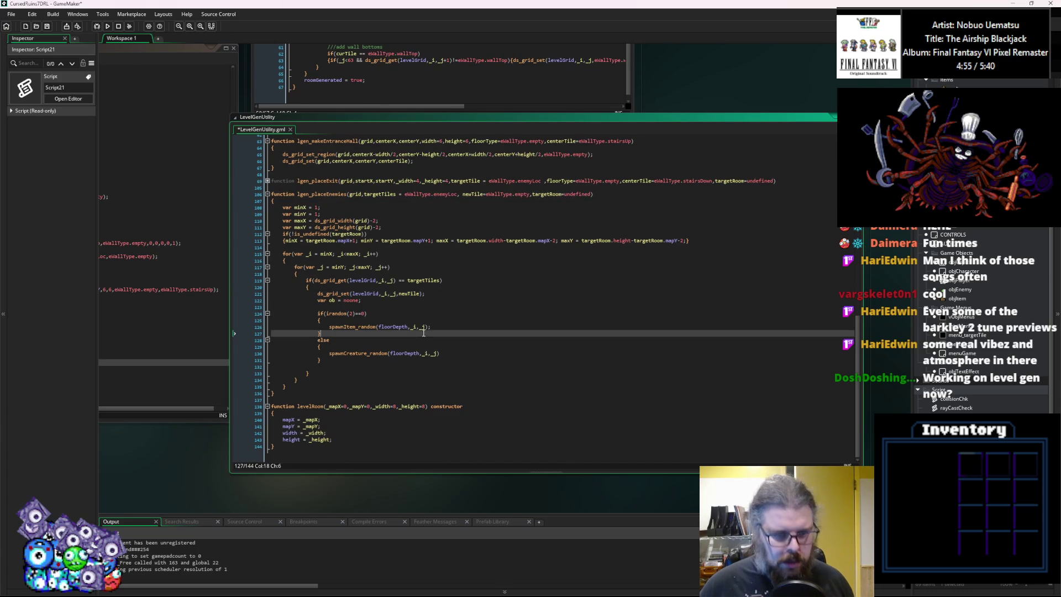
left_click(449, 312)
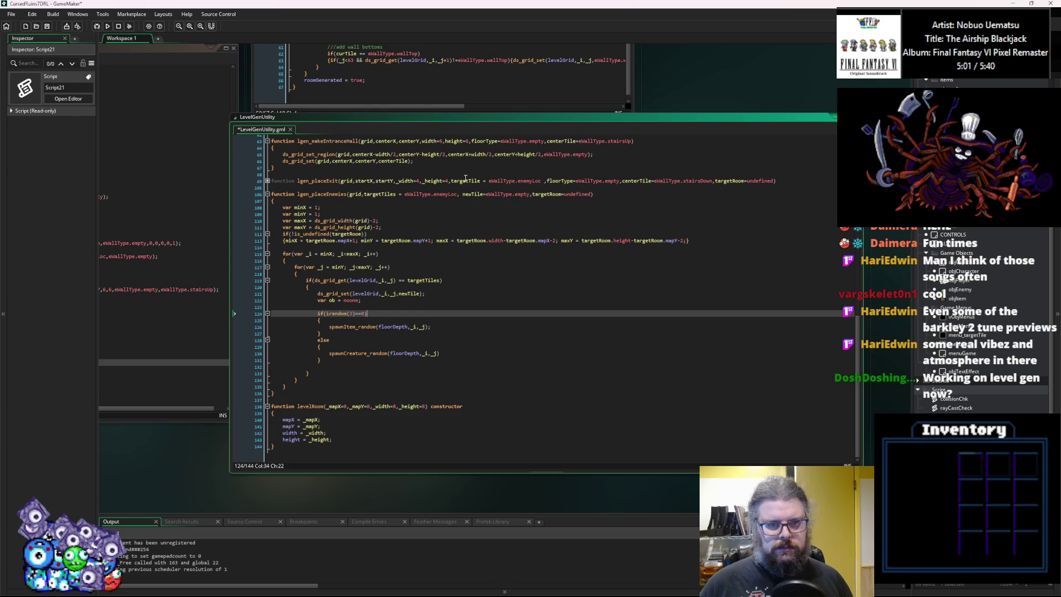
left_click(457, 194)
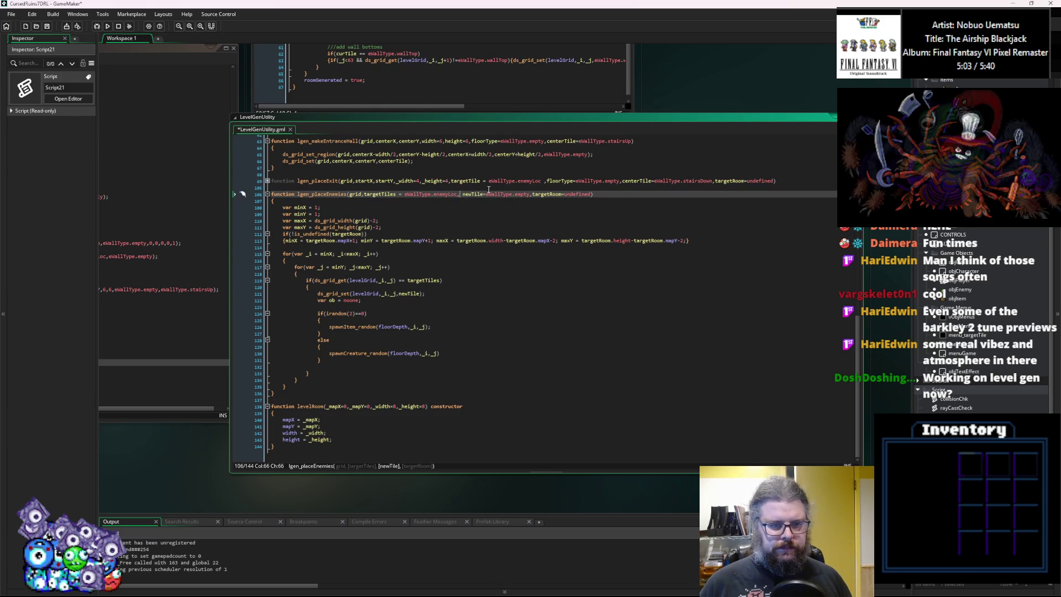
left_click(488, 241)
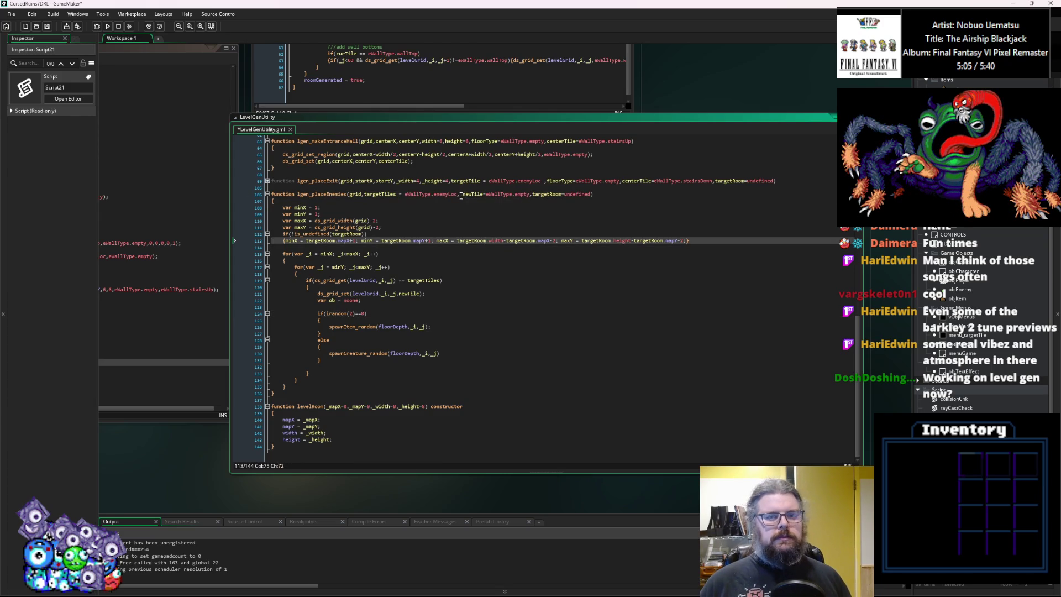
left_click(488, 194)
Add an itemRatio parameter defaulting to 0.3 to the lgen_placeEnemies signature.
key("BackSpace")
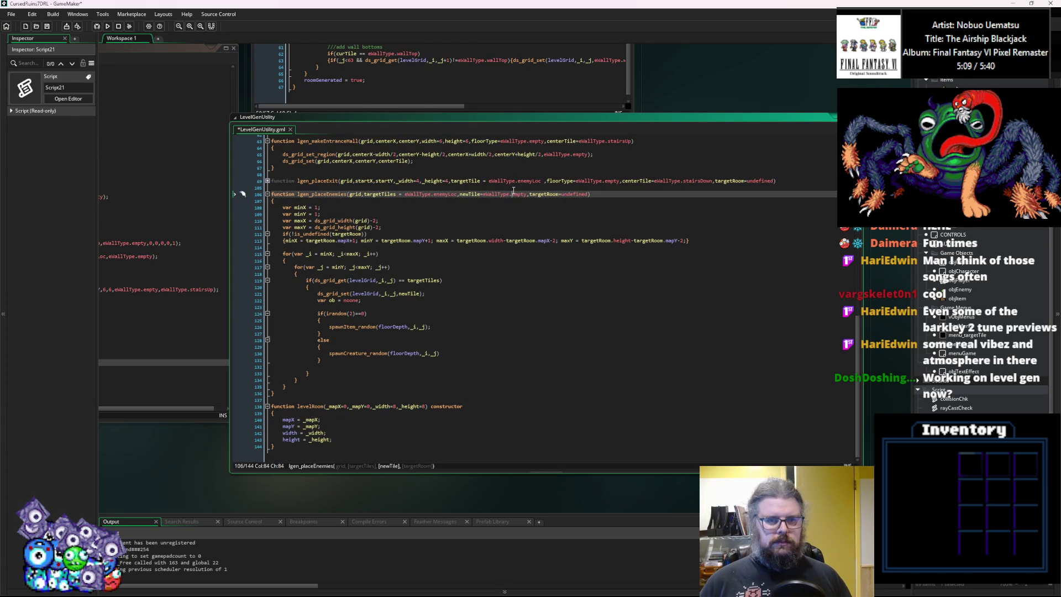
key("Right")
key("Right")
key("Right")
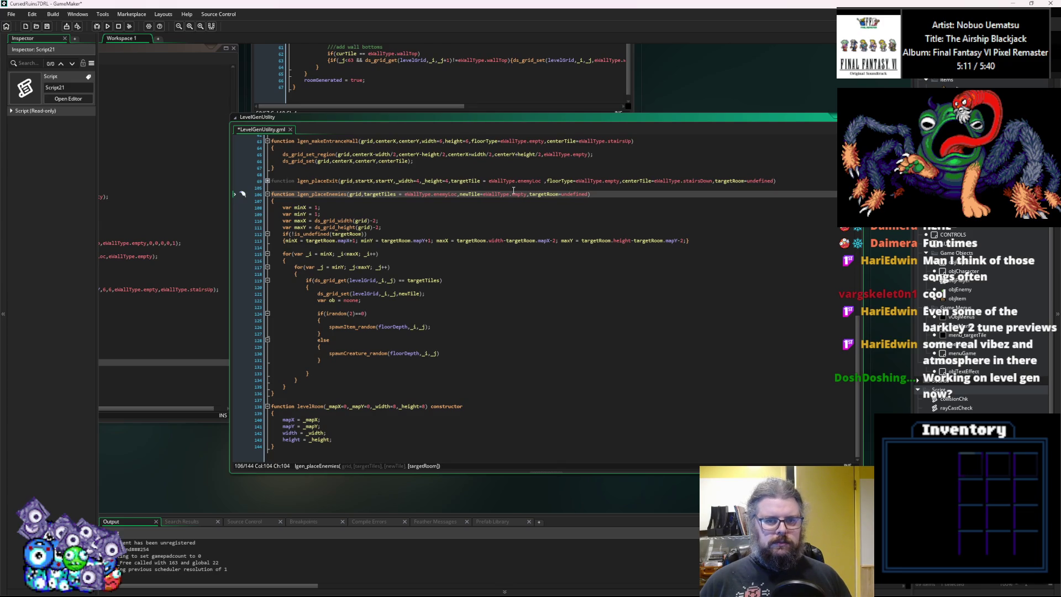
key("Left")
key("Left")
key("Left")
type(",")
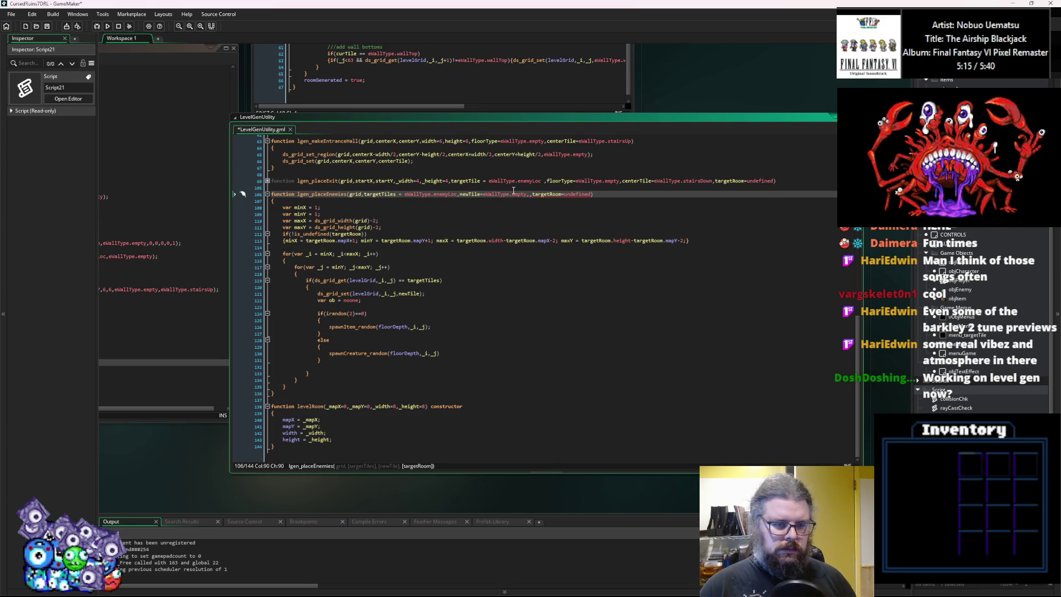
type("itemRatio")
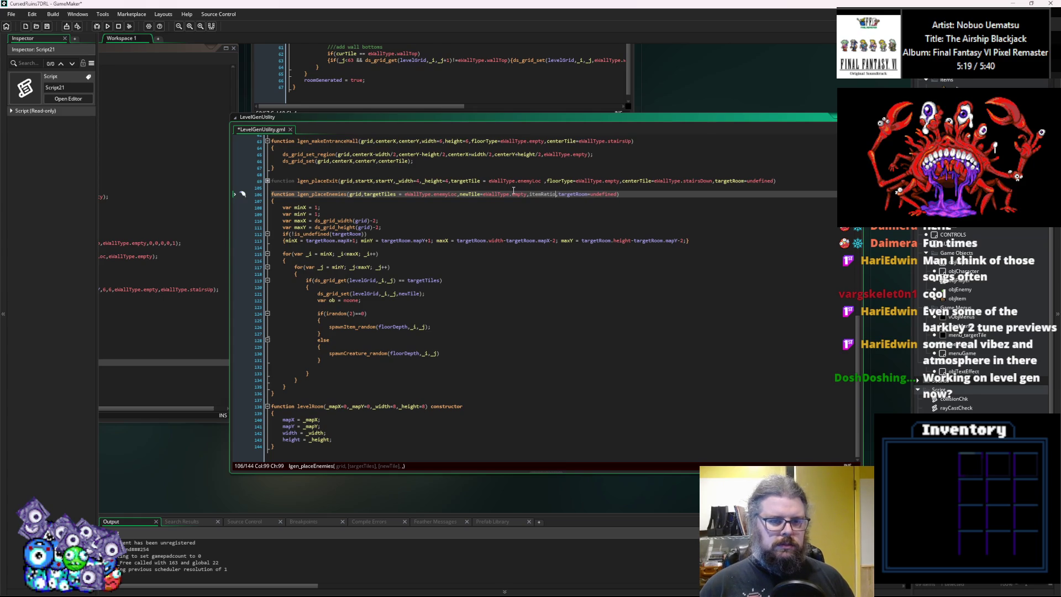
type(" = ")
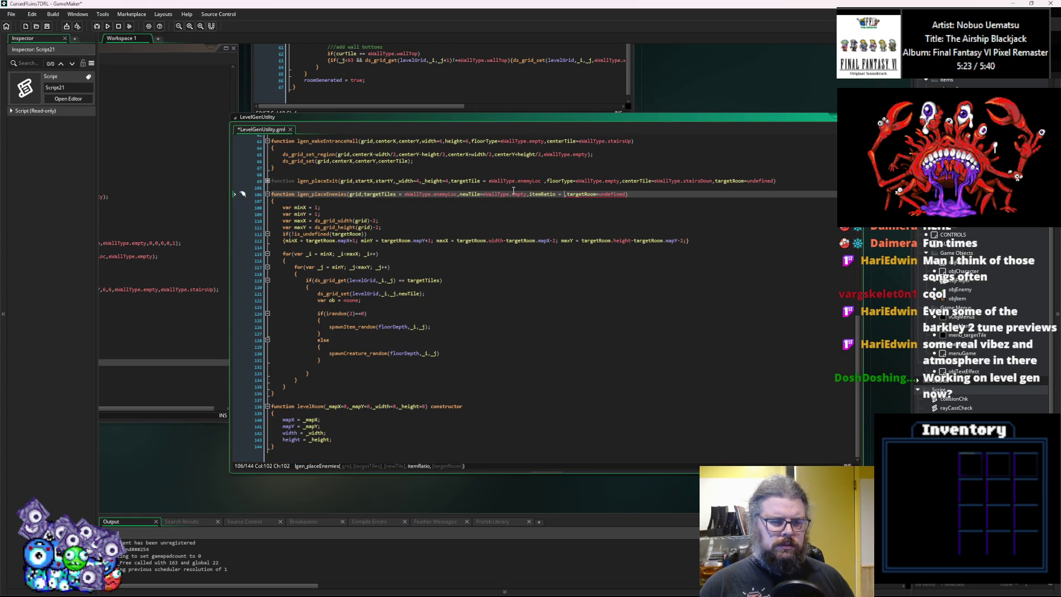
type("0.2")
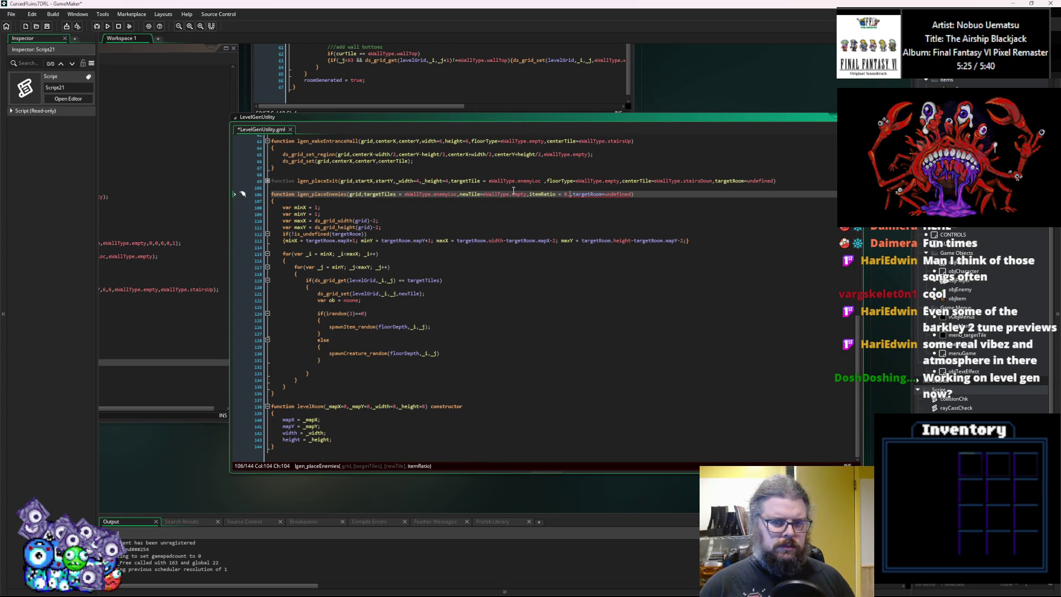
key("BackSpace")
type("3")
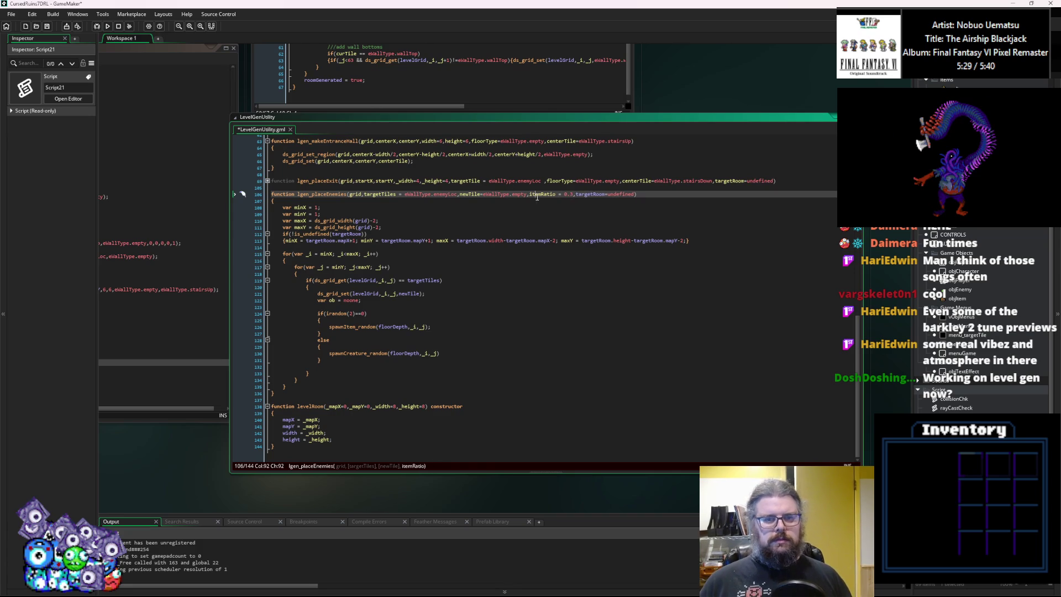
Change the item spawn check from irandom(2)==0 to random(1)<itemRatio.
double_click(544, 193)
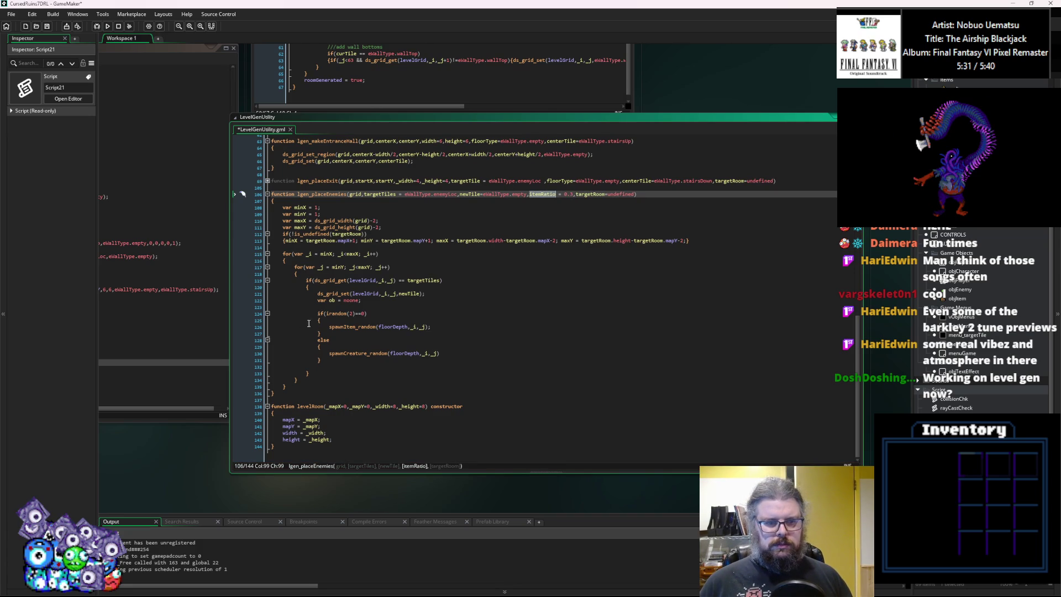
double_click(352, 314)
type("1")
key("Left")
key("Left")
key("Left")
key("BackSpace")
key("End")
key("BackSpace")
key("BackSpace")
key("BackSpace")
key("Left")
key("Left")
key("Right")
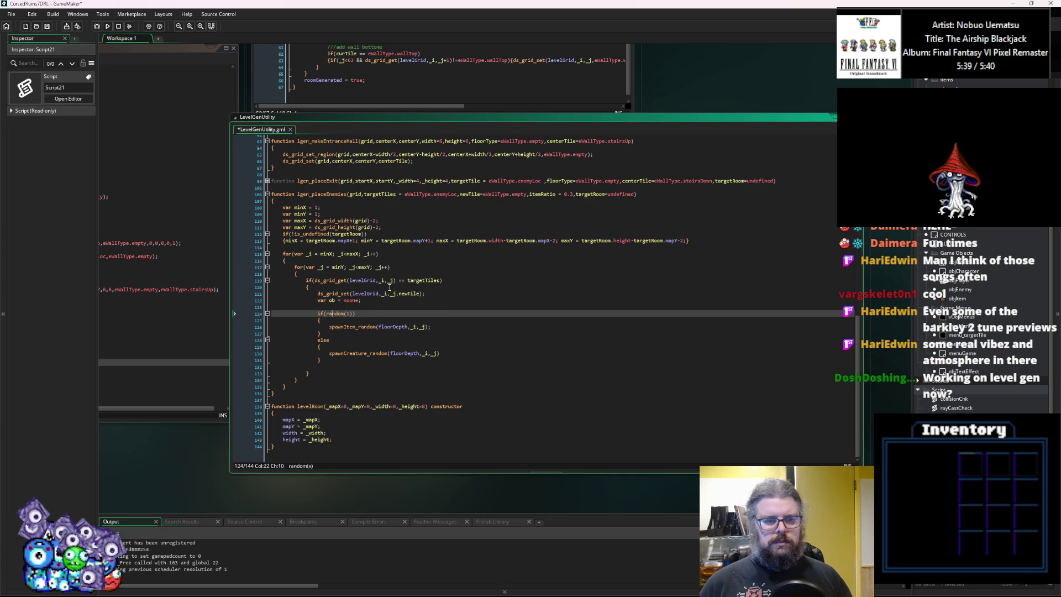
type("itemRatio")
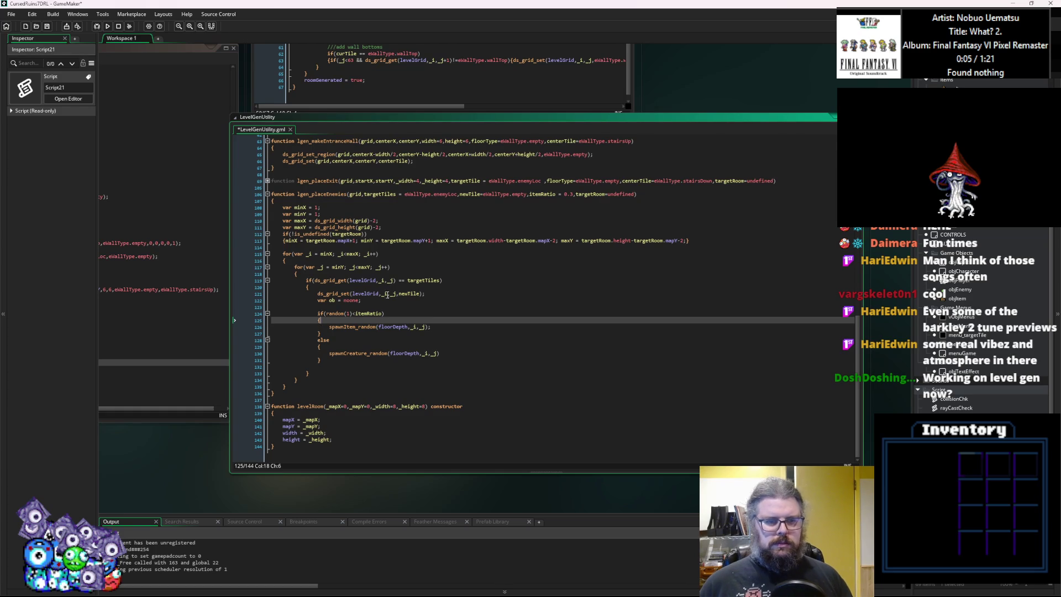
double_click(393, 326)
Add a floorDepth parameter after itemRatio in the lgen_placeEnemies signature.
scroll(400, 327, "up", 2)
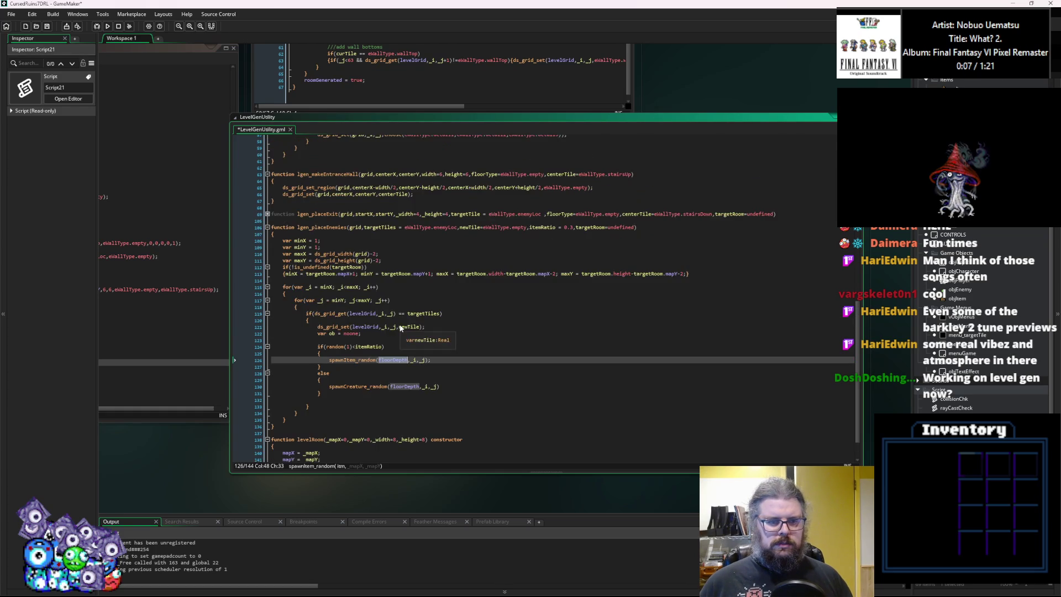
scroll(401, 327, "down", 1)
left_click(590, 342)
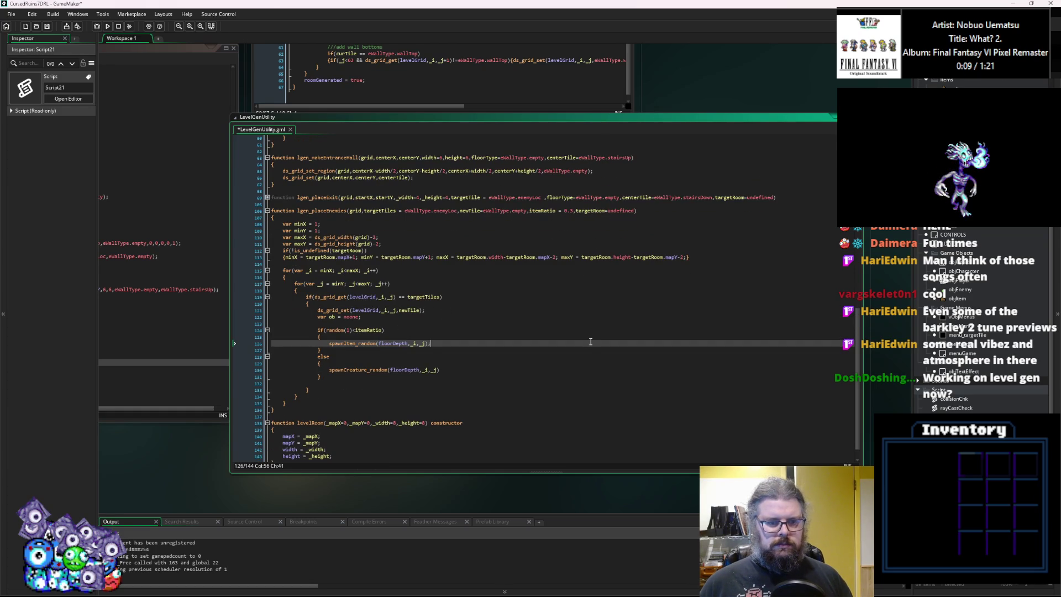
left_click(573, 211)
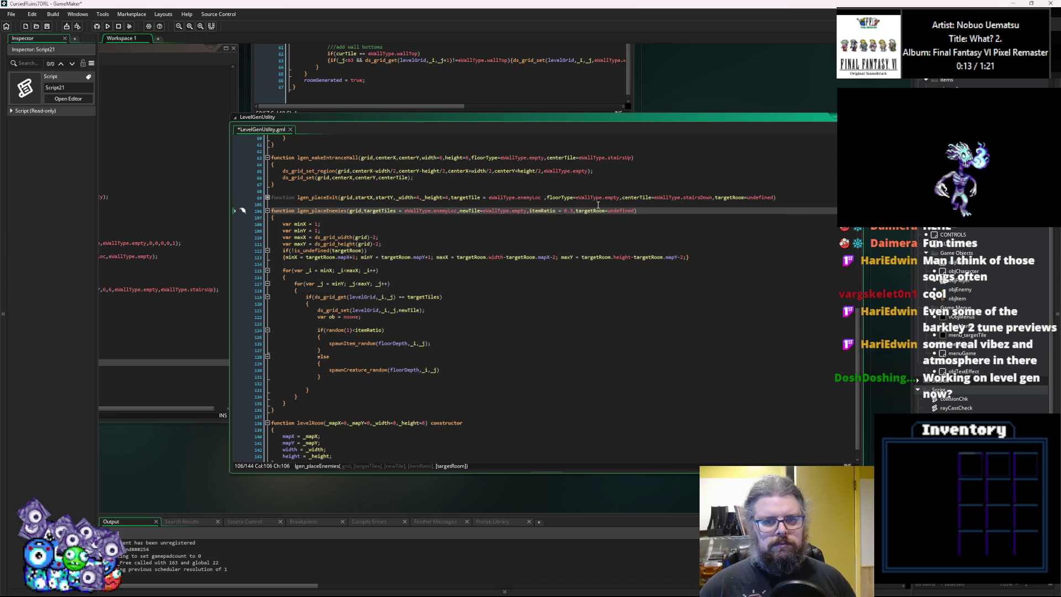
type(",")
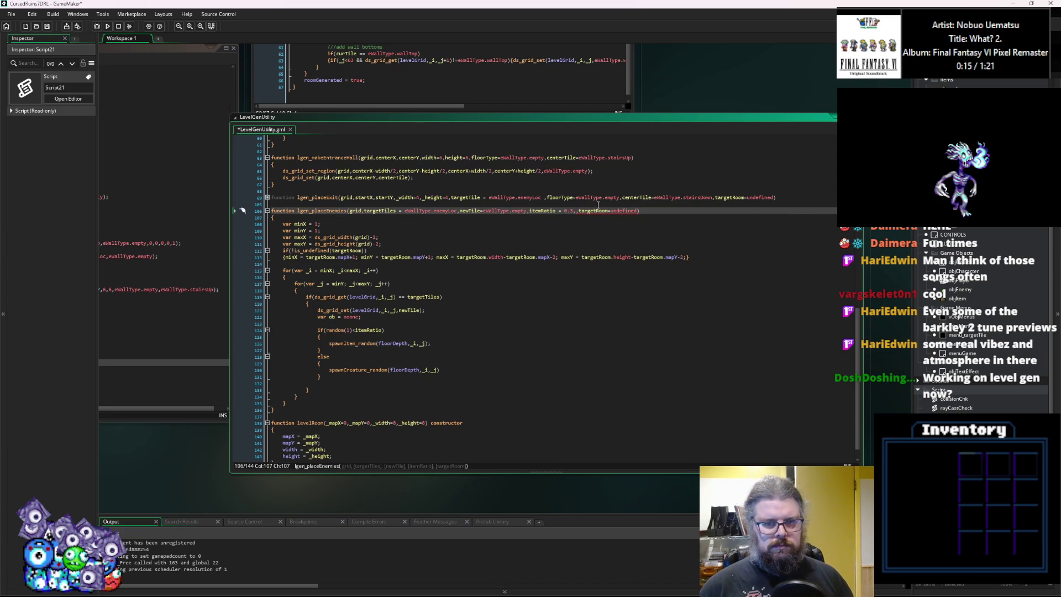
type("f")
key("BackSpace")
key("BackSpace")
type("depth")
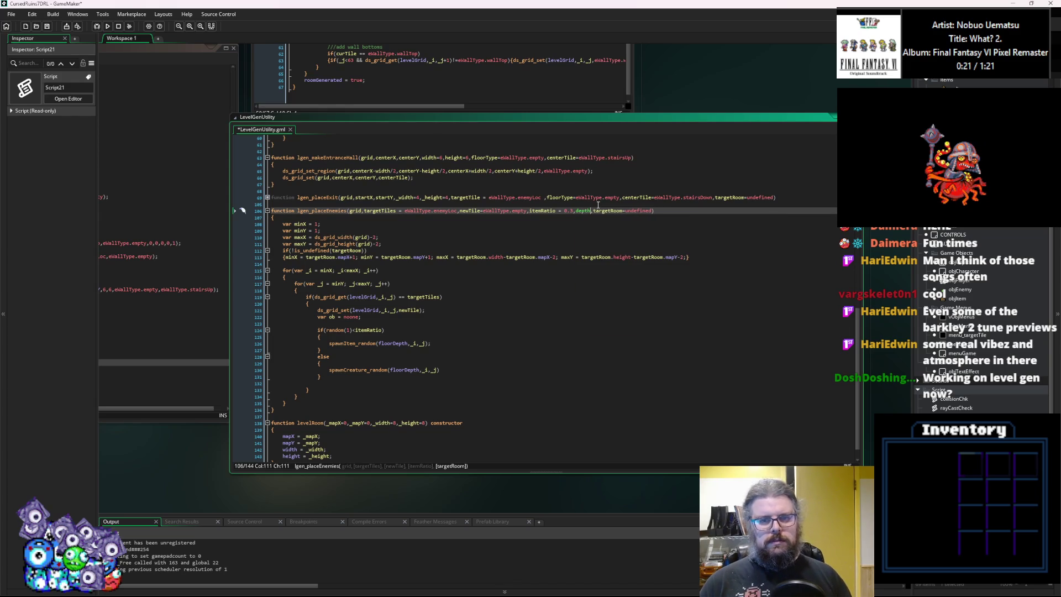
key("BackSpace")
key("BackSpace")
key("BackSpace")
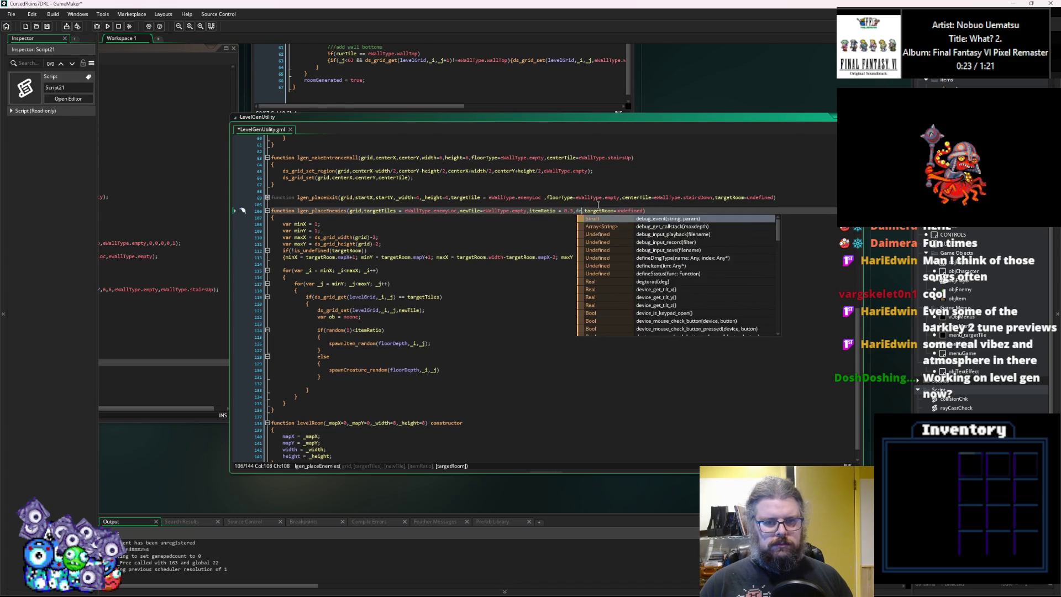
type("floorDepth")
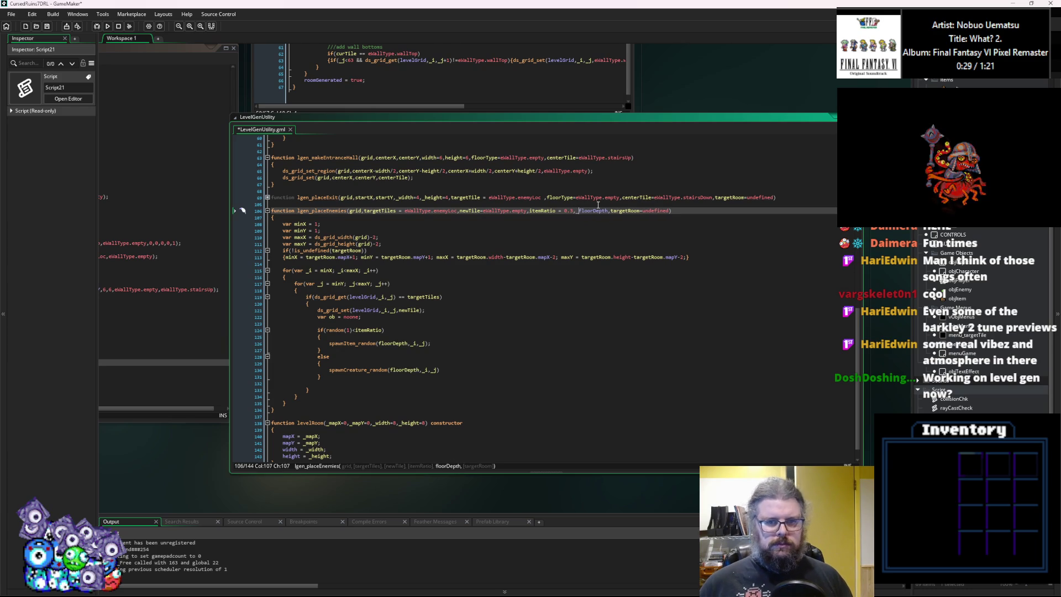
double_click(598, 211)
key("ctrl+c")
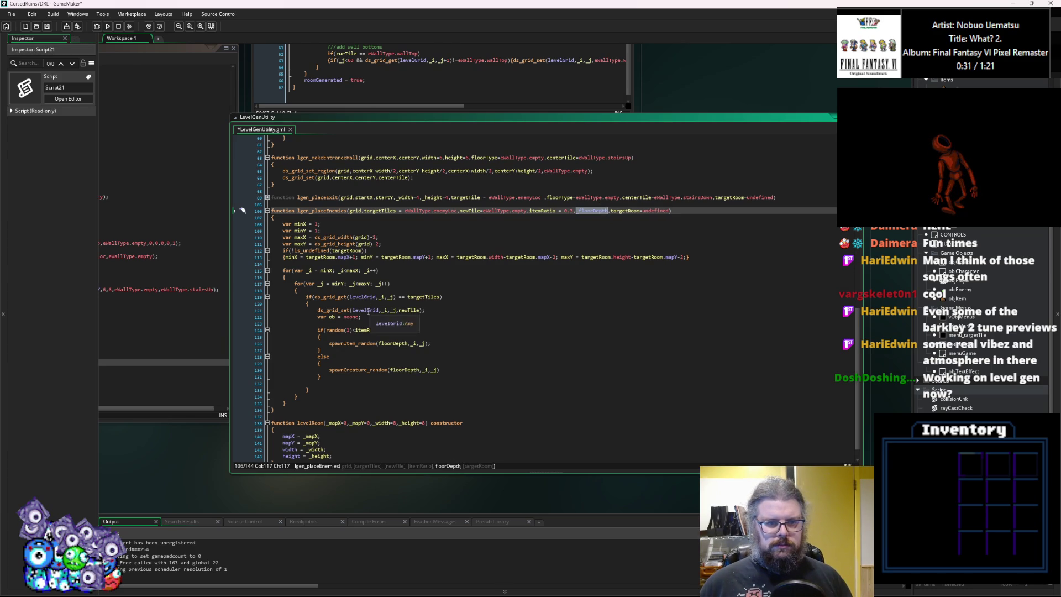
Make both the item and creature spawn calls pass _floorDepth.
double_click(365, 311)
key("ctrl+v")
double_click(374, 299)
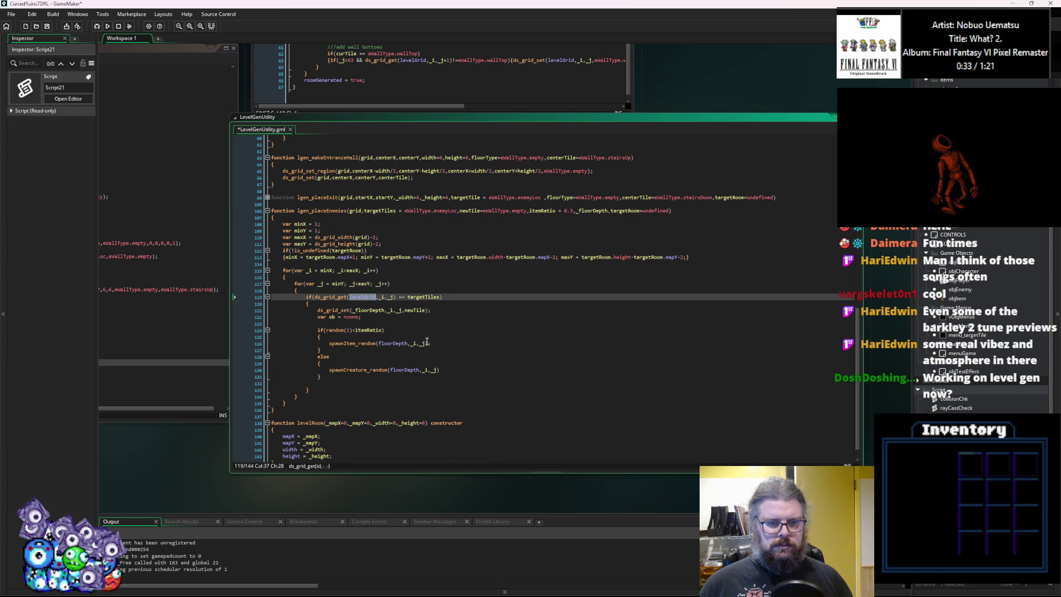
key("ctrl+z")
double_click(395, 343)
key("ctrl+v")
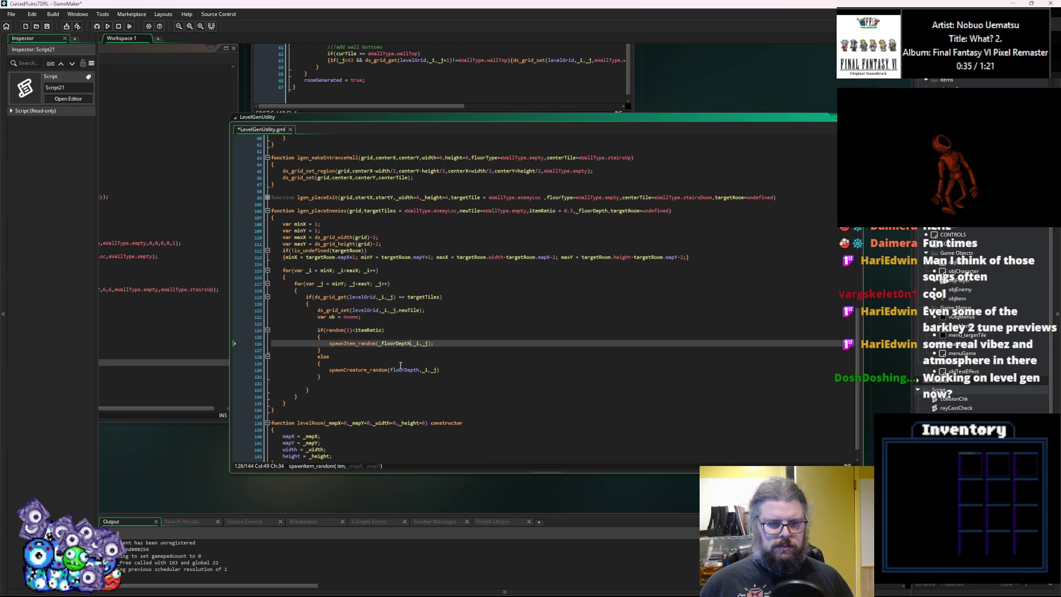
double_click(402, 369)
key("ctrl+v")
Insert a new parameter slot just before itemRatio in the signature.
left_click(384, 323)
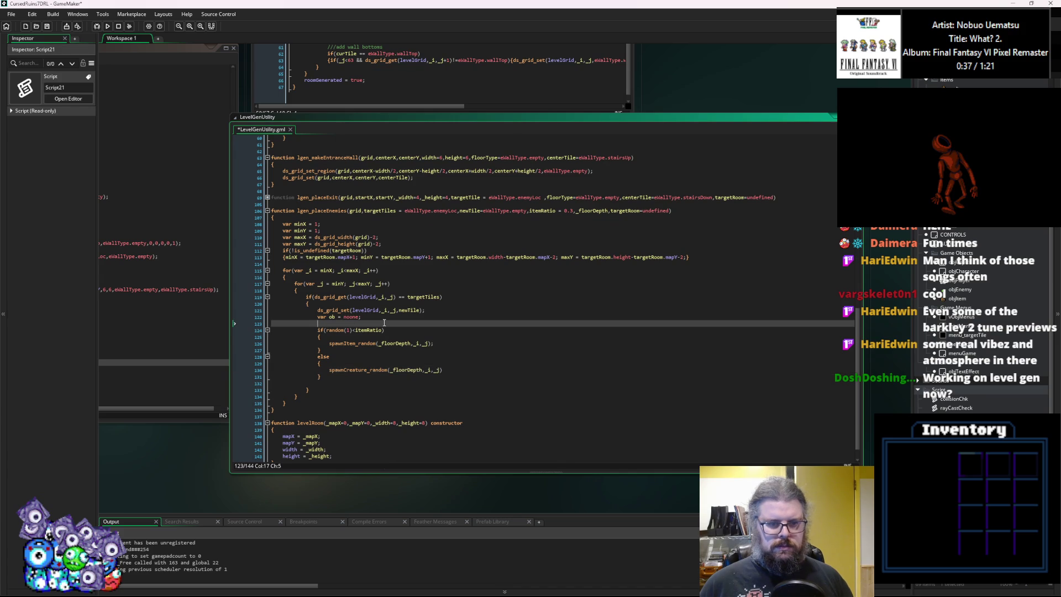
left_click(531, 211)
type("_")
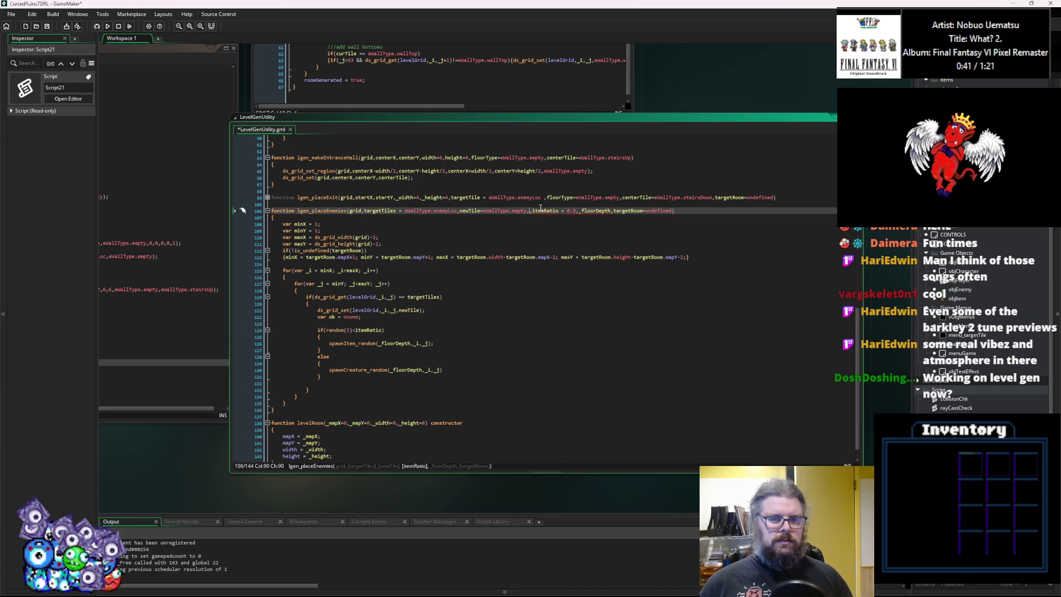
type("rati")
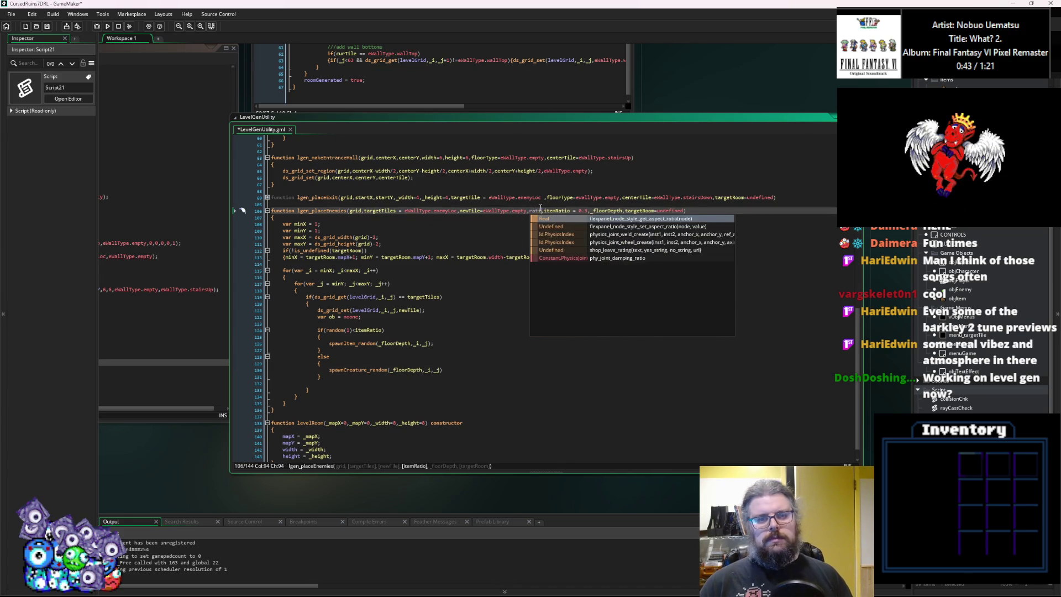
key("BackSpace")
key("BackSpace")
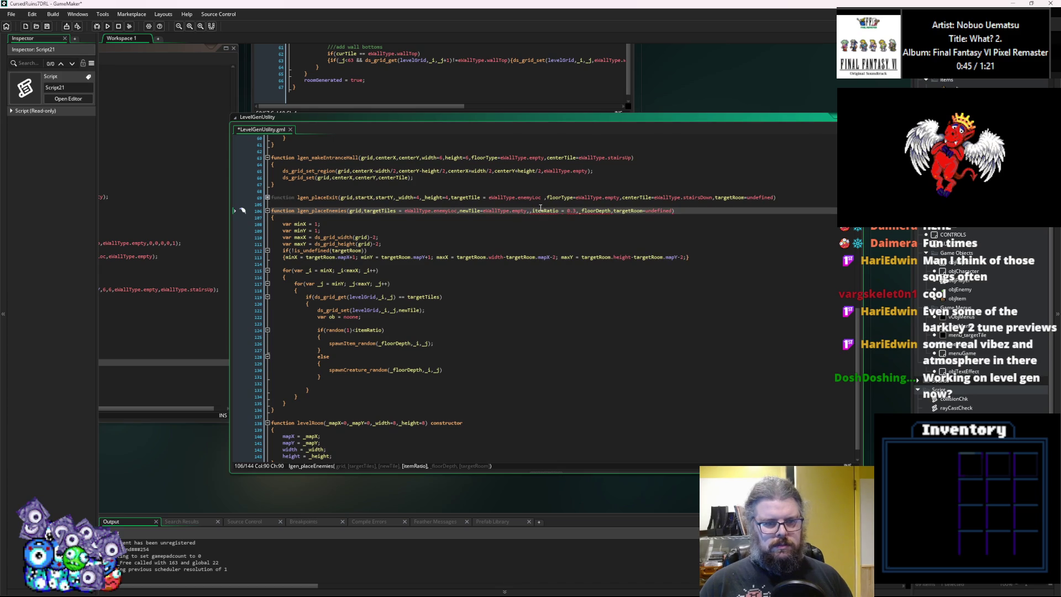
Add a chanceSpawn parameter defaulting to 1 to lgen_placeEnemies.
type("chanceSpawn")
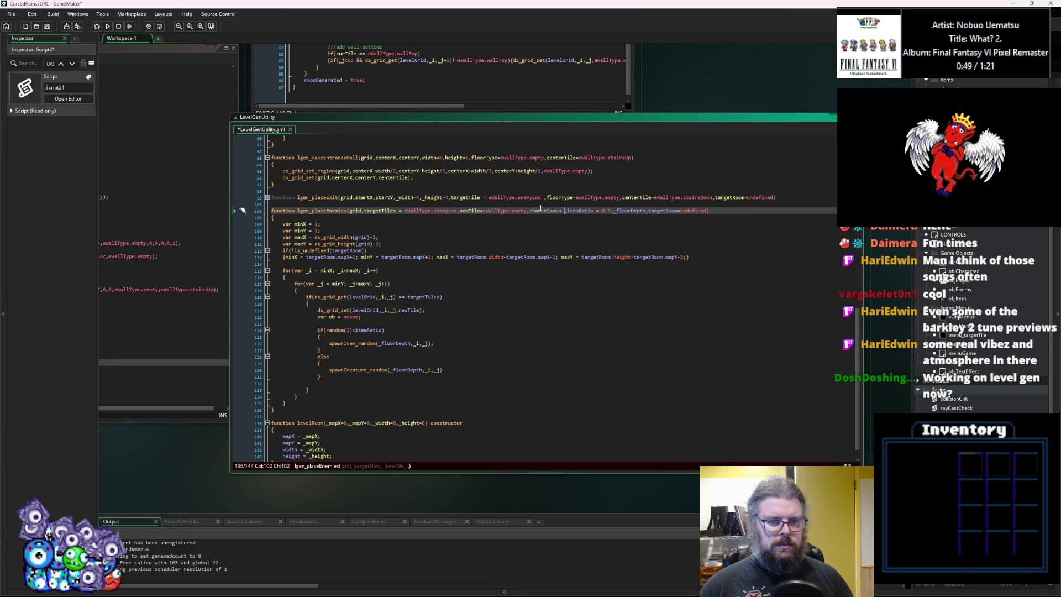
type(" = 0.7")
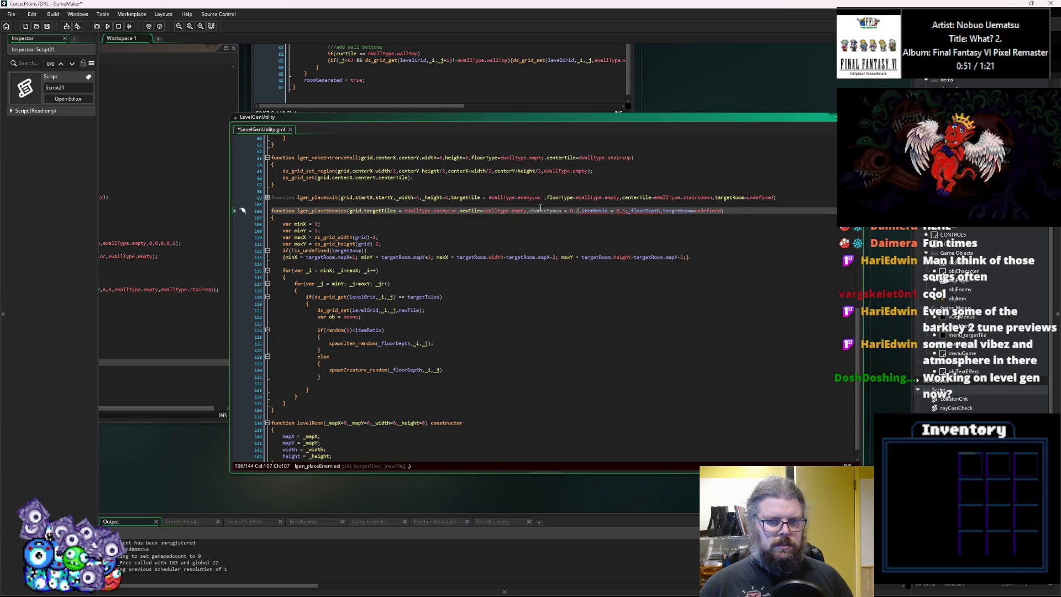
key("BackSpace")
key("BackSpace")
key("BackSpace")
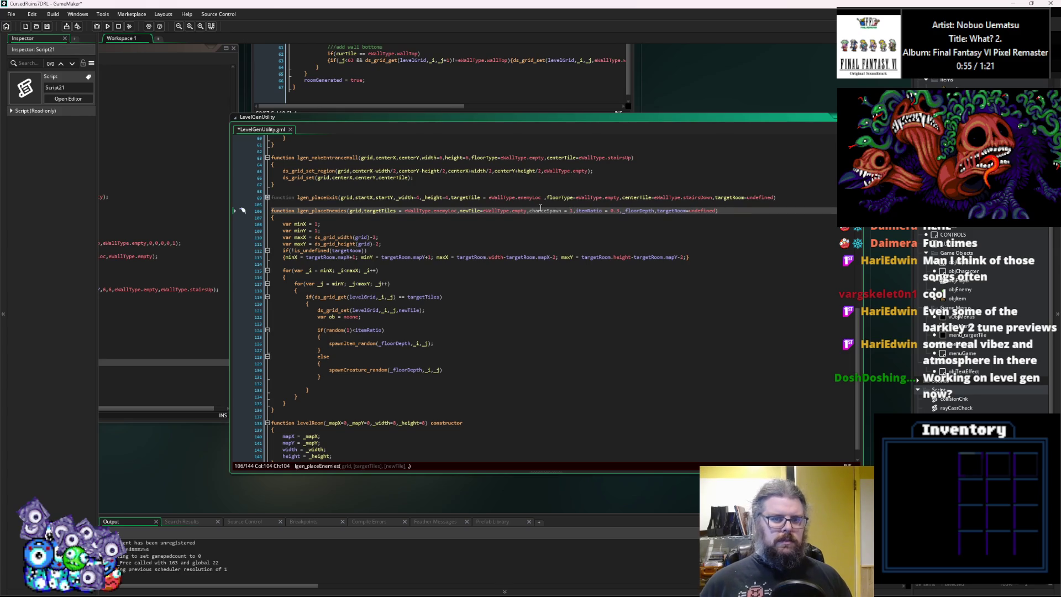
type("1")
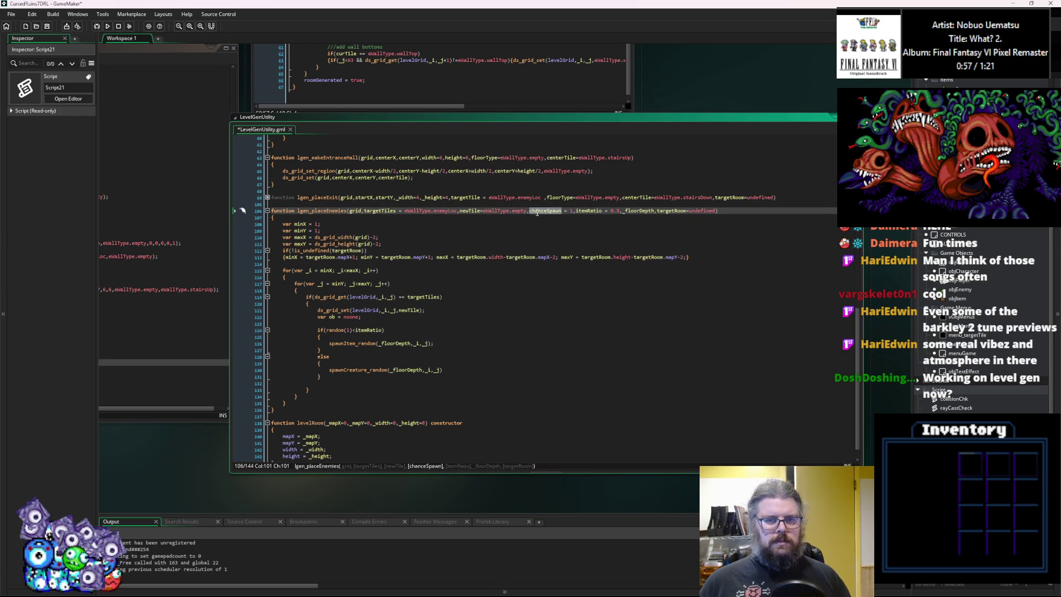
left_click(571, 343)
Insert if(random(1)<chanceSpawn) with an opening brace above the item check.
left_click(352, 323)
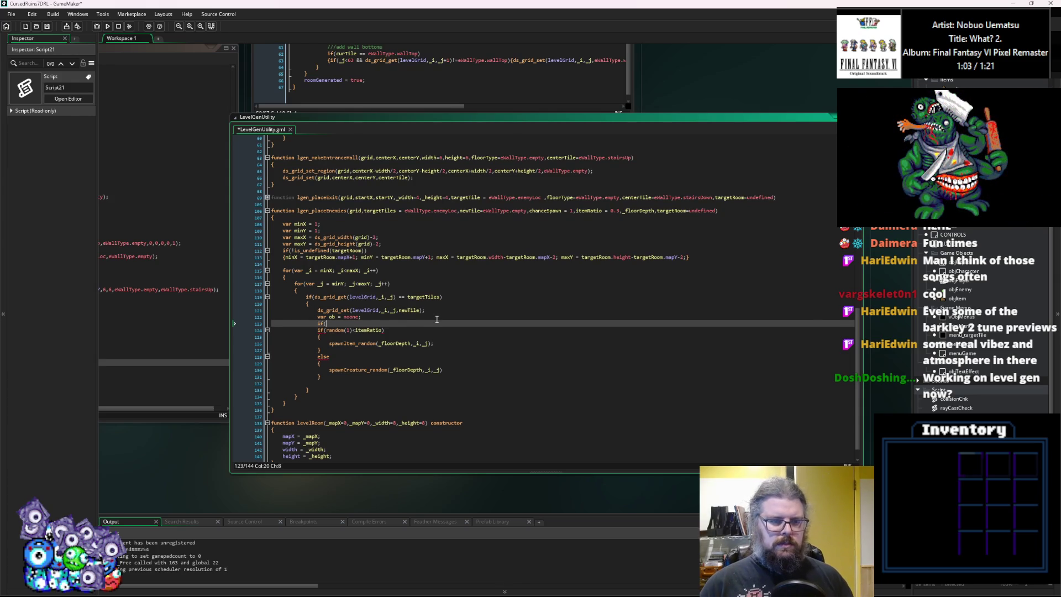
type("if(random(1")
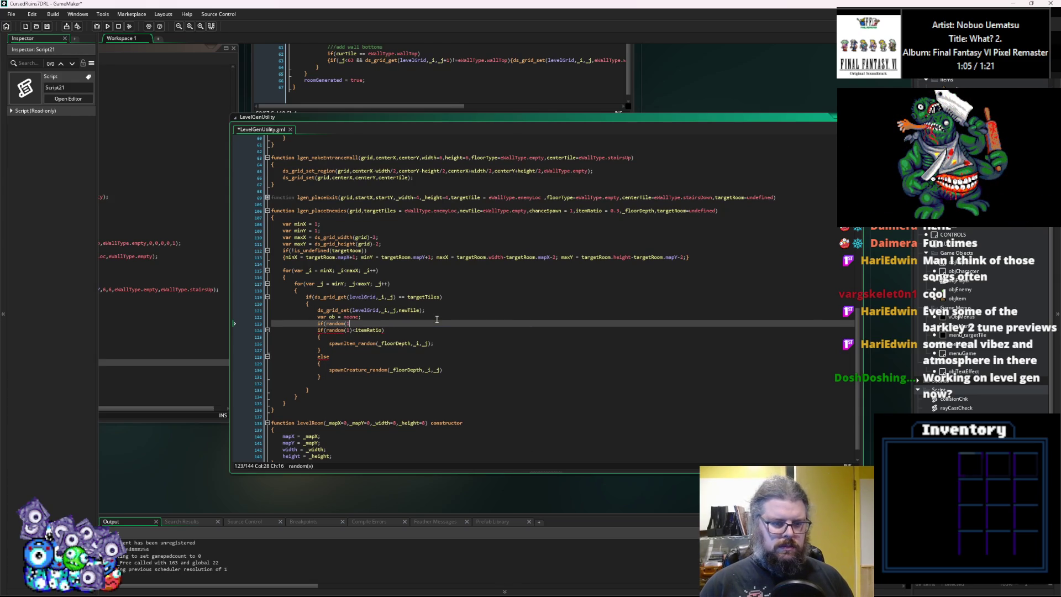
type("<chanceSpawn)")
key("Return")
type("{")
key("Up")
key("Right")
key("Right")
key("Right")
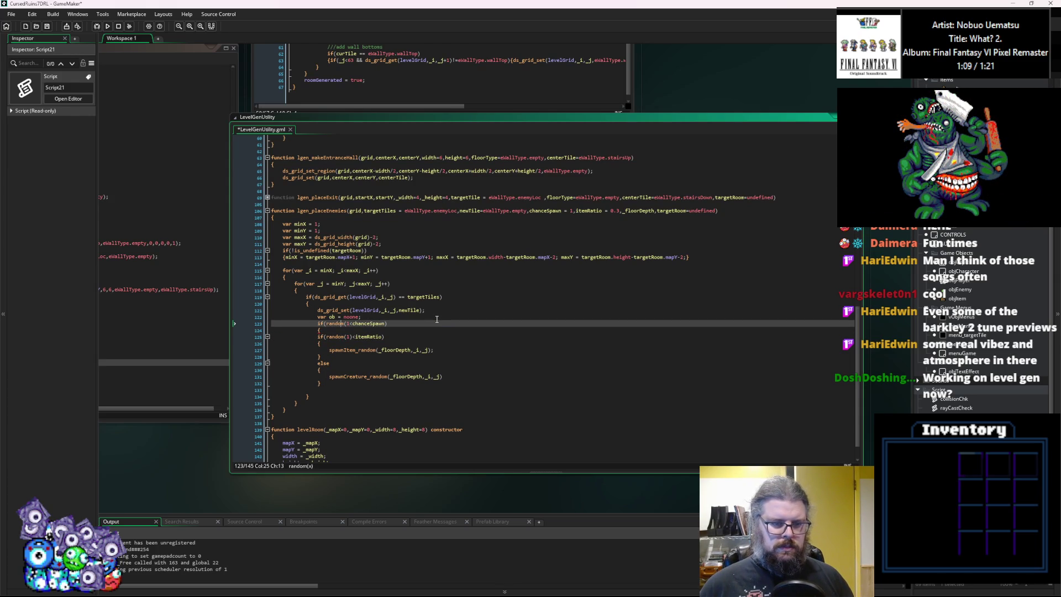
type(")")
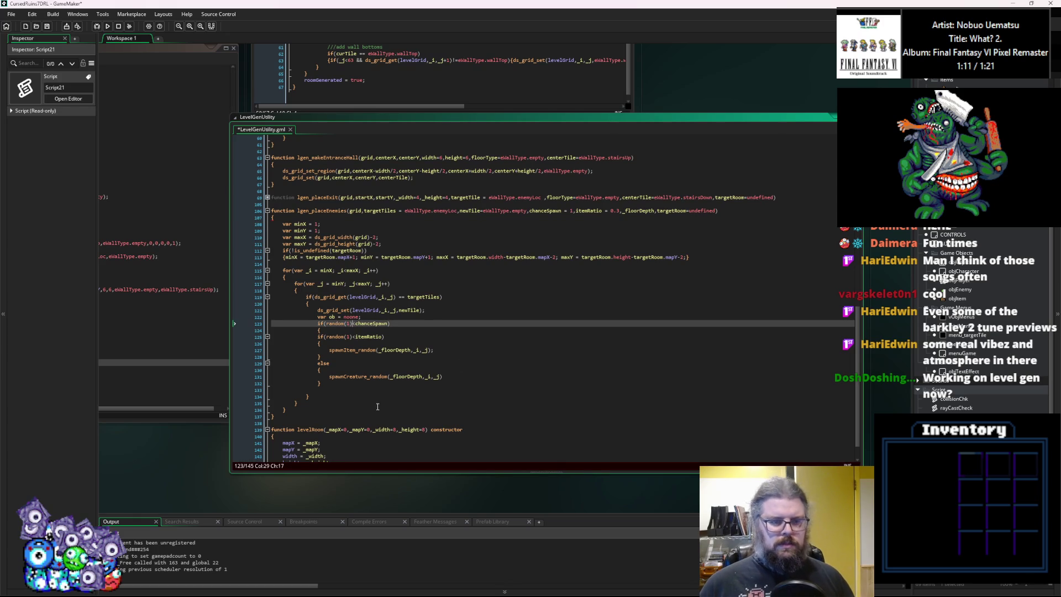
Close the chanceSpawn block with a brace, indent the if-else spawn code inside it, and save.
left_click(364, 393)
key("Tab")
key("Tab")
key("Tab")
type("}")
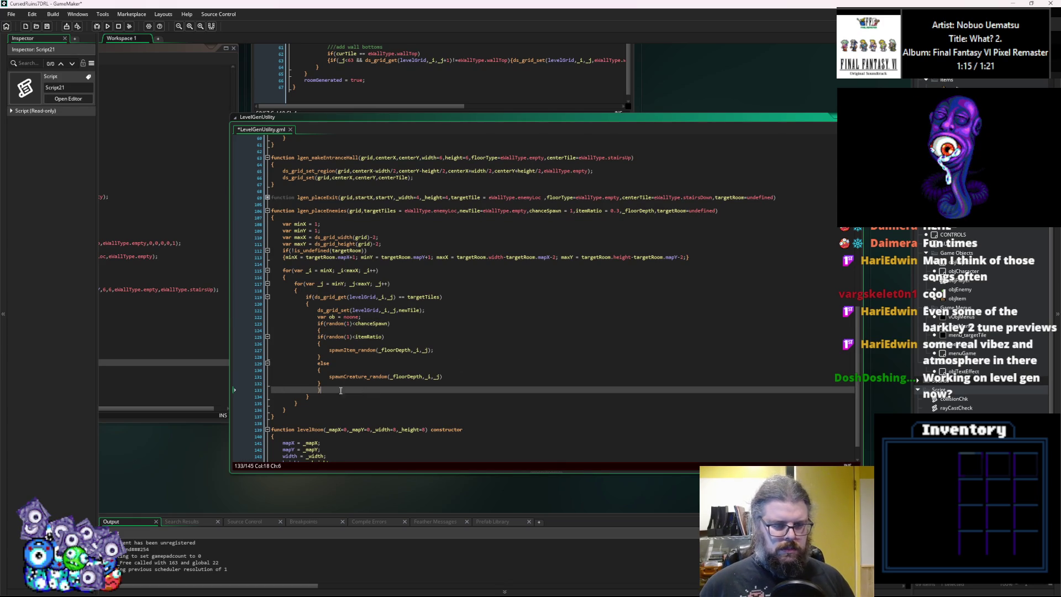
left_click_drag(331, 383, 271, 336)
key("Tab")
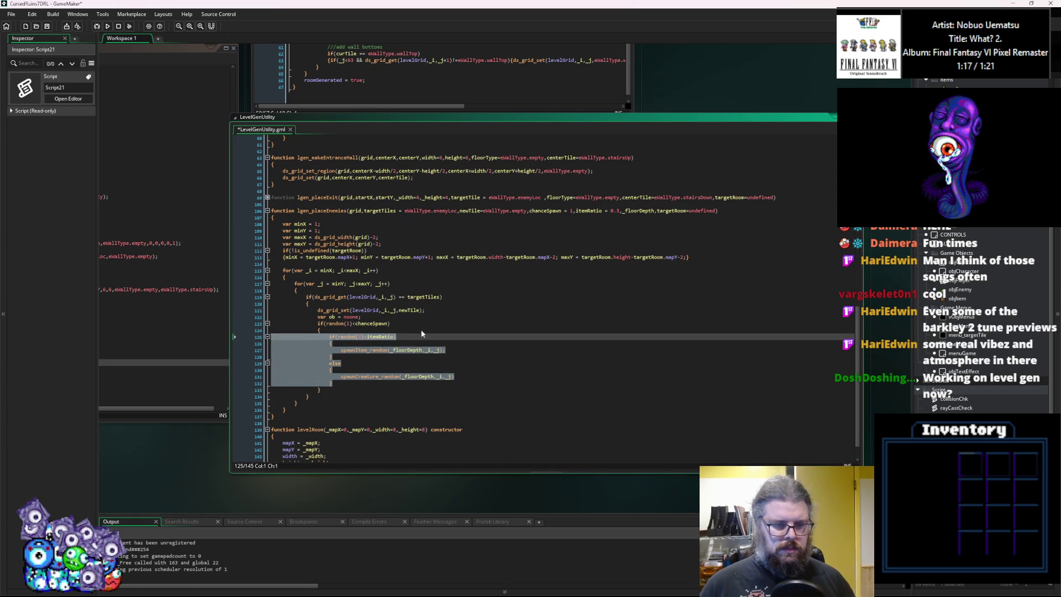
left_click(421, 334)
left_click(425, 317)
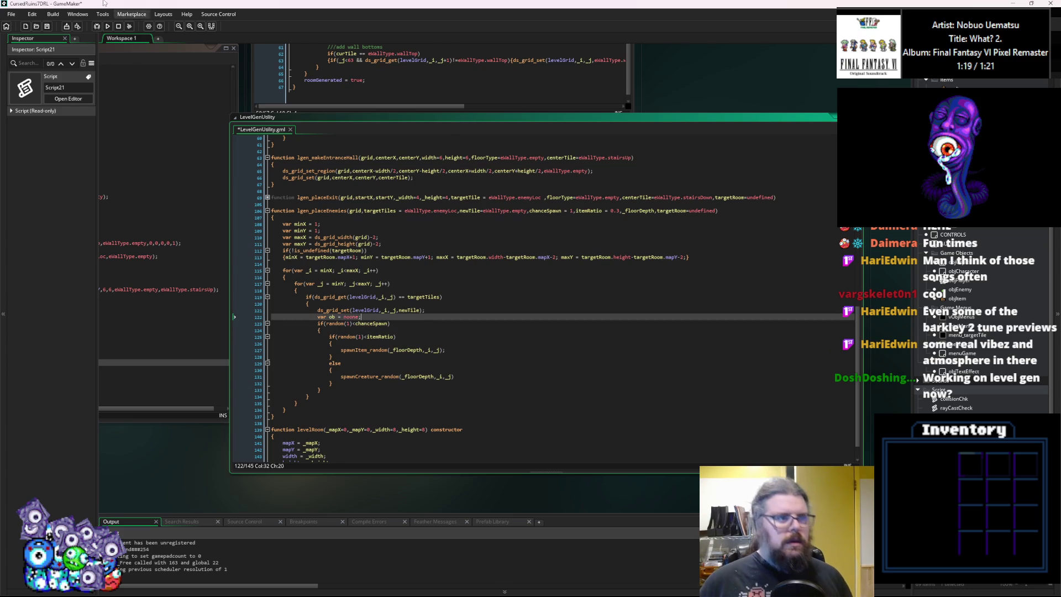
left_click(47, 26)
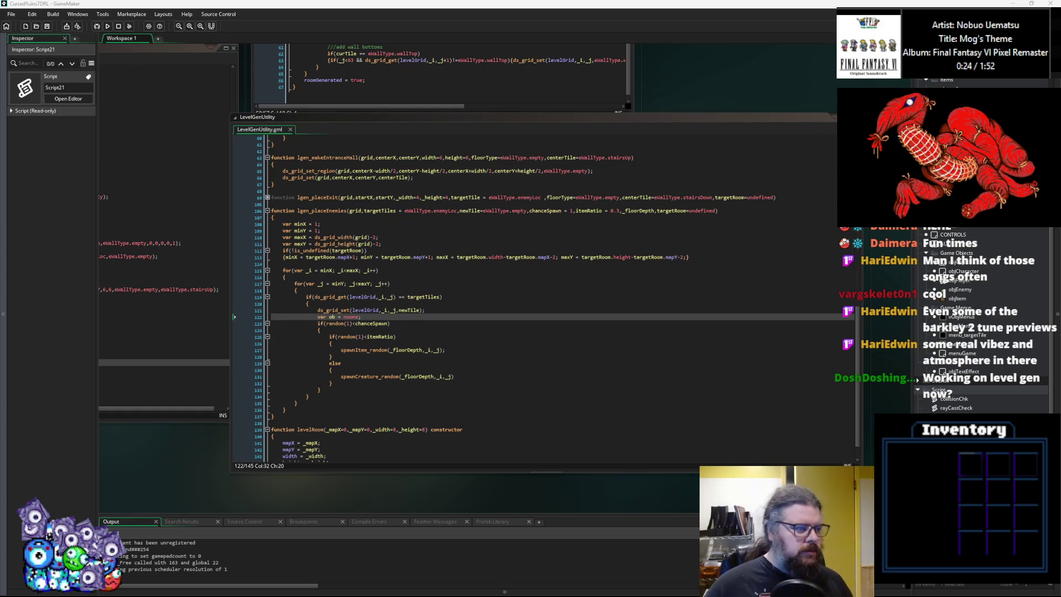
Return to the placement code and review the lgen_placeEnemies signature.
left_click(415, 364)
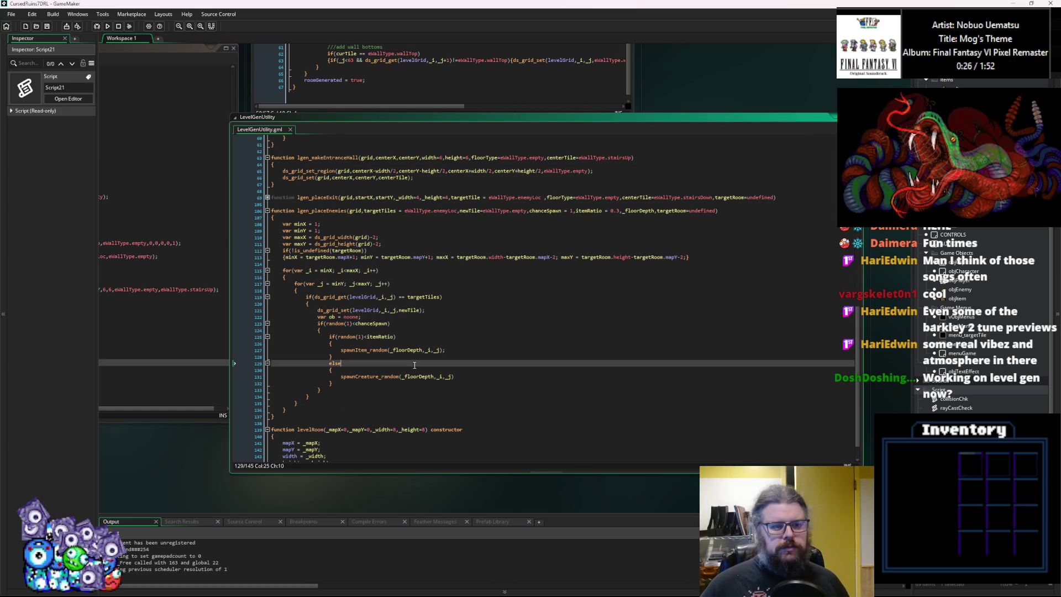
left_click(323, 210)
Pan to the Script21 window and go to levelGen's switch(lvData.type) line.
left_click(341, 330)
left_click_drag(341, 341, 595, 371)
left_click(393, 339)
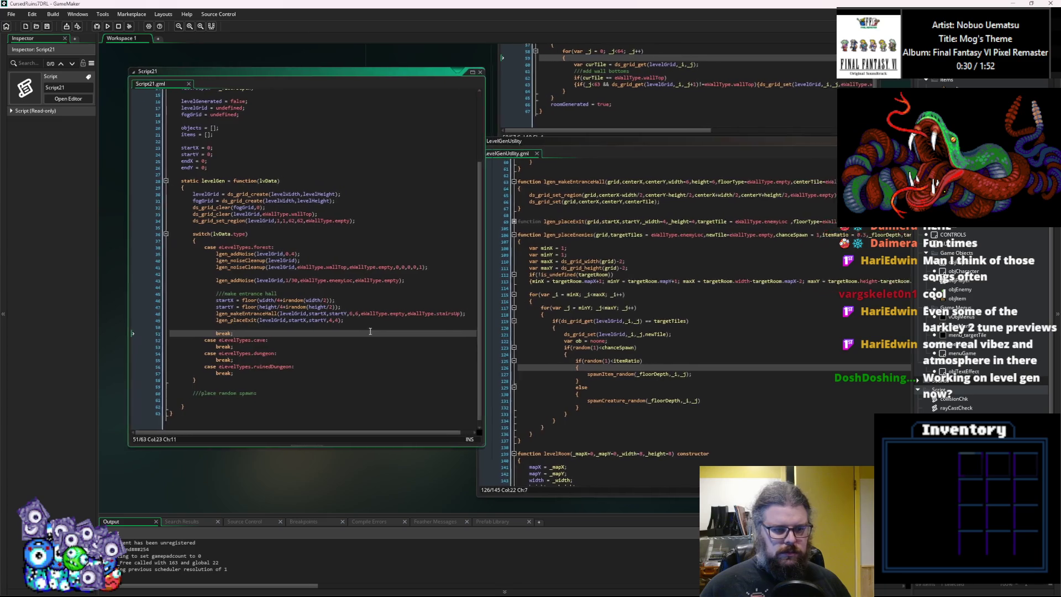
left_click(341, 325)
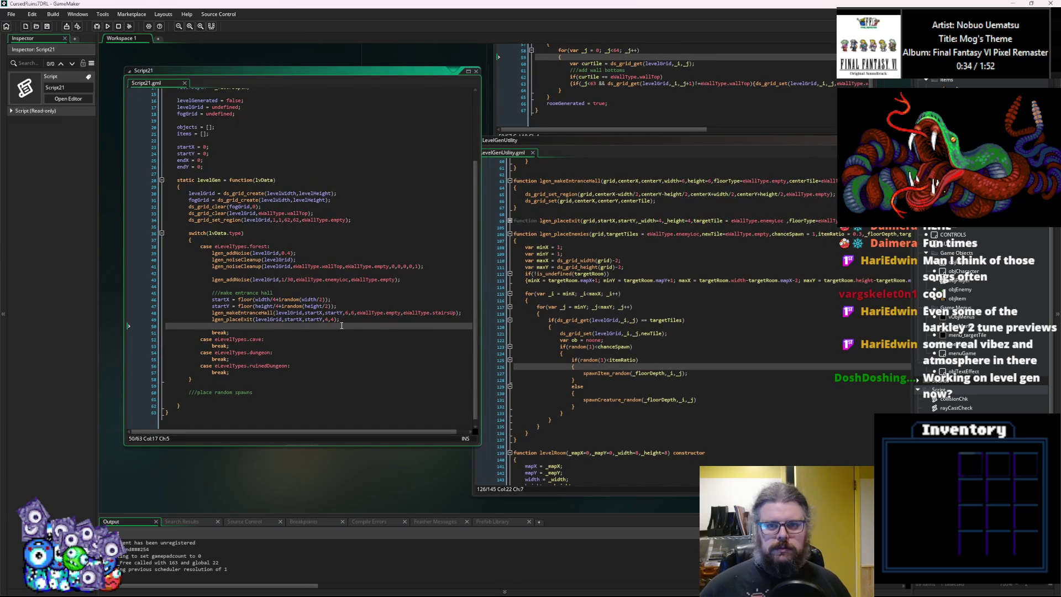
left_click(376, 234)
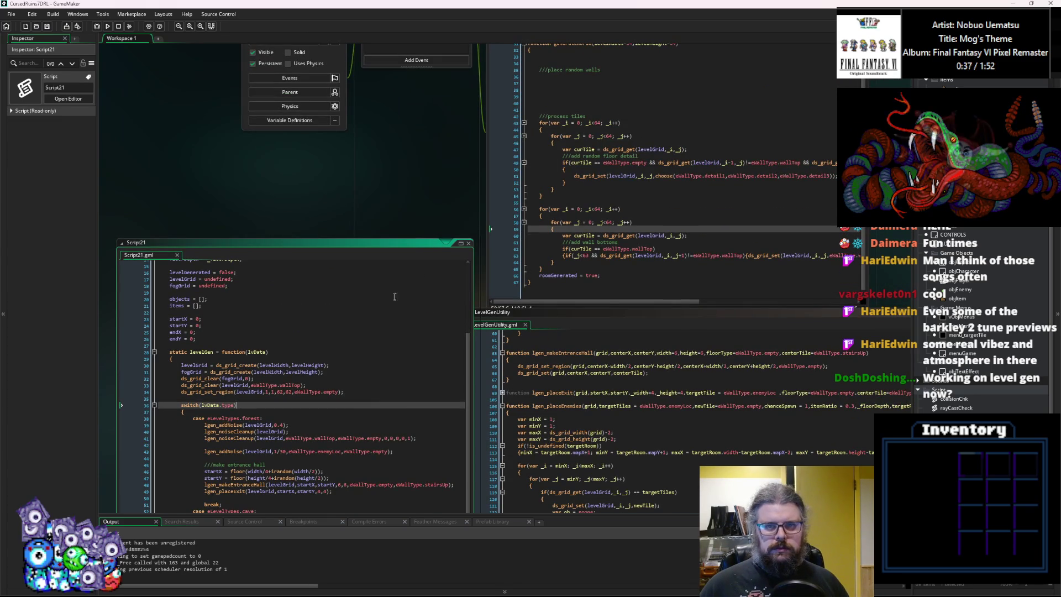
Add lgen_placeEnemies(levelGrid); under the //place random spawns comment in levelGen.
left_click(563, 306)
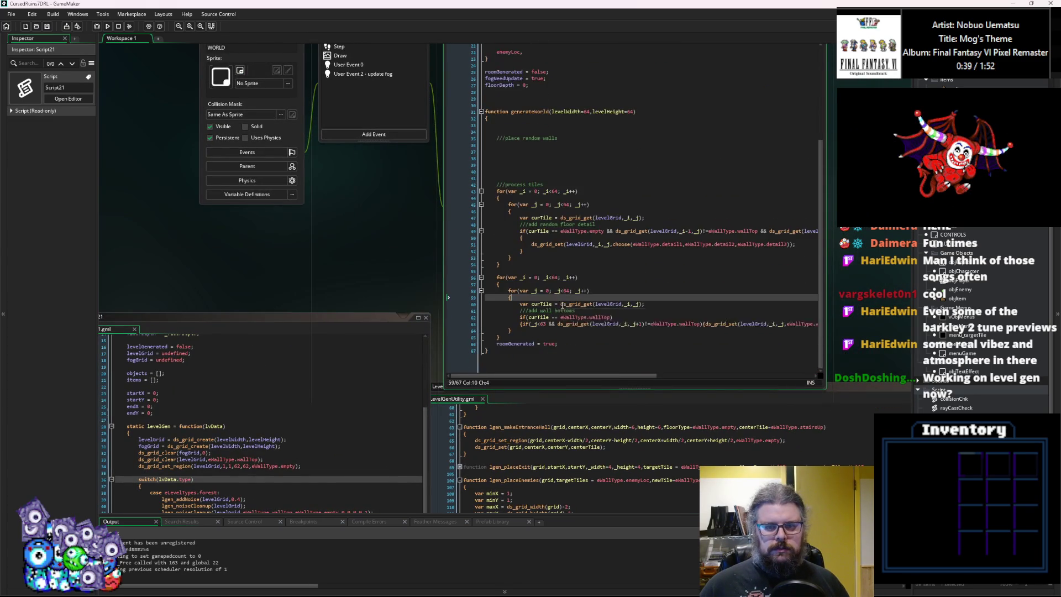
left_click(333, 429)
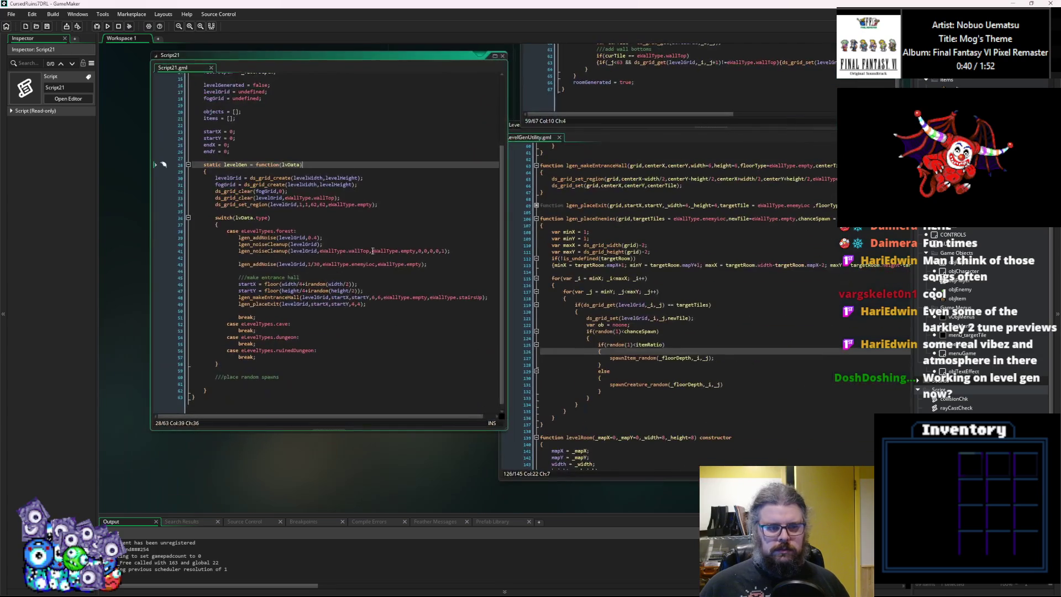
left_click(290, 384)
type("lgen_placeEnemies(")
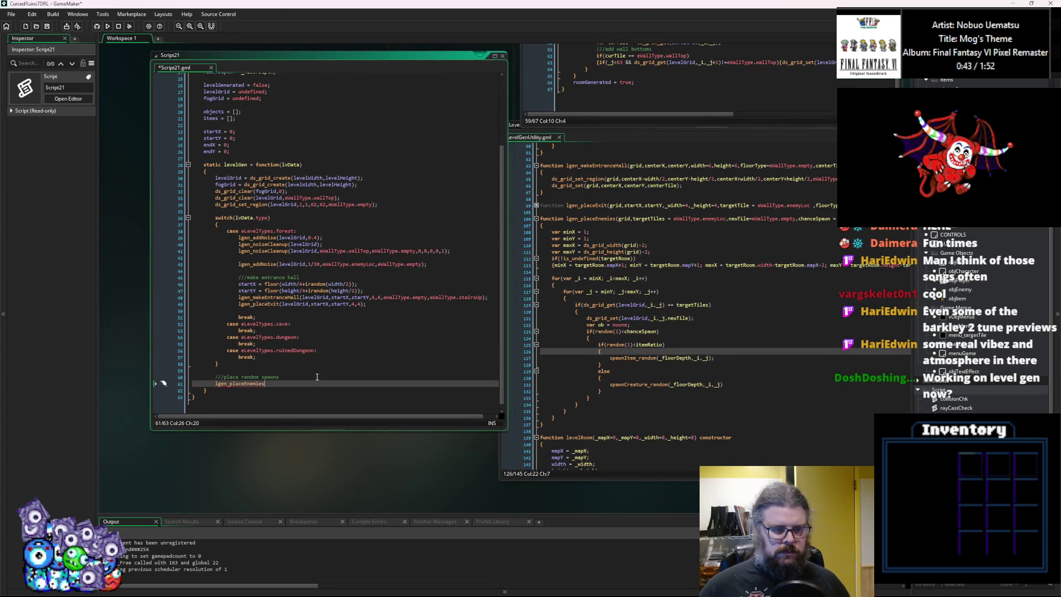
key("Escape")
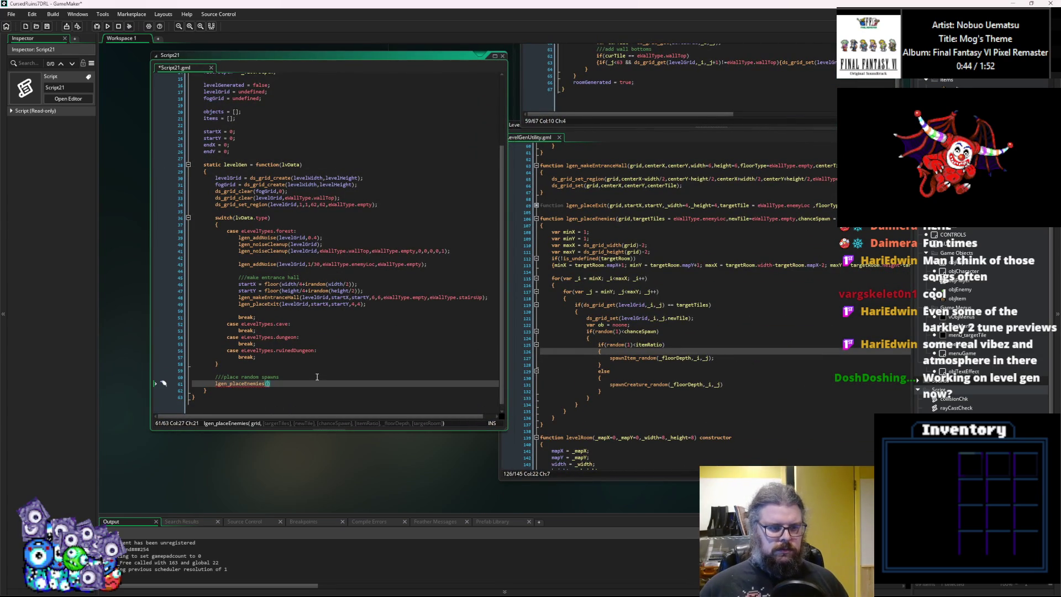
type("levelGrid,")
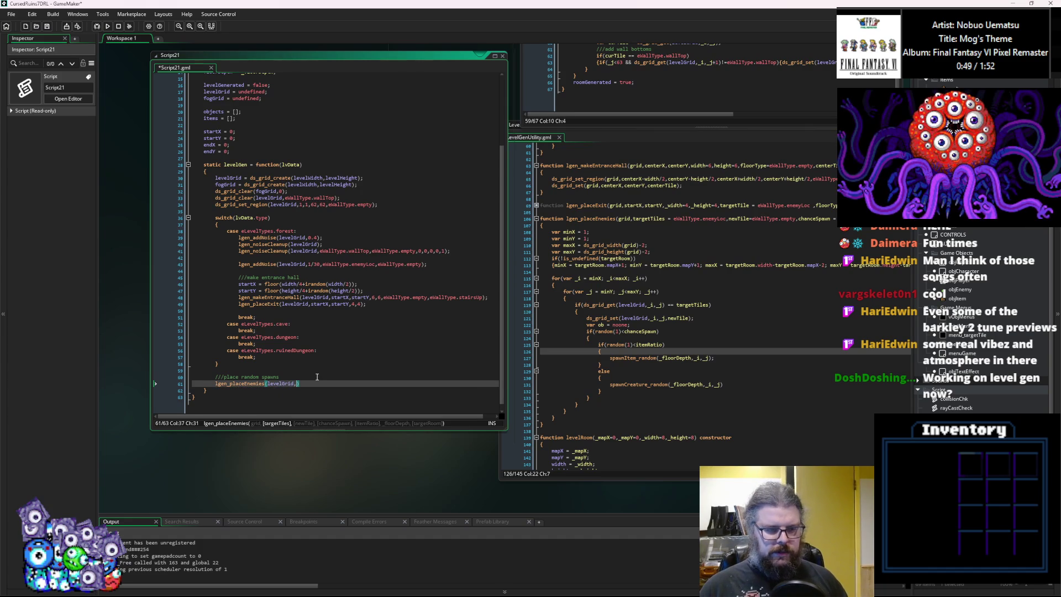
key("BackSpace")
type(");")
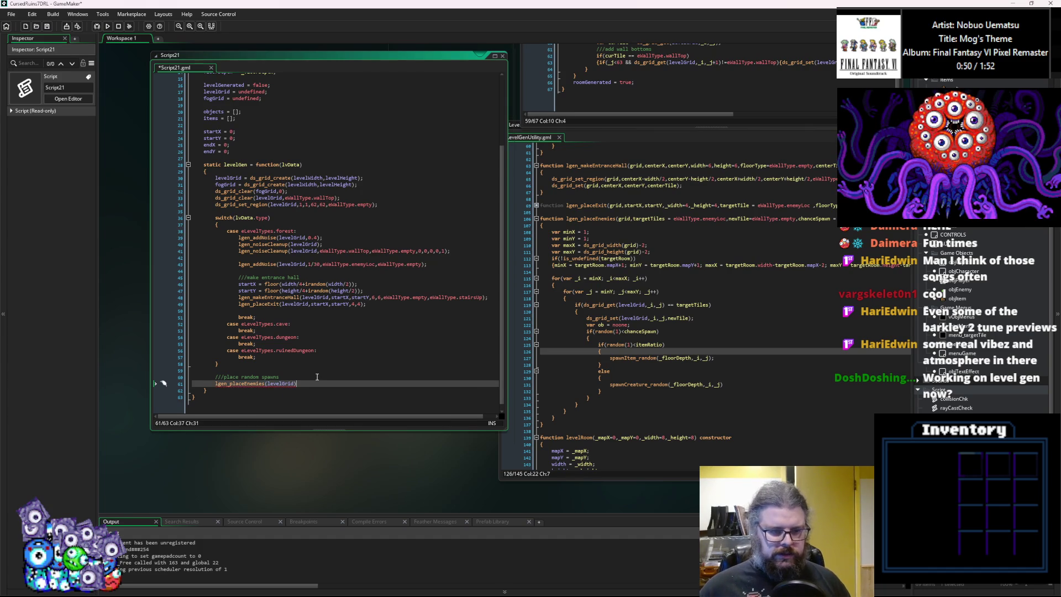
Check which lgen_placeEnemies parameter the levelGrid argument fills.
key("Up")
key("Up")
key("Up")
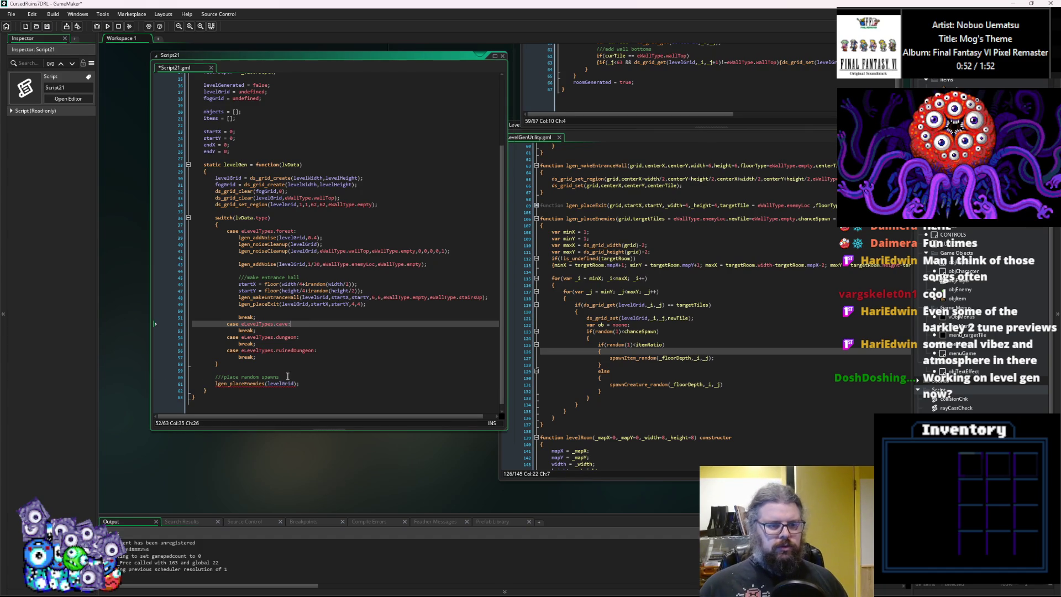
left_click(249, 383)
left_click(276, 384)
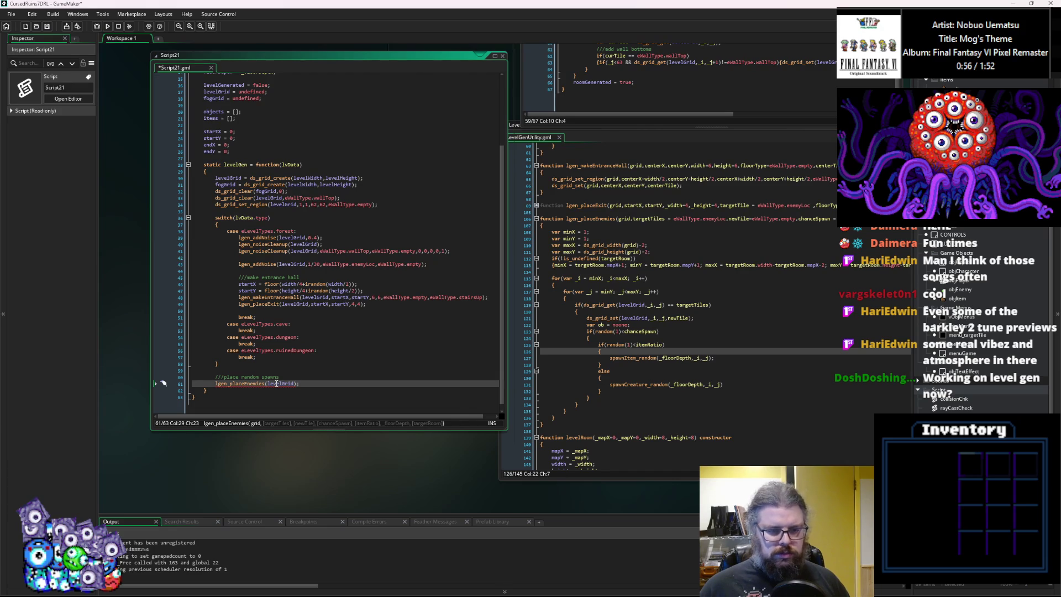
mouse_move(225, 384)
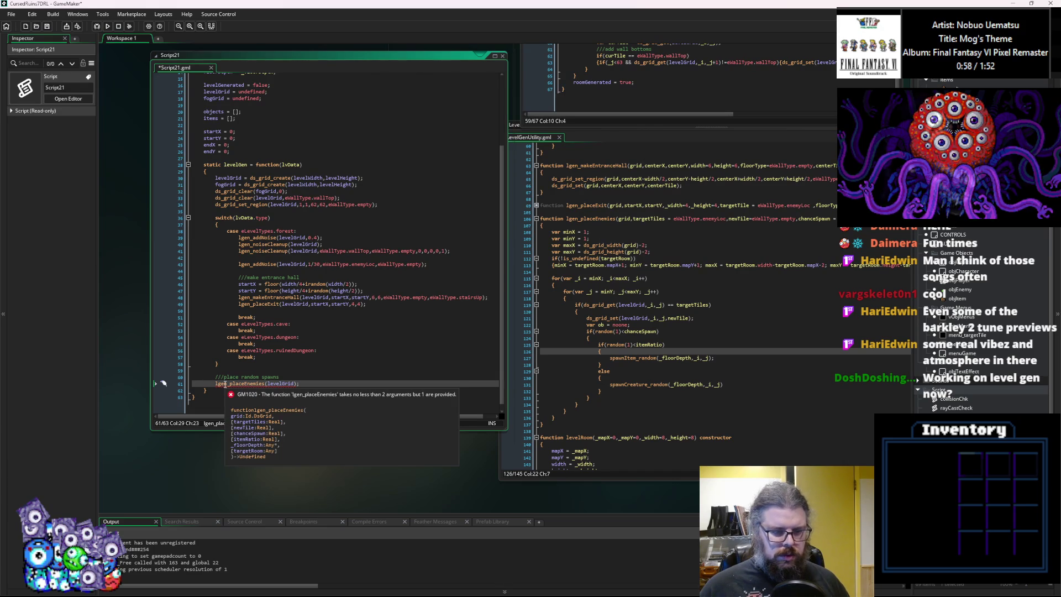
left_click(599, 357)
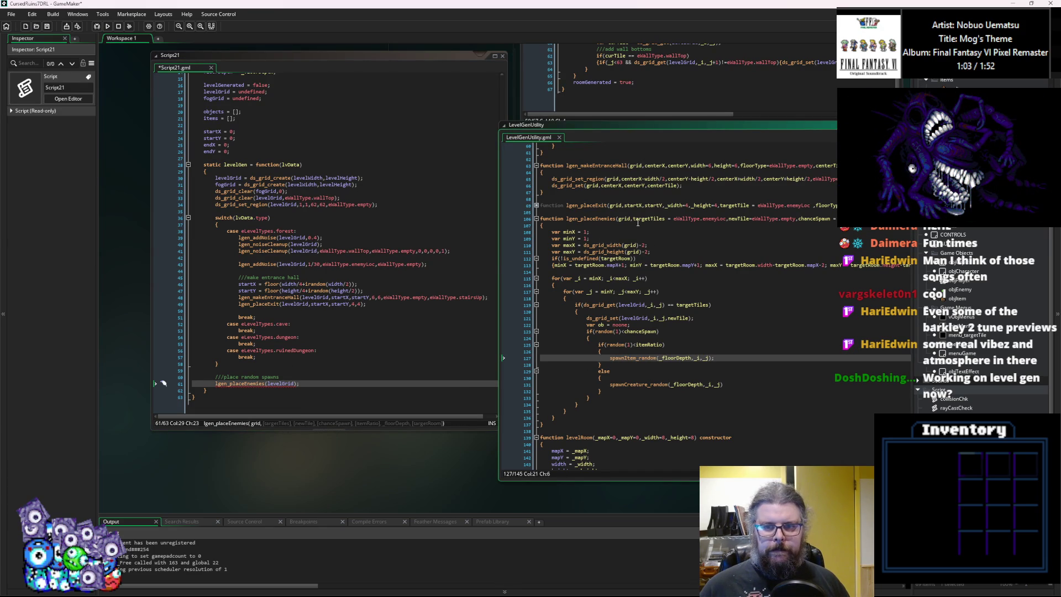
left_click(691, 265)
left_click(267, 385)
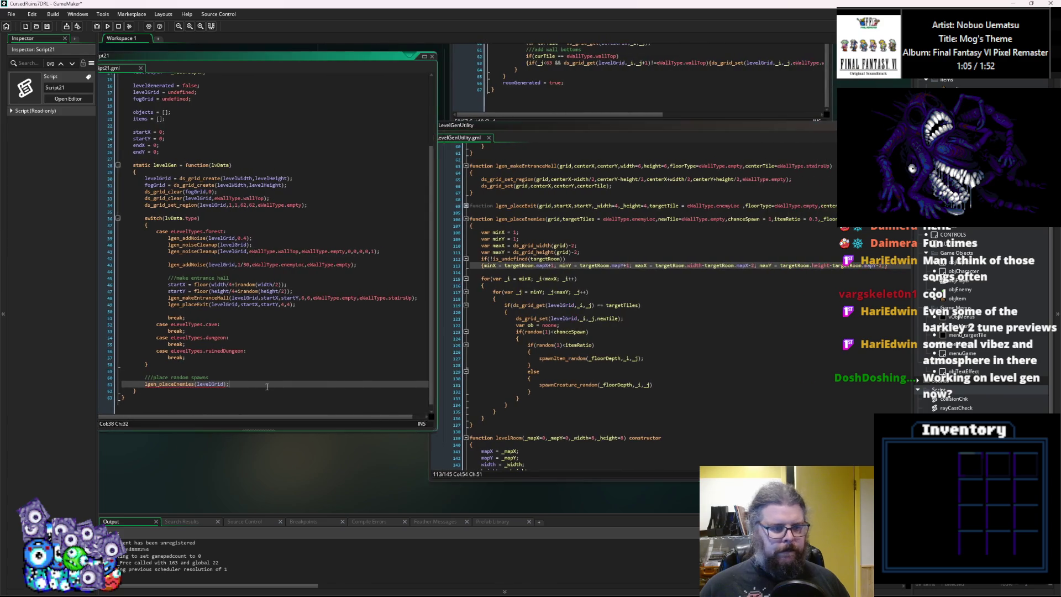
mouse_move(212, 384)
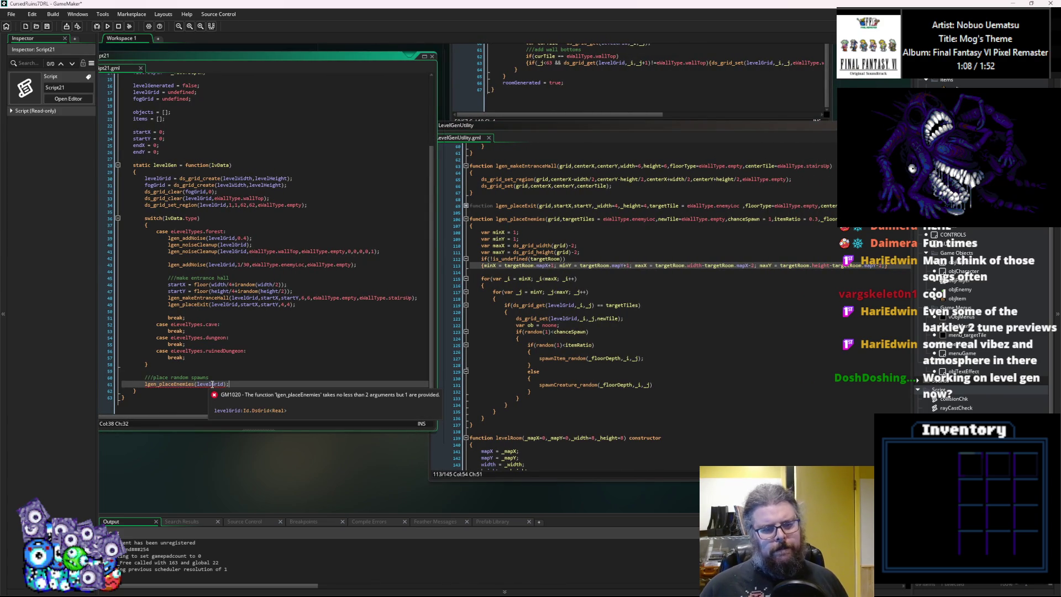
left_click(553, 271)
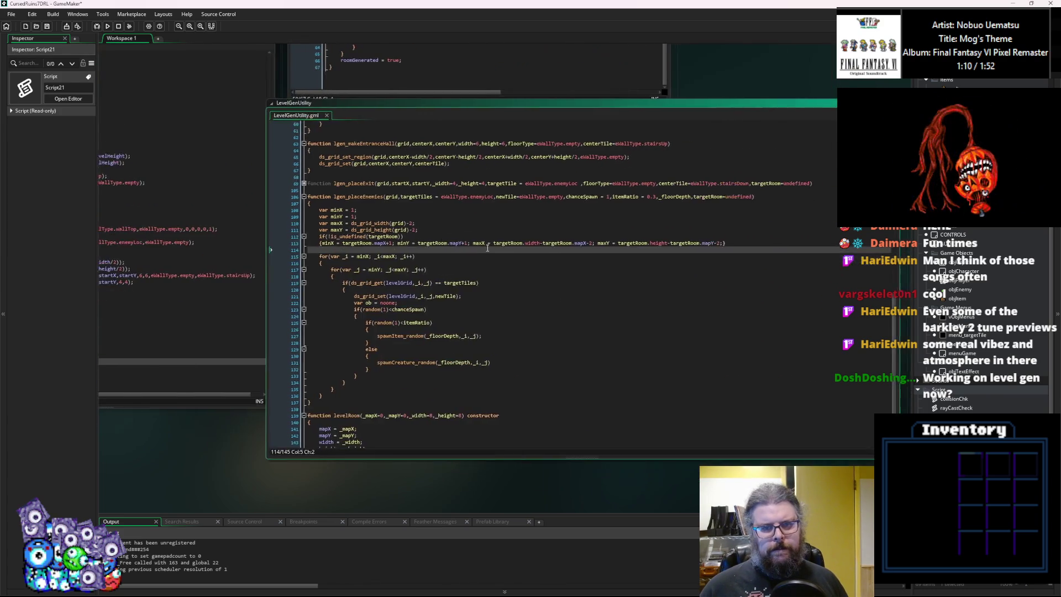
left_click(494, 199)
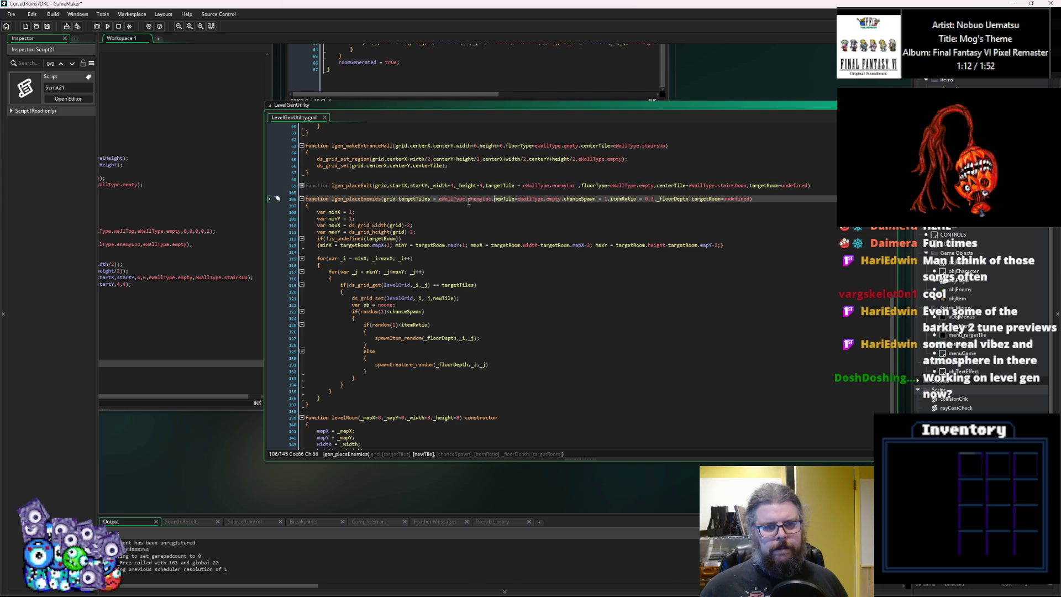
left_click(396, 198)
left_click(80, 55)
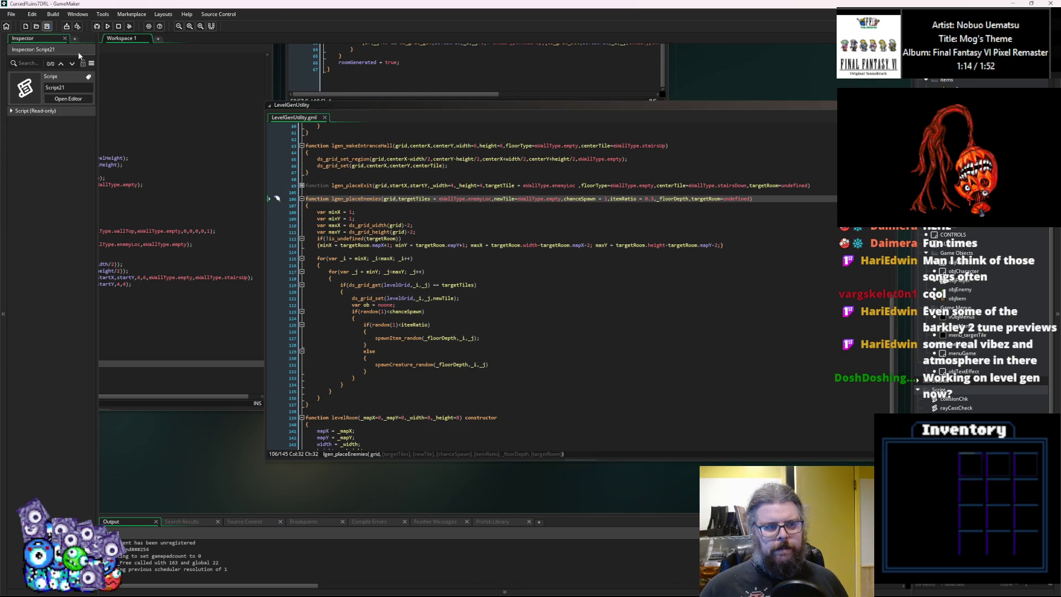
left_click(166, 364)
left_click(294, 326)
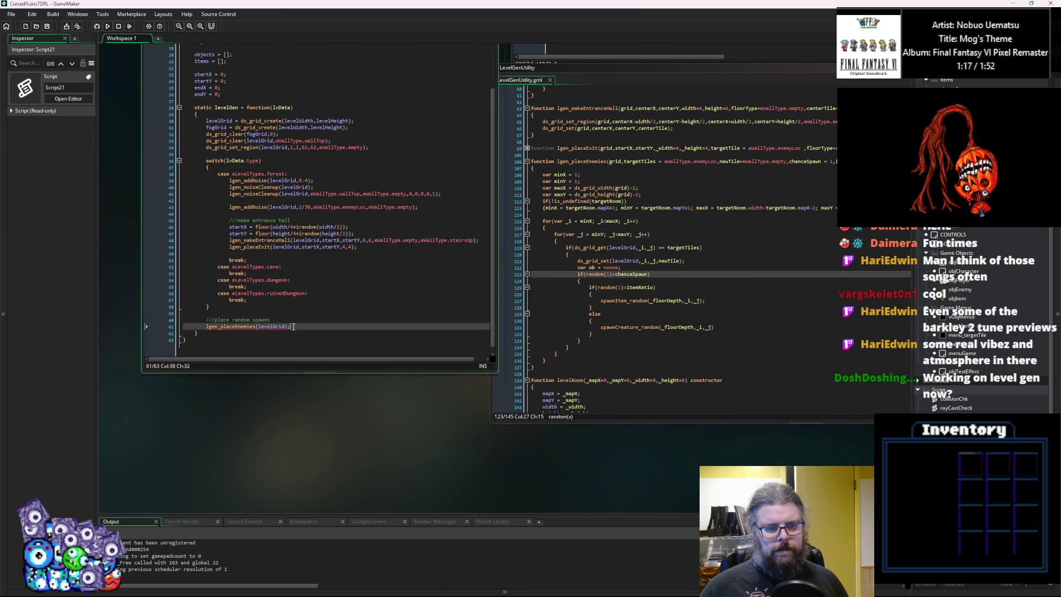
type(",e")
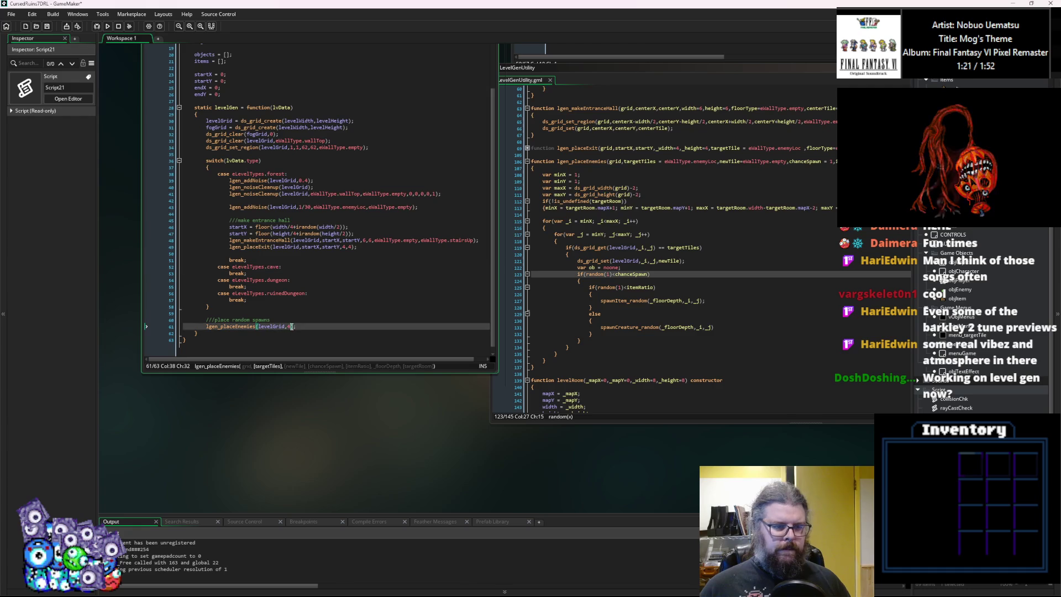
key("BackSpace")
key("BackSpace")
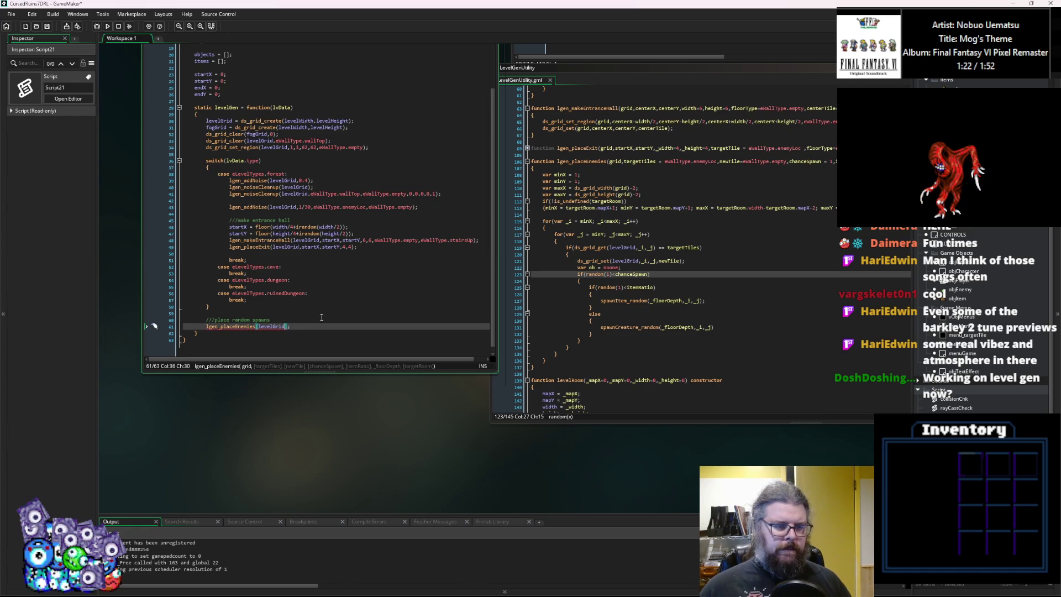
left_click(337, 305)
left_click_drag(316, 318, 228, 369)
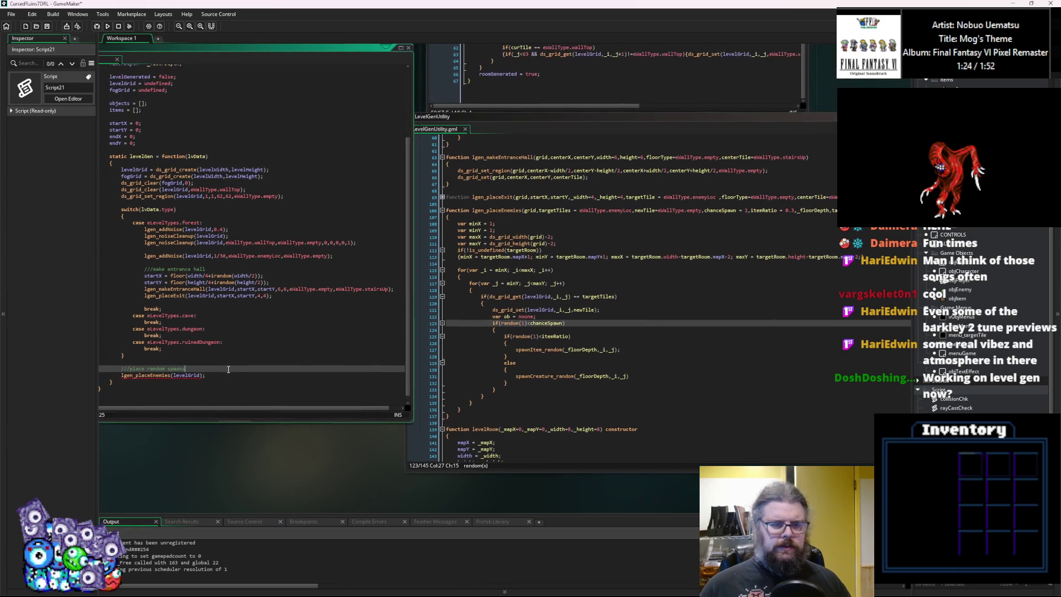
middle_click(177, 378)
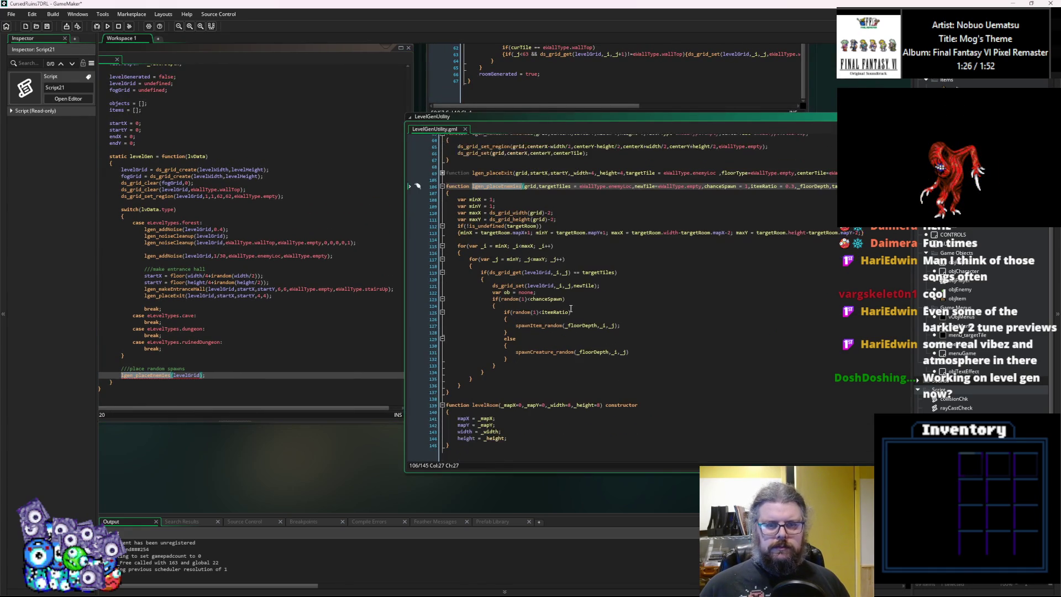
scroll(532, 279, "up", 9)
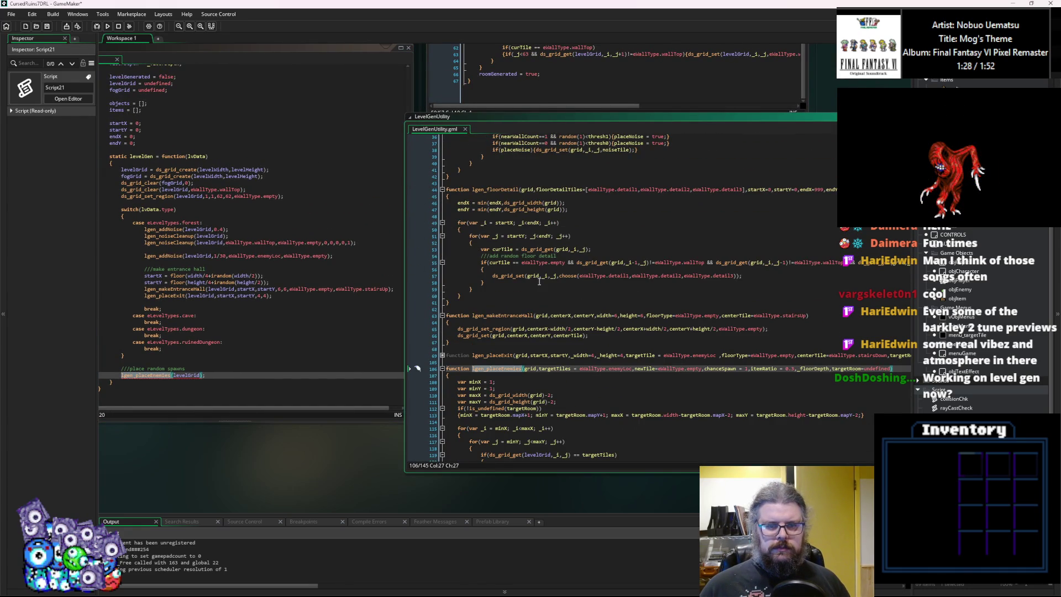
left_click_drag(524, 345, 573, 238)
middle_click(220, 252)
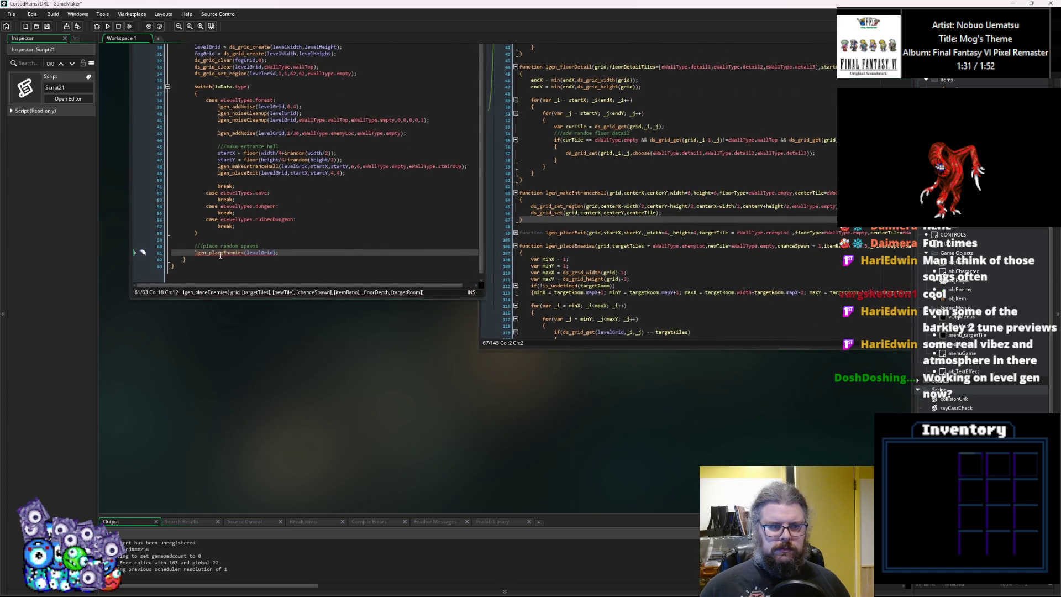
left_click(594, 168)
left_click_drag(594, 168, 465, 208)
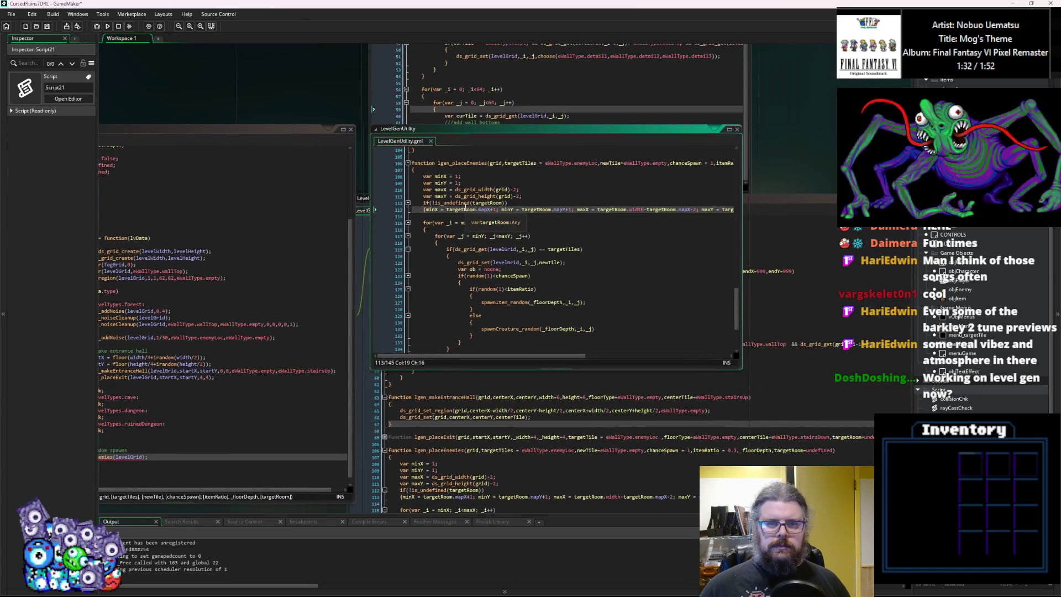
scroll(465, 209, "up", 2)
left_click(600, 197)
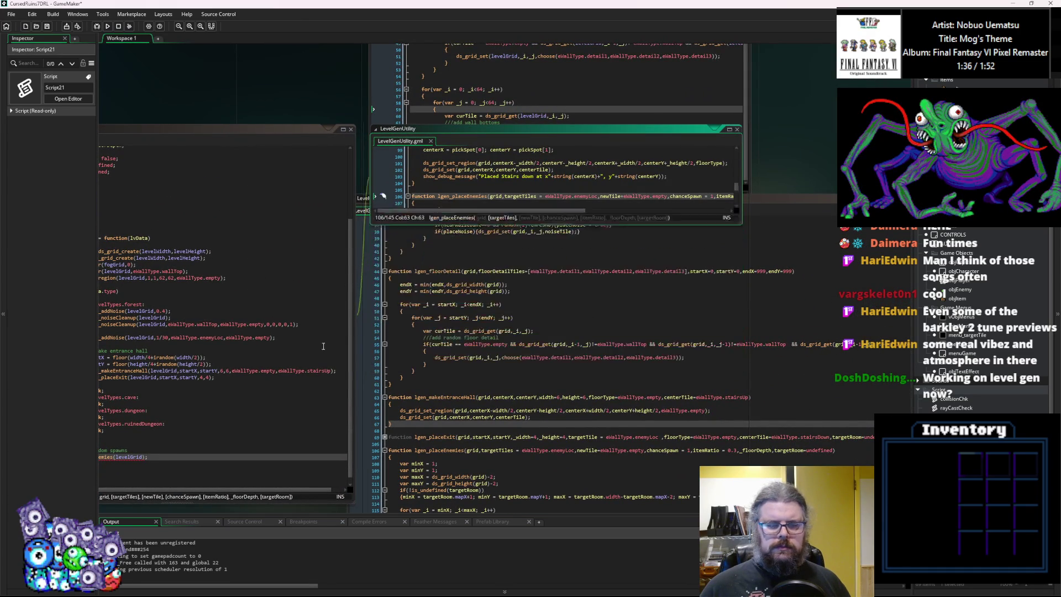
left_click(323, 346)
left_click(348, 335)
mouse_move(300, 337)
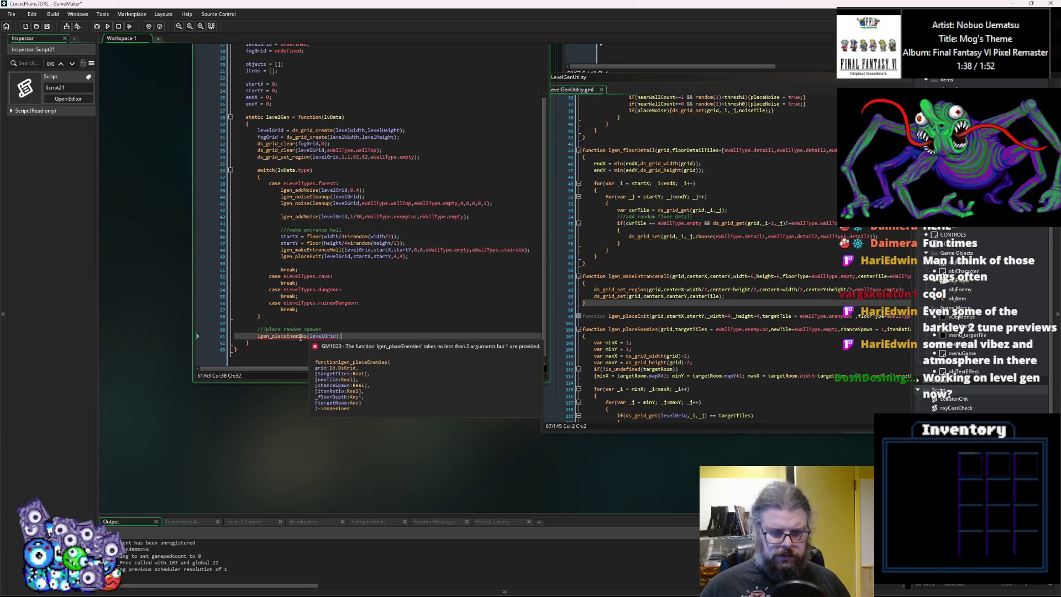
left_click(407, 296)
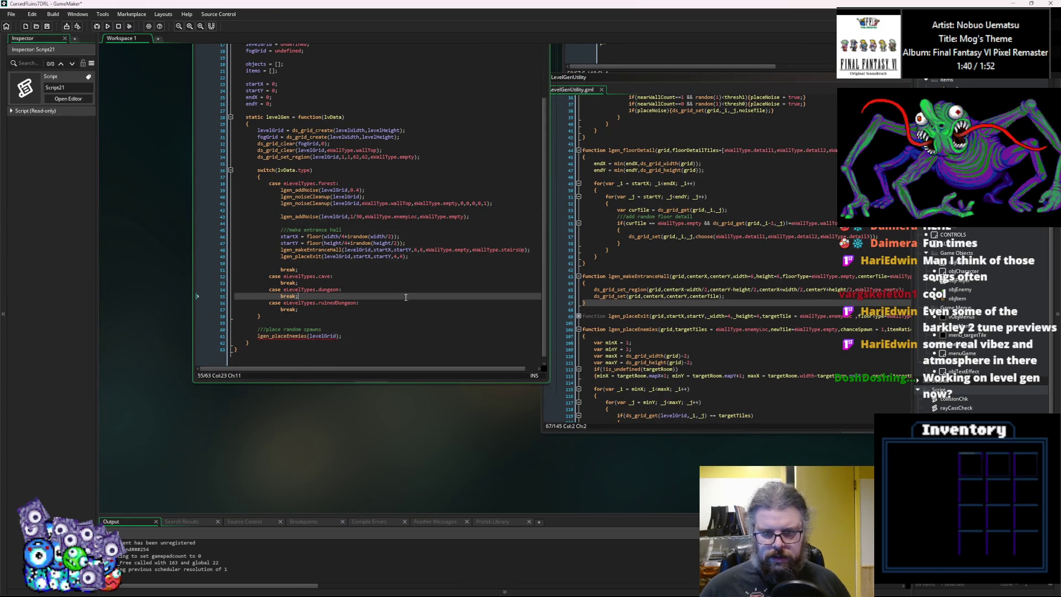
left_click(638, 396)
scroll(638, 397, "down", 4)
left_click(638, 397)
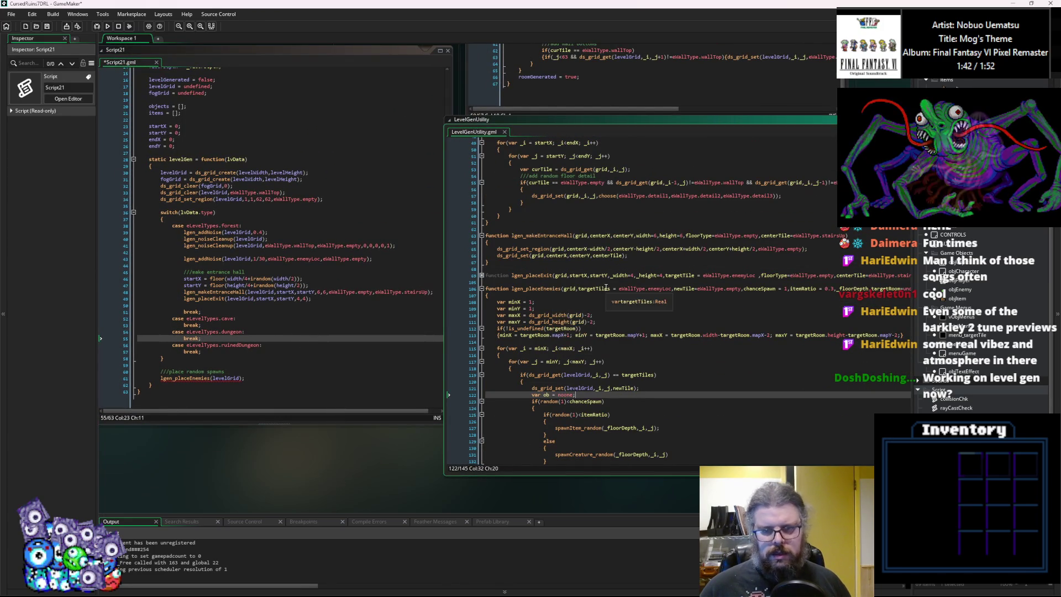
Review the targetTiles and grid parameter uses, then save and run the game in the debugger.
double_click(597, 288)
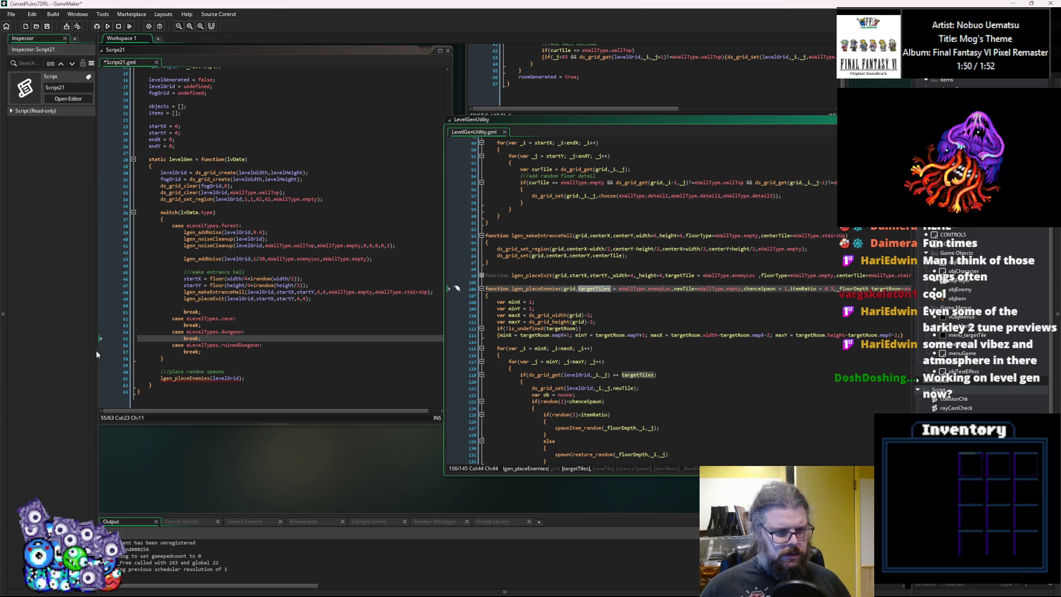
left_click(215, 378)
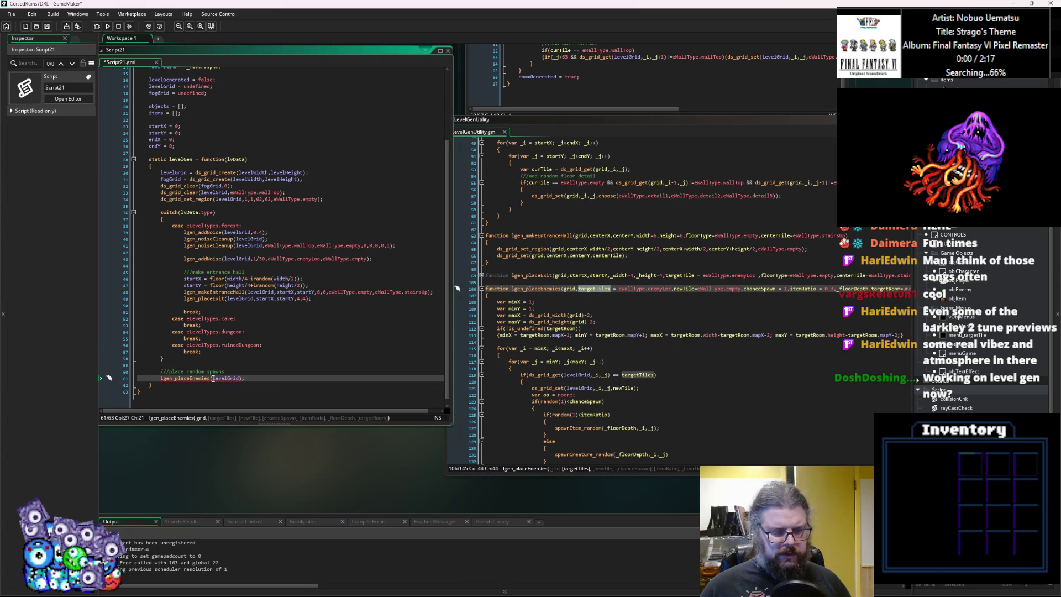
left_click(727, 354)
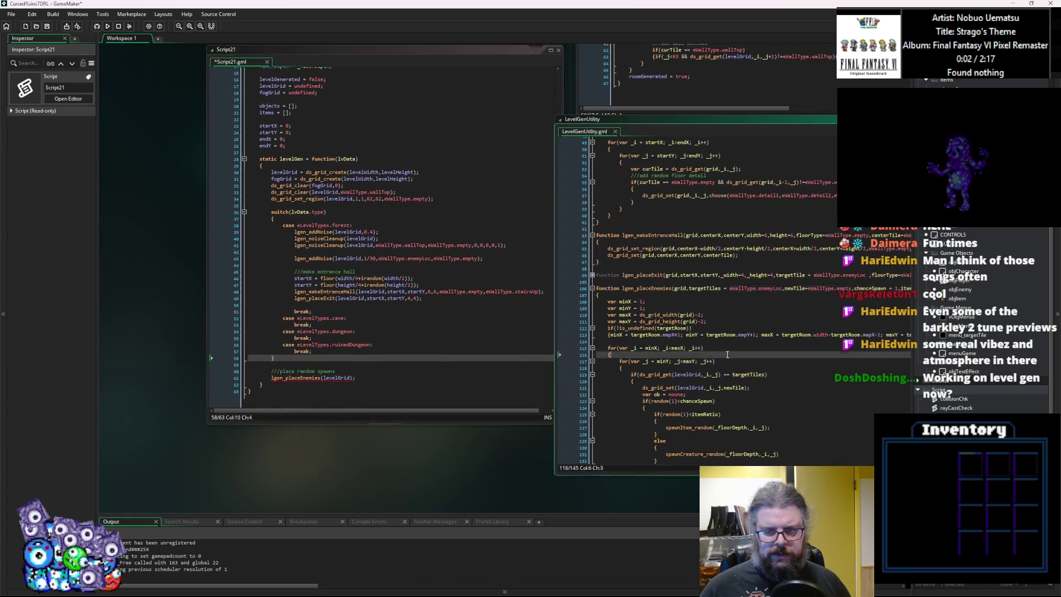
left_click(684, 290)
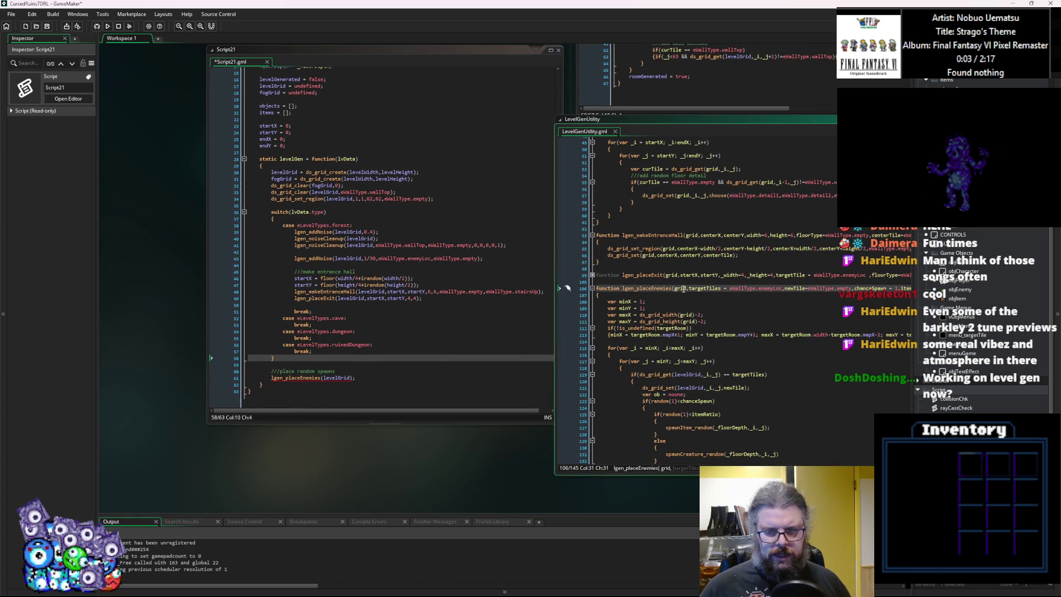
left_click(384, 379)
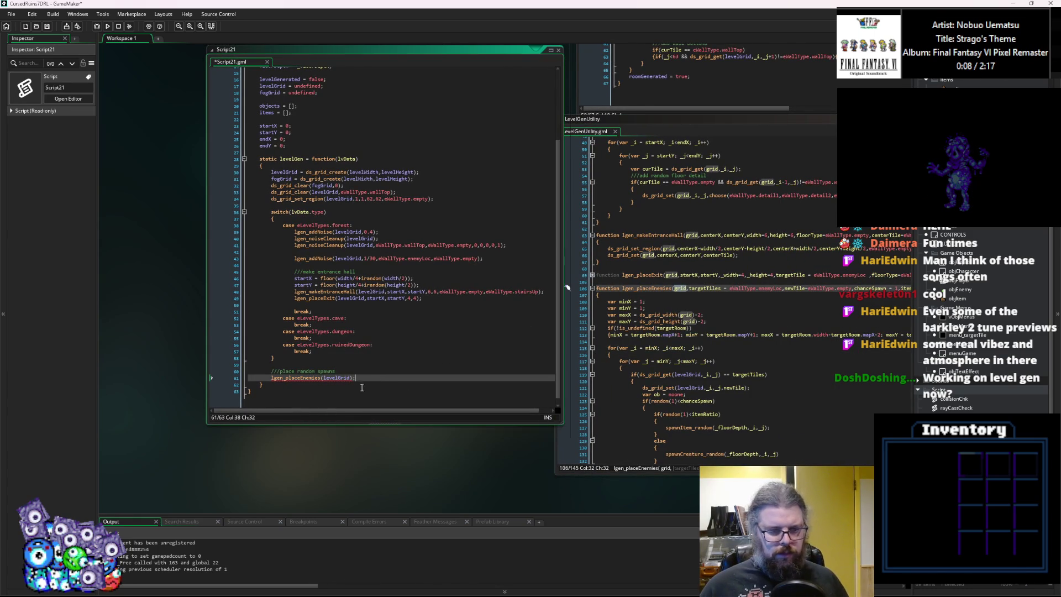
left_click(47, 26)
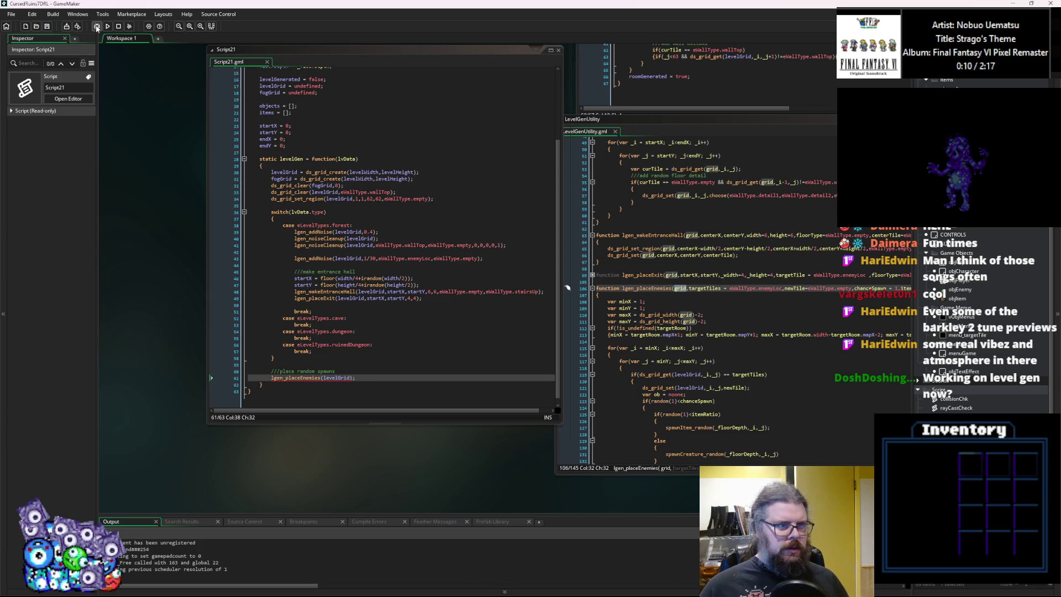
left_click(97, 26)
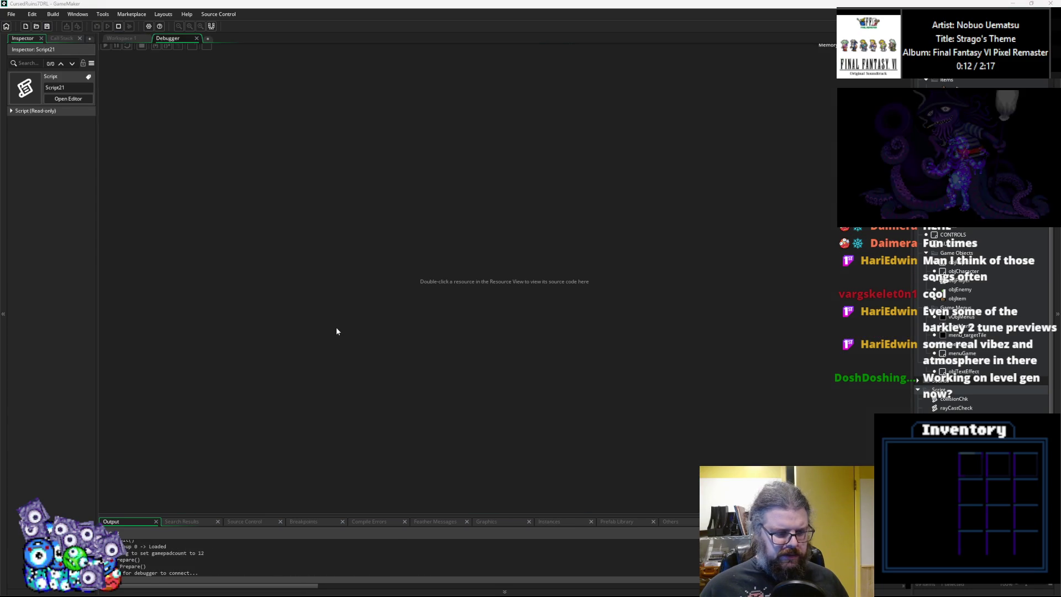
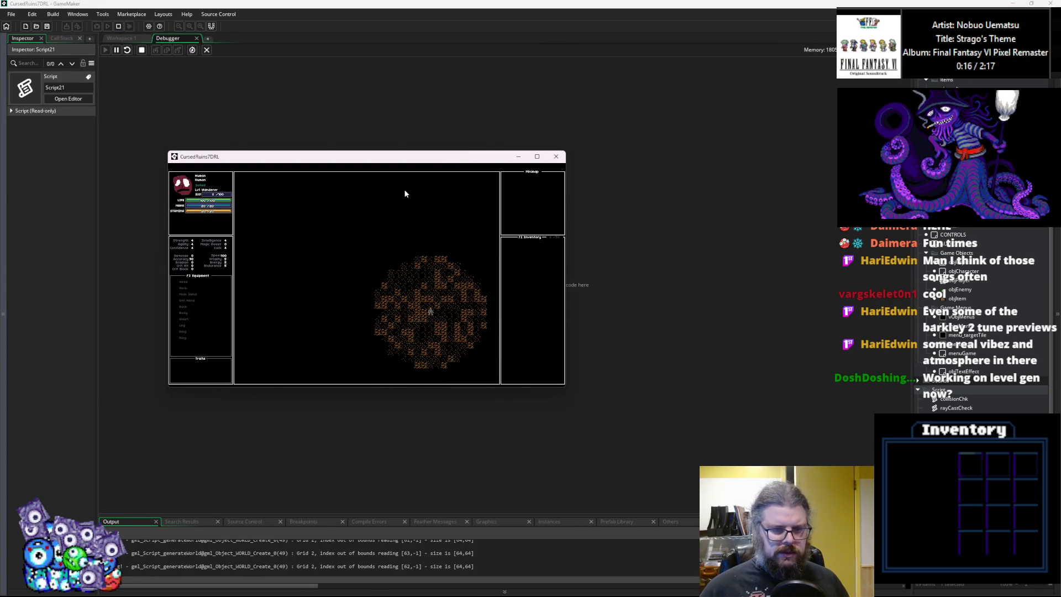
Walk the player left across the generated level, then close the game window.
key("Left")
key("Left")
key("Left")
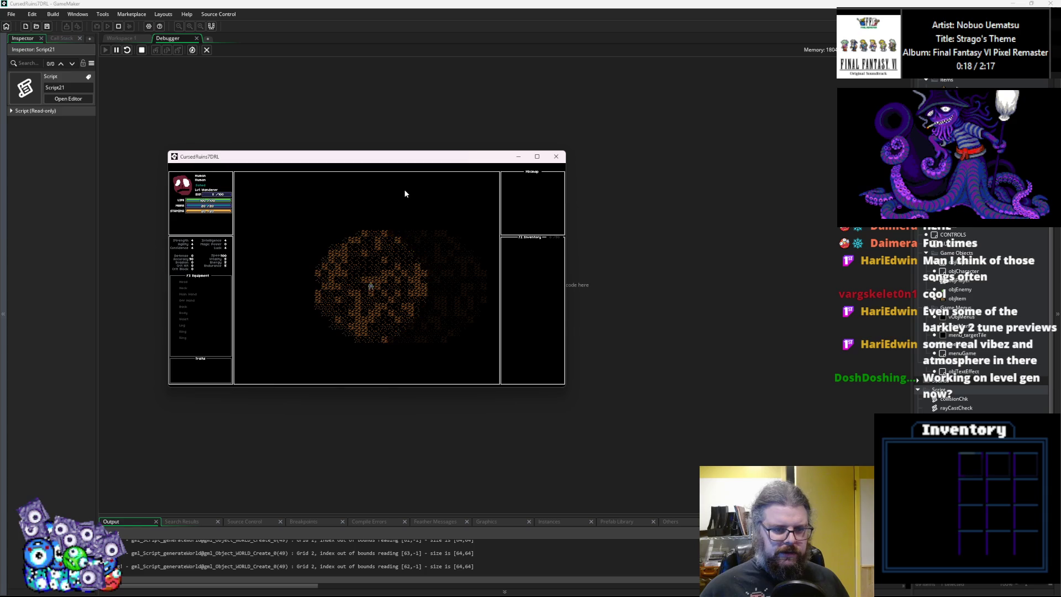
left_click(556, 157)
Leave the Debugger and pan Workspace 1 to bring the WORLD events code into view.
left_click(209, 53)
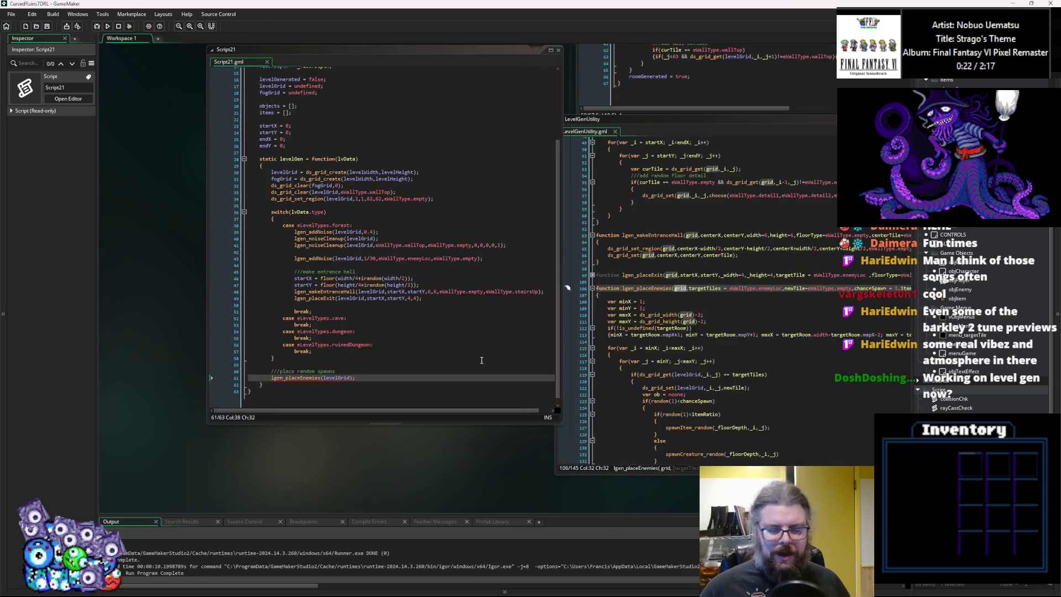
mouse_move(564, 284)
left_mouse_down()
mouse_move(426, 308)
mouse_move(428, 496)
left_mouse_up()
left_click_drag(541, 334, 570, 366)
left_click_drag(280, 260, 278, 154)
left_click_drag(326, 129, 319, 214)
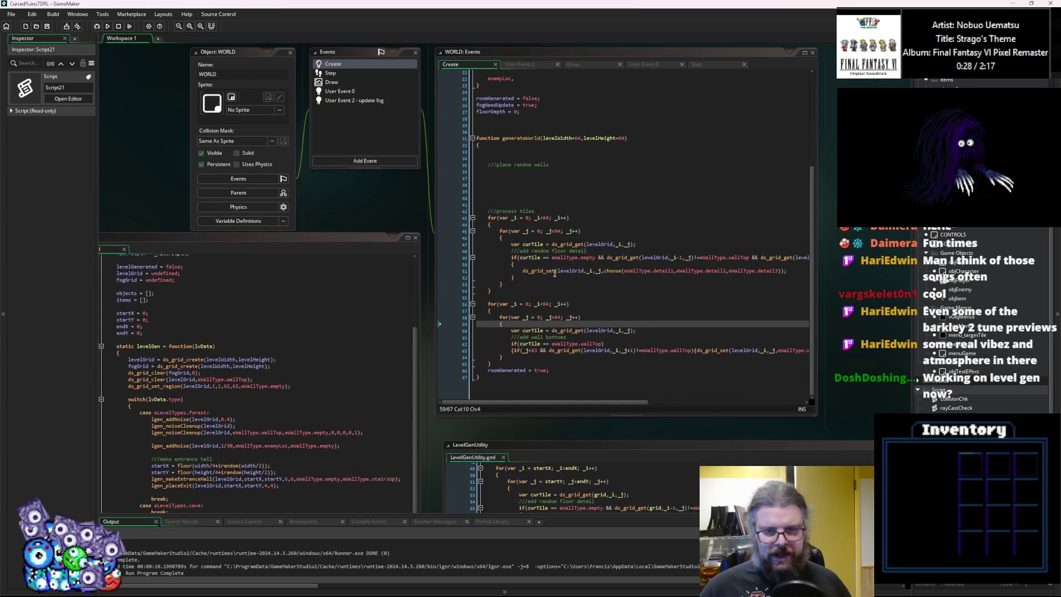
Place the LevelGenUtility editor beside the WORLD: Events code, with generateWorld fully visible.
left_click(353, 426)
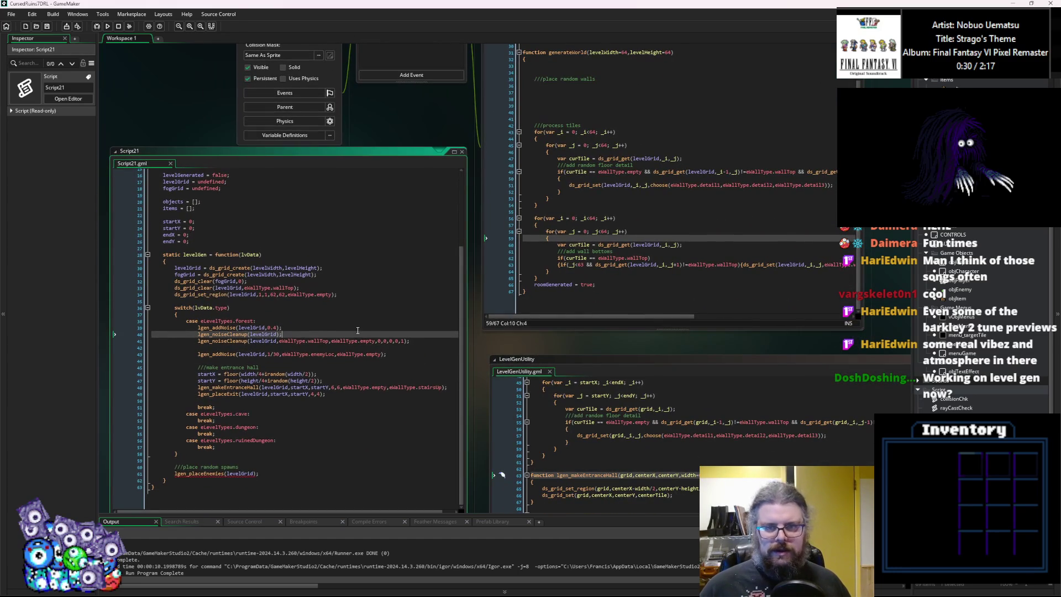
left_click(558, 278)
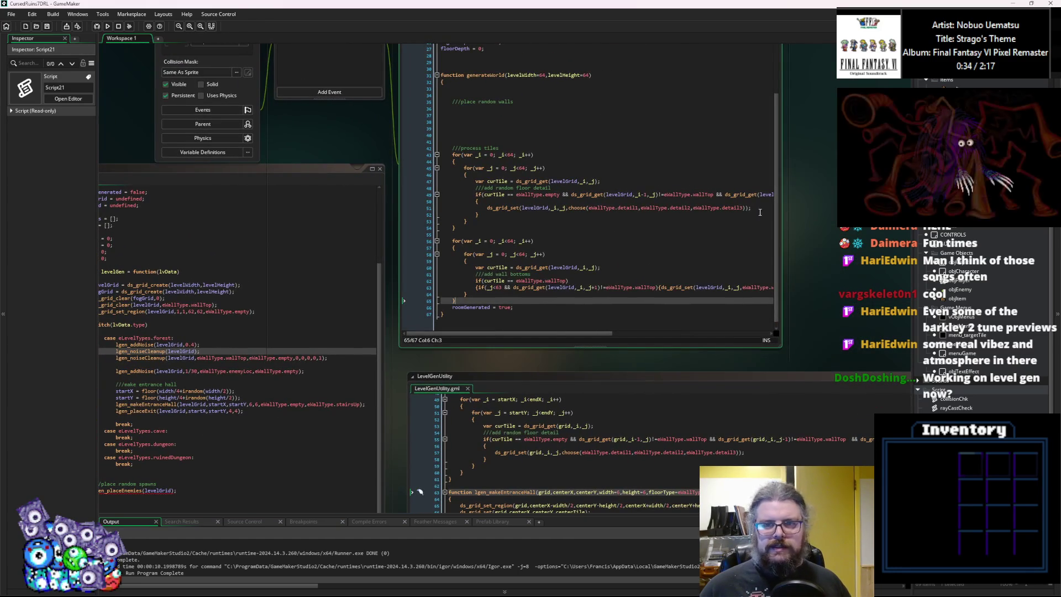
left_click(557, 389)
left_click_drag(557, 389, 322, 470)
mouse_move(278, 420)
left_mouse_down()
mouse_move(618, 155)
mouse_move(628, 254)
mouse_move(615, 191)
mouse_move(643, 130)
left_mouse_up()
left_click(453, 293)
Fold the lgen_placeEnemies function in LevelGenUtility.
scroll(650, 370, "down", 3)
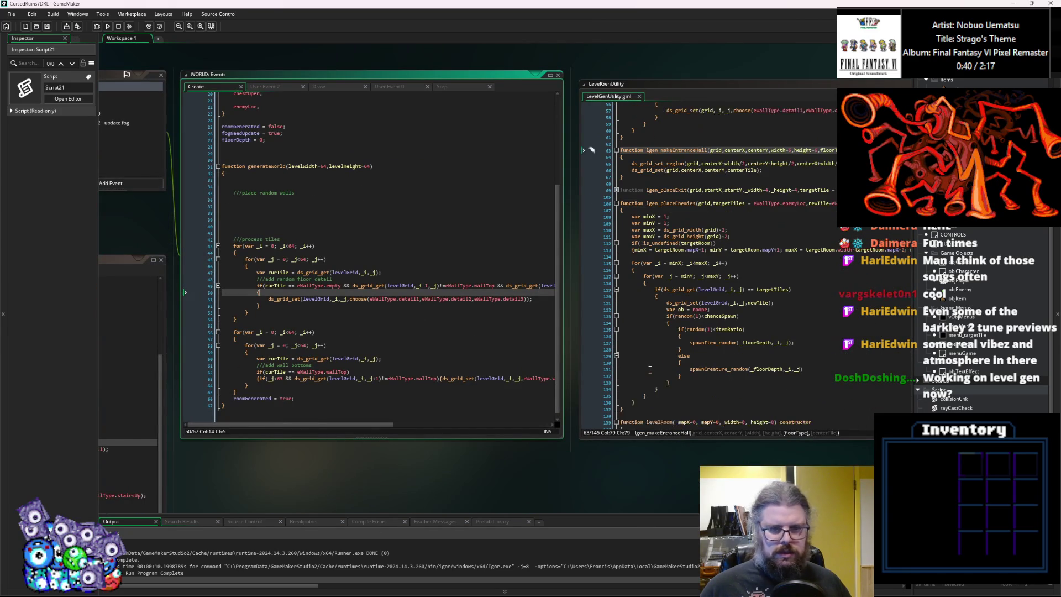
left_click(617, 204)
scroll(641, 276, "up", 8)
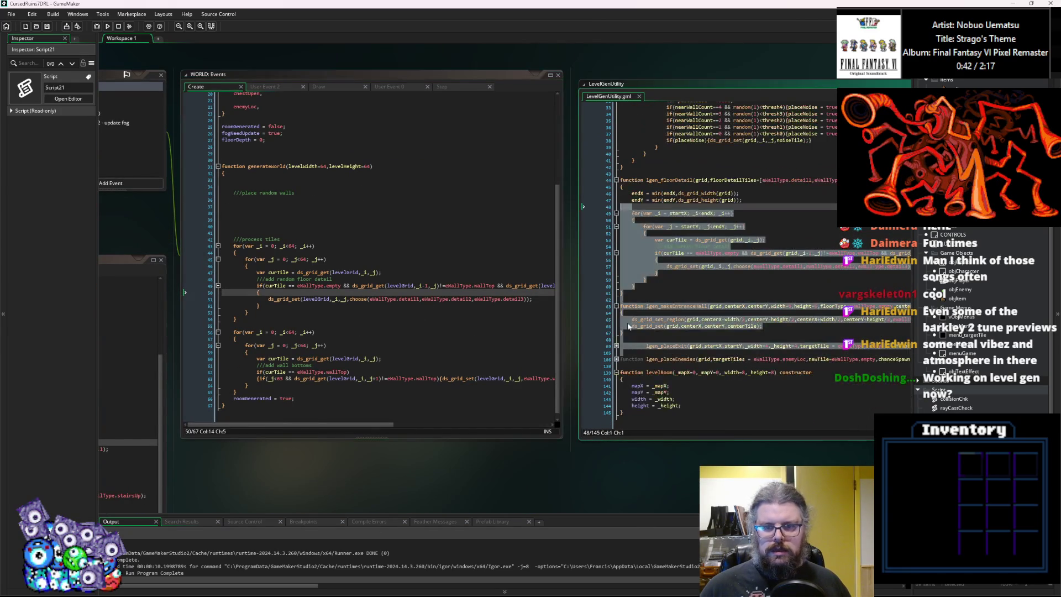
Start a 'function lgen_pro' declaration at the script's end, discard it, and select the lgen_floorDetail name.
left_click(646, 368)
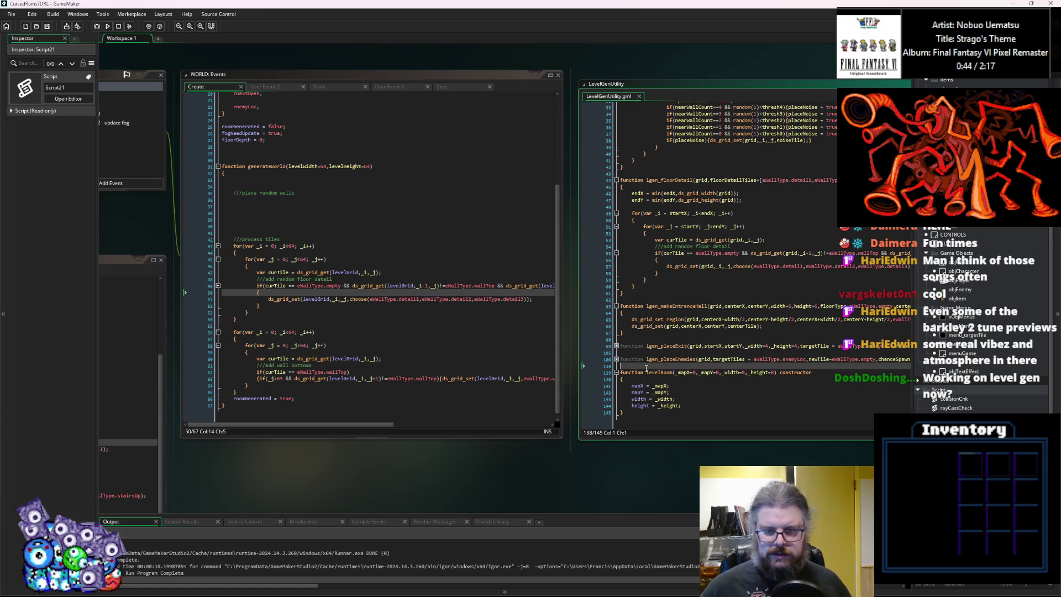
key("Return")
scroll(619, 386, "up", 2)
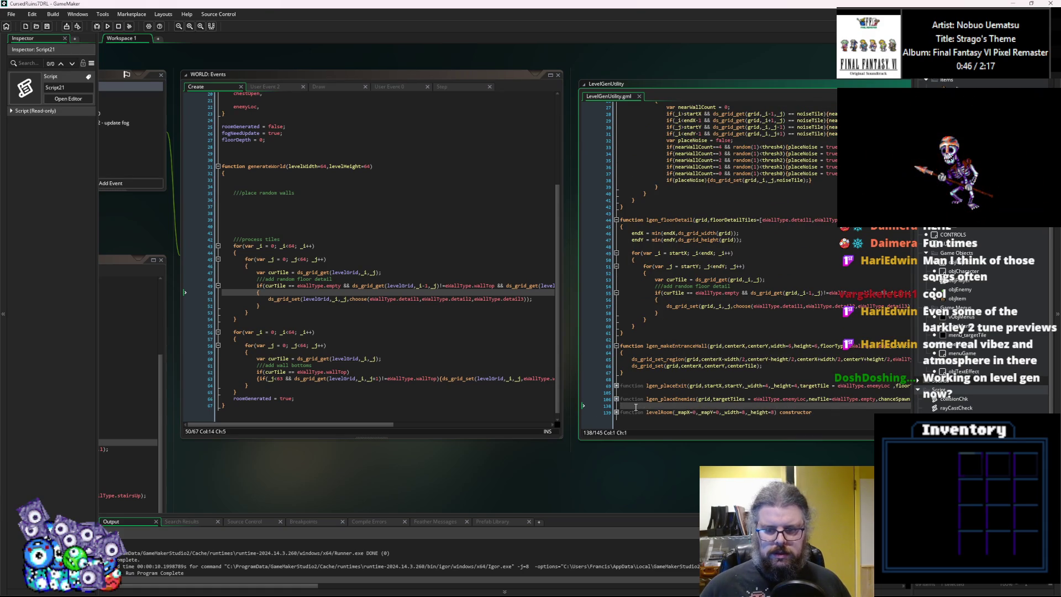
type("functi")
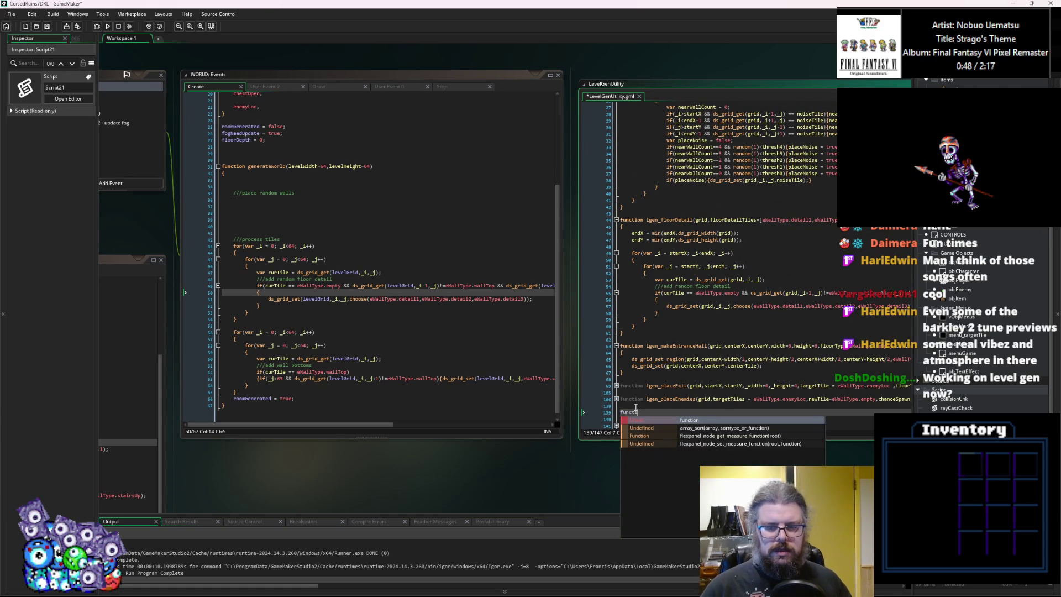
type("on lgen")
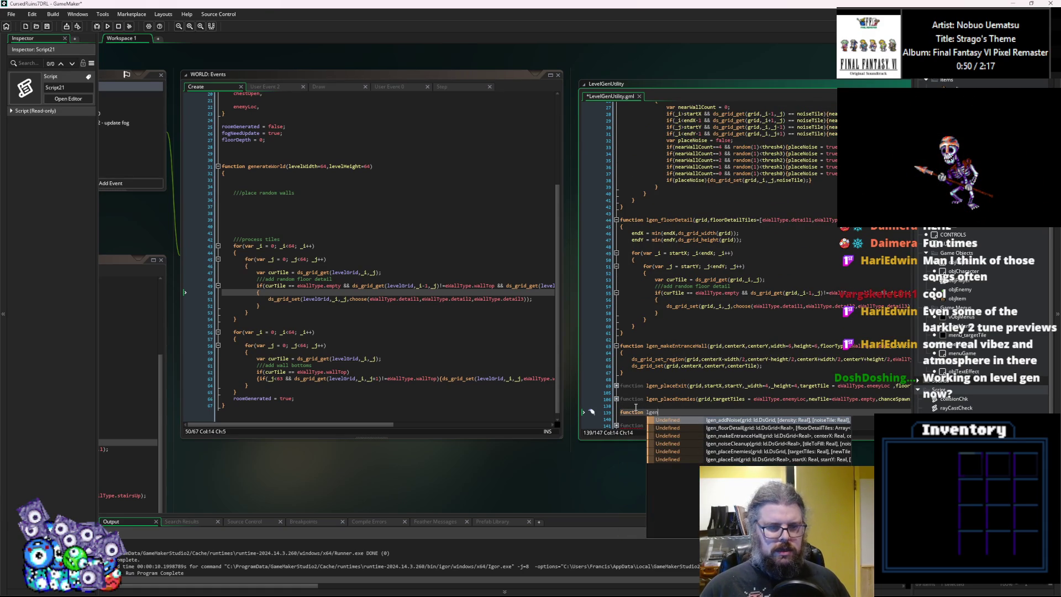
type("_processFloo")
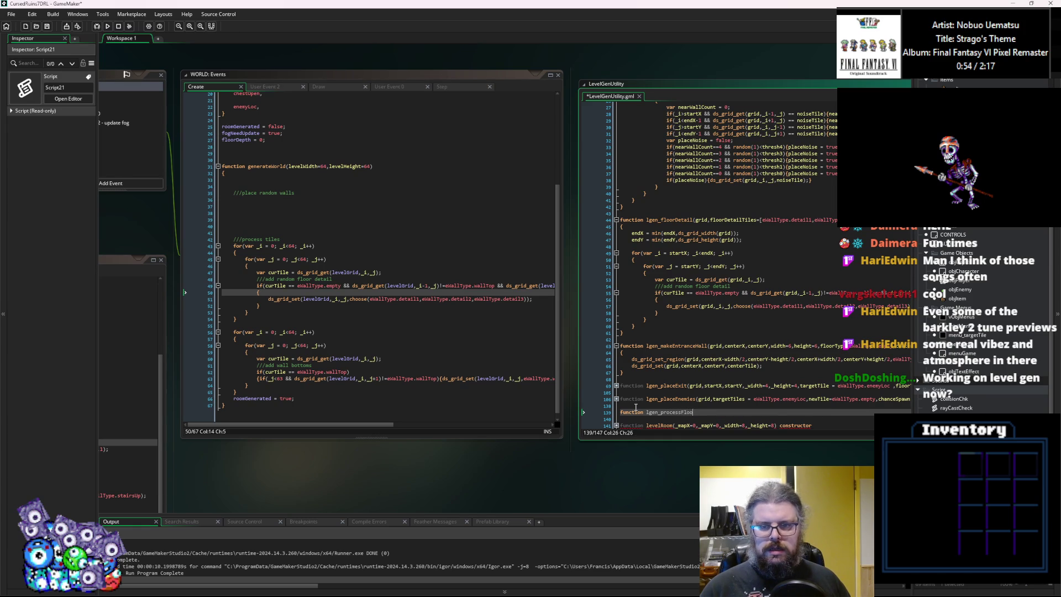
key("BackSpace")
key("BackSpace")
key("BackSpace")
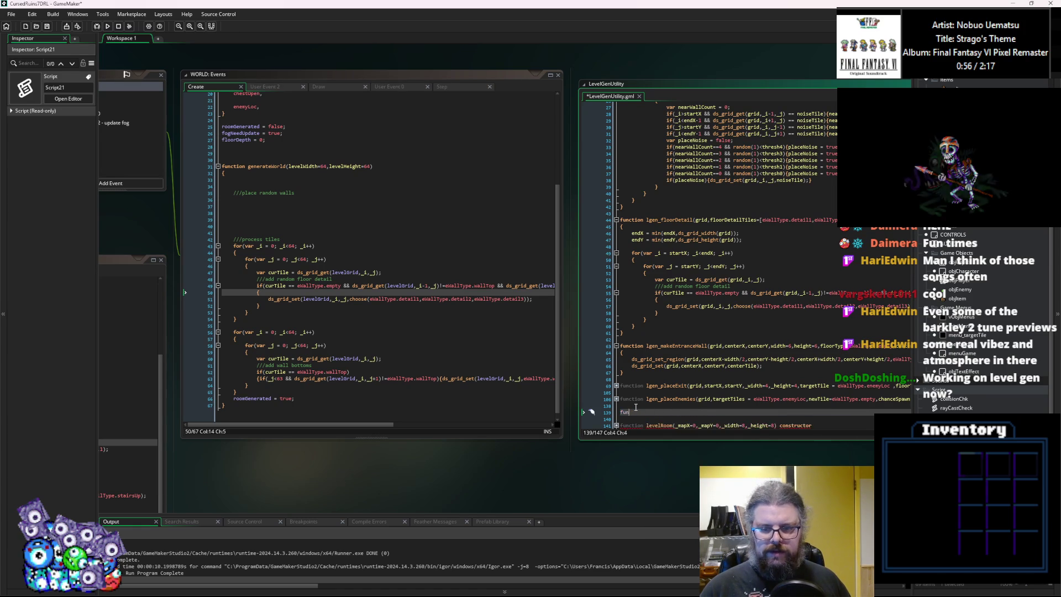
key("BackSpace")
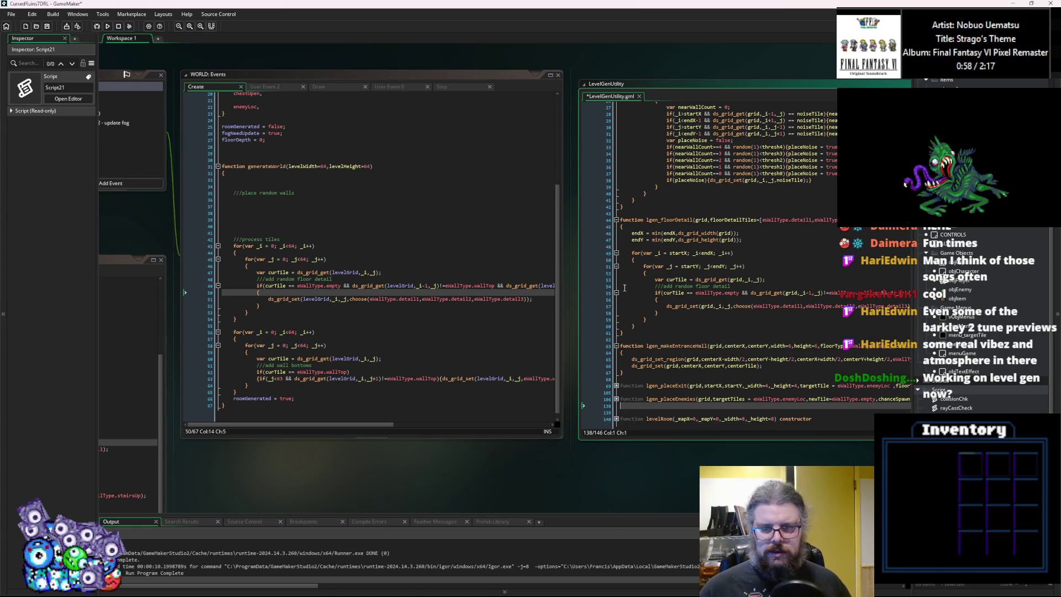
double_click(668, 221)
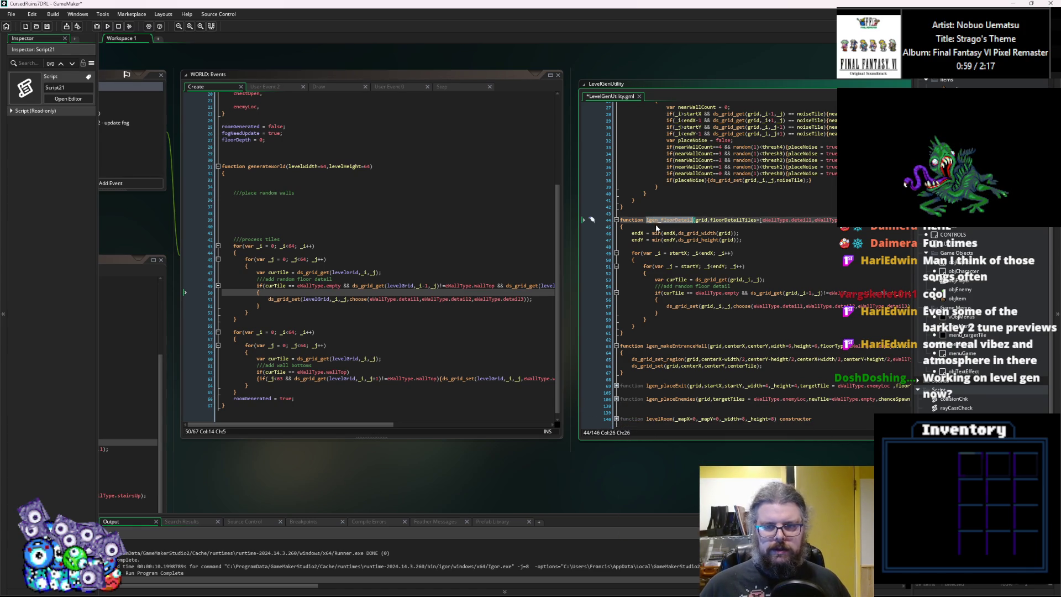
Add 'lgen_floorDetail(levelGrid);' to levelGen after the lgen_placeEnemies call.
left_click(318, 237)
left_click(252, 347)
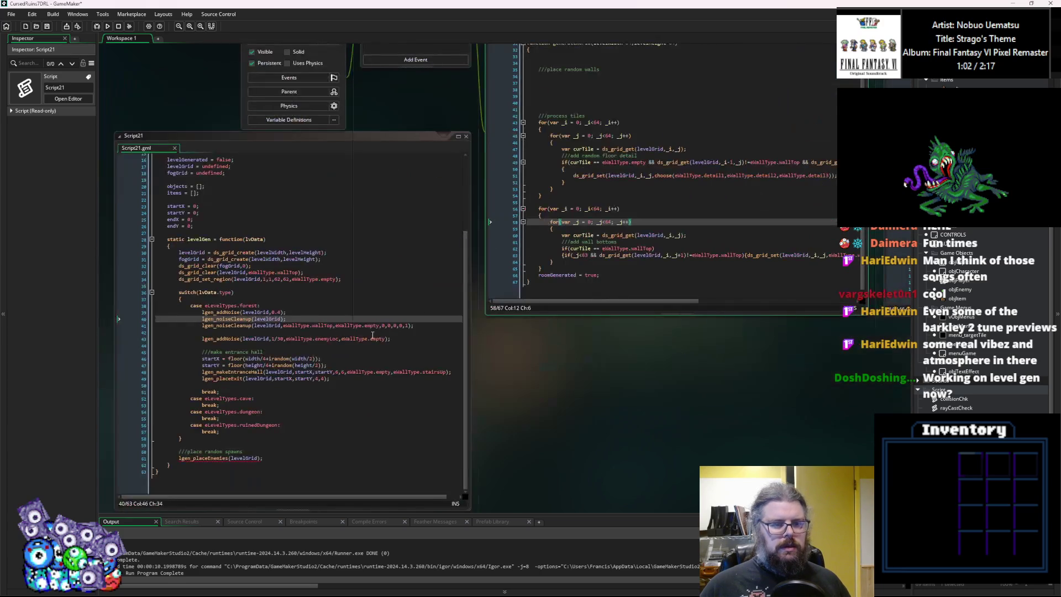
left_click(296, 456)
key("Return")
type("lgen_floorDetail(")
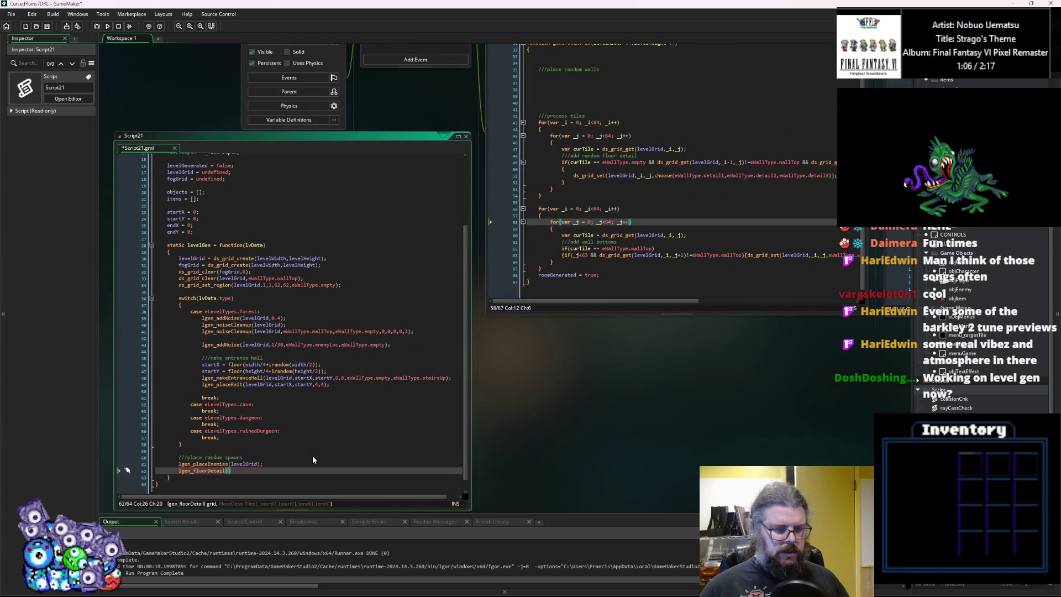
type("level")
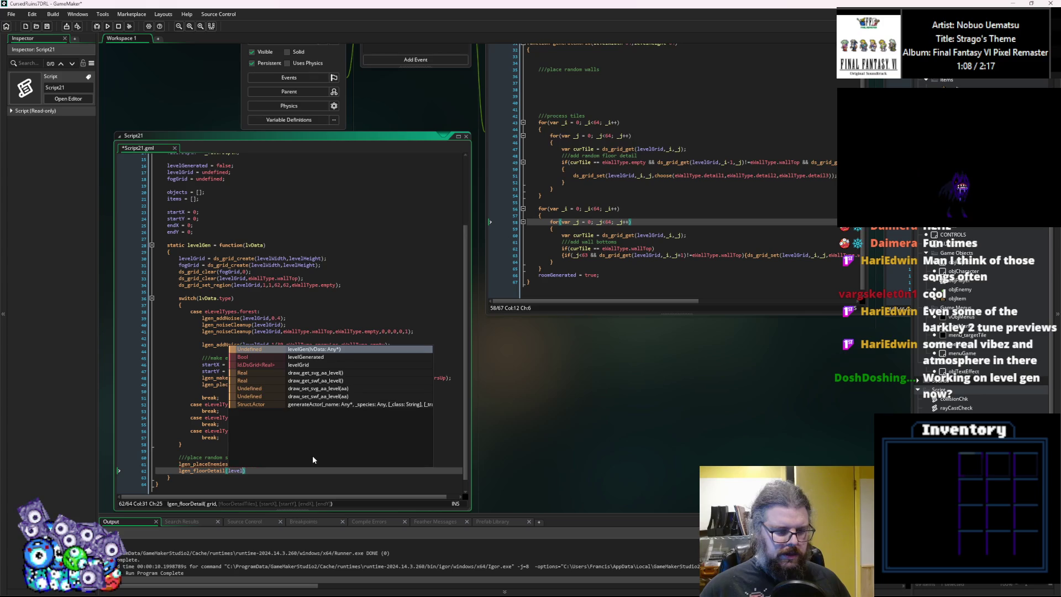
type("Grid)")
key("BackSpace")
key("BackSpace")
type(";")
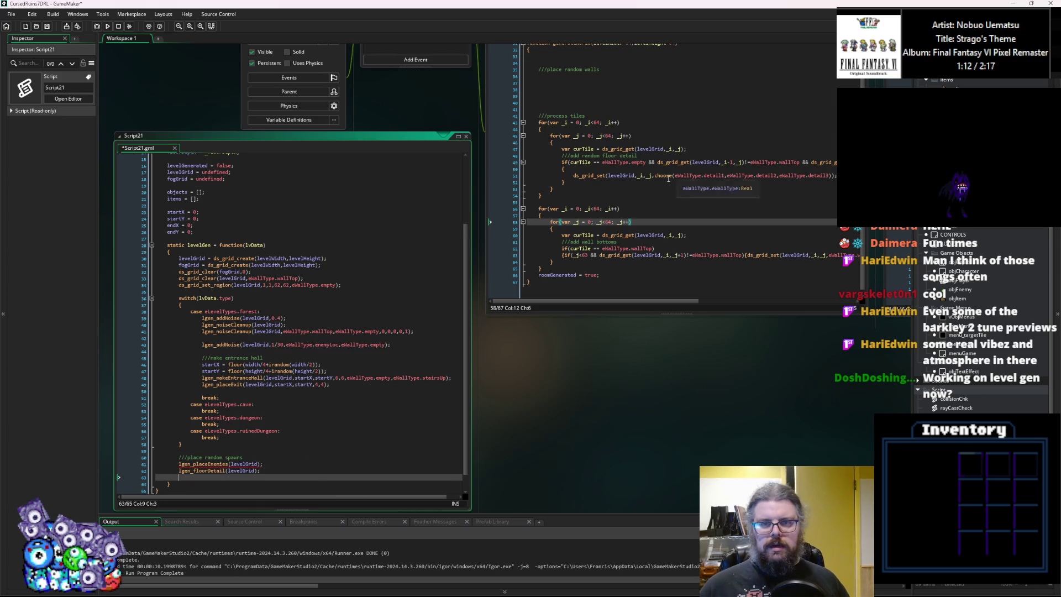
Delete the floor-detail tile loop and the random-walls section from generateWorld.
key("F12")
left_click(384, 278)
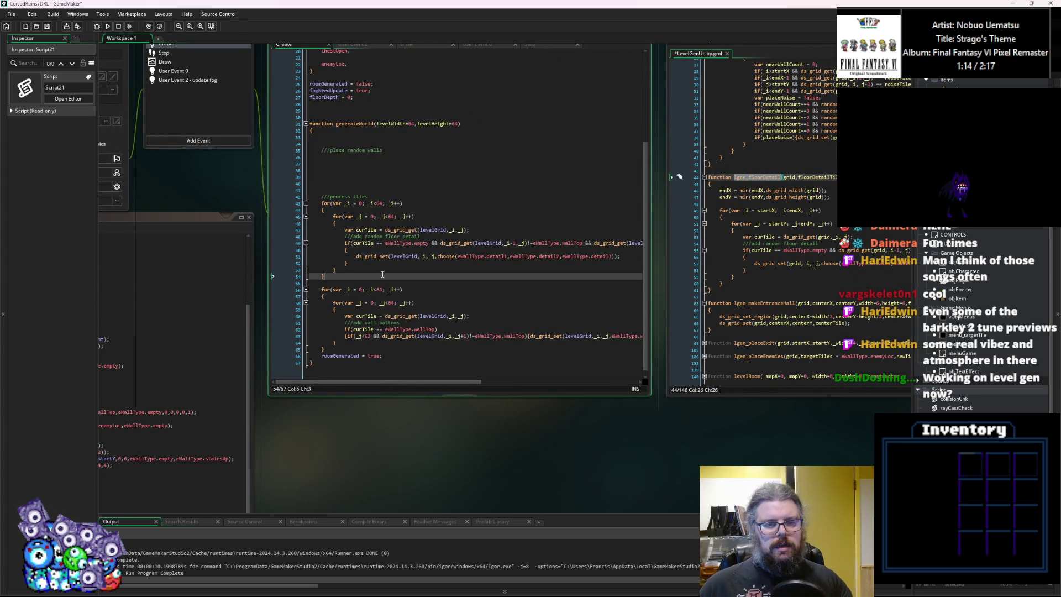
left_click_drag(380, 274, 339, 190)
key("Delete")
key("shift+Up")
key("shift+Up")
key("shift+Up")
key("Delete")
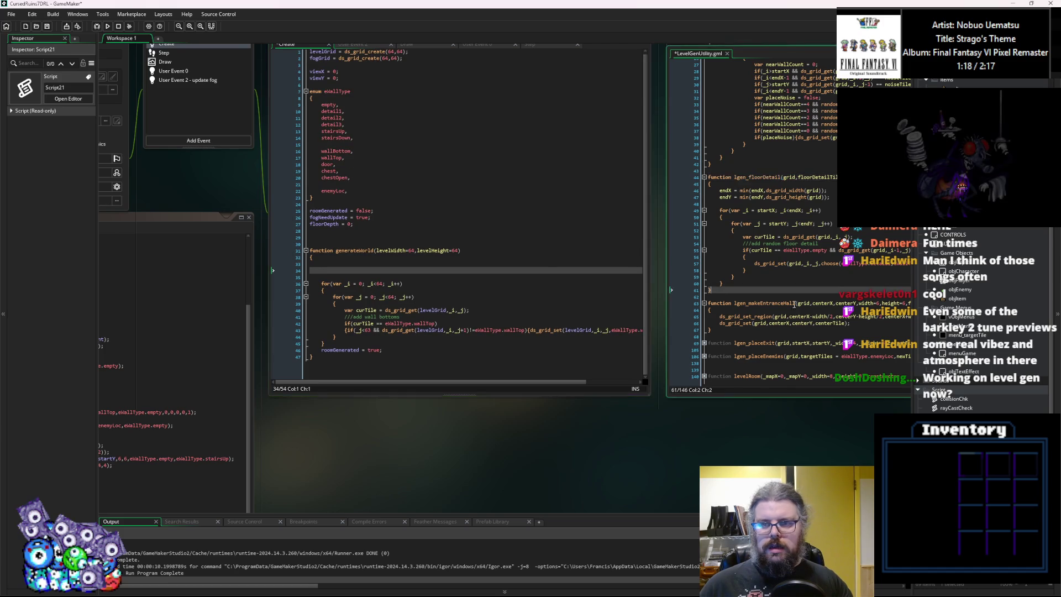
Create an empty function lgen_processWalls() after lgen_floorDetail.
left_click(608, 304)
key("Return")
key("Return")
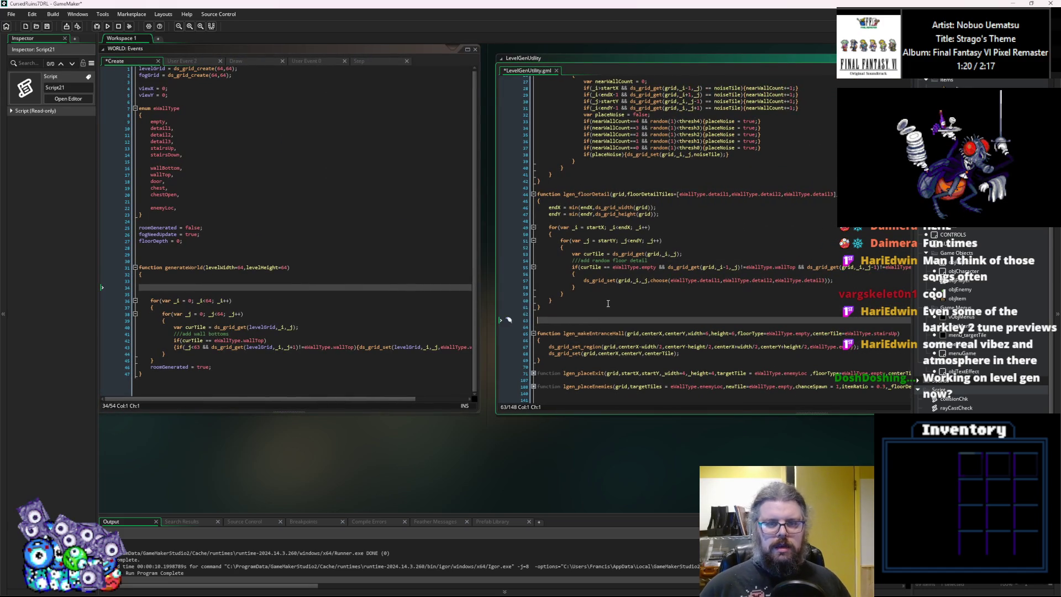
type("functioon lgen_")
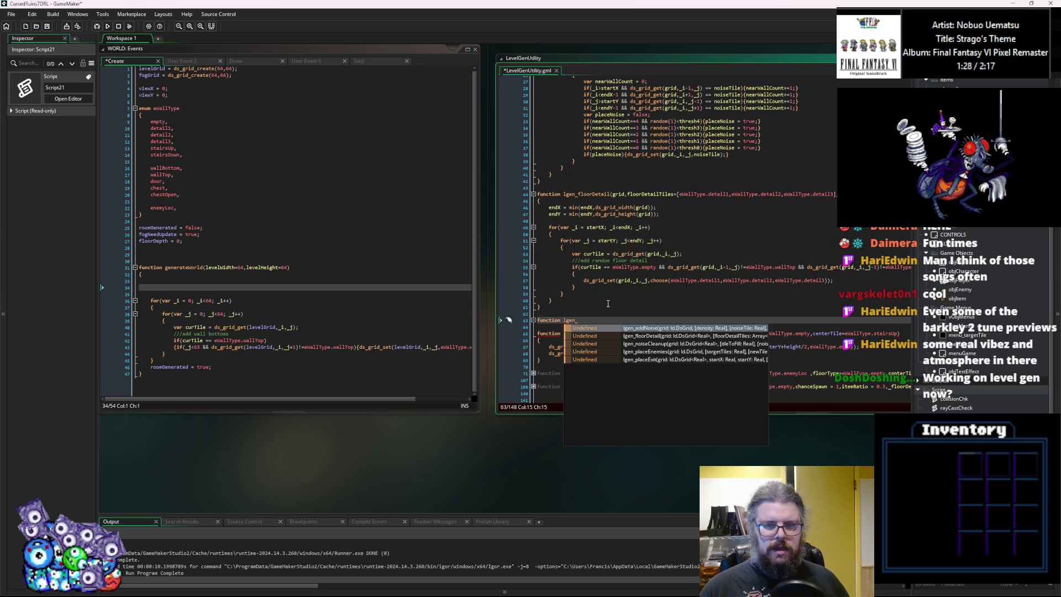
type("processWalls(")
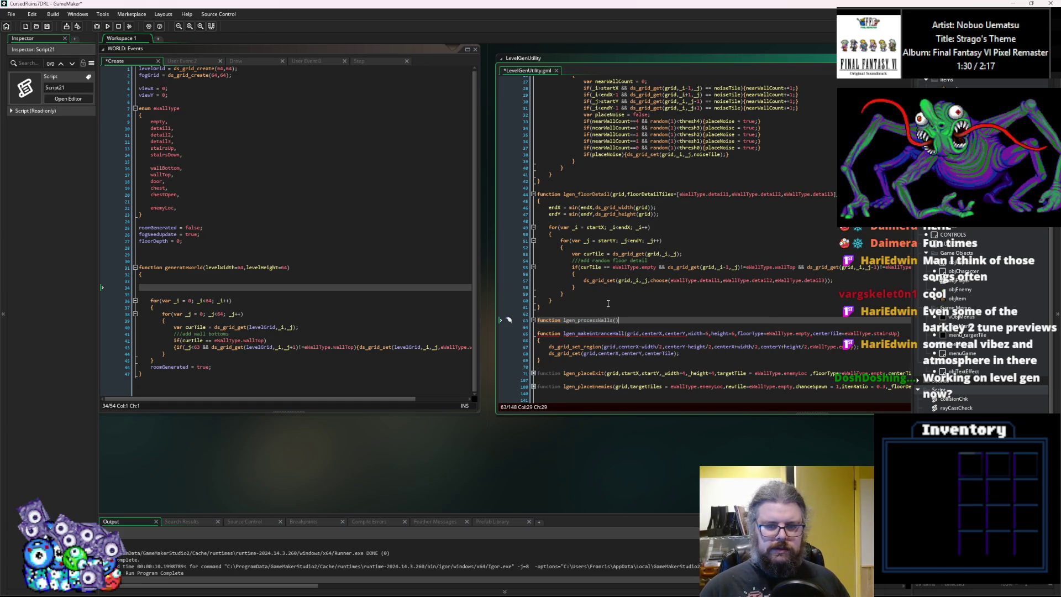
key("Return")
type("{")
key("Return")
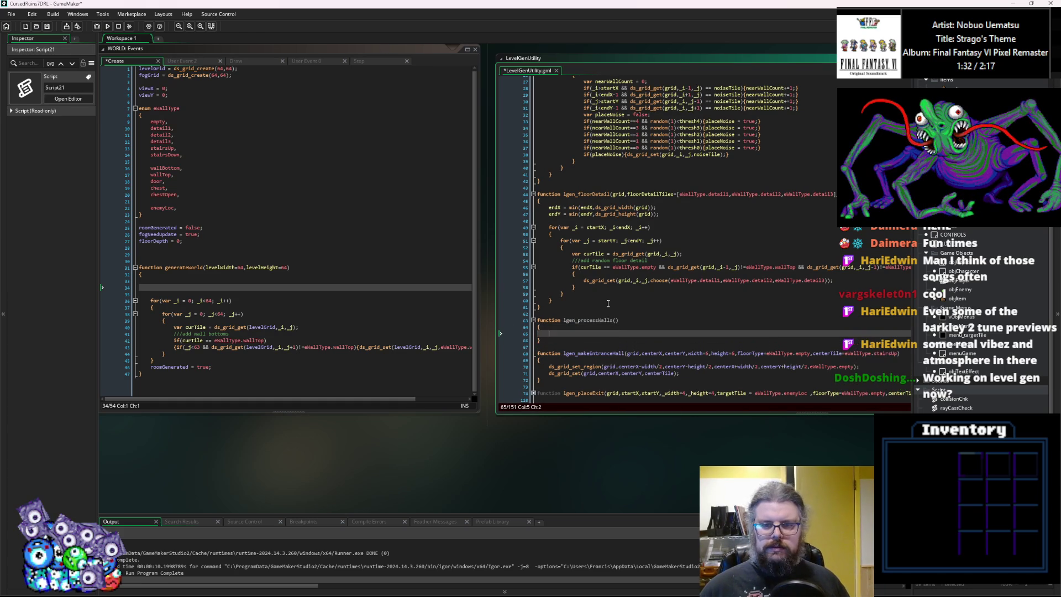
Copy generateWorld's wall-bottom loop into the body of lgen_processWalls.
left_click_drag(191, 362, 150, 302)
key("ctrl+c")
left_click(594, 333)
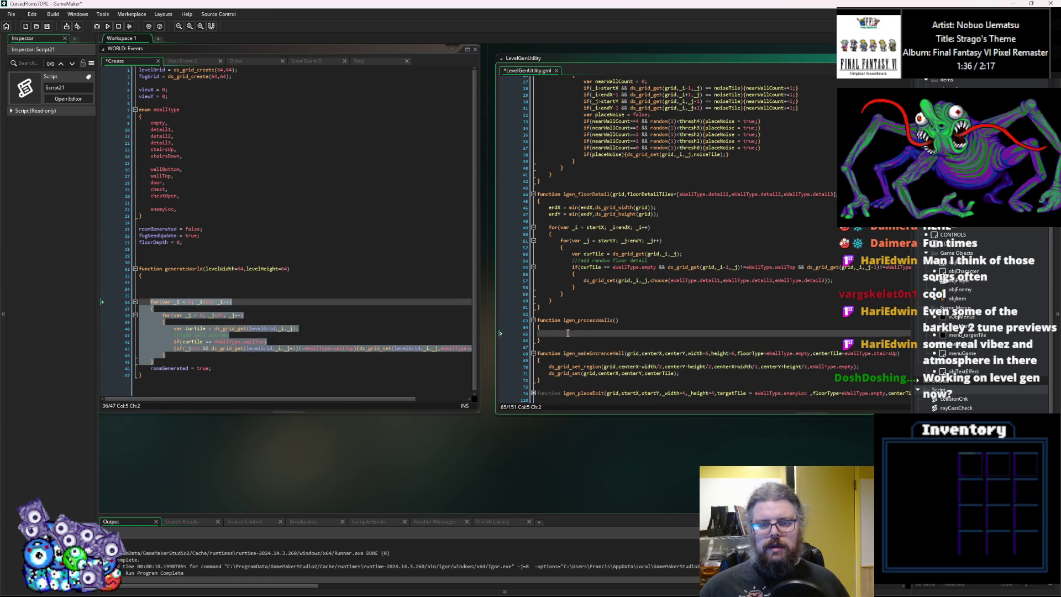
key("ctrl+v")
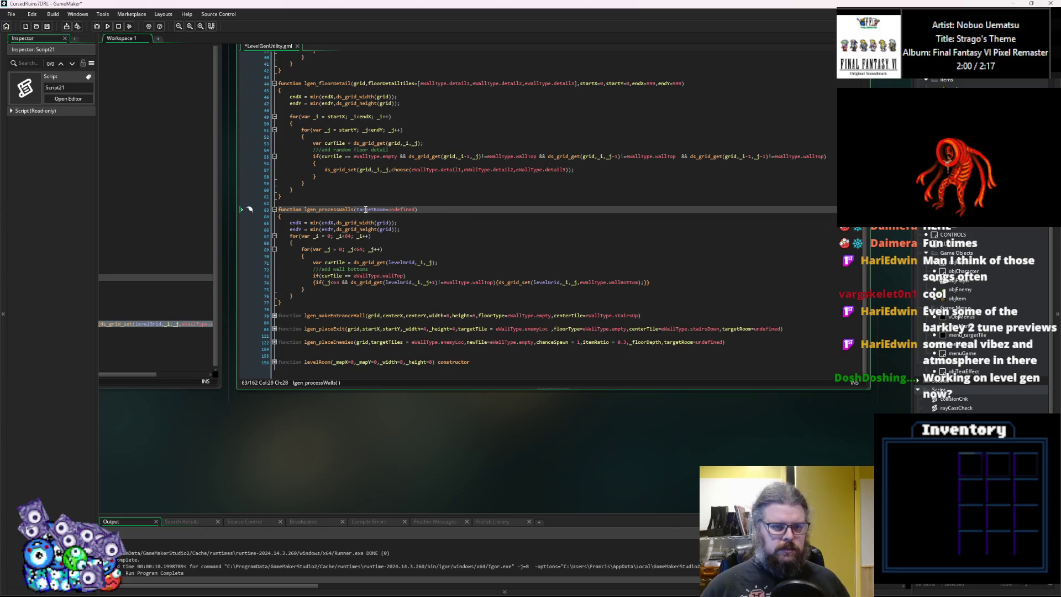
Give lgen_processWalls a _grid parameter and paste in lgen_placeExit's min/max bounds lines.
type("_grid,")
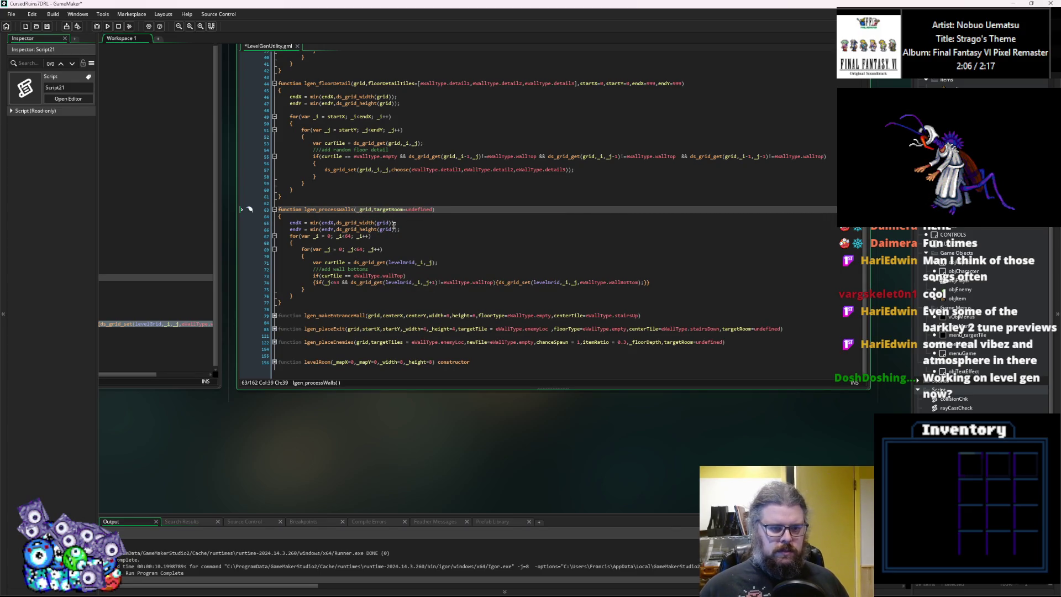
left_click(274, 329)
scroll(387, 310, "down", 3)
left_click(396, 326)
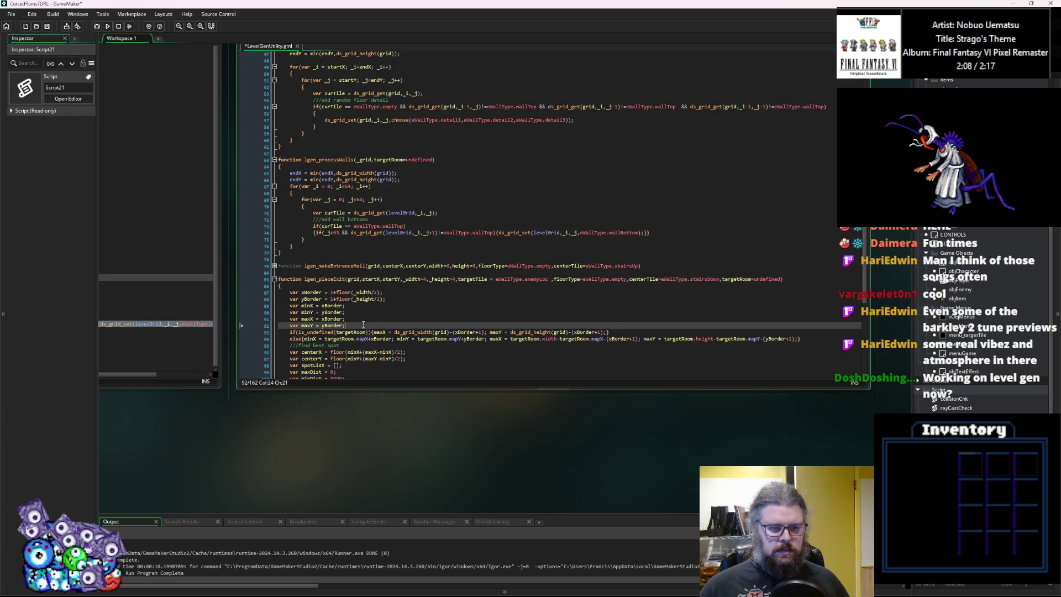
scroll(396, 316, "down", 1)
left_click_drag(816, 323, 286, 291)
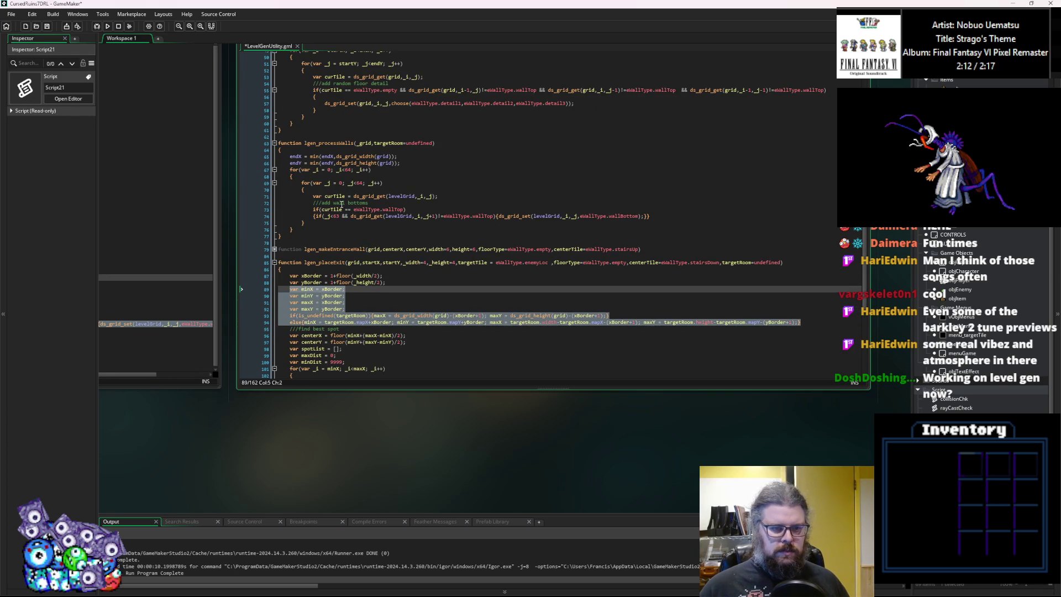
key("ctrl+c")
left_click(405, 163)
key("Return")
key("ctrl+v")
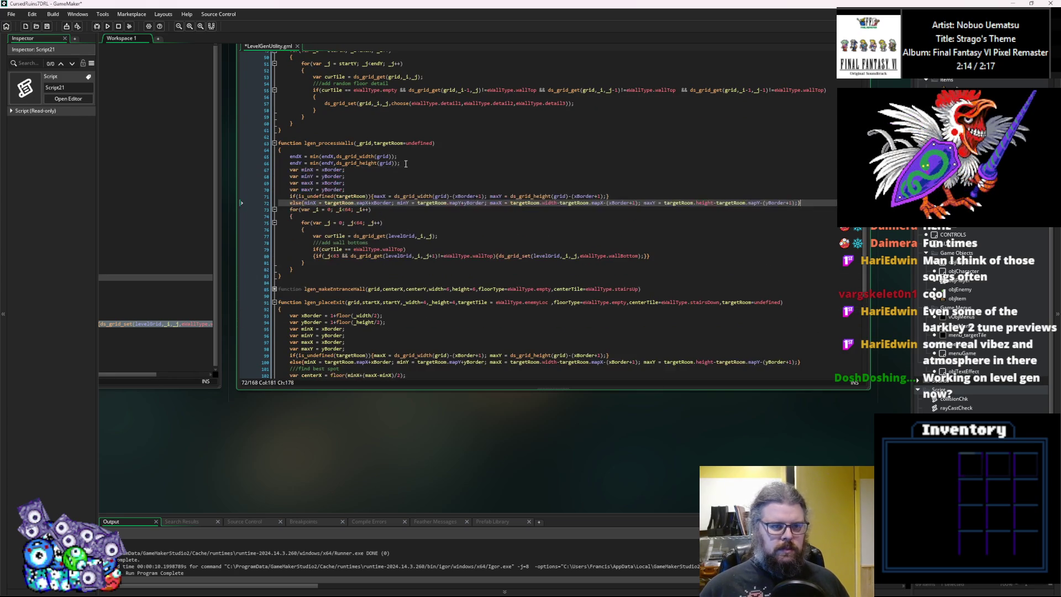
key("Return")
Delete the old endX/endY lines and replace xBorder/yBorder in the minX and minY lines.
left_click_drag(403, 164, 259, 157)
key("Delete")
double_click(332, 156)
type("1")
double_click(326, 163)
type("1")
double_click(333, 169)
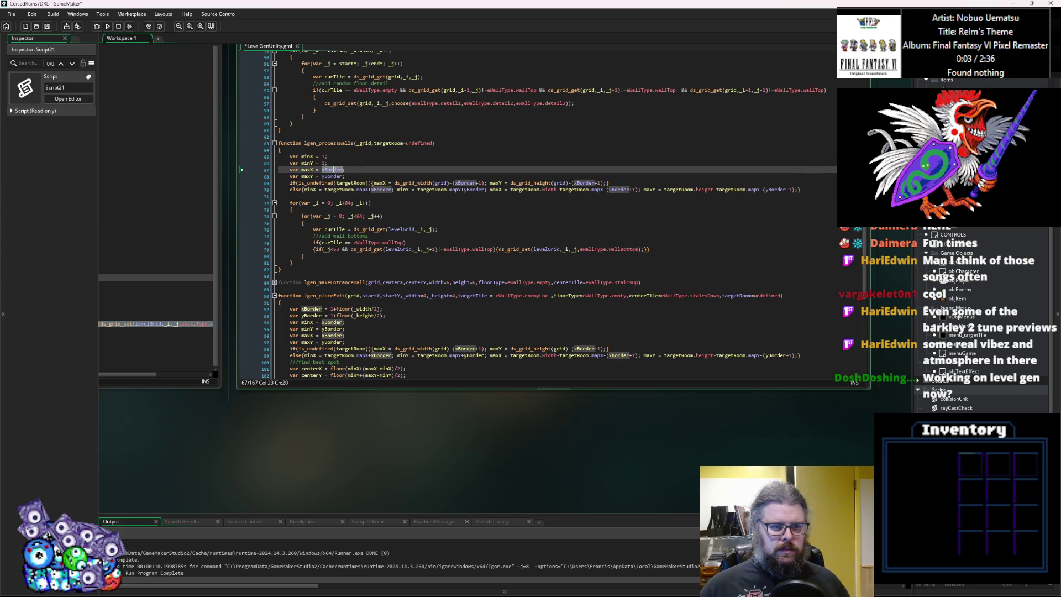
Set maxX from ds_grid_width(grid), copied from lgen_placeExit's bounds code.
left_click(361, 337)
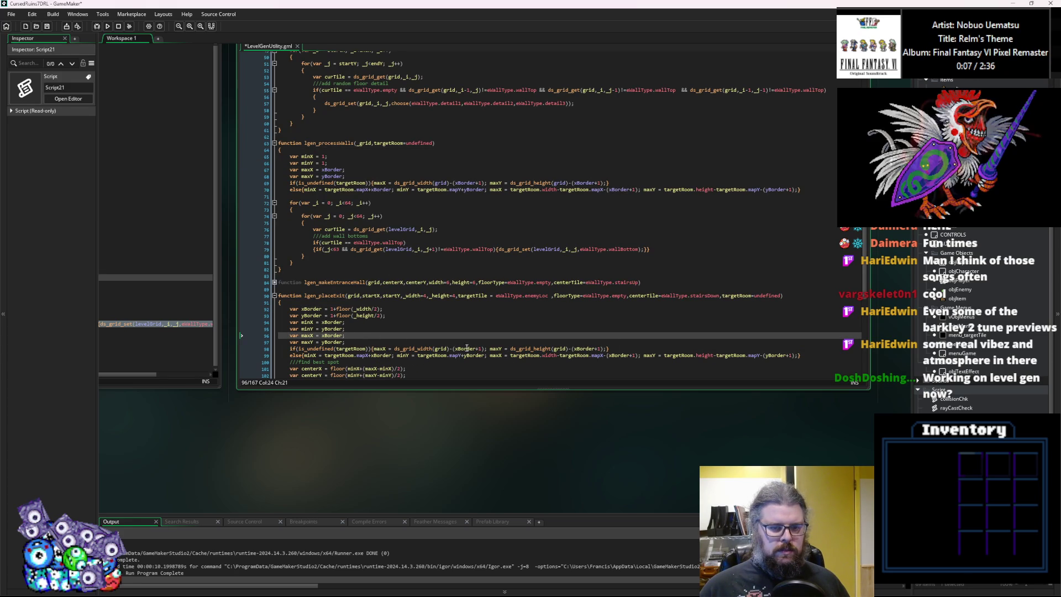
left_click(486, 349)
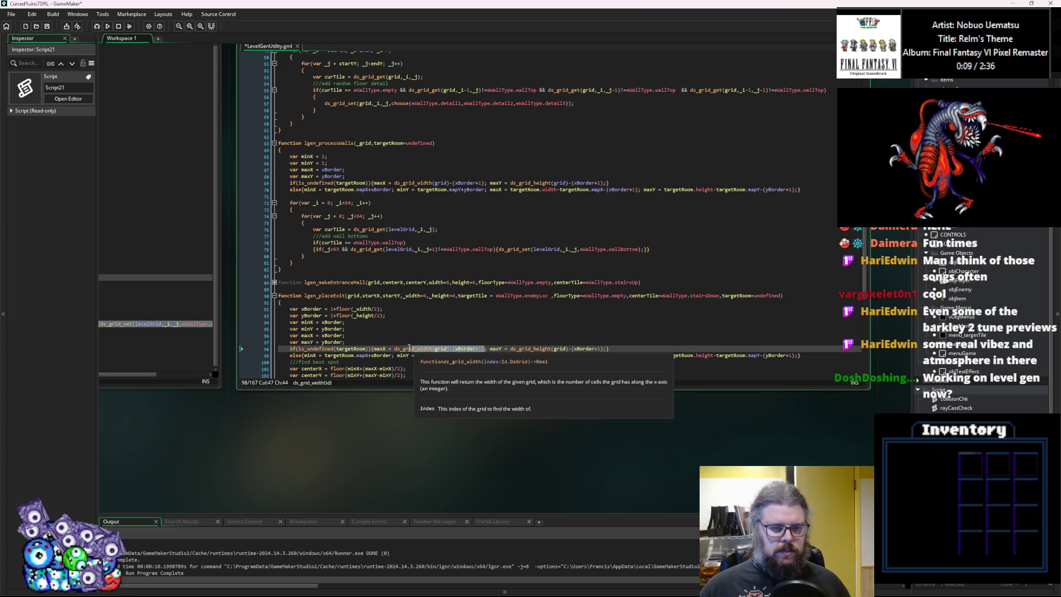
left_click(450, 349)
left_click_drag(451, 350, 373, 349)
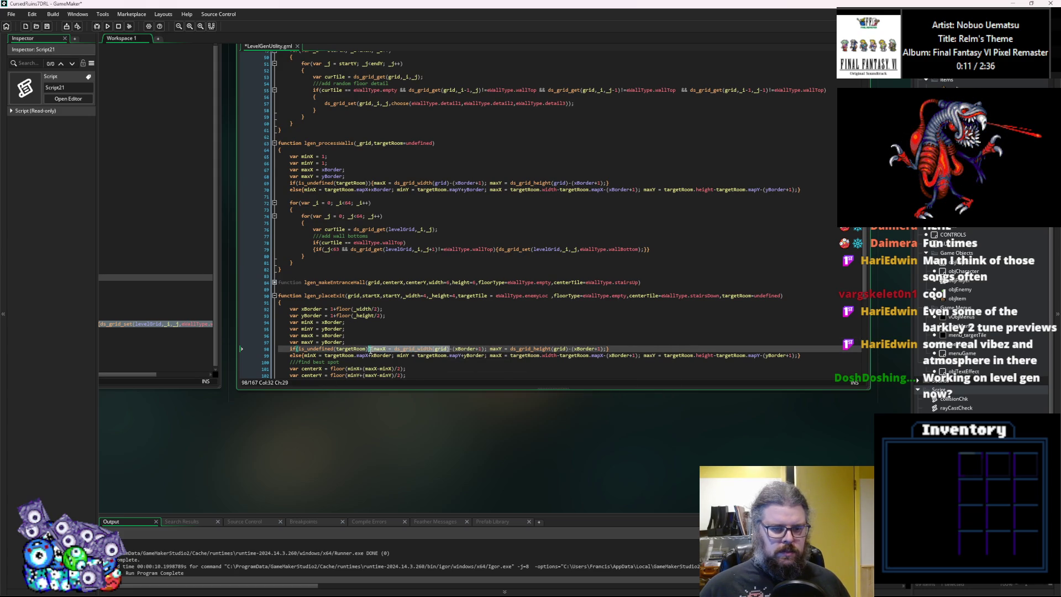
left_click(466, 370)
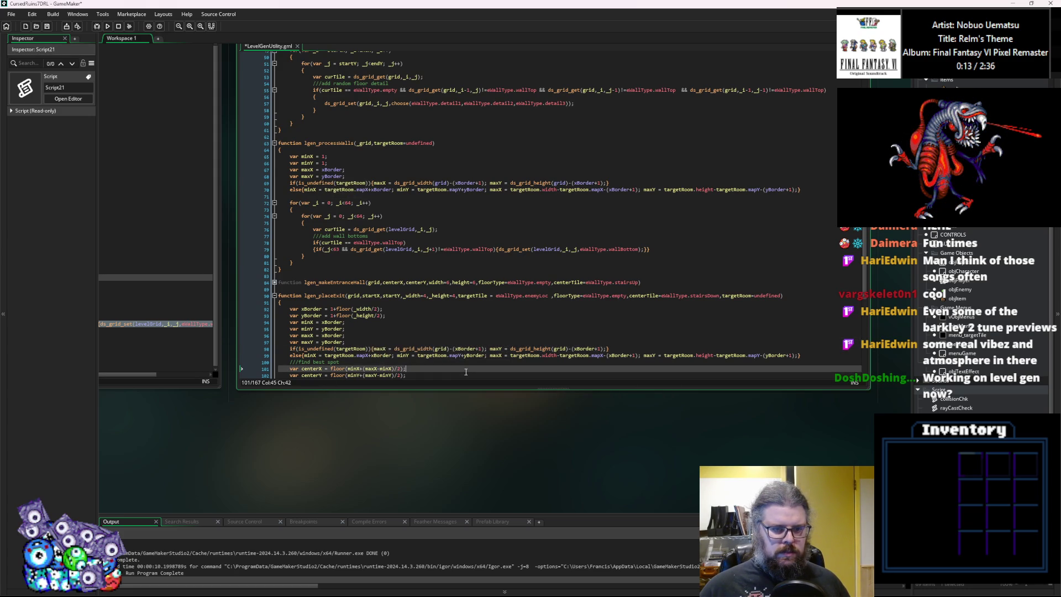
left_click(451, 348)
left_click_drag(453, 349, 390, 349)
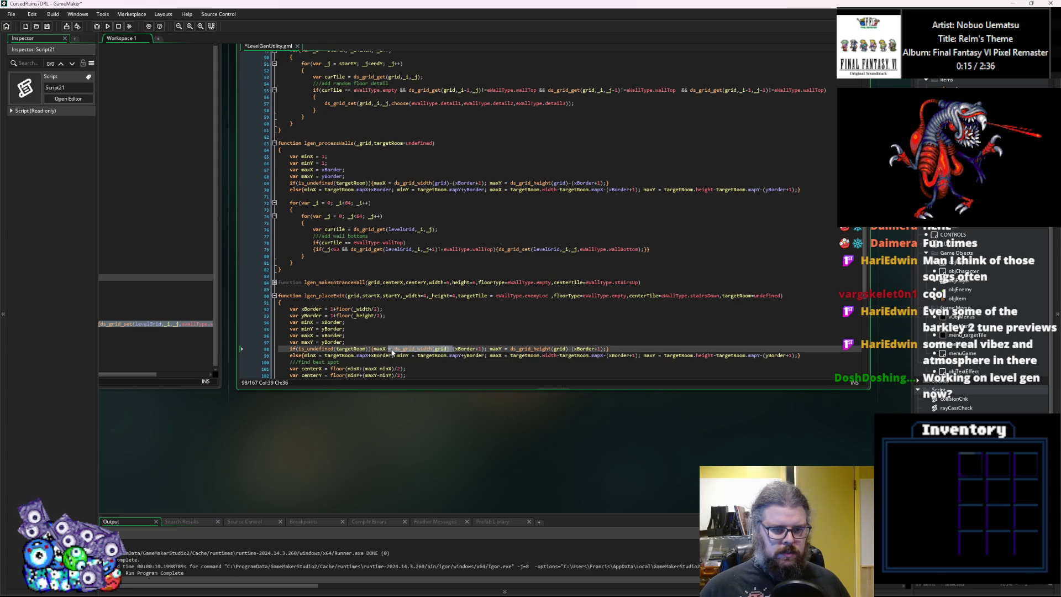
key("ctrl+c")
left_click(332, 169)
double_click(332, 169)
key("ctrl+v")
key("Left")
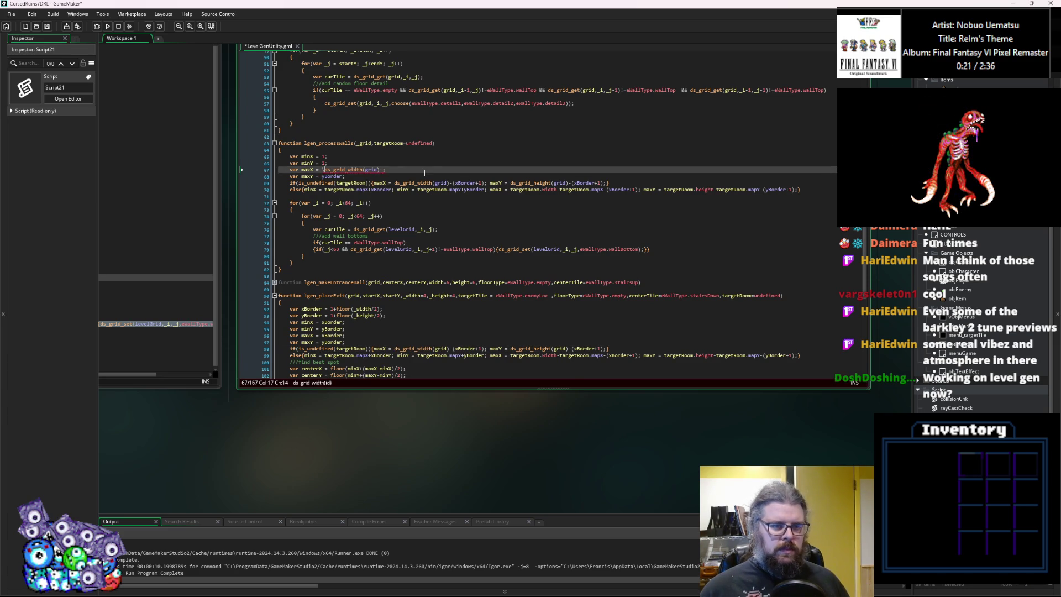
Set maxY to use ds_grid_height(grid) in place of yBorder.
key("Up")
key("Up")
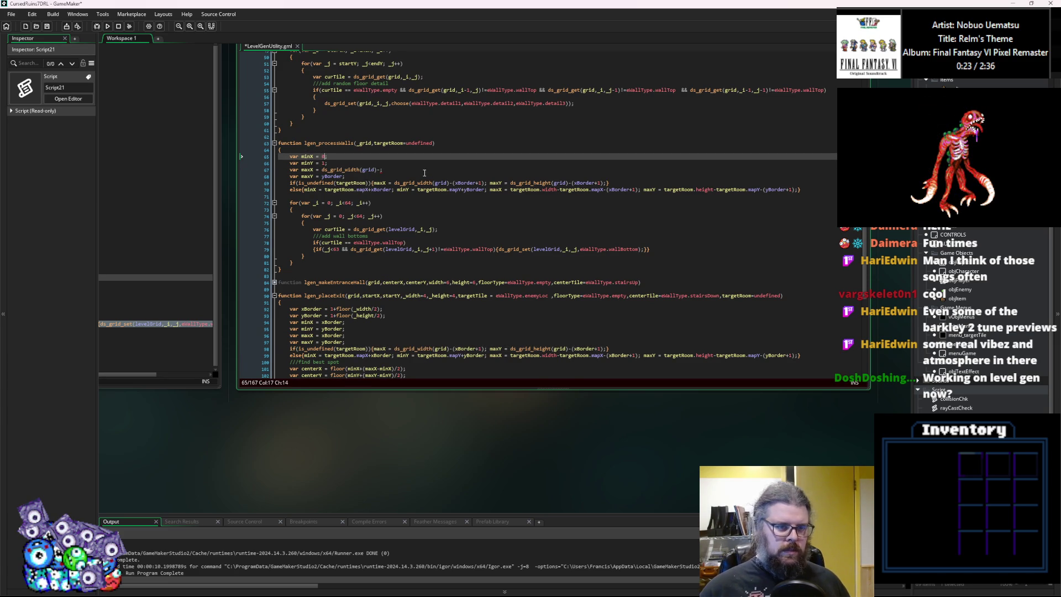
key("Down")
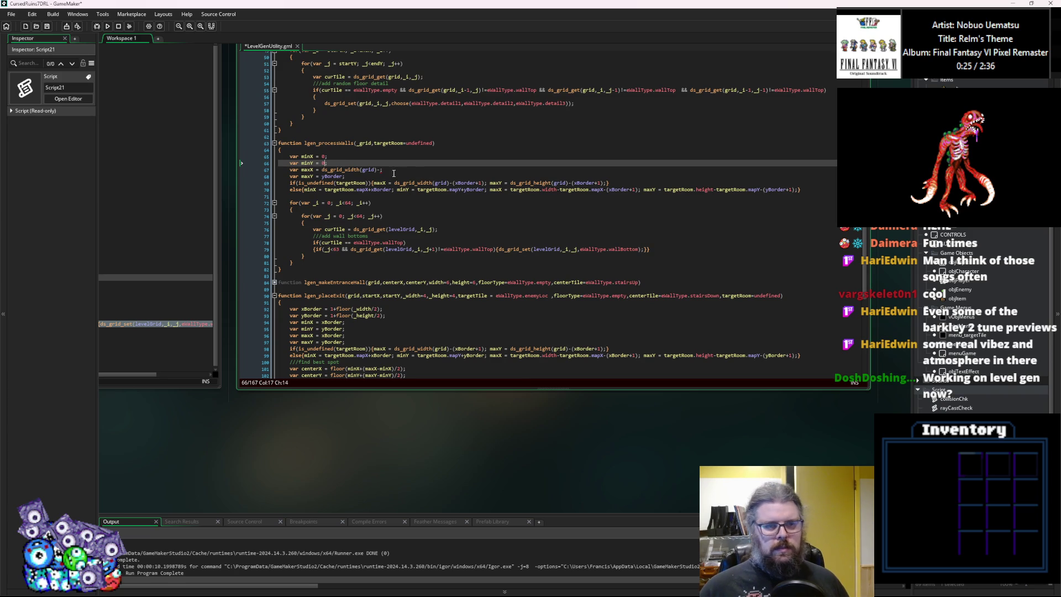
left_click(381, 169)
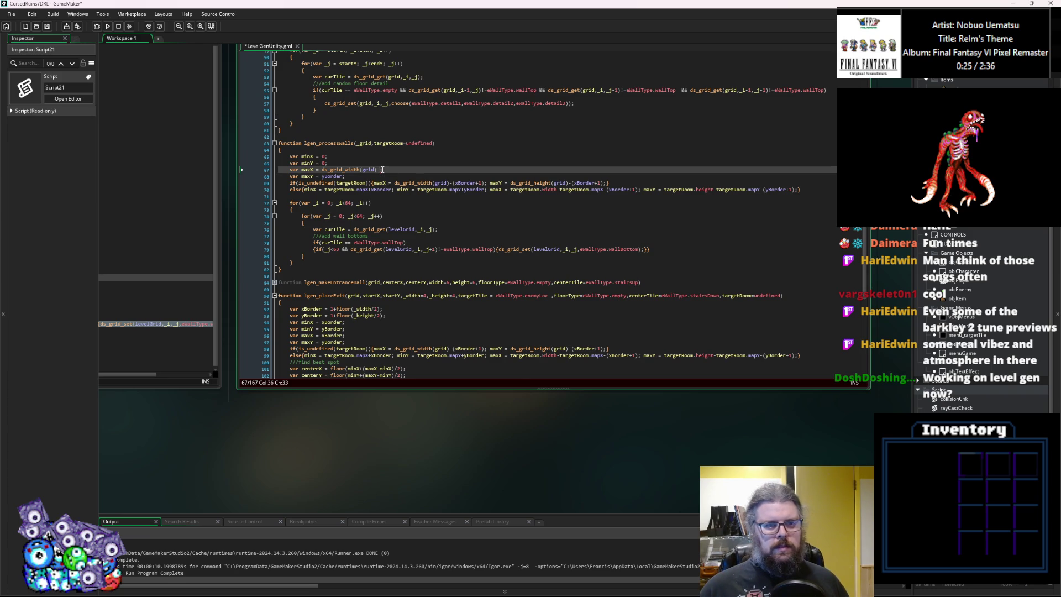
double_click(327, 176)
key("ctrl+v")
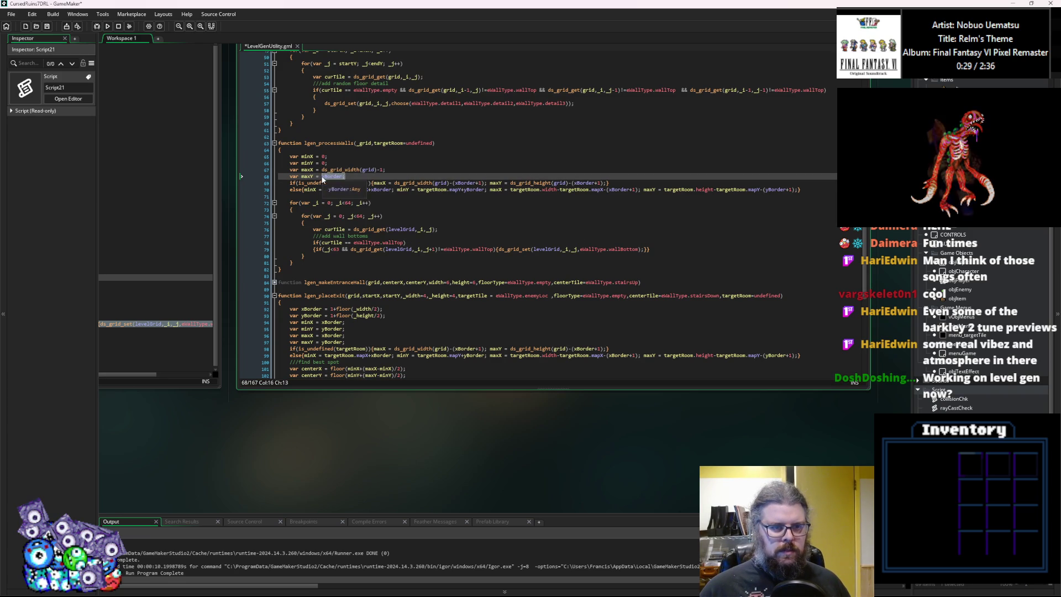
double_click(352, 176)
type("hei")
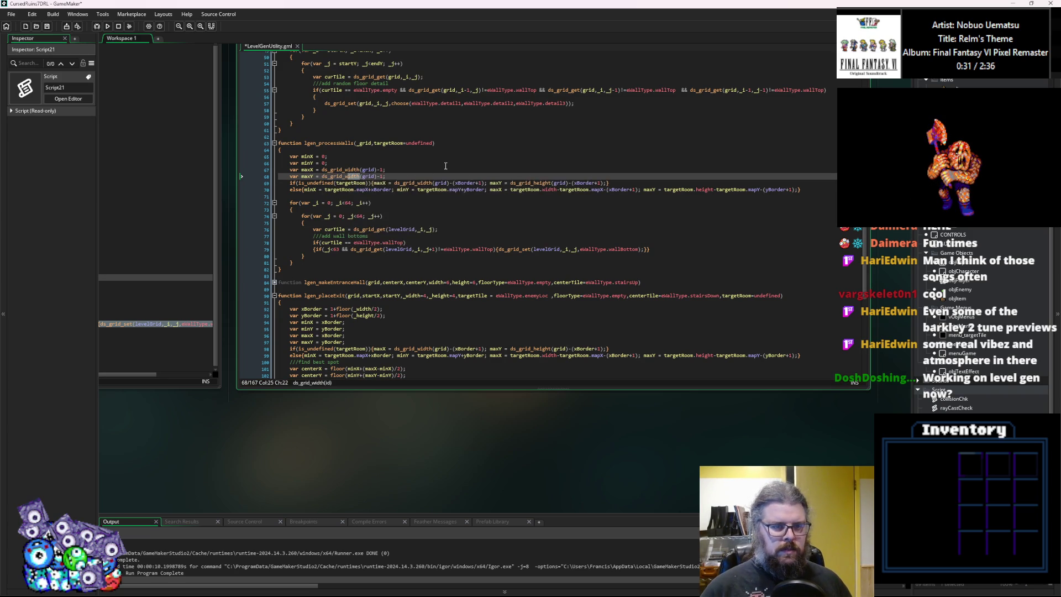
type("ght")
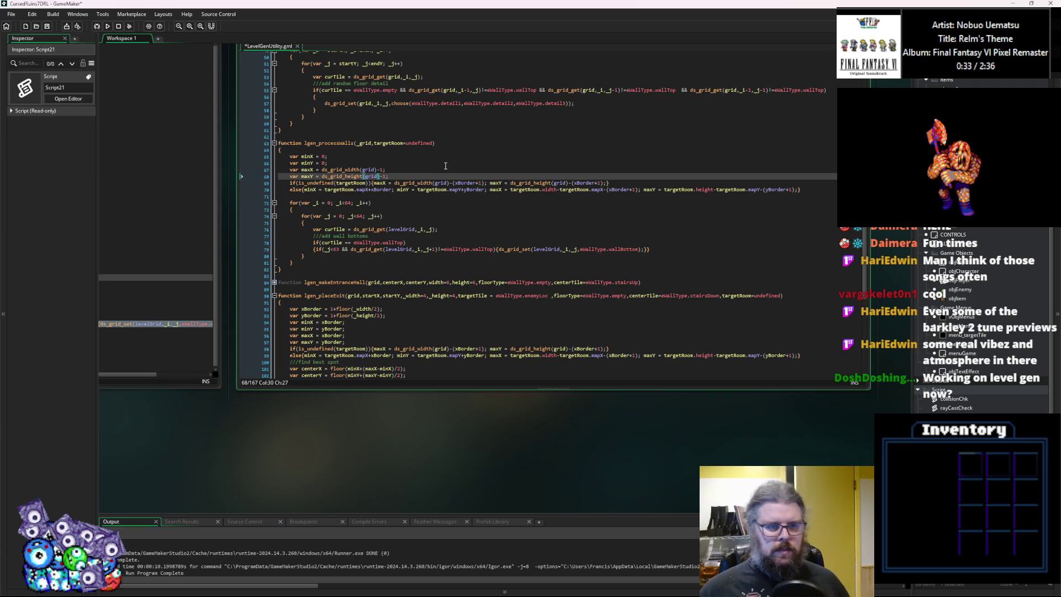
Negate the targetRoom condition, delete the maxX/maxY override block, and drop the else.
left_click(299, 183)
type("!")
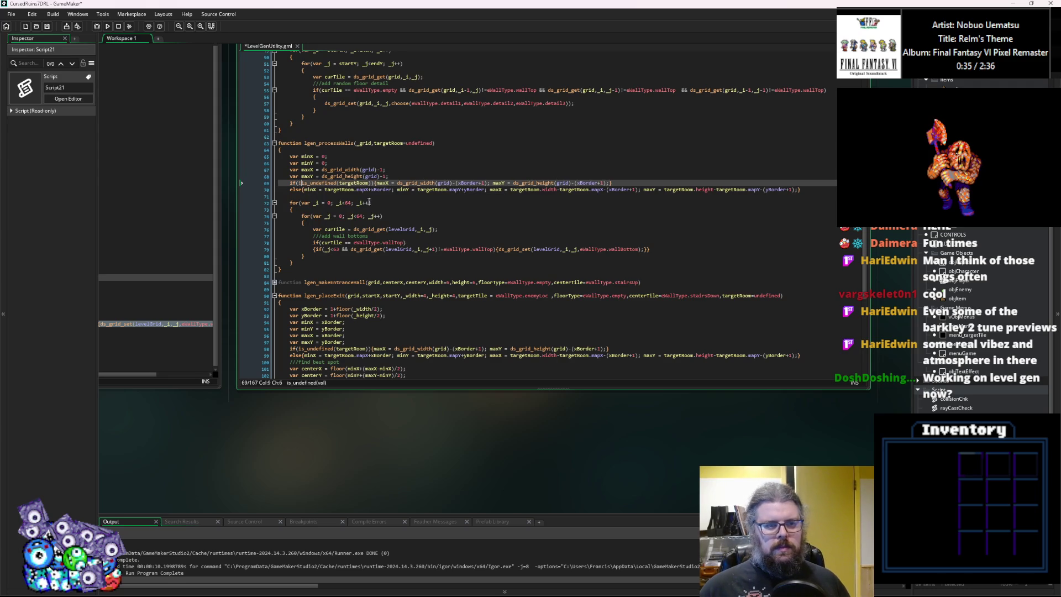
left_click_drag(612, 183, 374, 188)
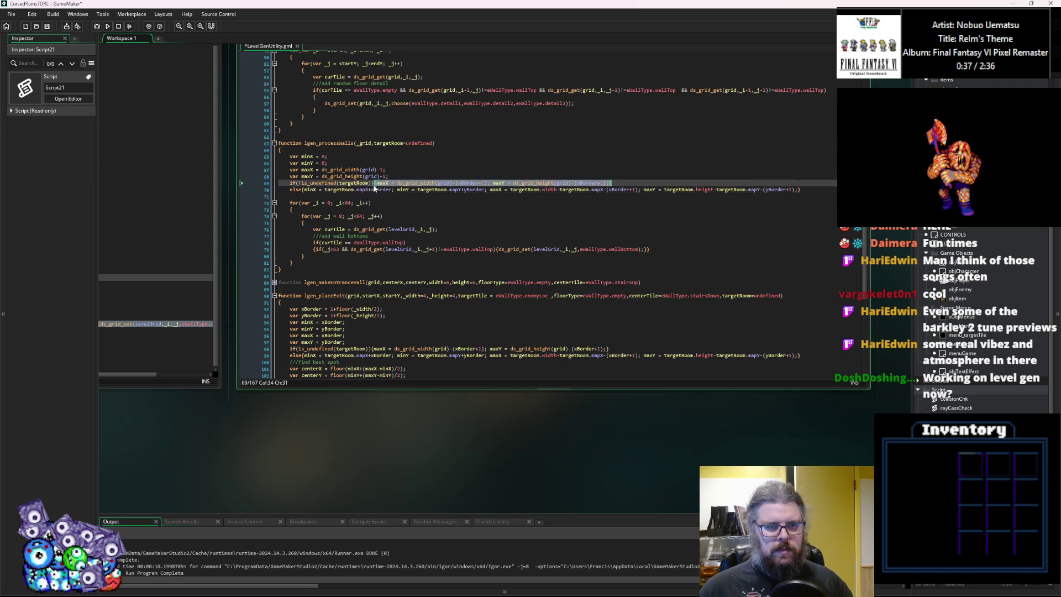
key("BackSpace")
left_click_drag(302, 189, 279, 194)
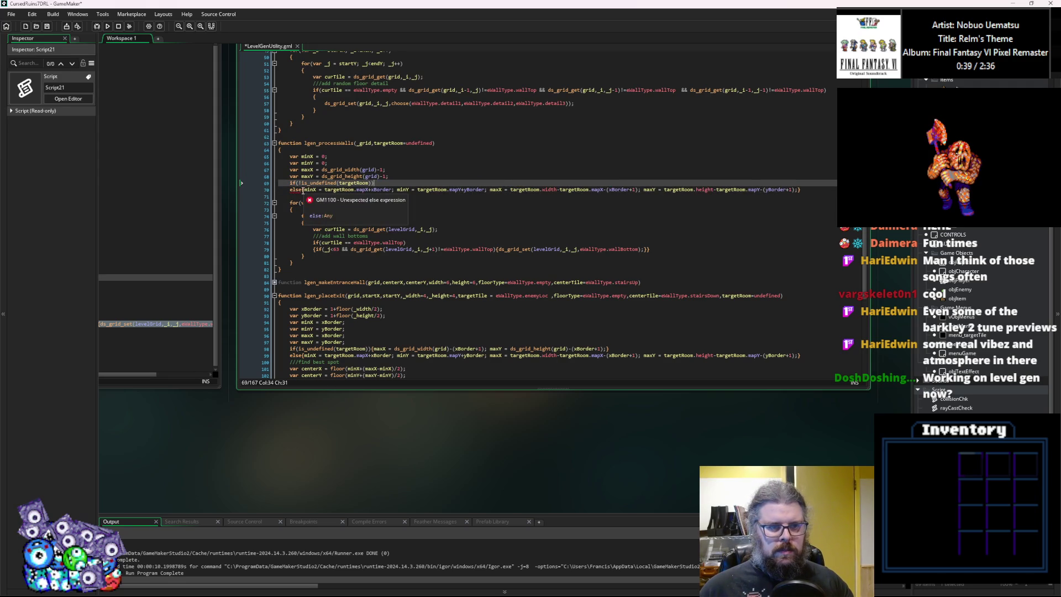
key("Tab")
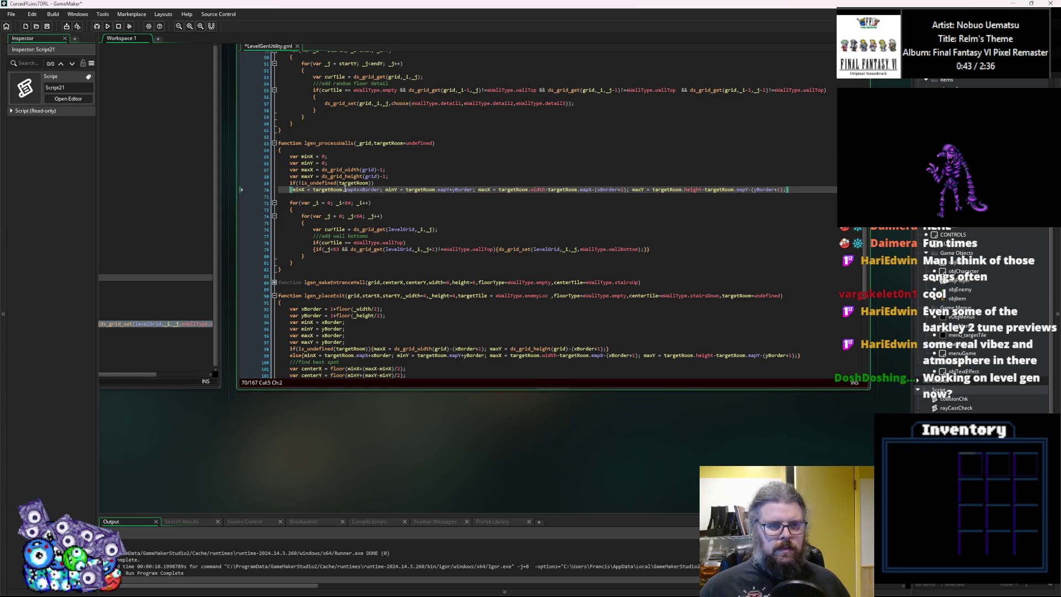
Remove the border offsets from the targetRoom bounds, using 1 instead of (xBorder+1)/(yBorder+1).
double_click(368, 189)
key("BackSpace")
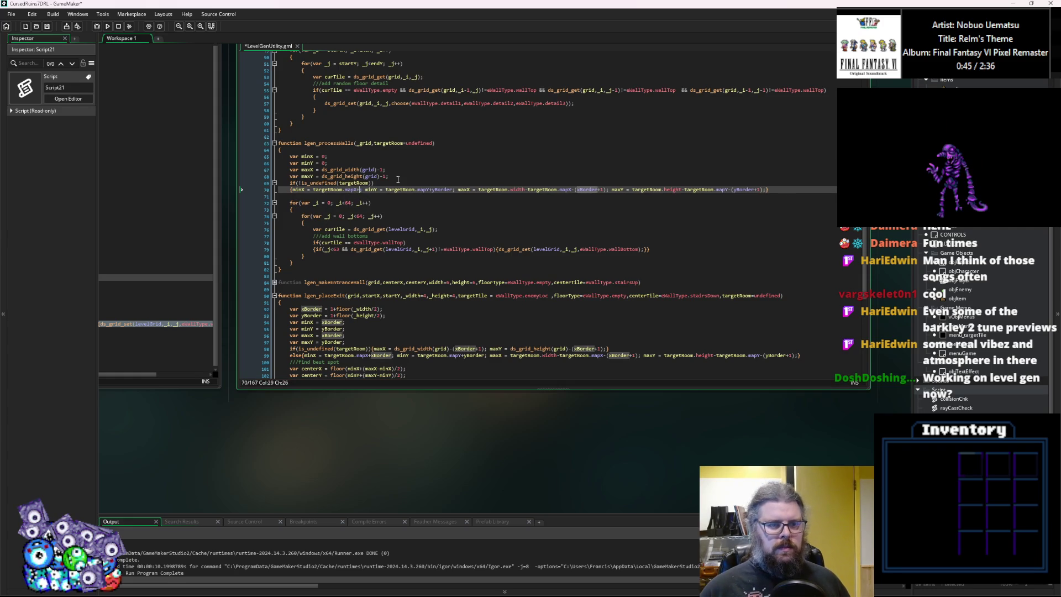
key("BackSpace")
double_click(442, 189)
key("BackSpace")
key("BackSpace")
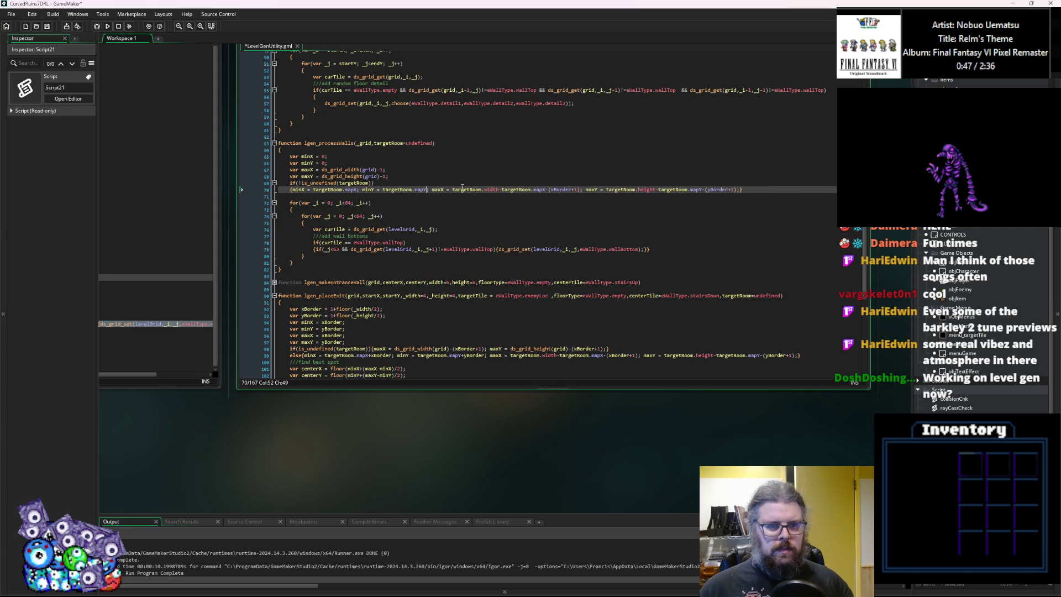
left_click(550, 190)
left_click_drag(567, 190, 579, 194)
type("1")
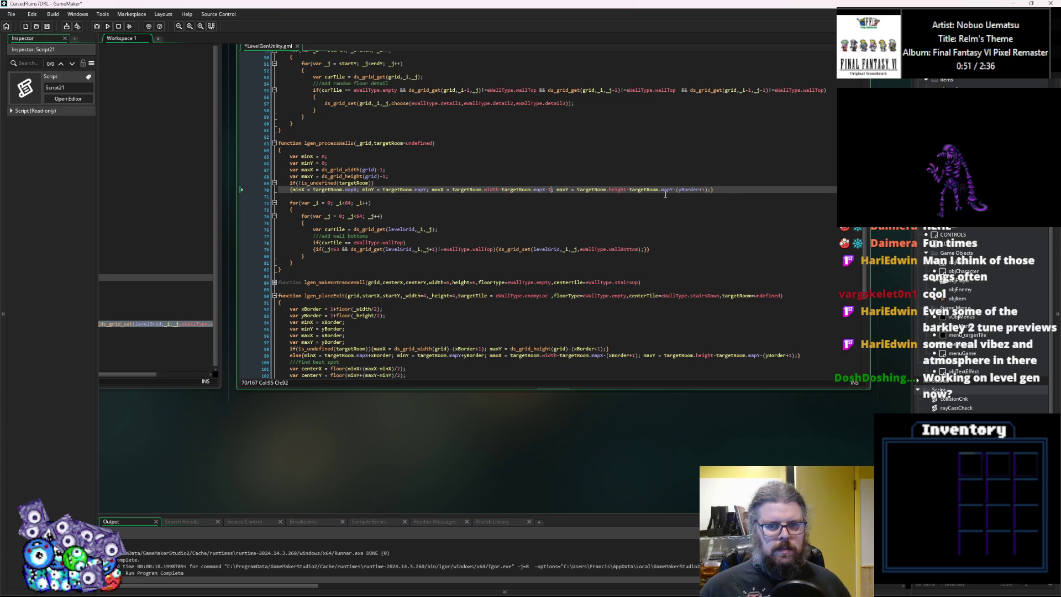
left_click_drag(675, 190, 690, 193)
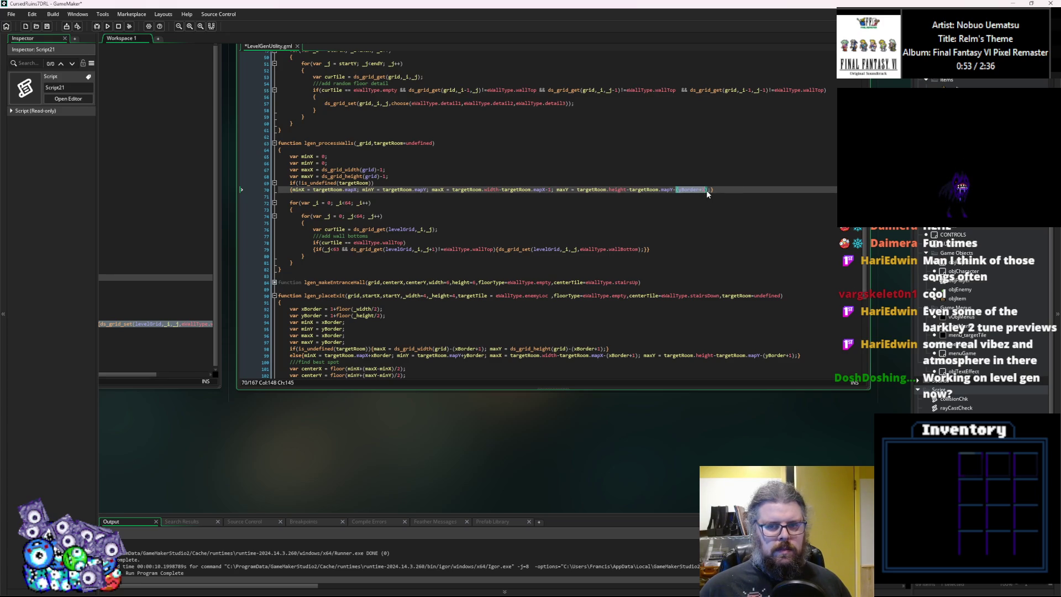
type("1")
Start the outer loop at minX and the inner loop at minY instead of 0.
double_click(307, 157)
double_click(330, 203)
key("ctrl+v")
double_click(342, 216)
key("ctrl+v")
key("BackSpace")
type("Y")
Replace the loops' 64 limits with maxX for the outer and maxY for the inner.
left_click(307, 169)
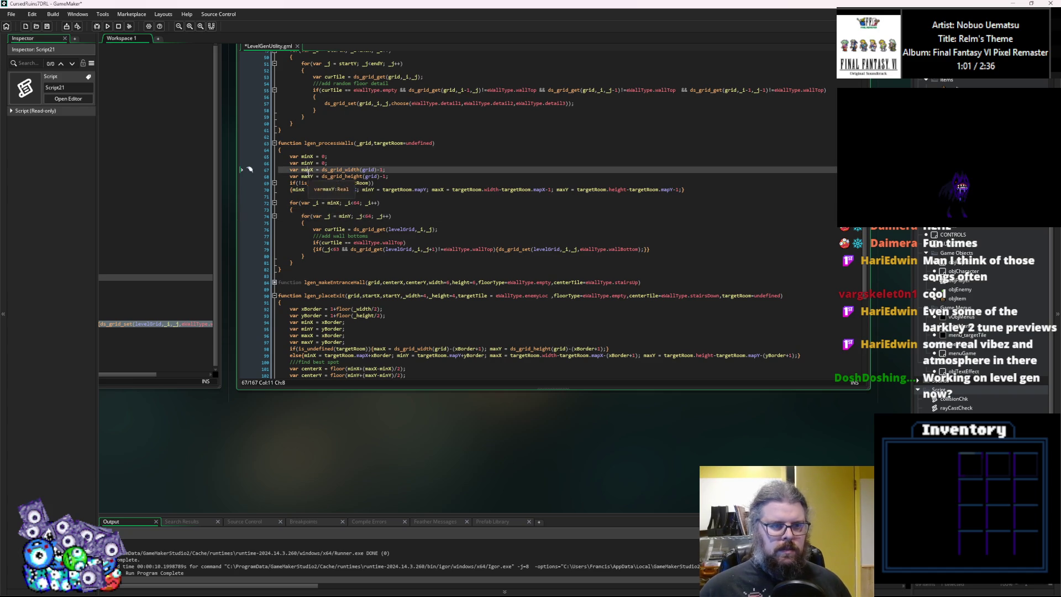
left_click(356, 203)
double_click(356, 203)
key("ctrl+v")
double_click(367, 216)
key("ctrl+v")
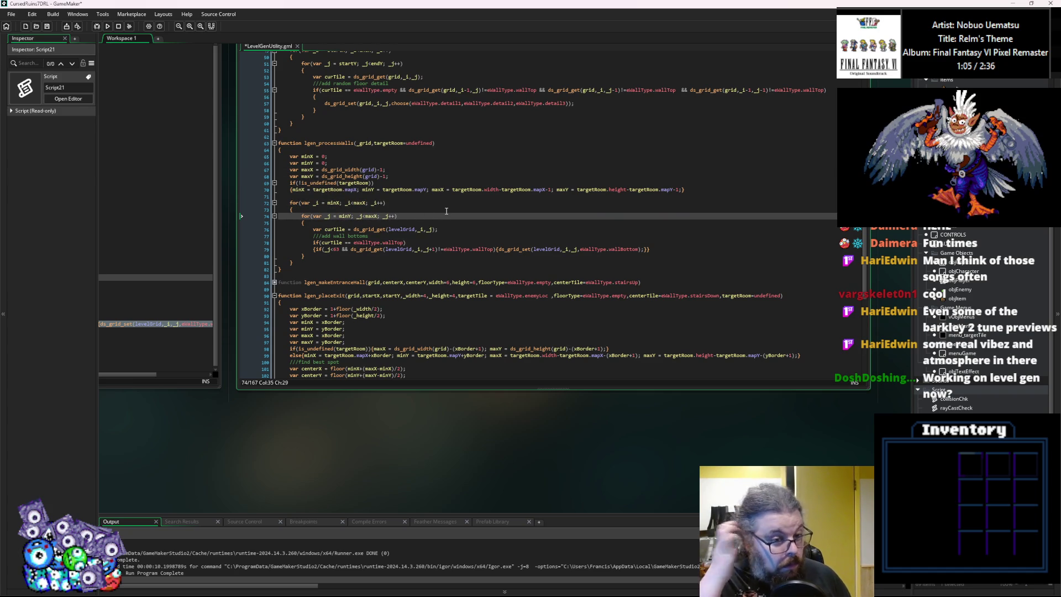
key("BackSpace")
type("Y")
key("Escape")
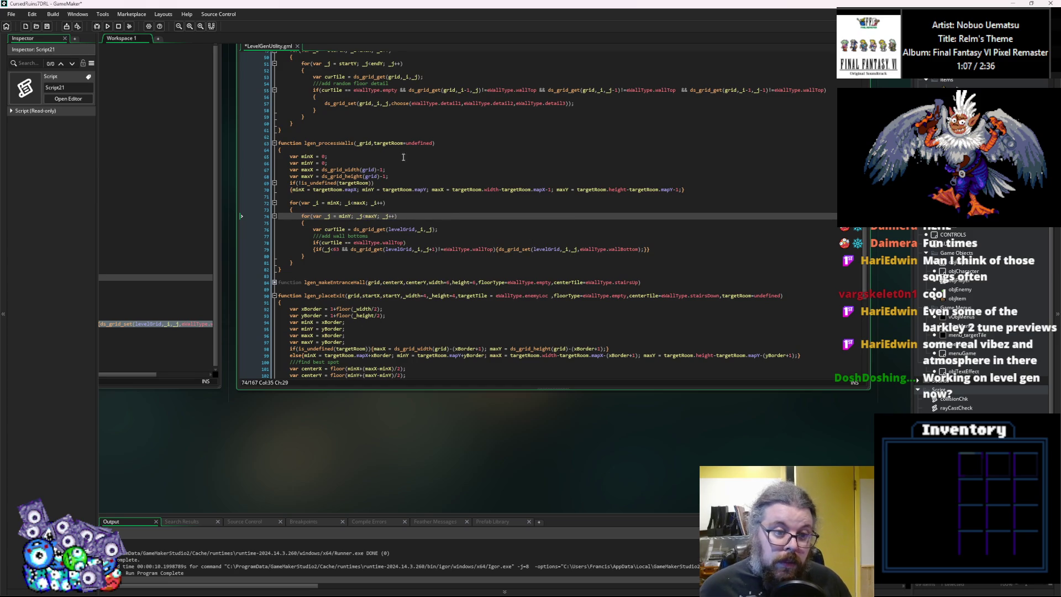
Replace levelGrid with _grid in the loop's ds_grid_get/ds_grid_set calls and begin adding a second parameter.
double_click(365, 144)
key("ctrl+c")
double_click(400, 229)
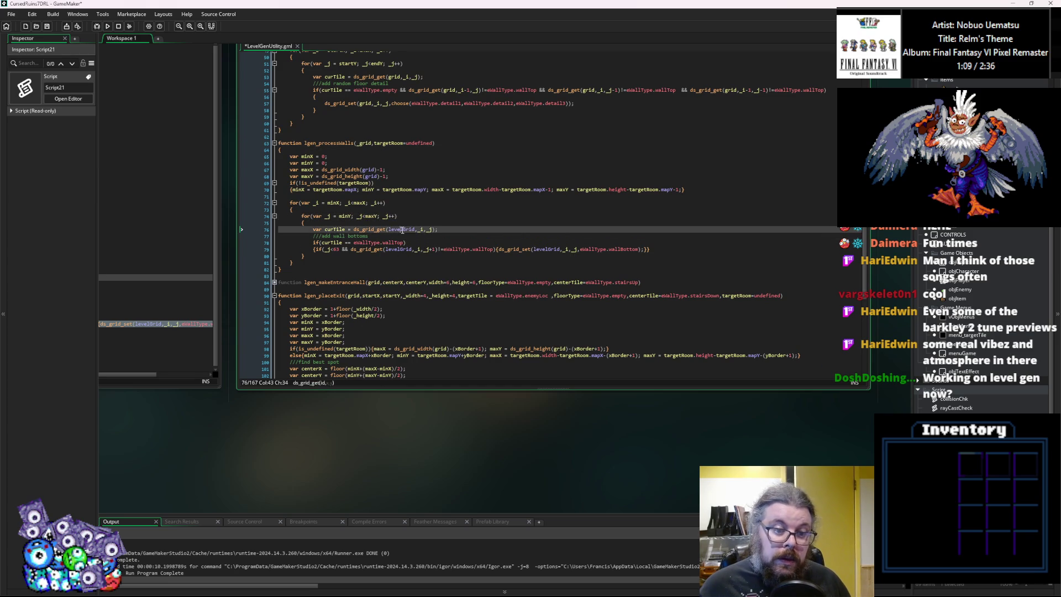
key("ctrl+v")
left_click(402, 249)
double_click(402, 250)
key("ctrl+v")
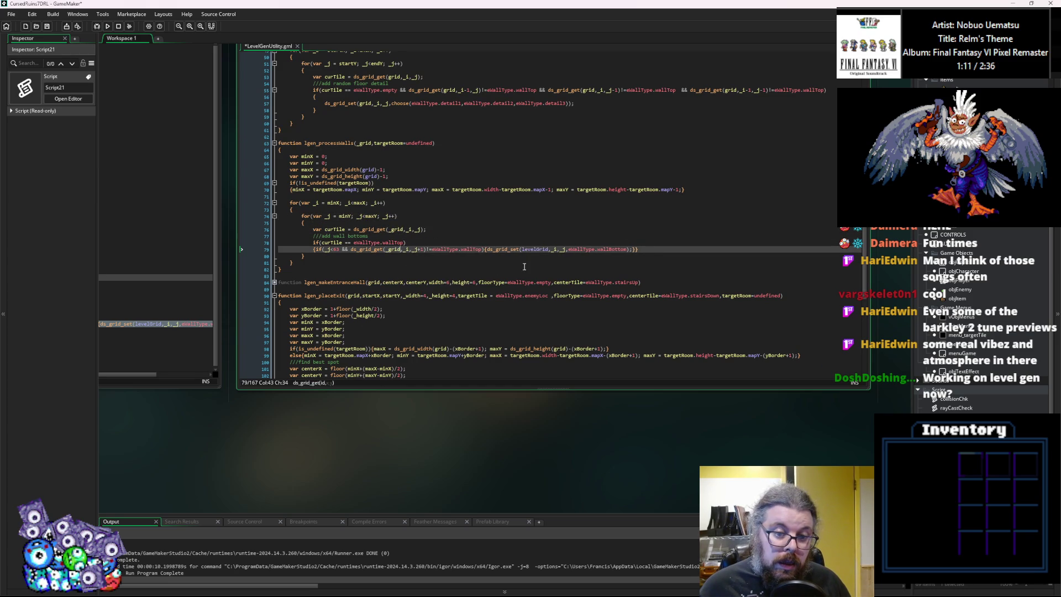
double_click(535, 250)
key("ctrl+v")
left_click(540, 240)
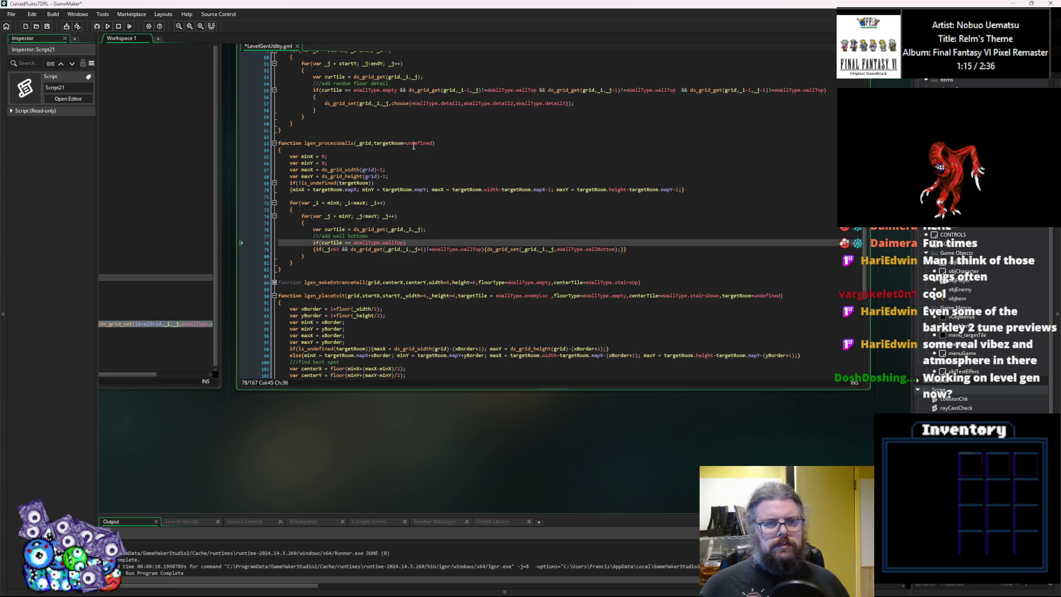
left_click(375, 143)
type(",")
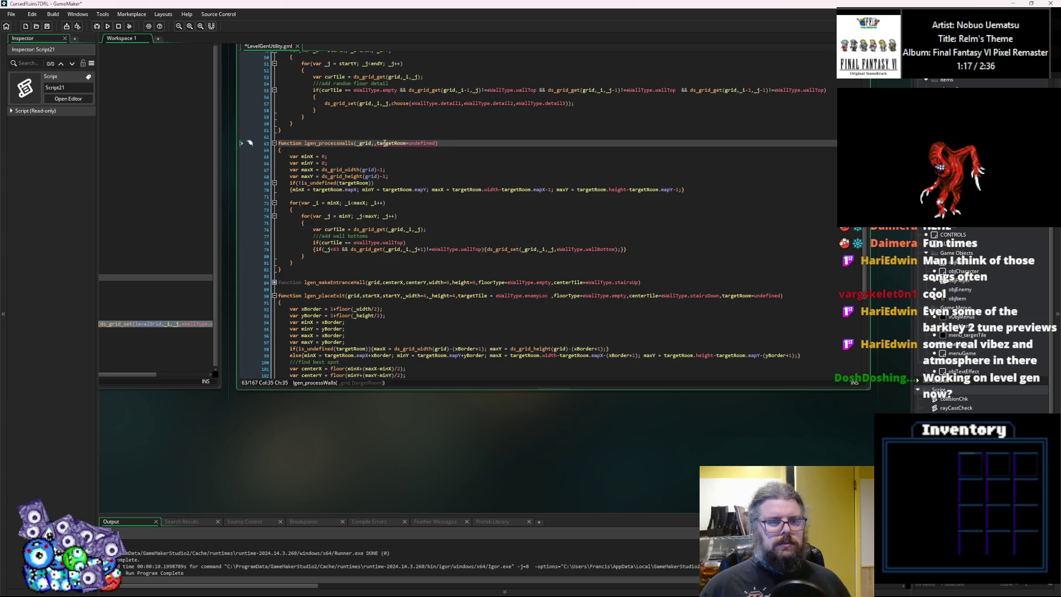
Add _wallTop and _wallBottom parameters to lgen_processWalls, with _wallBottom defaulting to eWallType.wallBottom.
key("Escape")
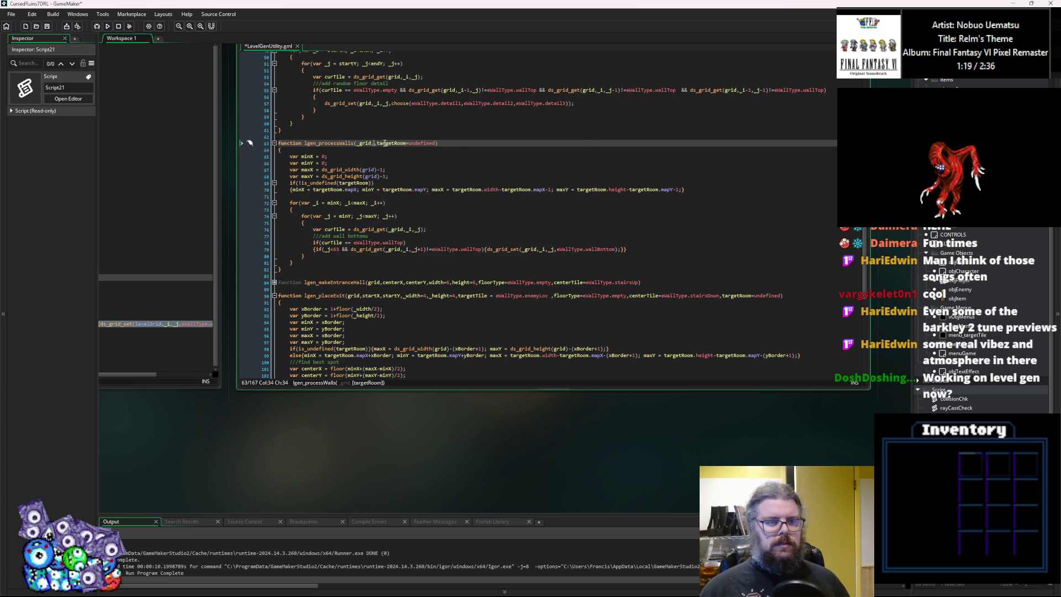
type("_wallTop")
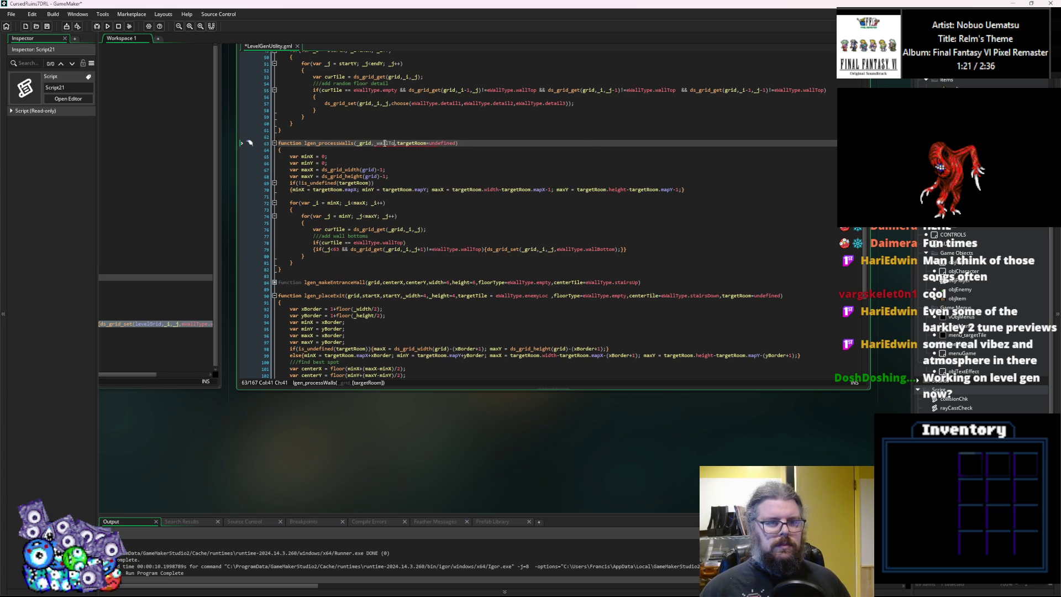
type("=")
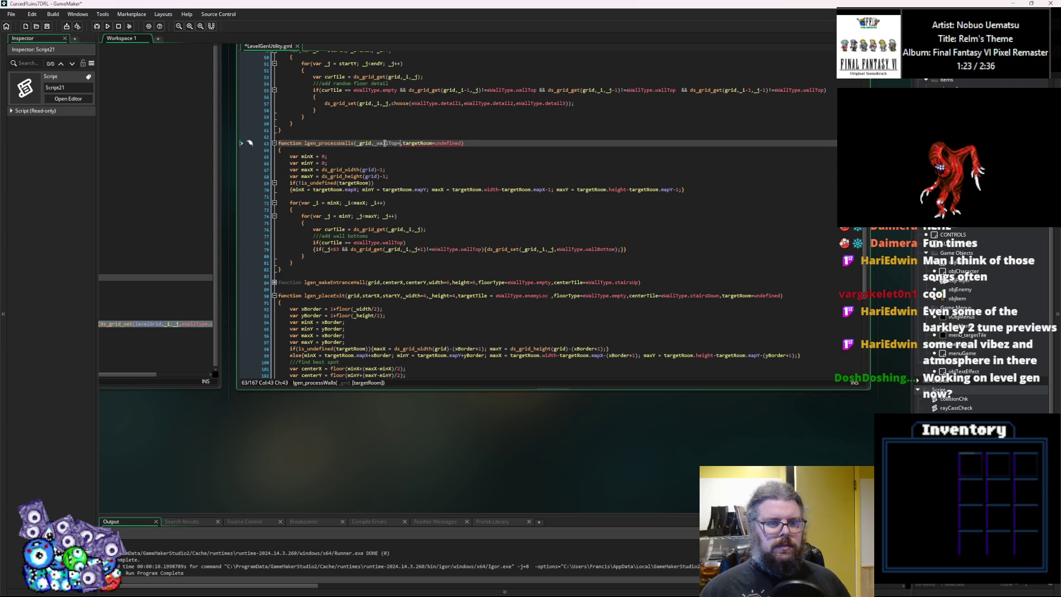
type("eWallType")
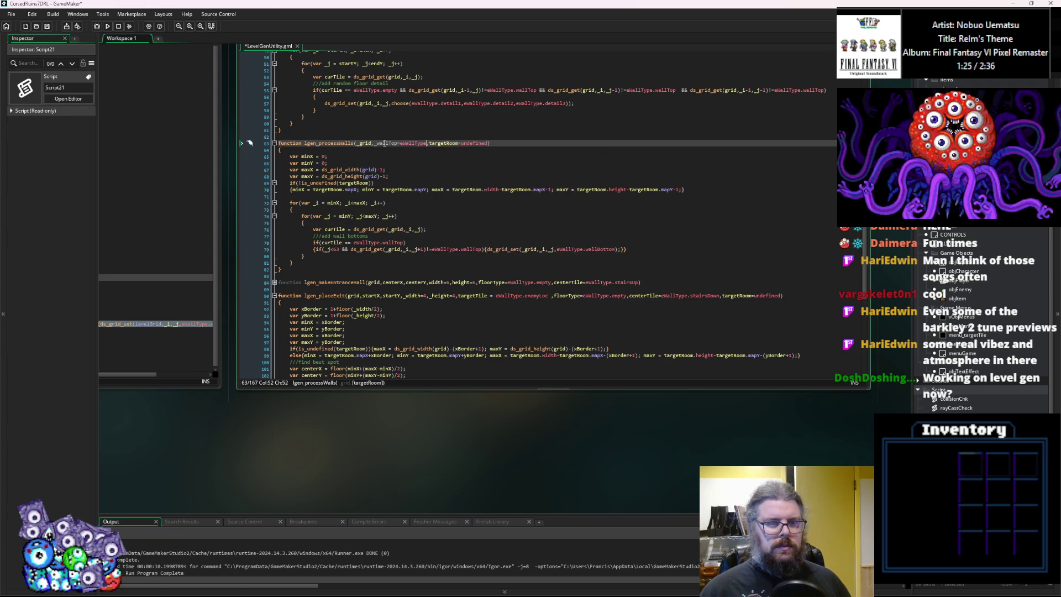
type(",_wall")
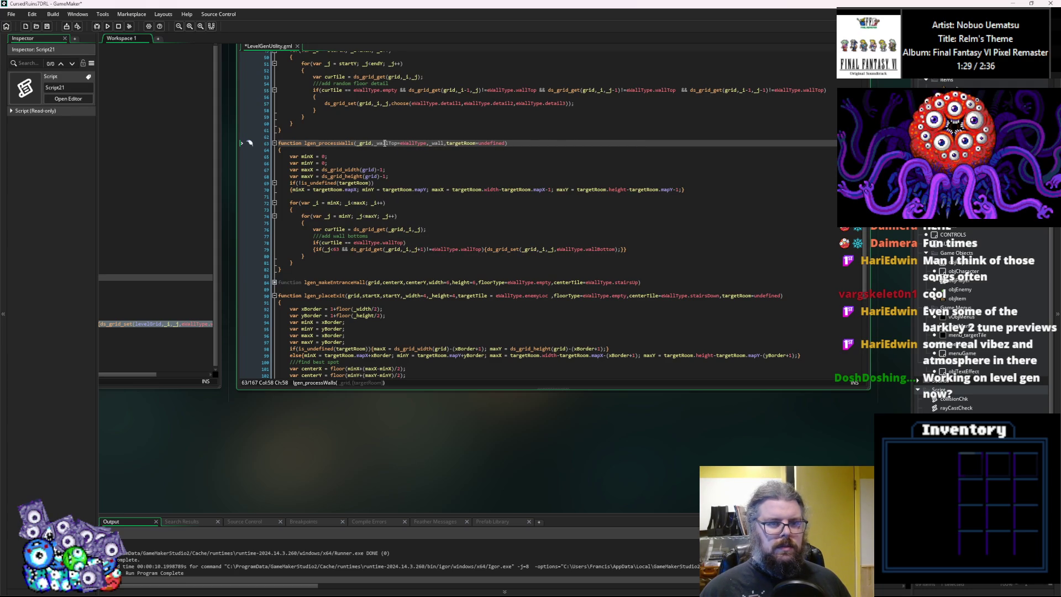
type("Bottom=eWall")
type("Bottom")
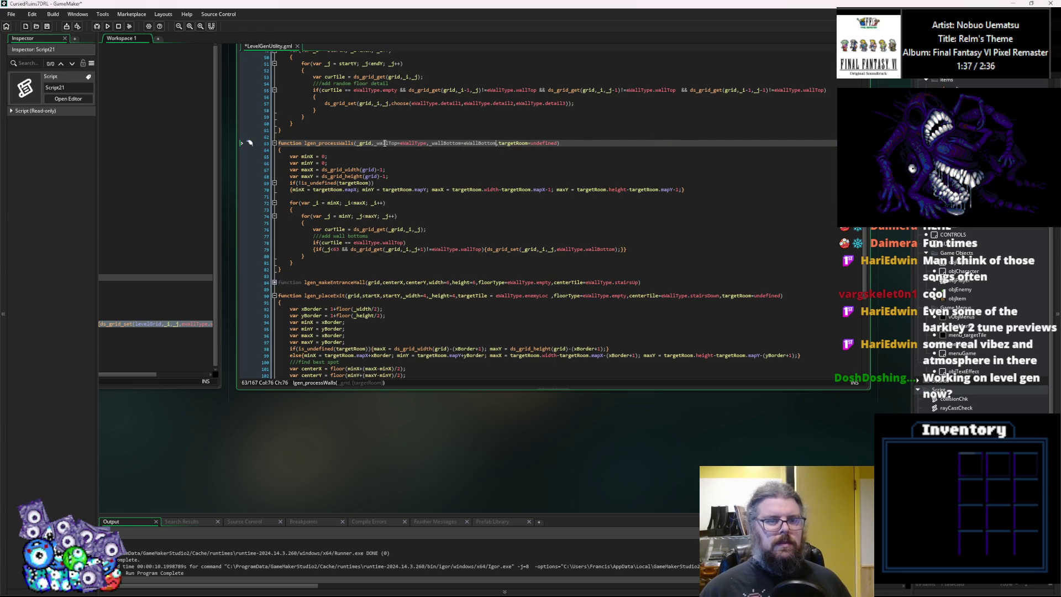
key("ctrl+Left")
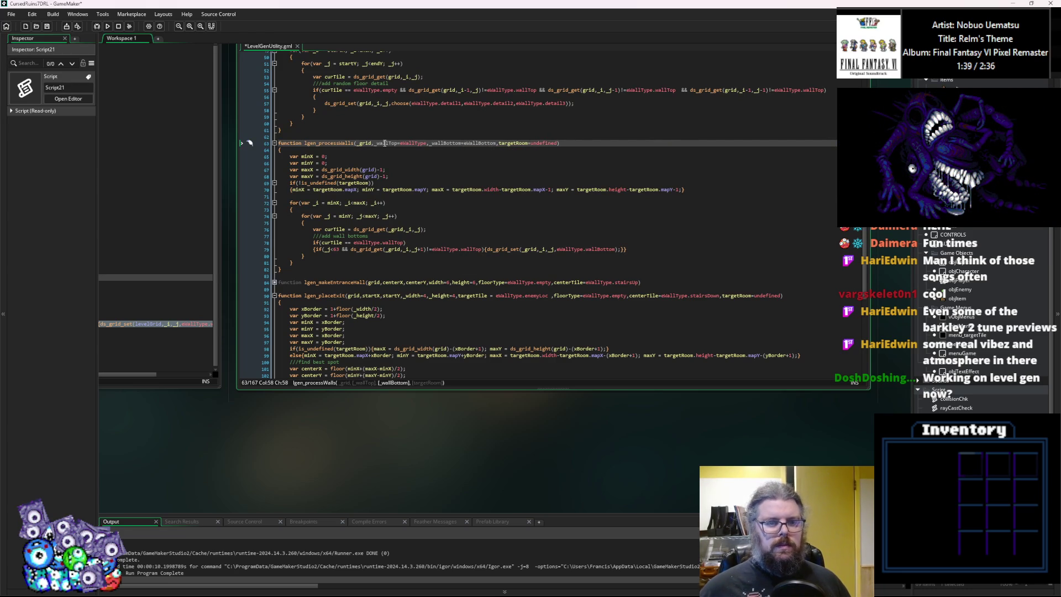
left_click(437, 250)
key("Left")
key("ctrl+c")
left_click(463, 144)
key("ctrl+v")
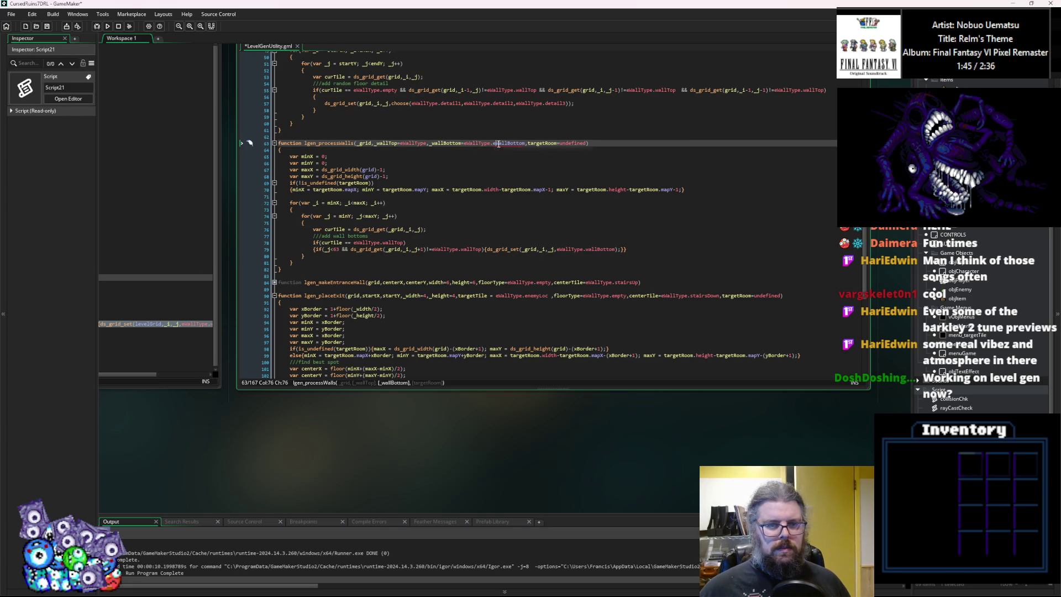
key("BackSpace")
key("Delete")
type("w")
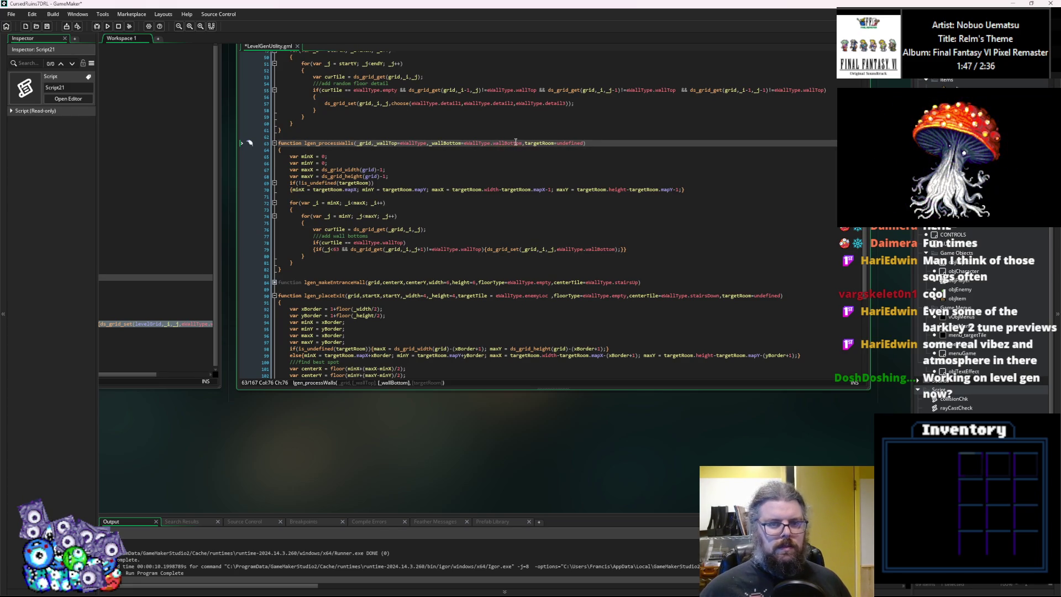
Set the _wallTop parameter's default to eWallType.wallTop.
left_click_drag(483, 249, 432, 248)
key("ctrl+c")
double_click(418, 143)
key("ctrl+v")
left_click(398, 143)
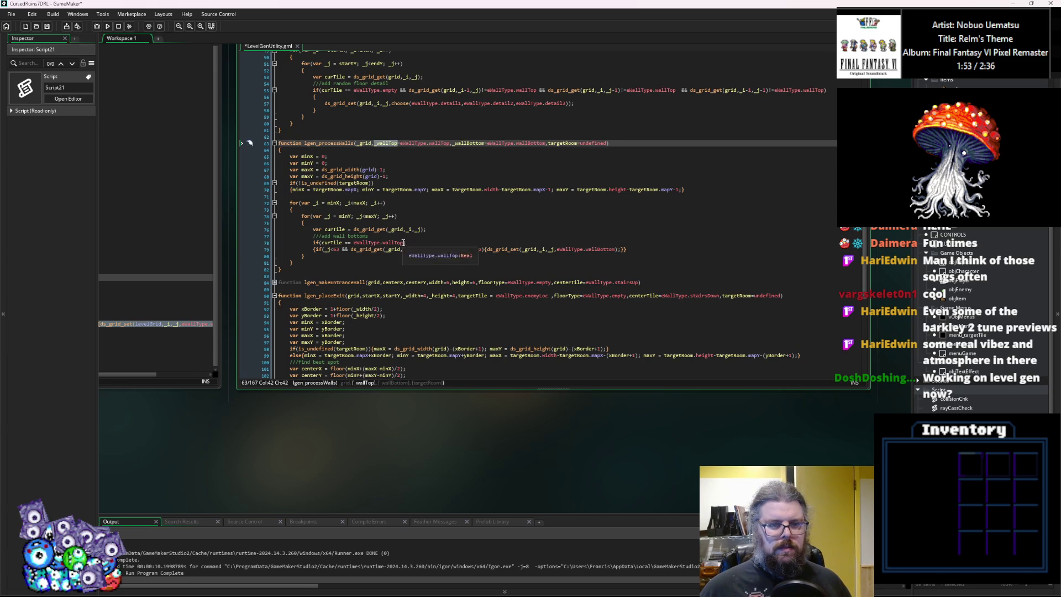
Replace the loop's hardcoded eWallType.wallTop and eWallType.wallBottom references with _wallTop and _wallBottom.
left_click_drag(405, 243, 354, 243)
type("_wallTop")
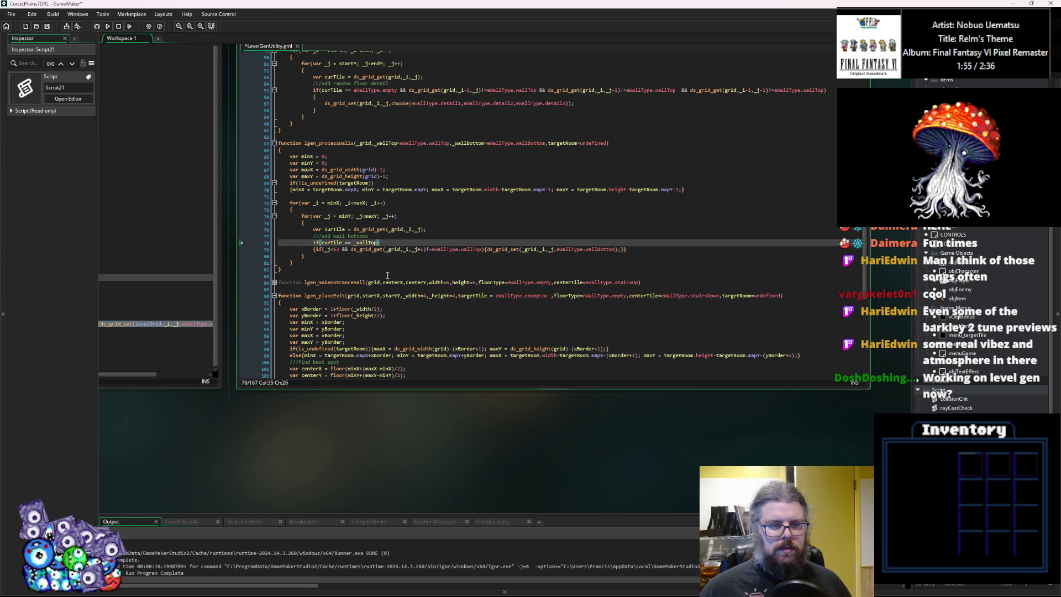
double_click(481, 250)
left_click_drag(458, 254, 432, 252)
type("_wallTop")
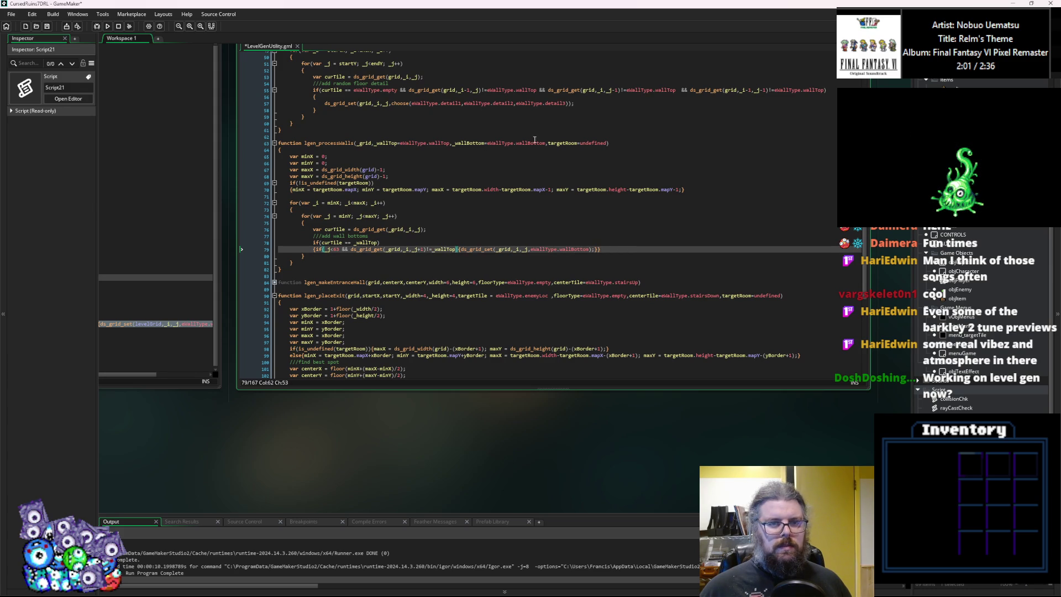
left_click(546, 143)
double_click(479, 143)
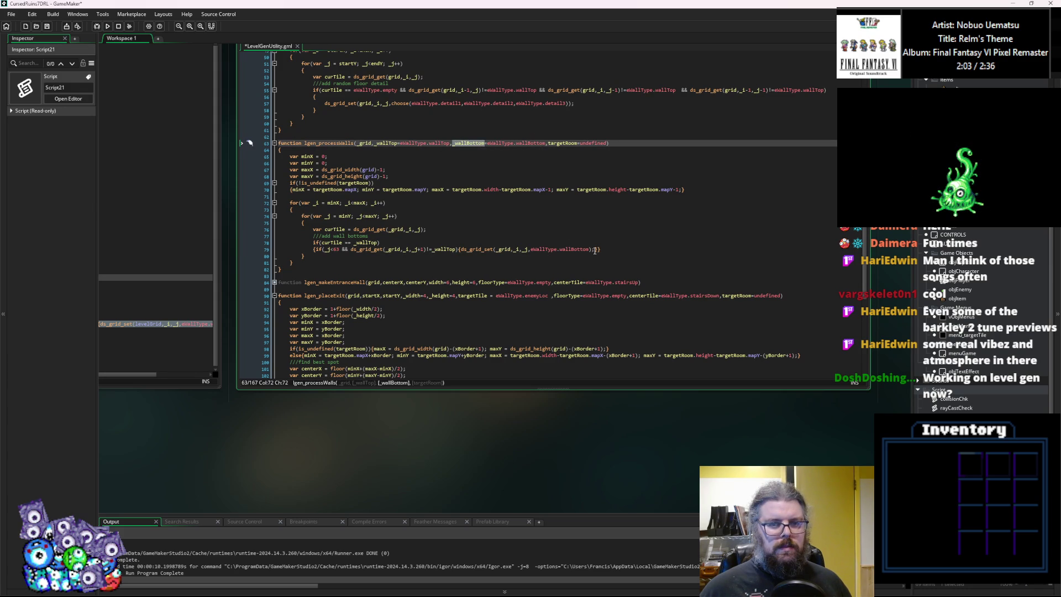
left_click_drag(591, 249, 530, 250)
key("ctrl+v")
key("ctrl+Tab")
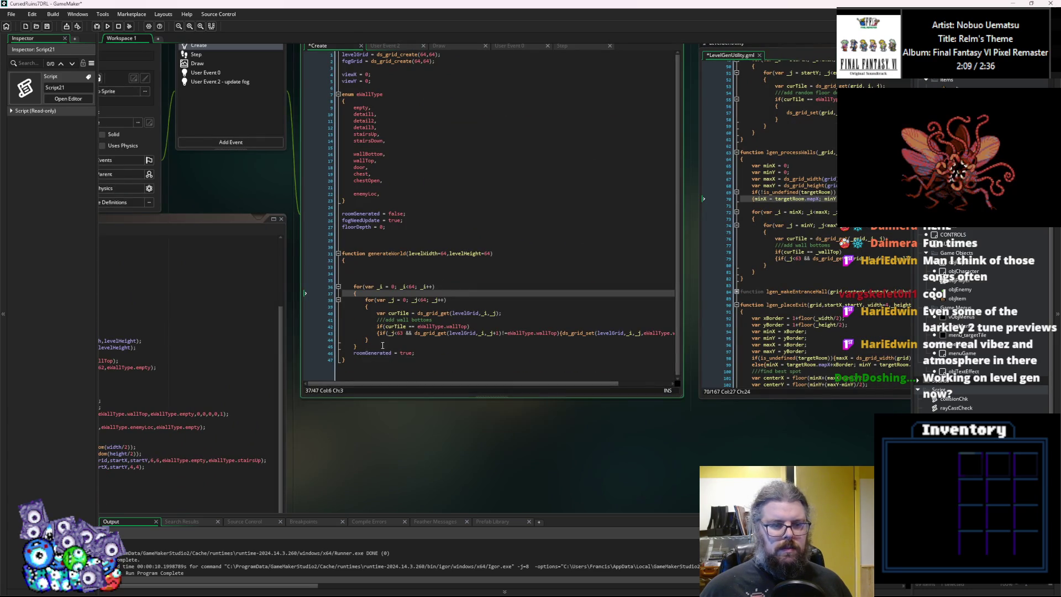
Delete the nested wall for-loop from WORLD's generateWorld function.
left_click_drag(358, 346, 360, 306)
left_click(347, 280, "shift")
key("Delete")
left_click(347, 269)
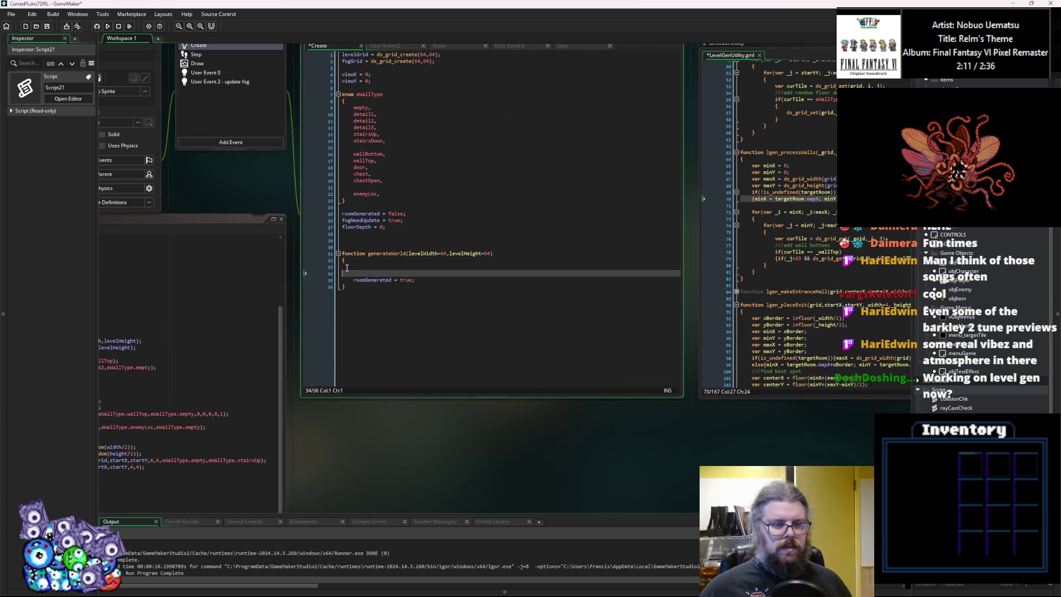
Add lgen_processWalls(levelGrid); on a new line after lgen_floorDetail in Script21.
key("ctrl+Tab")
scroll(420, 406, "down", 1)
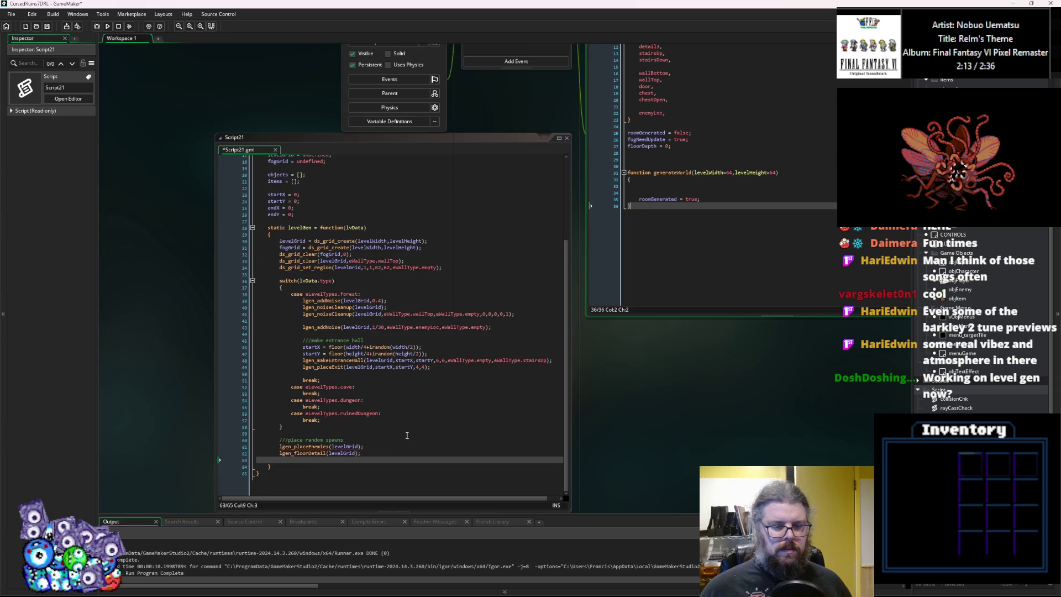
left_click(379, 457)
key("Return")
type("lgen_processWalls()")
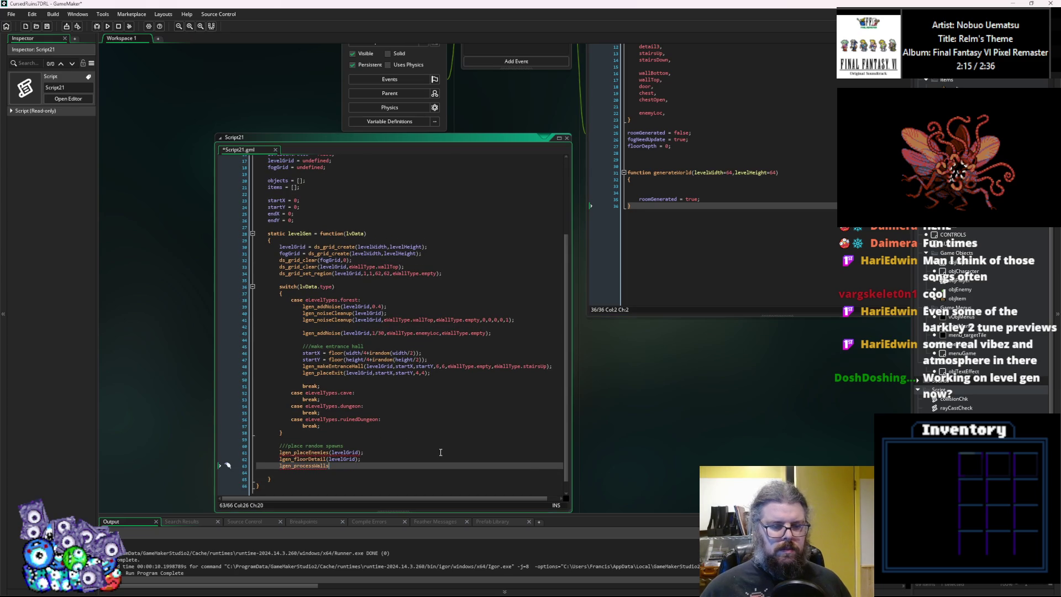
key("Left")
key("Left")
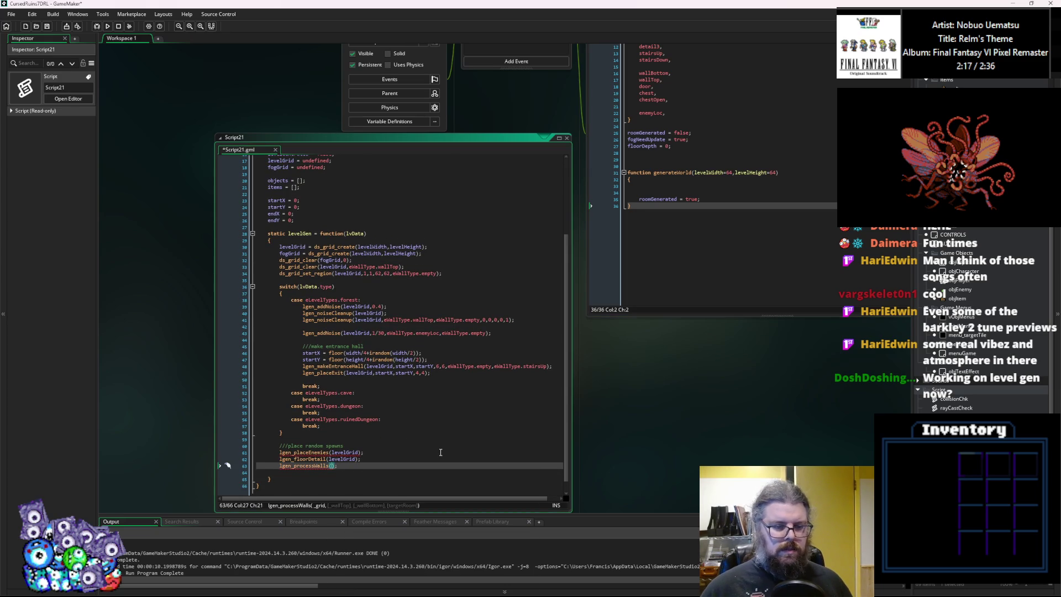
type("levelGrid")
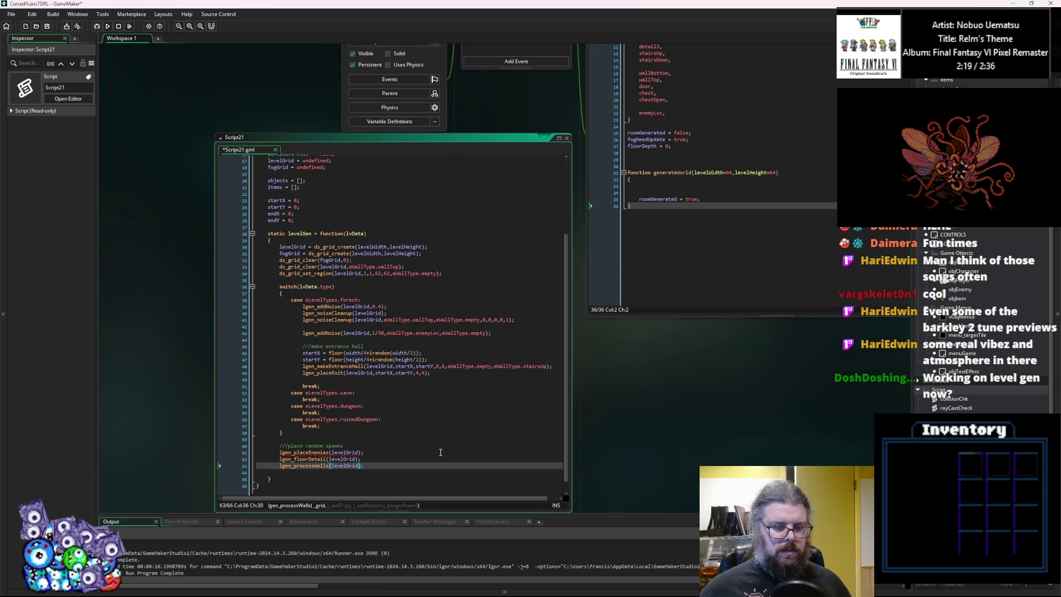
left_click(315, 452)
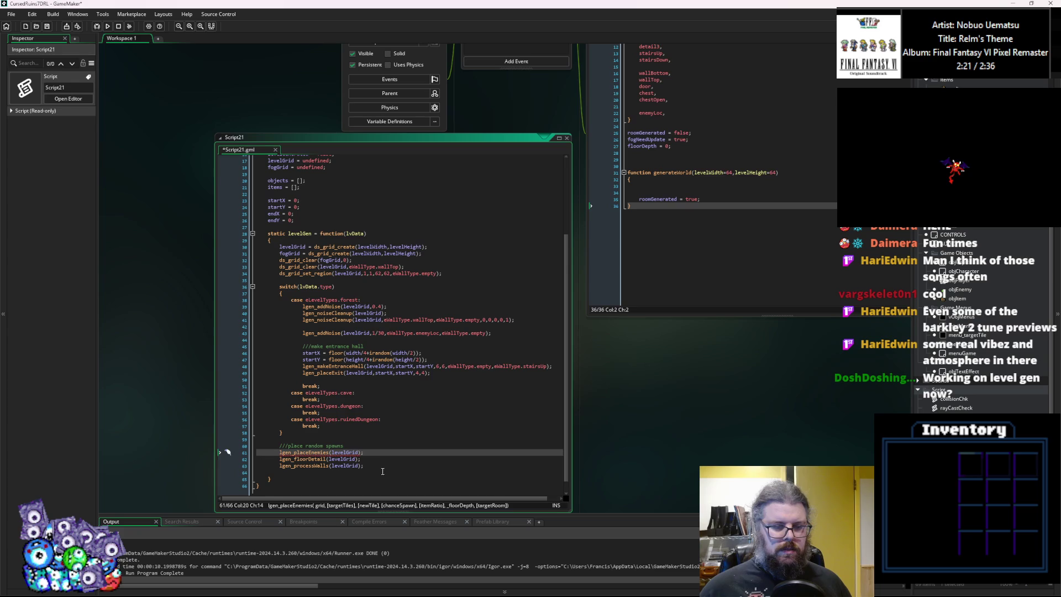
left_click(383, 471)
Save the level generator script with Ctrl+S.
left_click(46, 25)
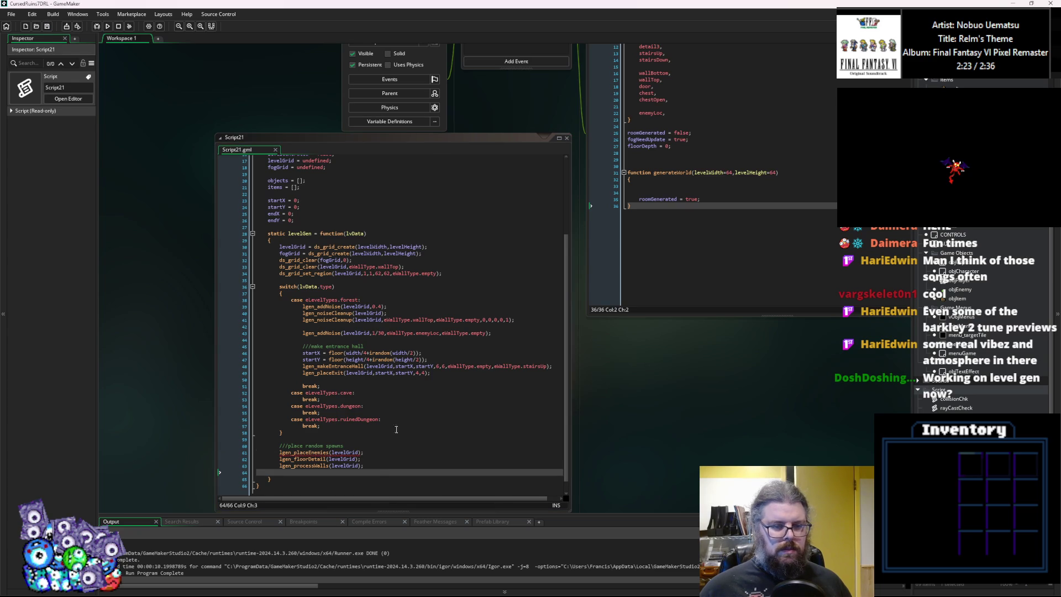
left_click(387, 446)
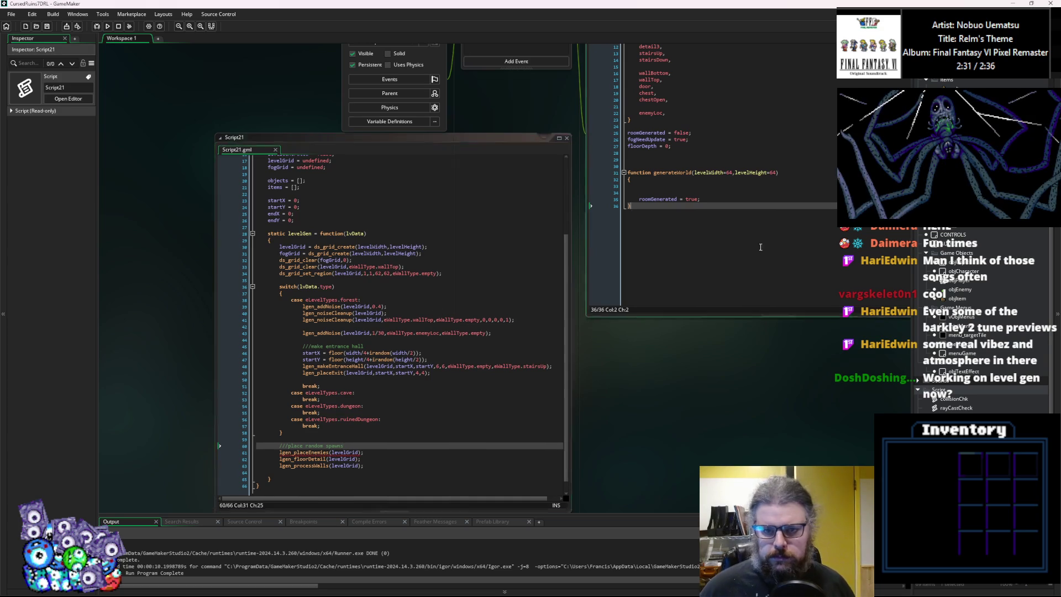
left_click_drag(757, 244, 691, 306)
left_click(561, 252)
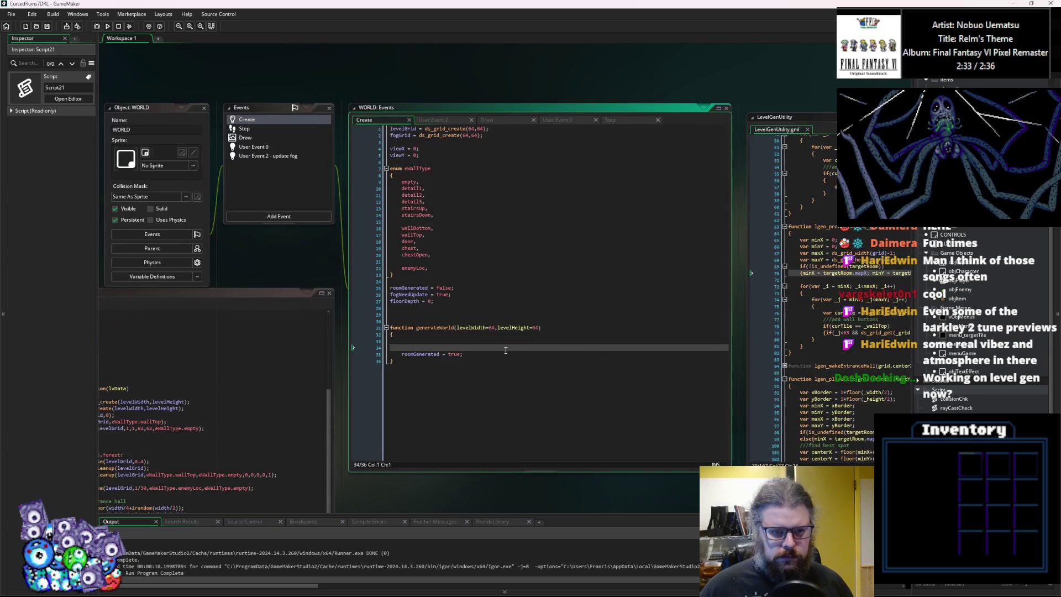
Insert currentLevel = undefined; right after the levelGrid and fogGrid creation lines in WORLD Create.
mouse_move(355, 228)
left_mouse_down()
mouse_move(346, 324)
mouse_move(342, 229)
mouse_move(342, 254)
left_mouse_up()
left_click(560, 254)
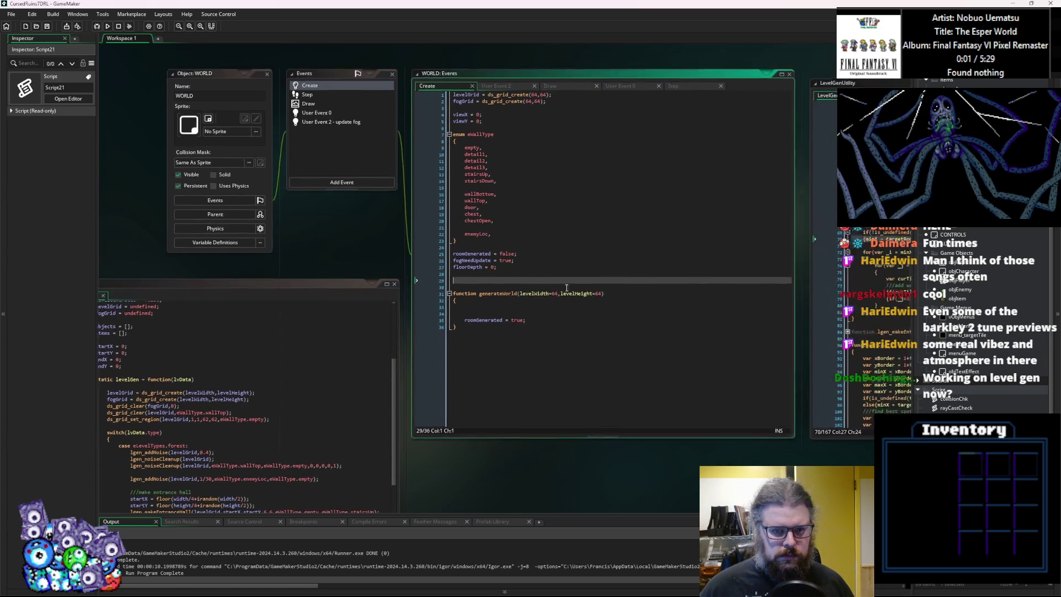
left_click(560, 276)
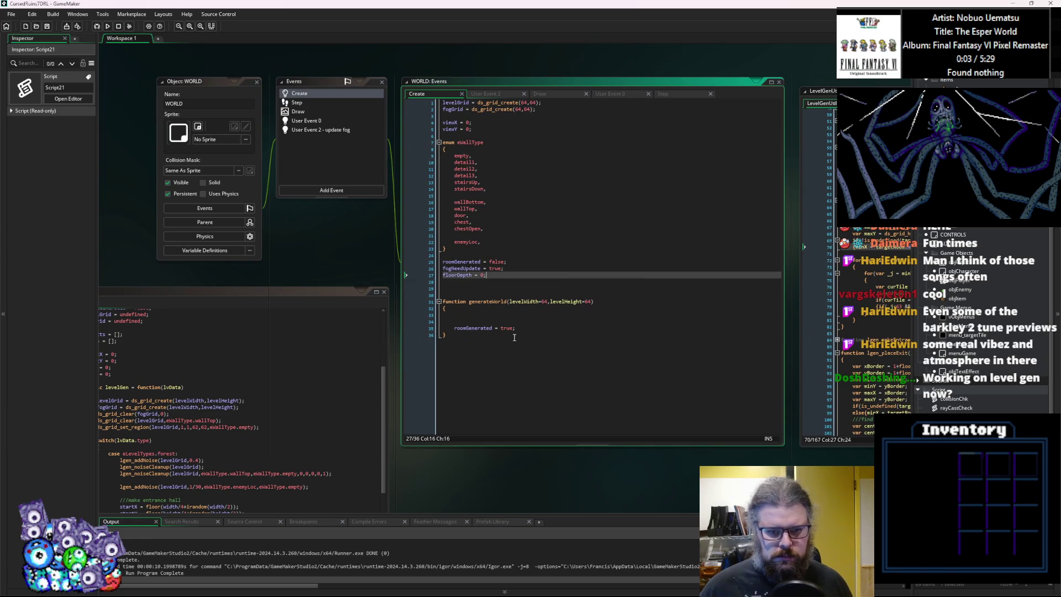
scroll(533, 287, "up", 3)
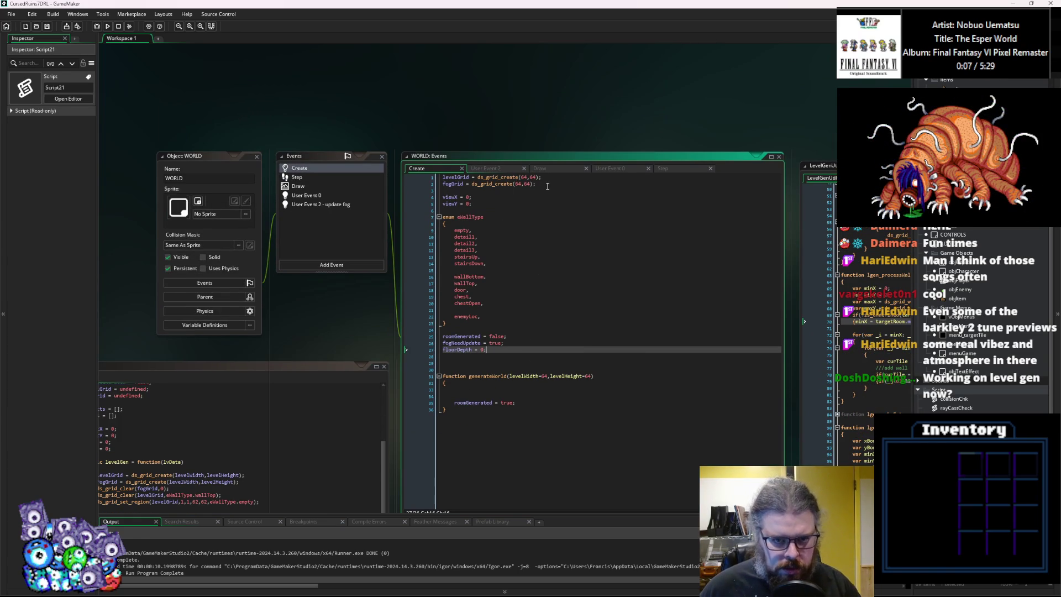
left_click_drag(548, 186, 442, 178)
left_click(449, 193)
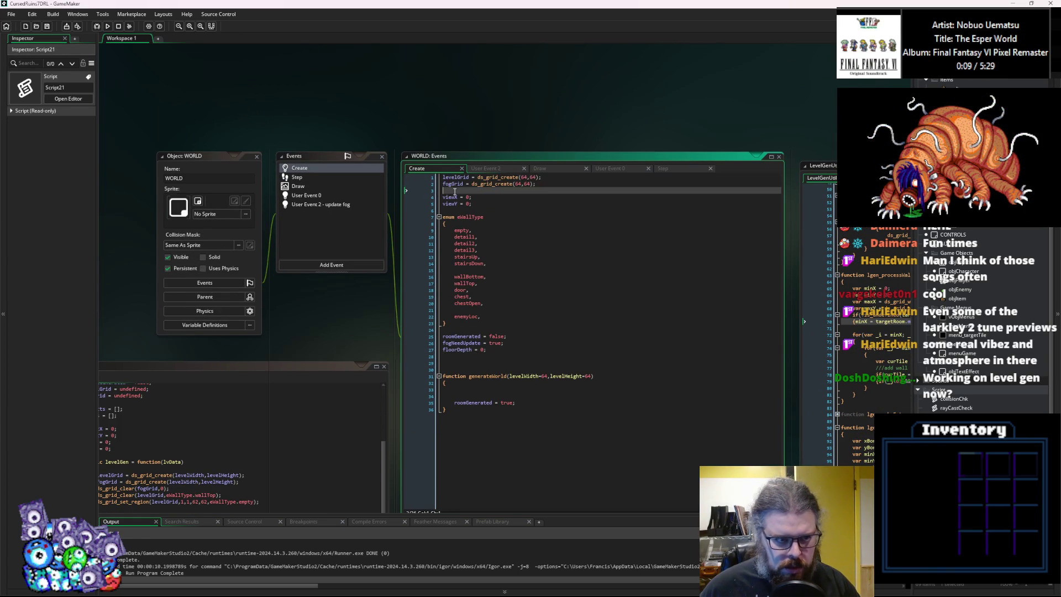
key("Return")
key("Return")
key("Up")
type("cur")
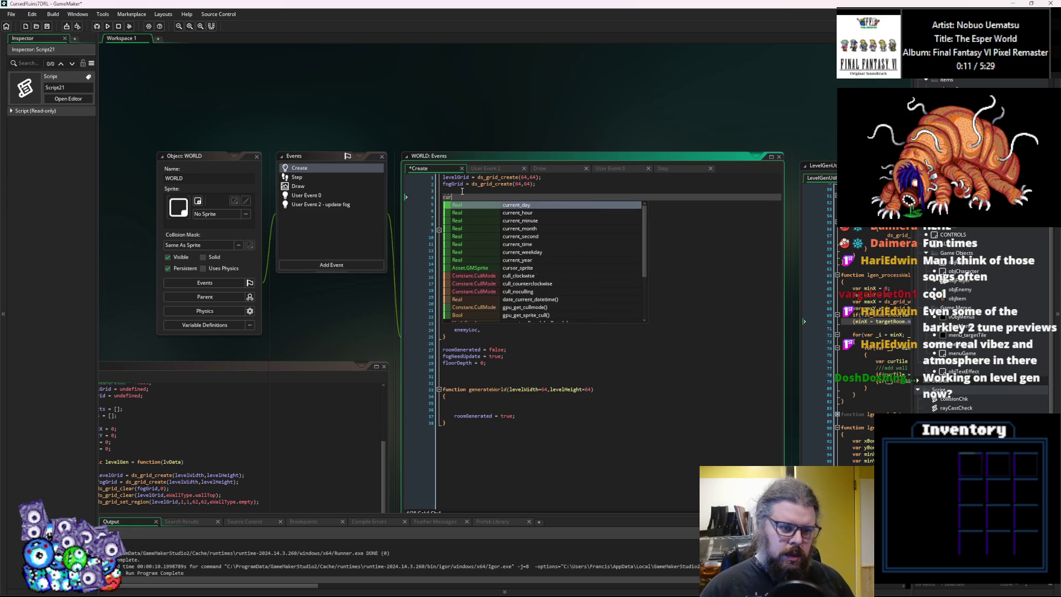
type("rentLevel ")
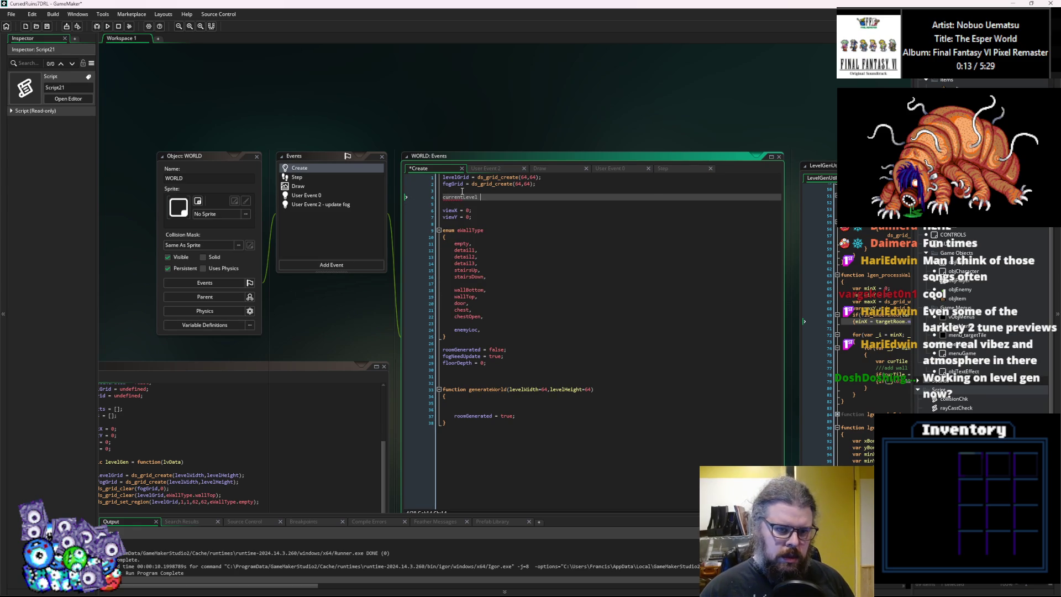
type("= un")
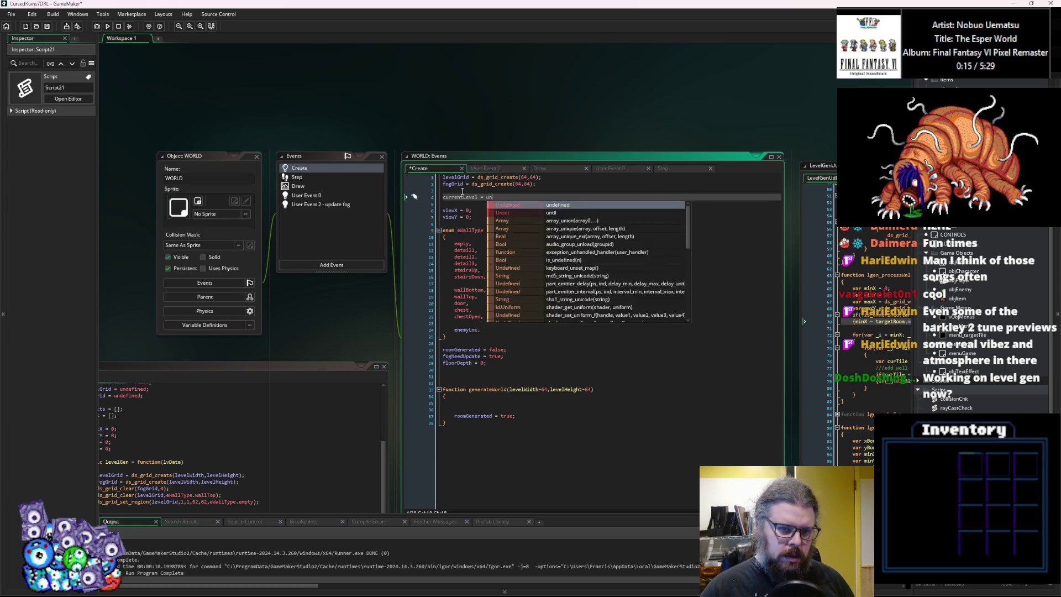
type("defined()")
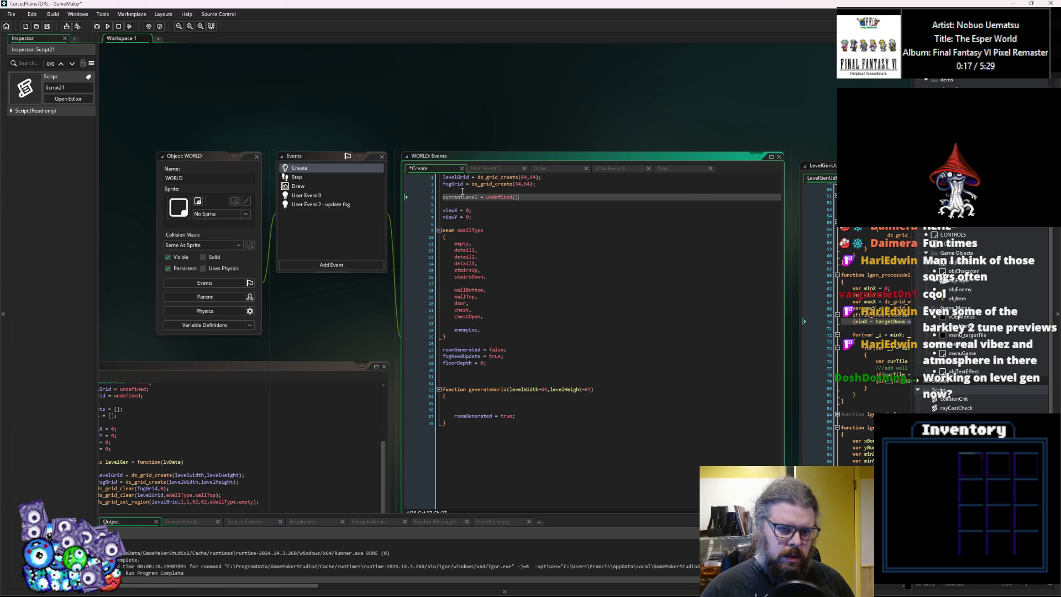
key("BackSpace")
key("BackSpace")
type(";")
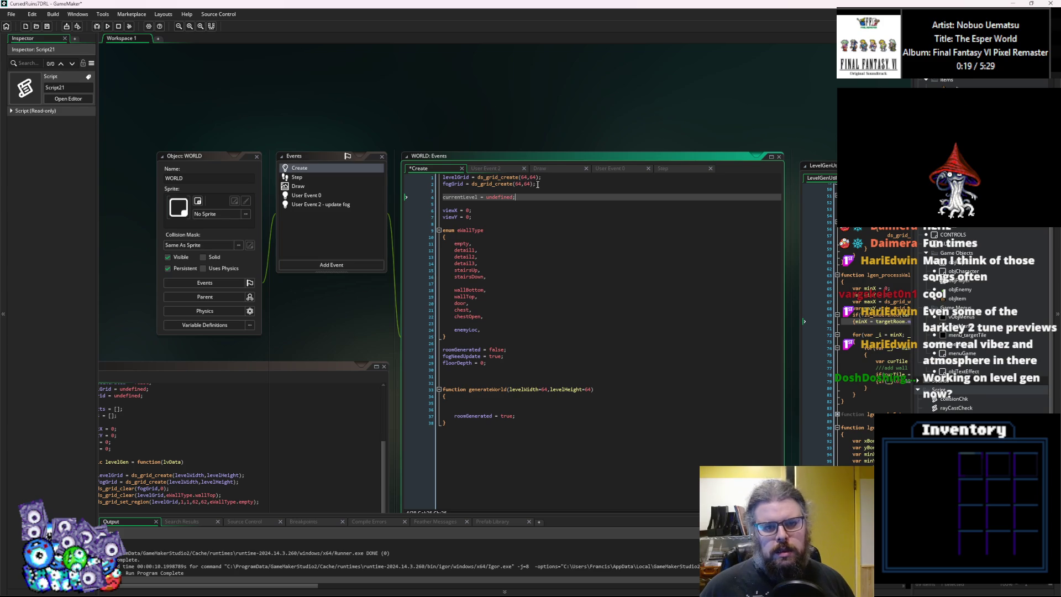
left_click(249, 419)
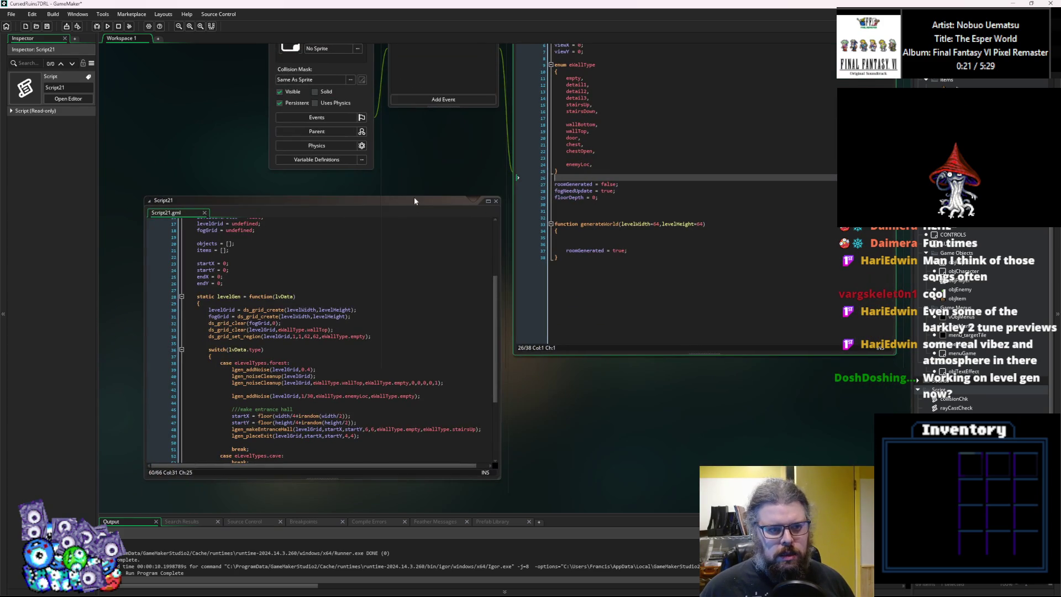
Delete the levelGrid and fogGrid ds_grid_create lines from the WORLD Create event.
left_click(653, 164)
left_click_drag(617, 178, 466, 159)
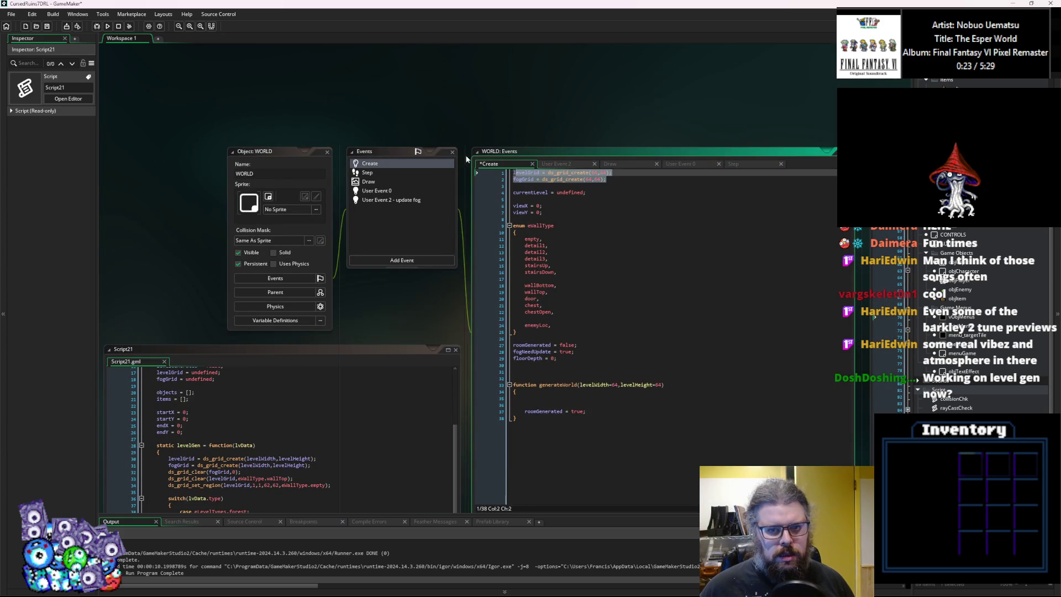
key("BackSpace")
key("Delete")
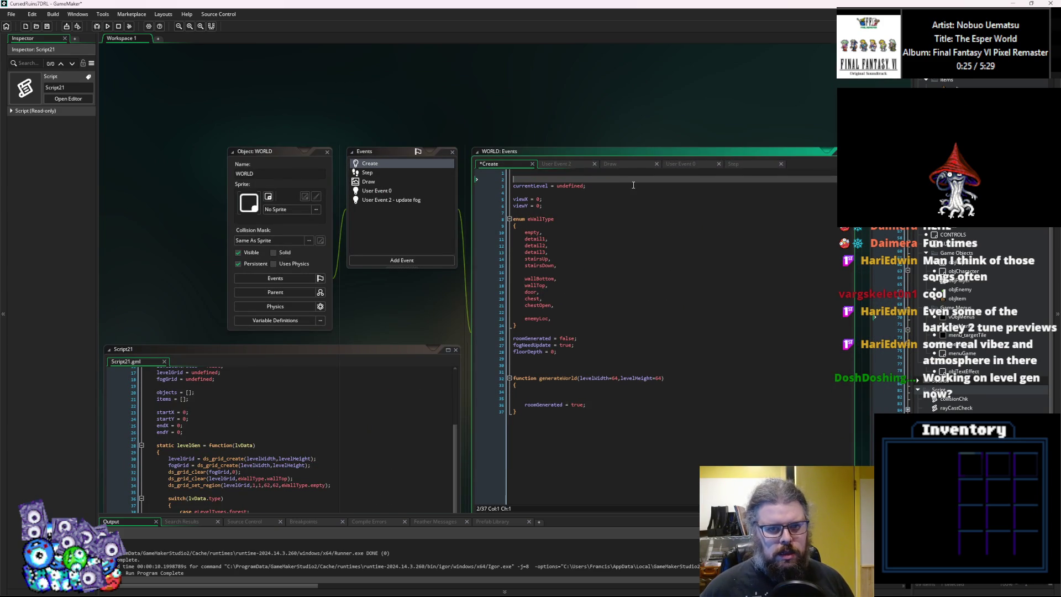
key("Down")
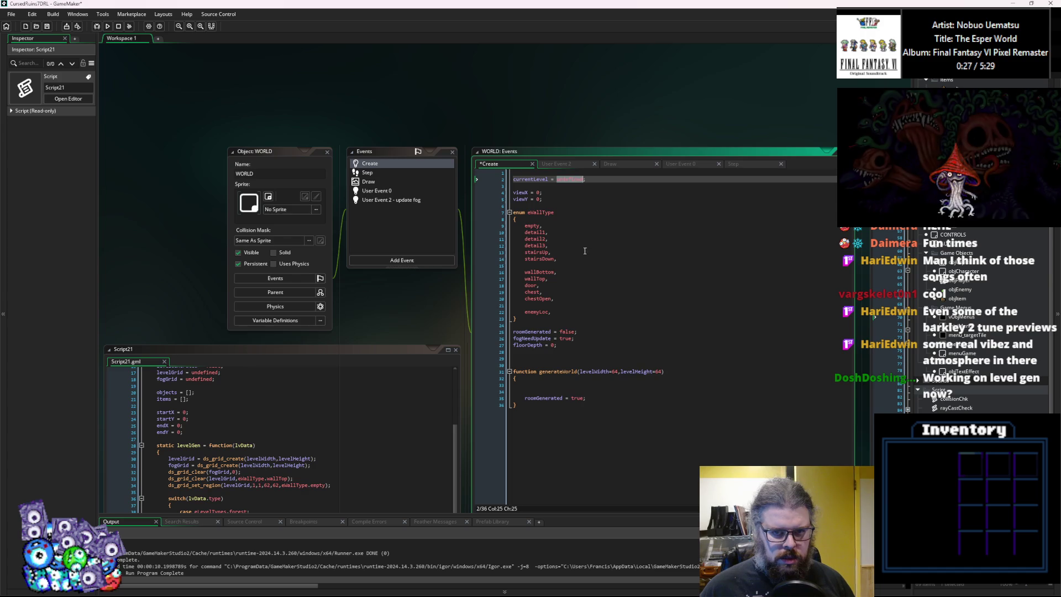
Insert blank lines at the top of the Create code and begin typing a level variable on line 2.
left_click(636, 167)
key("Up")
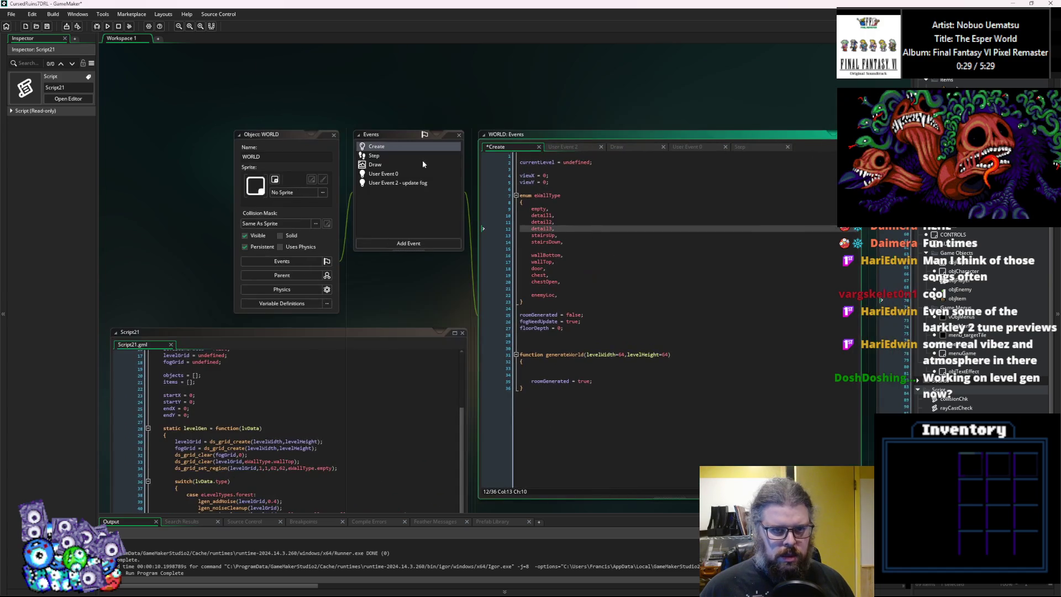
left_click(537, 159)
key("Return")
key("Return")
key("Up")
key("Up")
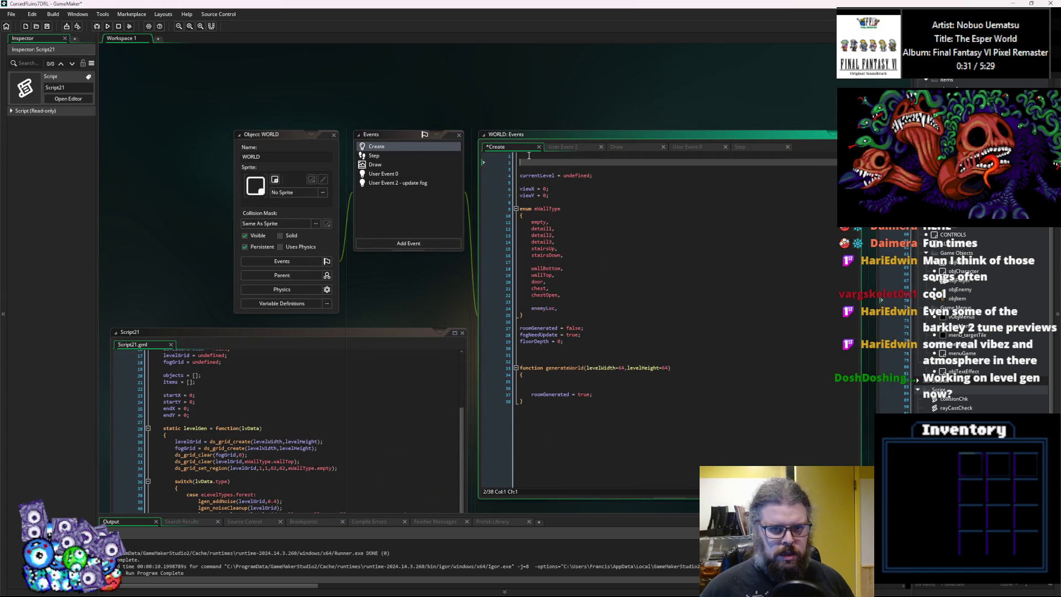
key("Down")
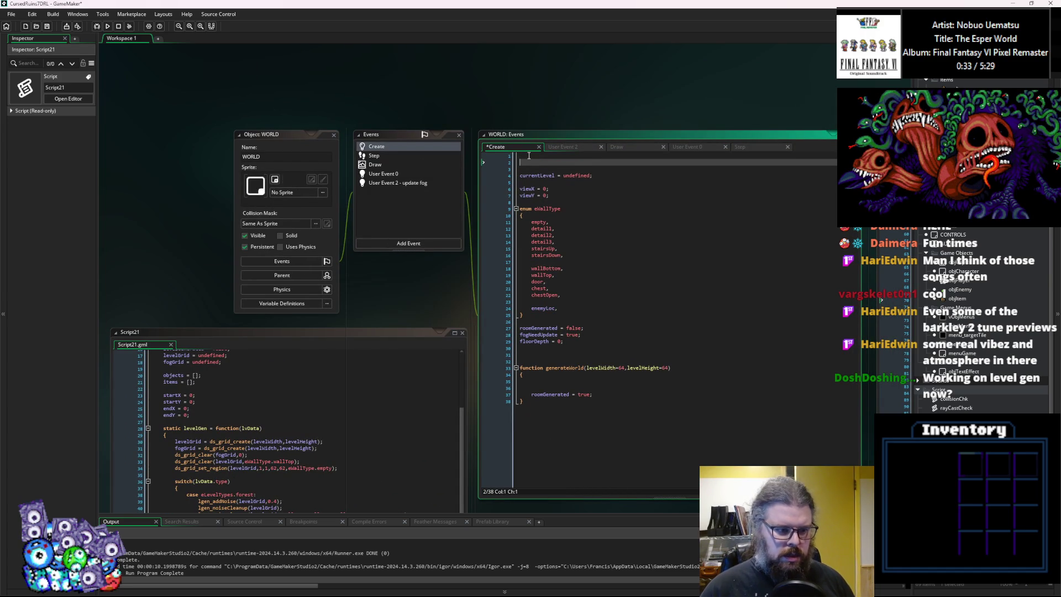
type("le")
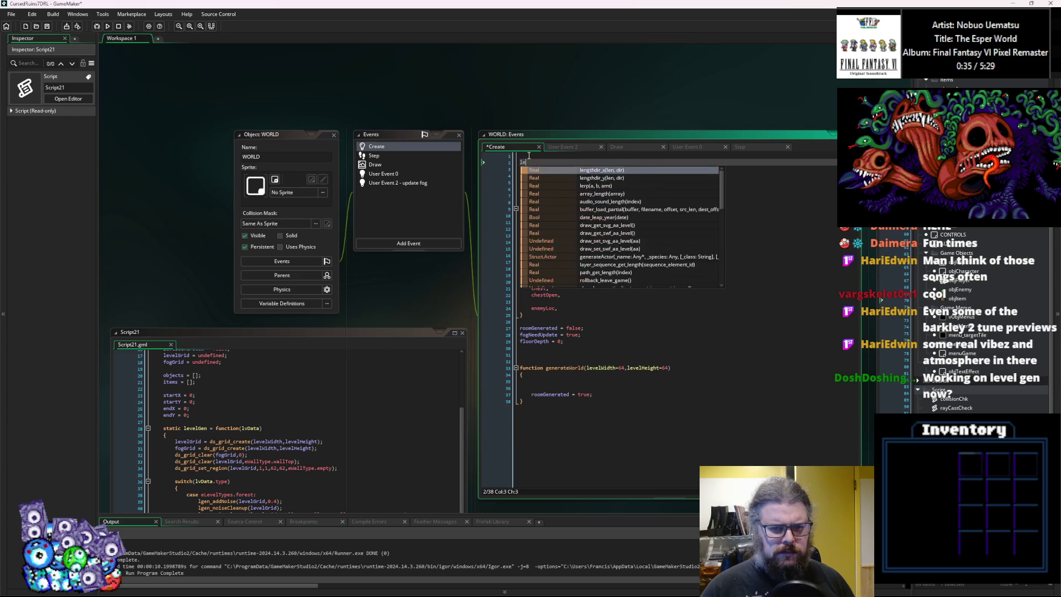
type("velTyp")
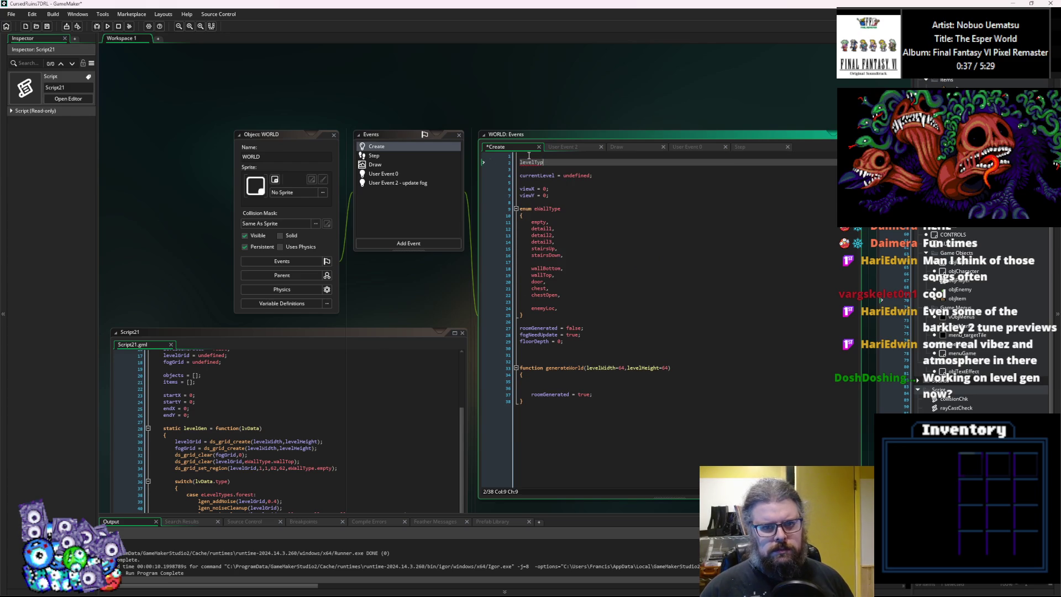
Write levelSet = [] on line 2 and begin array_push(levelSet, new level on the next line.
key("BackSpace")
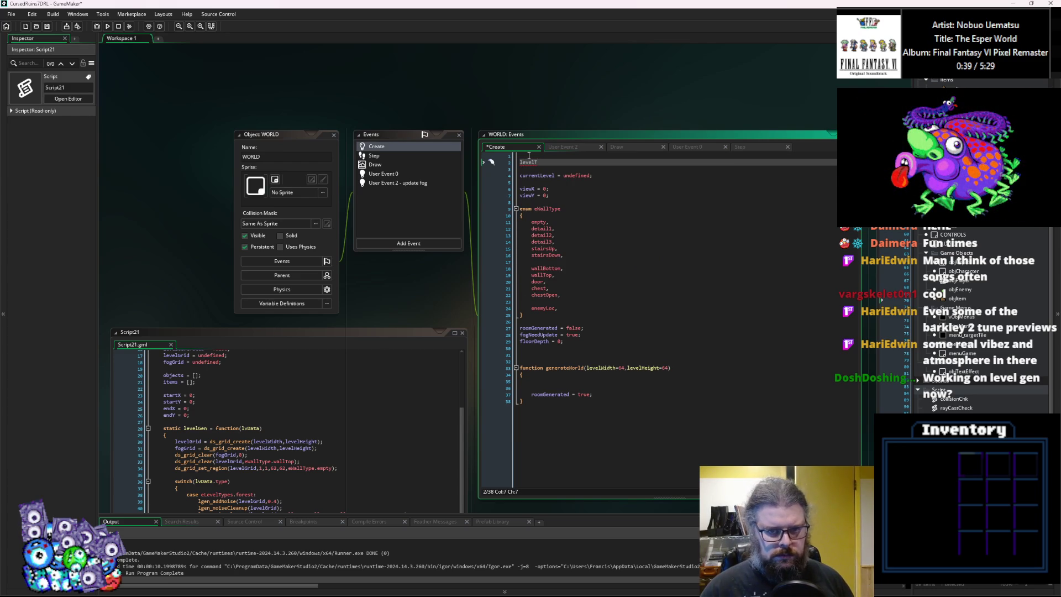
type("yp")
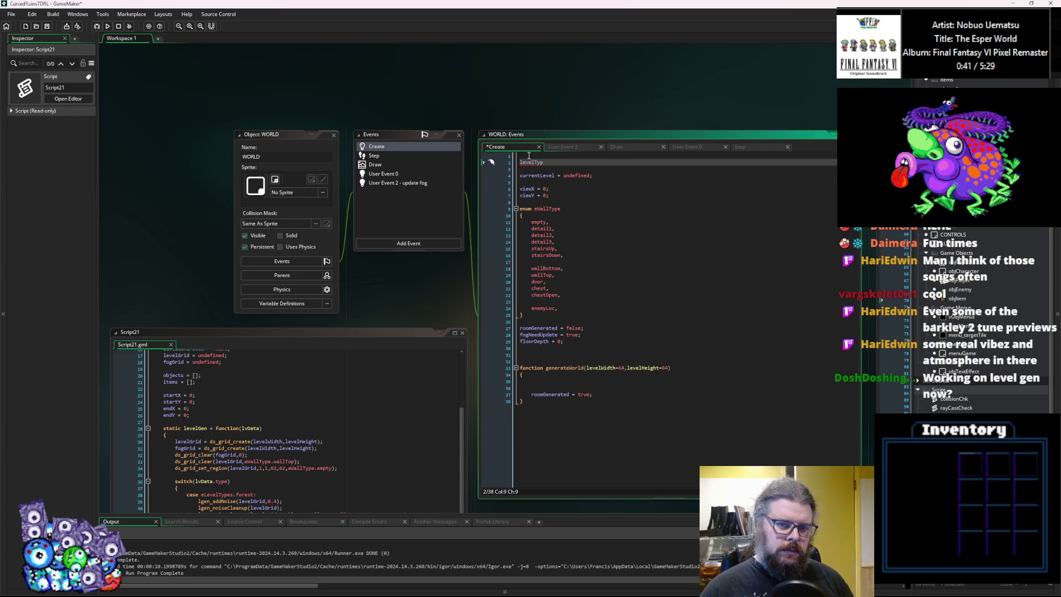
key("BackSpace")
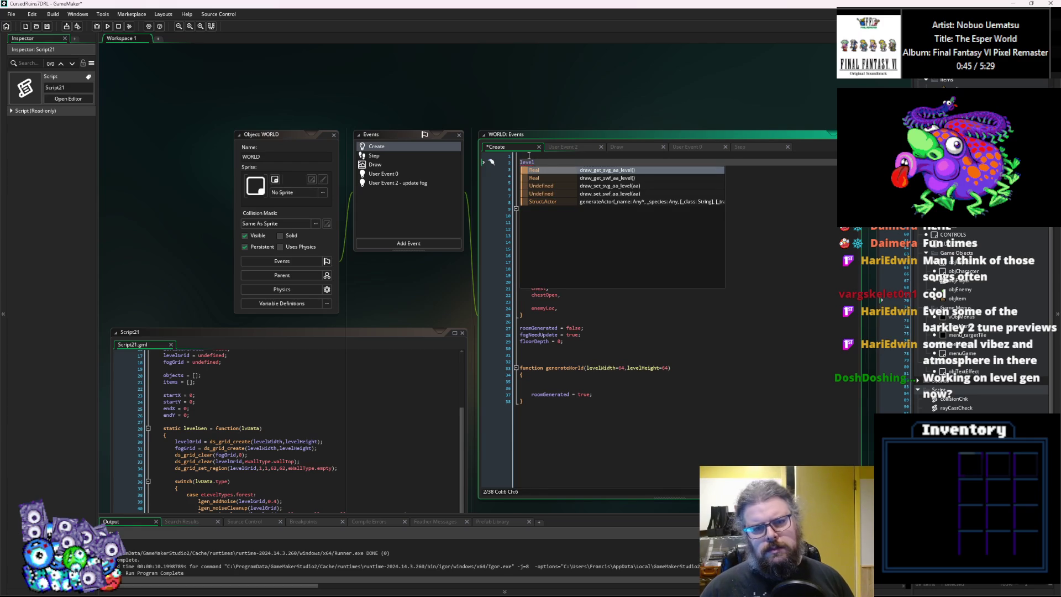
type("Set = [")
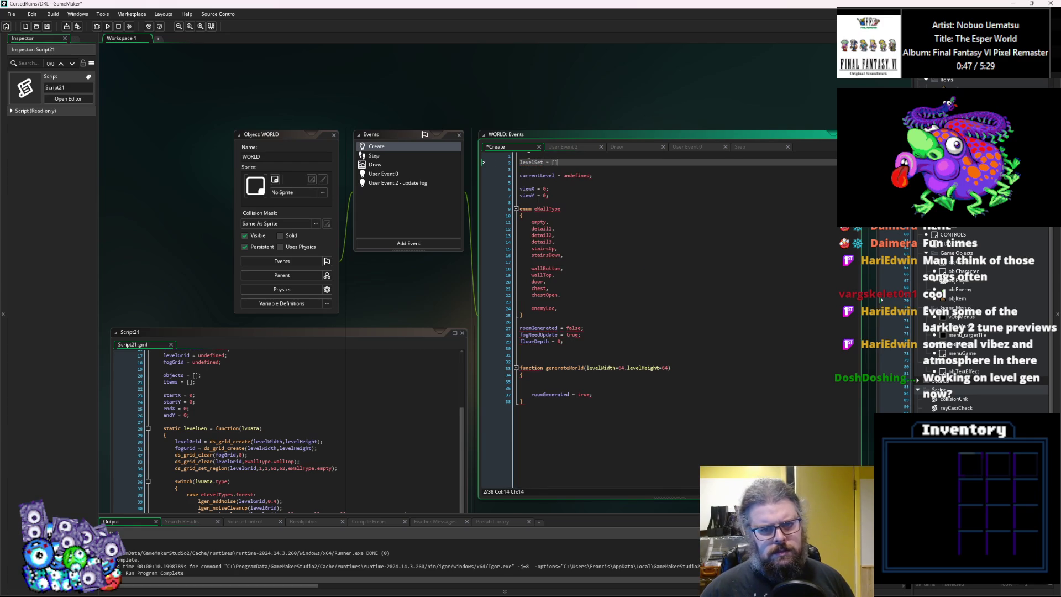
key("Return")
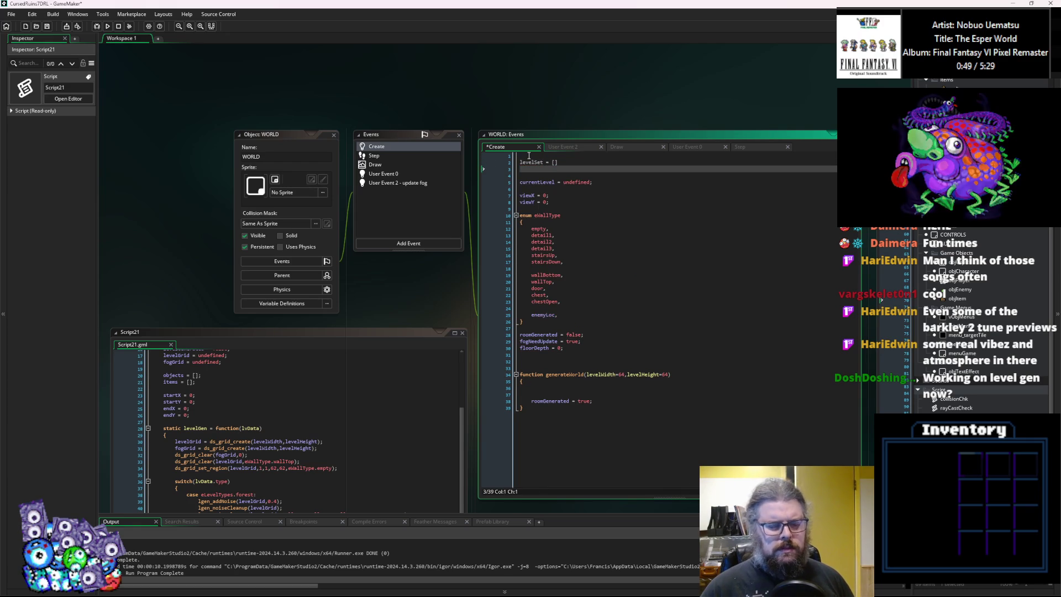
type("array_puy")
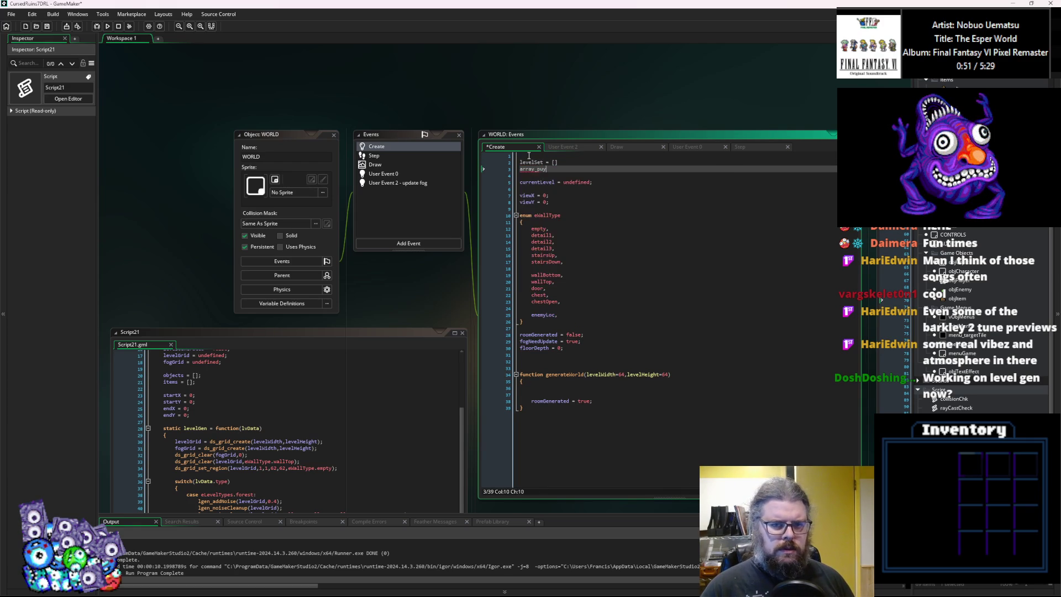
type("(")
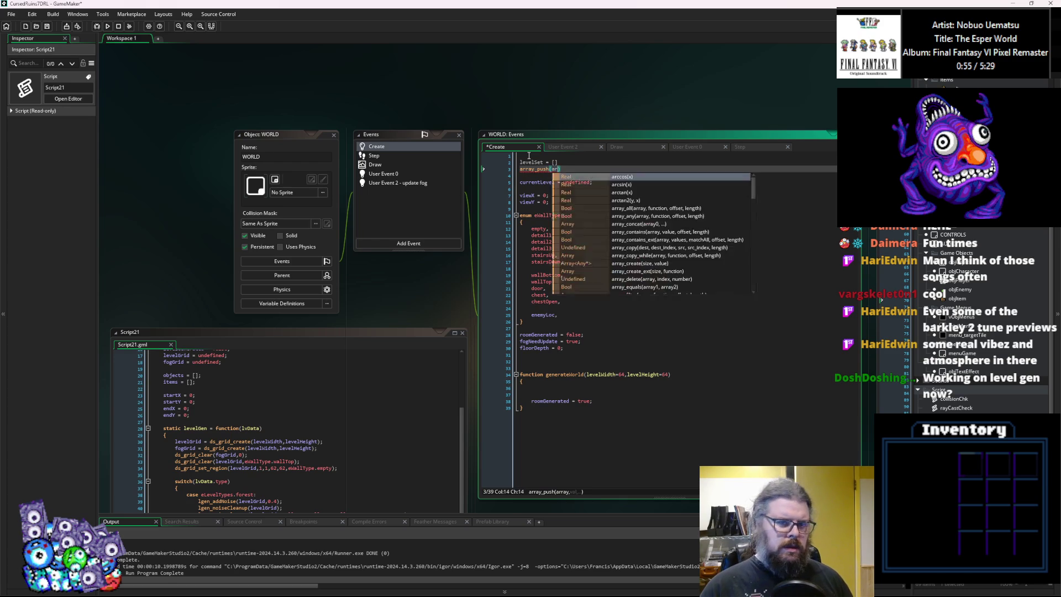
type("leve")
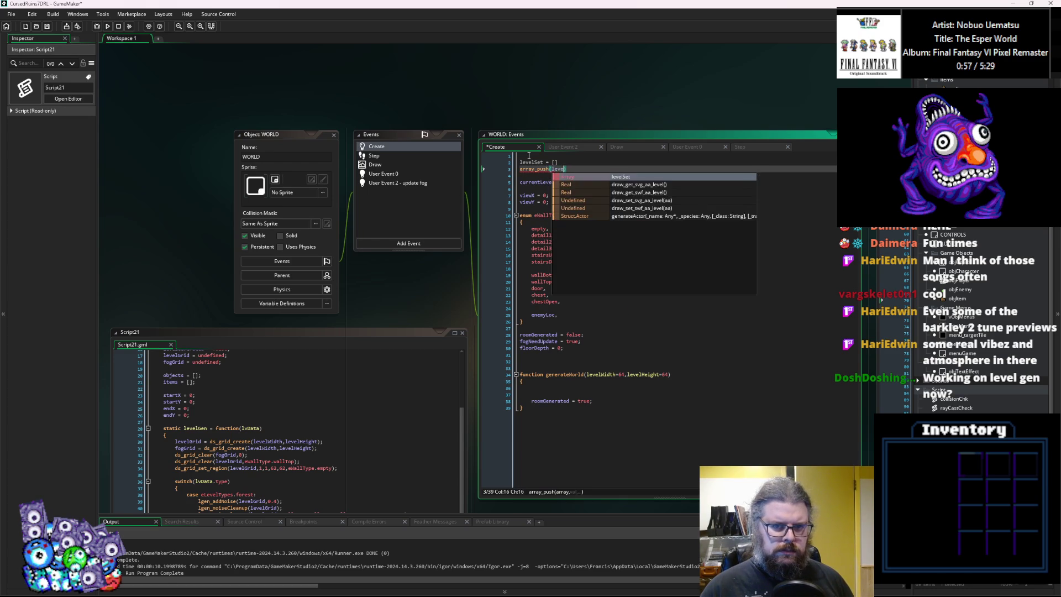
type("lSet,new ")
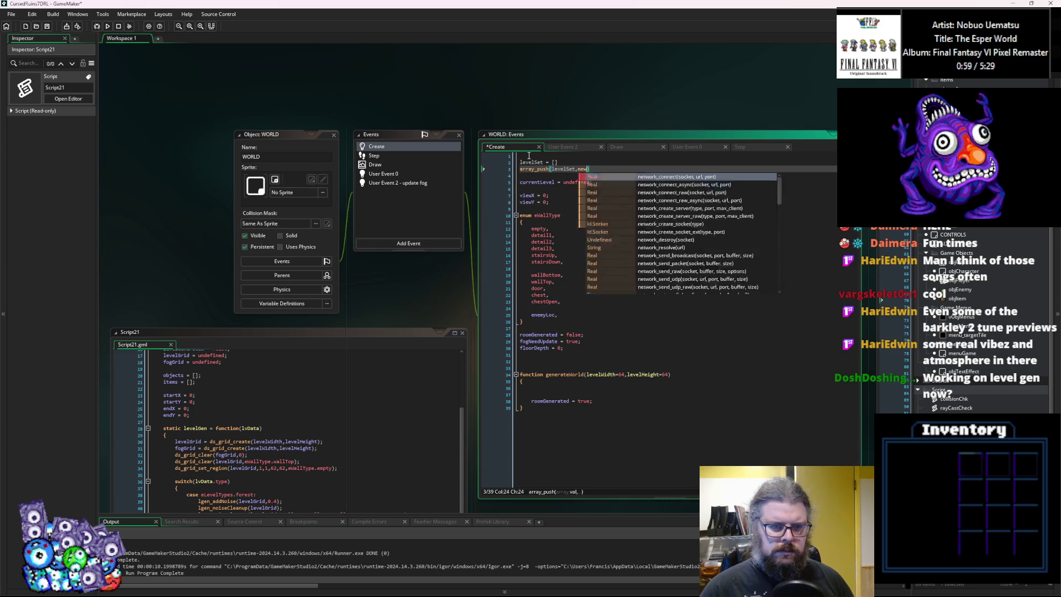
type("level")
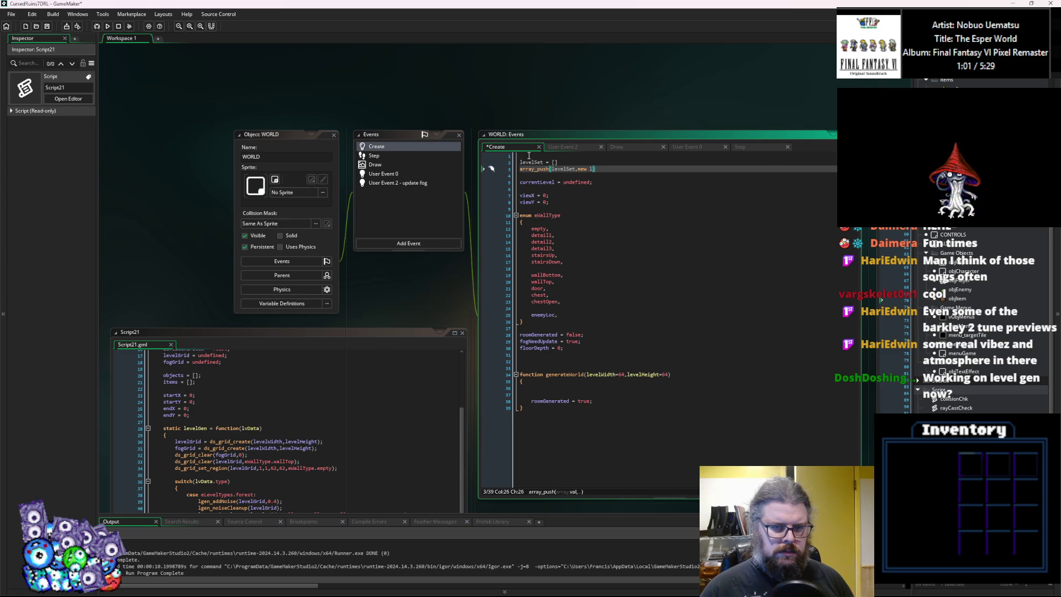
scroll(282, 438, "up", 5)
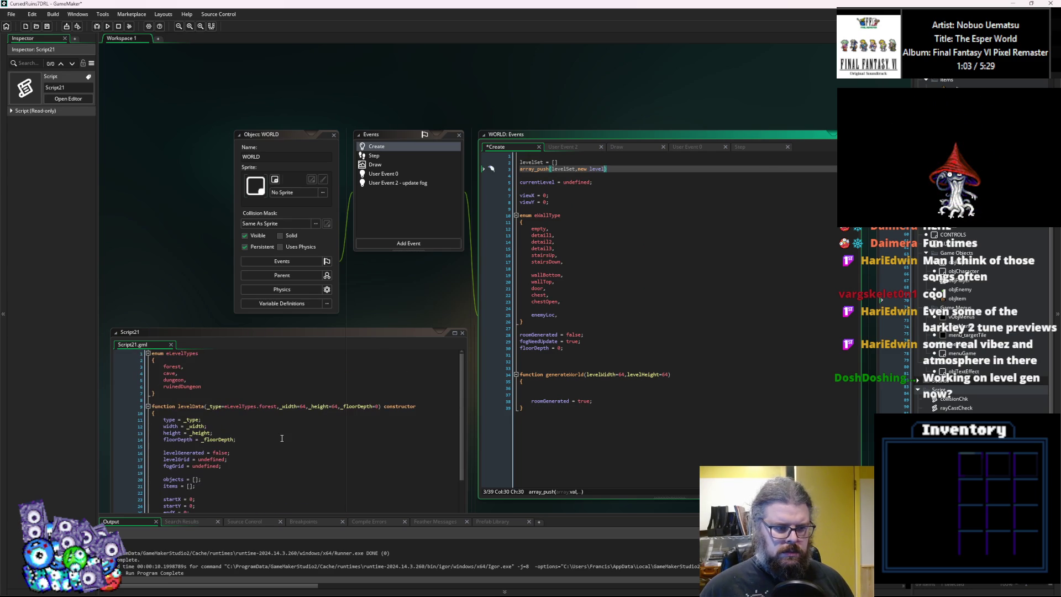
Finish the line as array_push(levelSet,new levelData(eLevelTypes.forest,64,64,0));.
double_click(201, 407)
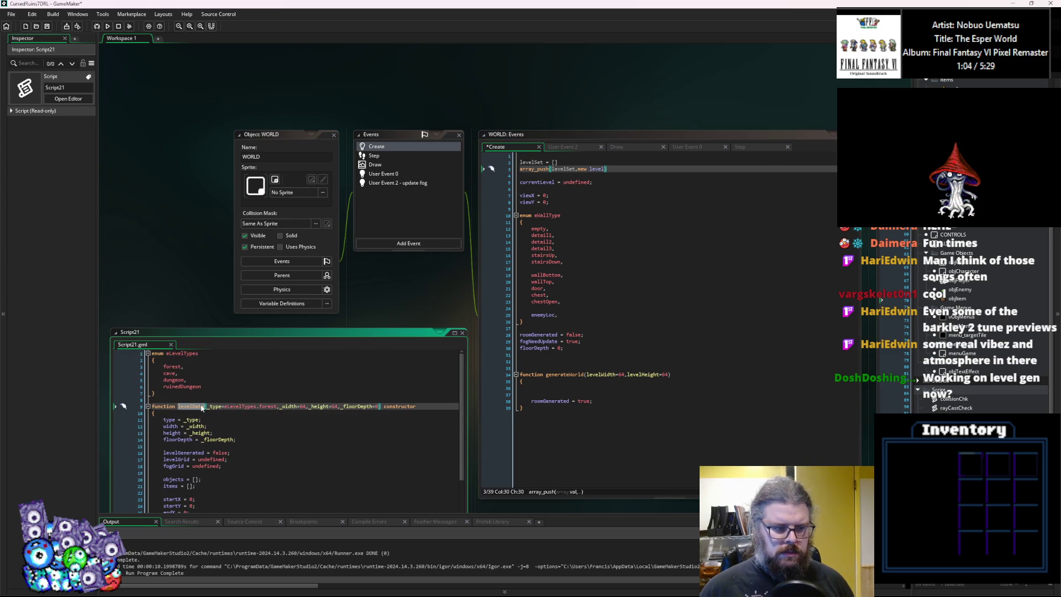
left_click(598, 170)
key("BackSpace")
key("BackSpace")
key("BackSpace")
type("velData(")
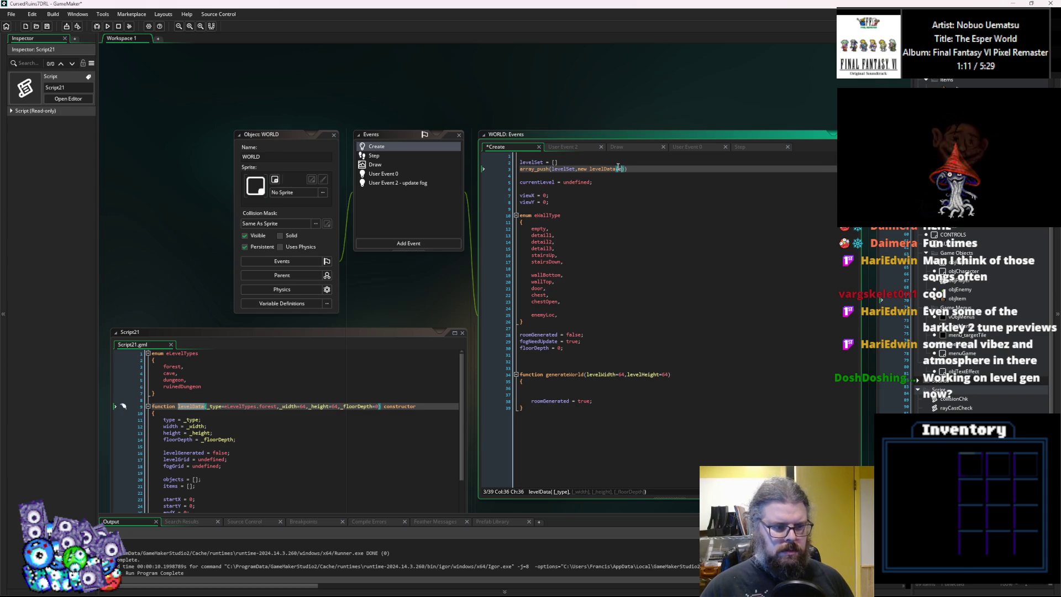
type("eLevelTypes.")
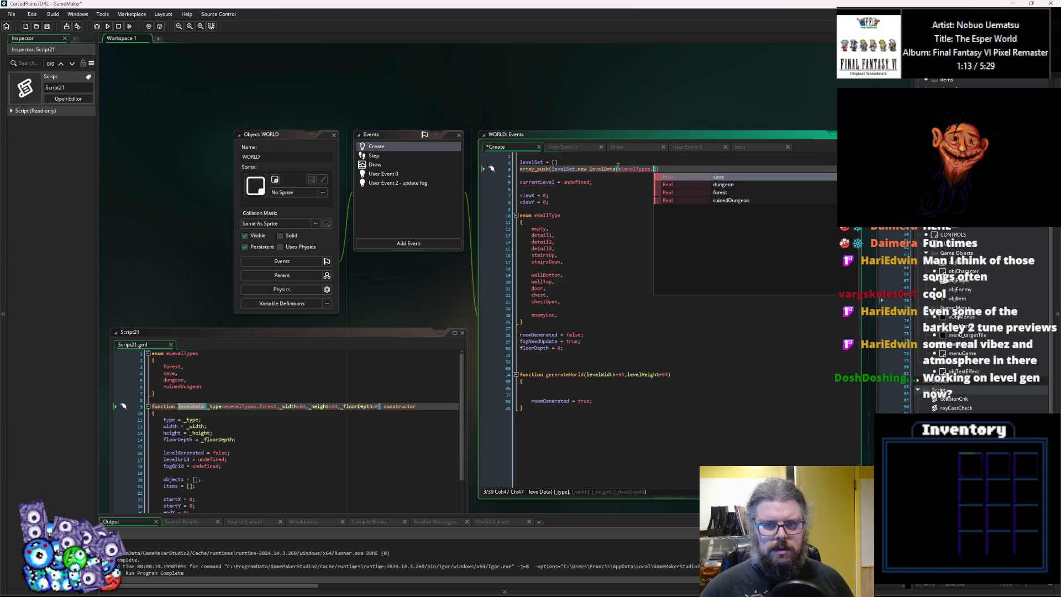
type("forest")
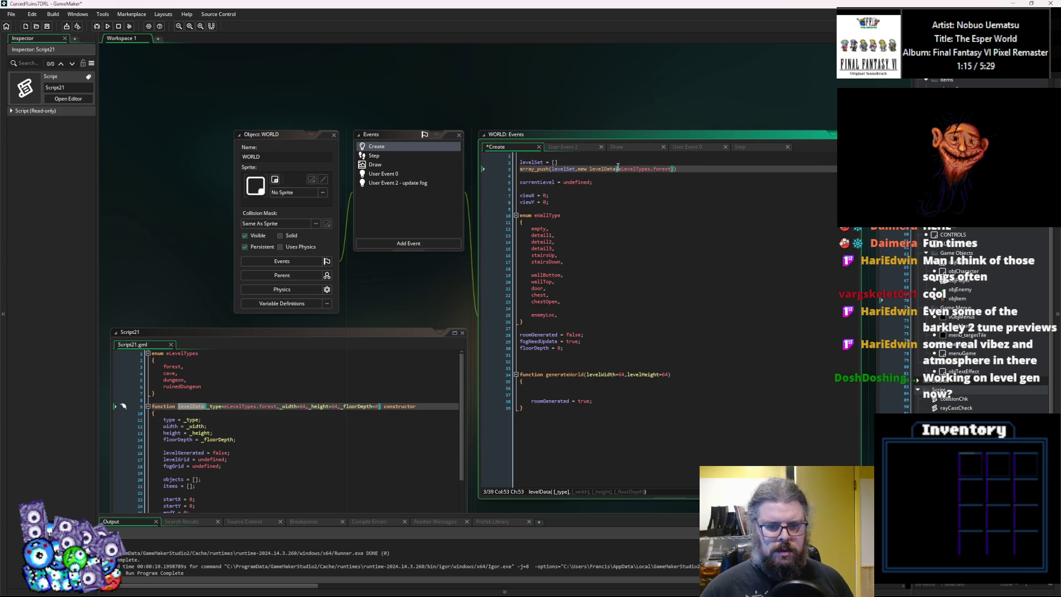
type(",5")
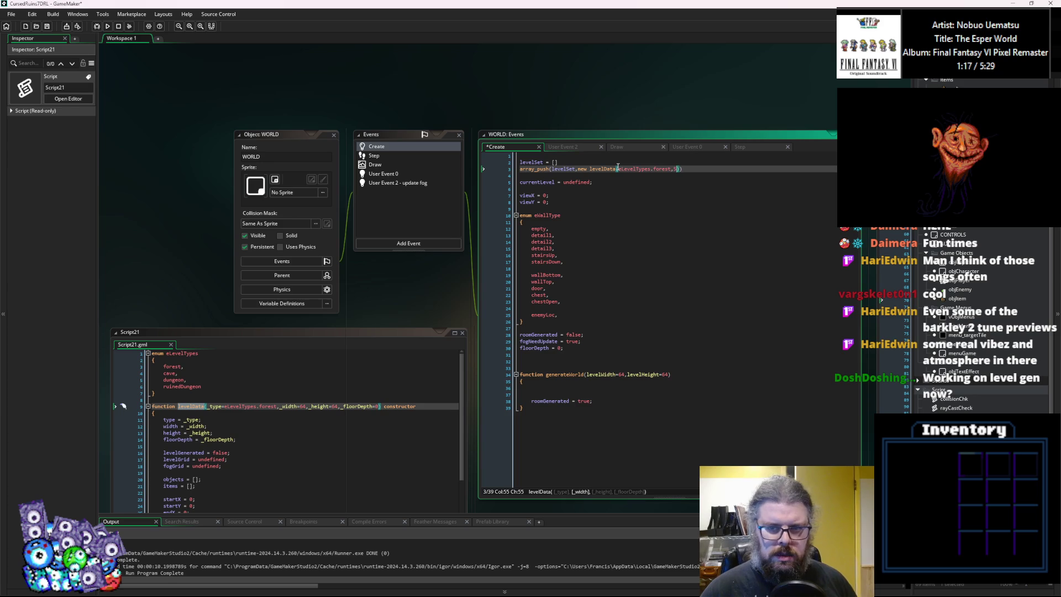
type("4,64,0")
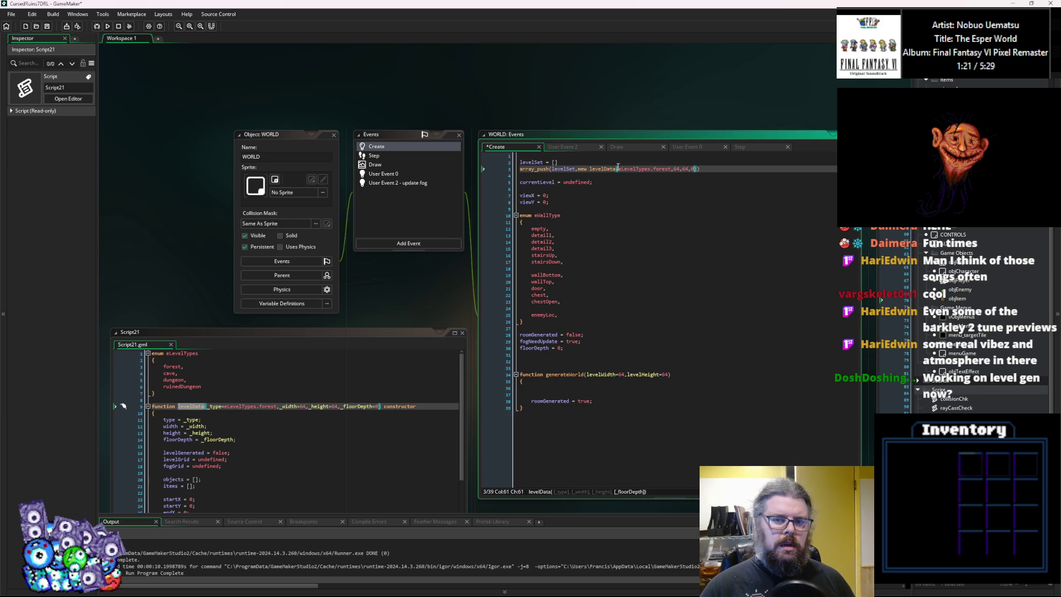
type(")")
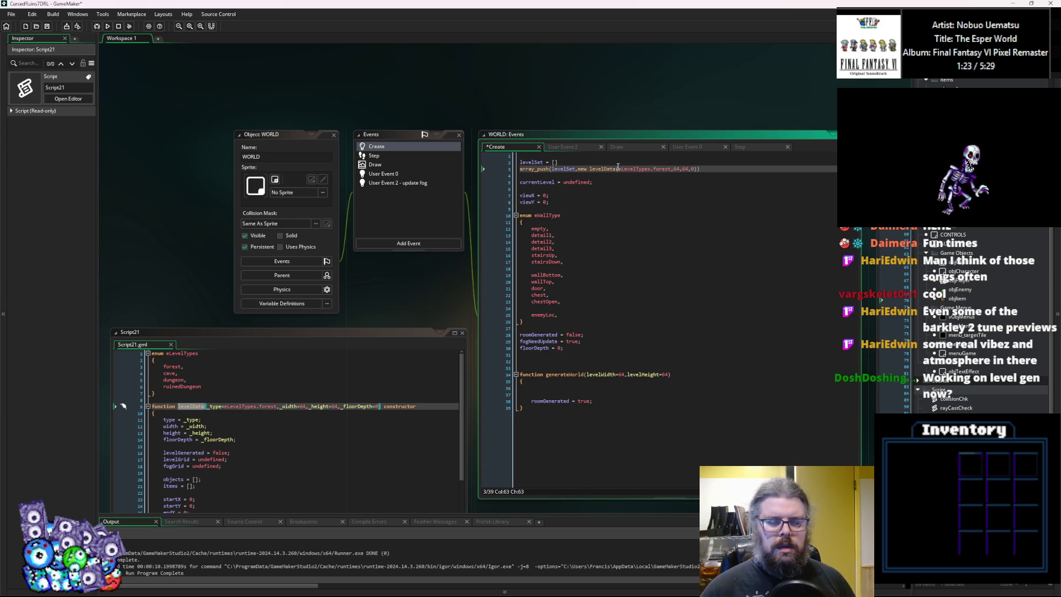
type(");")
key("Left")
key("Left")
key("Left")
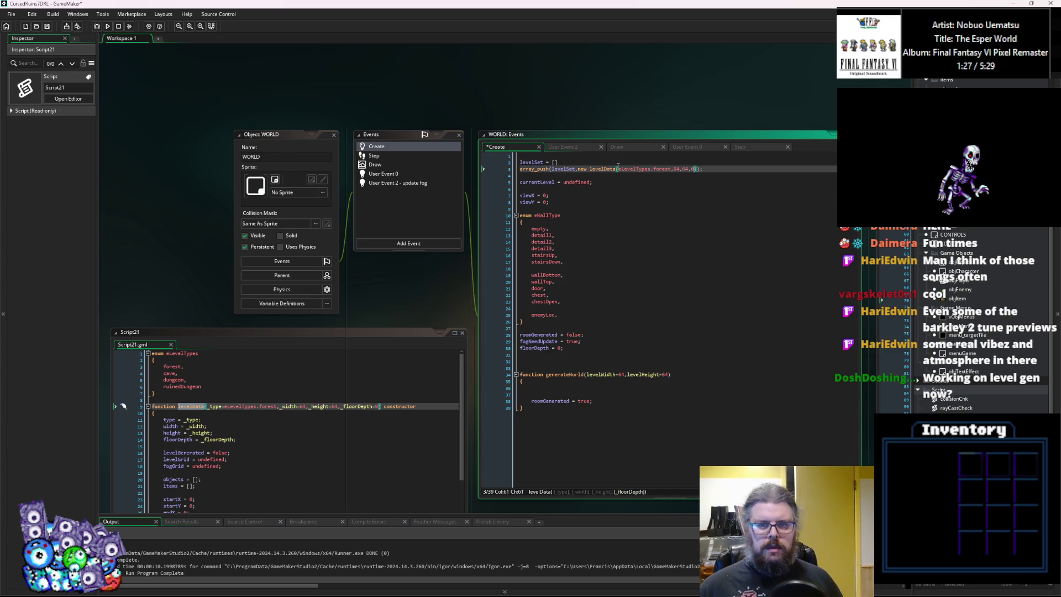
type(");")
left_click_drag(712, 169, 519, 170)
key("ctrl+c")
left_click(717, 171)
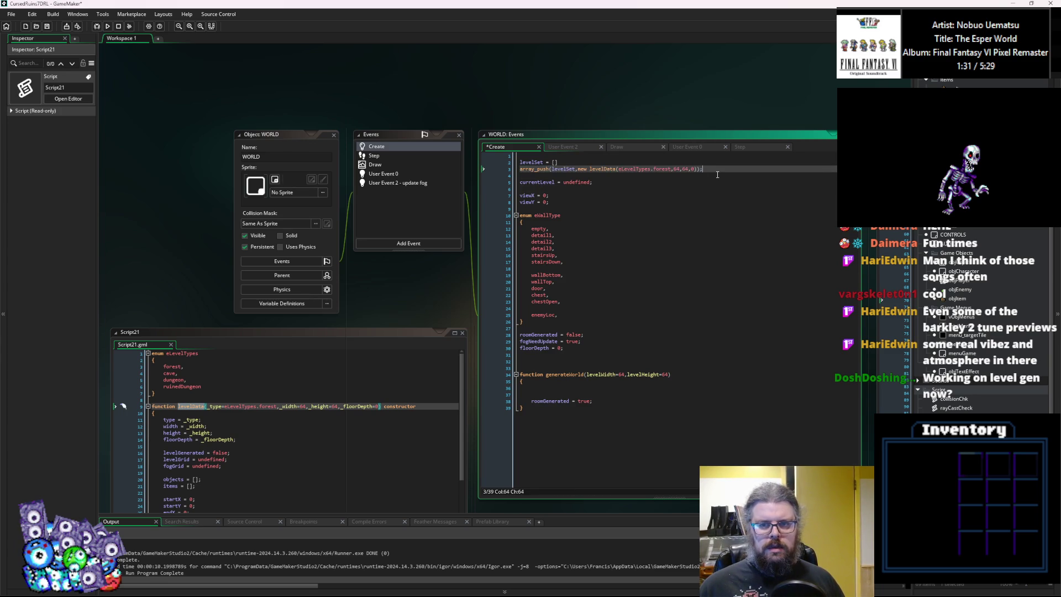
Add a second array_push line pushing a cave levelData with 64, 64 and floor depth 1.
key("Return")
key("ctrl+v")
key("Left")
key("Left")
key("Left")
key("BackSpace")
type("1")
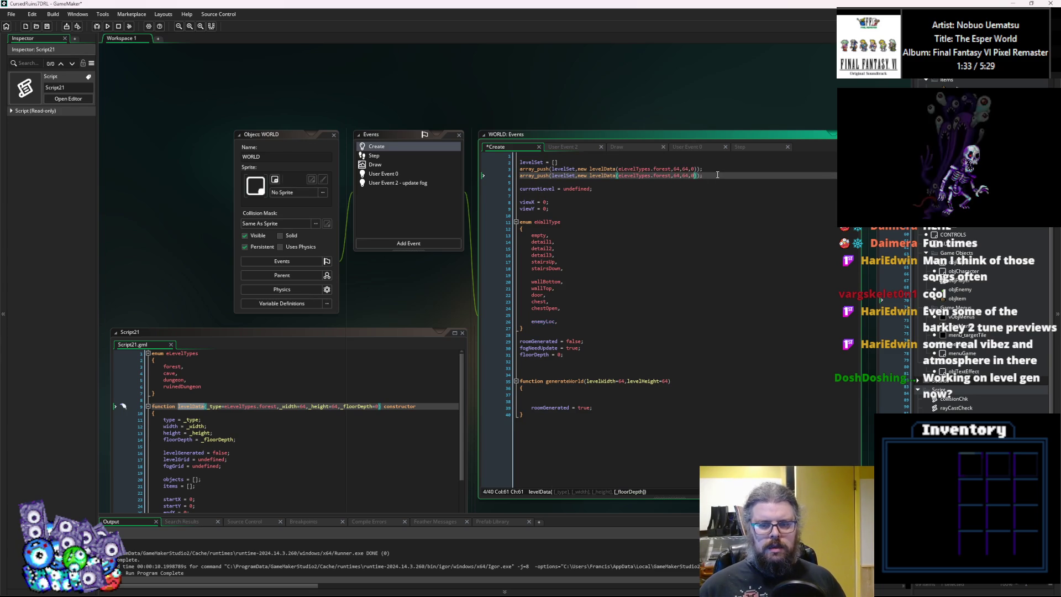
key("Left")
key("Left")
key("Left")
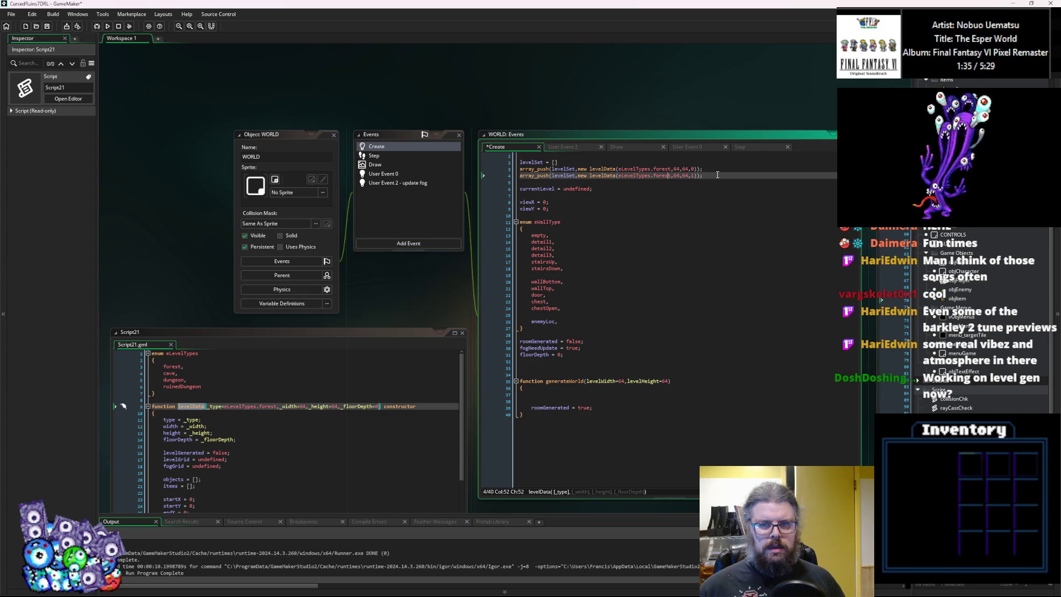
key("BackSpace")
key("BackSpace")
key("BackSpace")
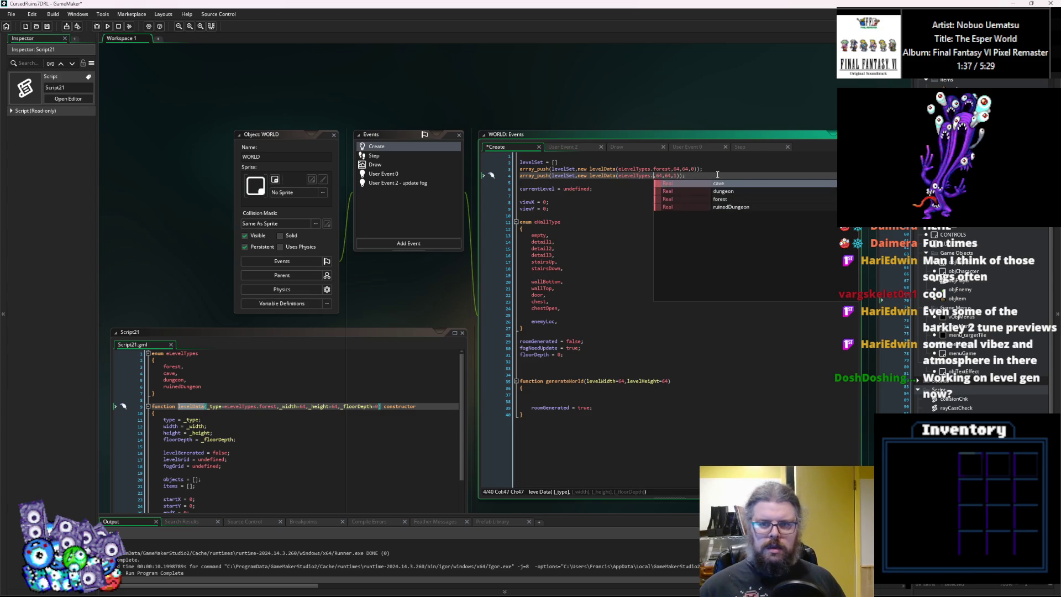
key("Down")
key("Up")
key("Up")
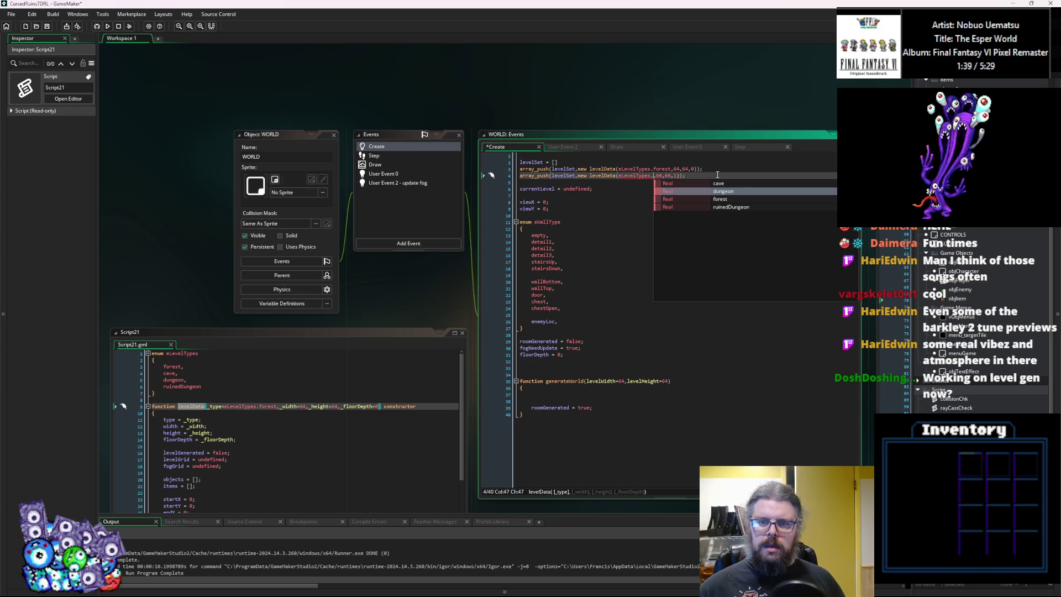
key("Return")
Duplicate the cave line for three cave levels and change the forest size to 128 by 128.
left_click_drag(718, 175, 484, 175)
left_click(709, 175)
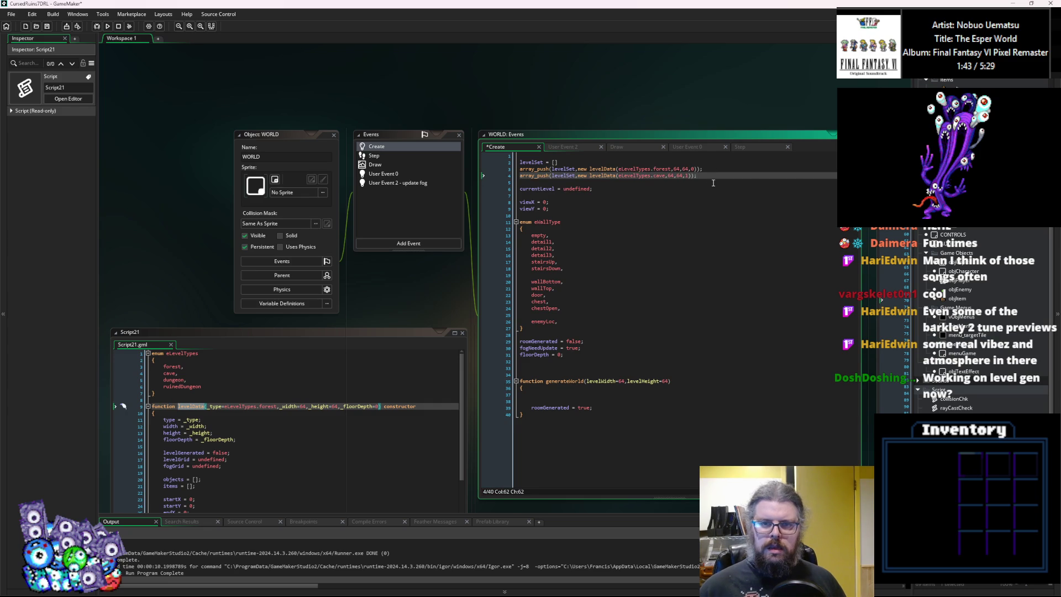
key("ctrl+d")
key("ctrl+d")
key("Left")
key("Left")
key("Up")
key("Up")
key("Up")
key("Left")
key("Left")
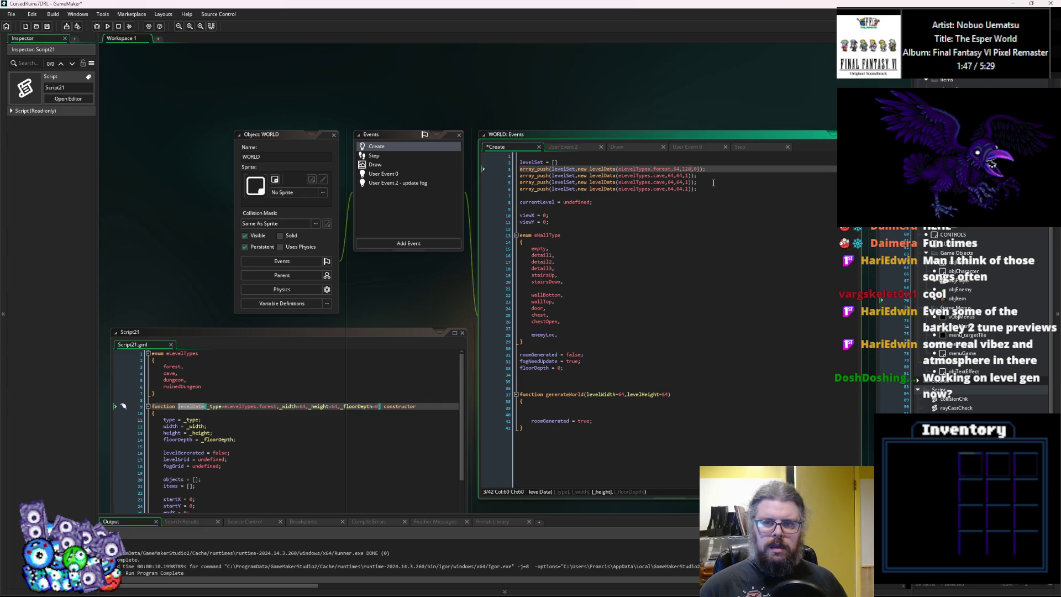
key("Left")
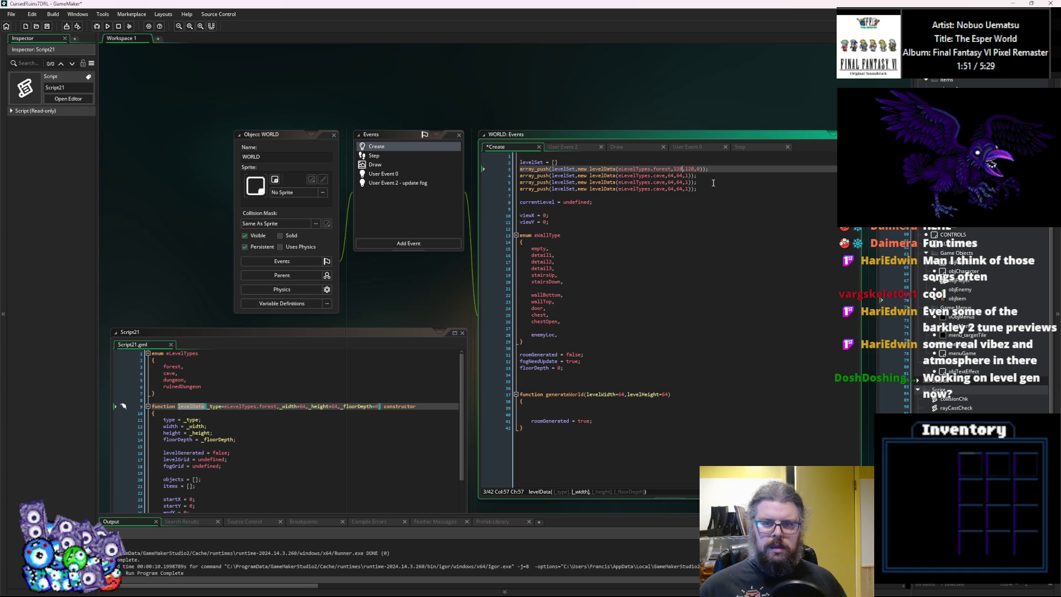
left_click(509, 177)
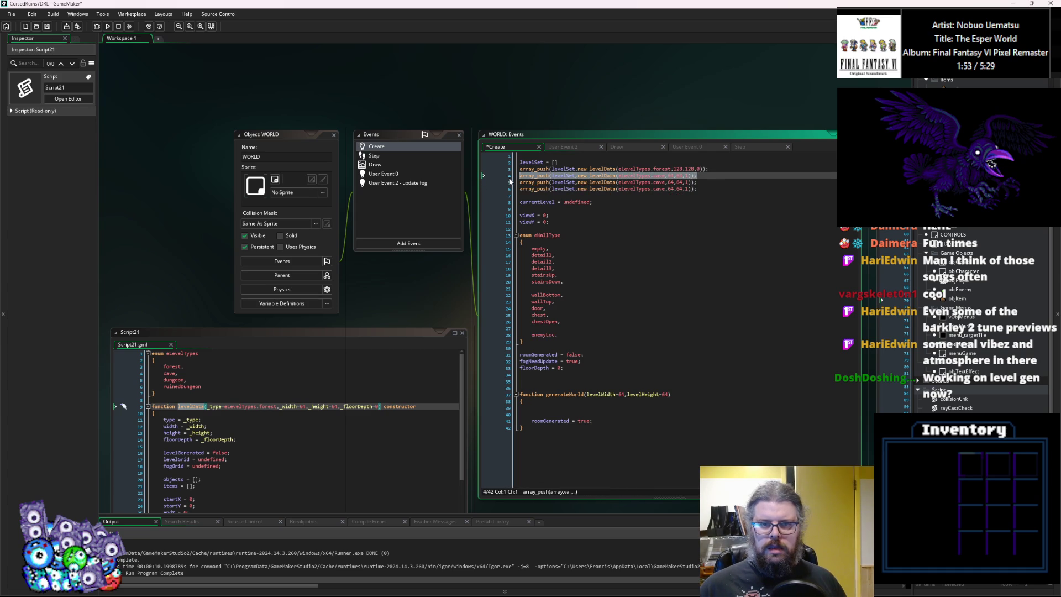
Duplicate the cave level line and make the copy an 80×80 cave at floor depth 2.
left_click(704, 182)
key("ctrl+d")
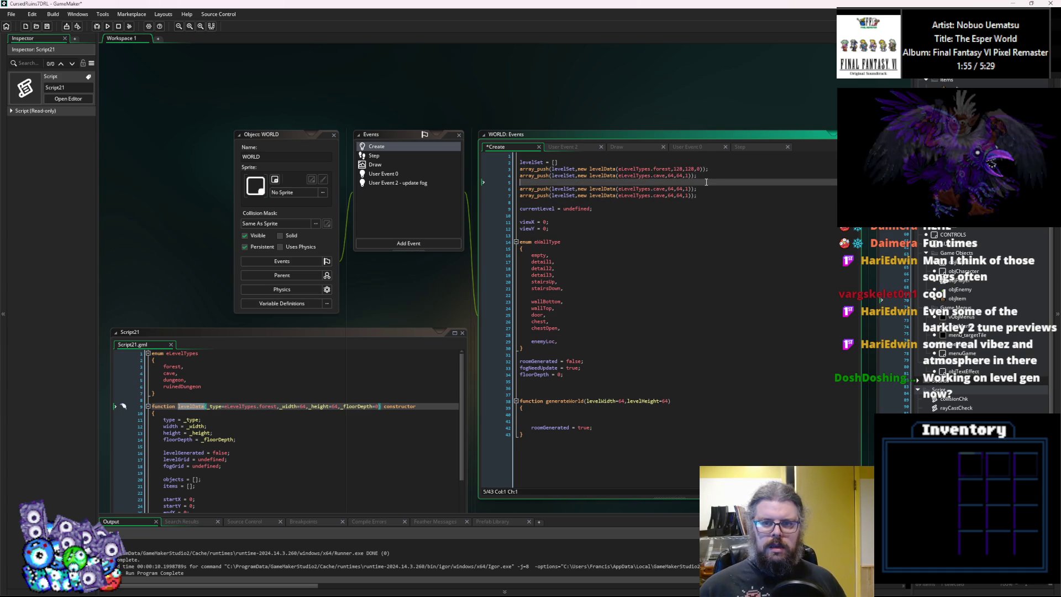
key("Left")
key("Left")
key("Left")
key("BackSpace")
key("BackSpace")
type("80")
key("Left")
key("Left")
key("Left")
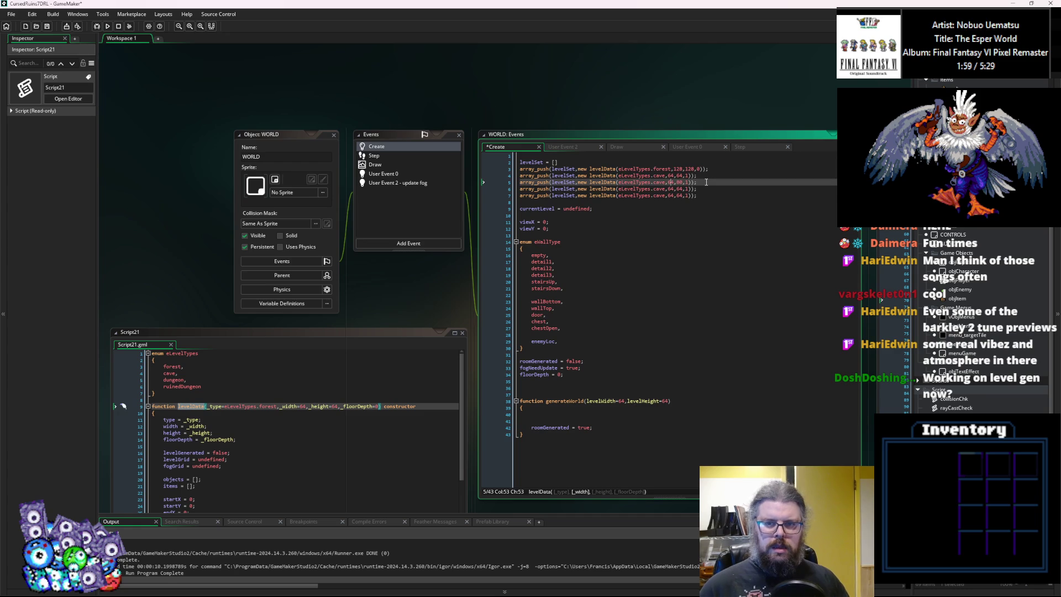
key("BackSpace")
key("BackSpace")
type("8")
key("Right")
key("Right")
key("Right")
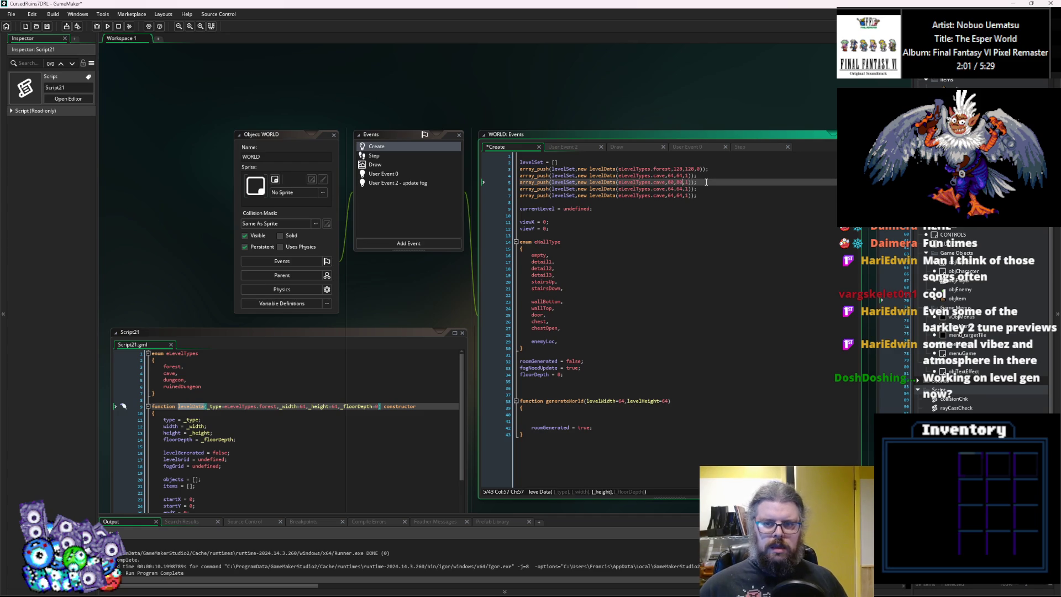
key("BackSpace")
type("2")
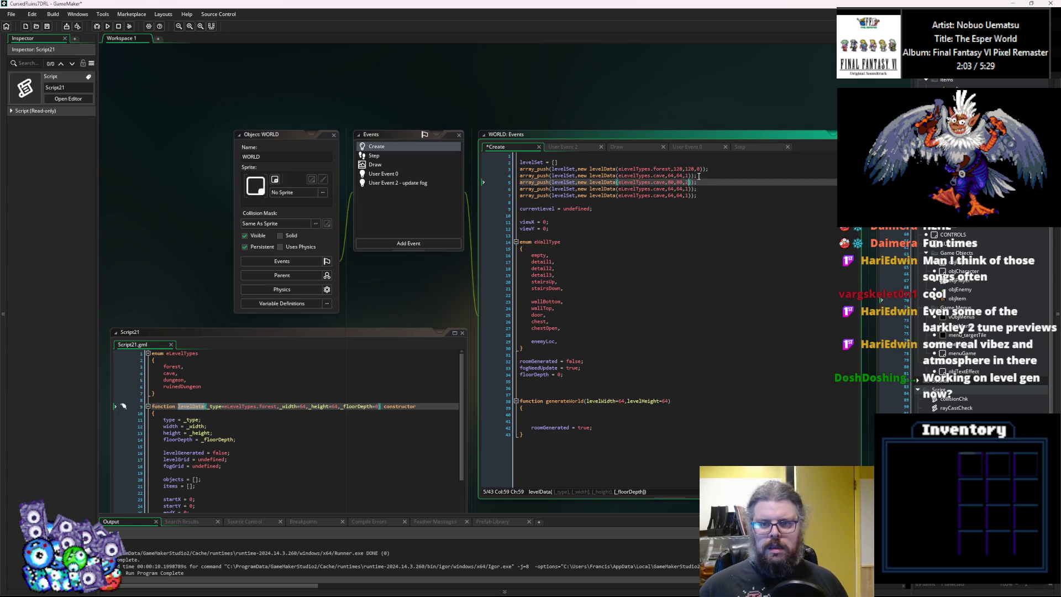
Add a 32×32 cave level at floor depth 3, followed by a blank line.
left_click(705, 182)
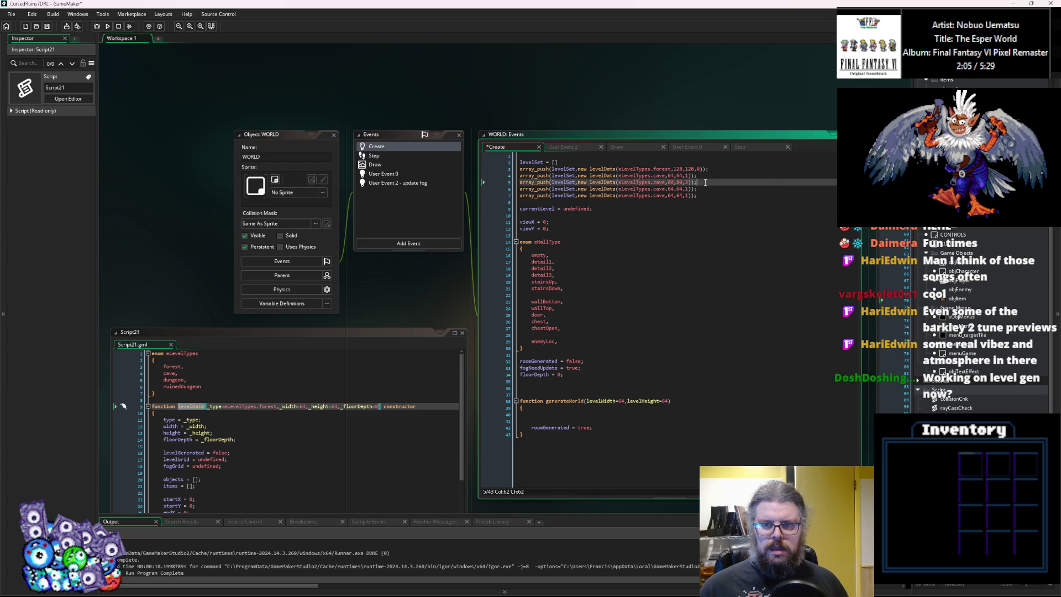
key("Down")
key("ctrl+d")
key("Left")
key("Left")
key("Left")
key("BackSpace")
type("3")
key("Left")
key("Left")
key("Left")
key("Left")
key("Left")
key("Left")
key("BackSpace")
key("BackSpace")
type("32")
key("Down")
key("Down")
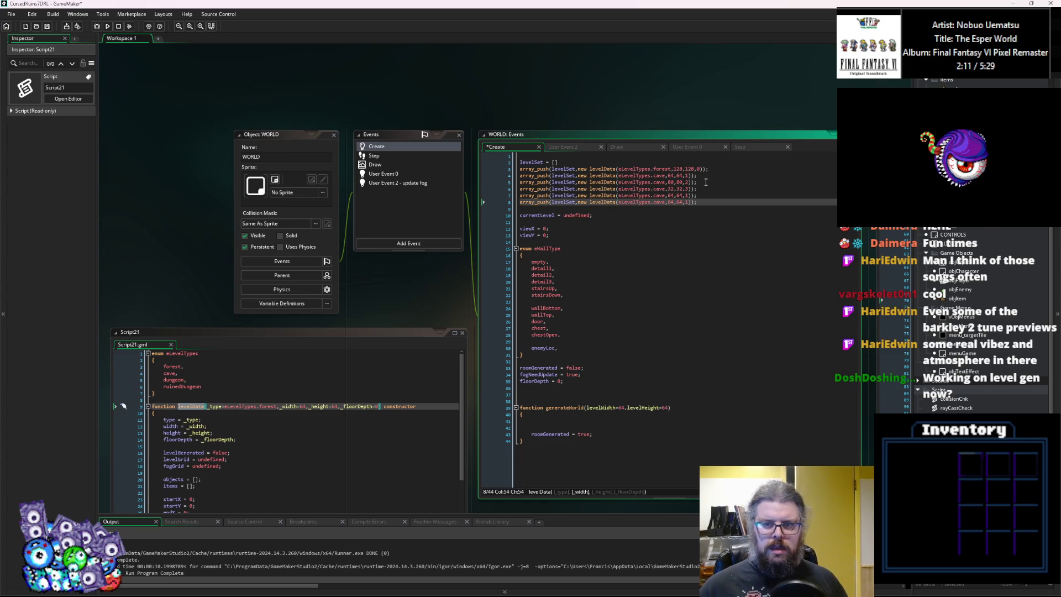
left_click(705, 189)
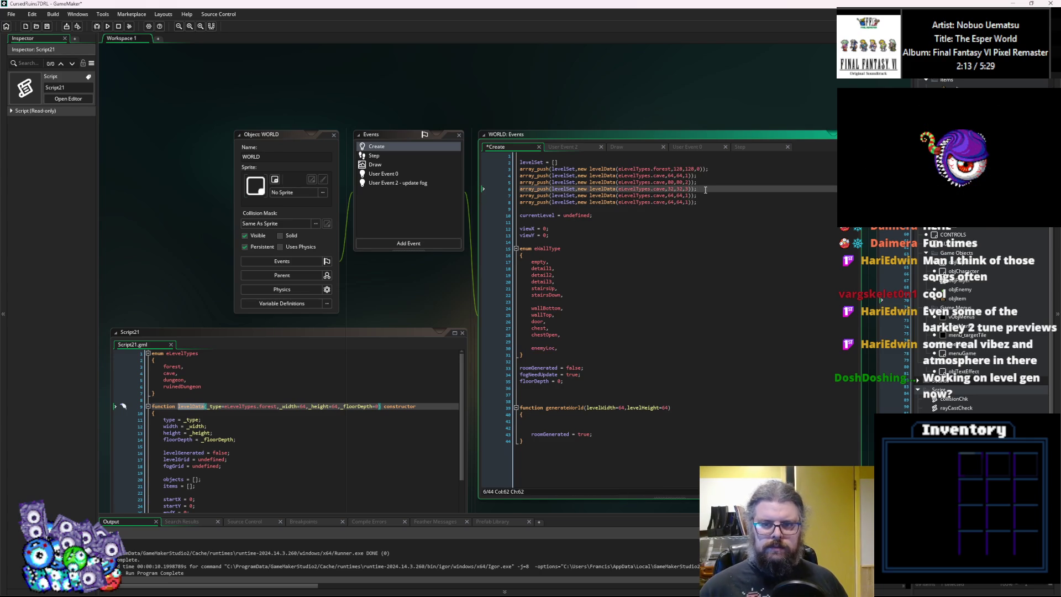
key("Return")
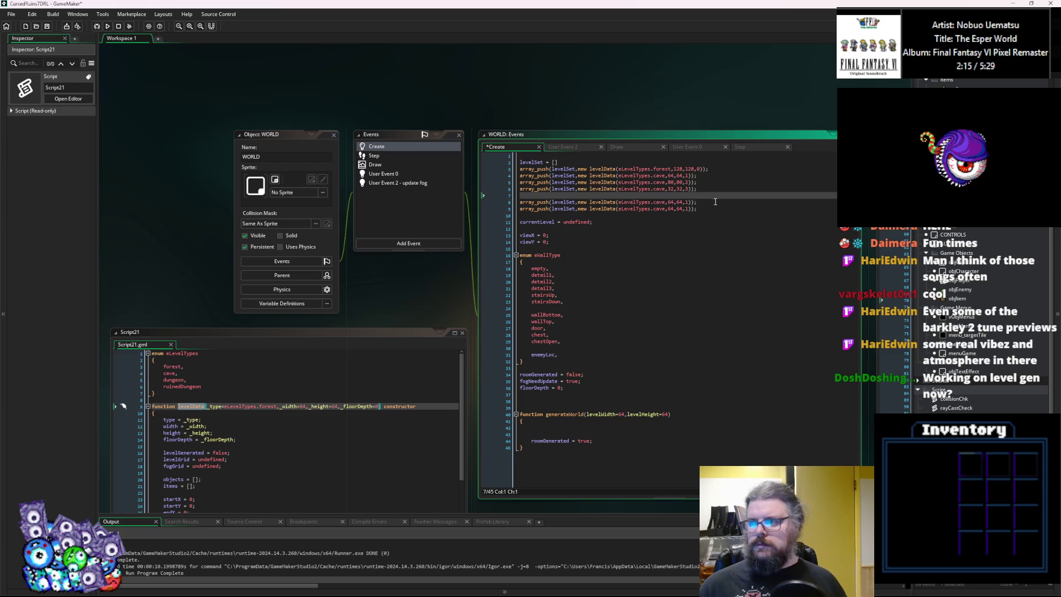
Turn the next level entry into a 48×48 ruinedDungeon at floor depth 4.
left_click(710, 202)
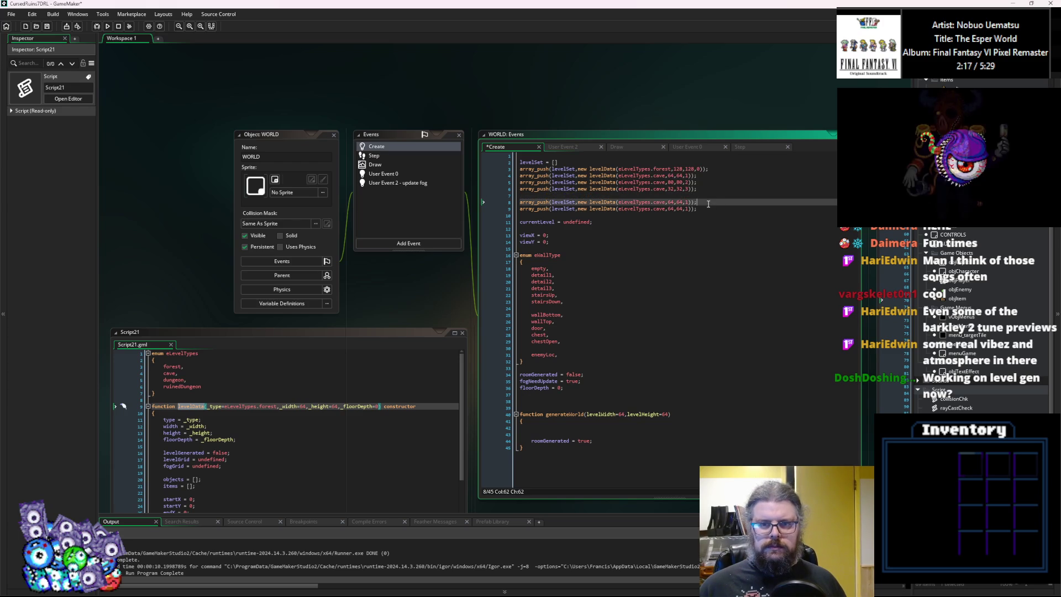
double_click(656, 203)
type("du")
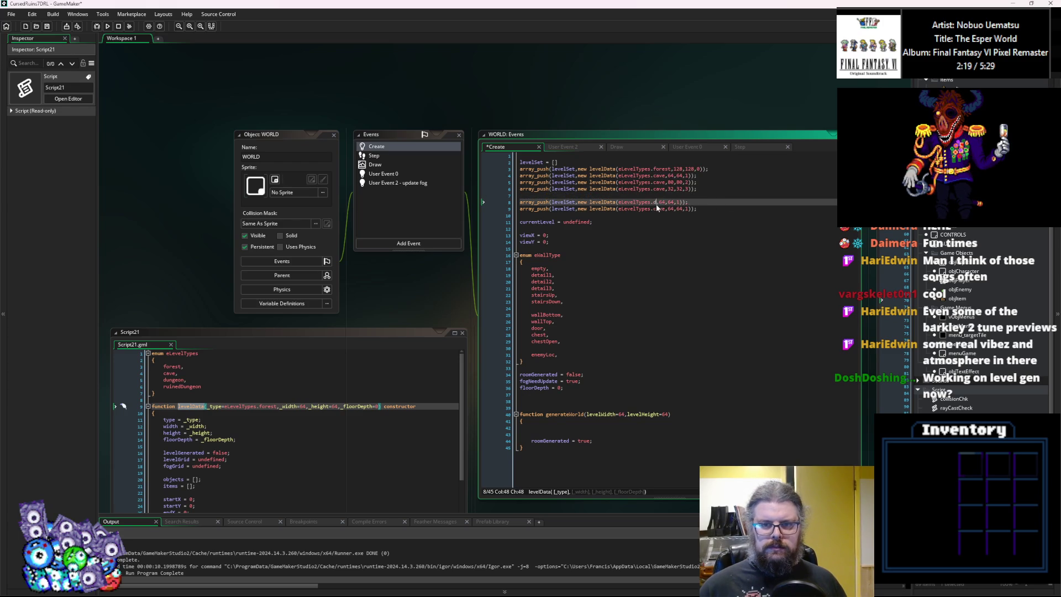
key("BackSpace")
type("ru")
key("Return")
key("Right")
key("Right")
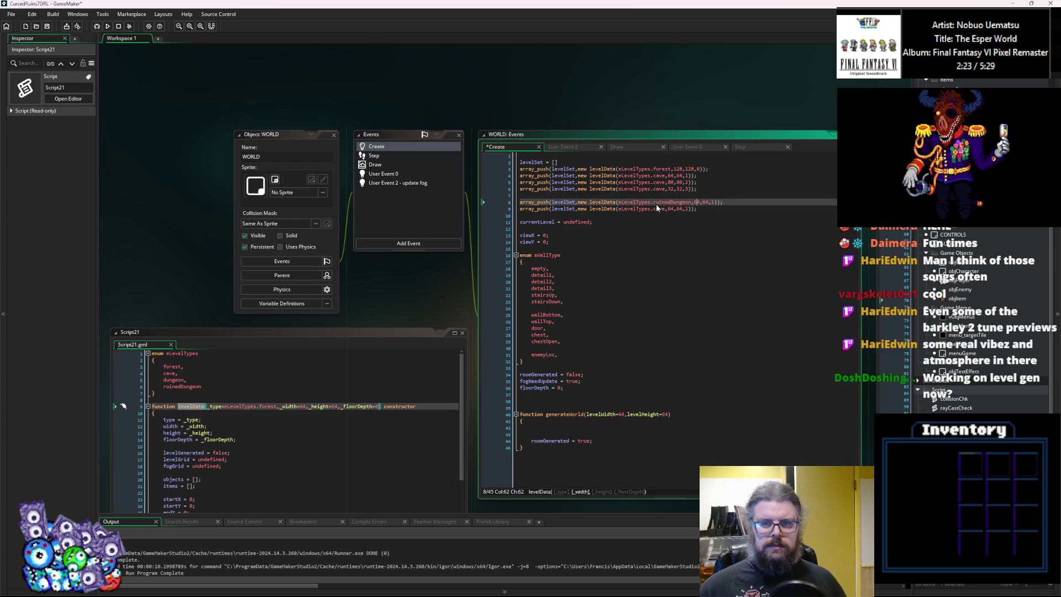
key("BackSpace")
key("BackSpace")
type("48")
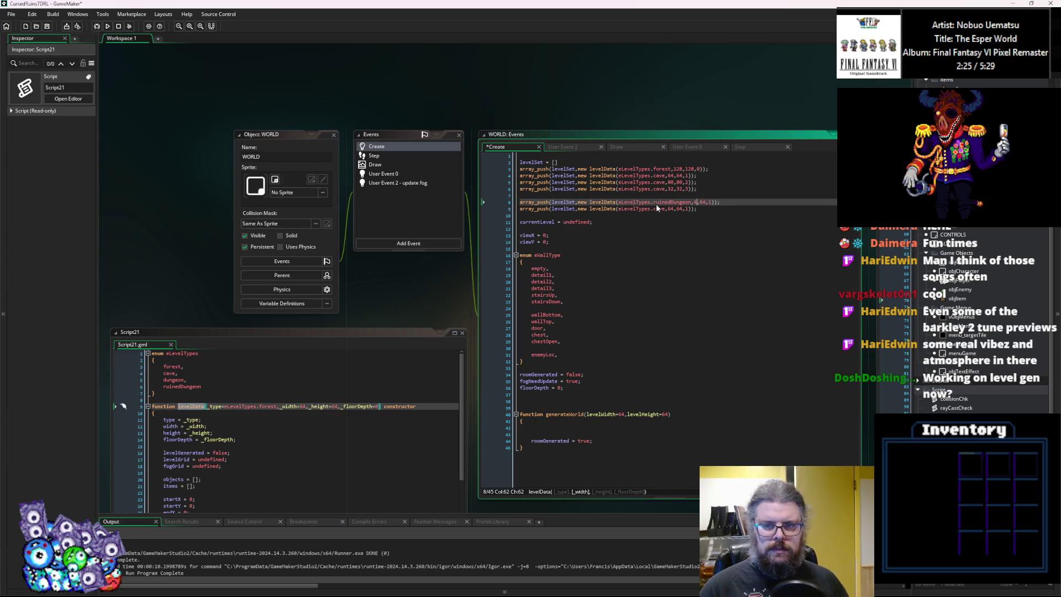
key("Right")
key("Right")
key("Right")
key("BackSpace")
key("BackSpace")
type("48")
key("Right")
key("Right")
key("BackSpace")
type("4")
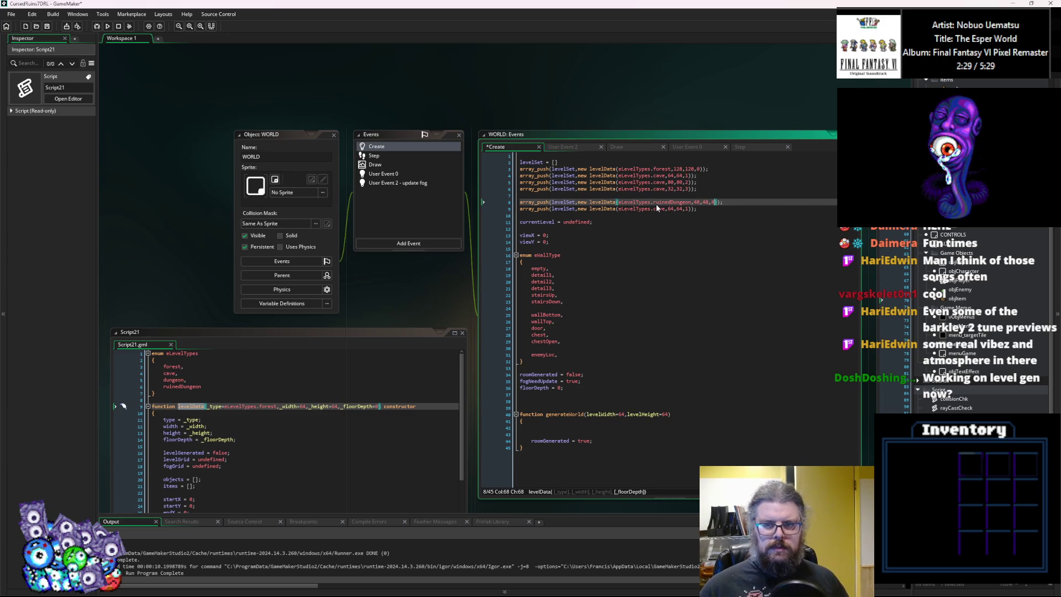
Duplicate the ruinedDungeon line and give the copy a 64 size.
left_click(741, 203)
key("shift+Home")
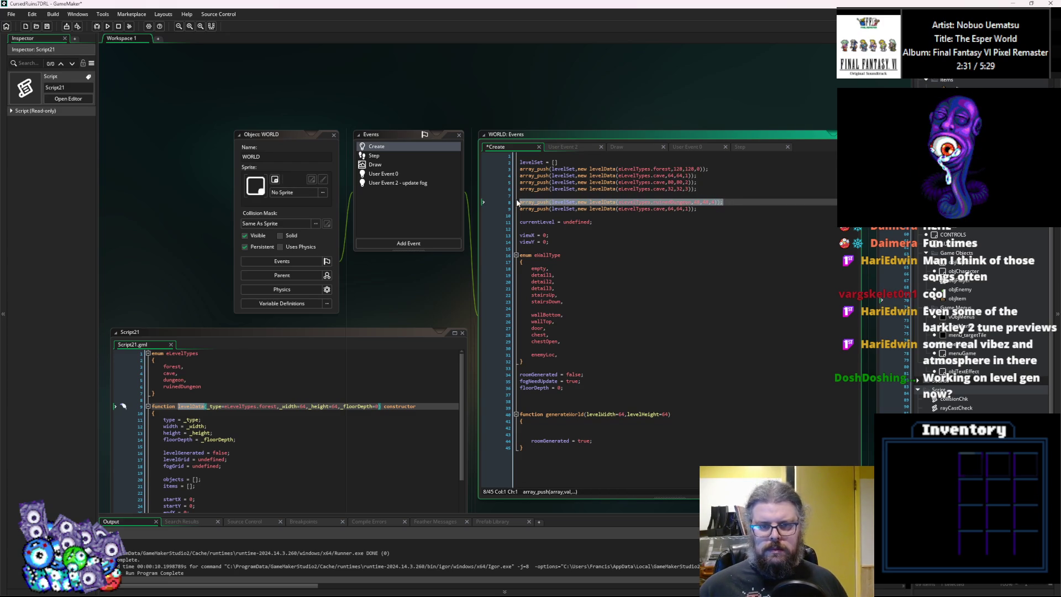
left_click(742, 203)
key("ctrl+d")
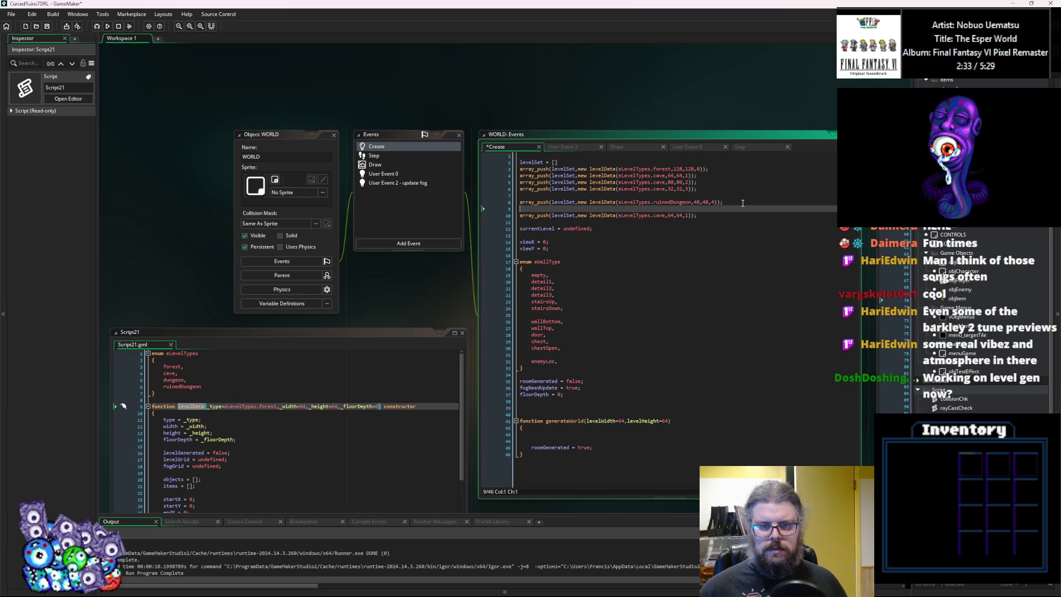
scroll(713, 227, "up", 1)
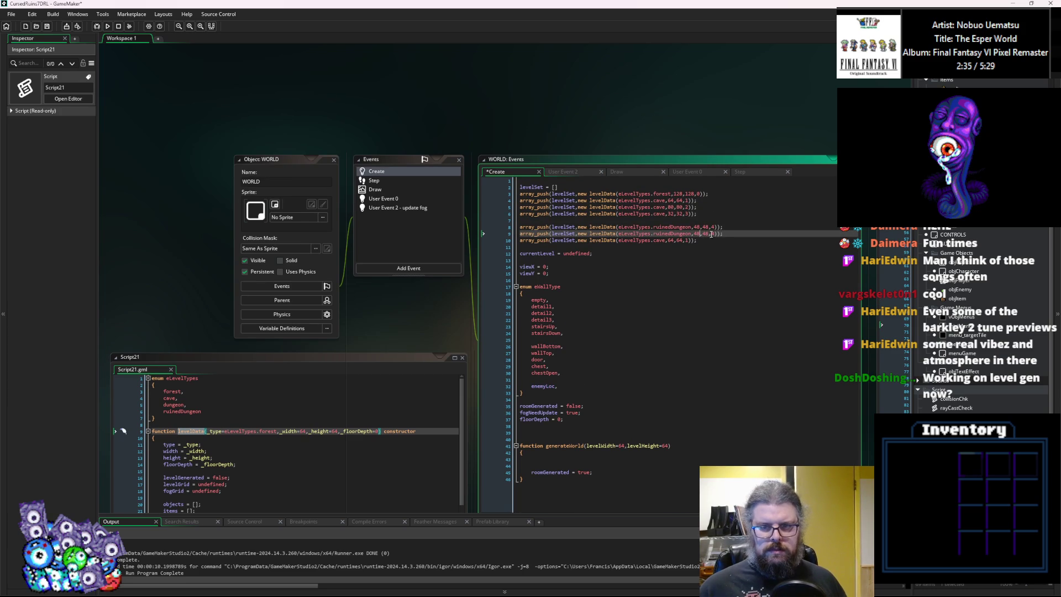
type("64")
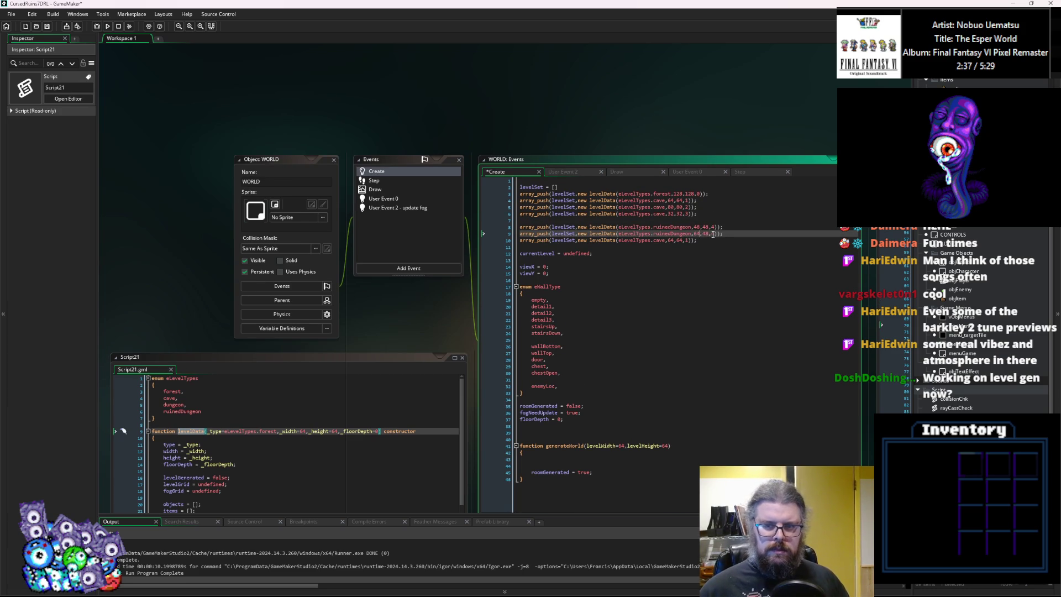
key("BackSpace")
key("BackSpace")
type("6")
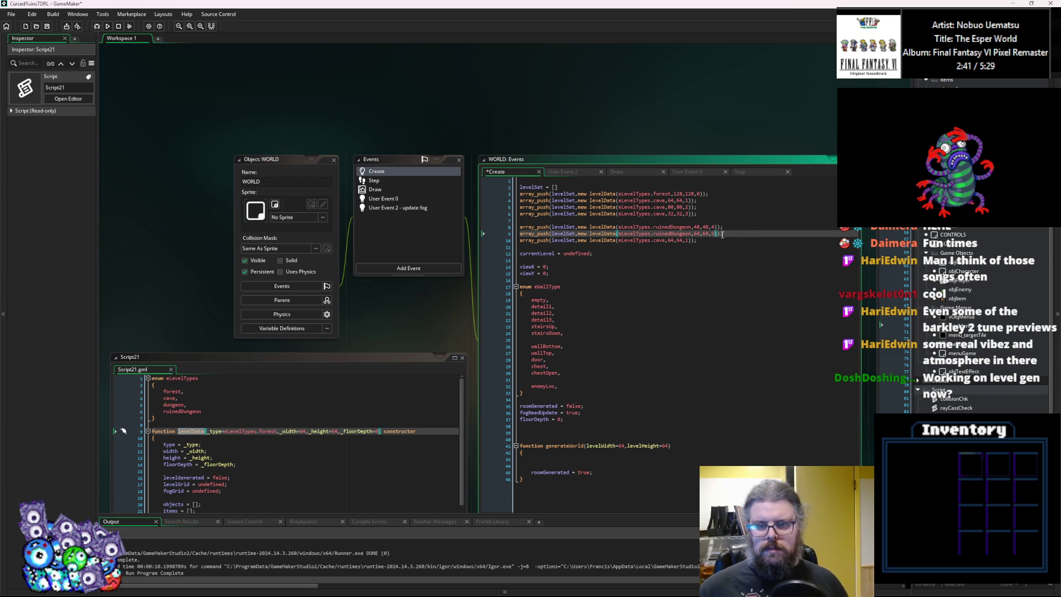
Create dungeon level lines from the 64×64 ruinedDungeon entry, setting floor depth 8.
left_click_drag(737, 232, 492, 238)
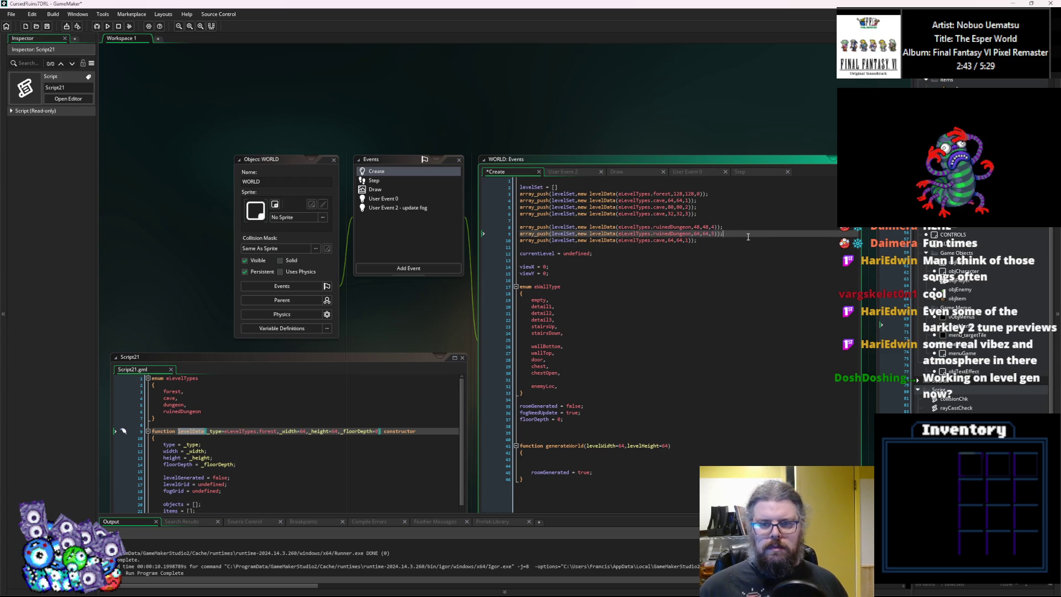
key("ctrl+d")
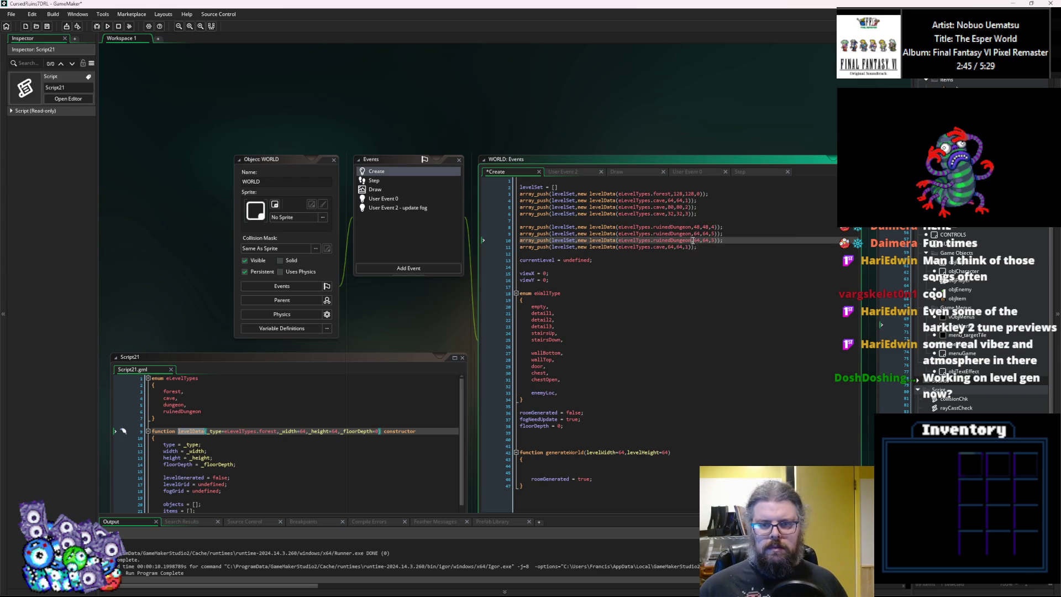
double_click(656, 240)
type("dungeon")
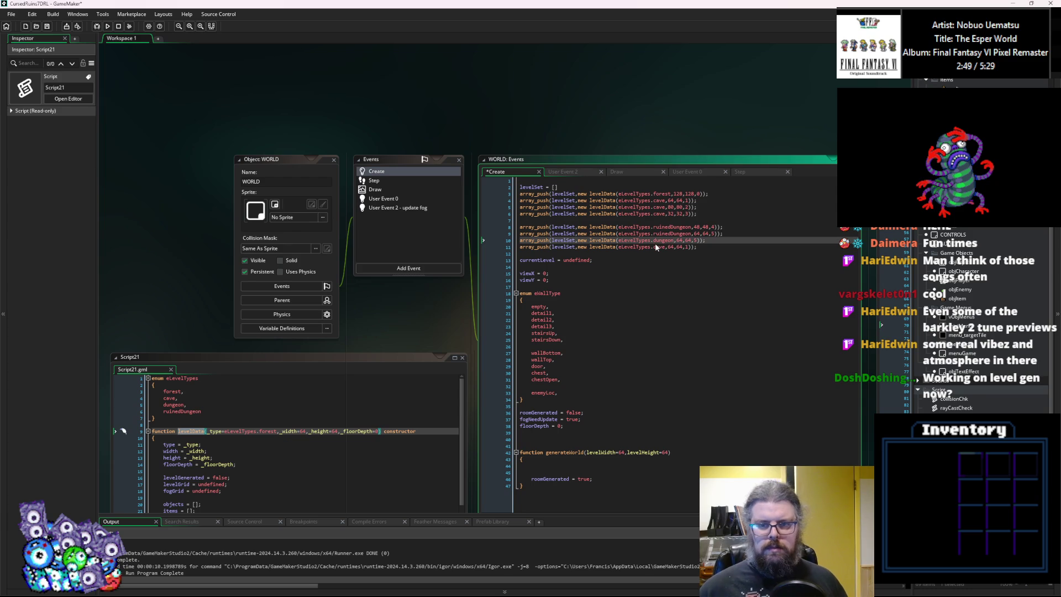
key("Right")
key("Right")
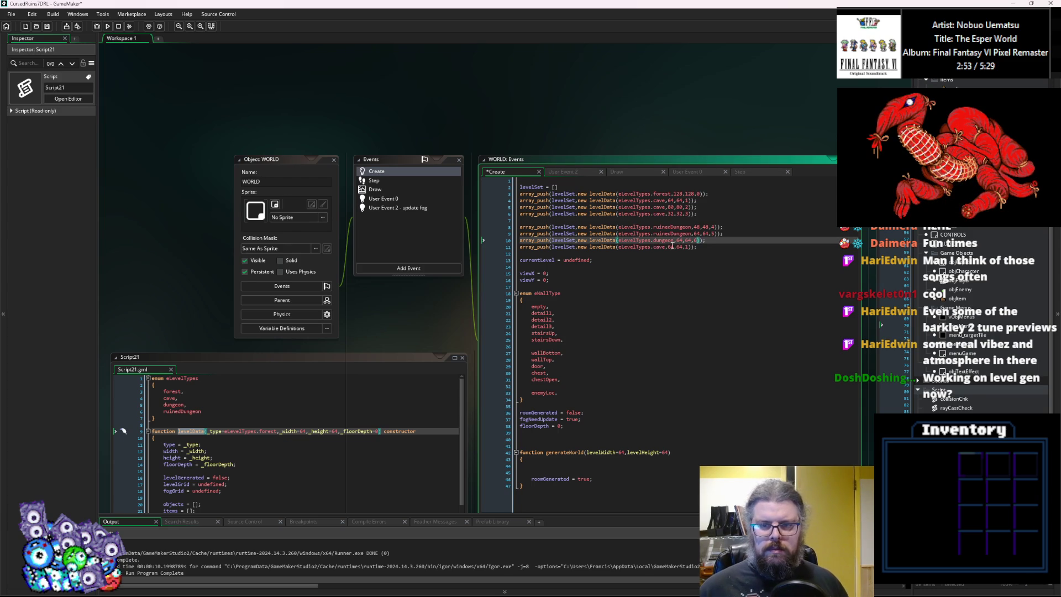
key("ctrl+d")
key("Left")
key("Left")
key("Left")
key("BackSpace")
key("BackSpace")
type("30")
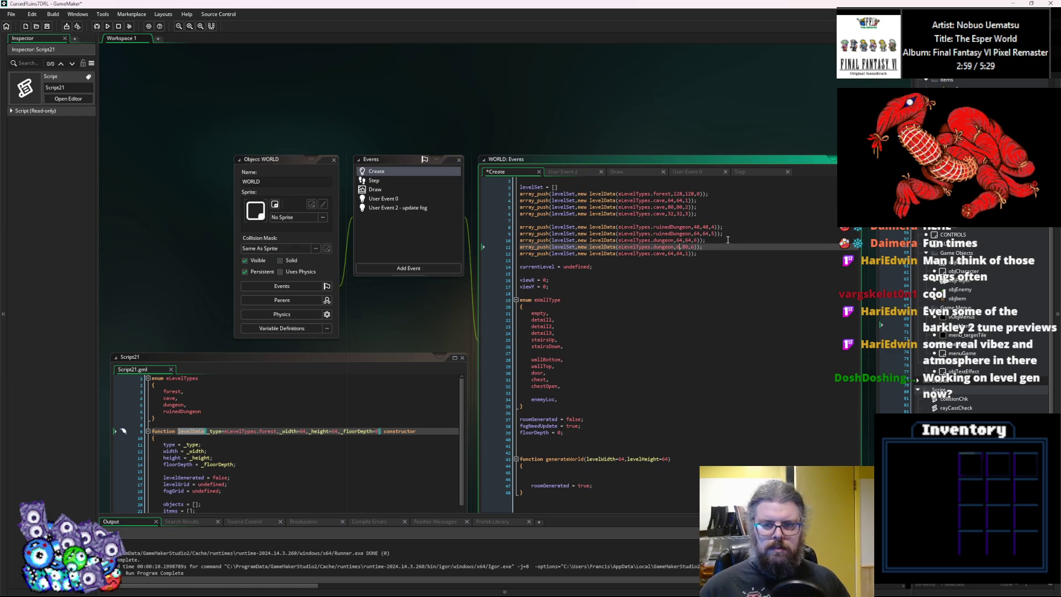
key("Right")
key("Right")
key("Right")
key("BackSpace")
type("8")
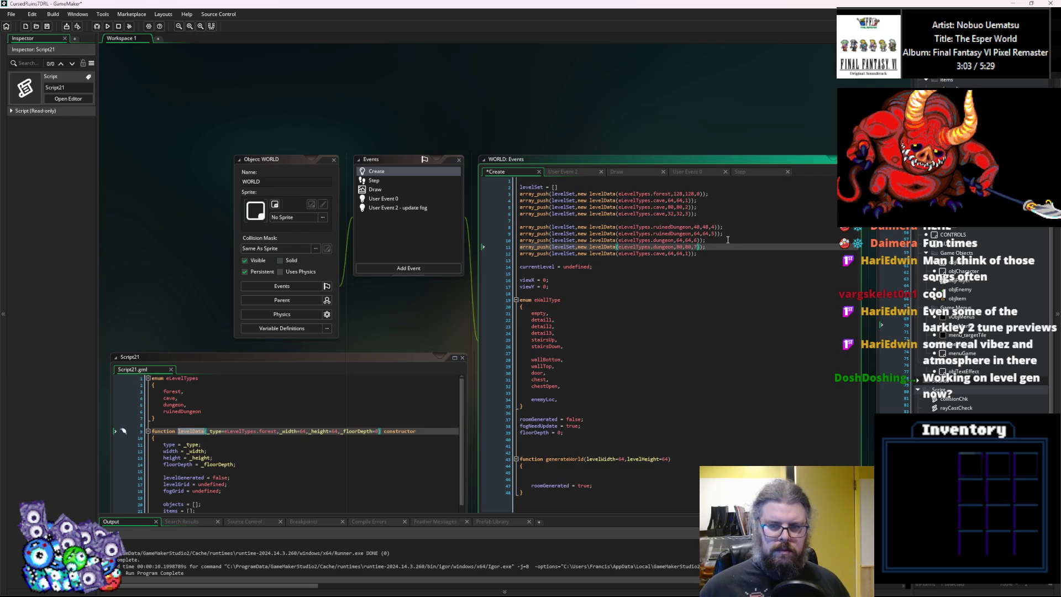
Paste two copies of the 64×64 dungeon line after the 80×80 entry, with floor depths 8 and 9.
left_click_drag(728, 240, 452, 241)
key("ctrl+c")
left_click(731, 245)
key("Return")
key("ctrl+v")
key("BackSpace")
type("8")
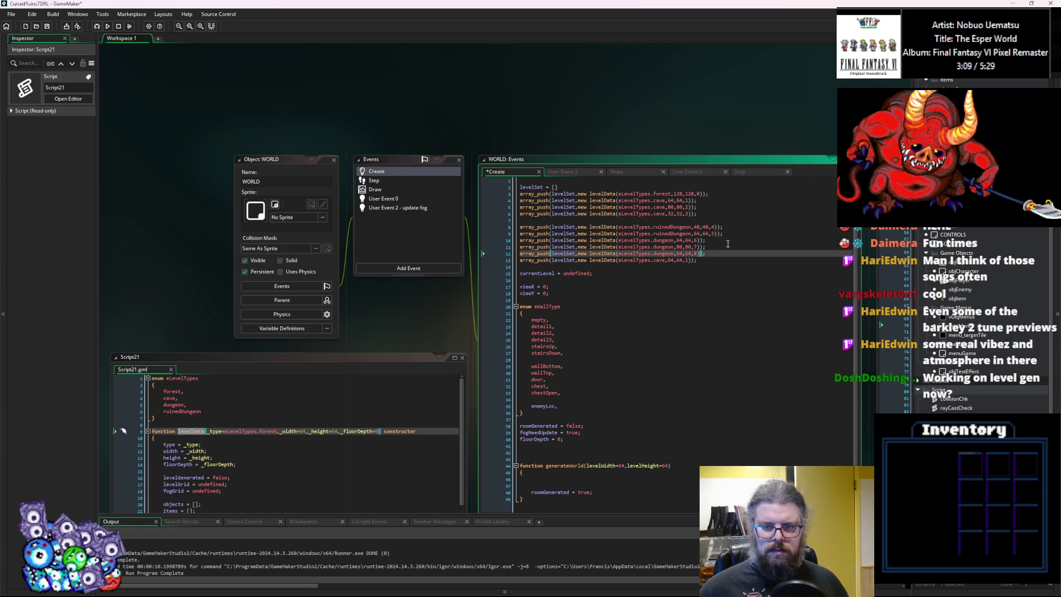
key("Return")
key("ctrl+v")
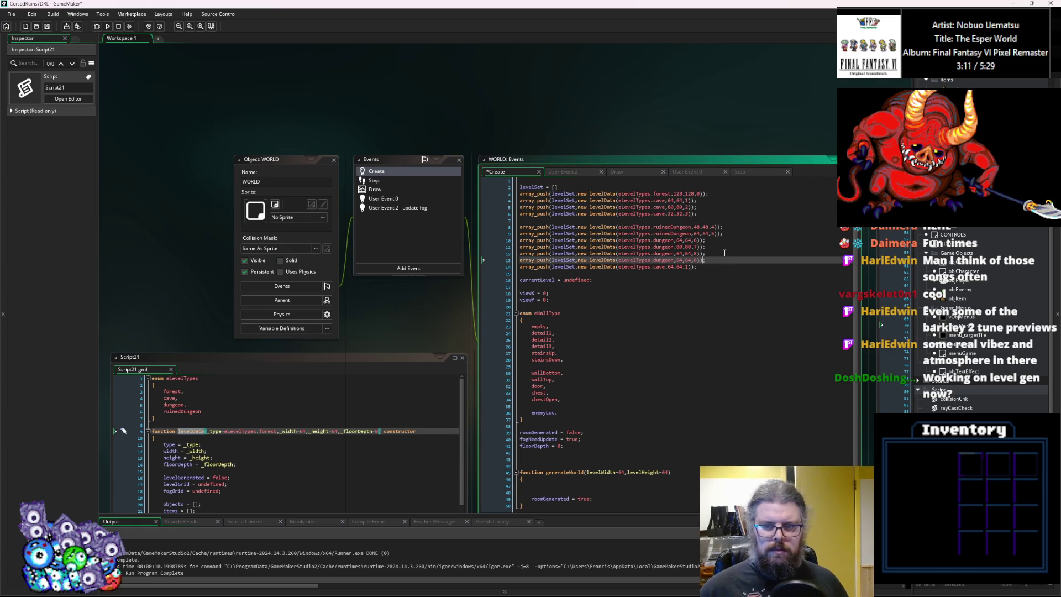
key("BackSpace")
type("9")
Resize the last dungeon entry to 48 and delete the trailing cave level line.
key("Left")
key("Left")
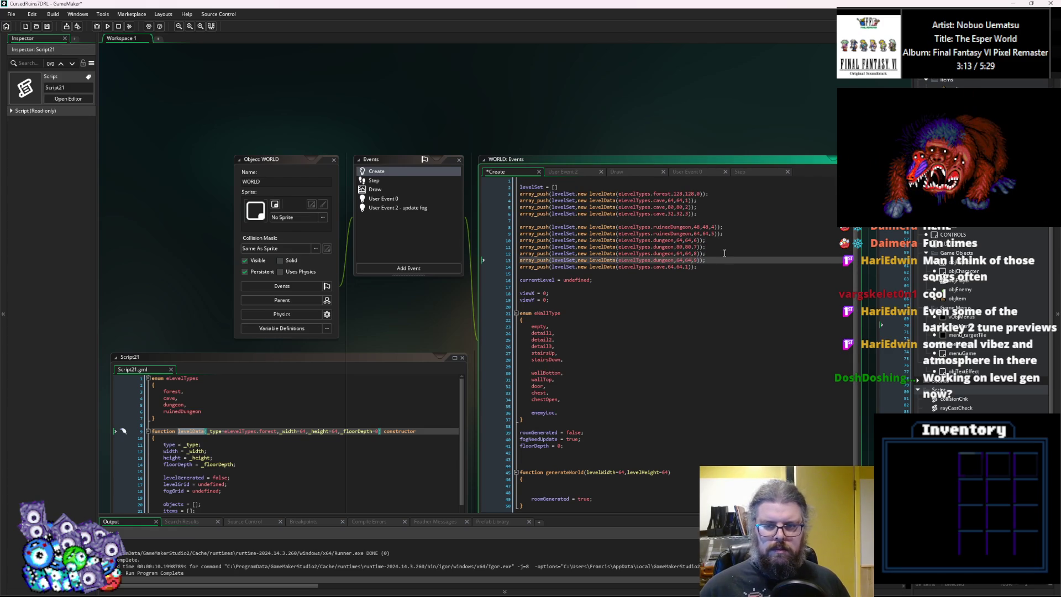
key("BackSpace")
key("BackSpace")
type("48")
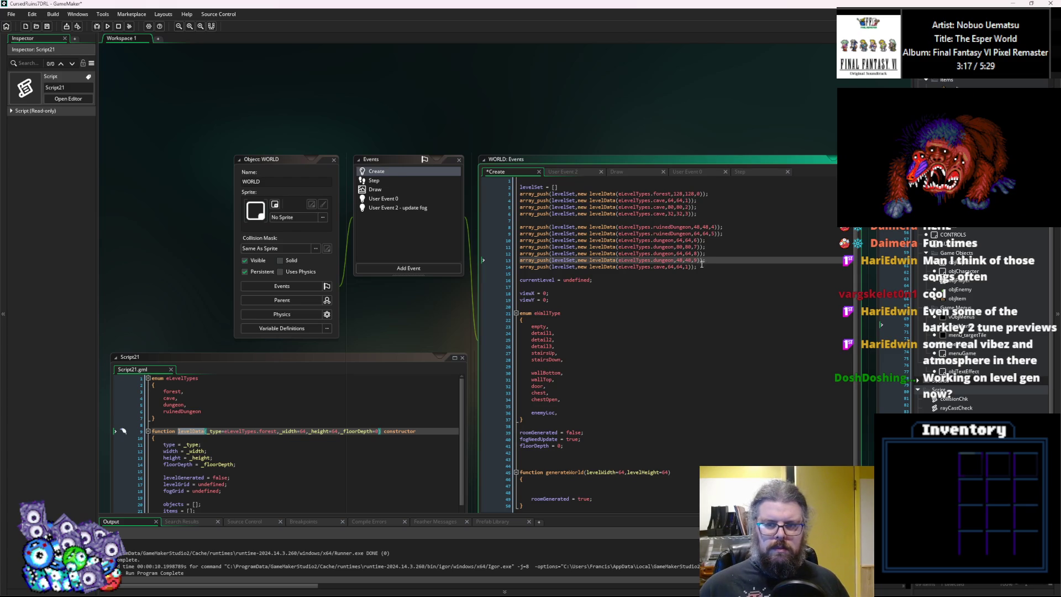
key("End")
key("Down")
key("shift+Home")
key("BackSpace")
key("BackSpace")
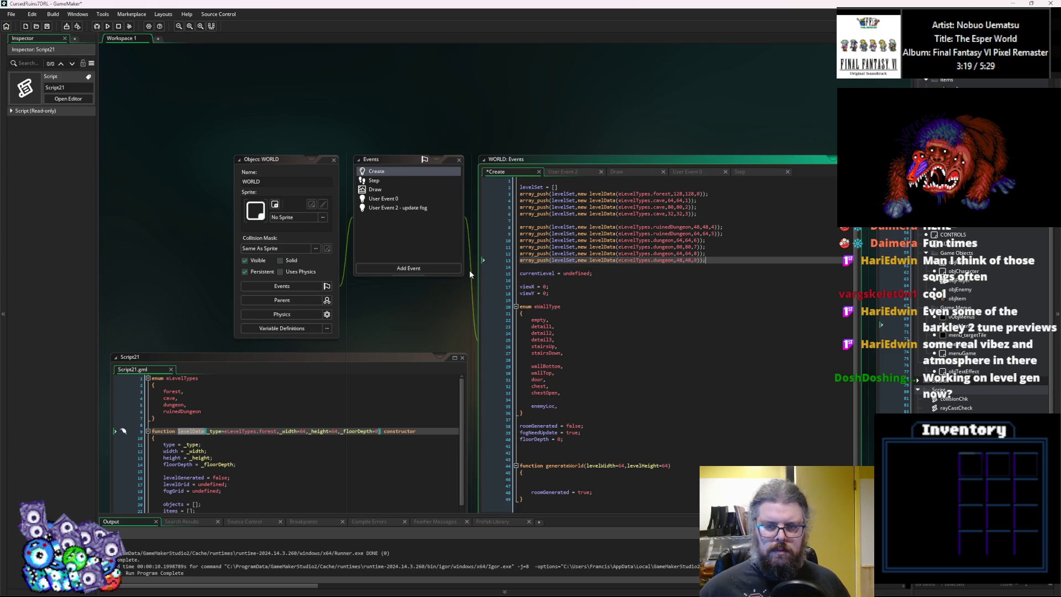
left_click(613, 295)
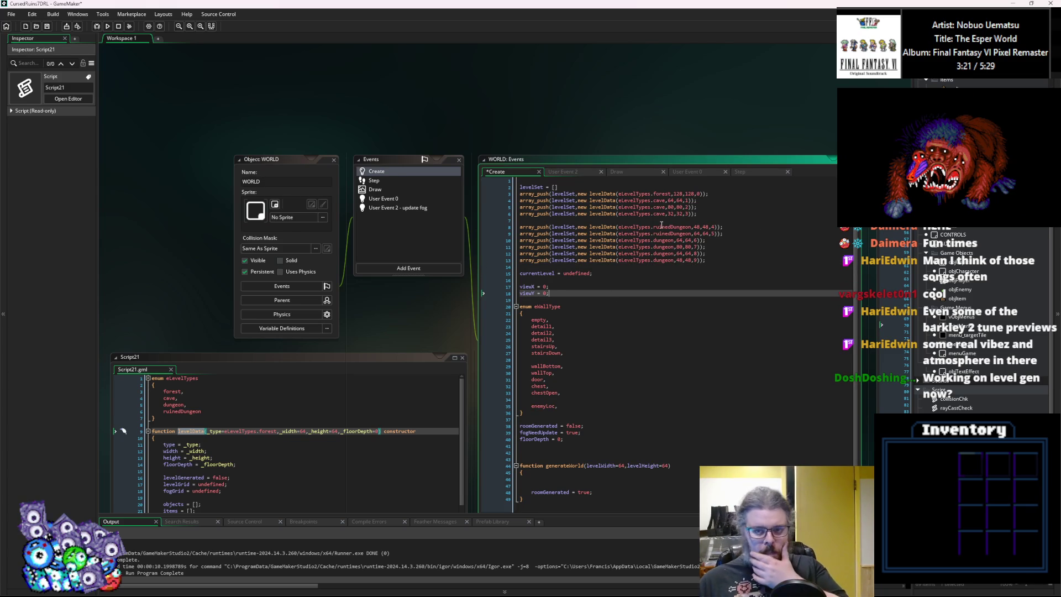
Delete the blank line in levelSet and paste ruinedDungeon over dungeon on the 80,80,7 entry.
left_click(679, 219)
key("BackSpace")
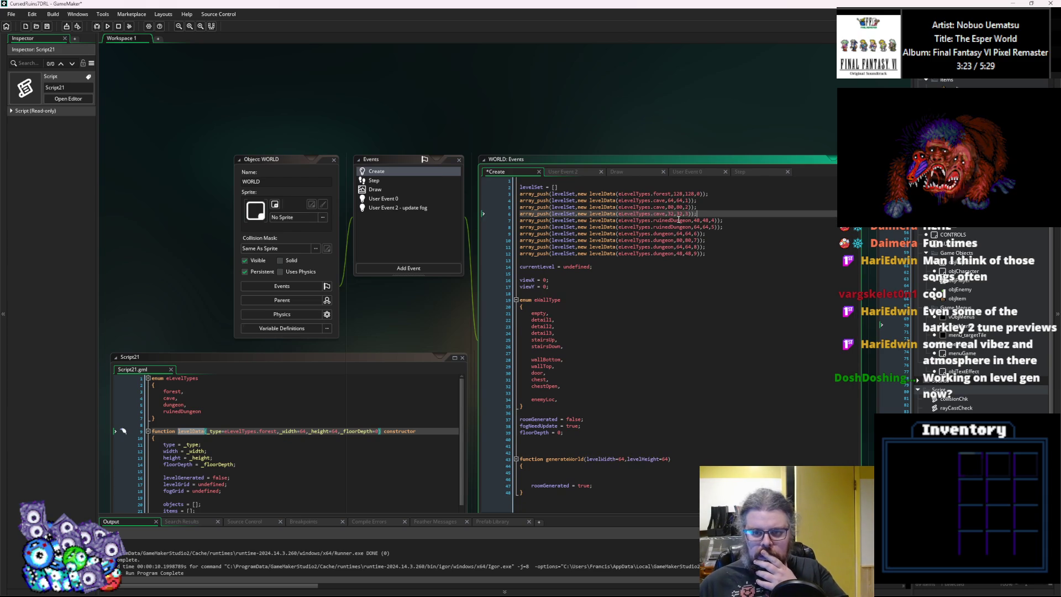
left_click(696, 227)
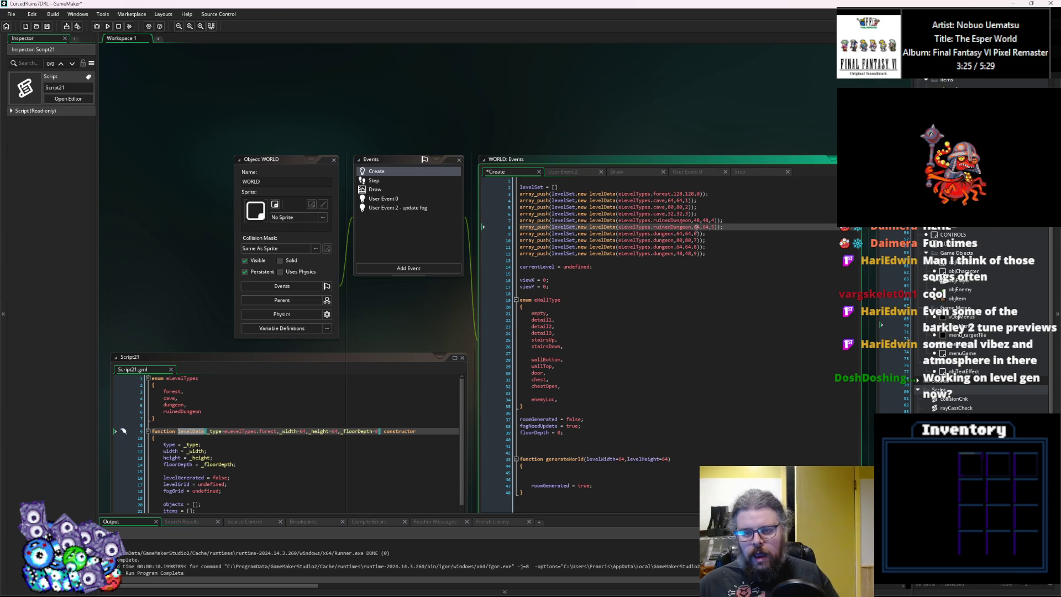
double_click(687, 227)
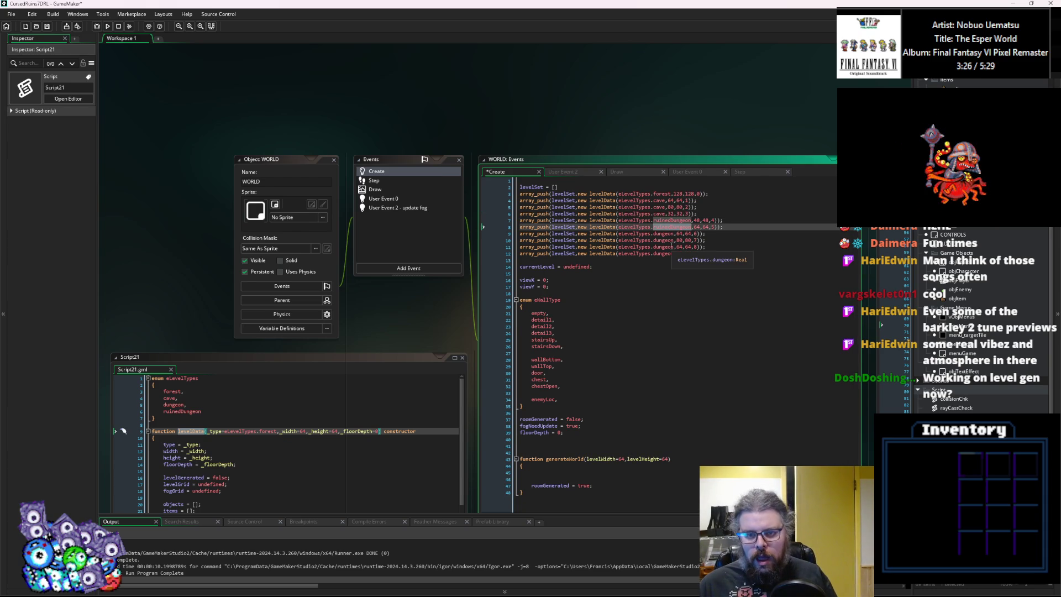
double_click(666, 241)
key("ctrl+v")
left_click(726, 248)
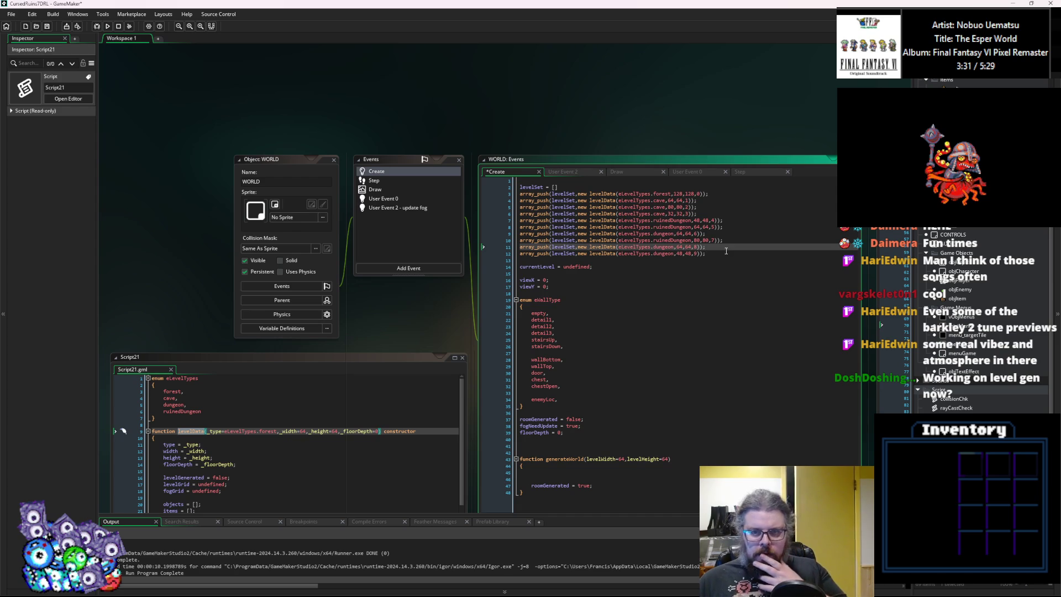
left_click(727, 252)
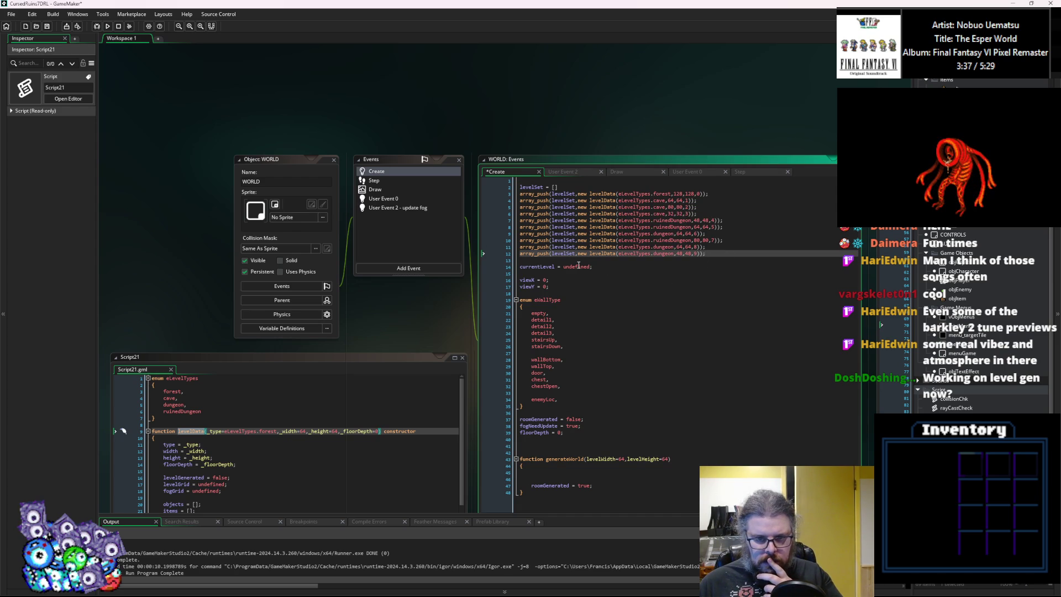
Replace currentLevel's undefined value with levelSet[0].
double_click(570, 200)
key("ctrl+c")
double_click(576, 265)
key("ctrl+v")
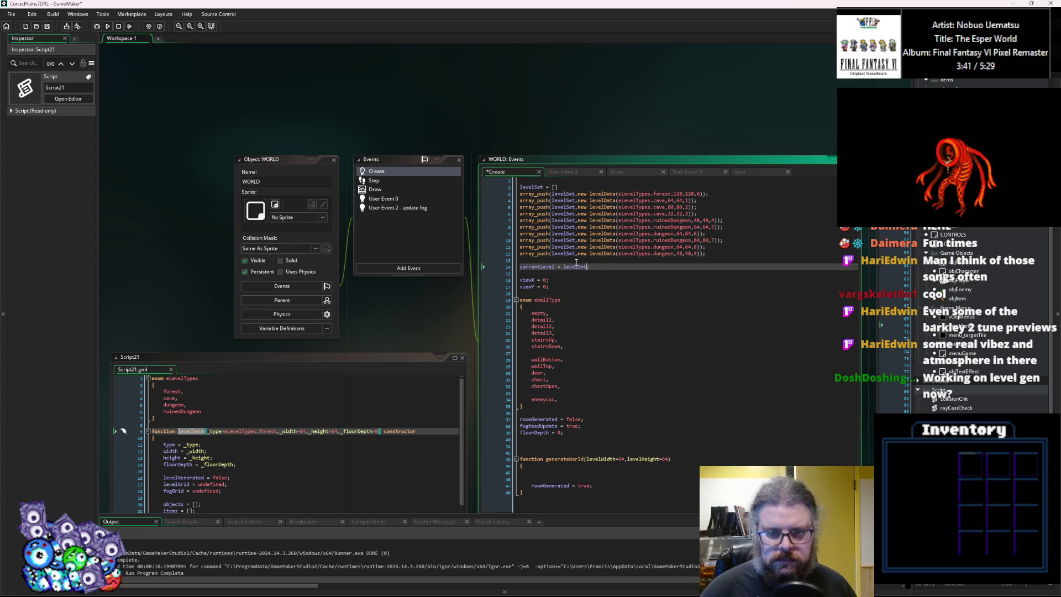
type("];")
type("0")
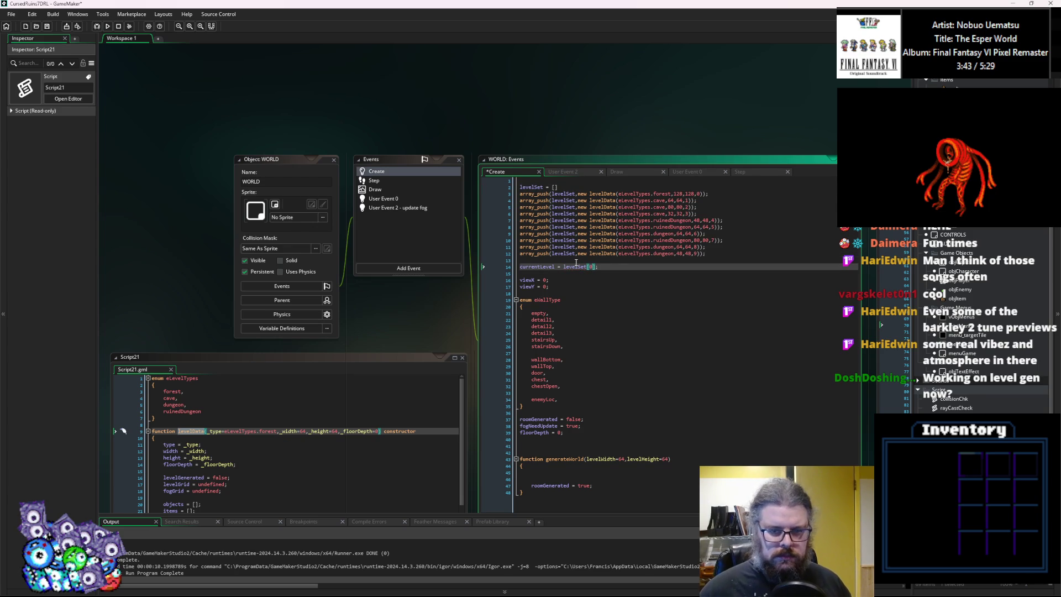
key("End")
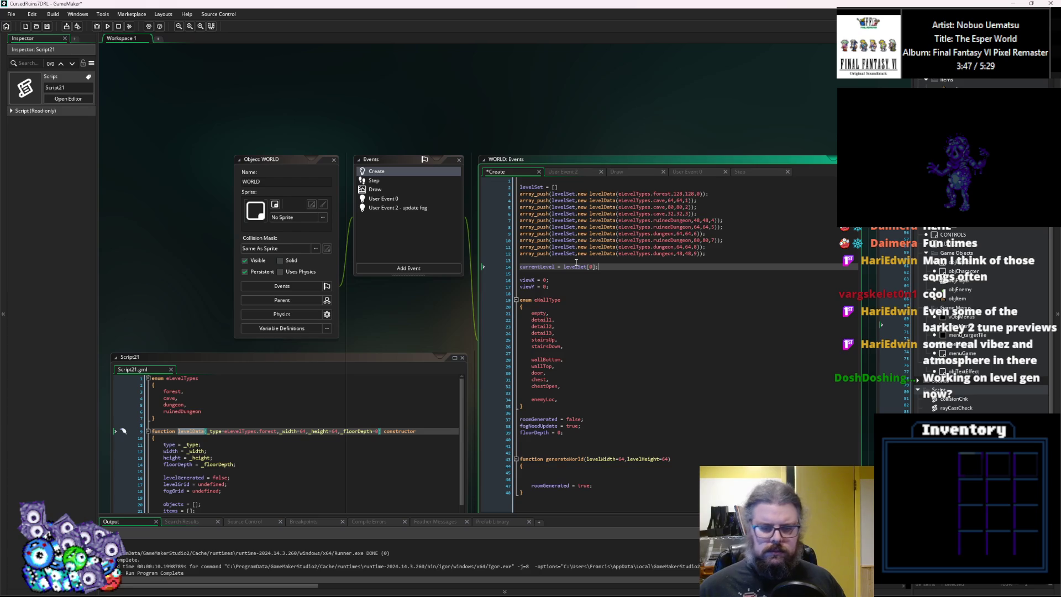
Delete the roomGenerated = false line and stray blank lines, then save the Create event.
left_click(589, 415)
key("shift+Home")
key("BackSpace")
key("BackSpace")
left_click(564, 439)
key("BackSpace")
key("BackSpace")
left_click(560, 459)
key("BackSpace")
key("BackSpace")
left_click(570, 432)
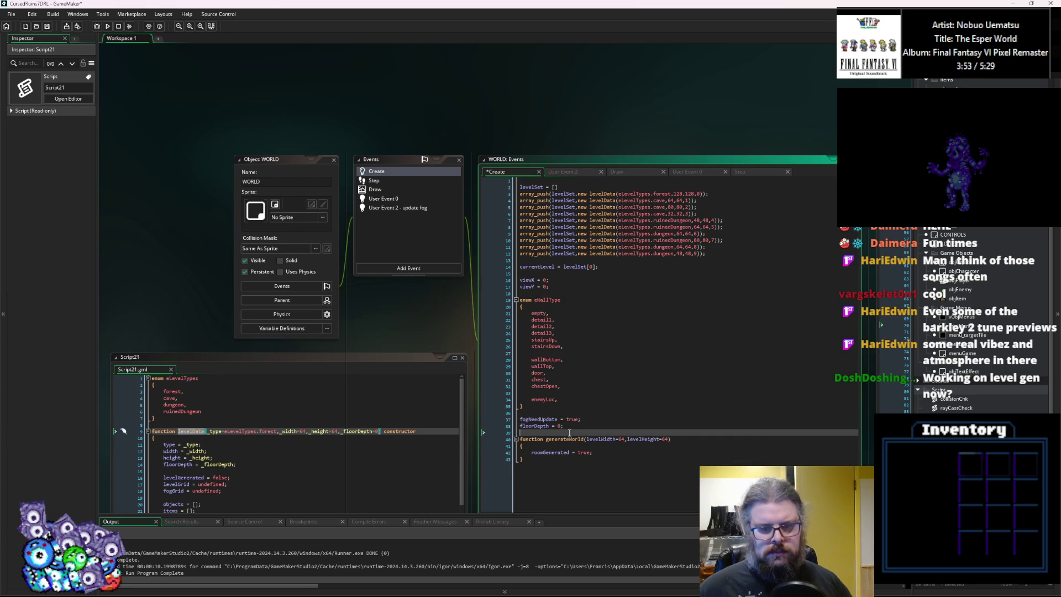
key("ctrl+s")
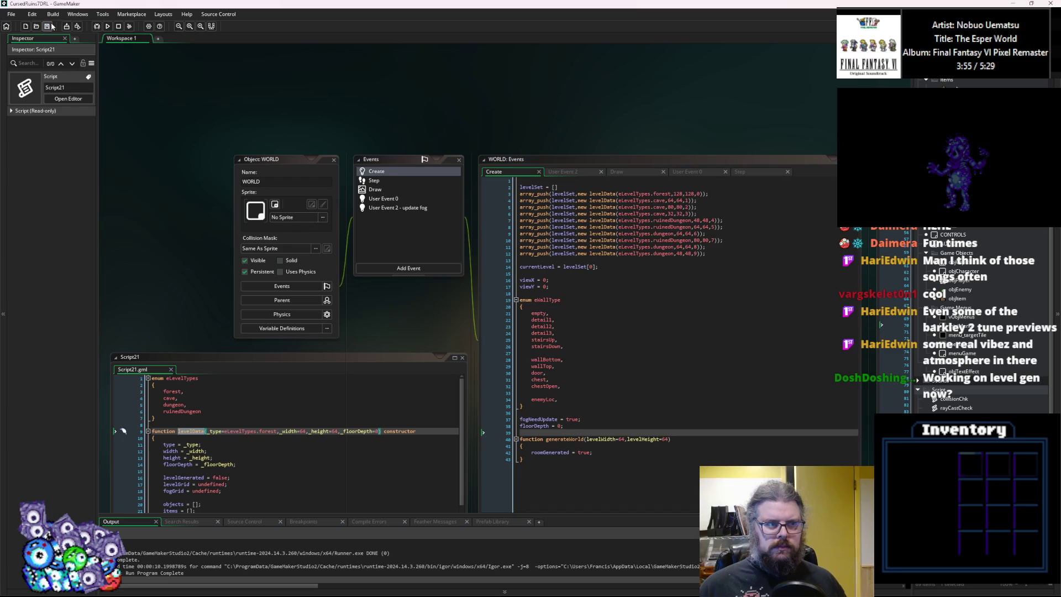
left_click(574, 280)
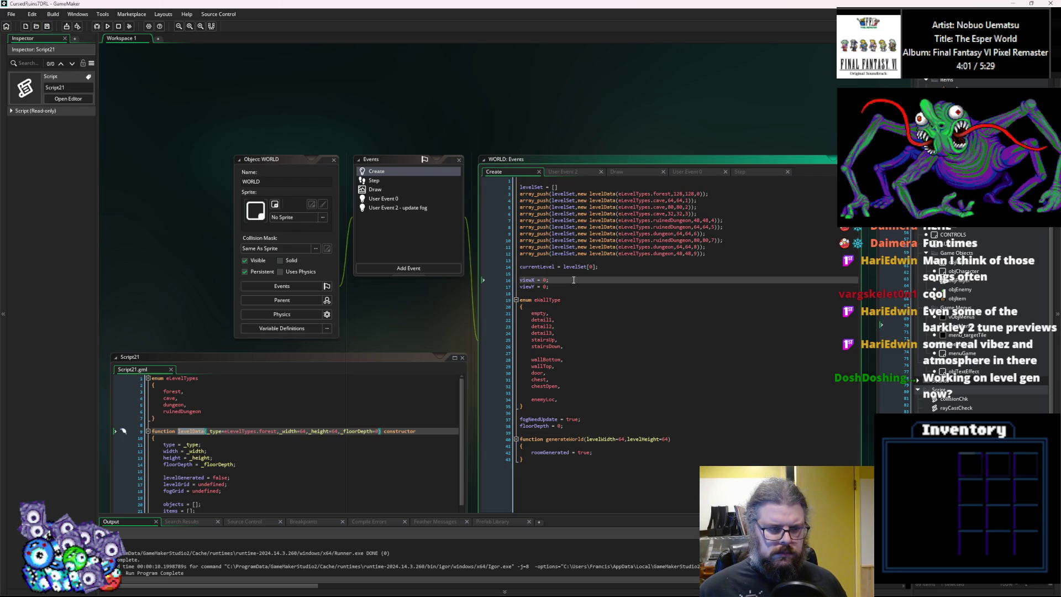
left_click(387, 180)
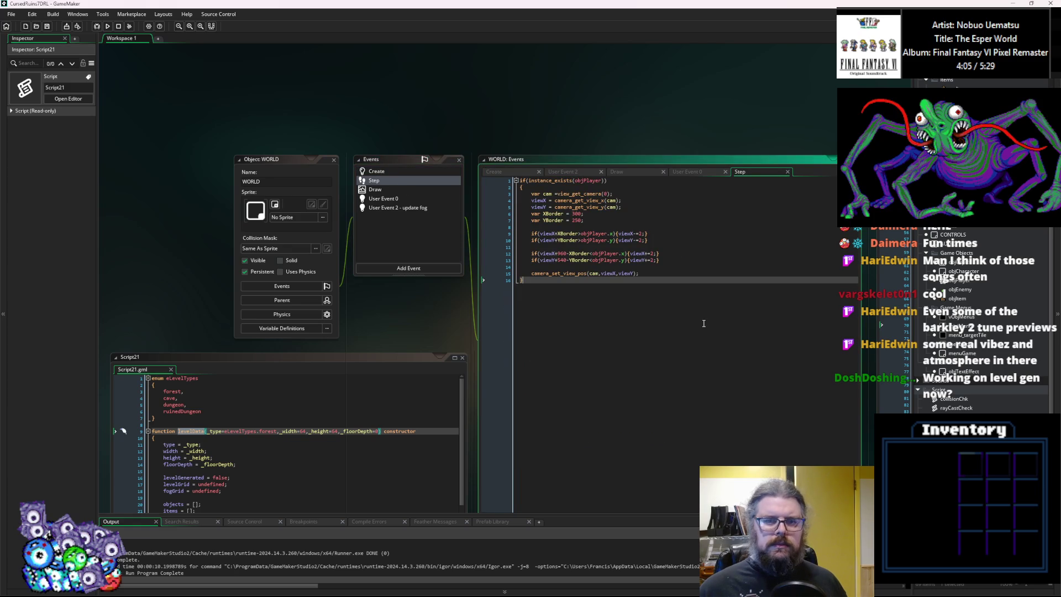
In the fog update event, prefix fogGrid with currentLevel. in ds_grid_get, ds_grid_set and ds_grid_set_disk.
left_click(417, 206)
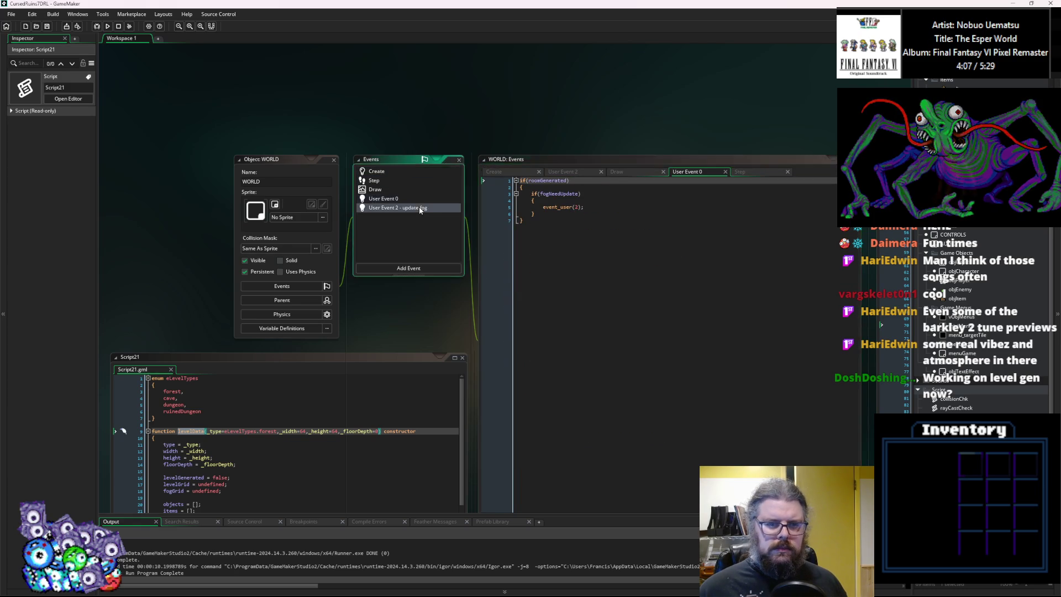
left_click(371, 171)
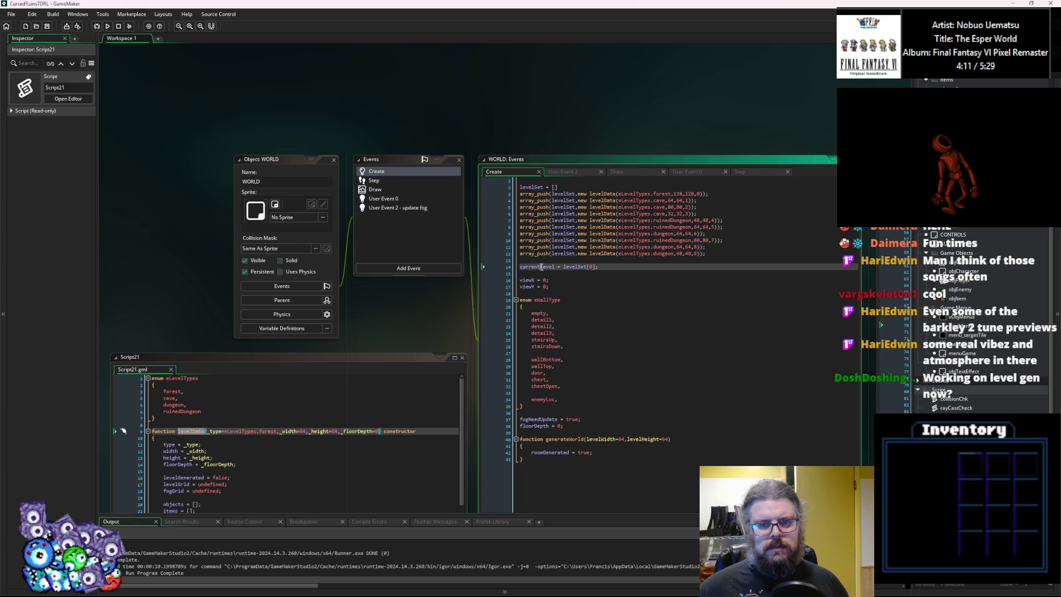
left_click(403, 207)
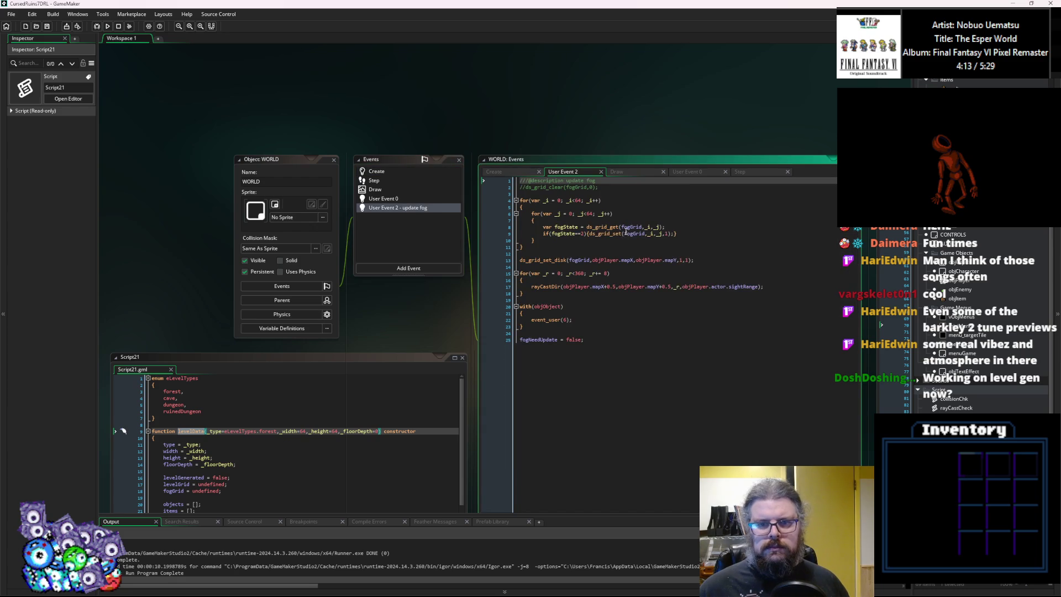
left_click(621, 227)
type("currentLevel.")
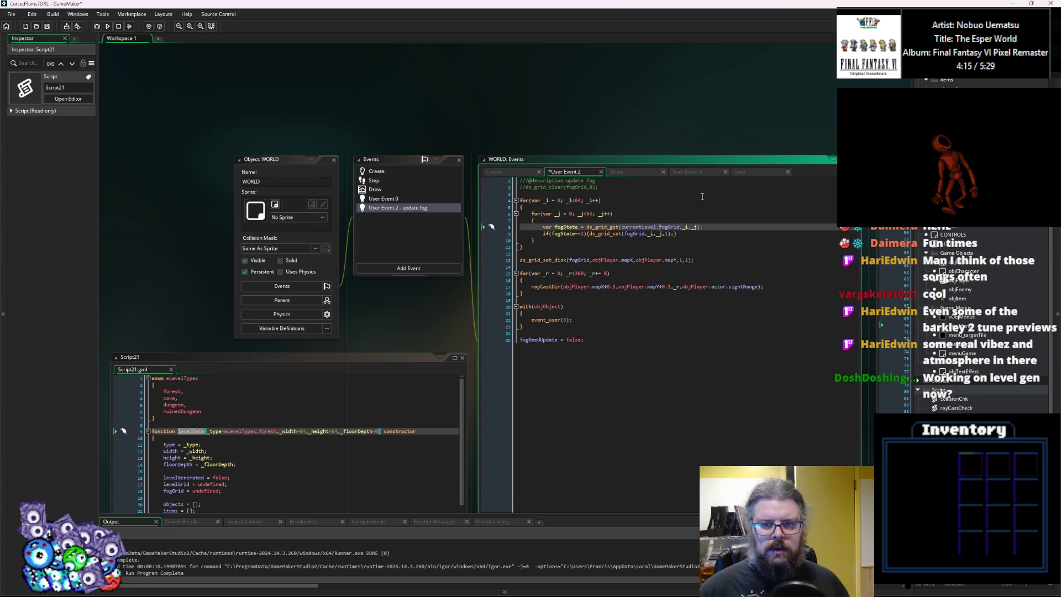
left_click_drag(660, 226, 621, 227)
key("ctrl+c")
left_click(624, 234)
key("ctrl+v")
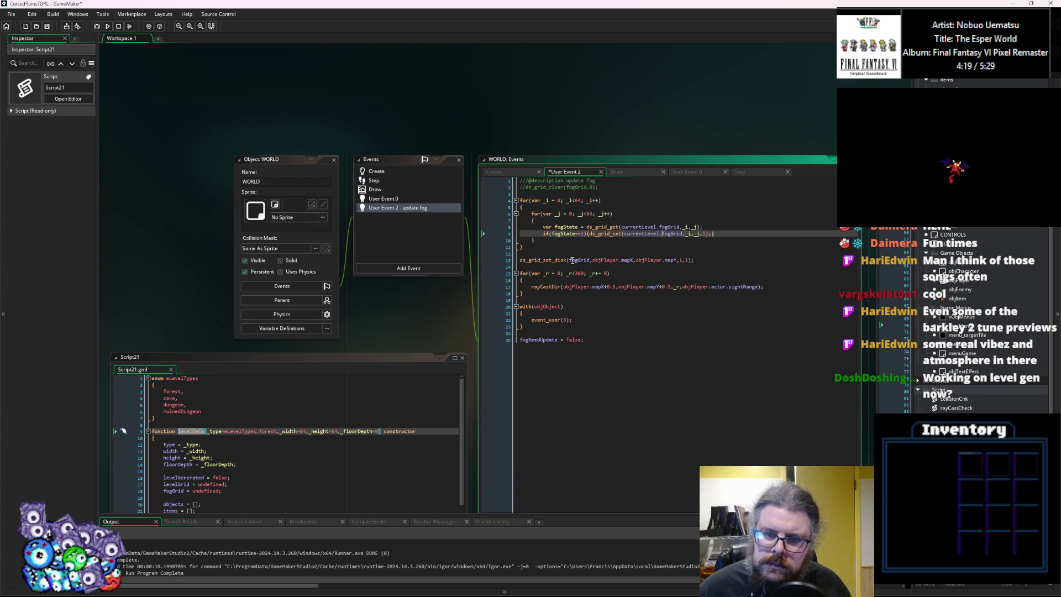
left_click(569, 261)
key("ctrl+v")
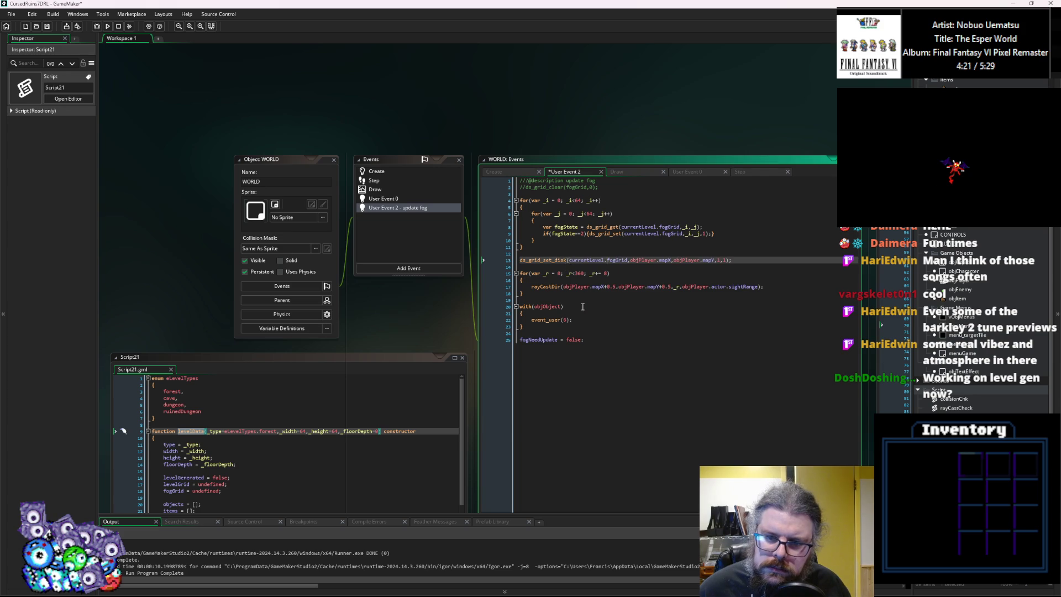
left_click(620, 327)
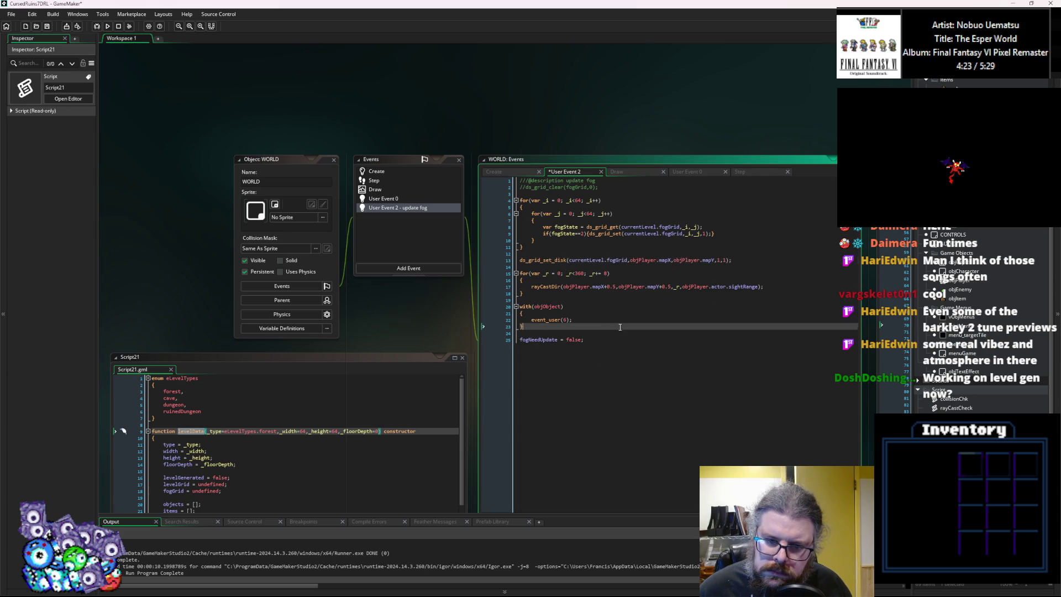
left_click(383, 200)
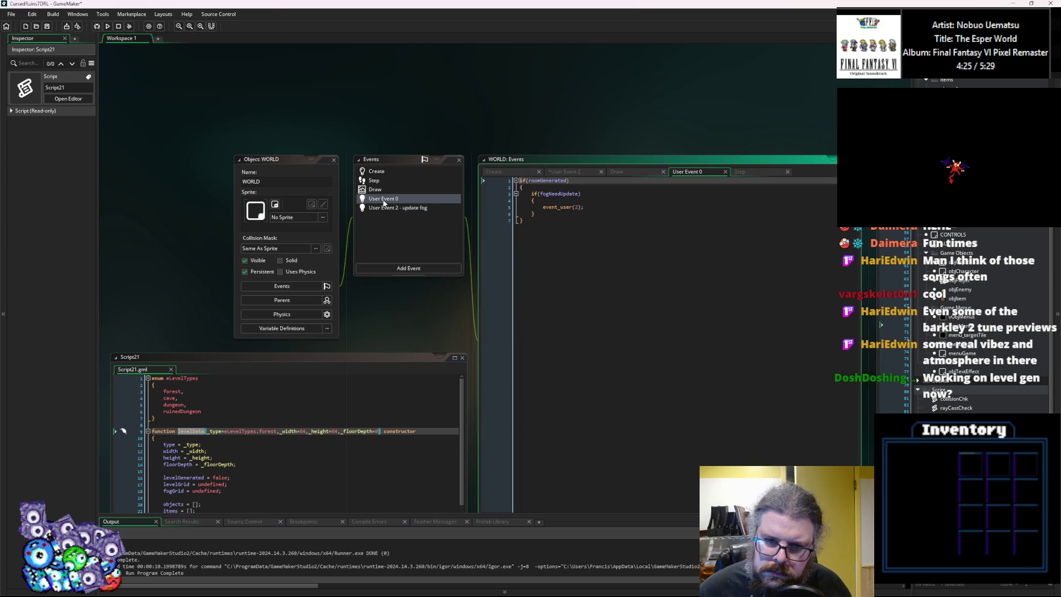
In the Draw event, add the currentLevel. prefix to fogGrid, levelGrid and roomGenerated.
left_click(558, 221)
left_click(558, 213)
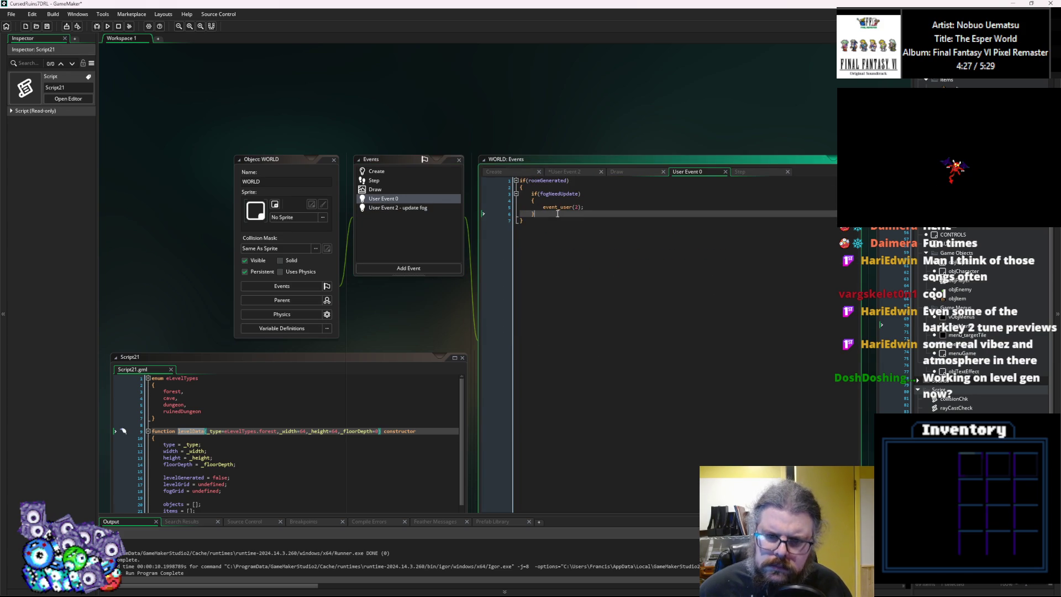
left_click(395, 191)
left_click(646, 313)
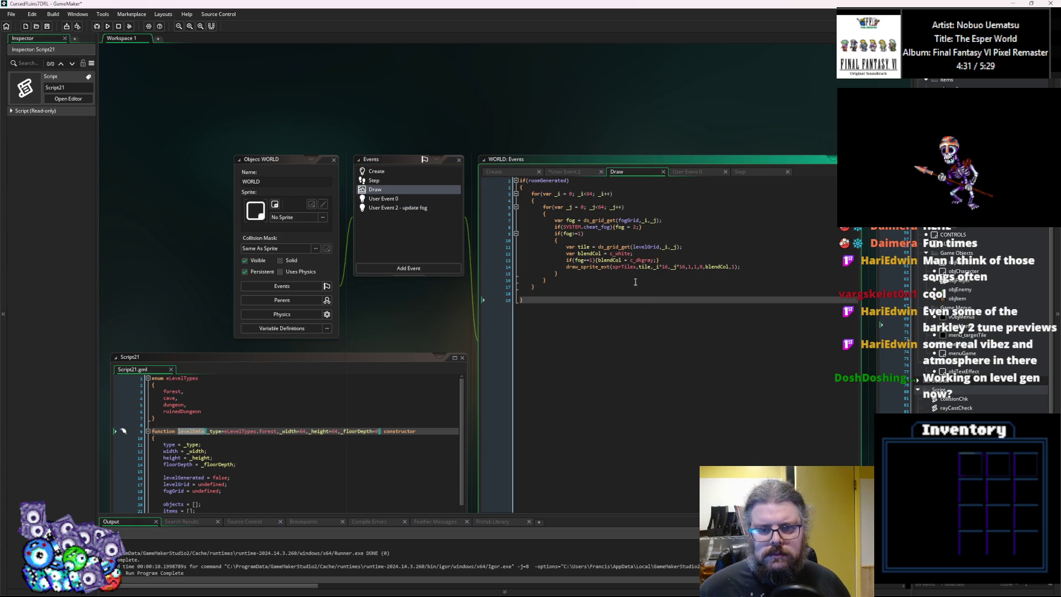
left_click(619, 221)
type("currentLevel.")
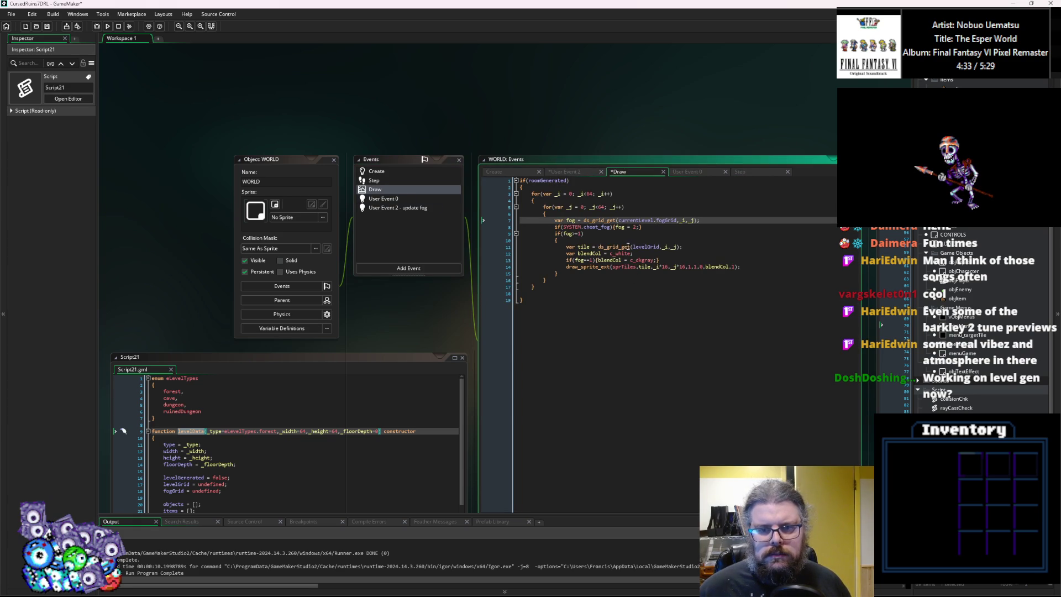
left_click(634, 247)
type("currentLevel.")
left_click(643, 313)
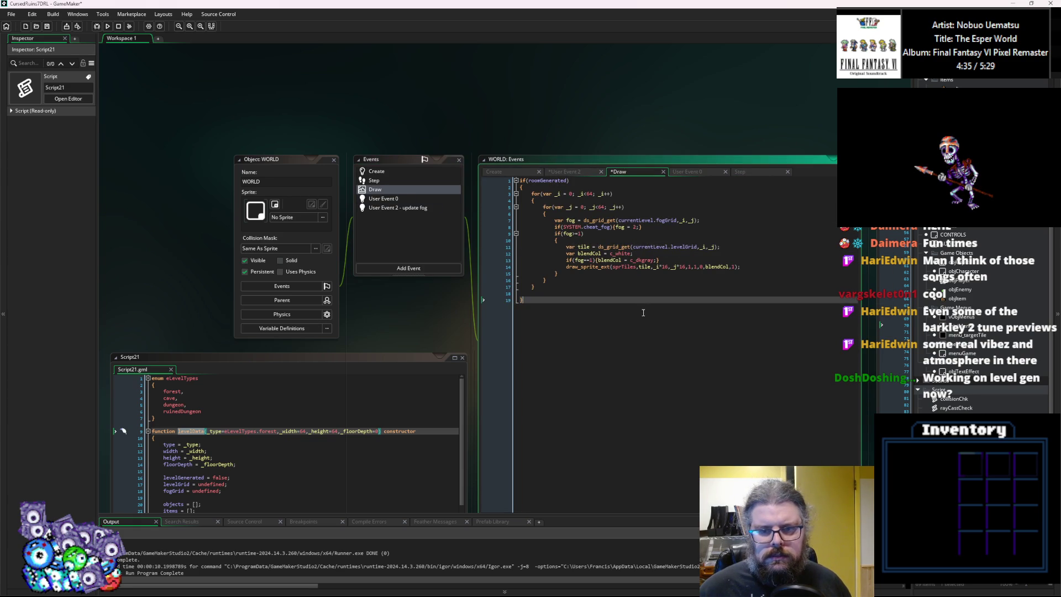
left_click(528, 181)
type("currentLevel.")
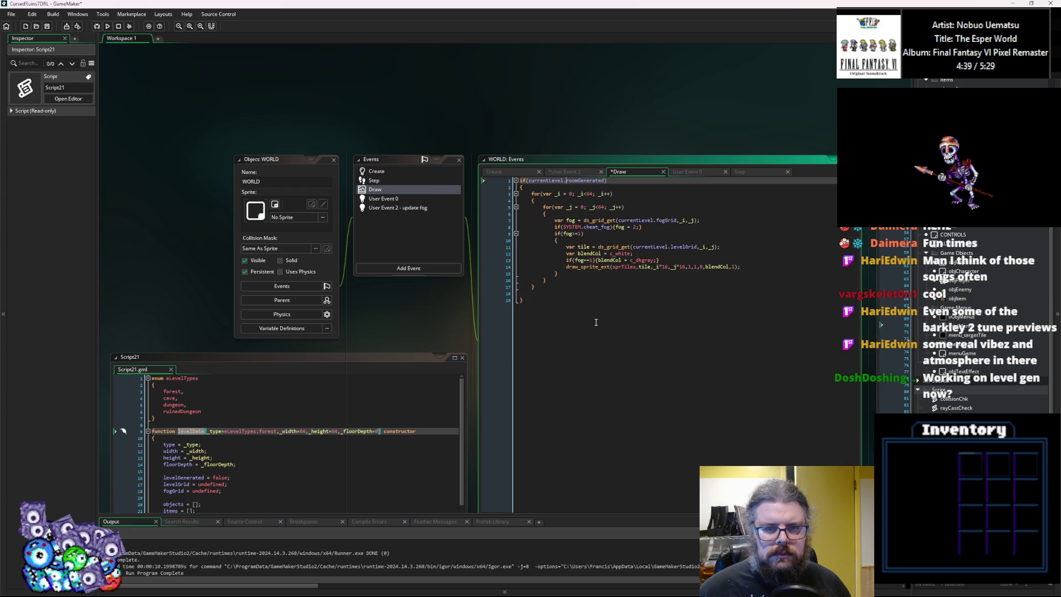
left_click(387, 181)
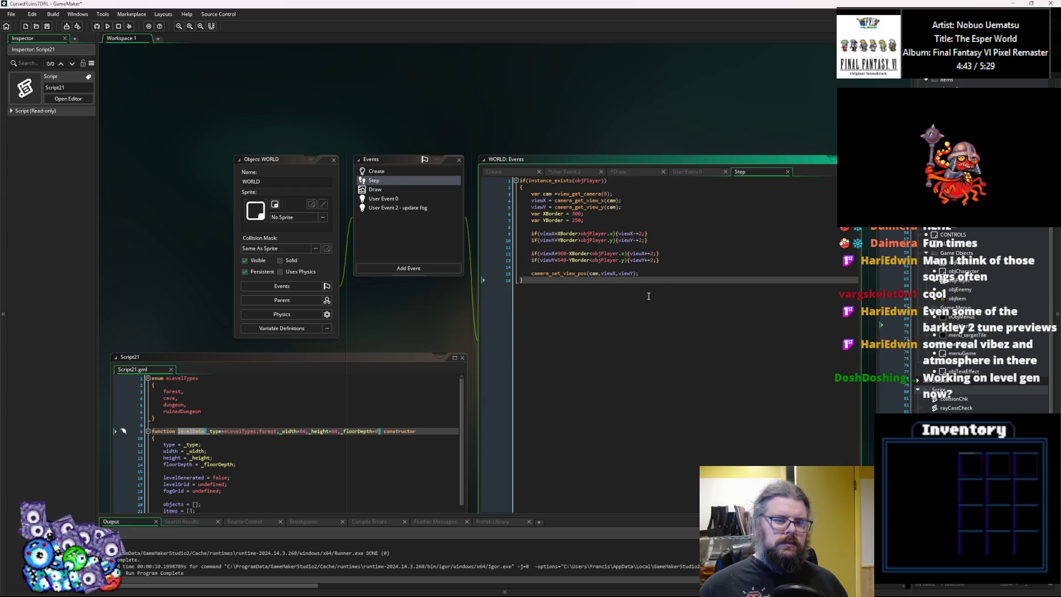
Save all edits and open an else block after the roomGenerated if block in User Event 0.
left_click(47, 26)
left_click(392, 199)
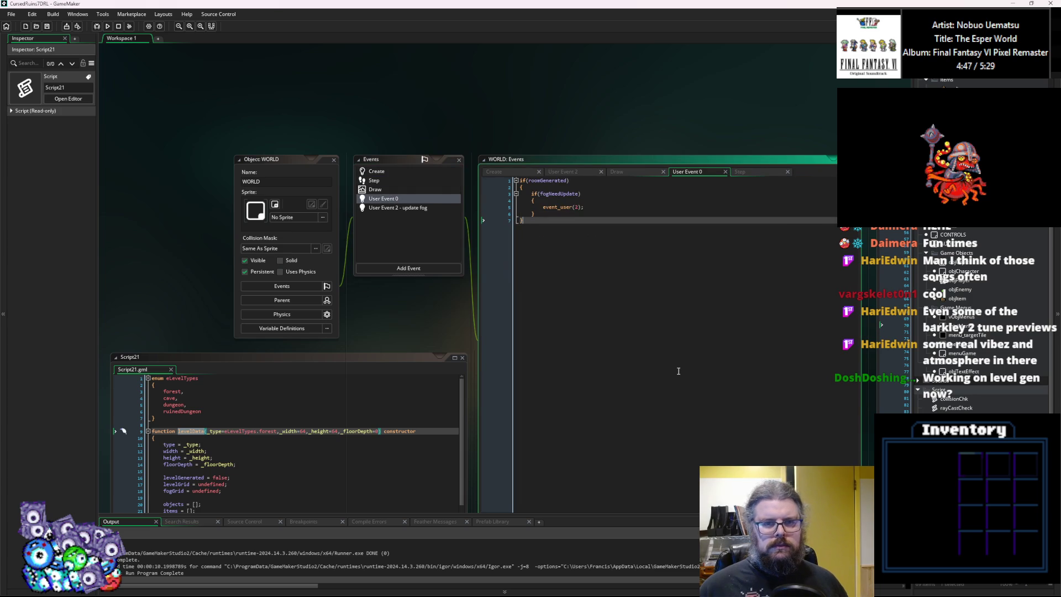
key("Return")
type("else")
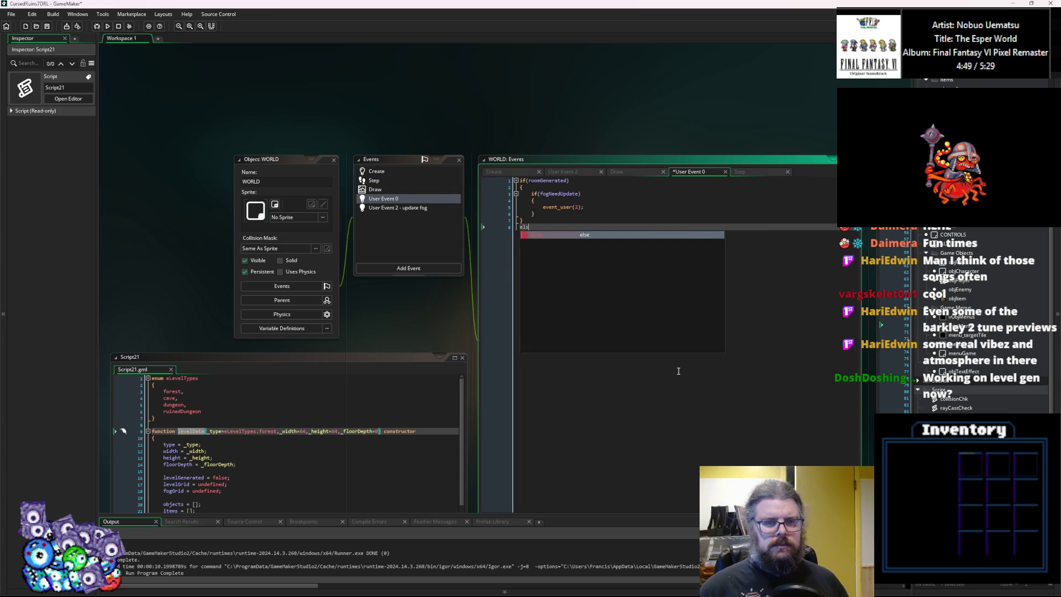
key("Return")
type("{")
key("Return")
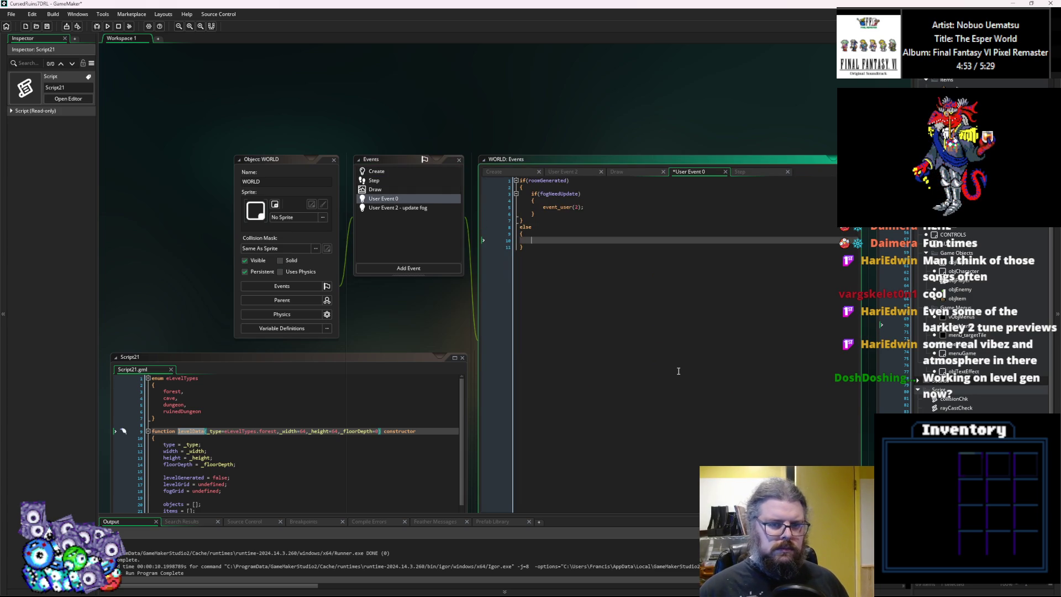
Fill the else branch with currentLevel.levelGen(); and select levelGen's lvData parameter in Script21.
type("currentLevel.")
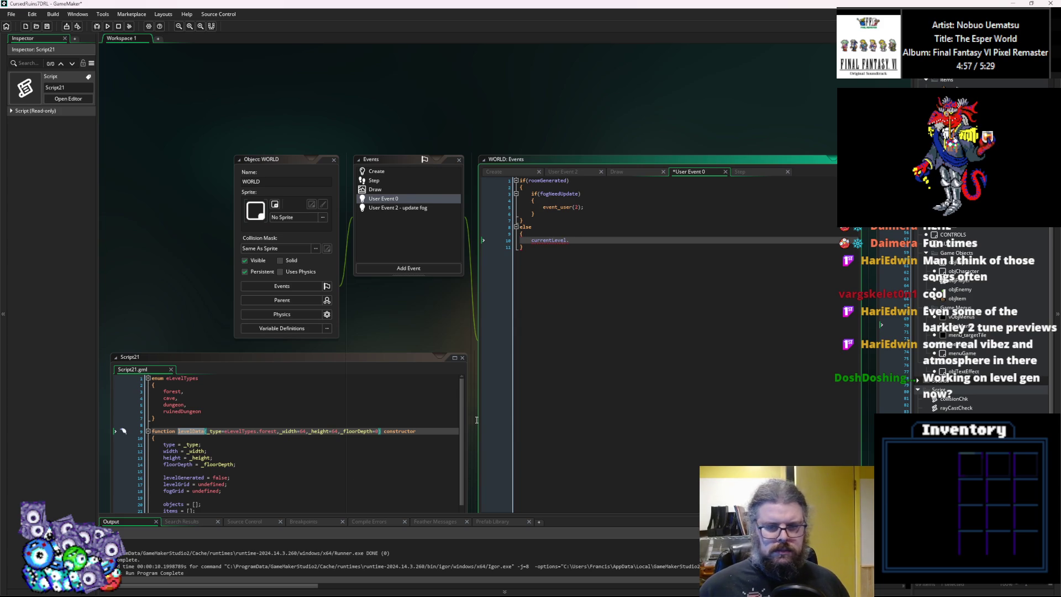
left_click(367, 471)
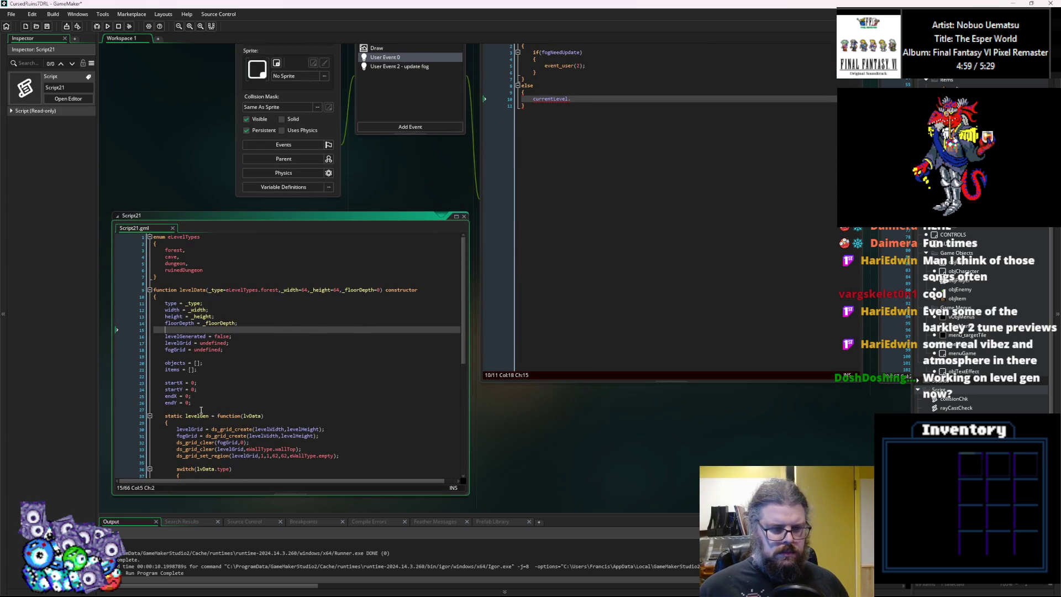
double_click(199, 416)
left_click(590, 100)
type("levelGen()")
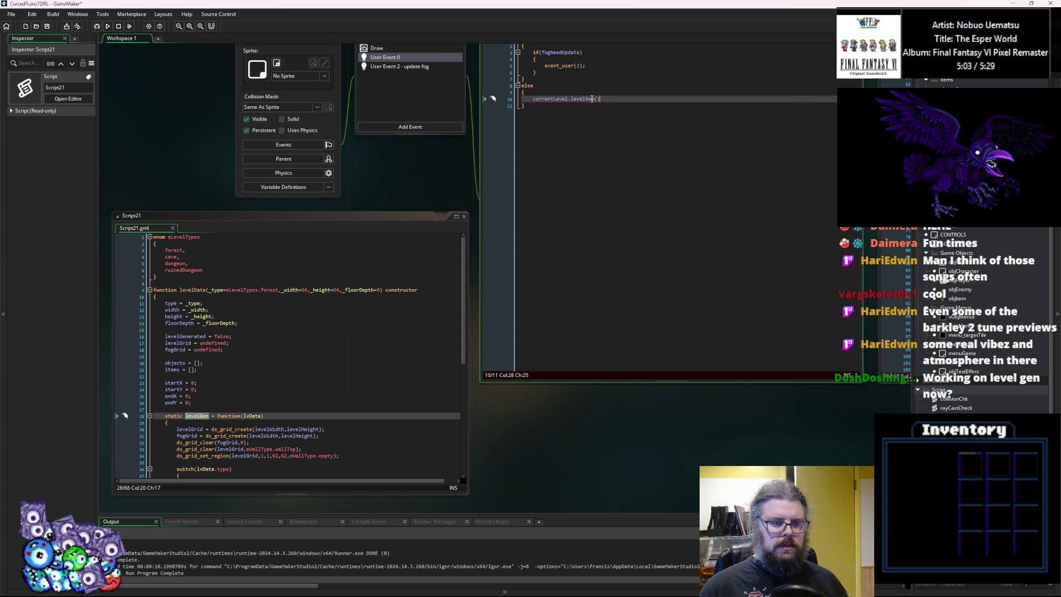
type(";")
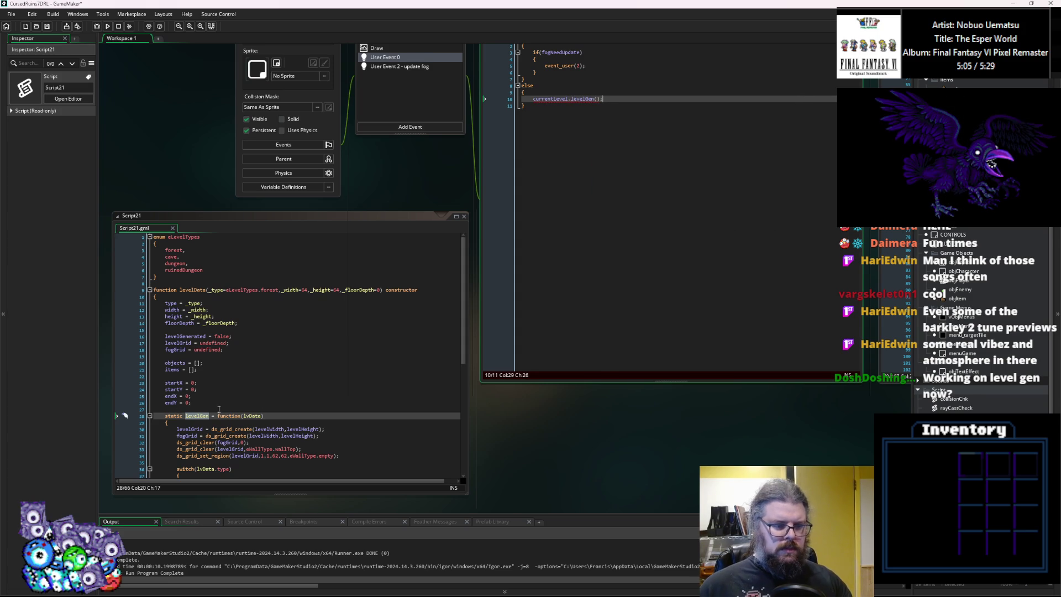
left_click(259, 402)
double_click(253, 415)
Remove the lvData parameter from levelGen and find its lgen_placeEnemies call.
key("BackSpace")
scroll(276, 403, "down", 7)
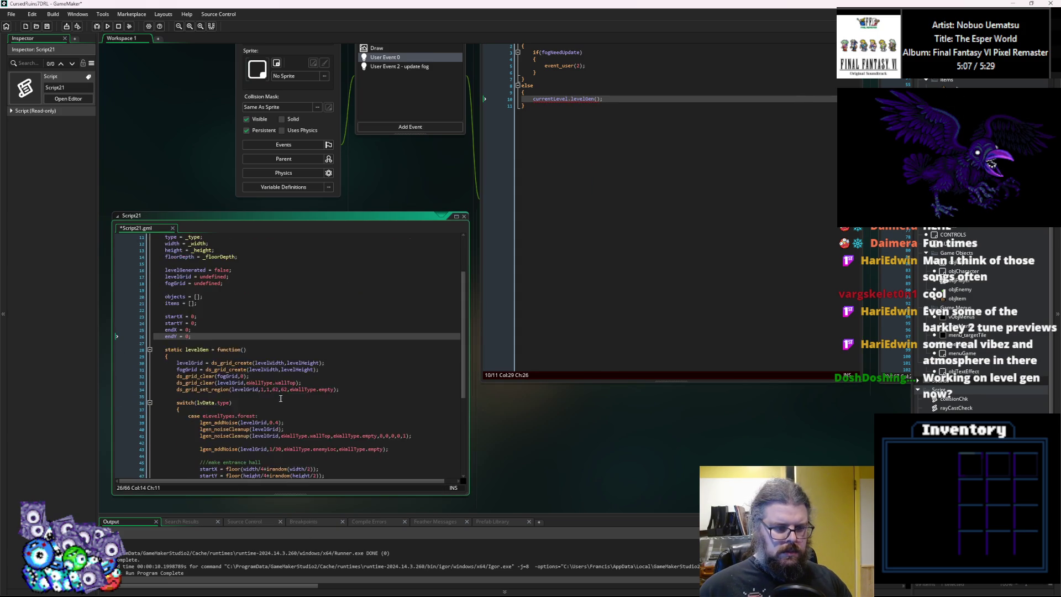
scroll(280, 397, "down", 1)
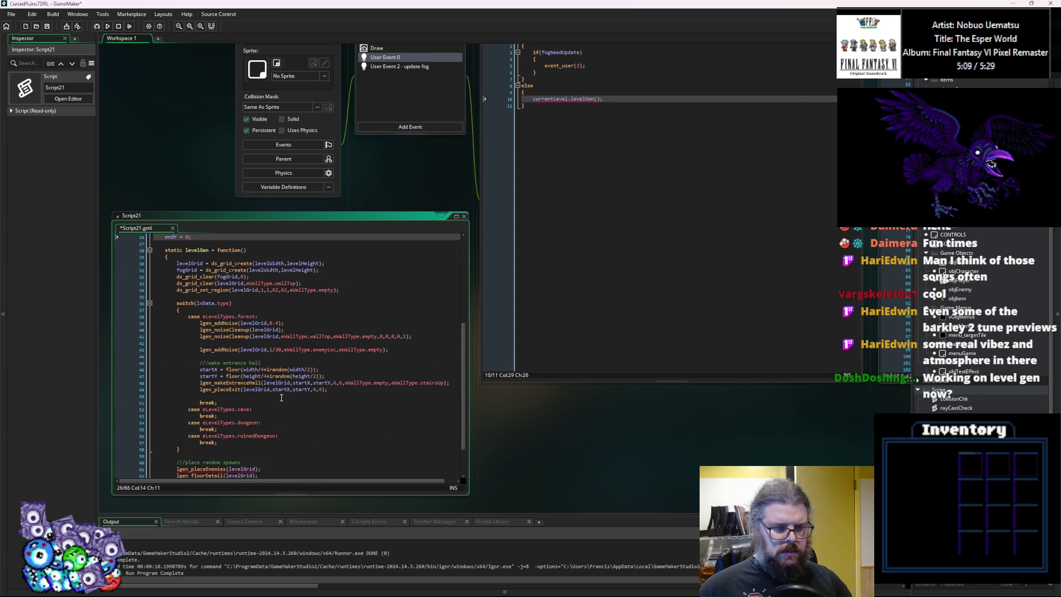
scroll(281, 398, "down", 4)
left_click(281, 397)
scroll(282, 375, "up", 4)
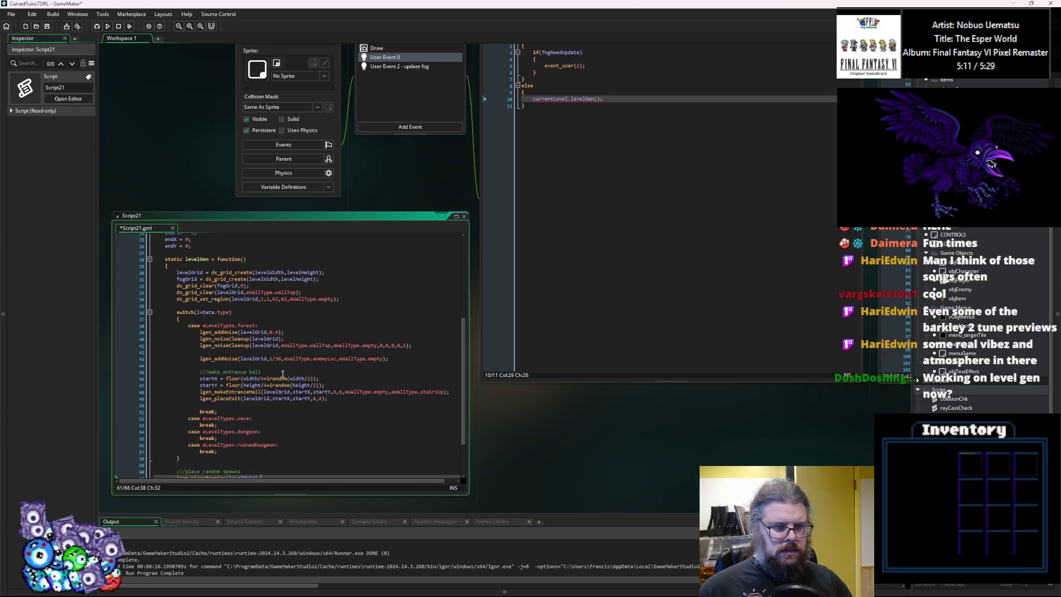
scroll(282, 375, "up", 7)
left_click(670, 161)
mouse_move(670, 161)
left_mouse_down()
mouse_move(637, 225)
mouse_move(690, 82)
left_mouse_up()
scroll(426, 300, "down", 6)
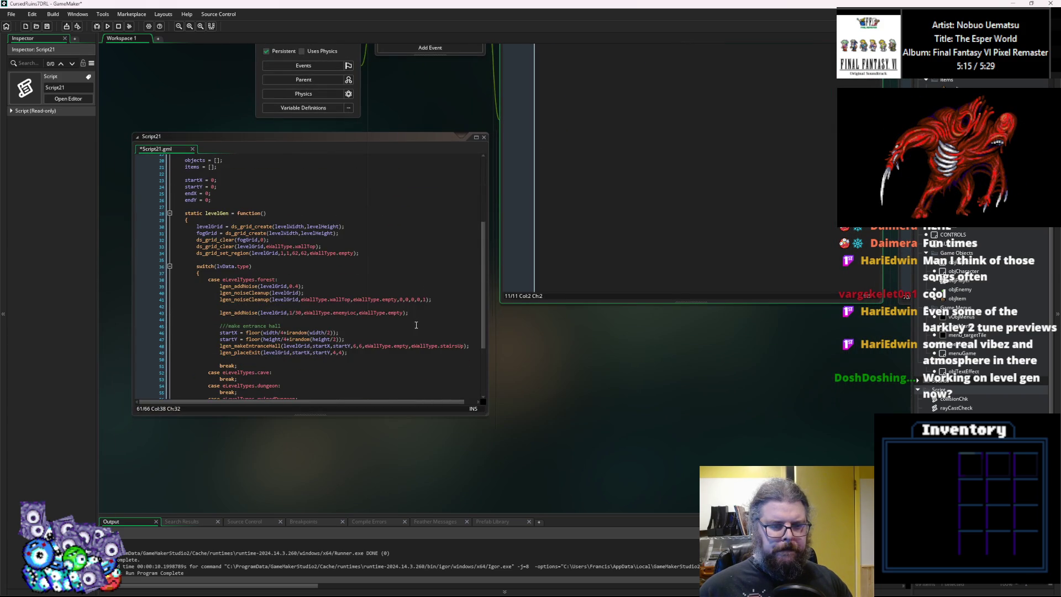
scroll(416, 325, "down", 4)
left_click(276, 362)
left_click(277, 349)
Add _floorDepth=1 as the second parameter of lgen_placeEnemies in LevelGenUtility, right after grid.
middle_click(241, 349)
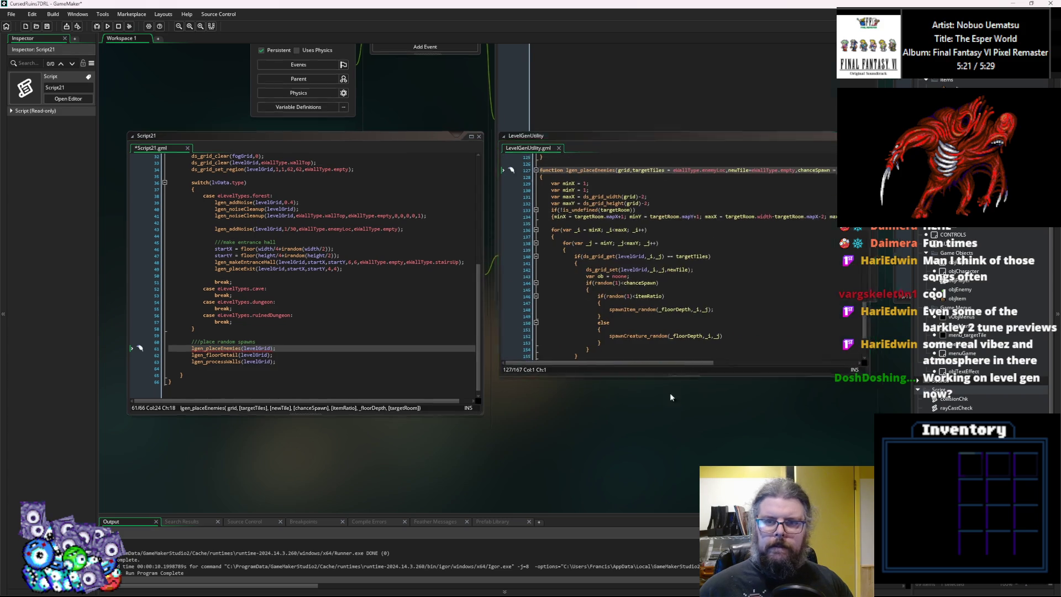
left_click_drag(668, 373, 827, 488)
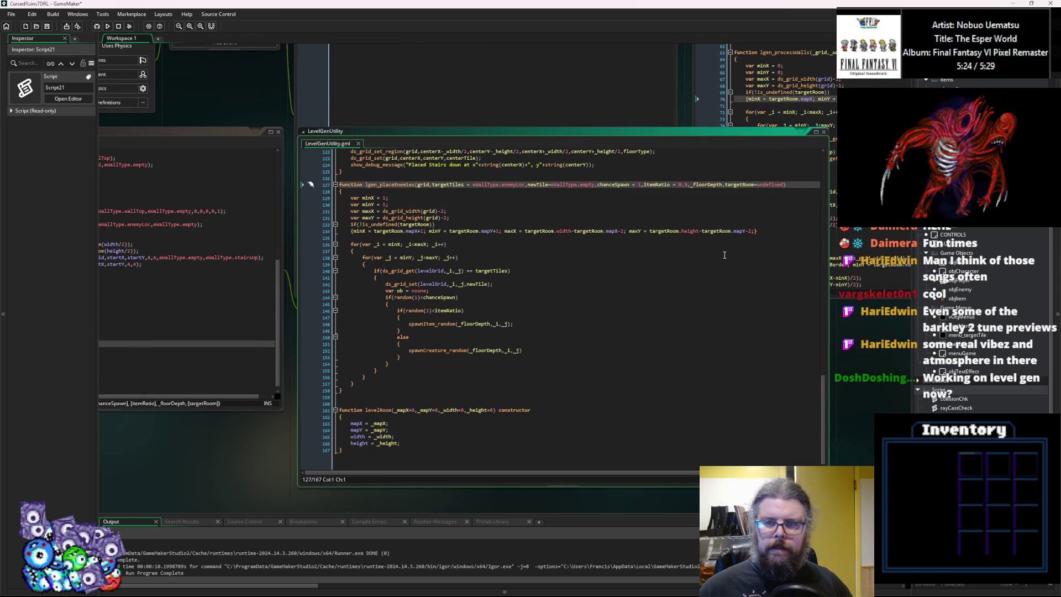
left_click(721, 184)
type("=")
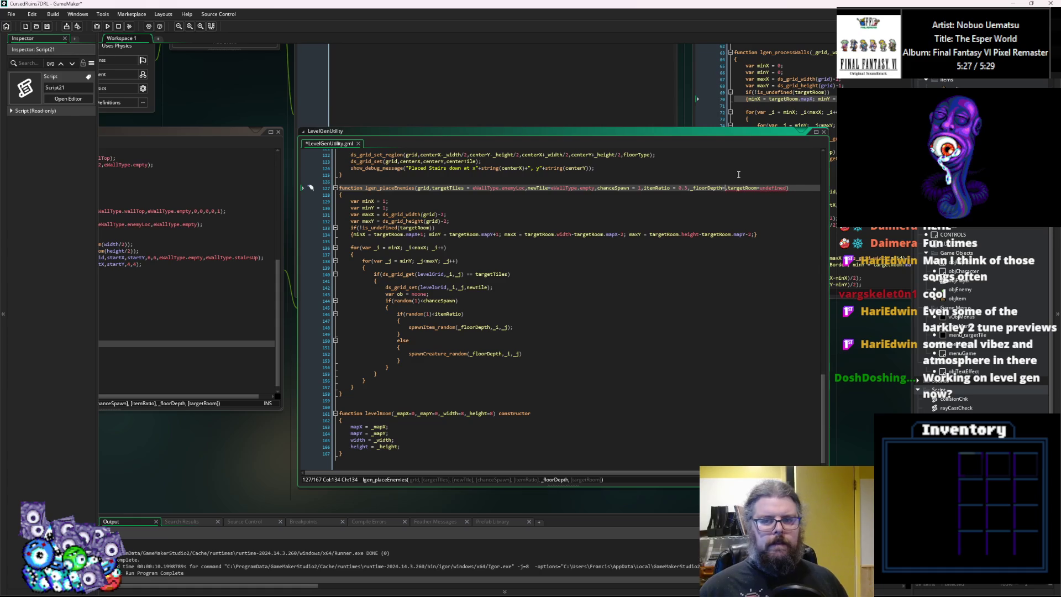
type("1")
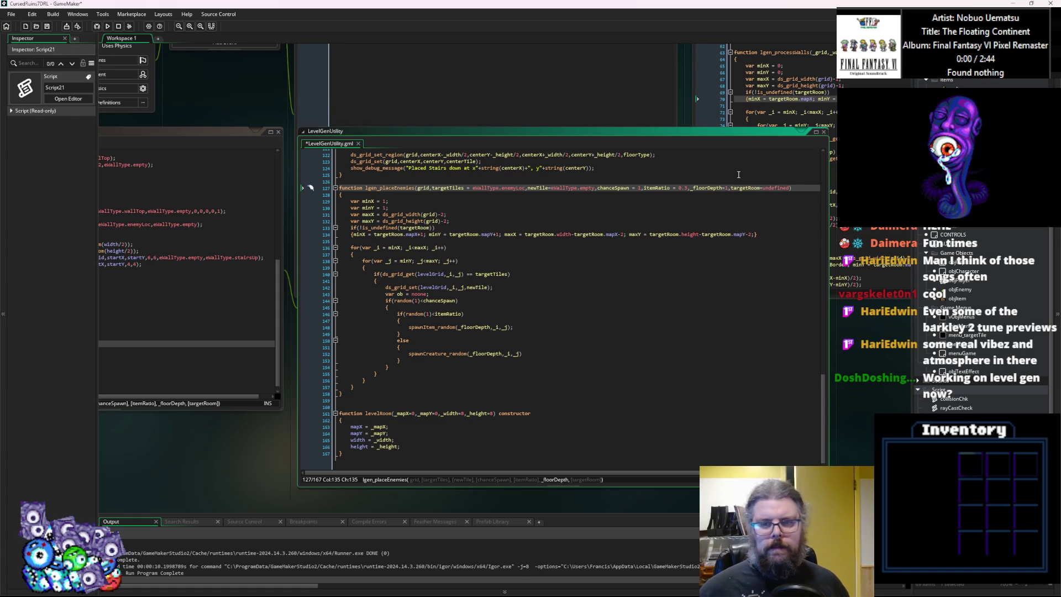
key("BackSpace")
key("BackSpace")
key("BackSpace")
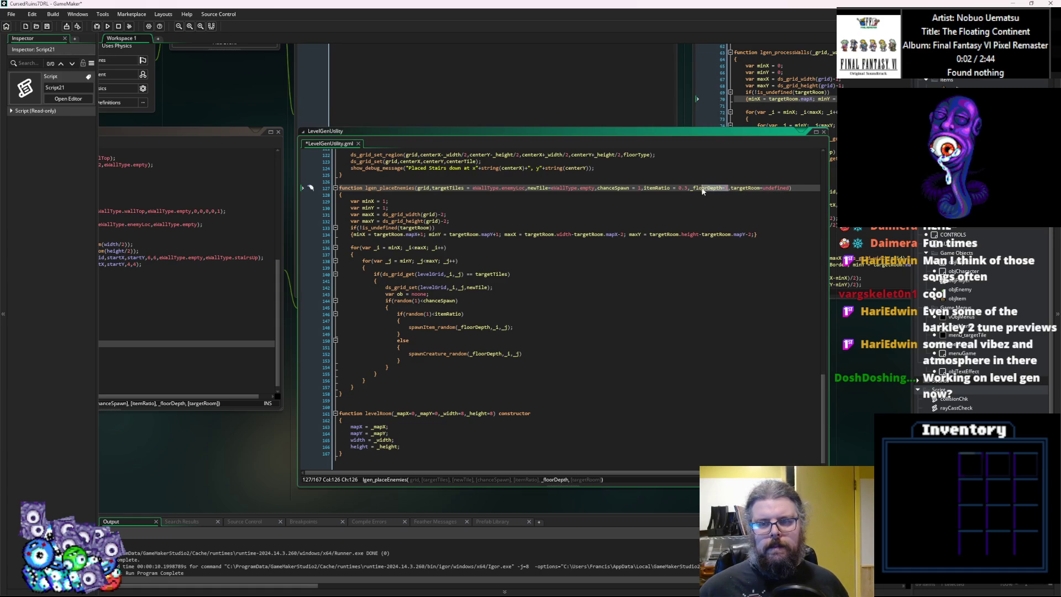
key("BackSpace")
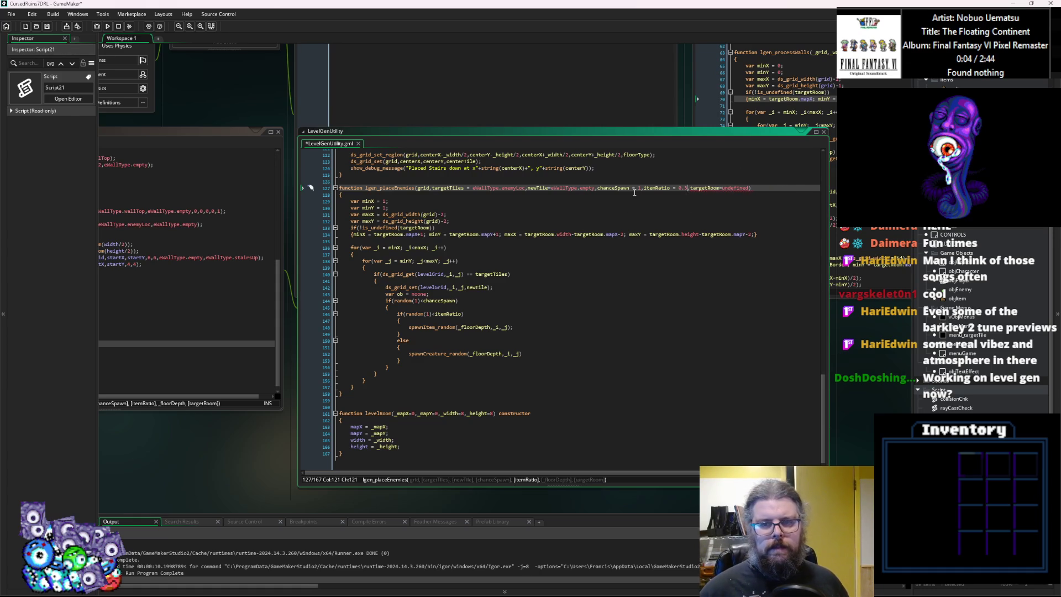
left_click(432, 188)
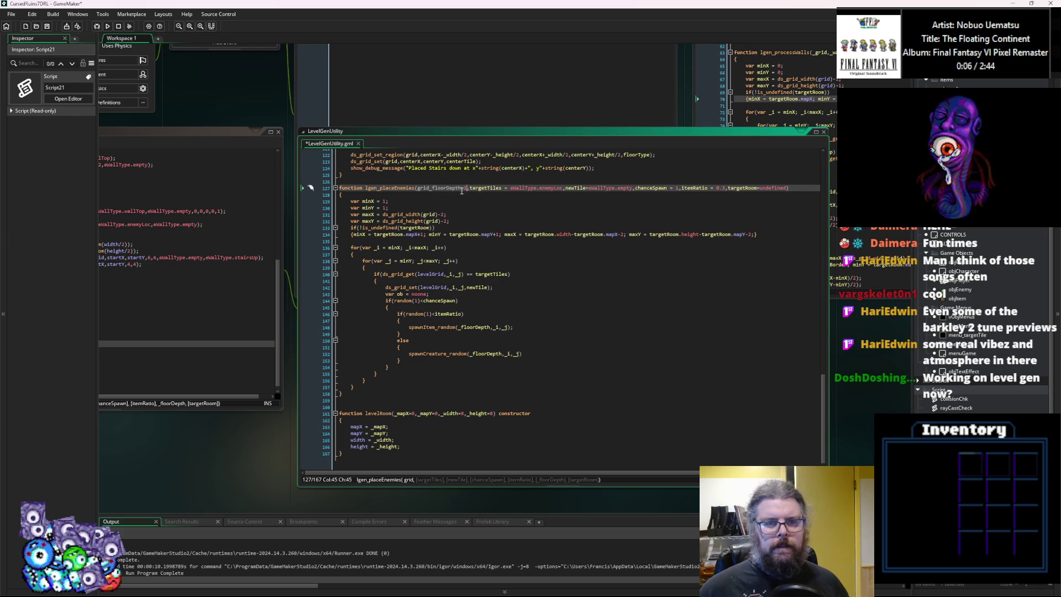
type("_floorDepth=1,")
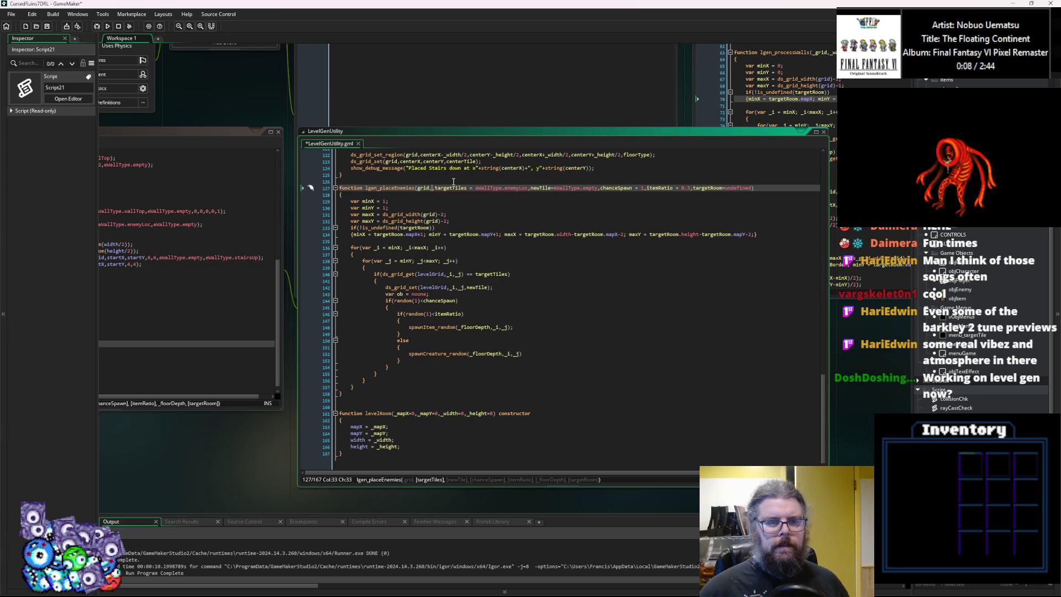
left_click(455, 188)
key("Down")
key("Down")
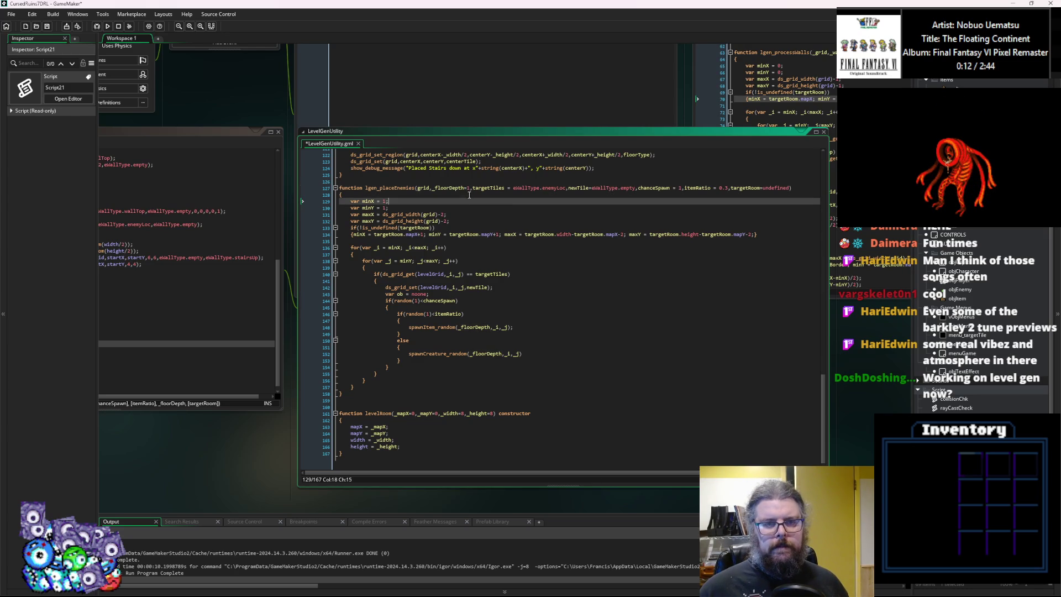
left_click(469, 188)
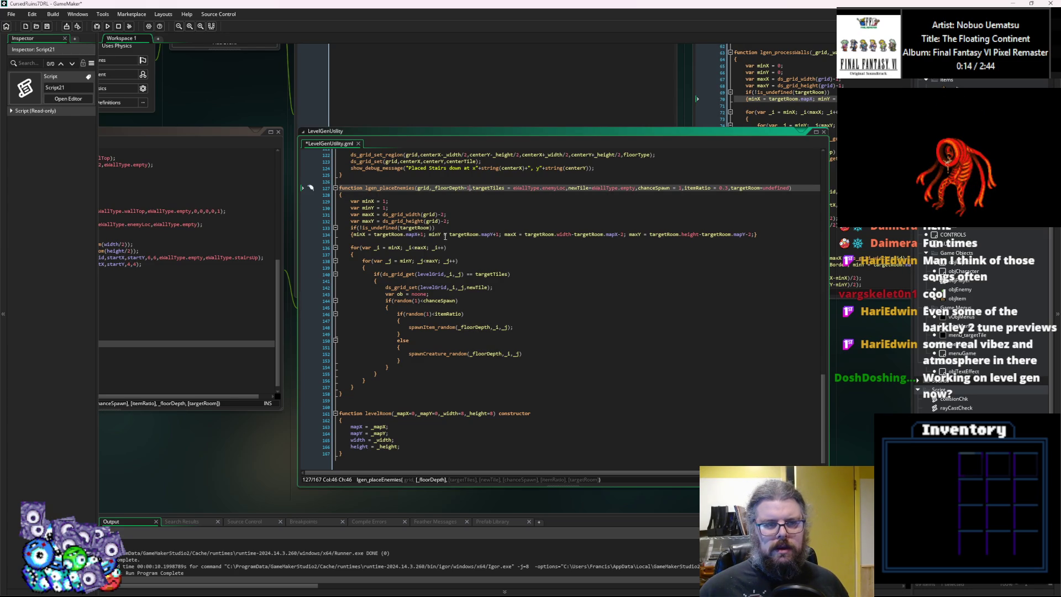
Pass floorDepth to the lgen_placeEnemies call in levelGen and save the scripts.
key("ctrl+Tab")
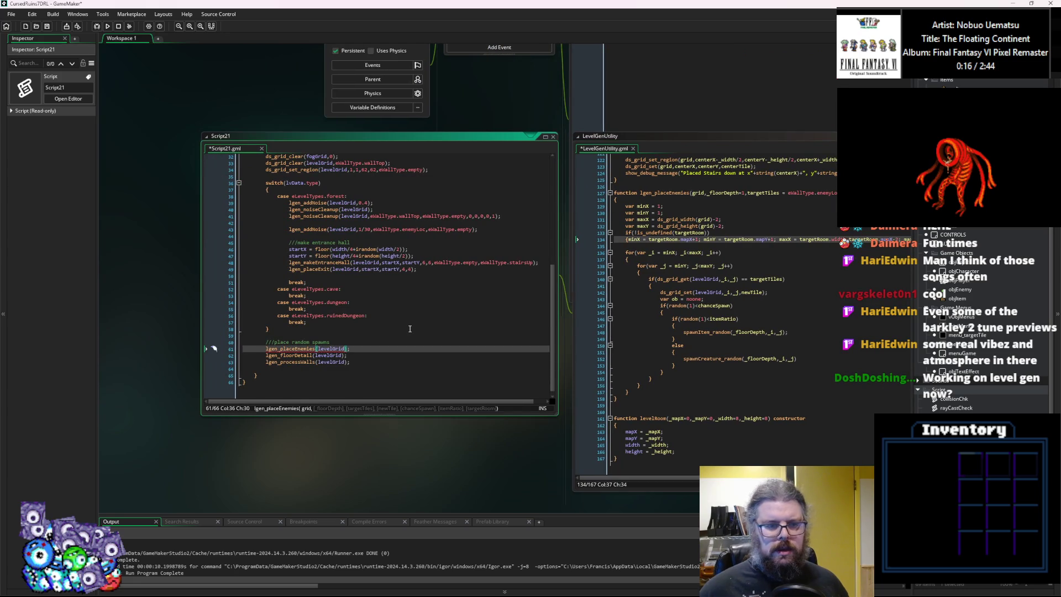
type(",")
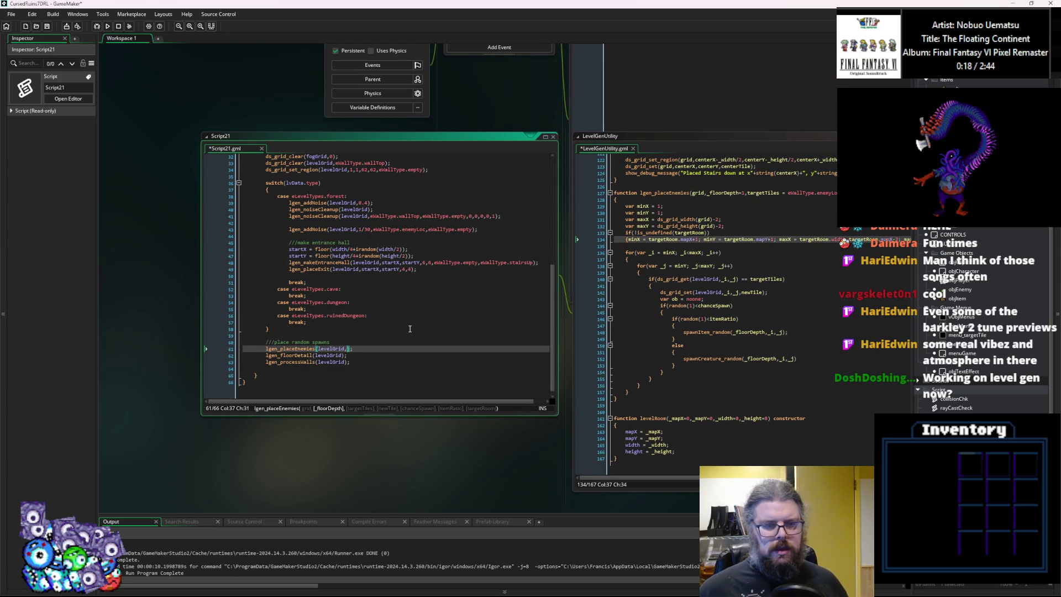
scroll(410, 329, "up", 4)
scroll(387, 279, "up", 4)
left_click(285, 203)
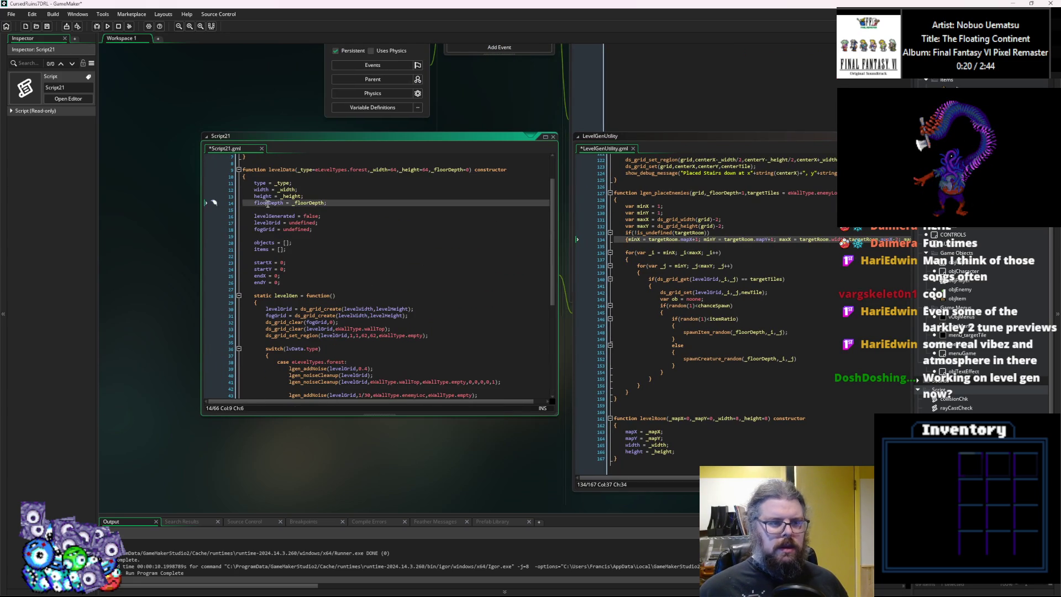
scroll(340, 319, "down", 8)
left_click(348, 349)
type("floorDepth);")
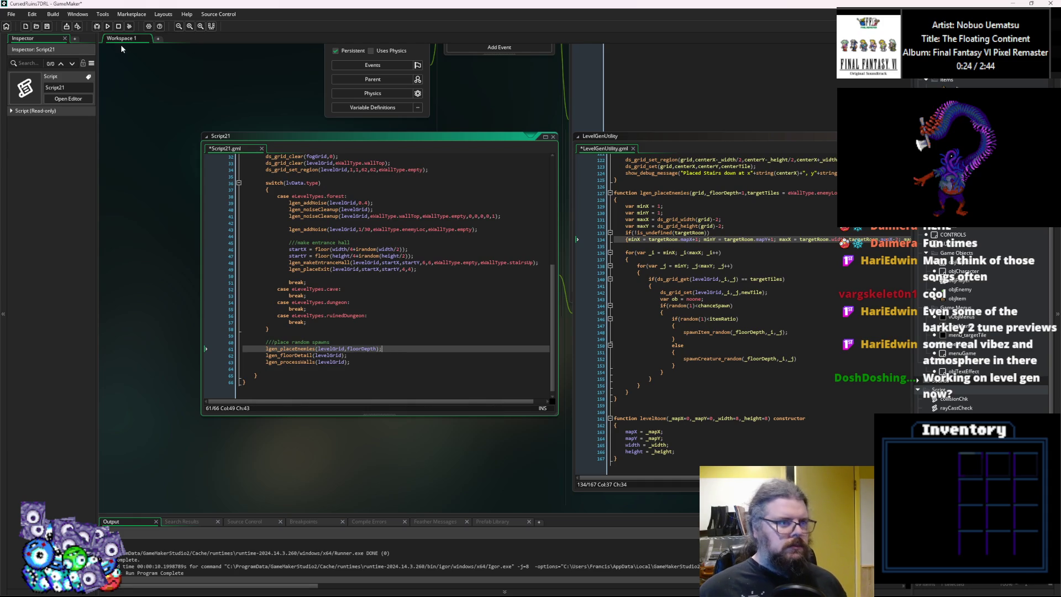
left_click(47, 26)
left_click(412, 327)
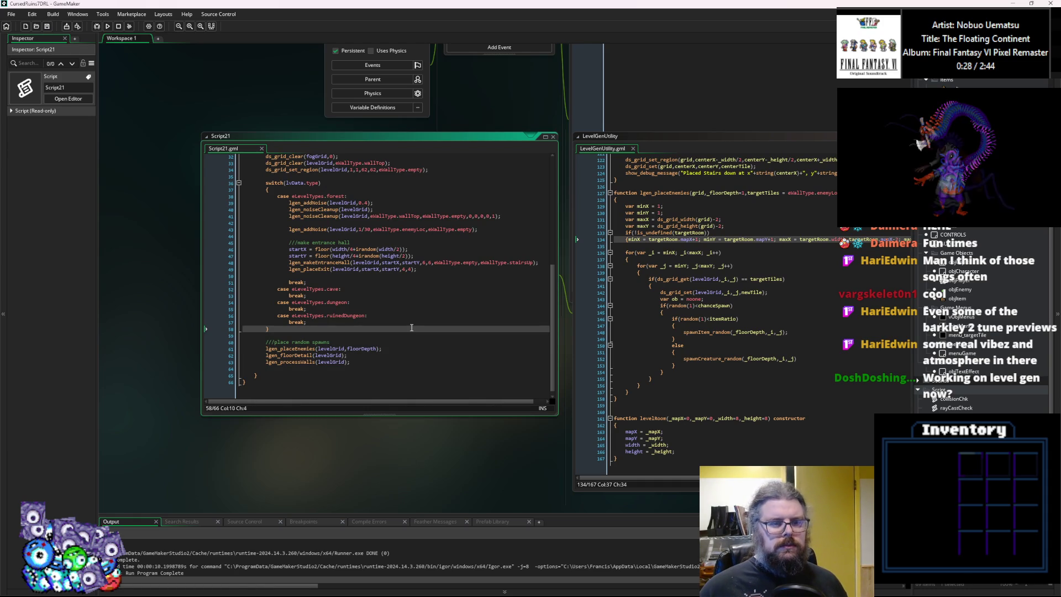
left_click(47, 26)
mouse_move(397, 138)
left_mouse_down()
mouse_move(343, 140)
mouse_move(373, 150)
mouse_move(368, 209)
left_mouse_up()
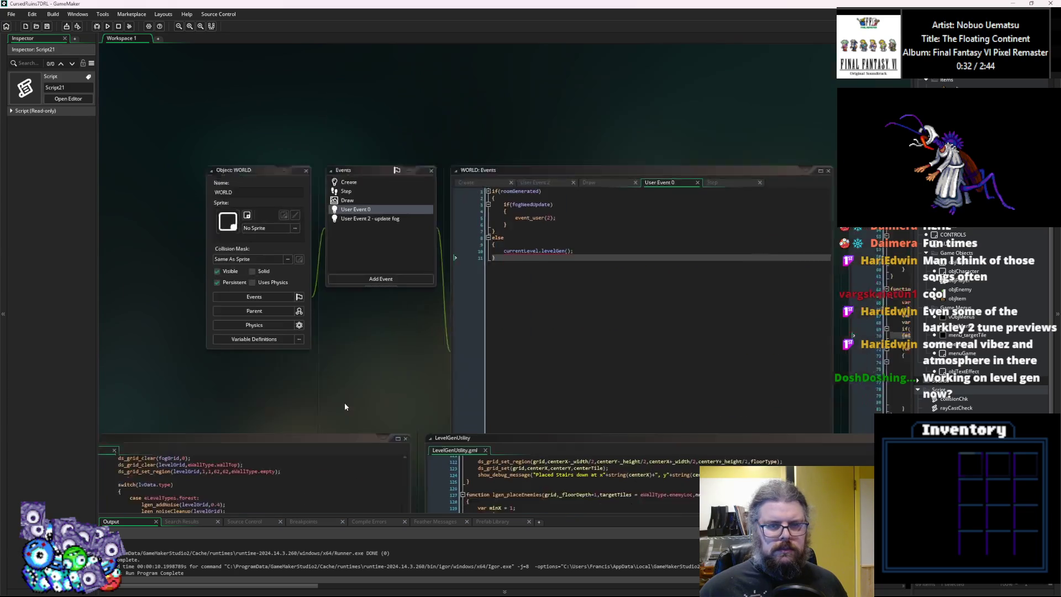
left_click(492, 218)
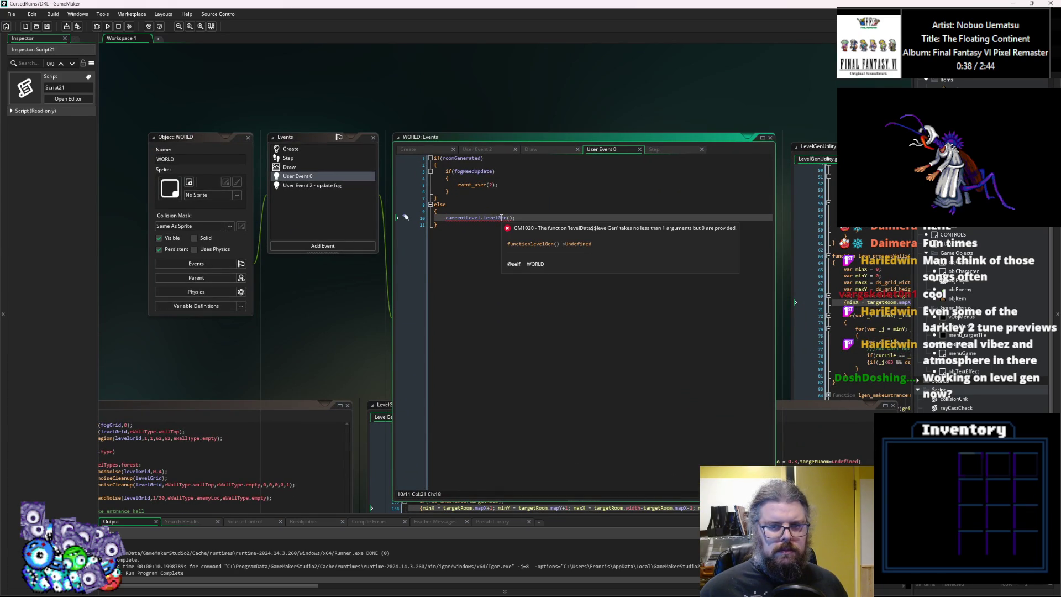
left_click(448, 227)
left_click(221, 405)
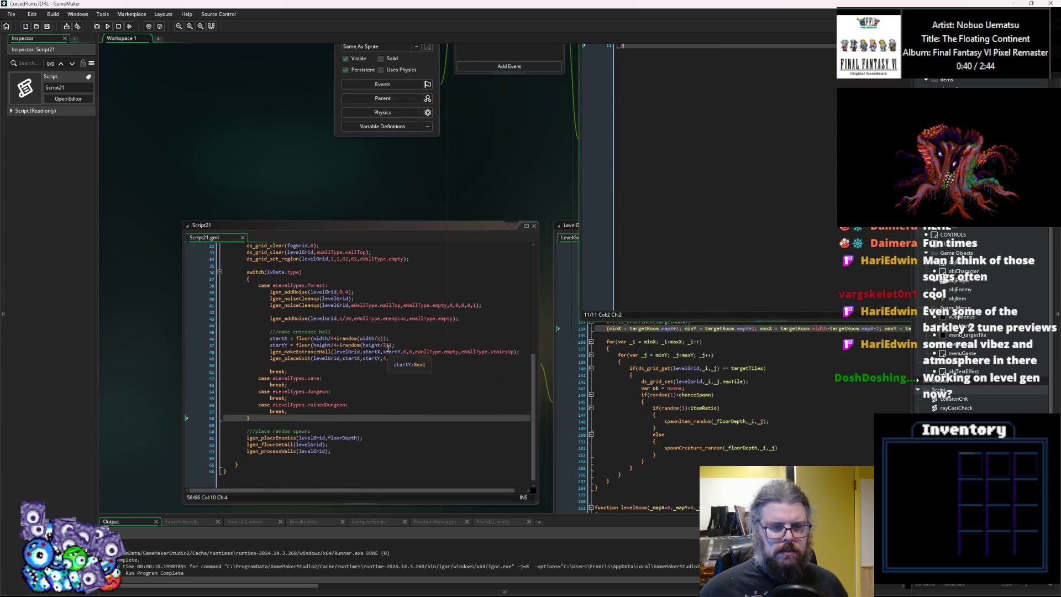
scroll(388, 348, "up", 3)
left_click(241, 334)
scroll(319, 334, "down", 3)
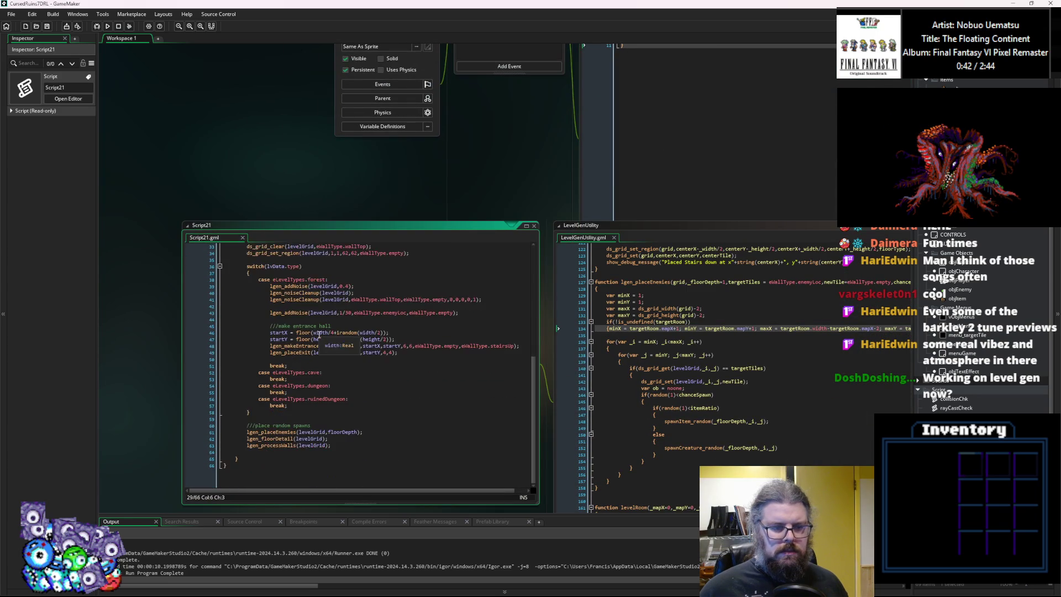
key("ctrl+Tab")
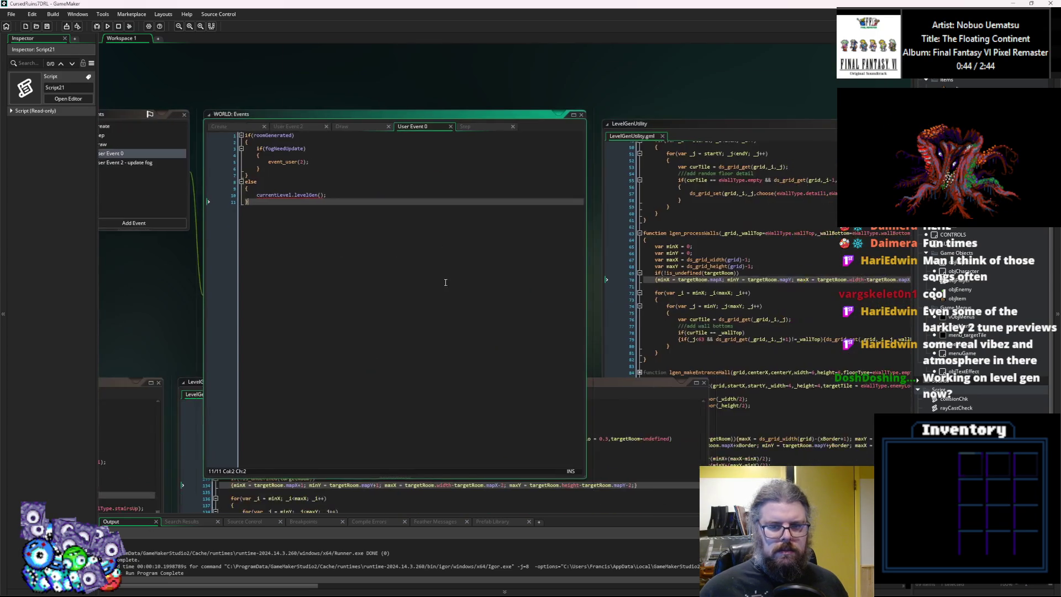
key("ctrl+Tab")
scroll(268, 376, "up", 3)
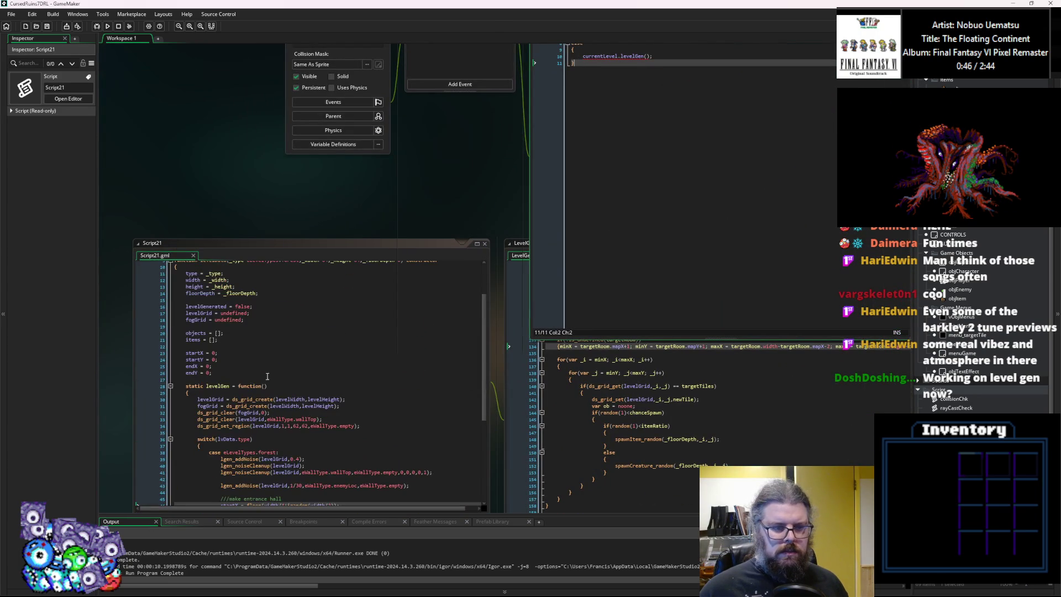
scroll(268, 376, "up", 1)
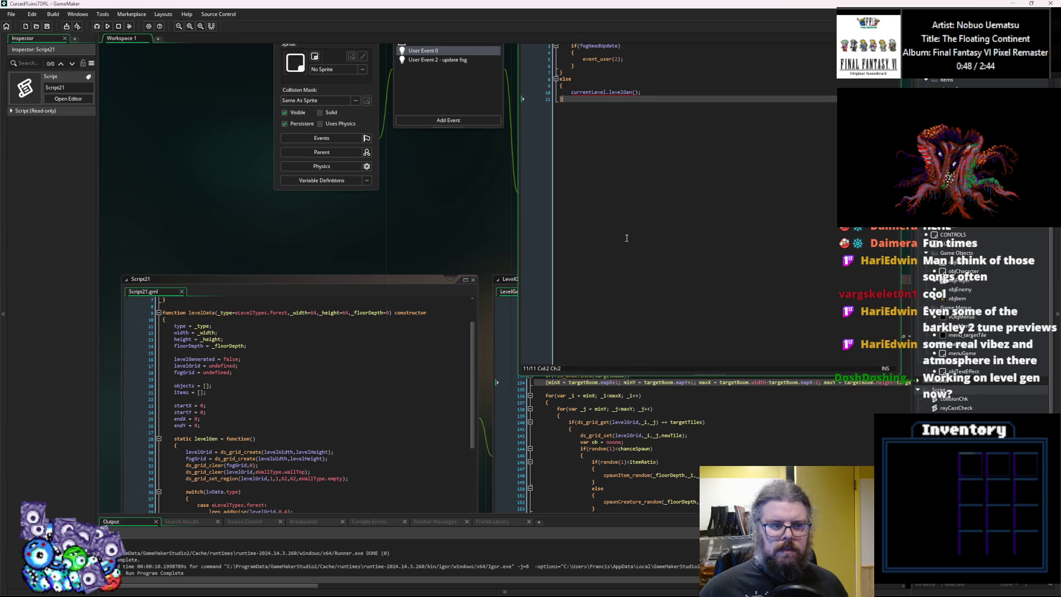
key("ctrl+Tab")
left_click(301, 367)
left_click(232, 281)
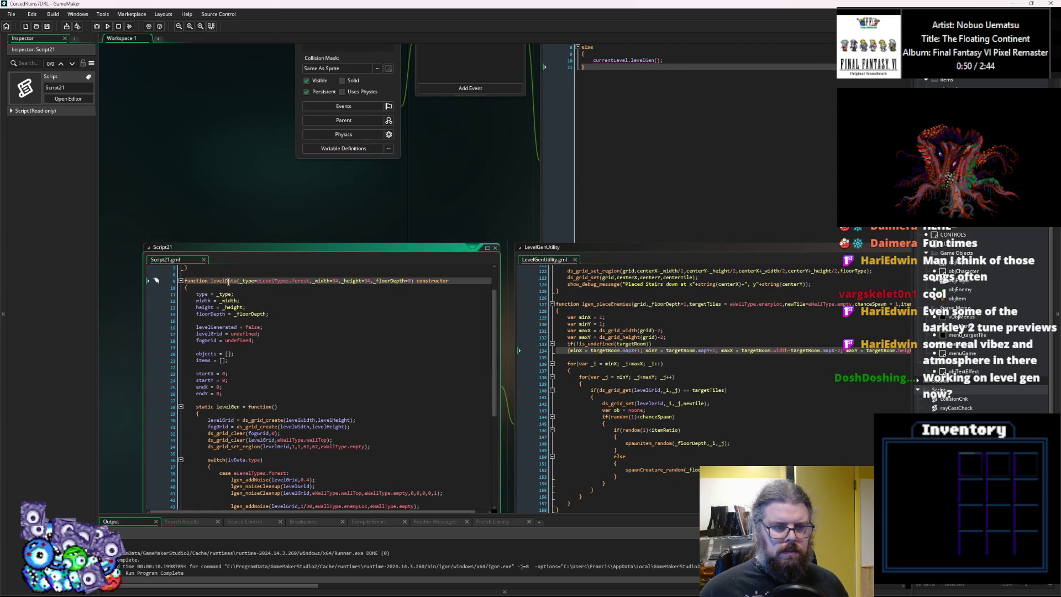
key("ctrl+Tab")
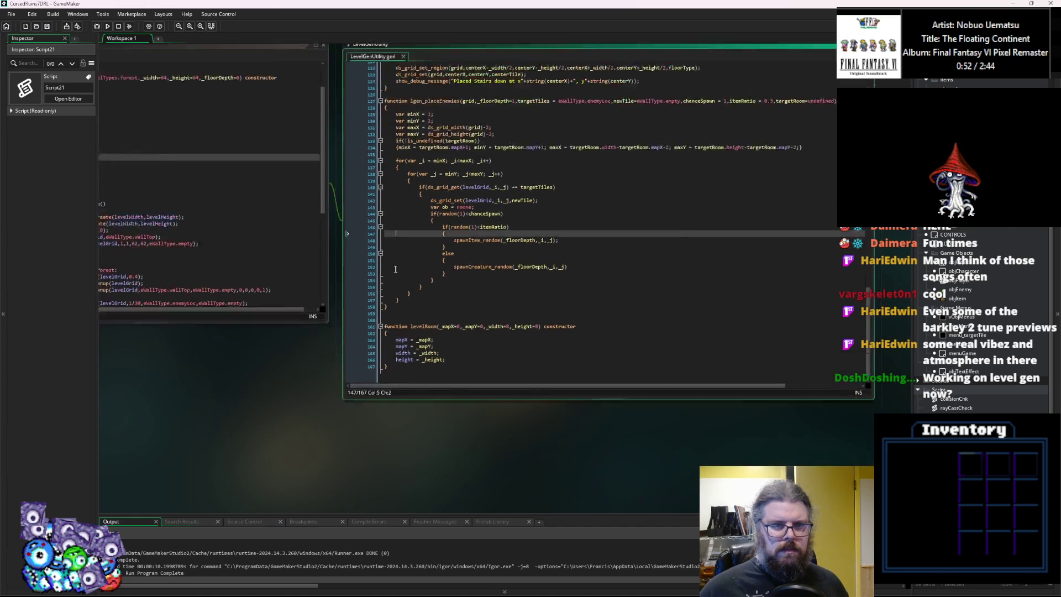
scroll(608, 221, "up", 20)
left_click(772, 324)
scroll(772, 324, "down", 10)
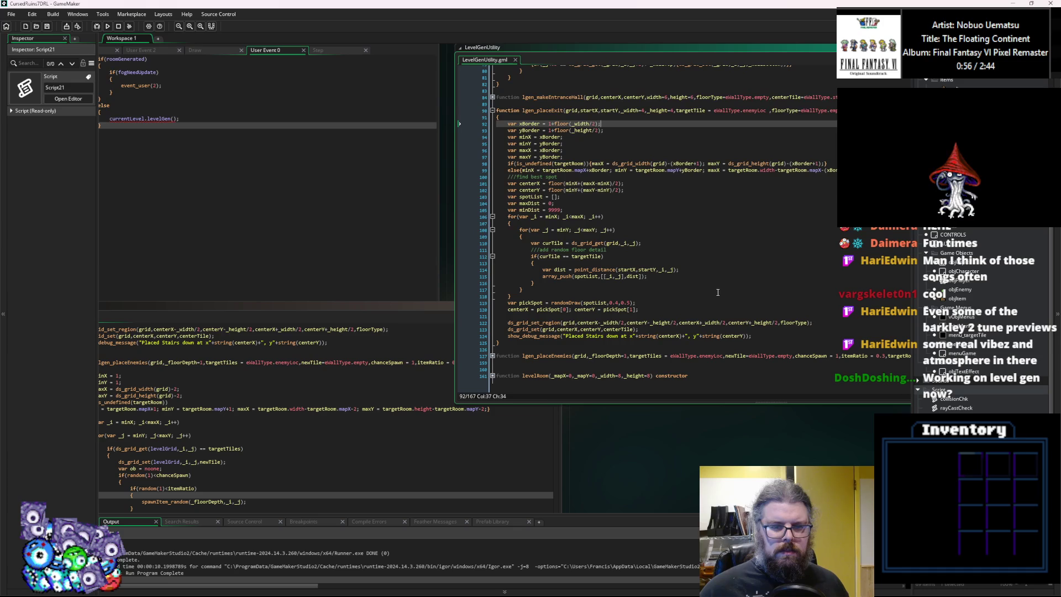
scroll(618, 353, "up", 19)
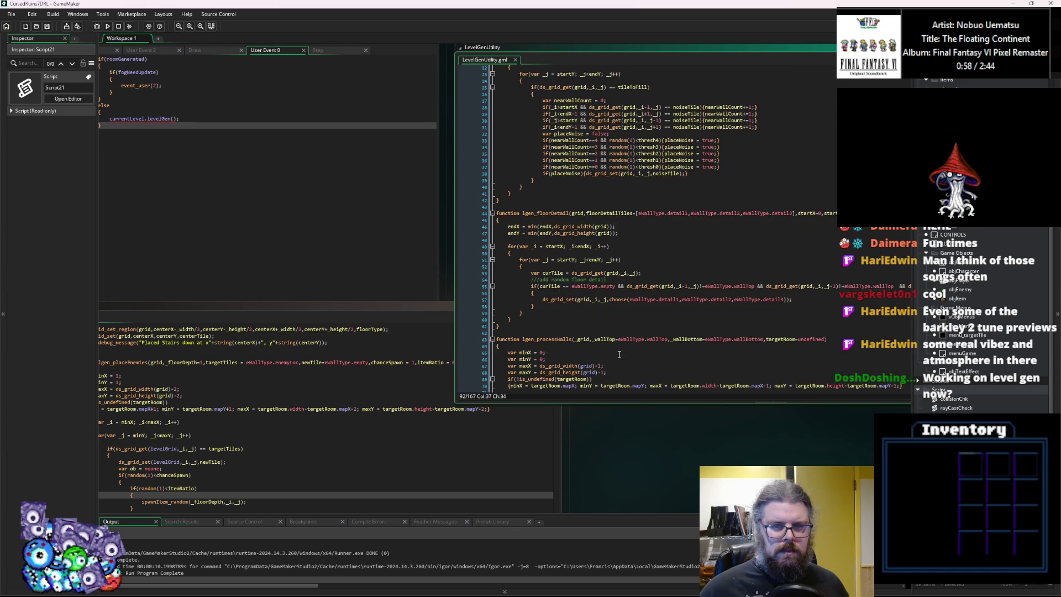
scroll(619, 354, "up", 2)
key("ctrl+Tab")
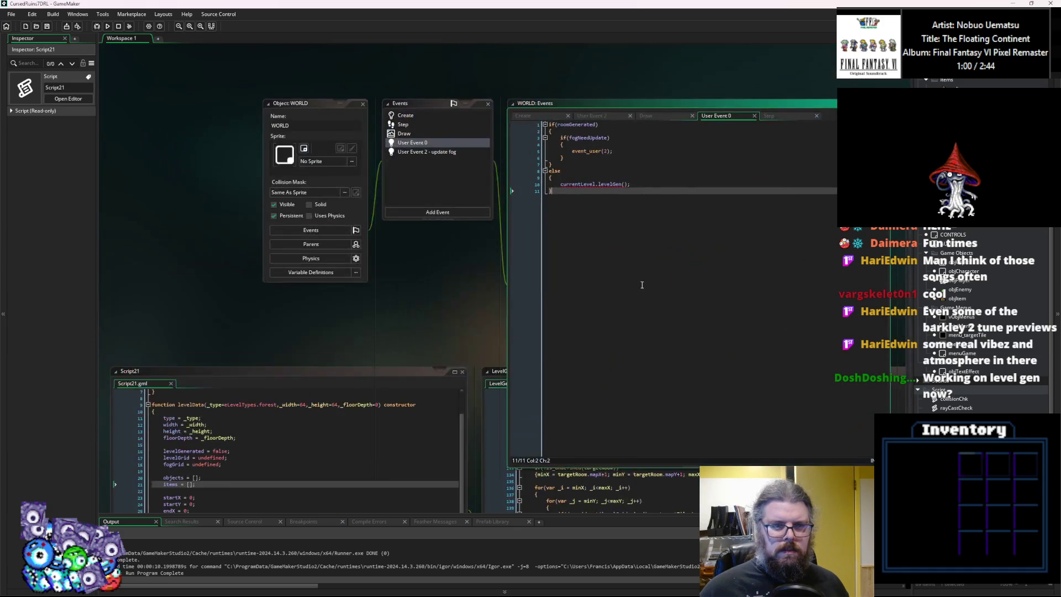
left_click(97, 27)
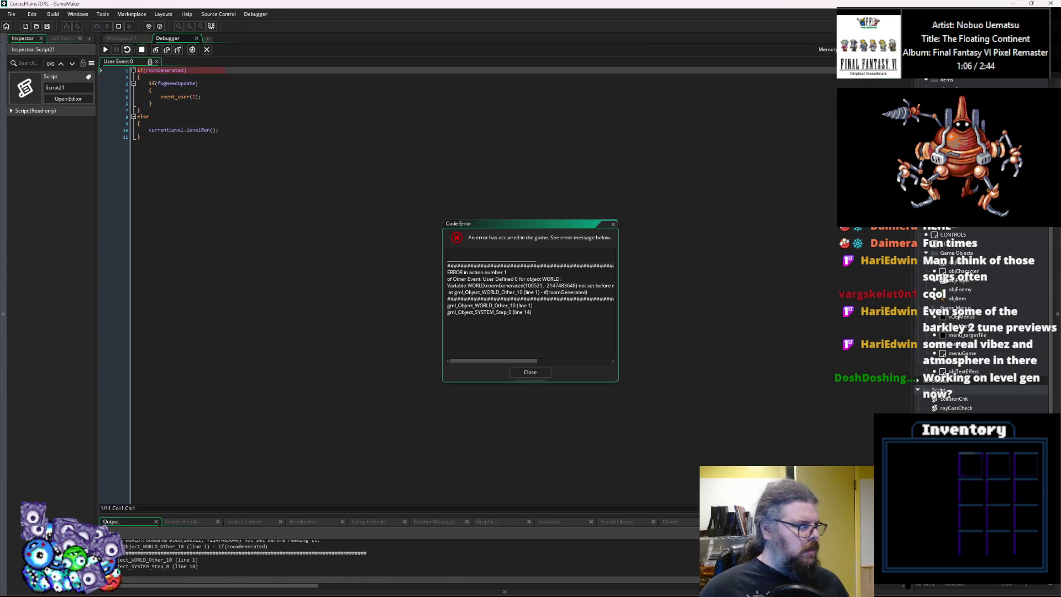
Prefix roomGenerated with currentLevel. in User Event 0, save, and rerun the debug build.
left_click(164, 71)
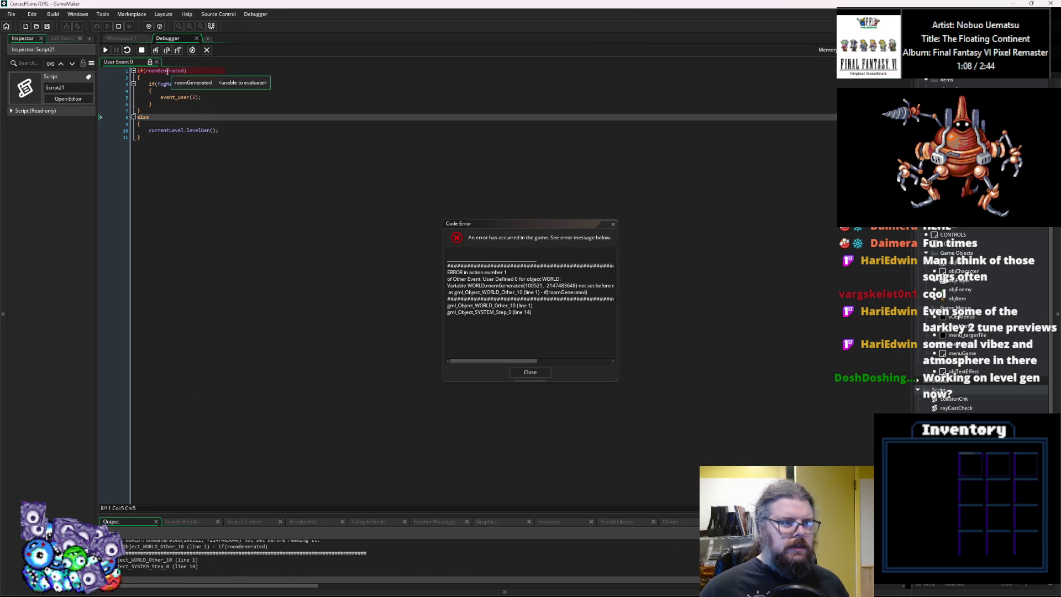
left_click(530, 370)
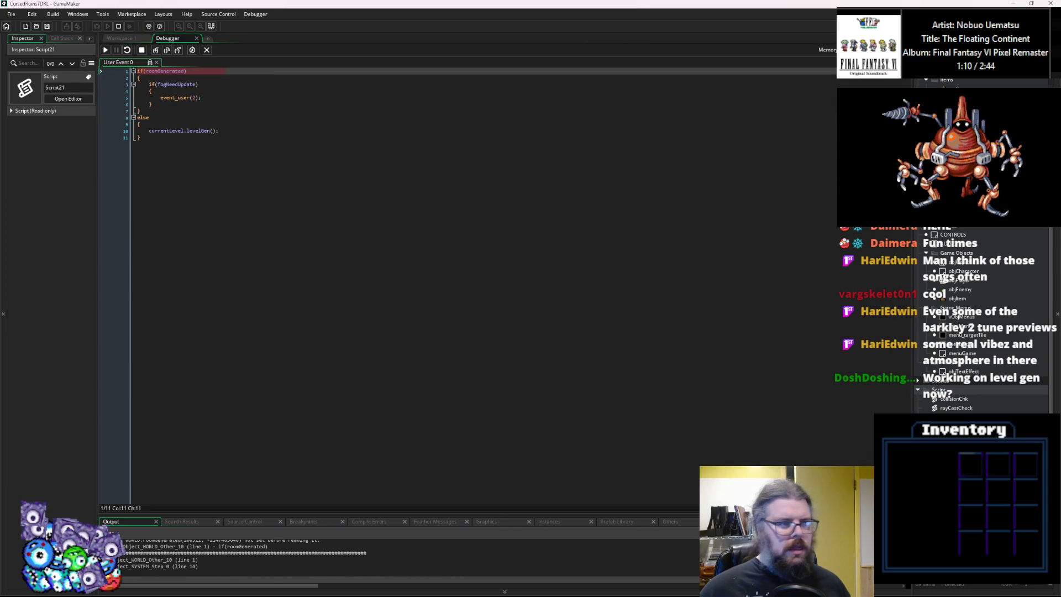
left_click(181, 130)
left_click(145, 71)
type("currentLevel")
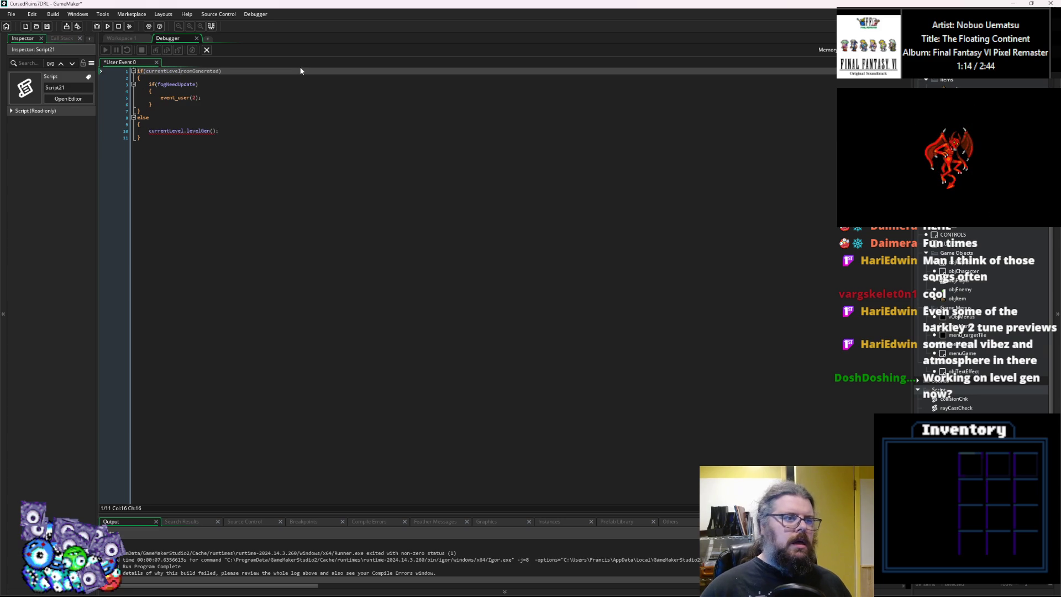
left_click(47, 26)
left_click(207, 50)
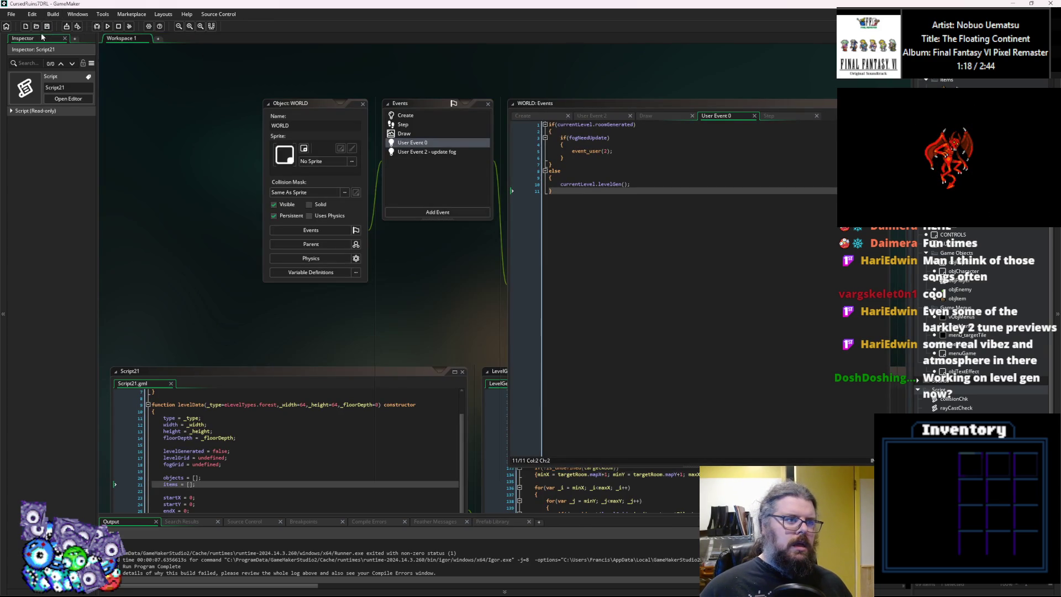
left_click(97, 27)
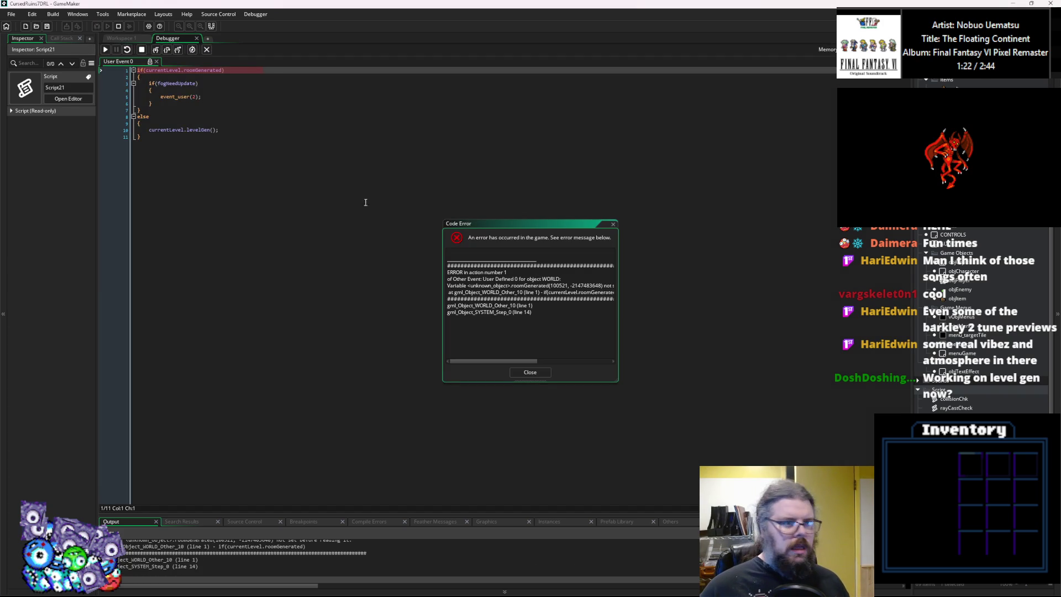
Replace roomGenerated with levelGenerated so the condition tests currentLevel.levelGenerated, then close the debugger.
mouse_move(163, 70)
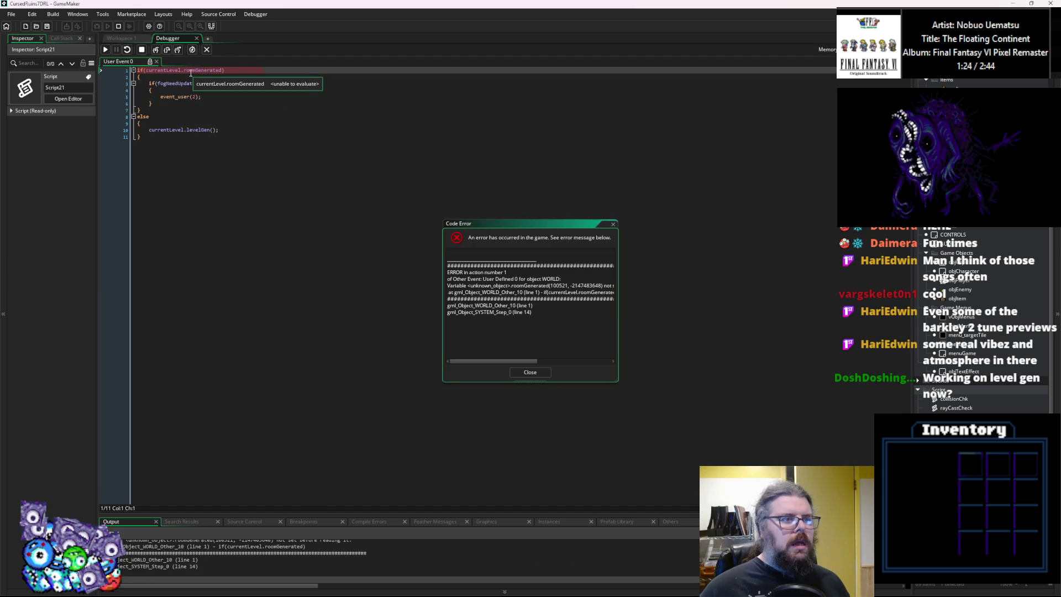
left_click(530, 372)
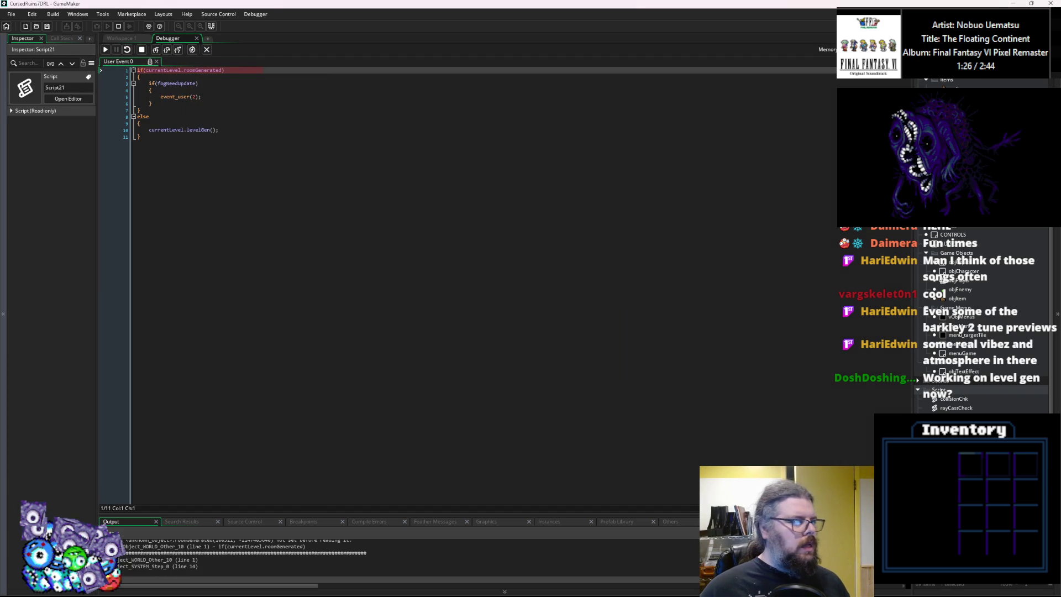
left_click(204, 70)
double_click(204, 71)
type("ke")
key("BackSpace")
key("BackSpace")
type("levelGenera")
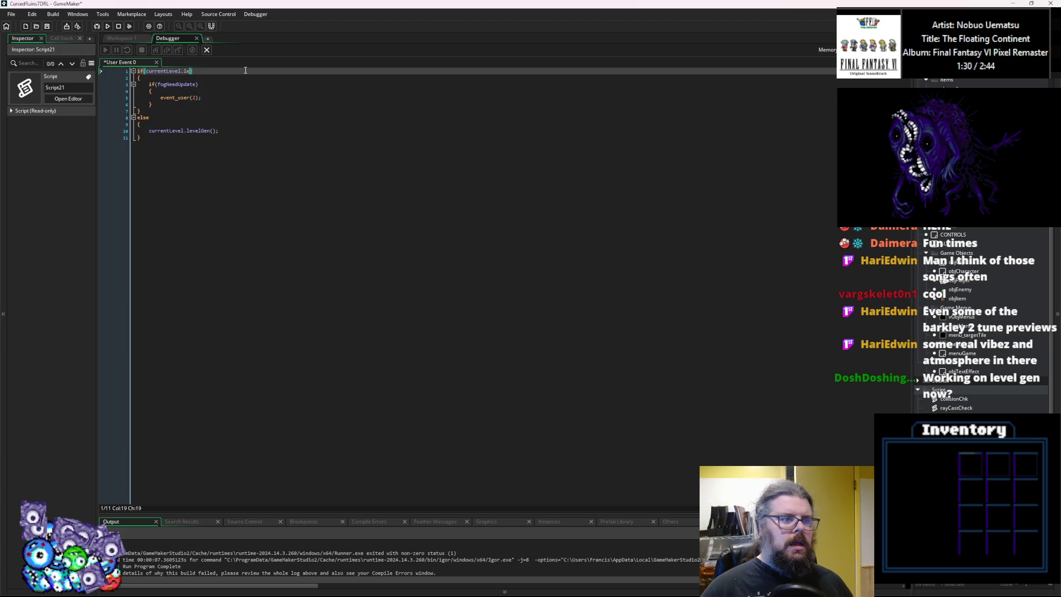
type("ted")
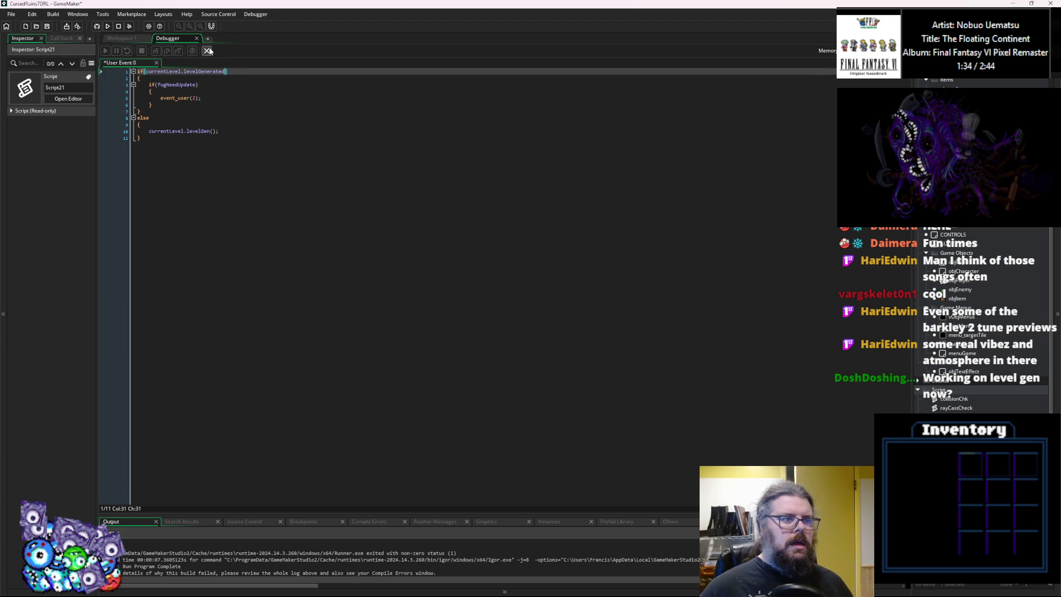
left_click(207, 50)
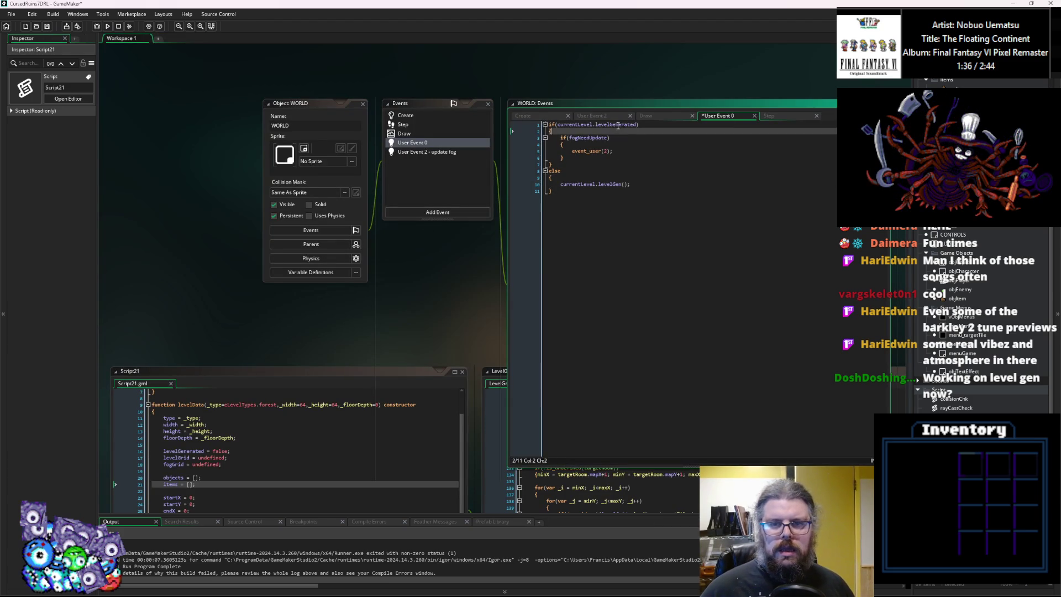
Make the WORLD Draw event's opening condition test currentLevel.levelGenerated, checking the levelData constructor.
left_click(425, 133)
left_click(607, 129)
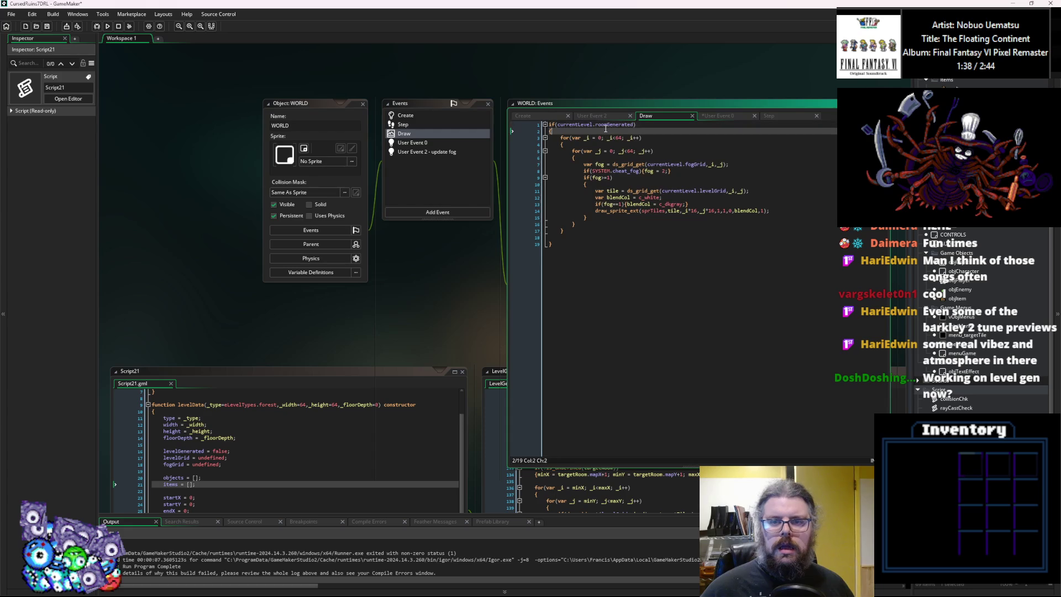
left_click(600, 511)
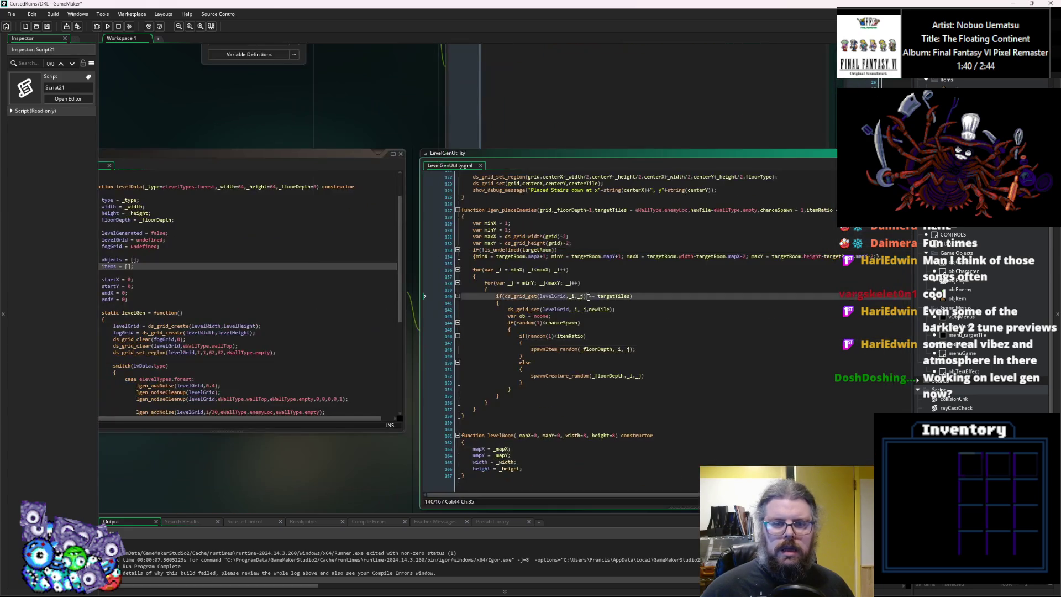
left_click(378, 305)
scroll(493, 292, "up", 2)
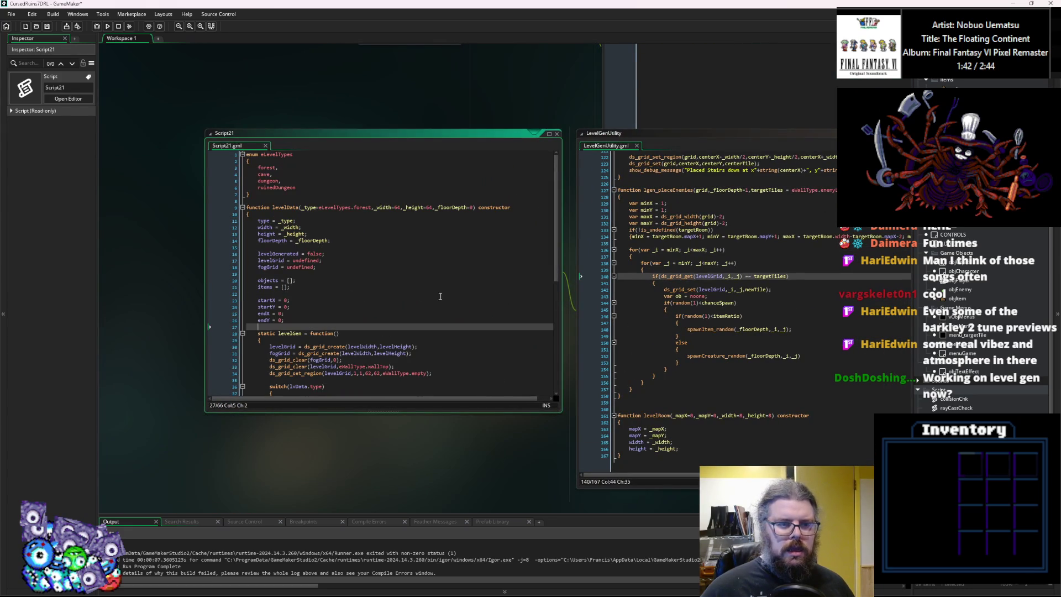
scroll(332, 284, "up", 5)
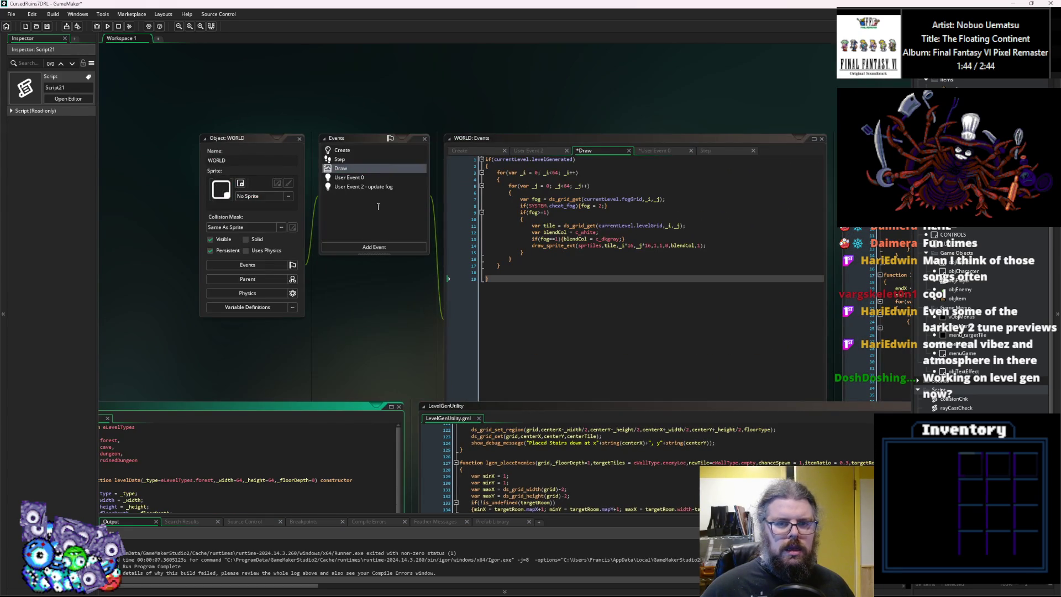
left_click(497, 310)
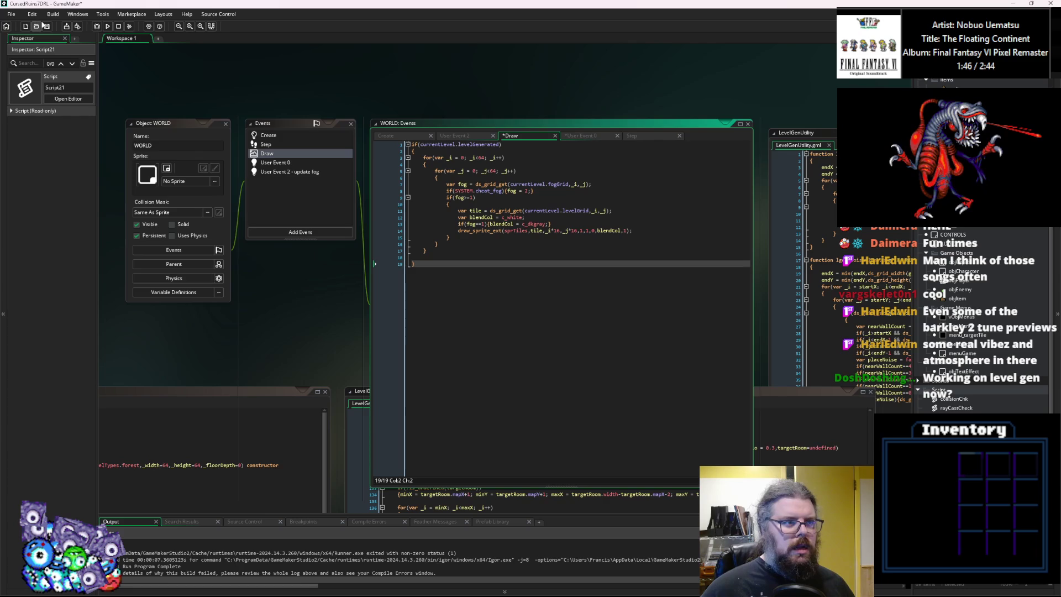
scroll(446, 208, "down", 3)
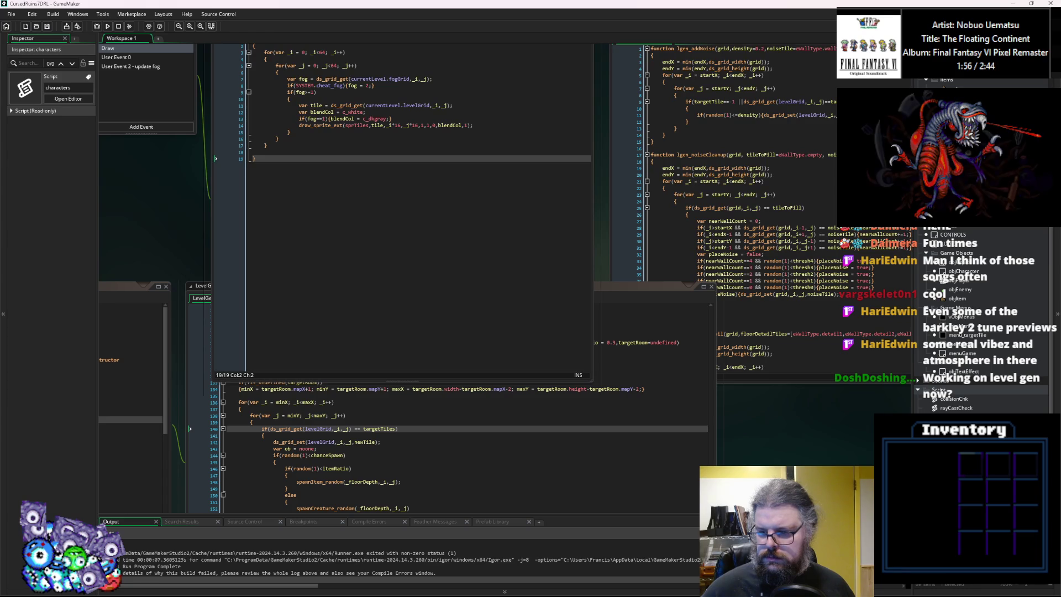
Open the collisionChk script and inspect where it references levelGrid.
double_click(939, 398)
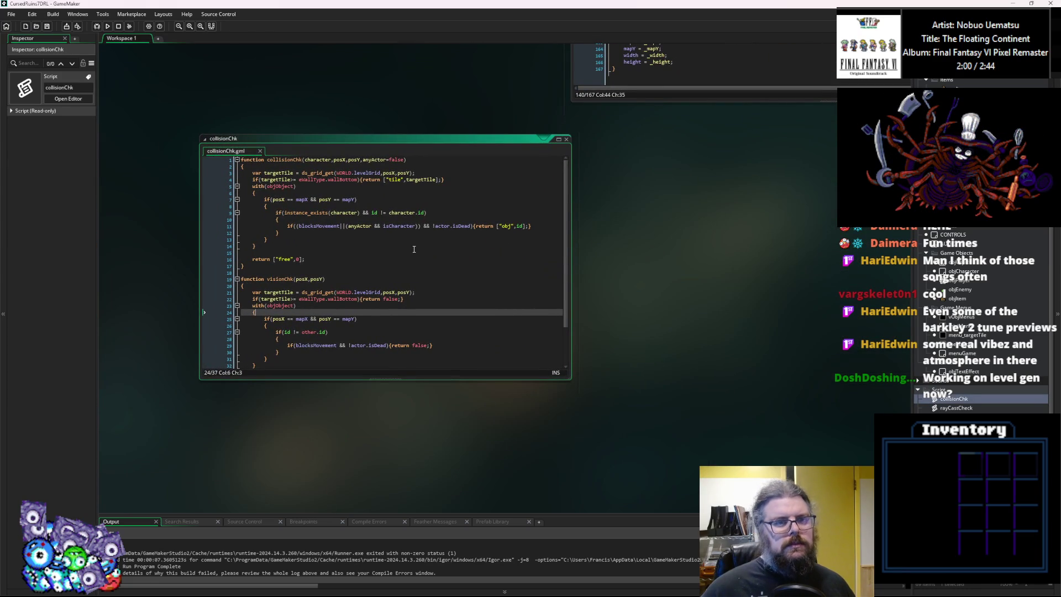
left_click(380, 193)
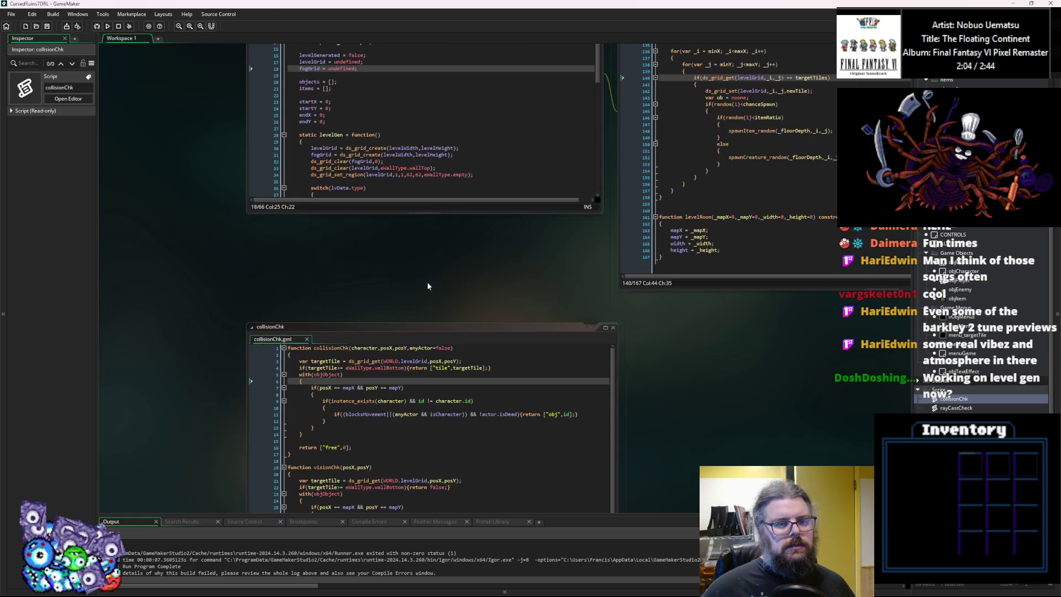
left_click_drag(432, 328, 398, 241)
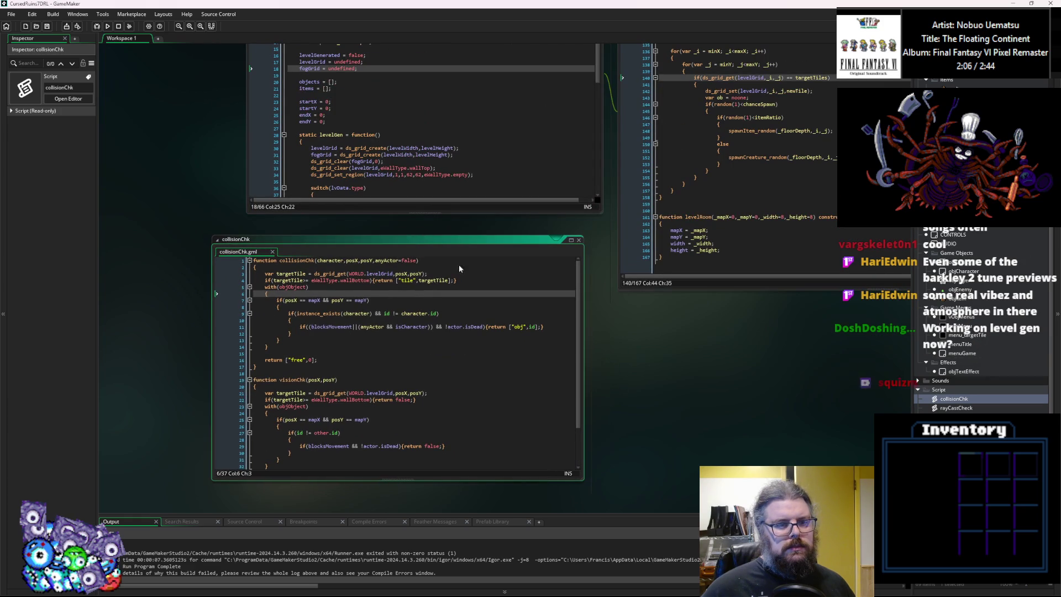
left_click(448, 326)
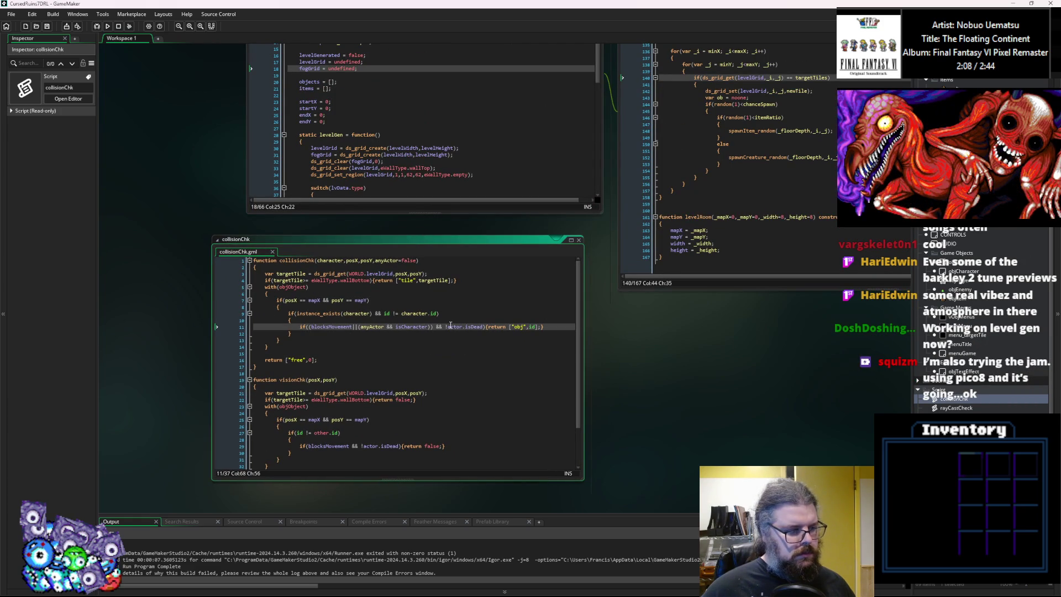
double_click(380, 274)
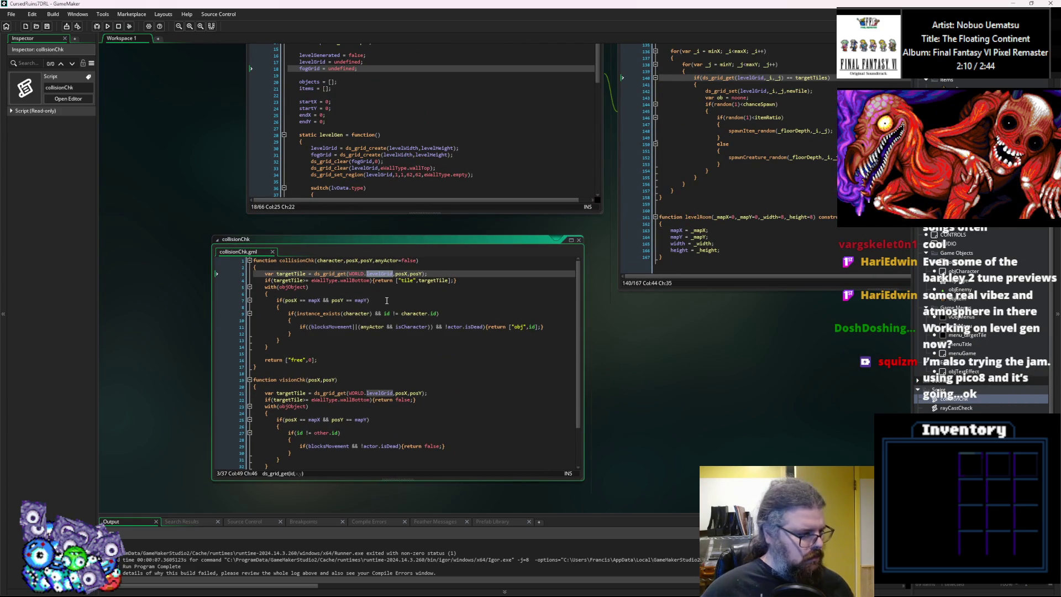
key("F12")
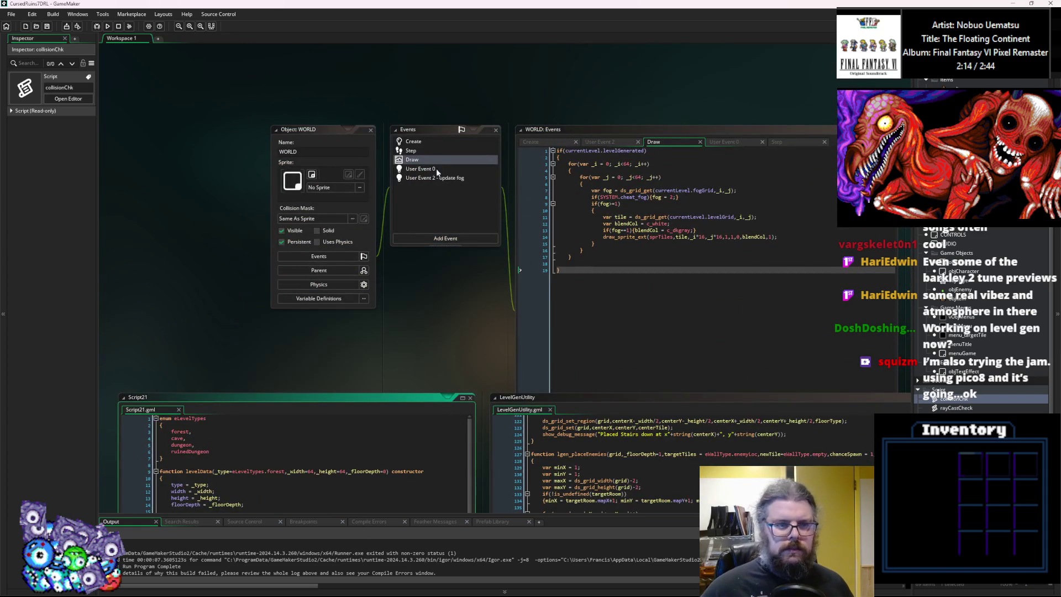
left_click(432, 142)
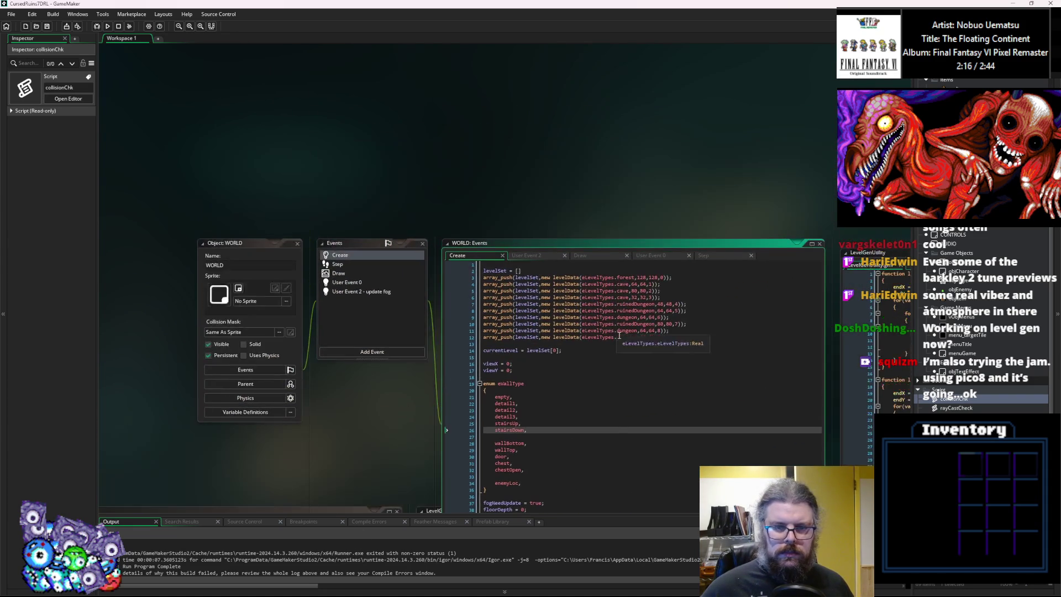
Add 'prevLevel = undefined;' below the currentLevel line in WORLD's Create event.
left_click(539, 264)
key("Return")
key("Return")
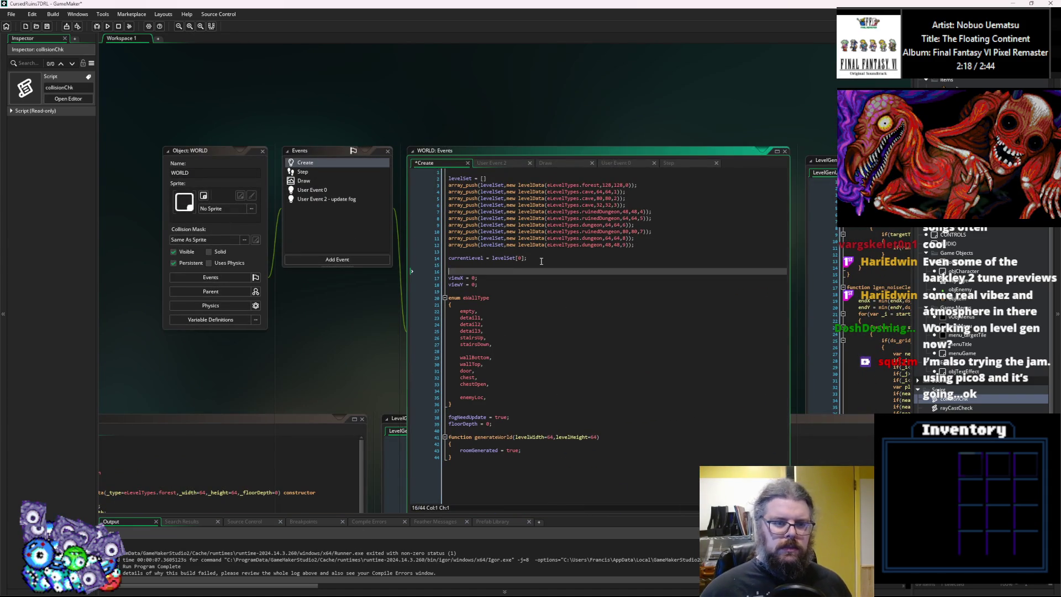
key("Up")
type("prev")
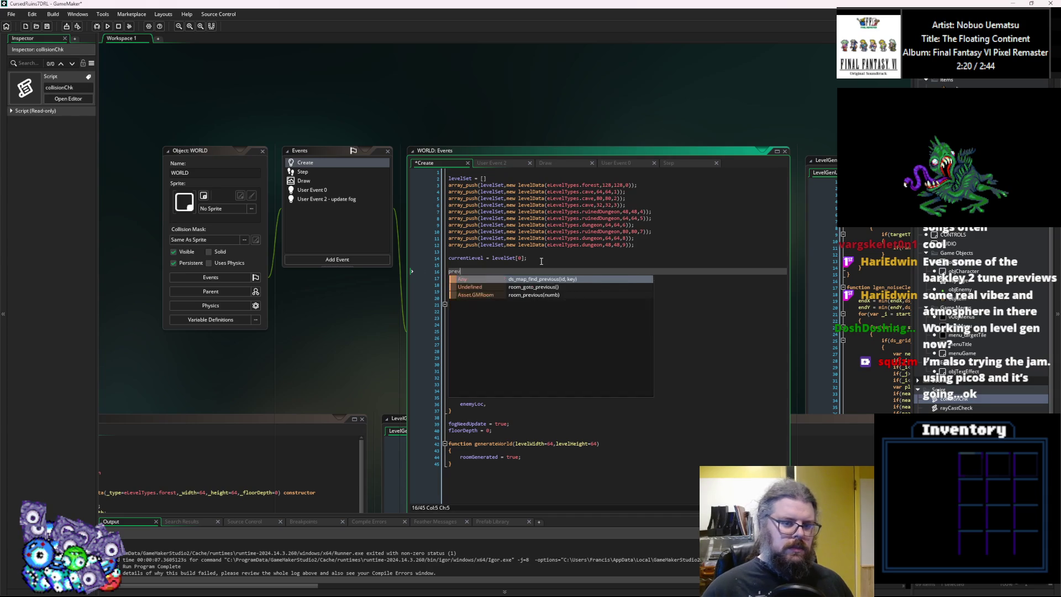
type("Level = c")
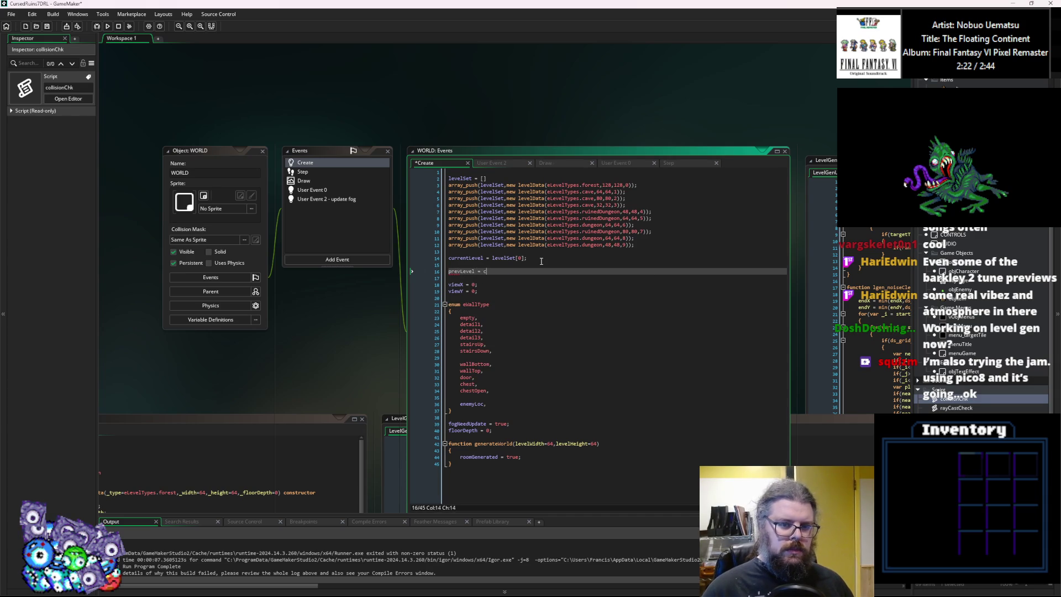
type("urrentLevel;")
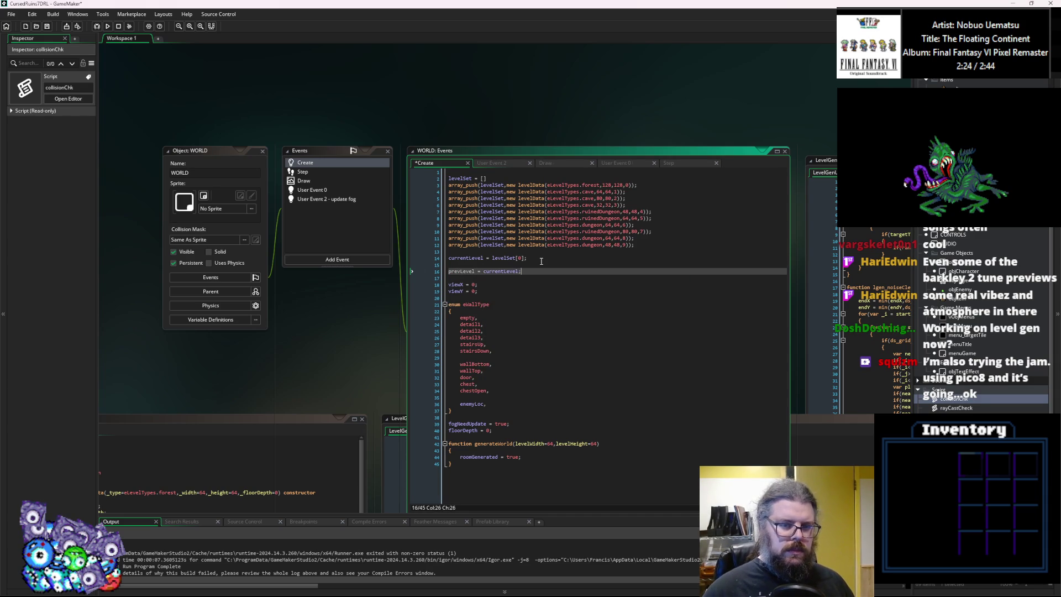
double_click(505, 271)
type("u")
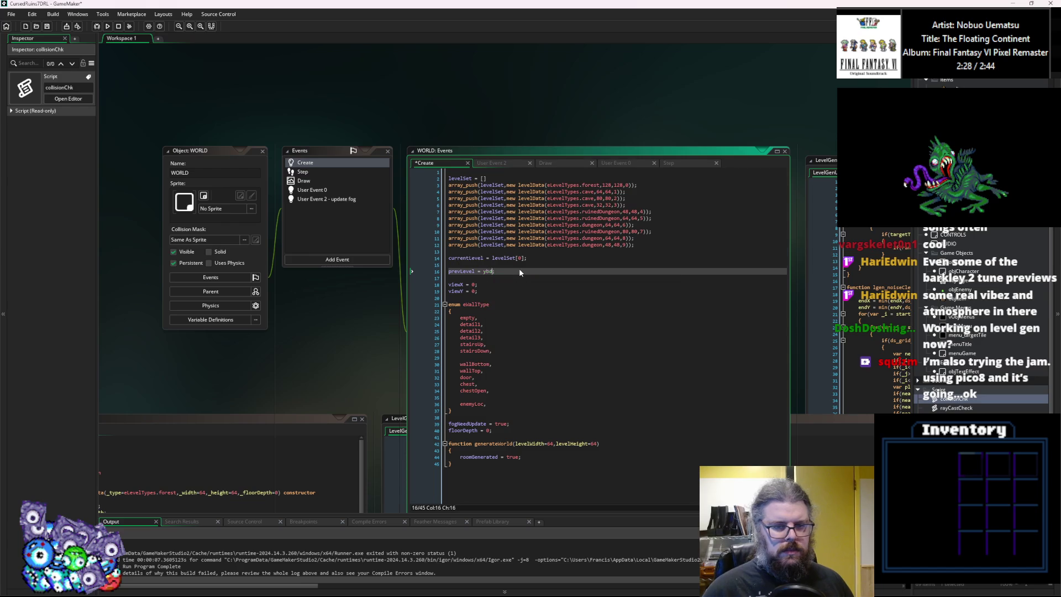
type("ndefined")
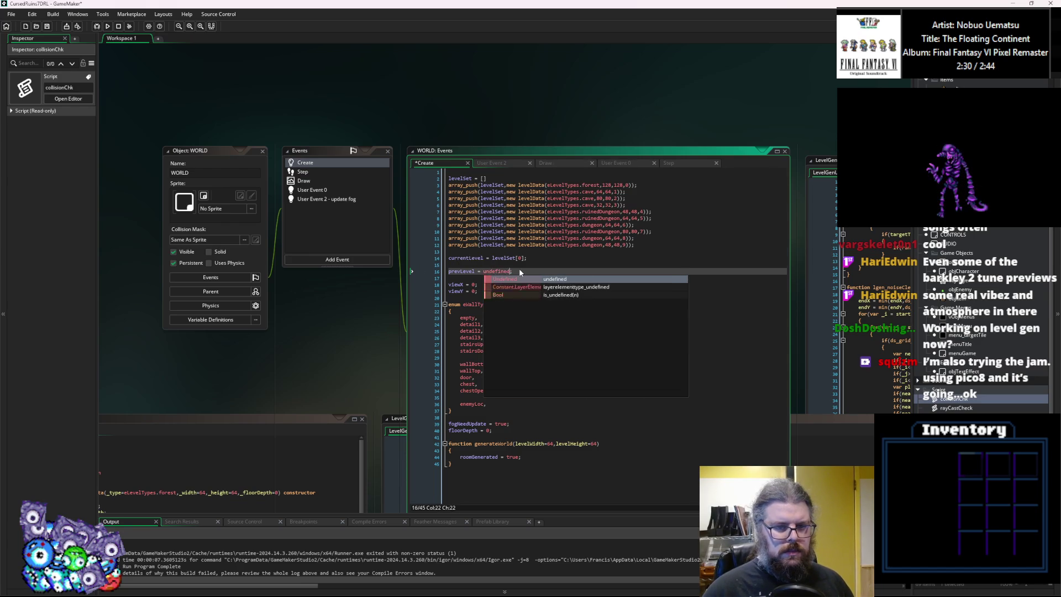
key("Escape")
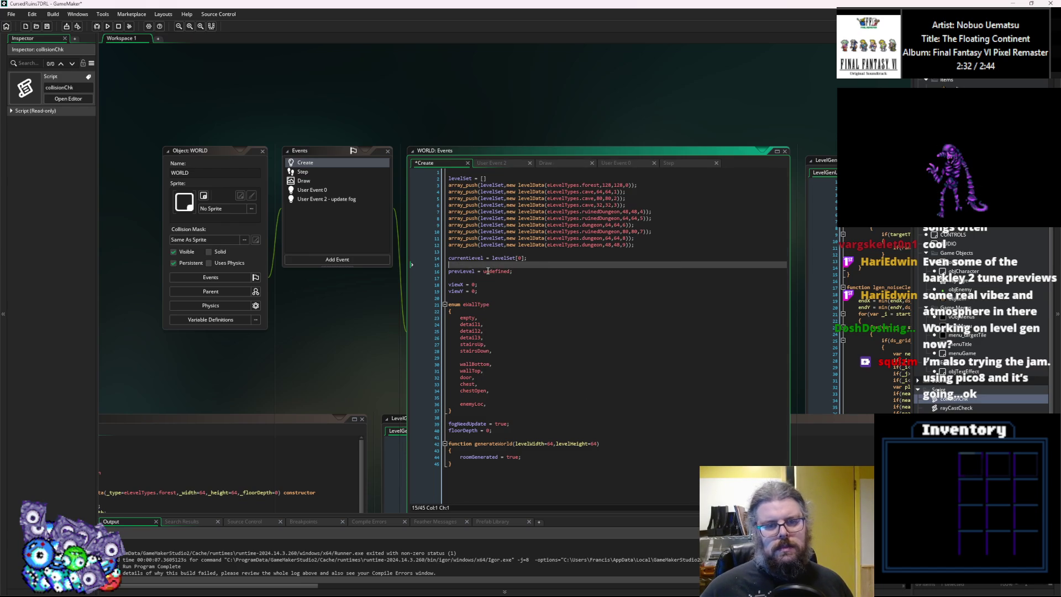
double_click(462, 271)
double_click(467, 258)
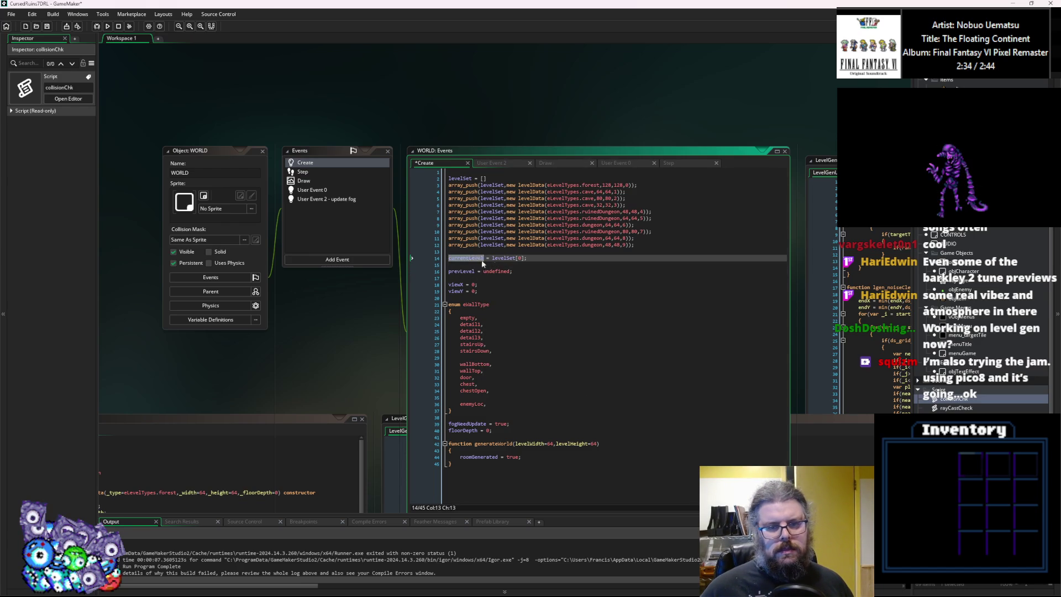
left_click(519, 265)
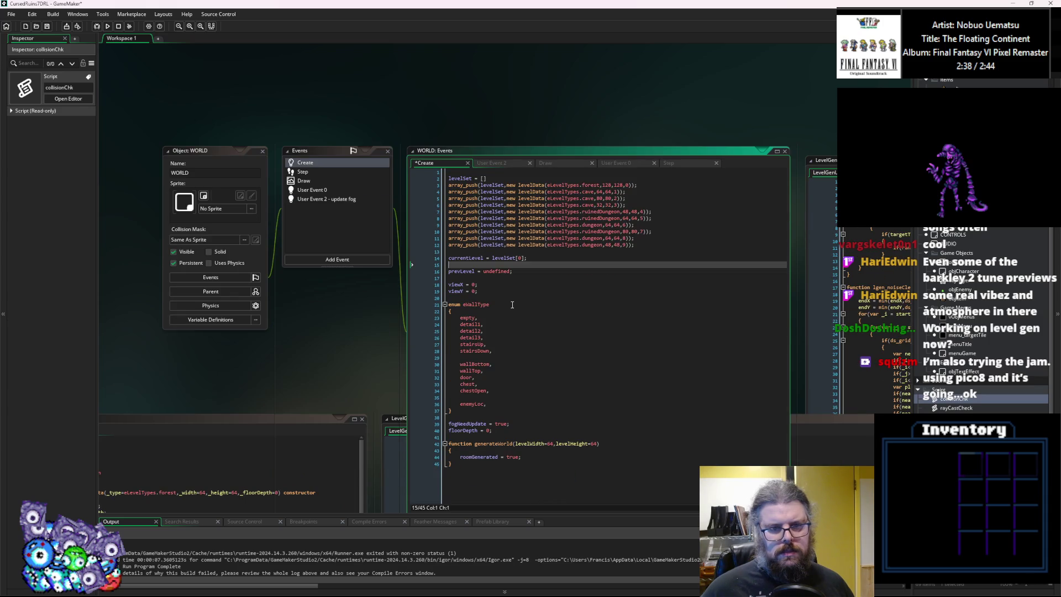
double_click(524, 272)
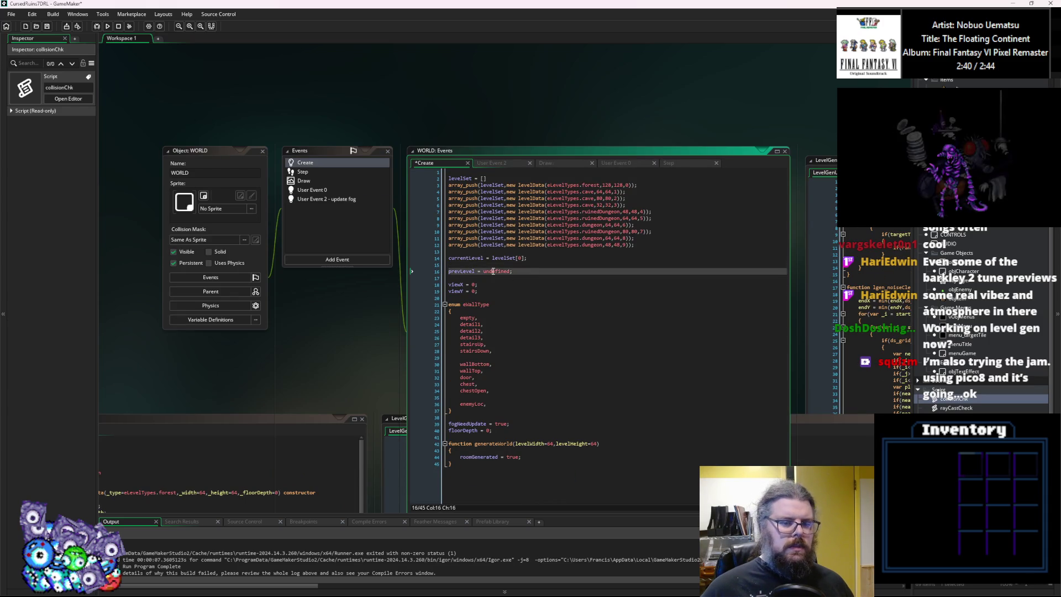
double_click(460, 272)
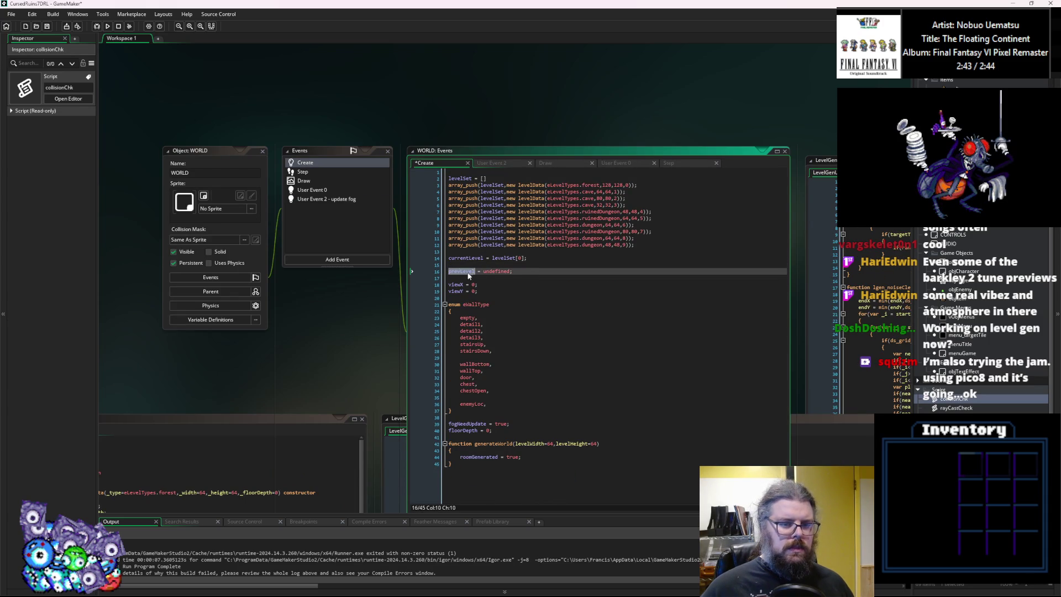
left_click(312, 190)
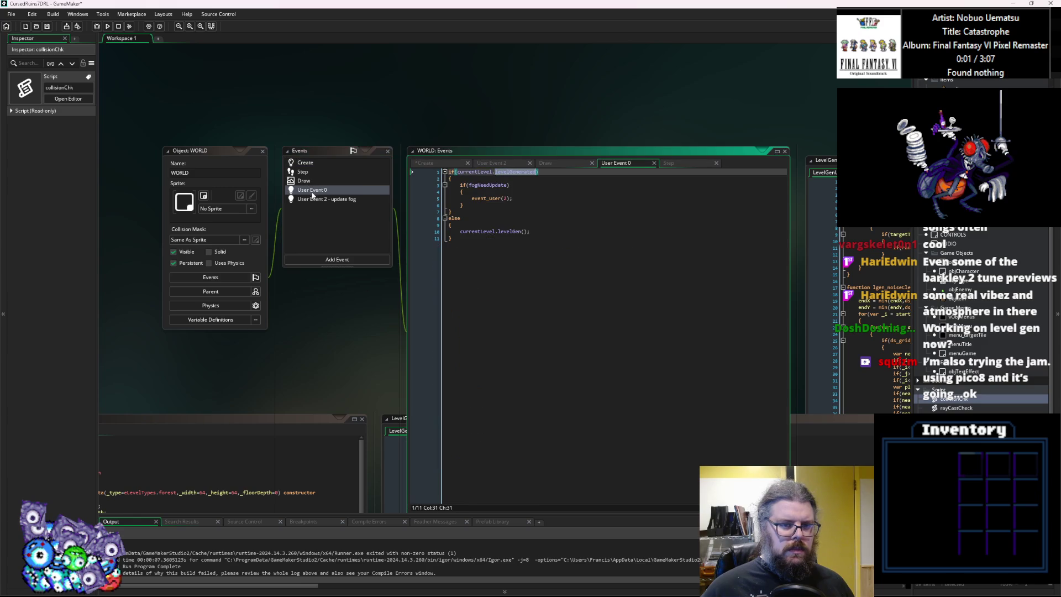
Add an if(prevLevel != currentLevel) block below the else branch in User Event 0.
left_click(536, 231)
left_click(531, 243)
key("Return")
key("Return")
type("if(prevLevel != cu")
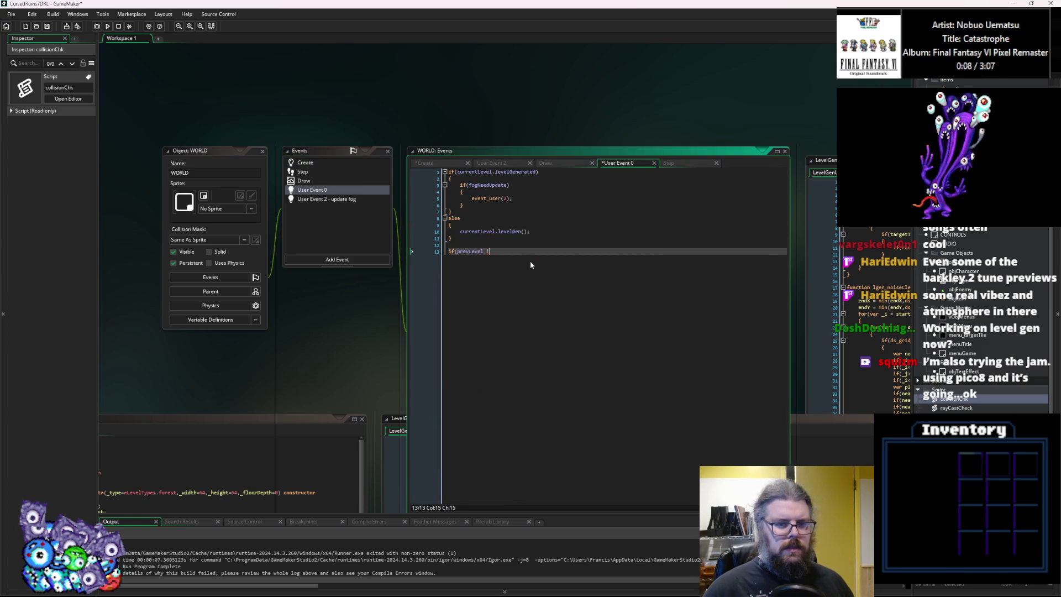
type("rrentLevel)")
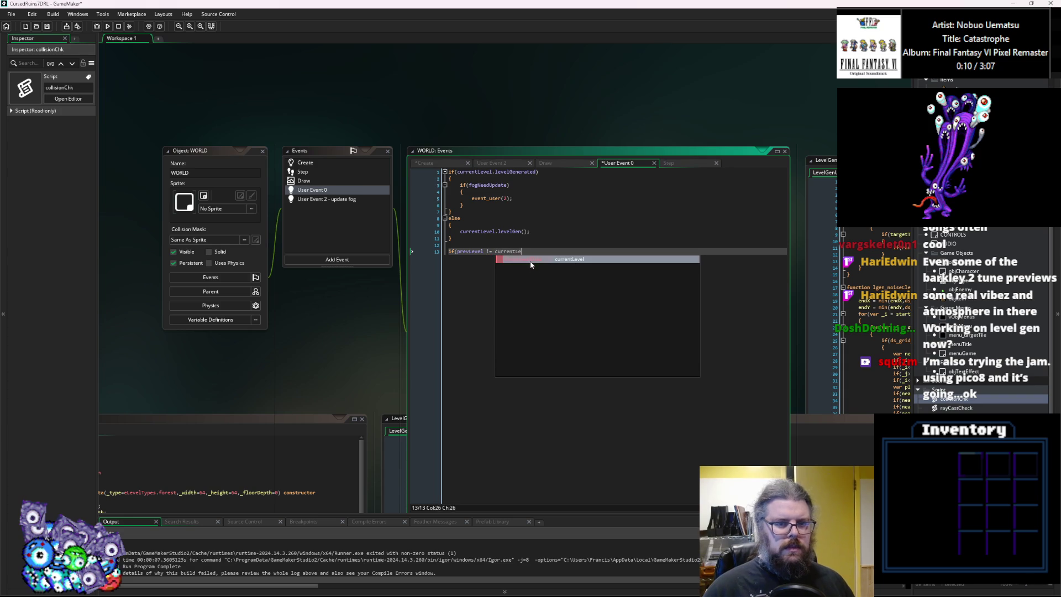
key("Return")
type("{")
key("Return")
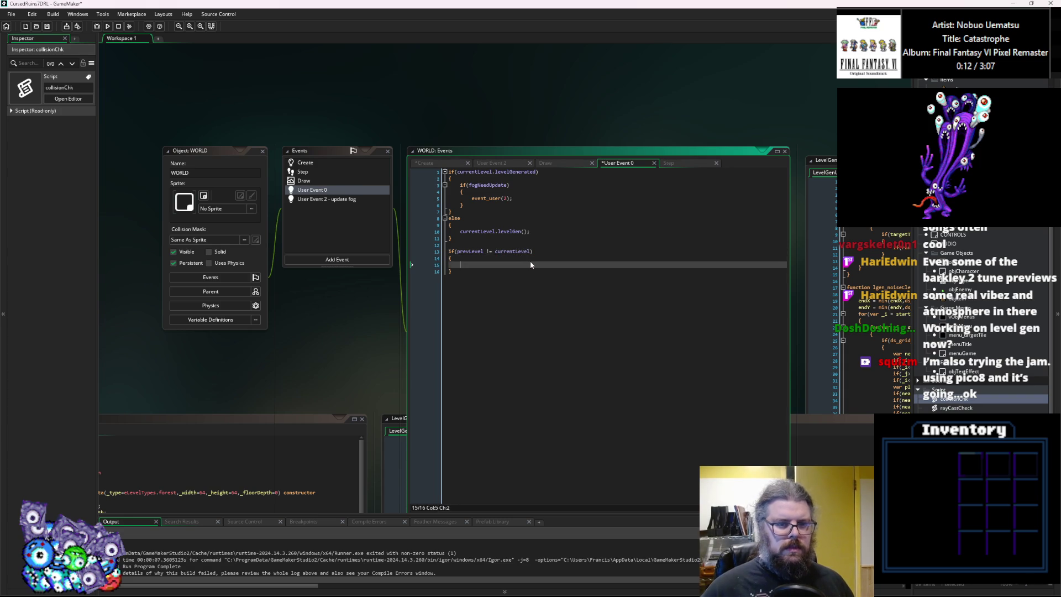
Write 'levelGrid = currentLevel.levelGrid;' and 'fogGrid = currentLevel.fogGrid;' in the Create event and select them.
left_click(346, 163)
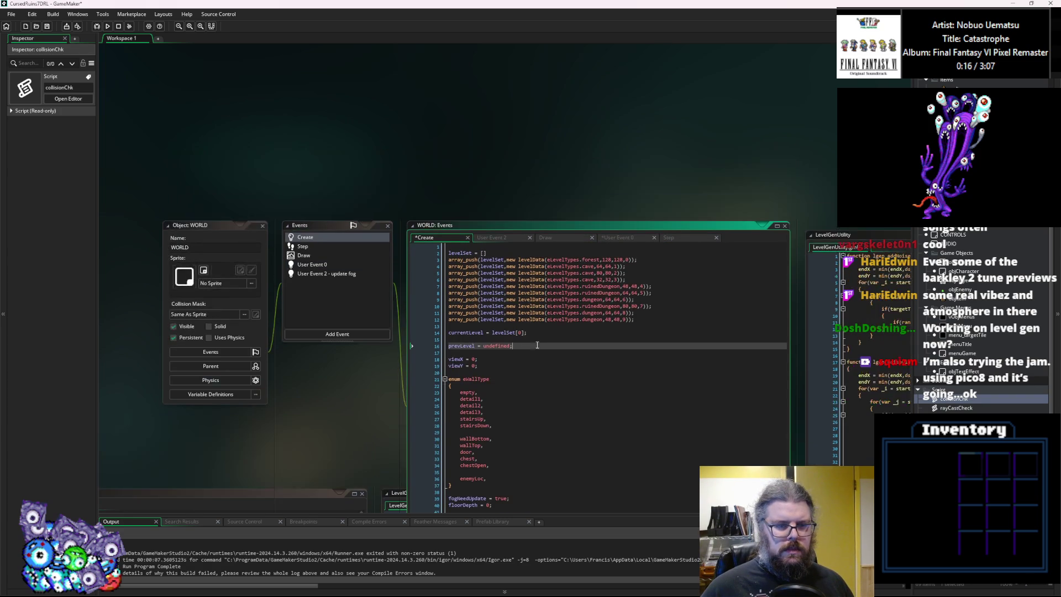
left_click_drag(331, 359, 524, 179)
left_click(461, 393)
left_click_drag(790, 430, 615, 288)
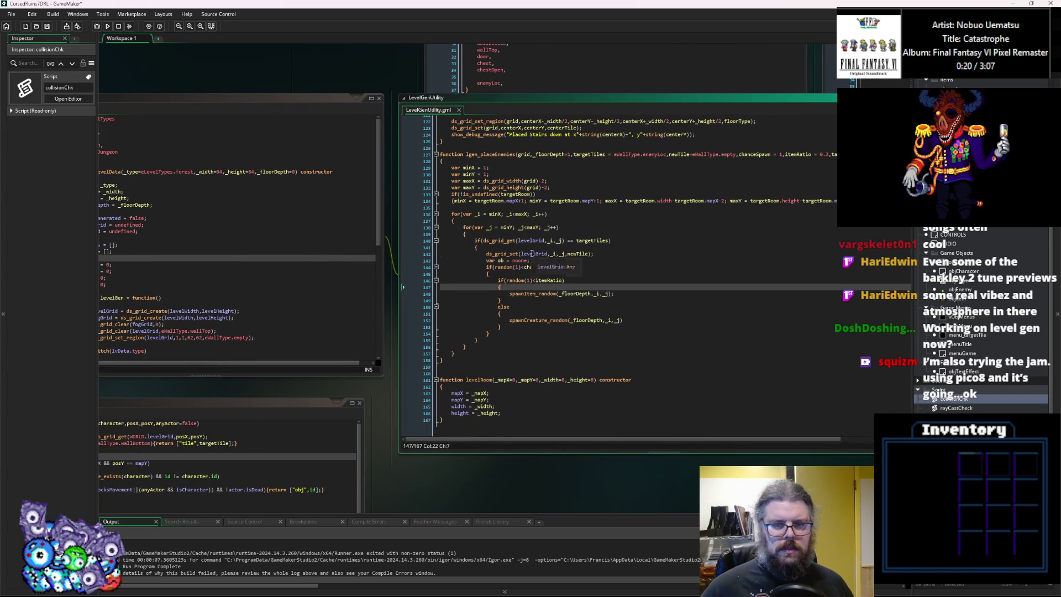
scroll(459, 249, "up", 5)
left_click(449, 198)
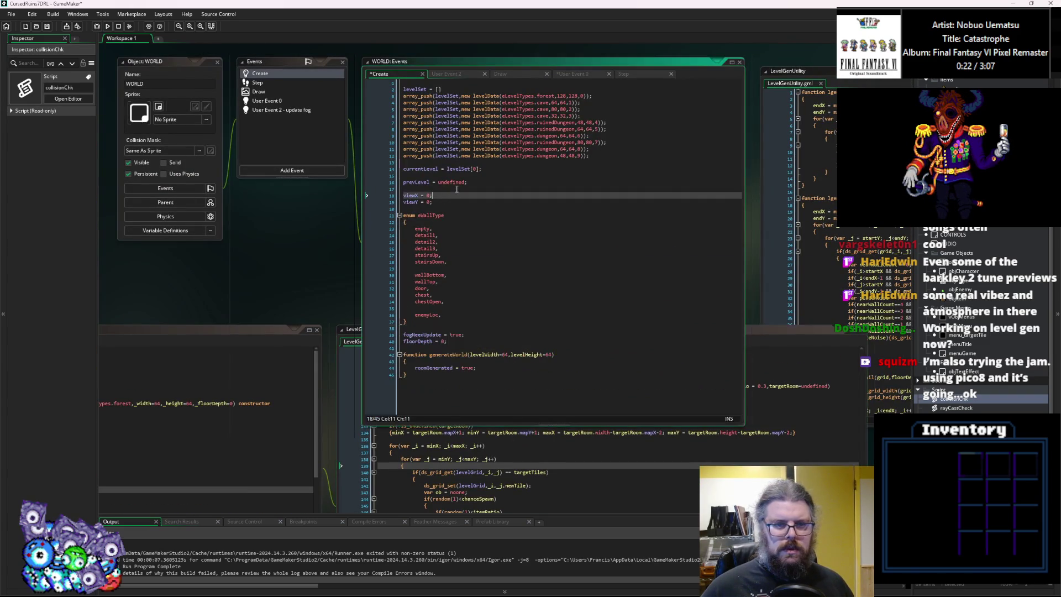
scroll(470, 221, "up", 2)
left_click(490, 253)
type("levelGrid = curr")
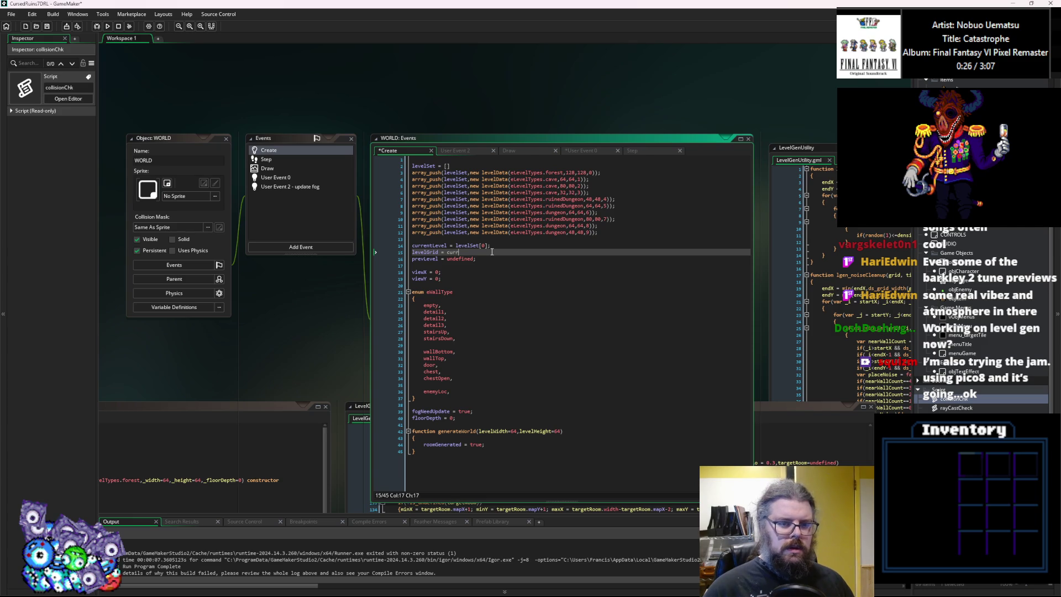
type("entLevel.levelGrid;")
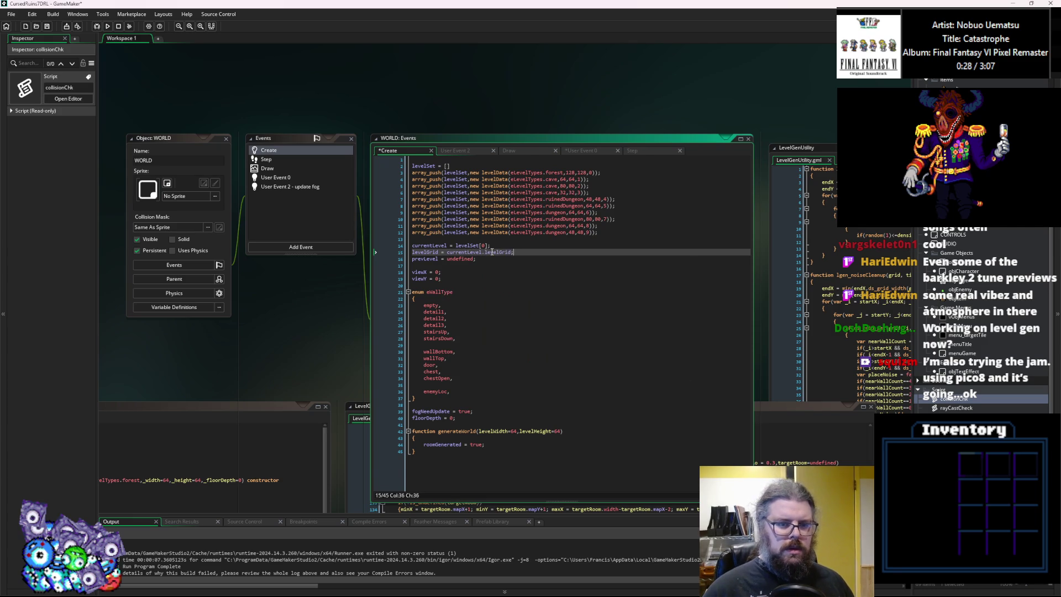
key("Return")
type("fogG")
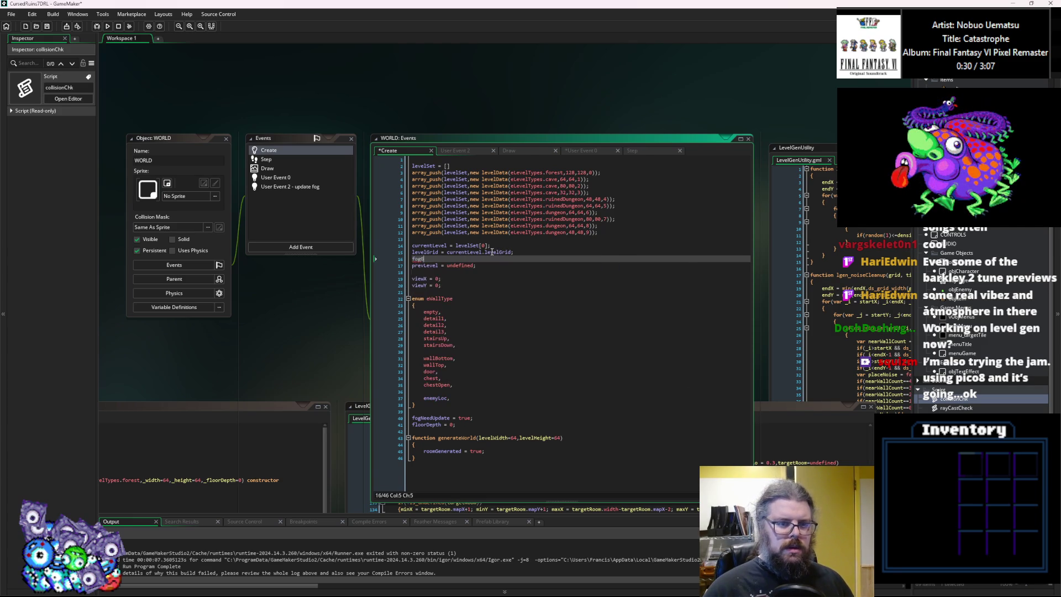
type("rid = currentLevle.f")
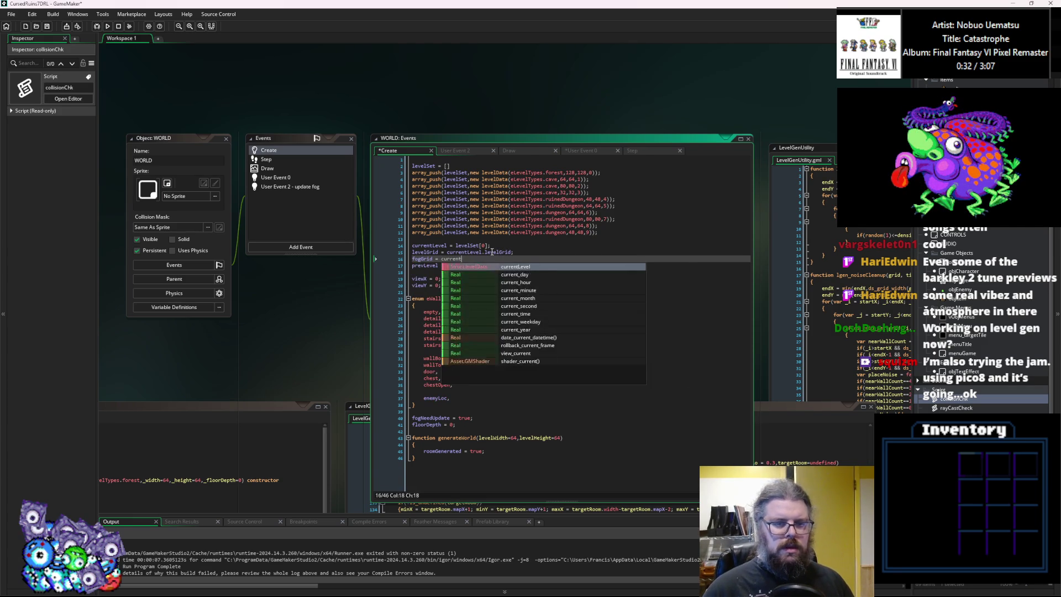
key("BackSpace")
key("BackSpace")
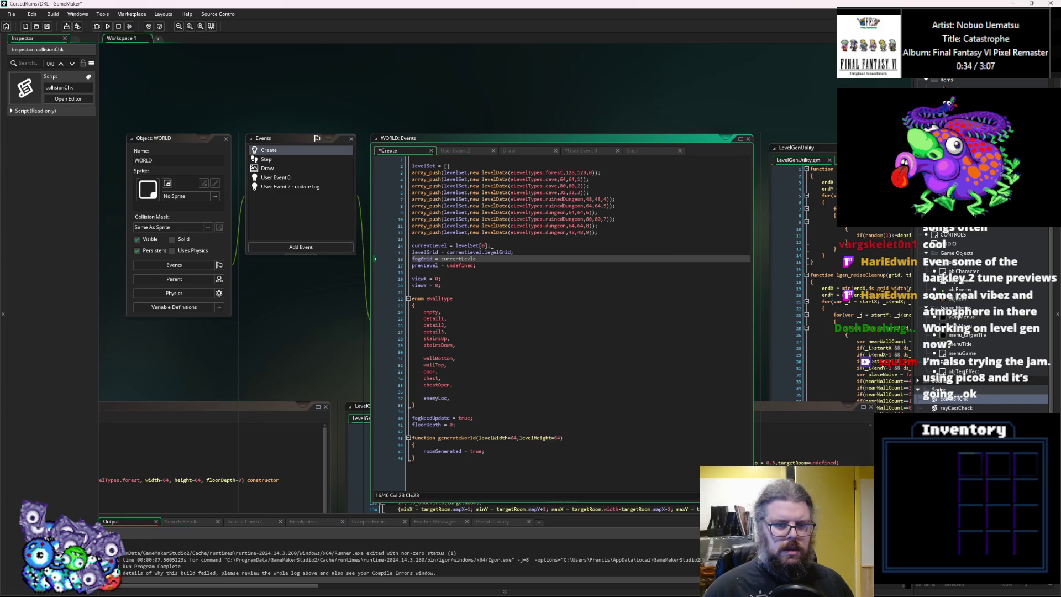
type(".fogG")
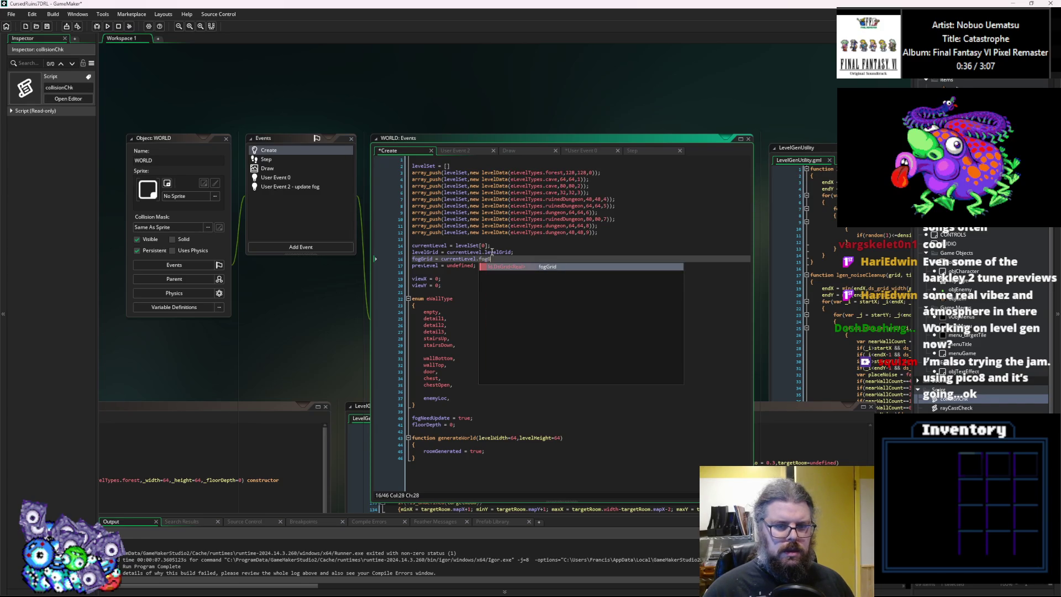
type("rid;")
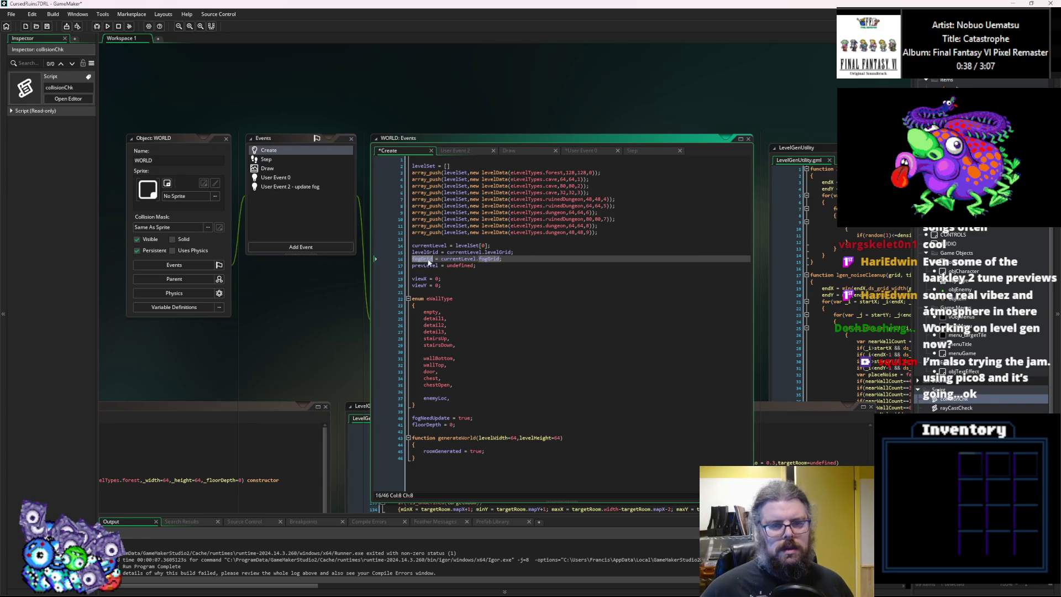
left_click_drag(398, 260, 398, 253)
key("ctrl+c")
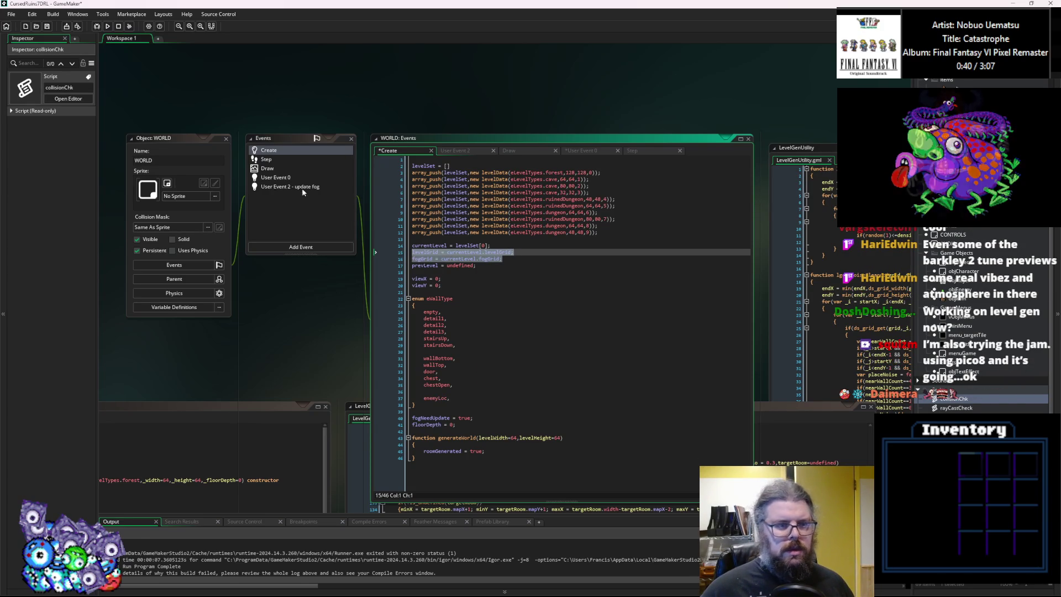
Paste the grid assignments into the if block, add prevLevel = currentLevel, and save.
left_click(275, 178)
key("ctrl+v")
left_click(432, 238)
left_click(419, 258)
key("Tab")
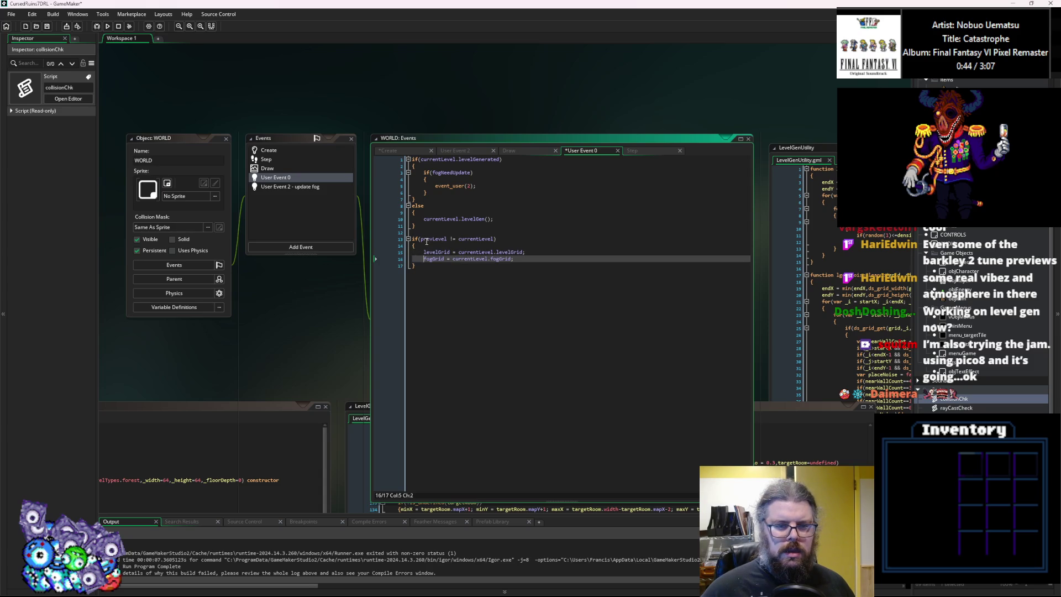
left_click(526, 260)
key("Return")
key("Return")
type("prevLevel = currentLevel;")
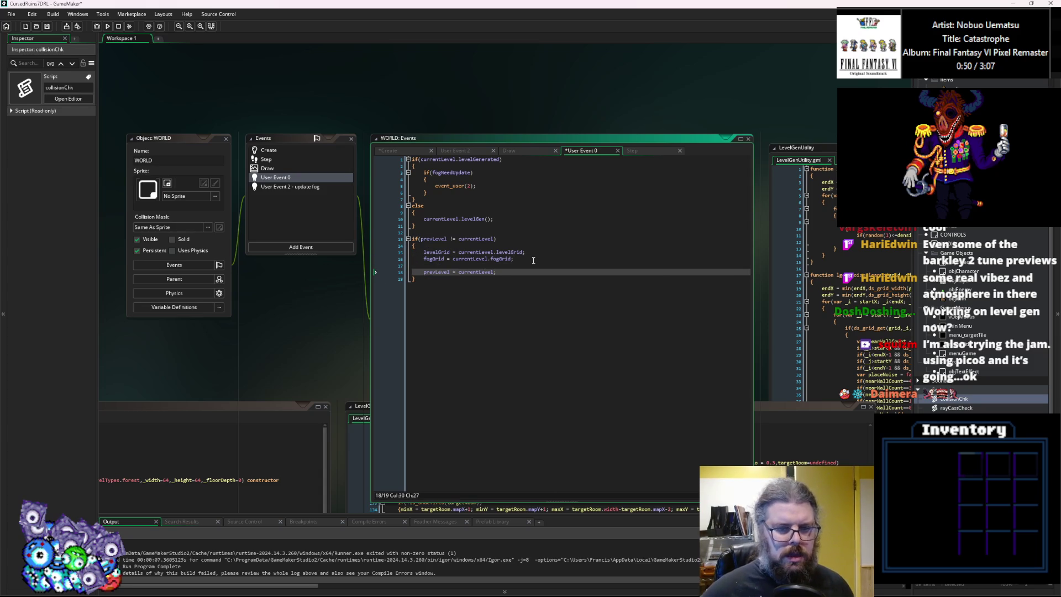
key("ctrl+s")
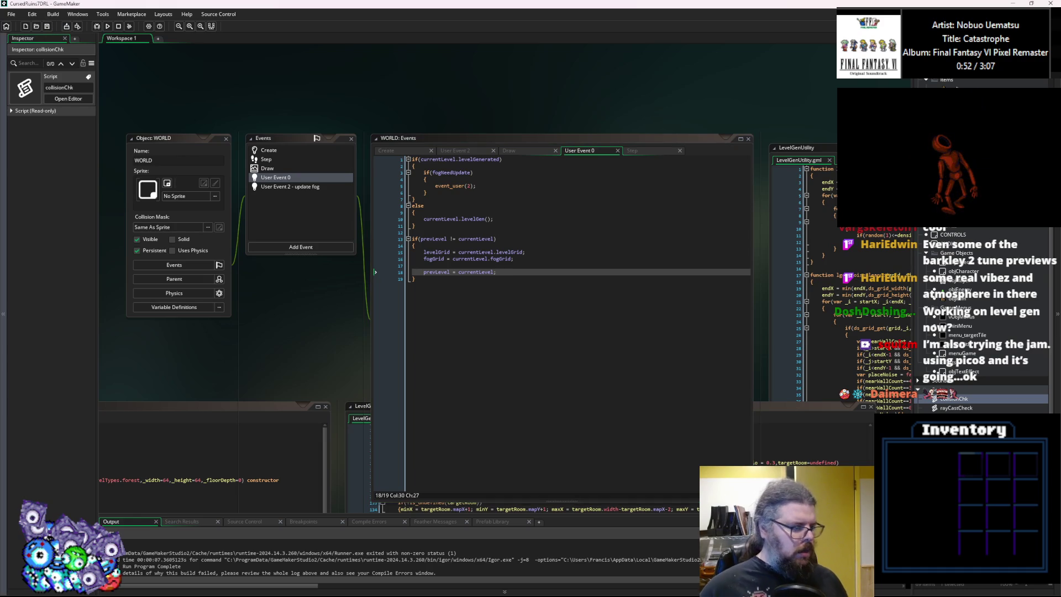
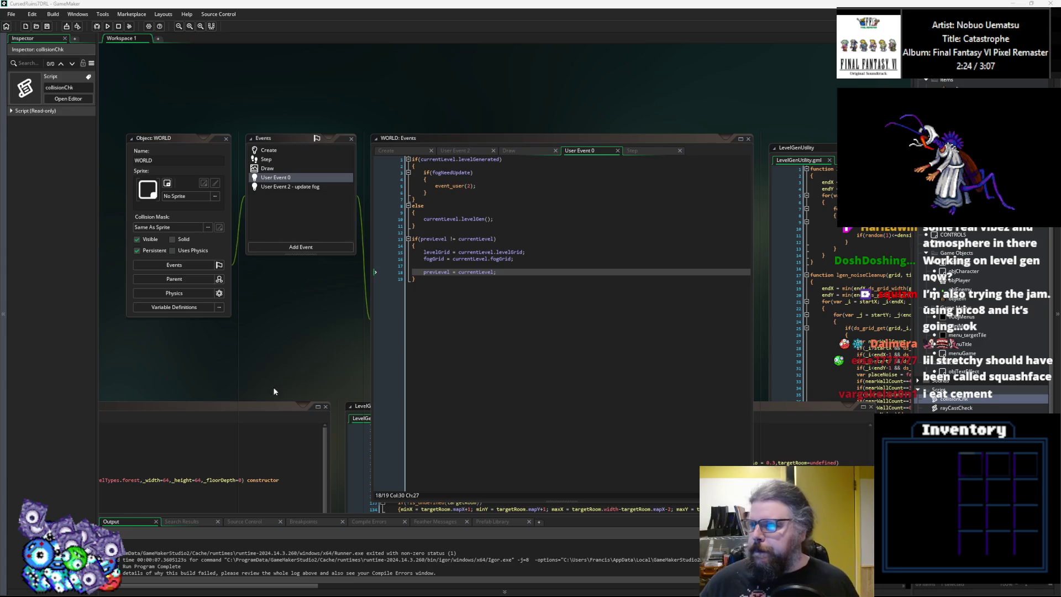
Debug-run the game and inspect the code error on the levelWidth grid-creation line.
left_click(564, 323)
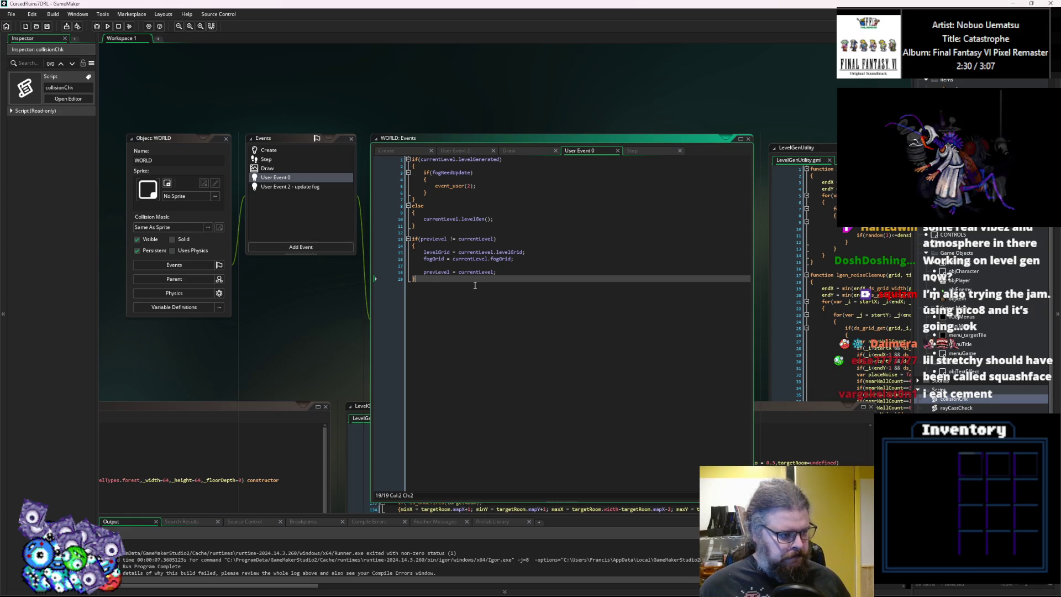
left_click(544, 260)
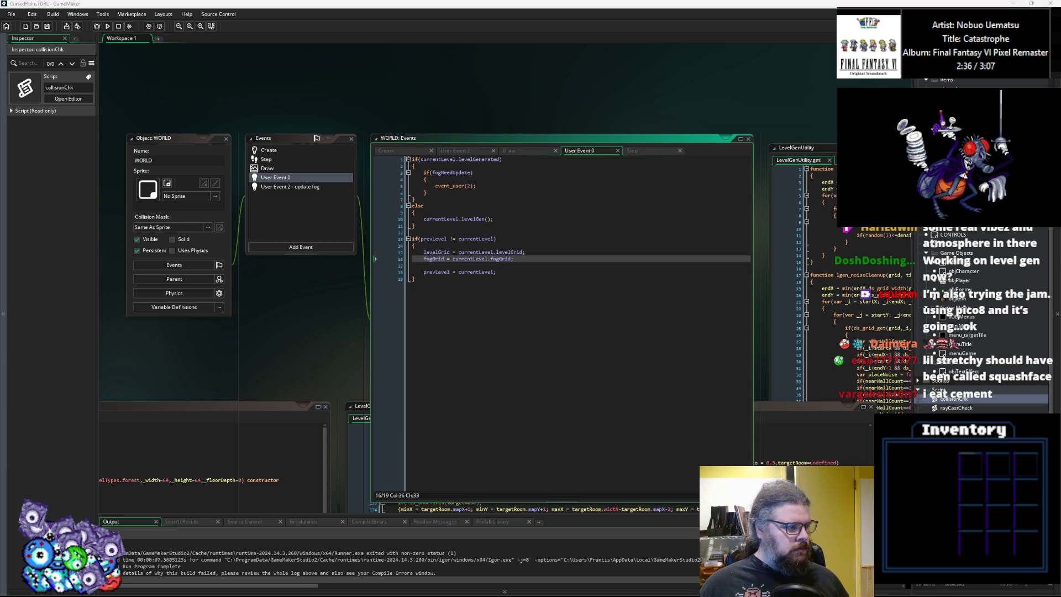
key("Left")
key("Left")
key("Left")
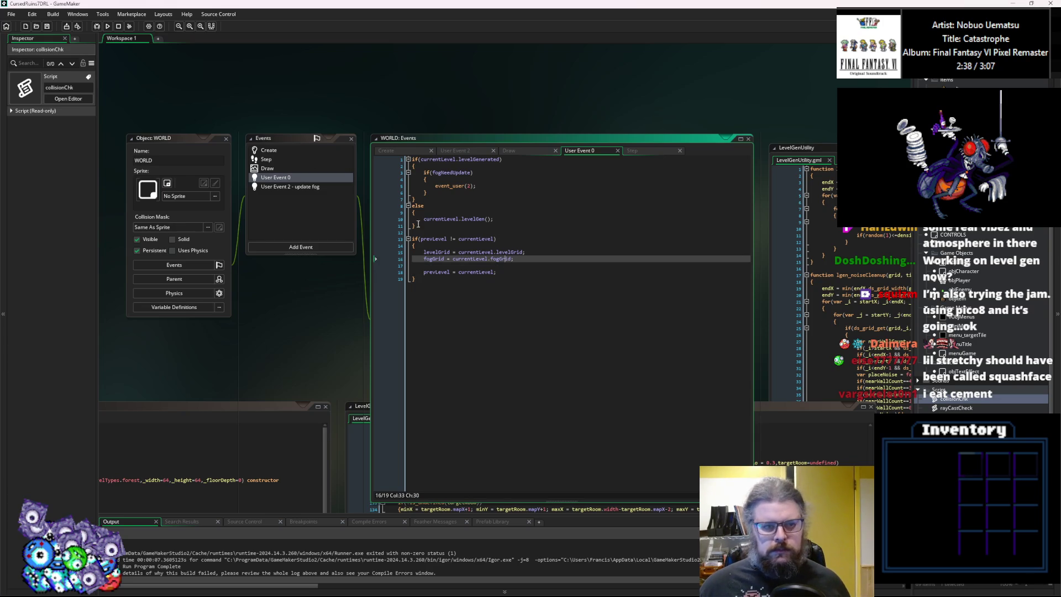
key("ctrl+End")
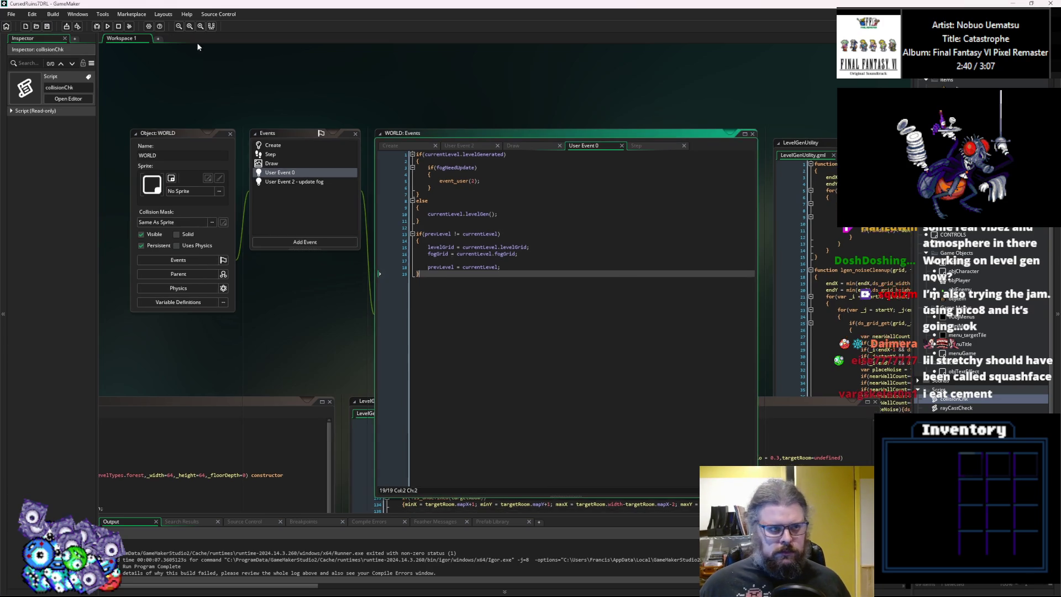
left_click(97, 26)
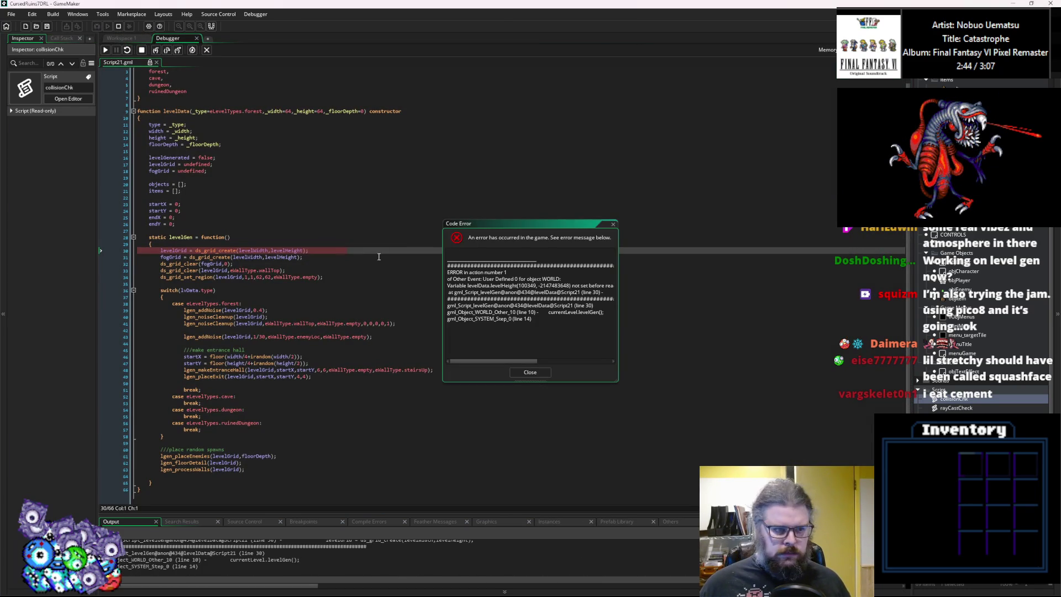
mouse_move(261, 250)
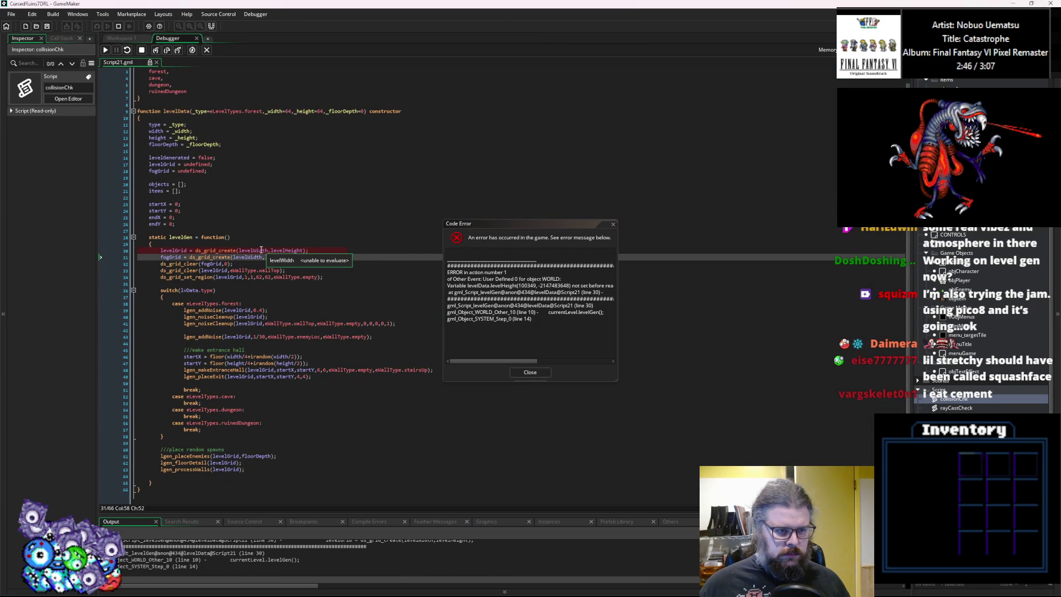
left_click(252, 250)
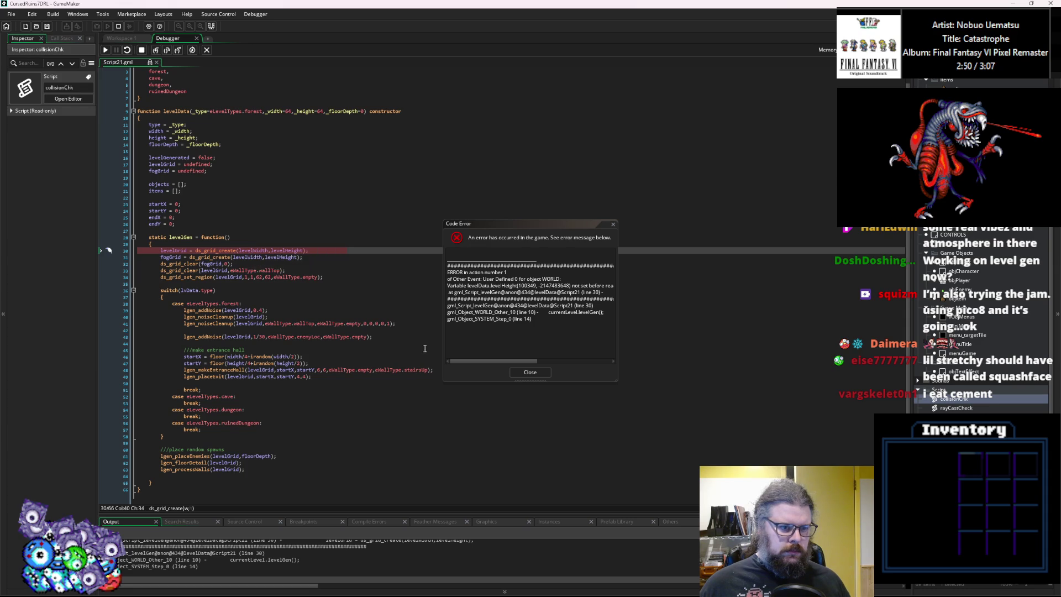
left_click(529, 371)
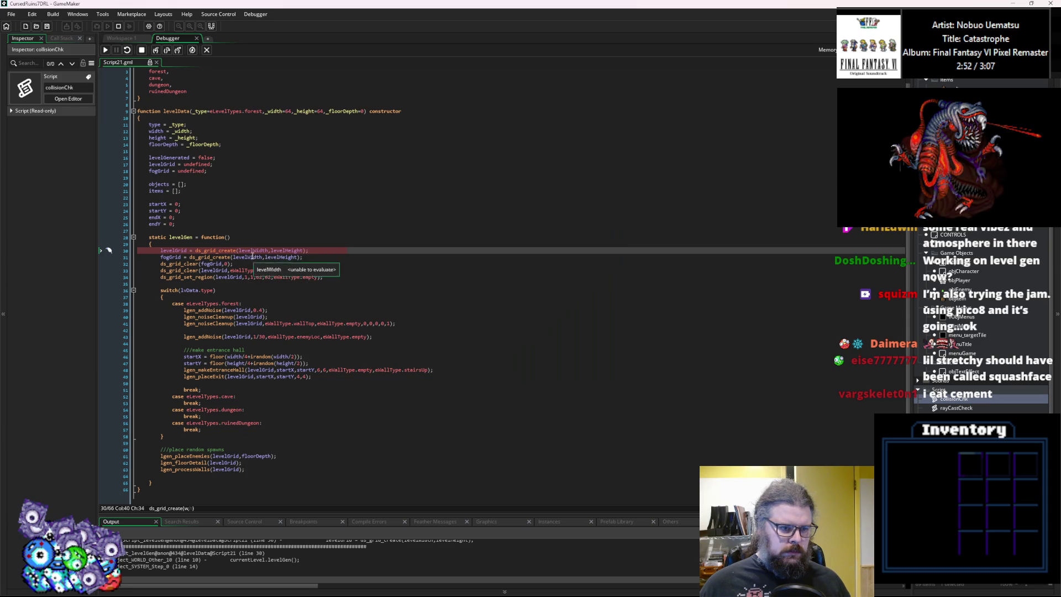
key("F11")
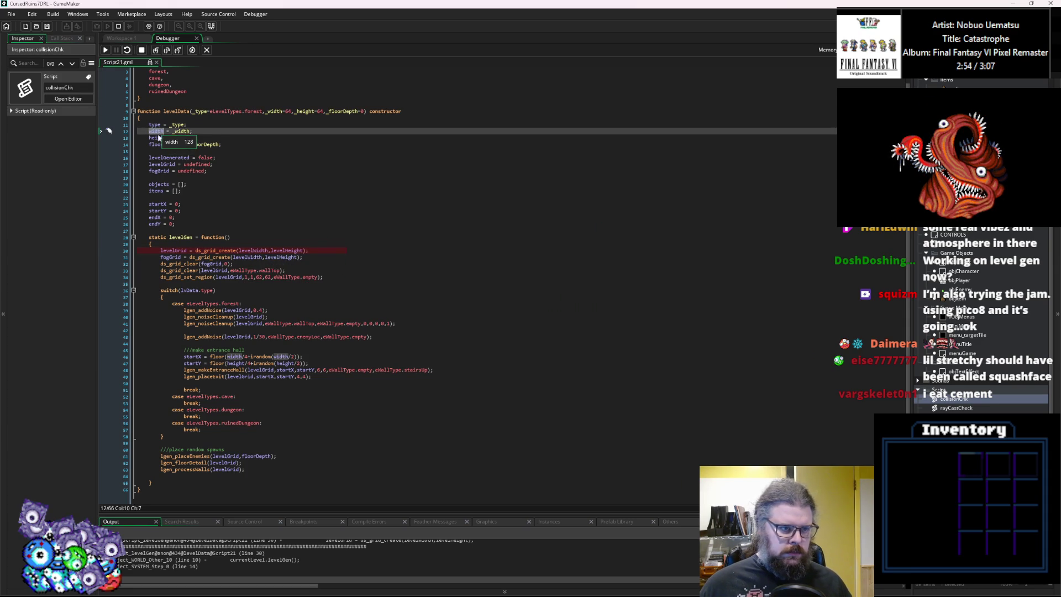
Stop the game and replace levelWidth/levelHeight with width/height on Script21 lines 30–31.
double_click(253, 250)
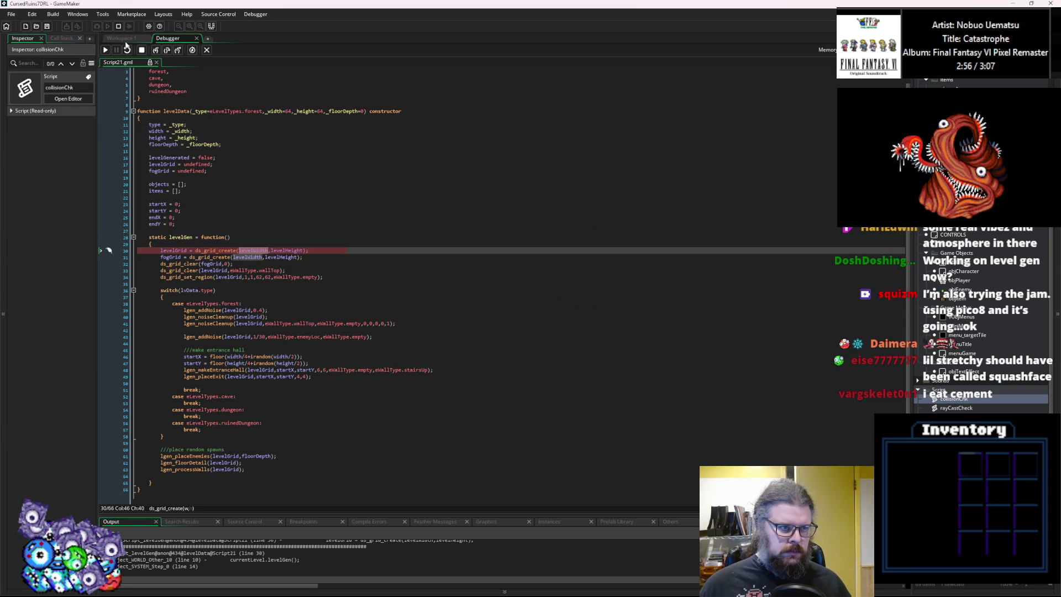
left_click(142, 50)
type("width")
left_click(252, 258)
double_click(251, 258)
type("width")
left_click(272, 251)
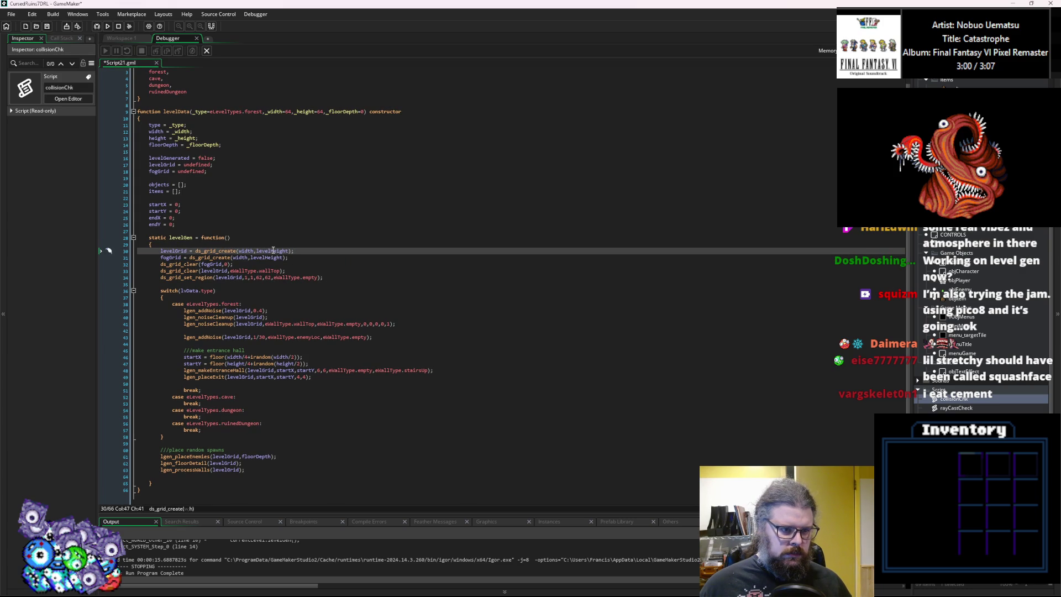
double_click(275, 250)
type("h")
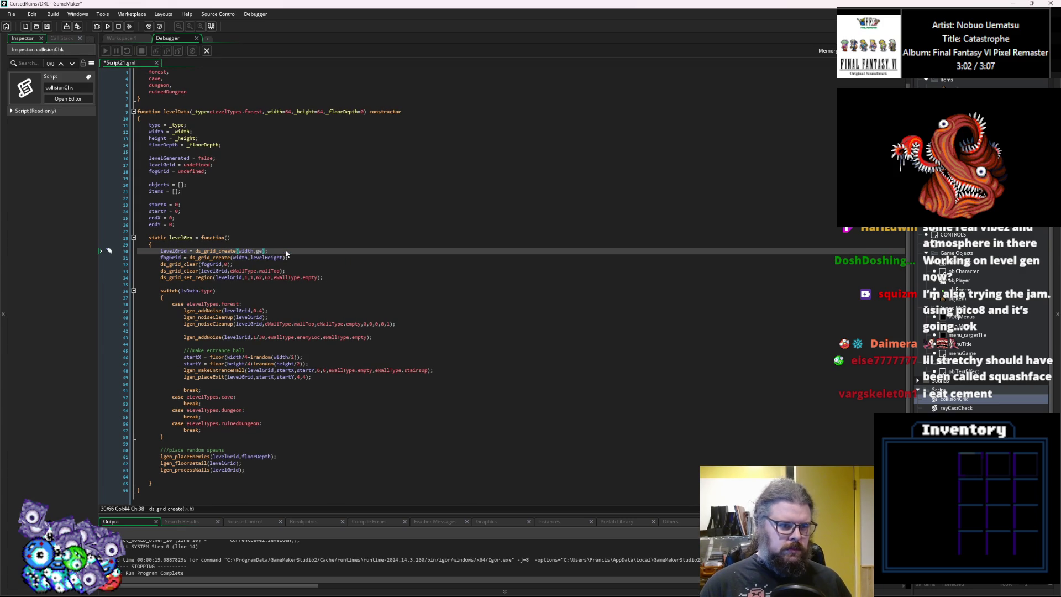
type("ight")
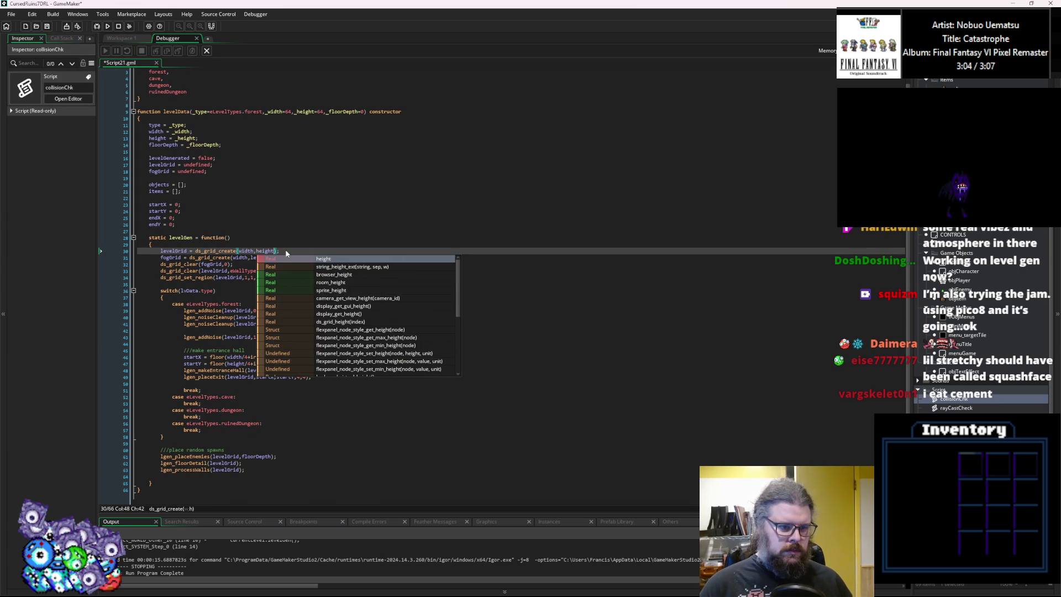
key("Escape")
double_click(265, 258)
type("height);")
Check the fogGrid and levelGrid references below, then save the script.
double_click(212, 264)
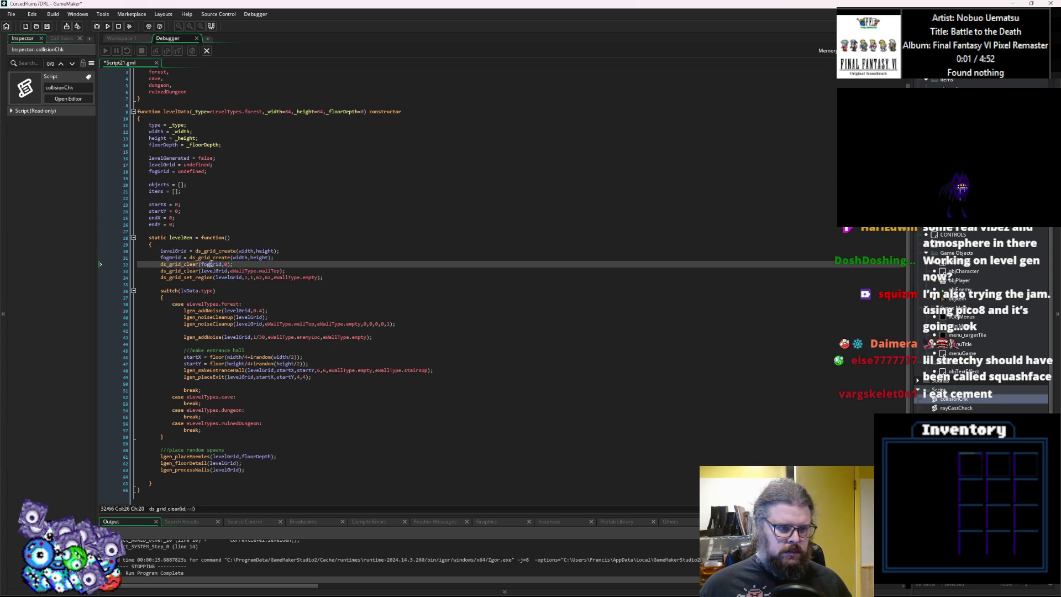
double_click(221, 271)
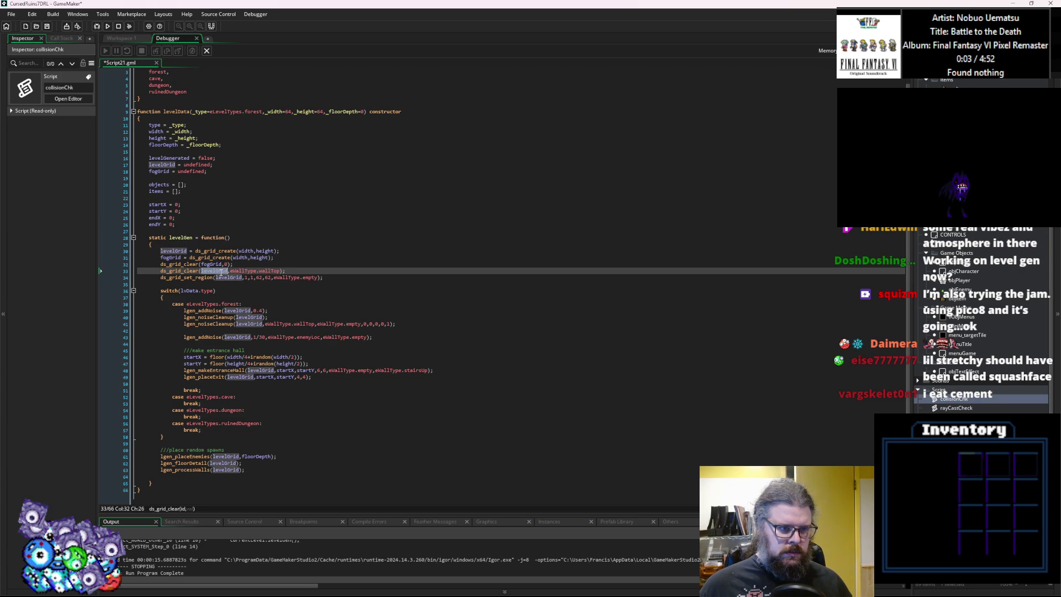
double_click(229, 277)
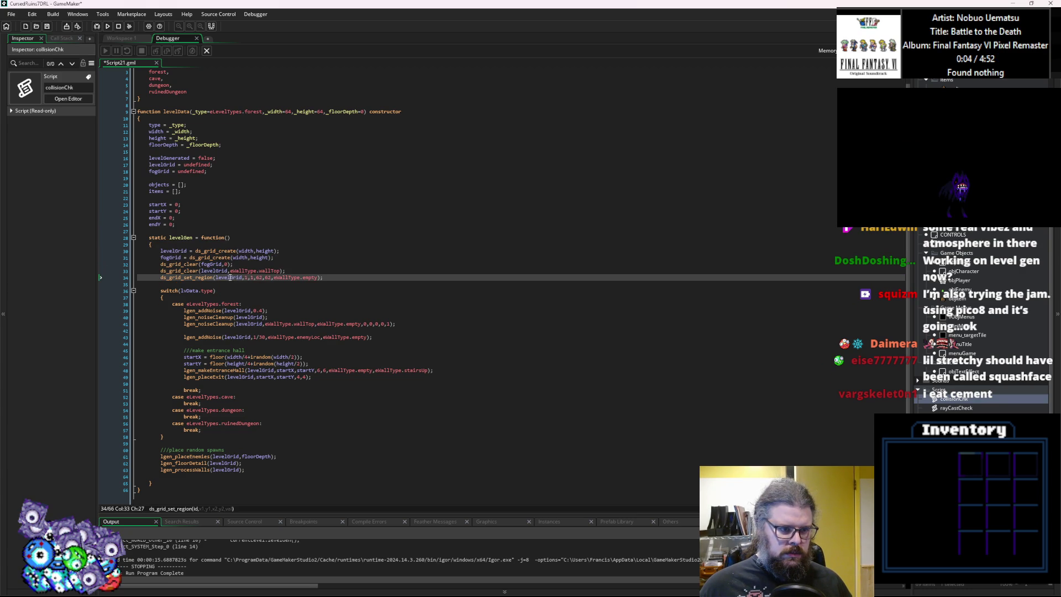
left_click(330, 388)
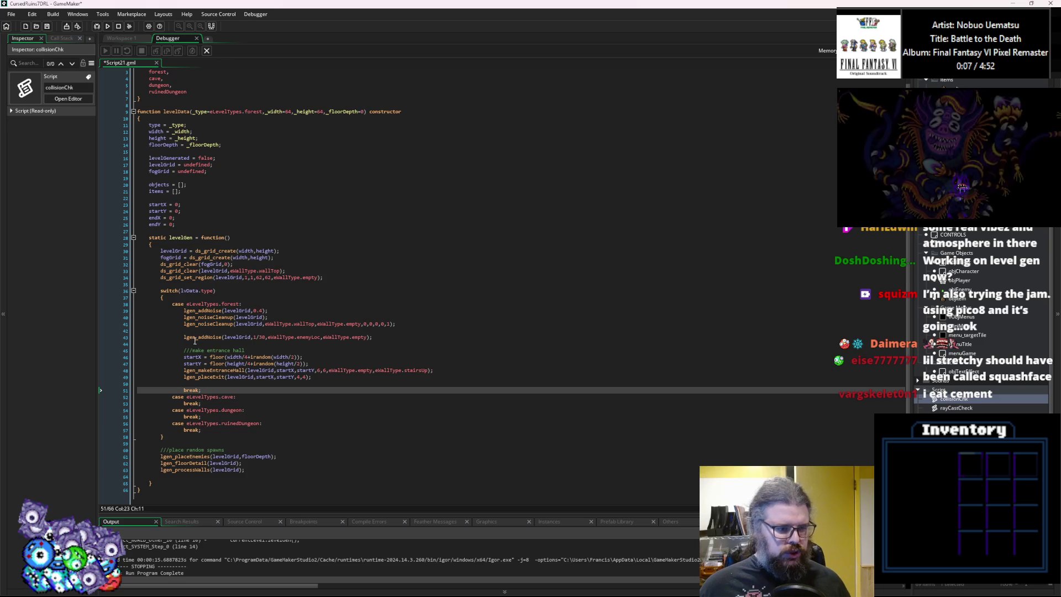
left_click(48, 27)
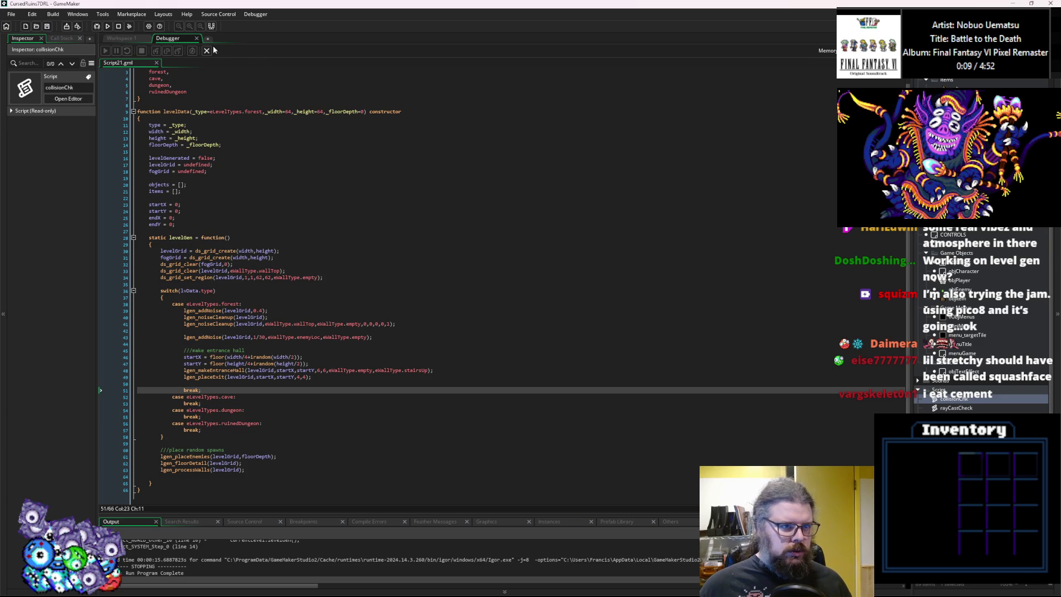
Rerun the debugger and inspect the lvData.type error in the switch line.
left_click(207, 49)
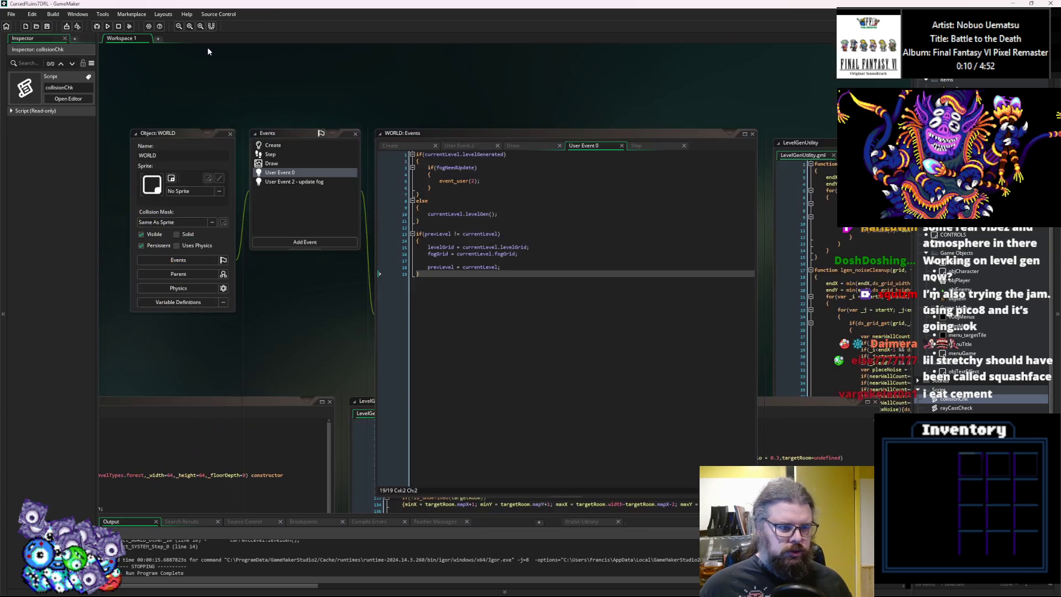
left_click(94, 28)
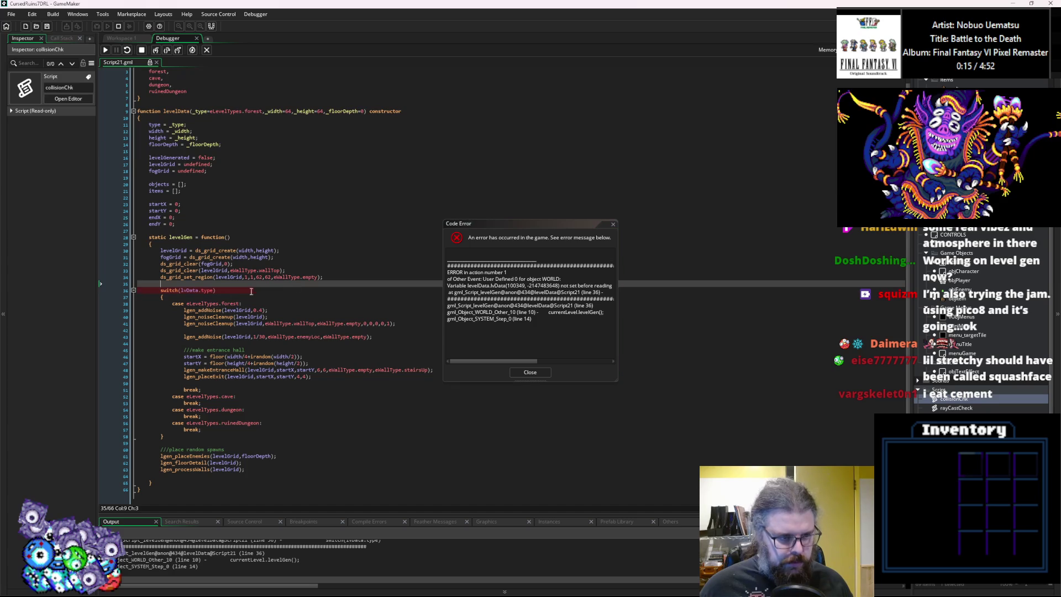
double_click(189, 290)
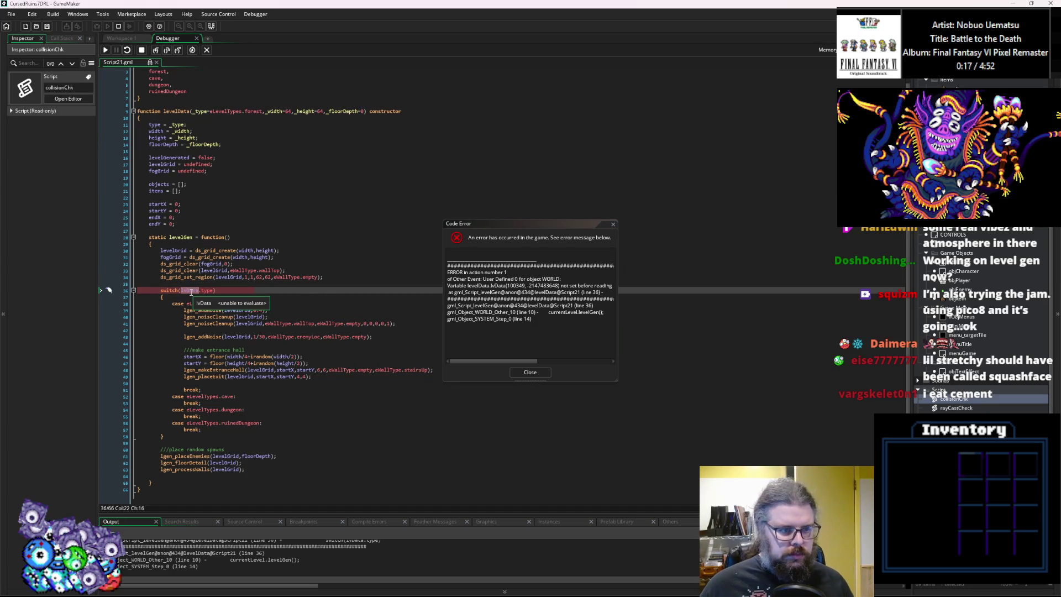
left_click(529, 374)
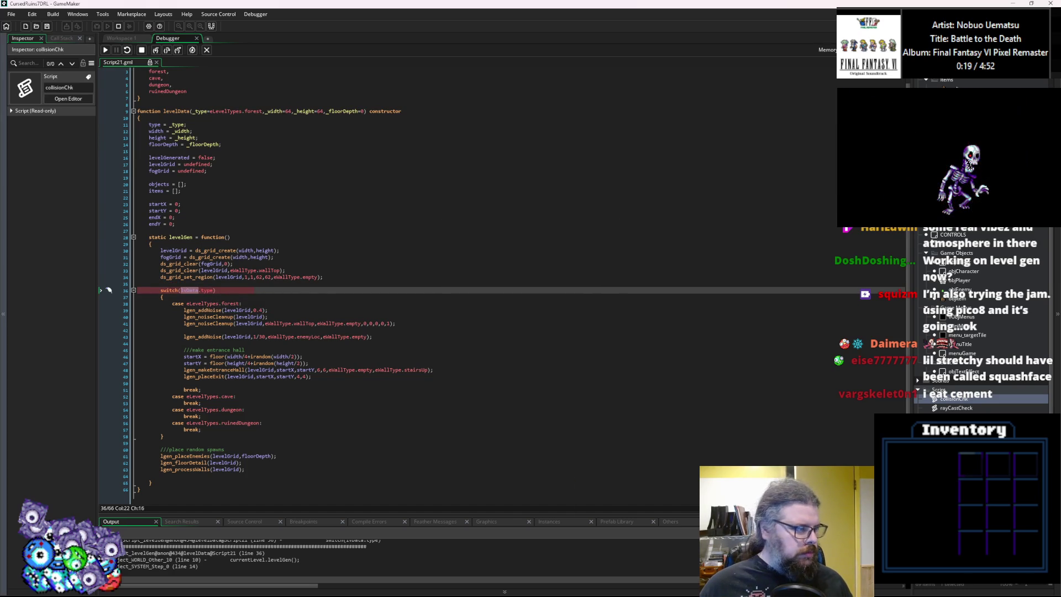
Change switch(lvData.type) to switch(type) on line 36, save, and debug-run again.
key("Right")
mouse_move(205, 276)
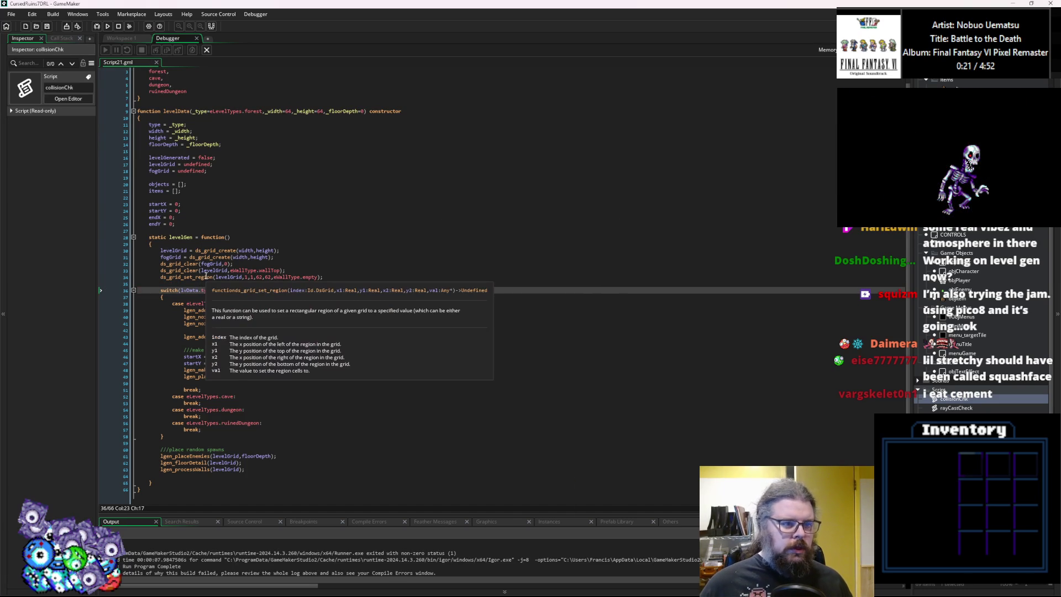
key("BackSpace")
key("BackSpace")
key("BackSpace")
key("BackSpace")
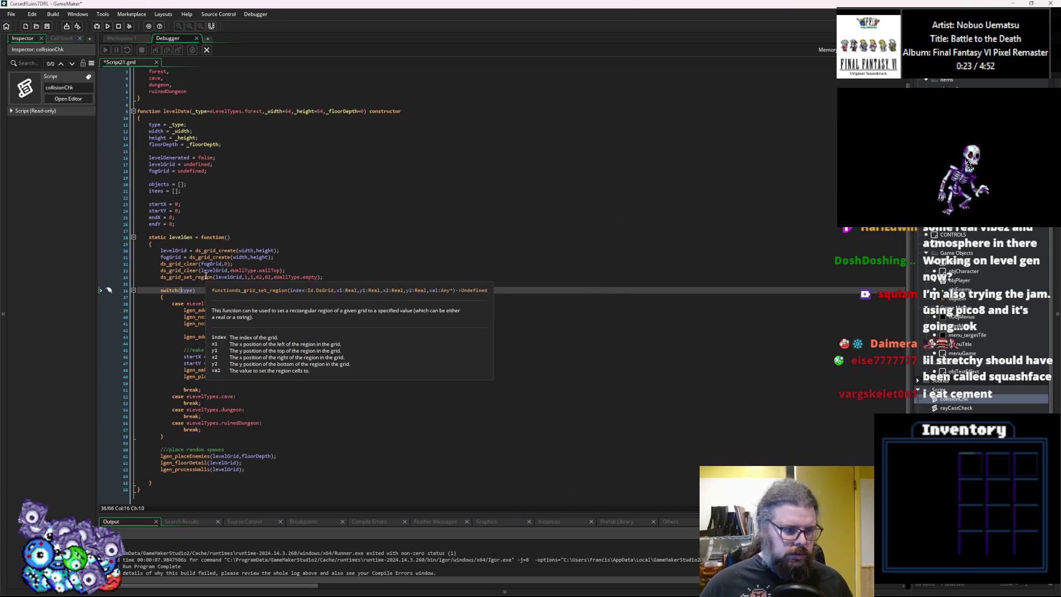
left_click(185, 230)
key("ctrl+s")
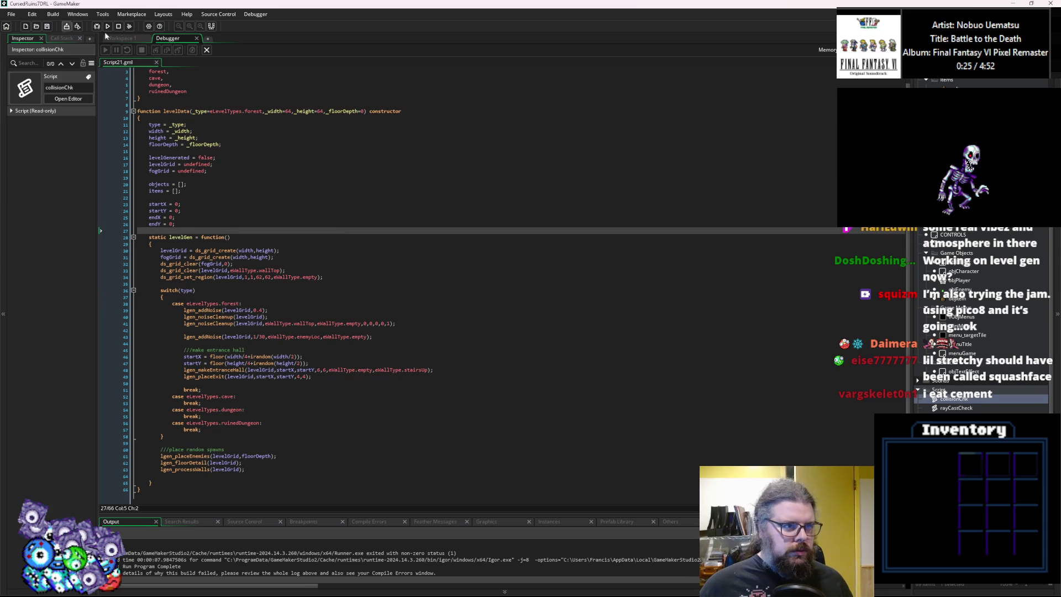
left_click(97, 27)
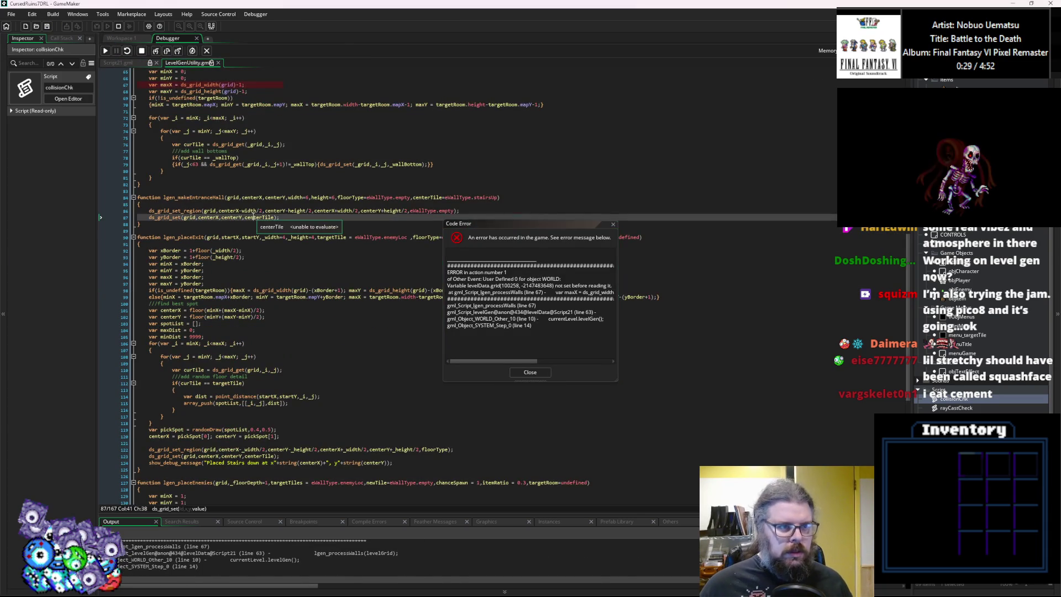
Inspect the grid error in lgen_processWalls, dismiss it, and stop the debug session.
mouse_move(226, 167)
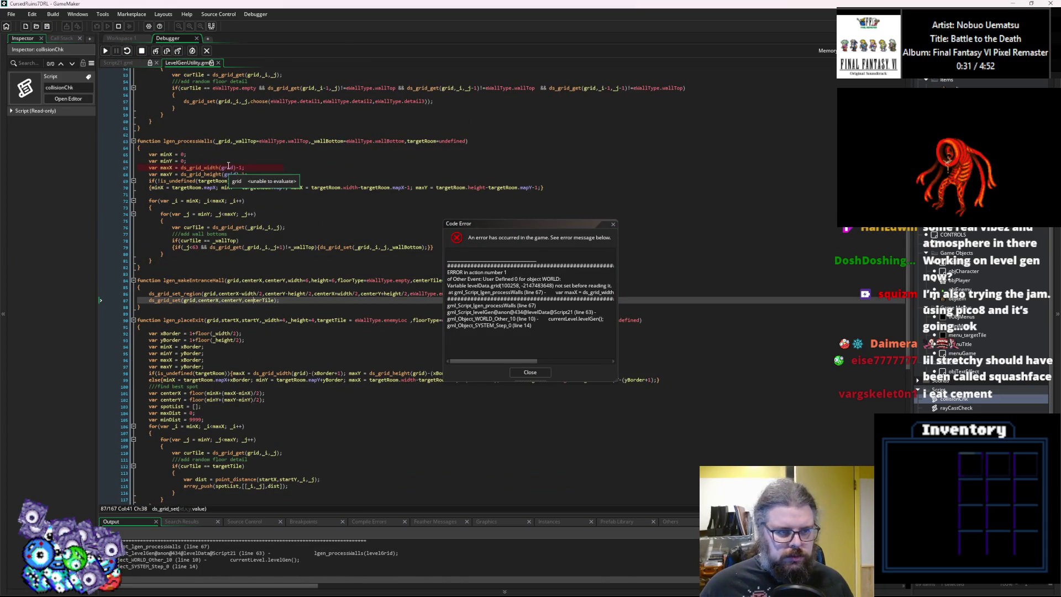
scroll(228, 168, "up", 2)
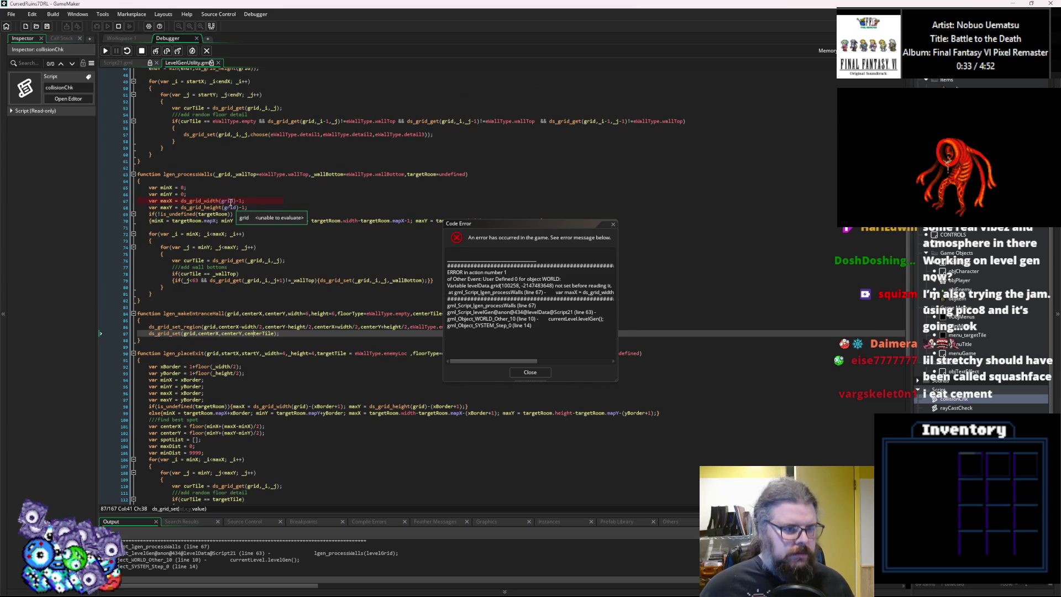
left_click(226, 195)
left_click(226, 200)
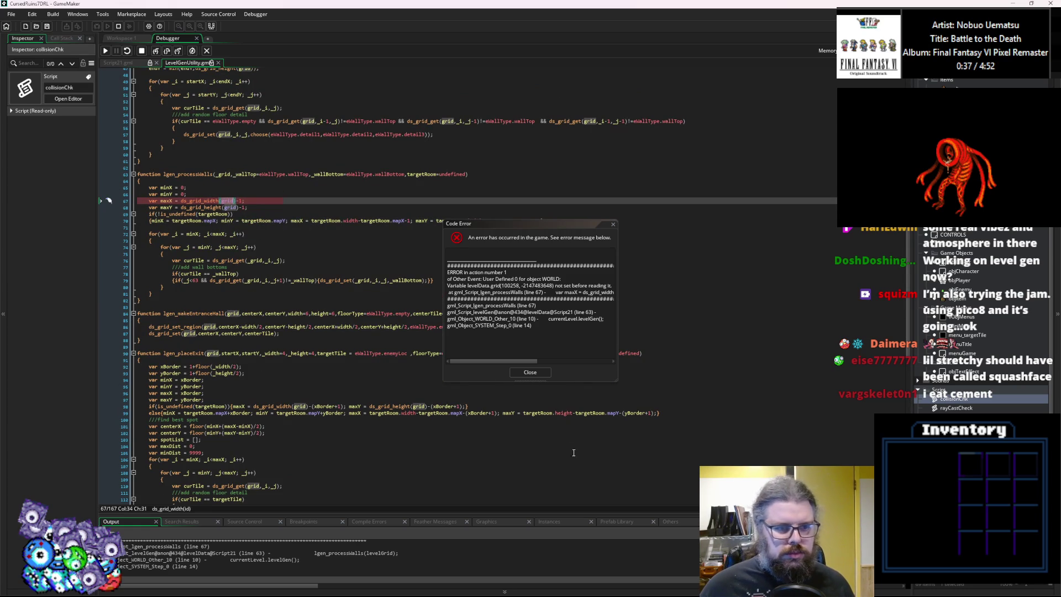
left_click(531, 373)
scroll(287, 293, "up", 2)
left_click(224, 233)
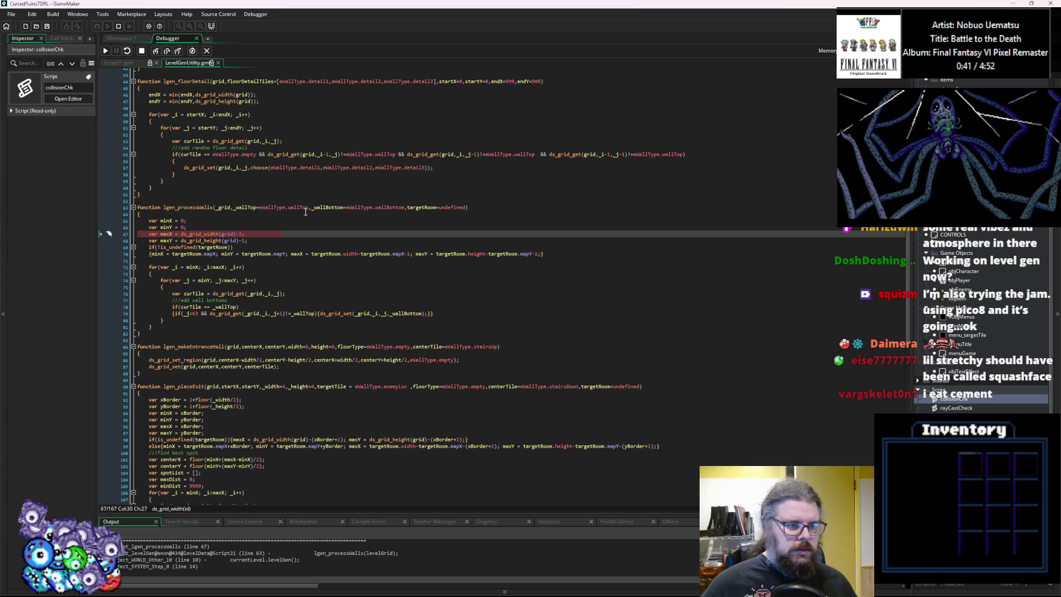
left_click(142, 51)
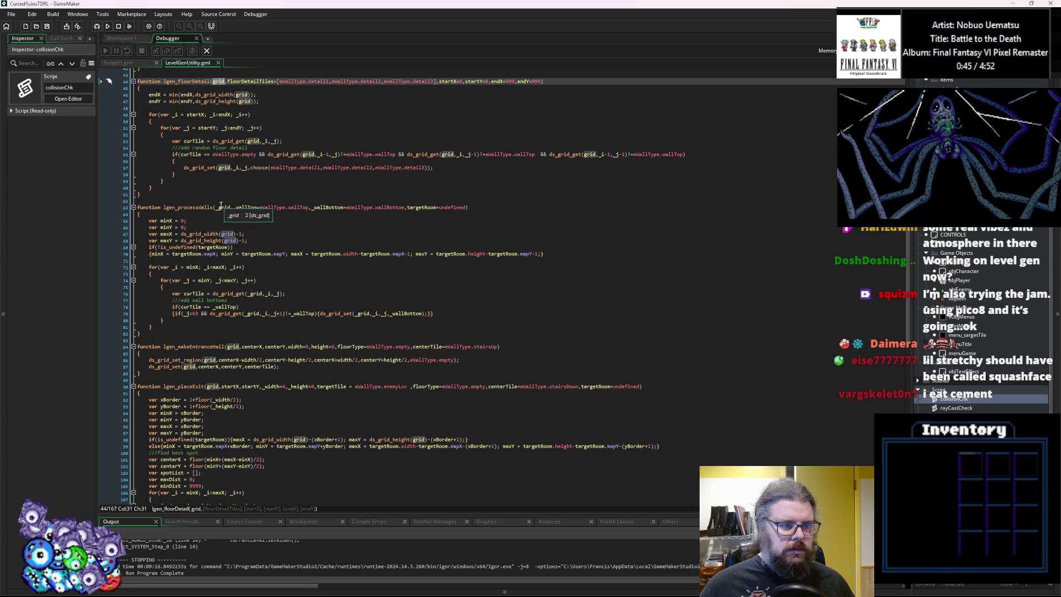
Rename the _grid parameter to grid in lgen_processWalls, save LevelGenUtility, and close the debugger.
left_click(259, 207)
key("BackSpace")
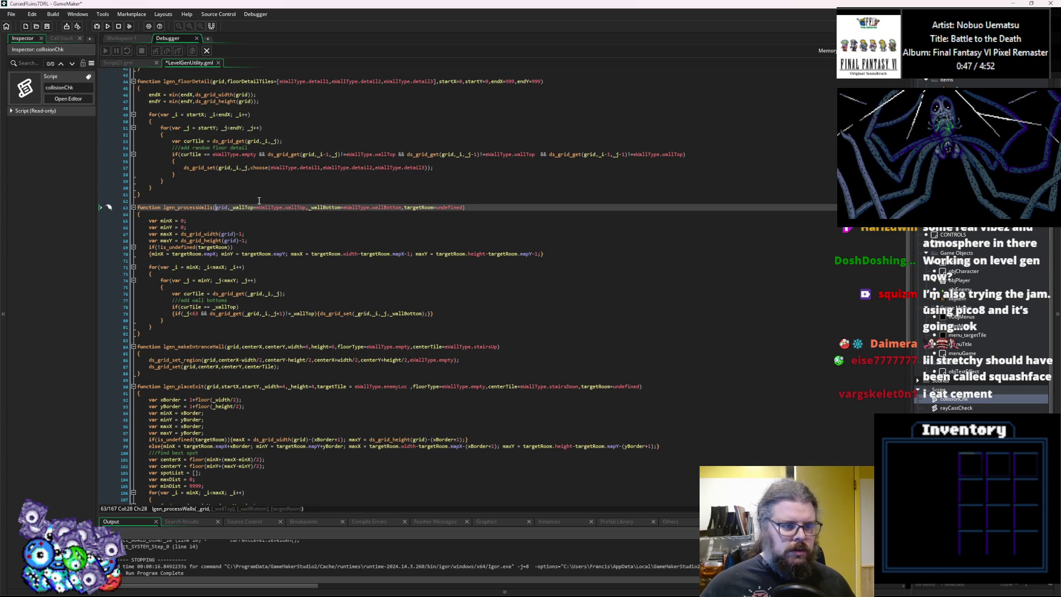
left_click(267, 320)
left_click(324, 348)
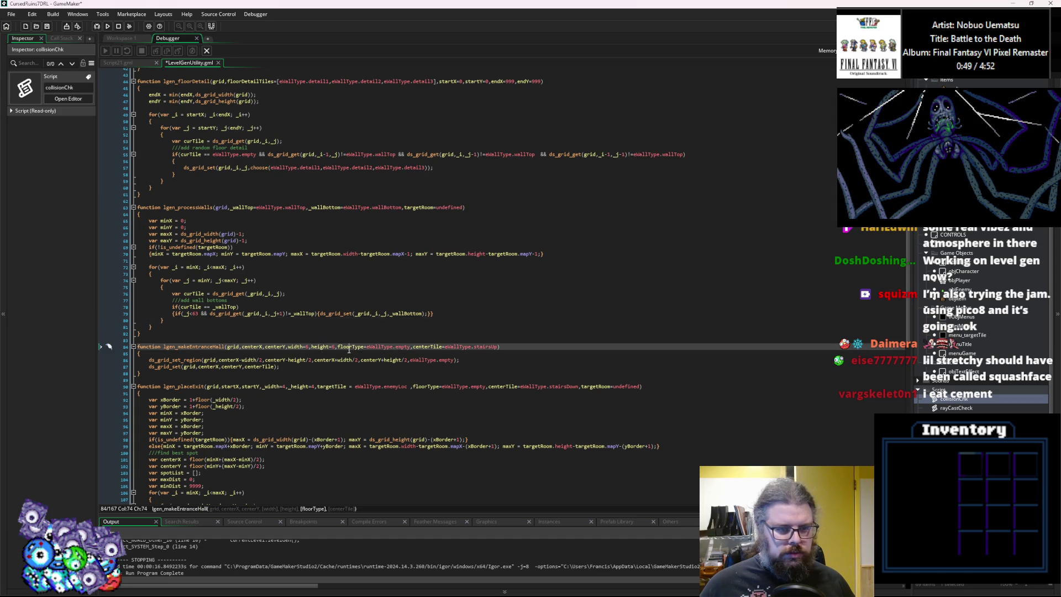
scroll(309, 376, "down", 2)
left_click(291, 399)
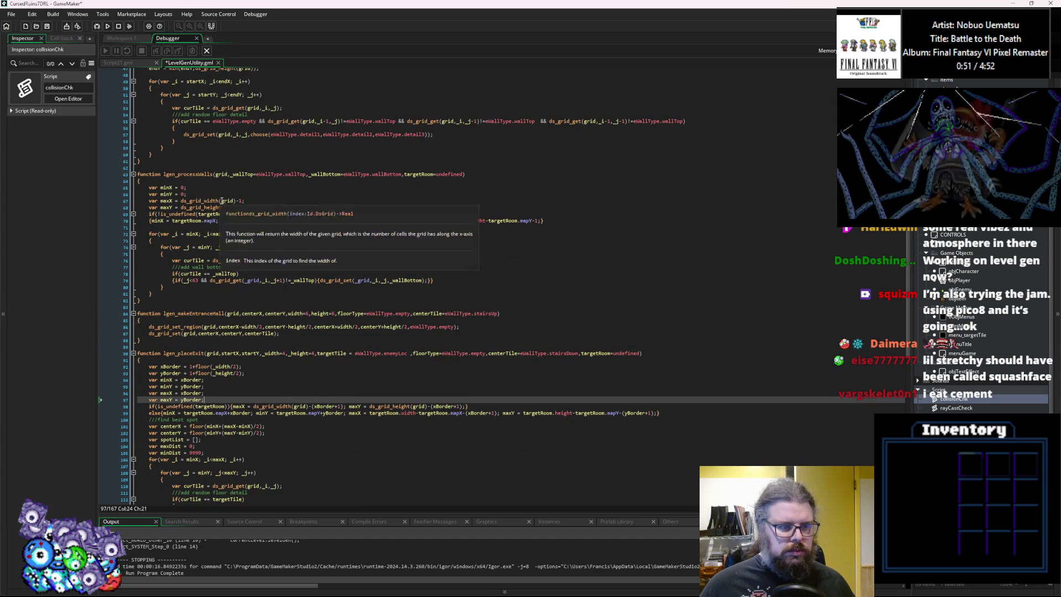
scroll(288, 292, "up", 2)
left_click(287, 293)
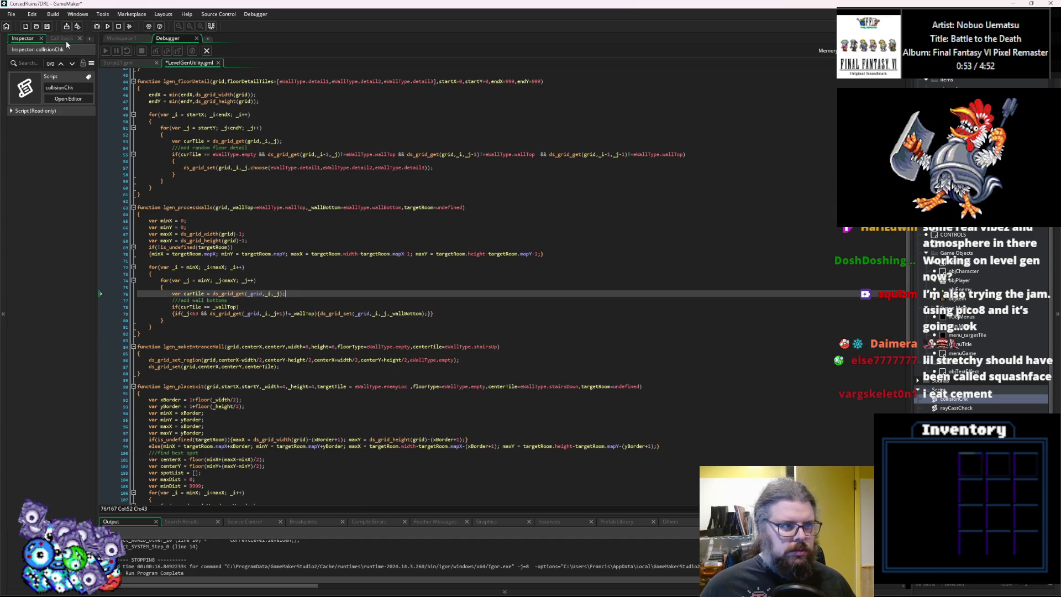
left_click(45, 27)
left_click(207, 52)
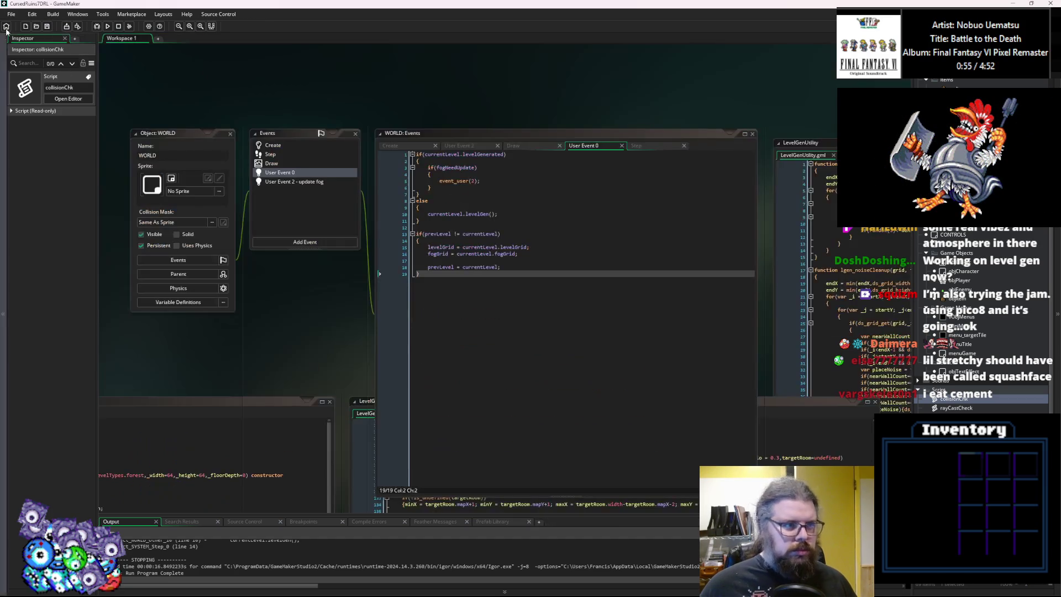
Debug-run the game and dismiss the resulting code error.
left_click(97, 27)
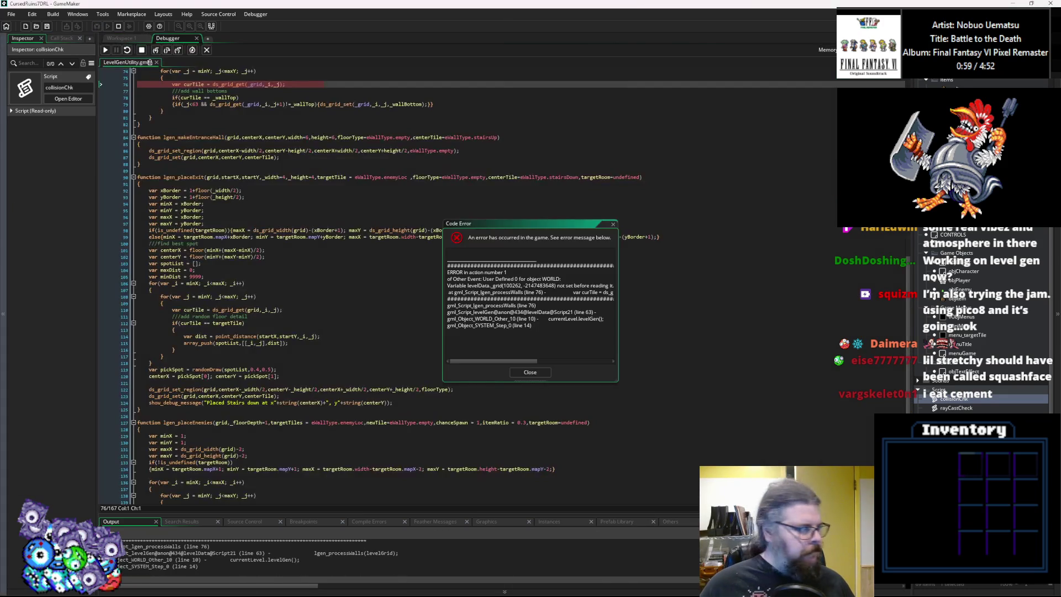
scroll(313, 230, "up", 2)
scroll(312, 230, "up", 3)
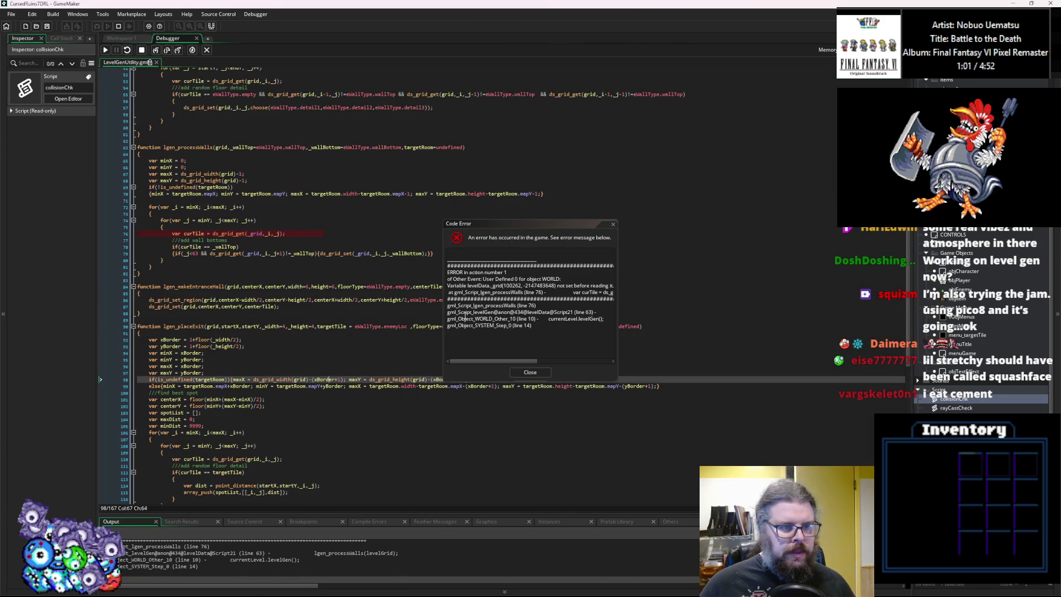
key("Return")
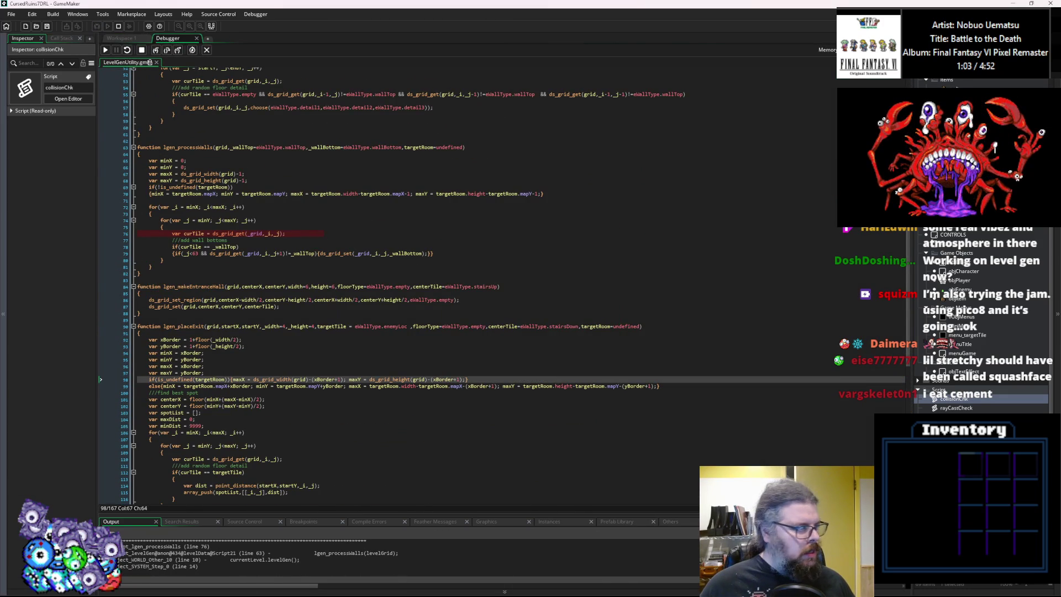
Change the remaining _grid references on lines 76 and 79 to grid.
left_click(252, 234)
key("BackSpace")
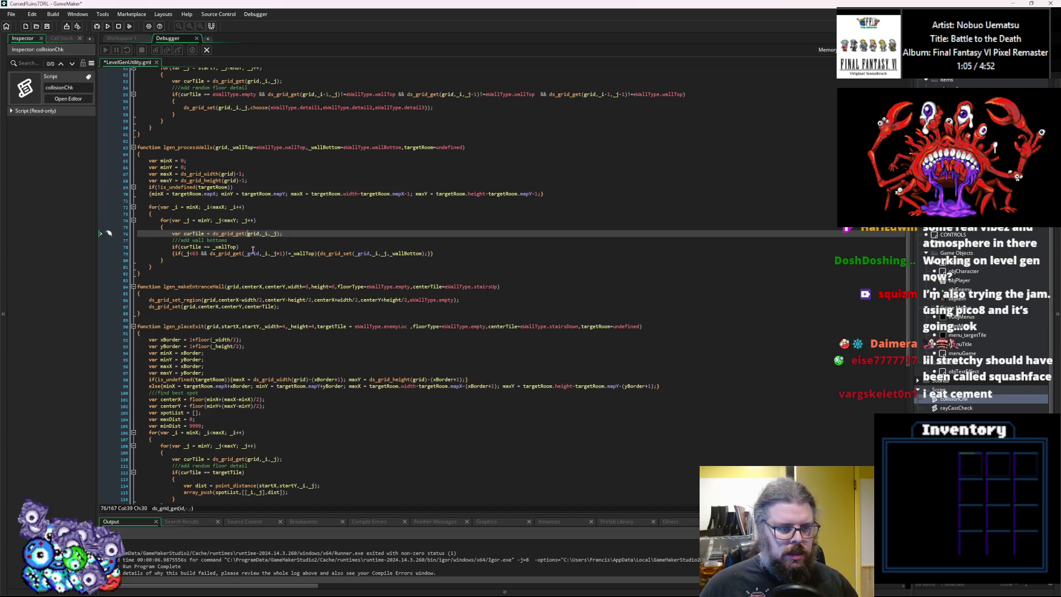
left_click(249, 254)
key("BackSpace")
left_click(354, 254)
key("BackSpace")
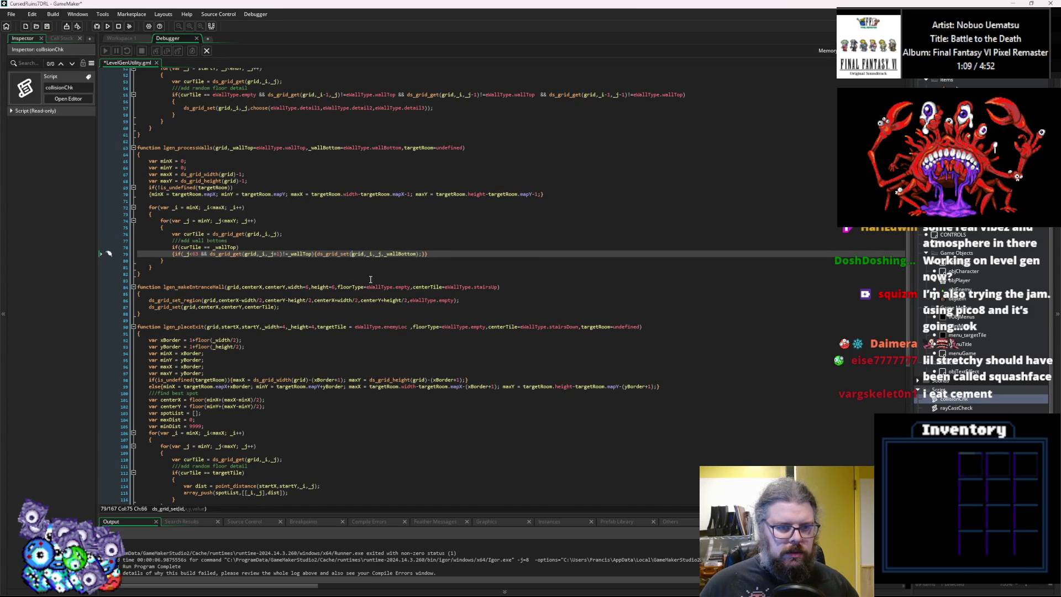
left_click(286, 269)
scroll(288, 267, "down", 2)
left_click(288, 356)
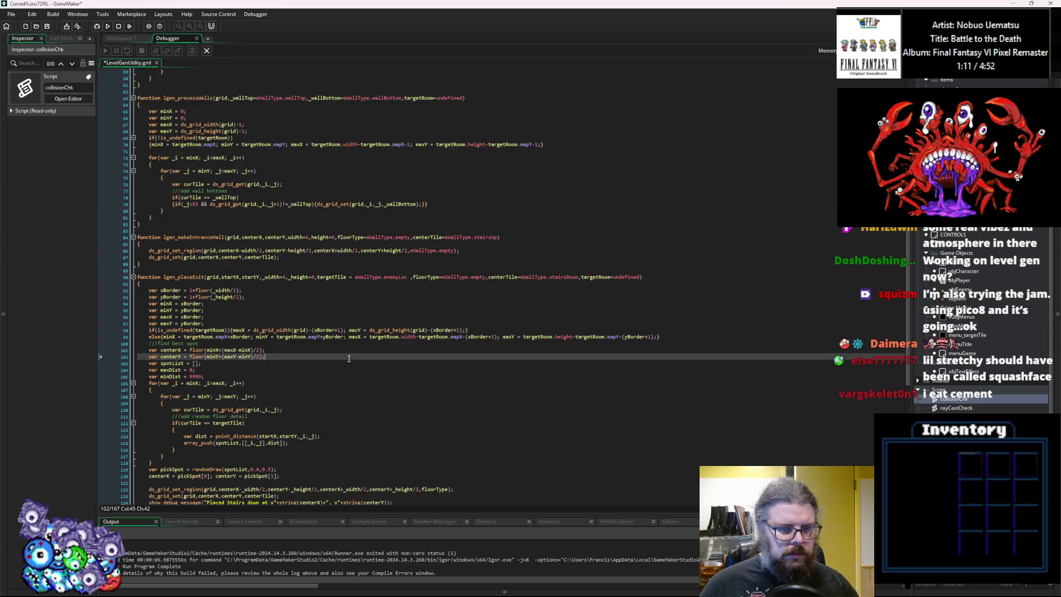
scroll(288, 357, "down", 2)
Save LevelGenUtility, end the debug session, and run the game again.
left_click(48, 26)
left_click(208, 52)
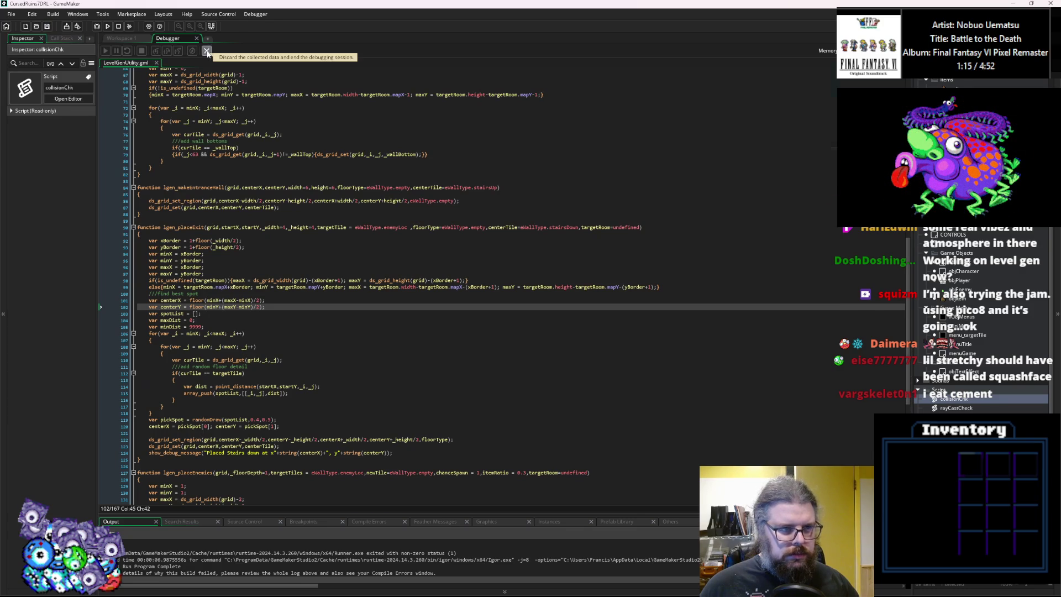
left_click(96, 26)
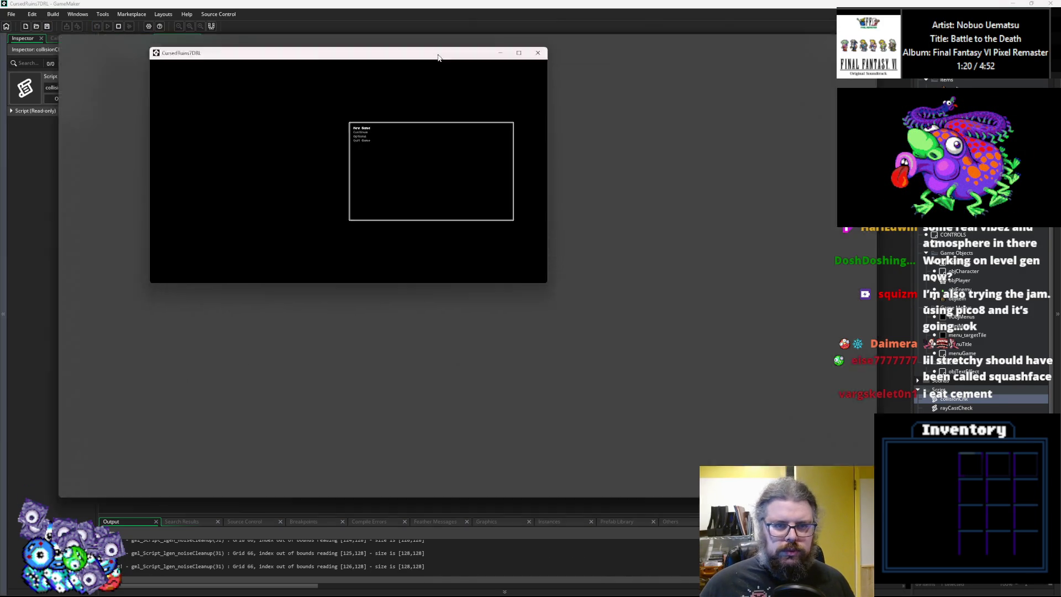
Maximize the game window, start from the title screen, then restore it and move it aside.
mouse_move(439, 58)
left_mouse_down()
mouse_move(425, 7)
mouse_move(413, 5)
left_mouse_up()
key("Return")
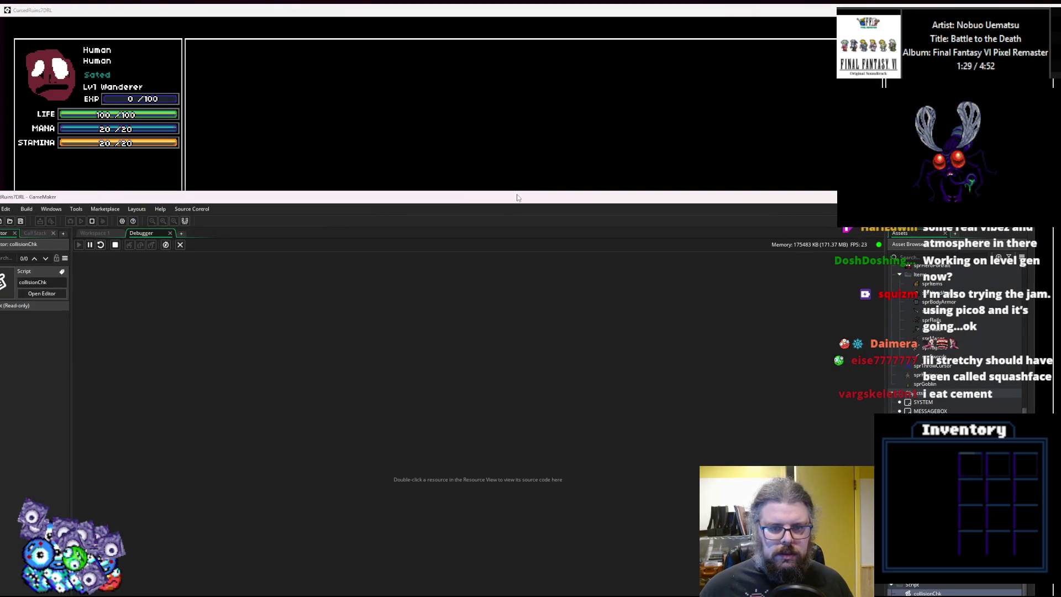
left_click(531, 152)
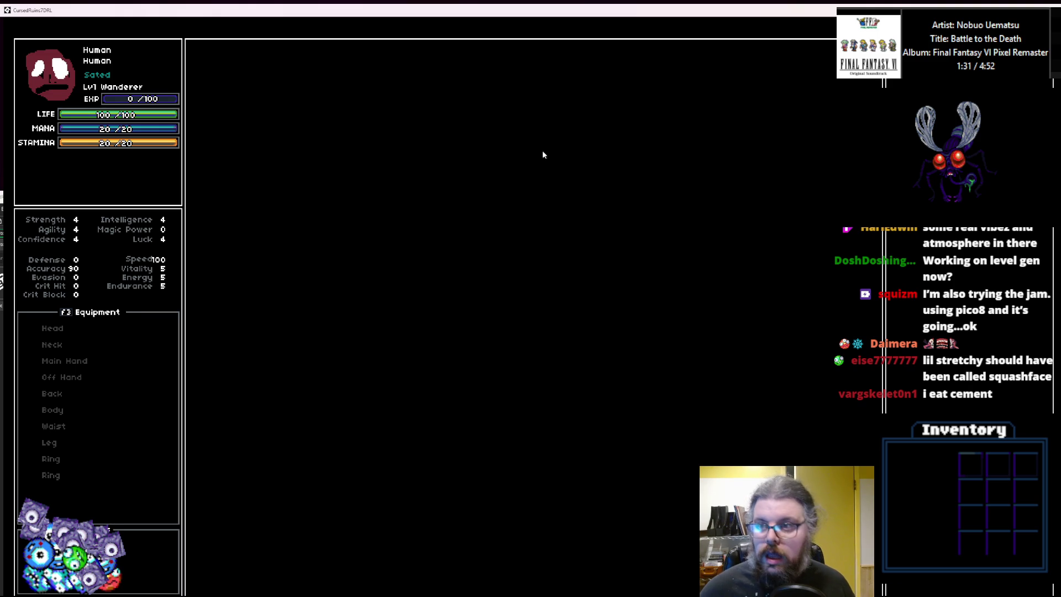
left_click_drag(442, 21, 445, 72)
mouse_move(568, 65)
left_mouse_down()
mouse_move(422, 69)
mouse_move(508, 192)
left_mouse_up()
Close the running game window and switch back to the GameMaker editor.
mouse_move(663, 196)
left_mouse_down()
mouse_move(665, 395)
mouse_move(670, 66)
mouse_move(668, 312)
left_mouse_up()
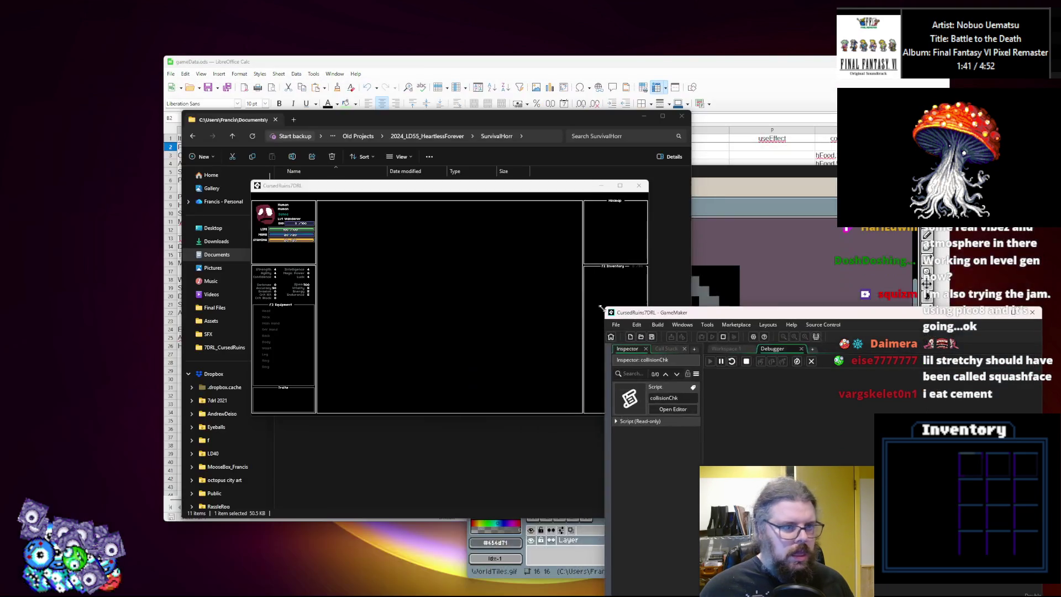
left_click_drag(652, 185, 505, 212)
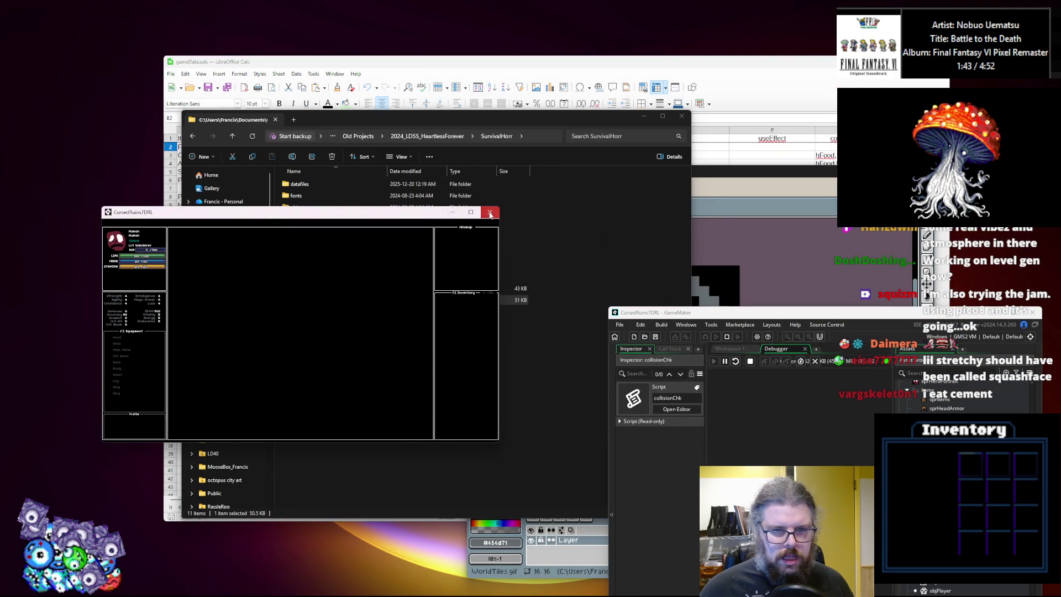
left_click(489, 212)
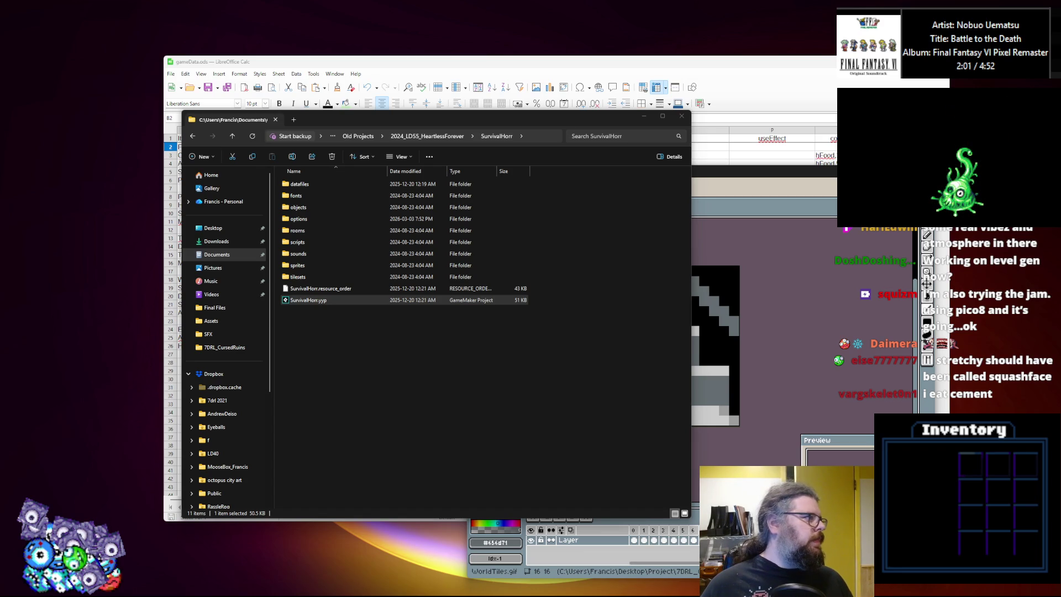
key("alt+Tab")
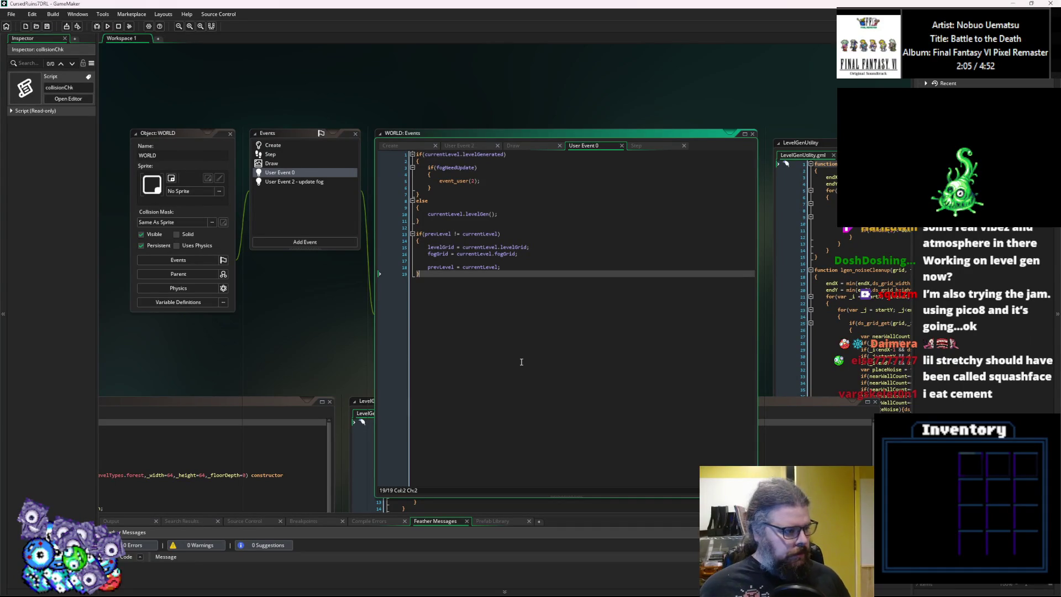
left_click(590, 345)
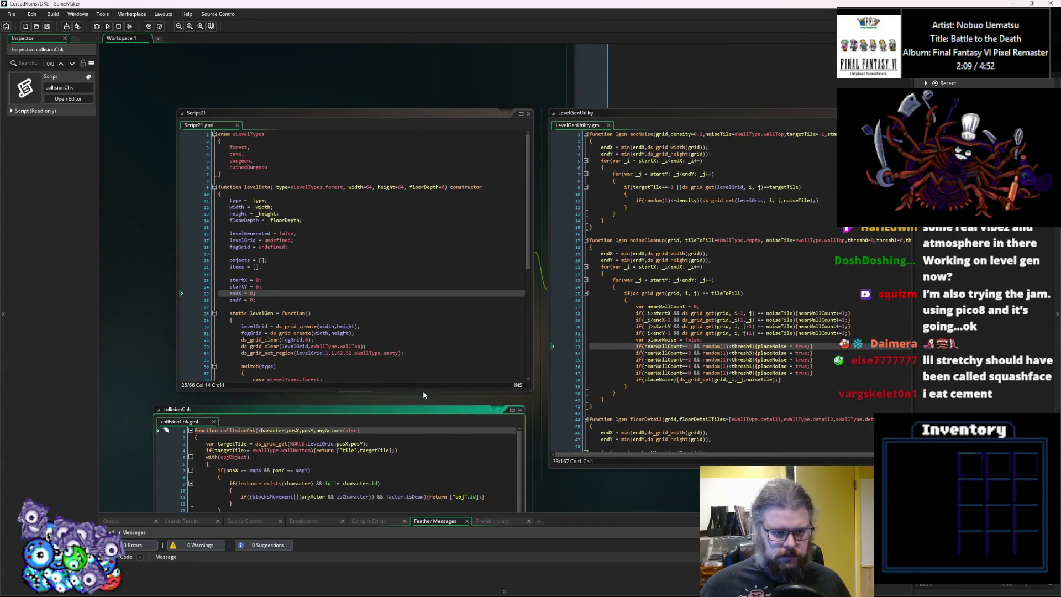
left_click(421, 282)
left_click_drag(421, 282, 387, 336)
left_click(415, 315)
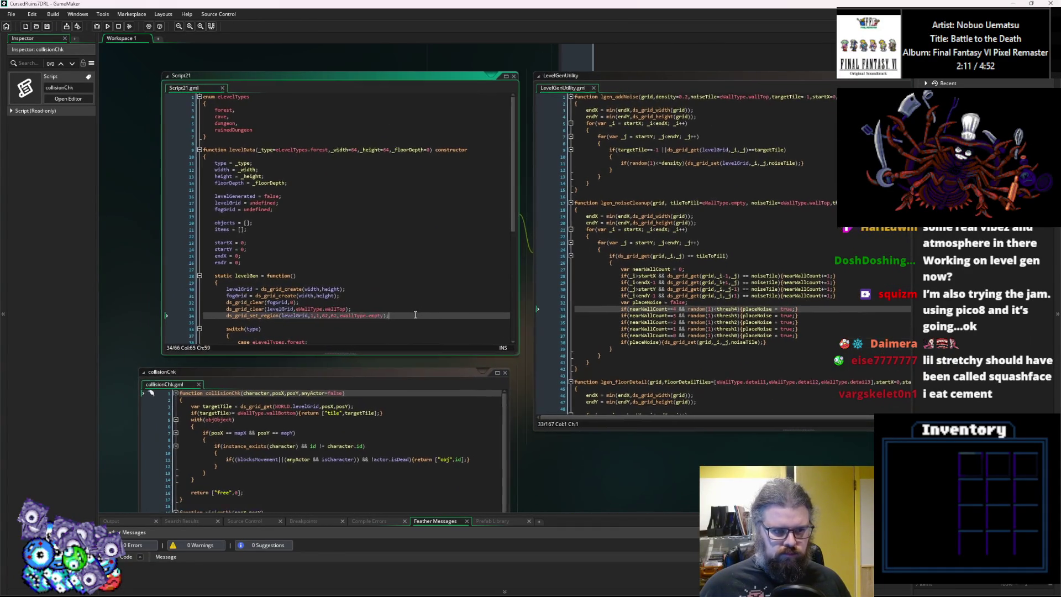
scroll(415, 315, "down", 5)
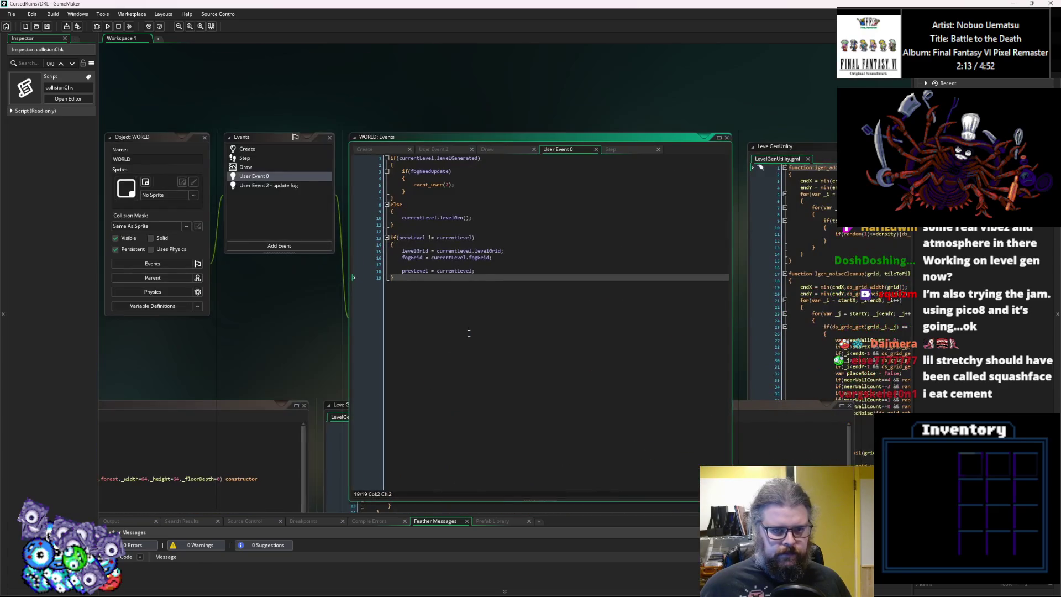
left_click(281, 148)
left_click(459, 264)
left_click(469, 317)
left_click(469, 357)
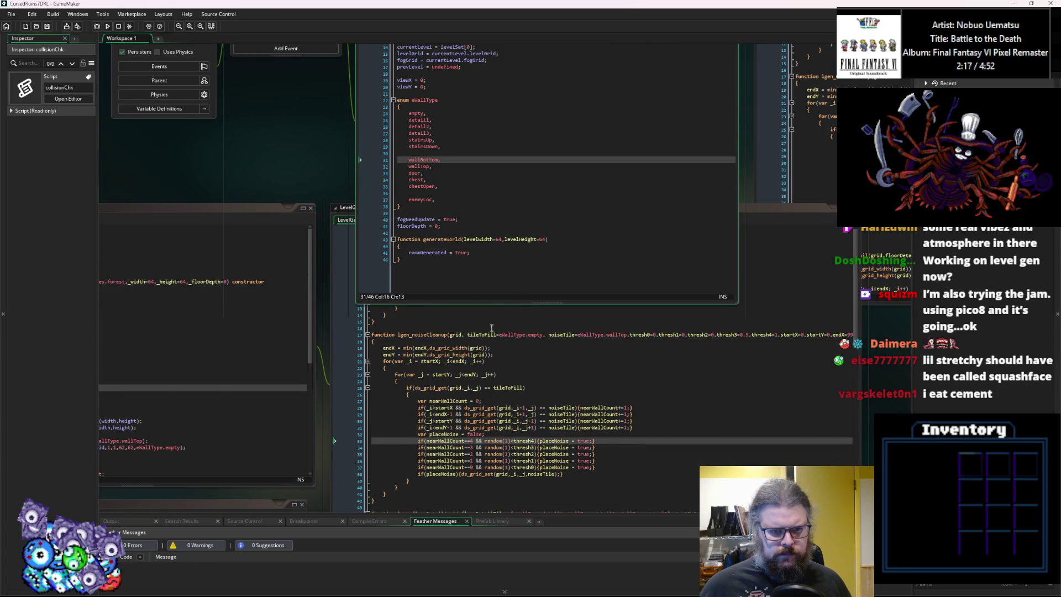
left_click(494, 283)
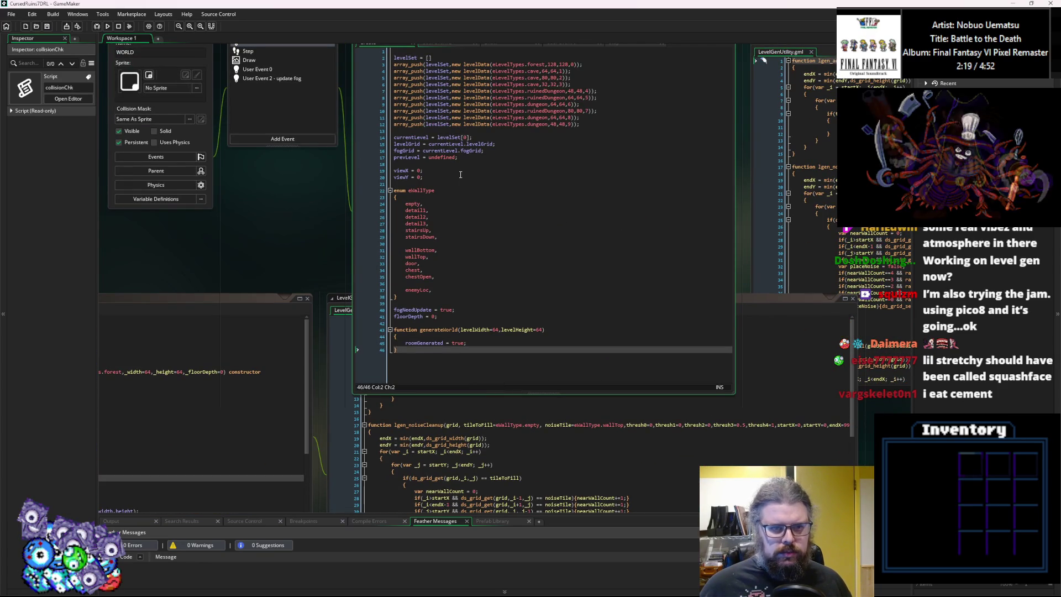
left_click(448, 190)
left_click(50, 26)
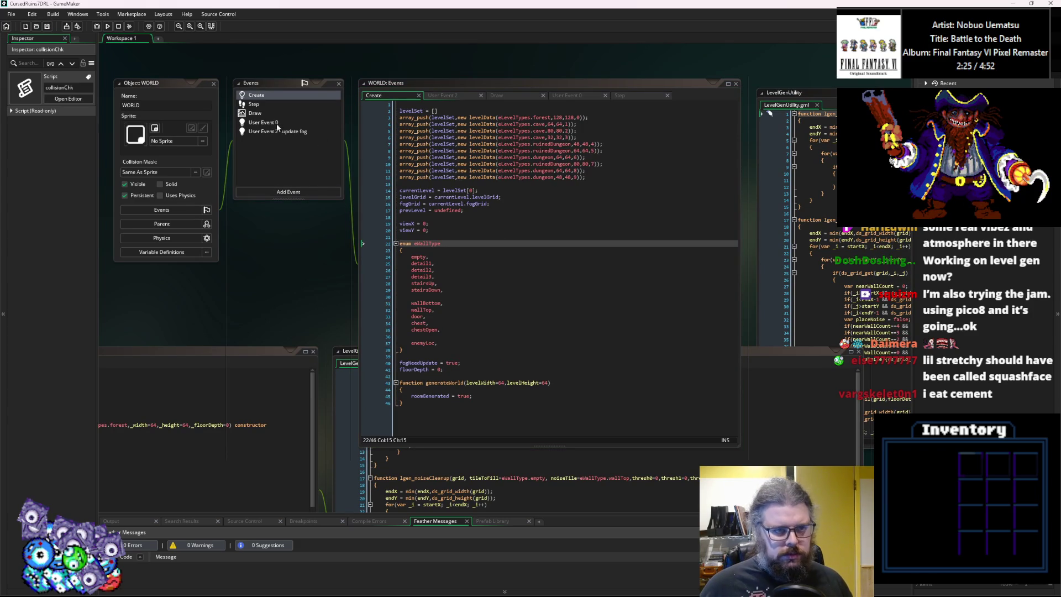
left_click(470, 228)
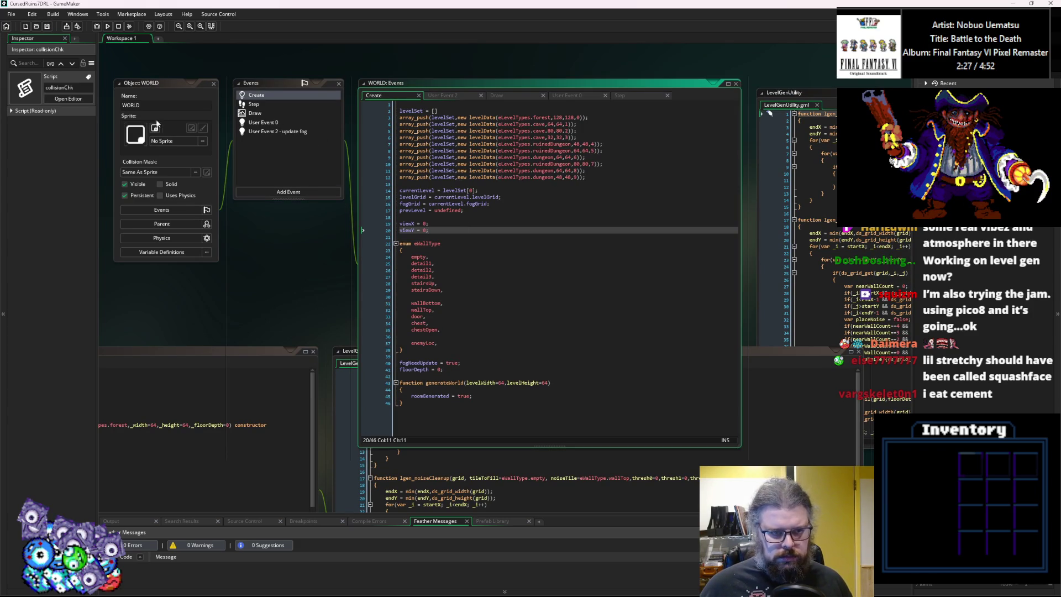
double_click(306, 132)
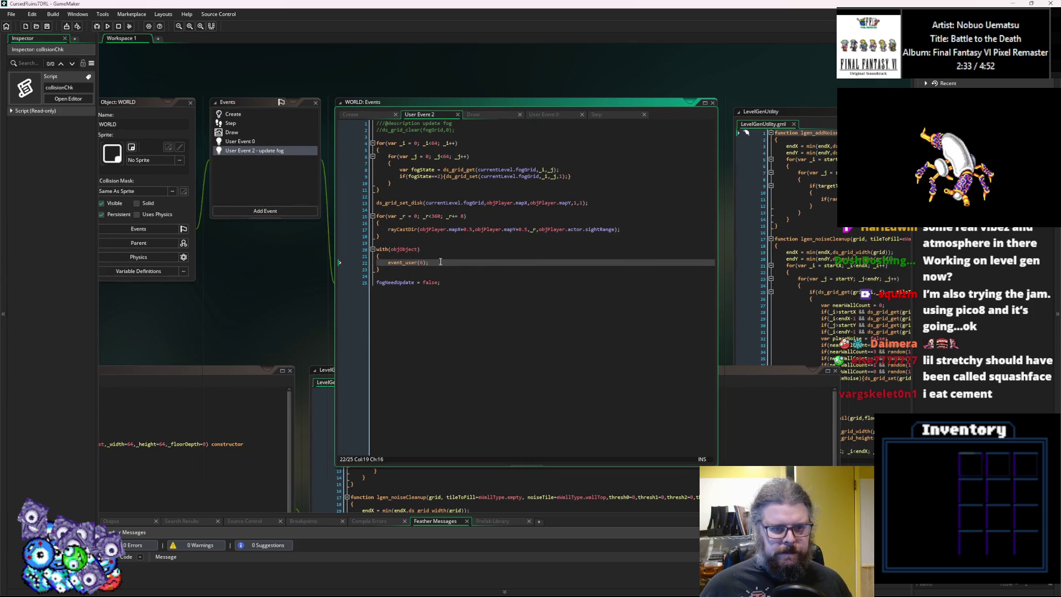
double_click(239, 141)
left_click(490, 189)
left_click(490, 176)
left_click(482, 150)
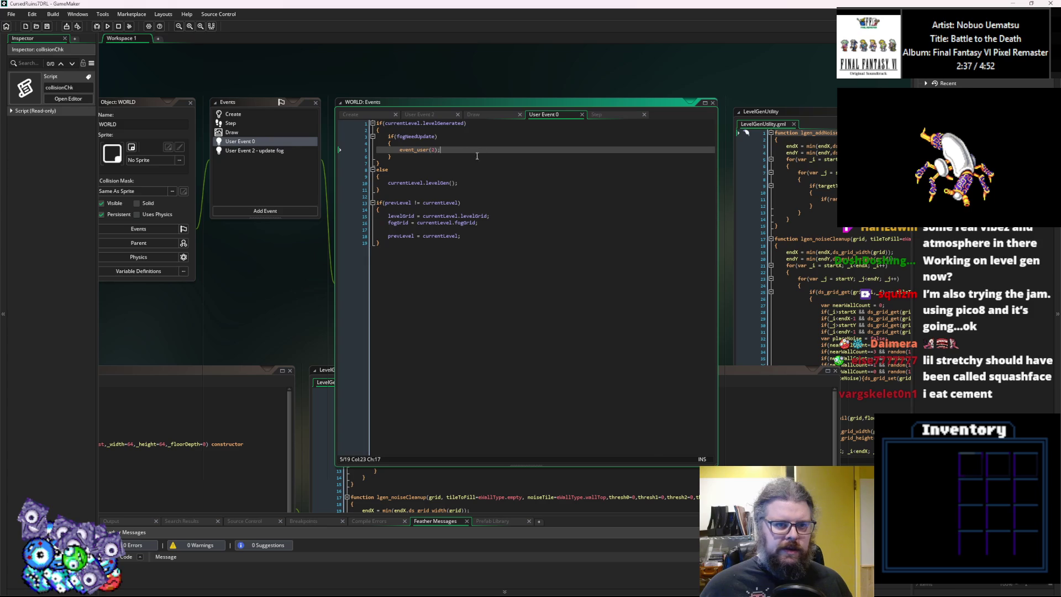
left_click(469, 182)
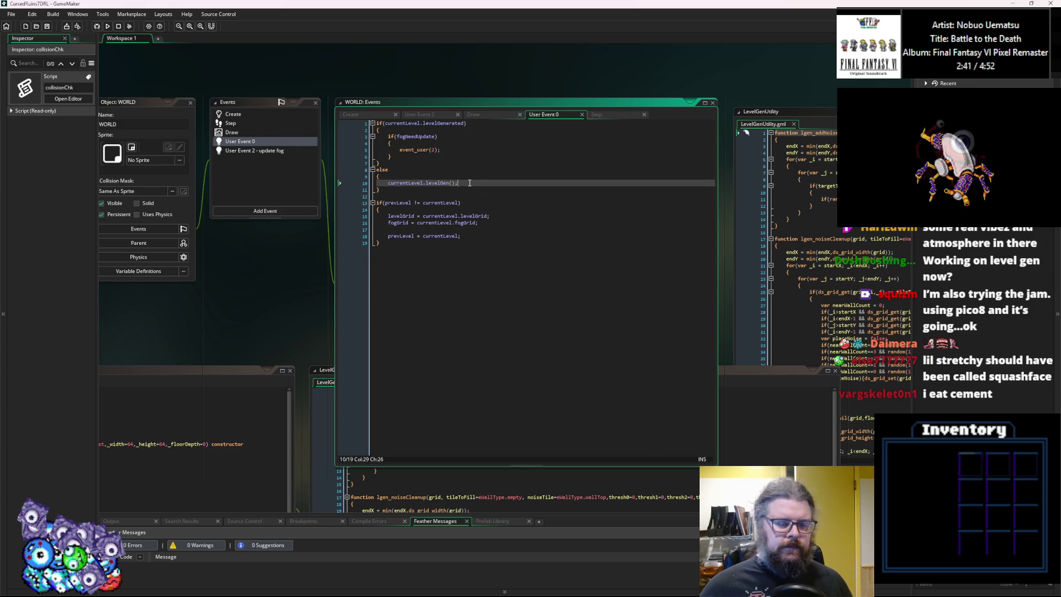
After levelGen(), set objPlayer x/y to currentLevel.startX/startY*16 and mapX/mapY to startX/startY.
key("Return")
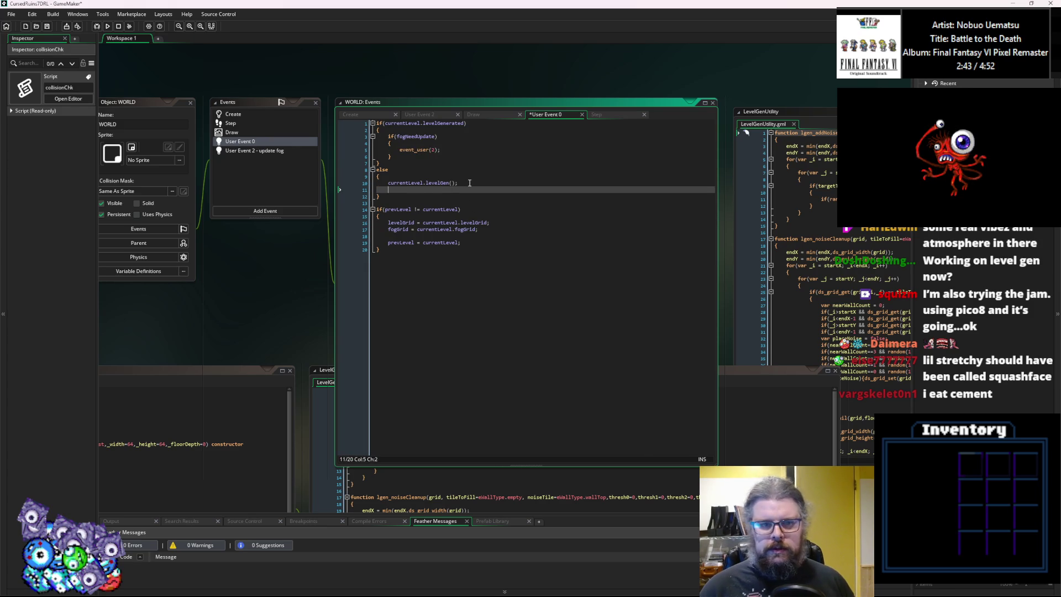
type("objPla")
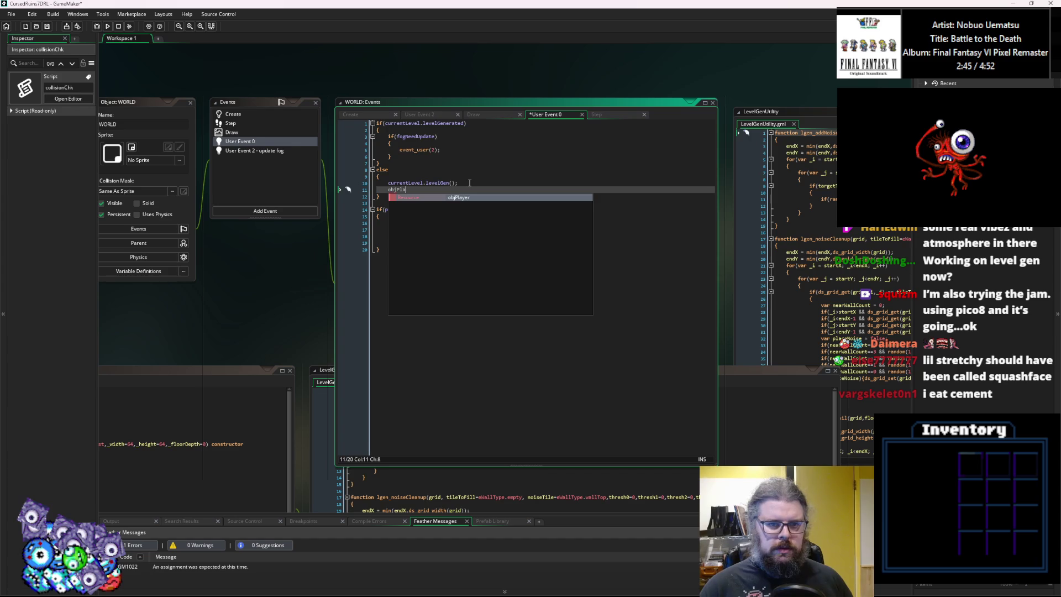
type("yer.x = curr")
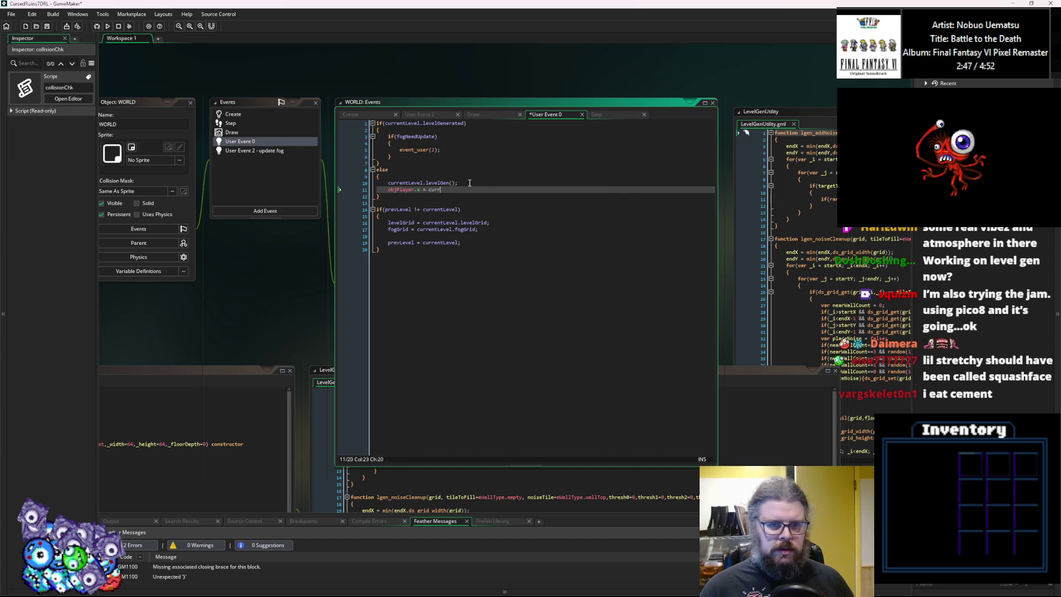
type("entLevel.st")
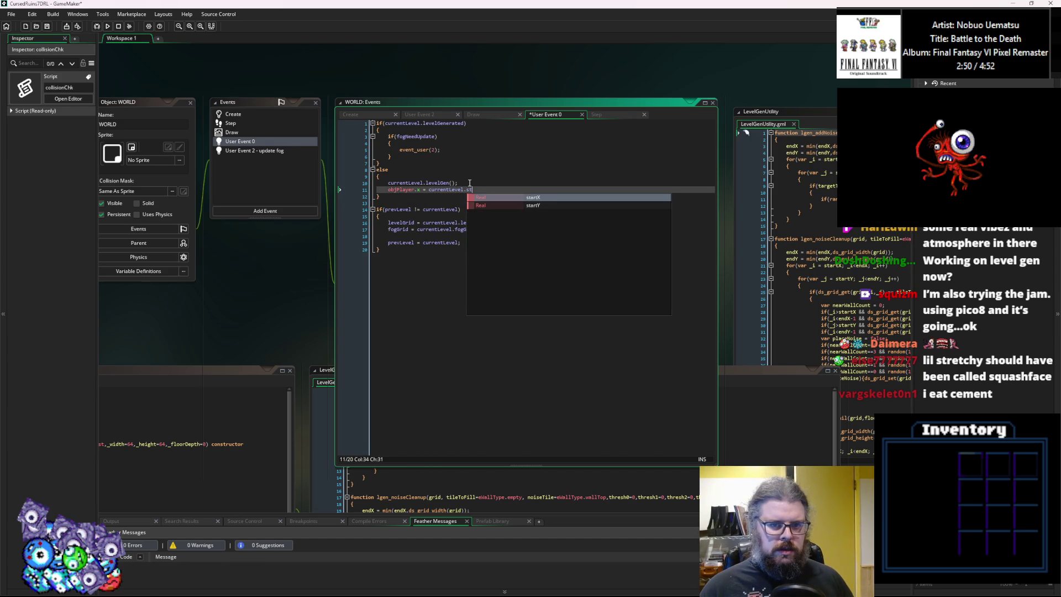
key("Return")
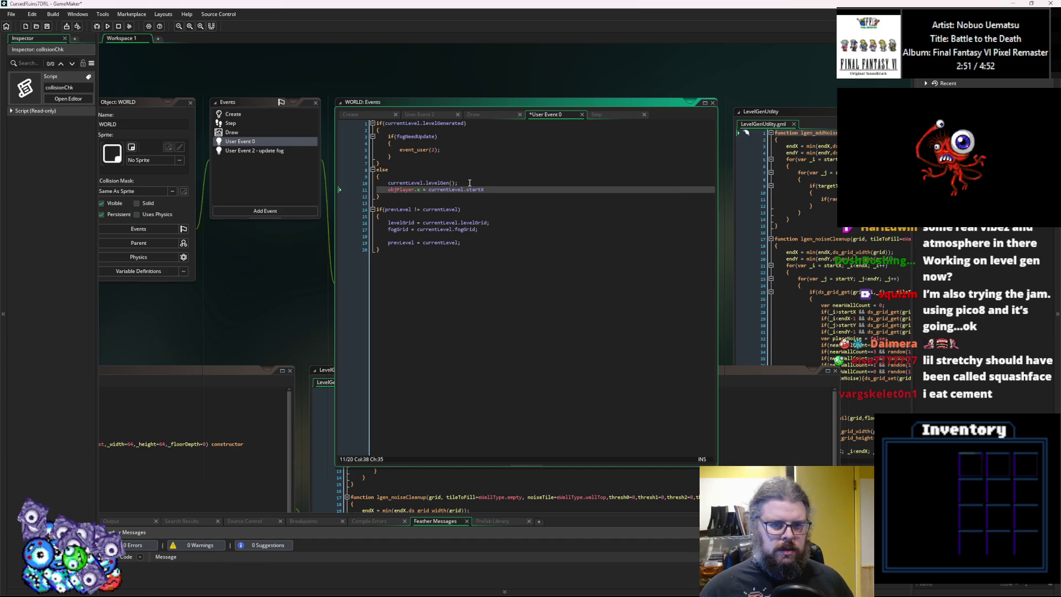
type("*16;")
key("Return")
type("obj")
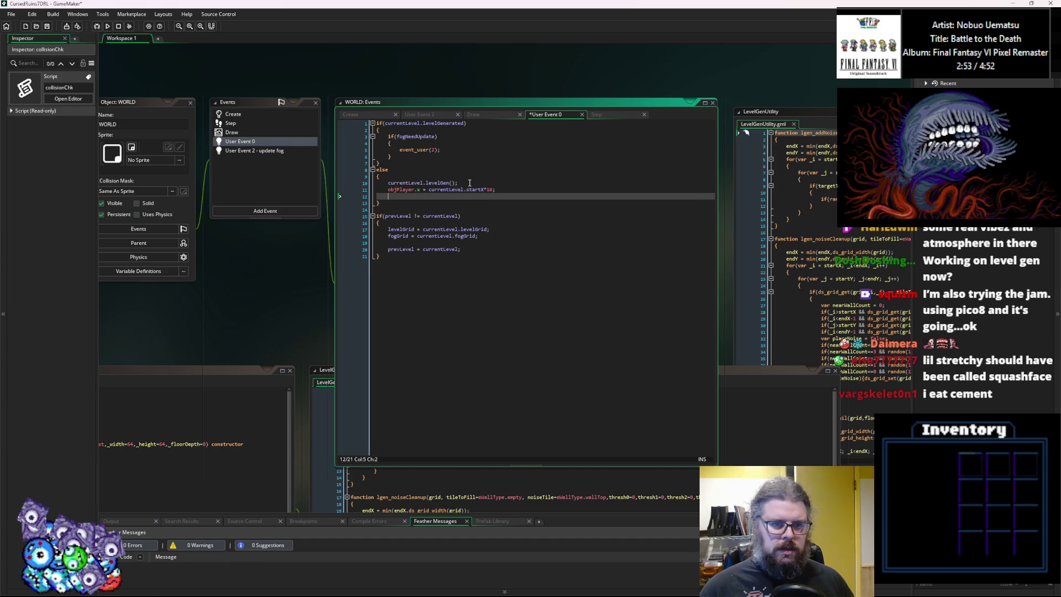
type("Player.y")
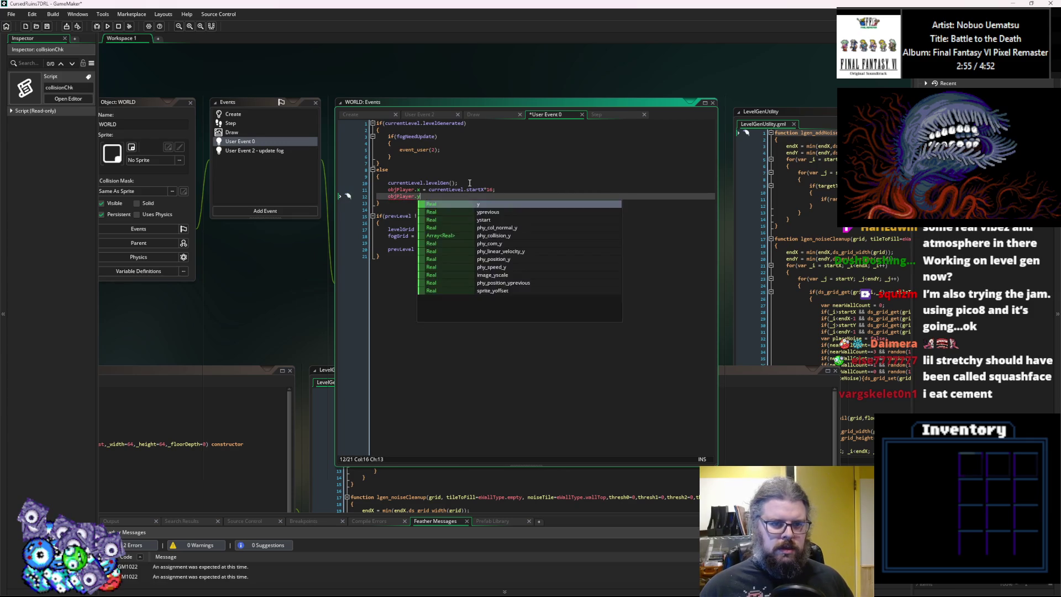
type(" = currentL")
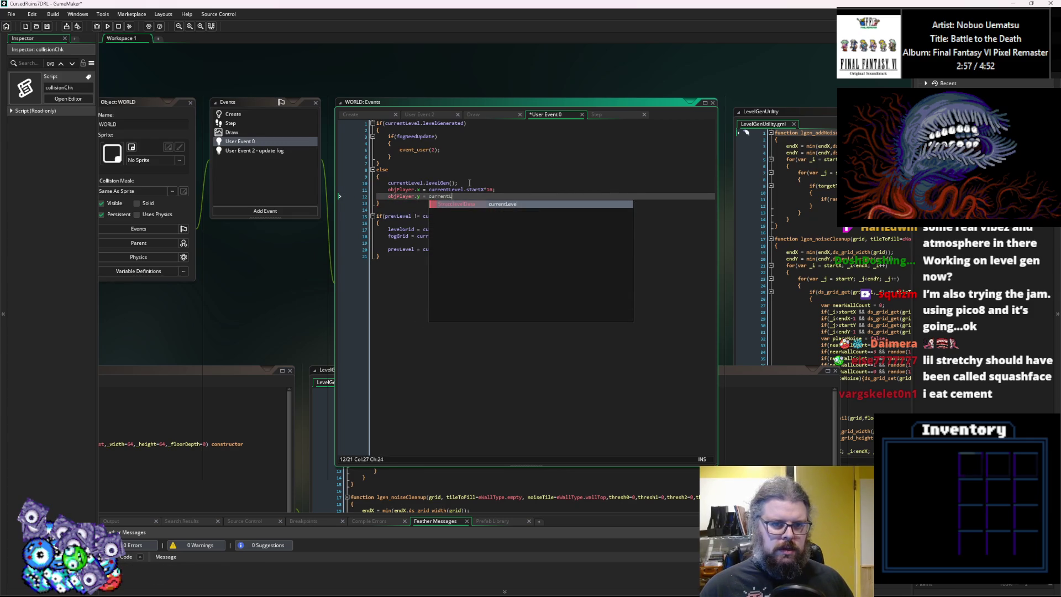
type("evel.startY*16;")
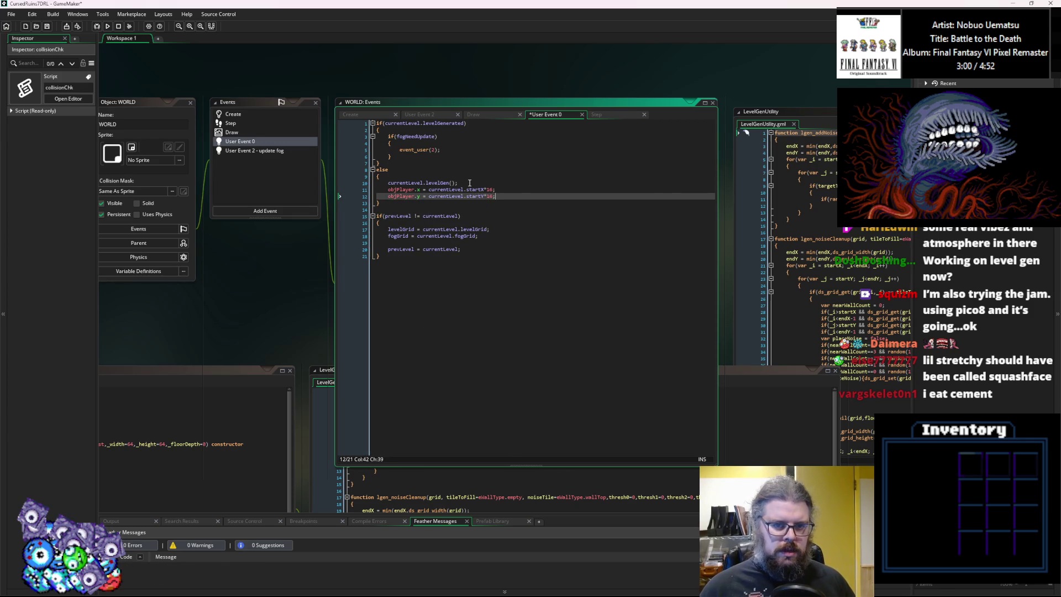
key("Return")
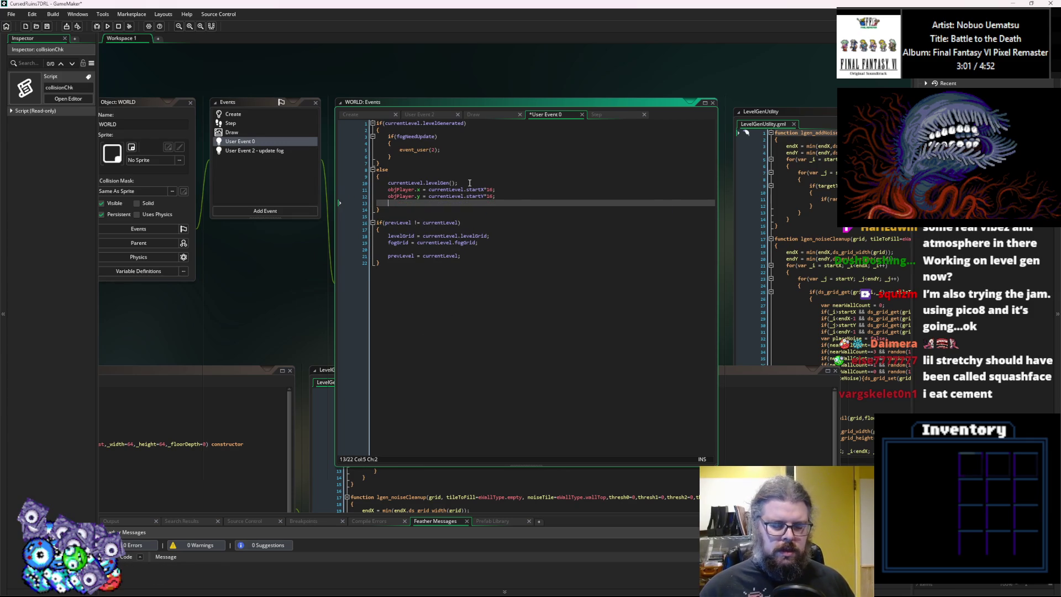
type("objPlayer.m")
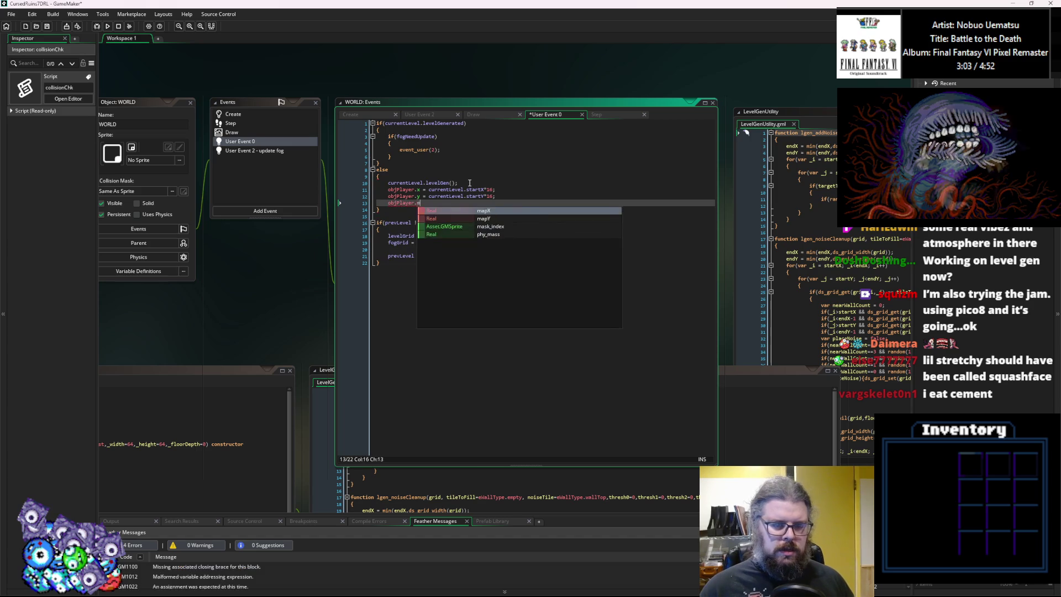
type("apX = curren")
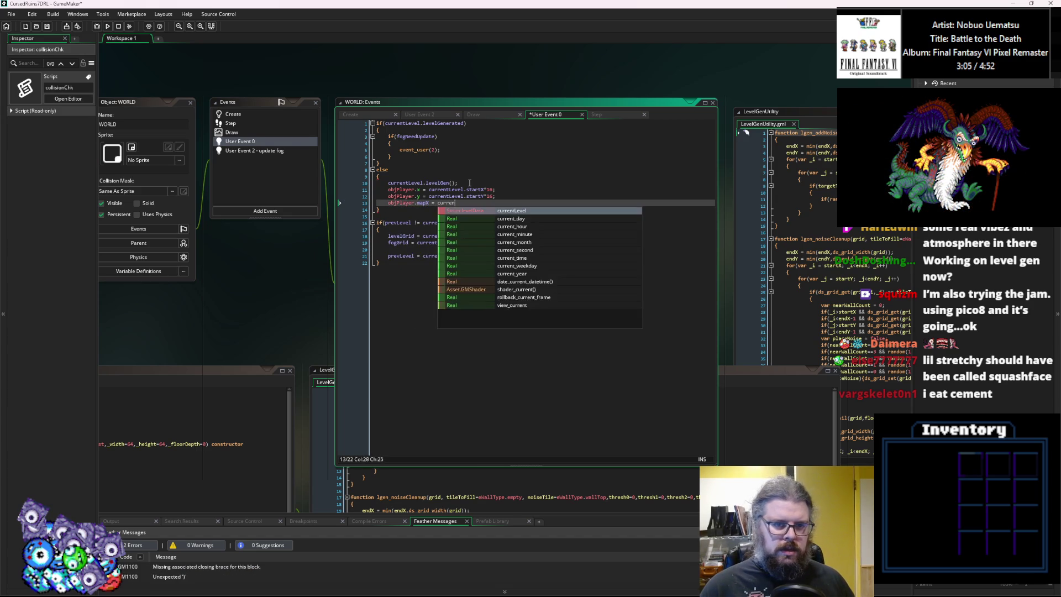
type("tLevel.stae")
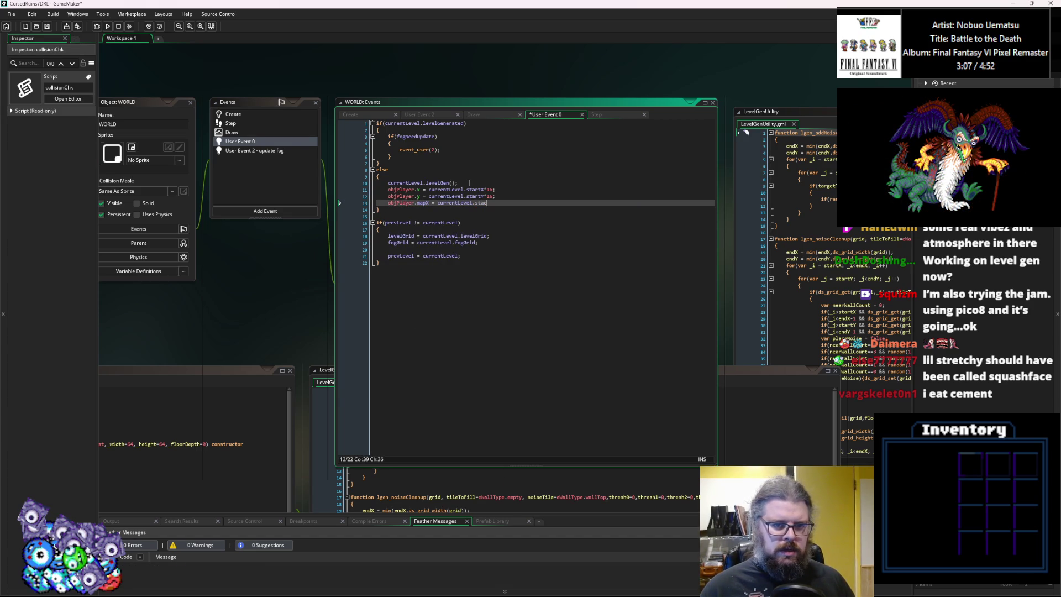
type("tX;")
key("Return")
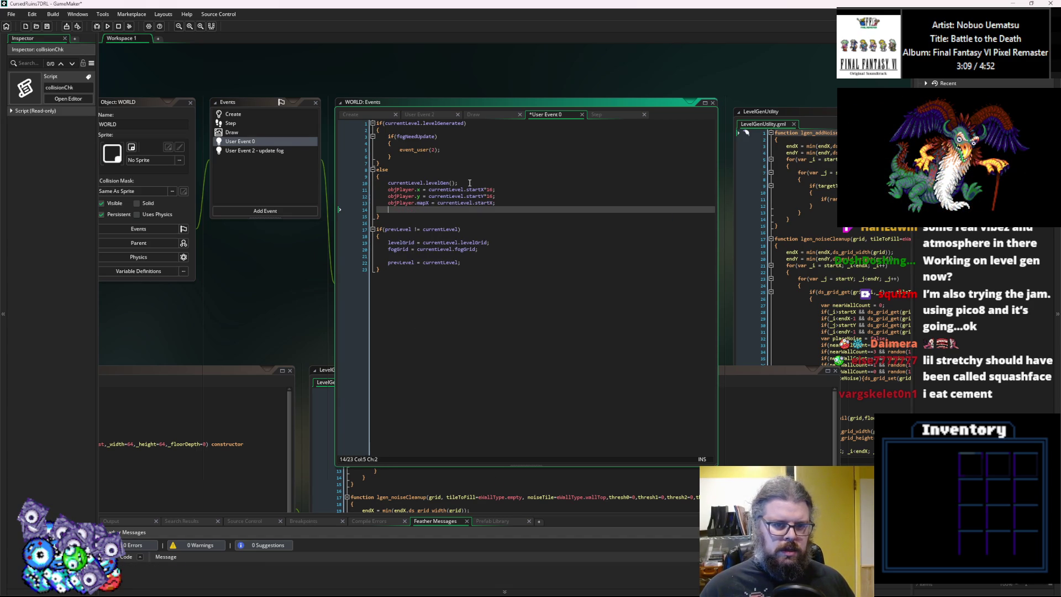
type("objPlayer.m")
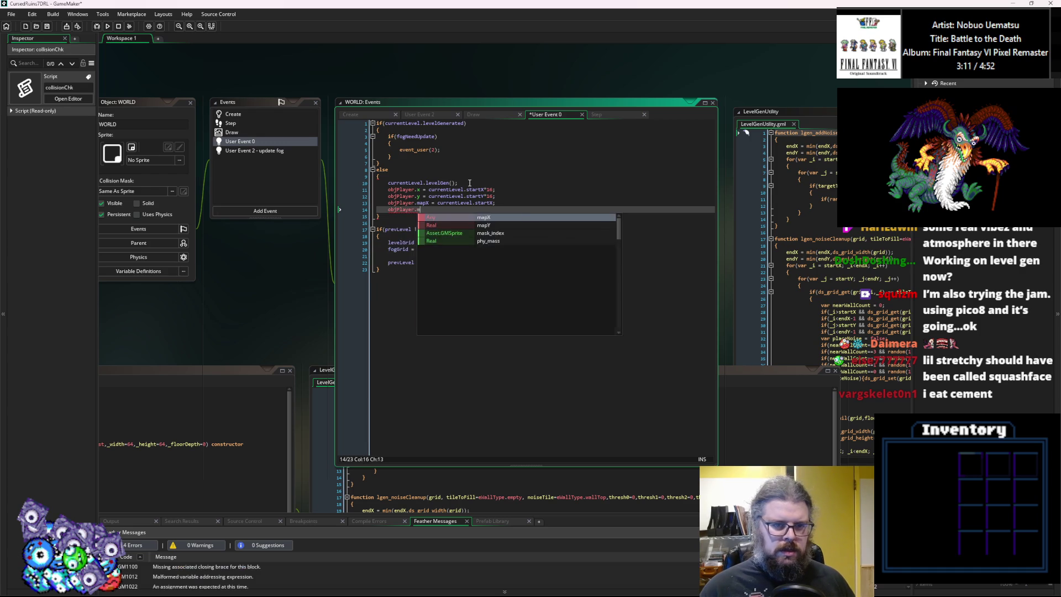
type("apY = curr")
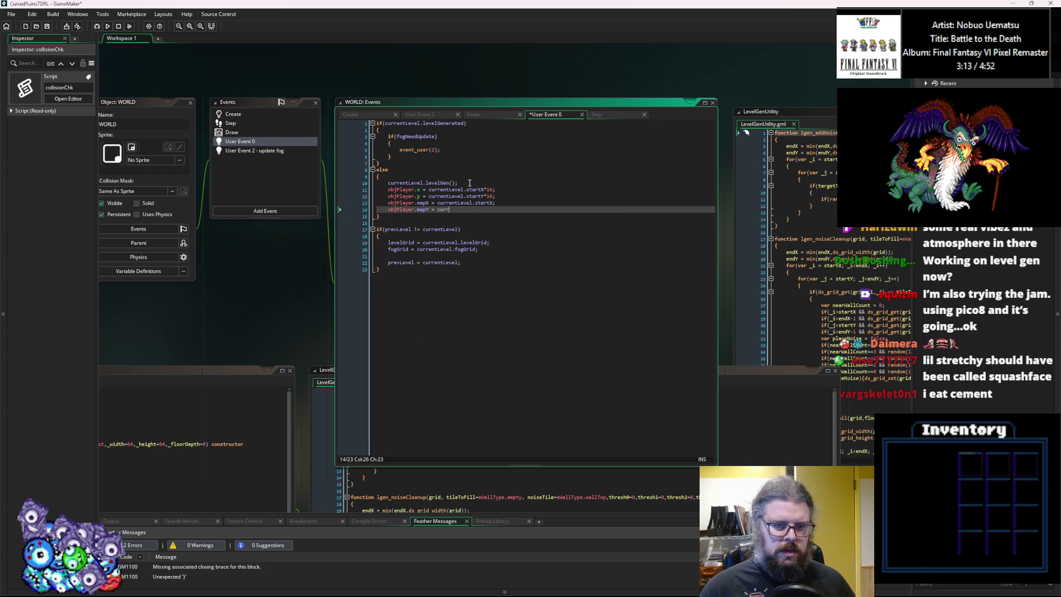
type("entLevel.startY;")
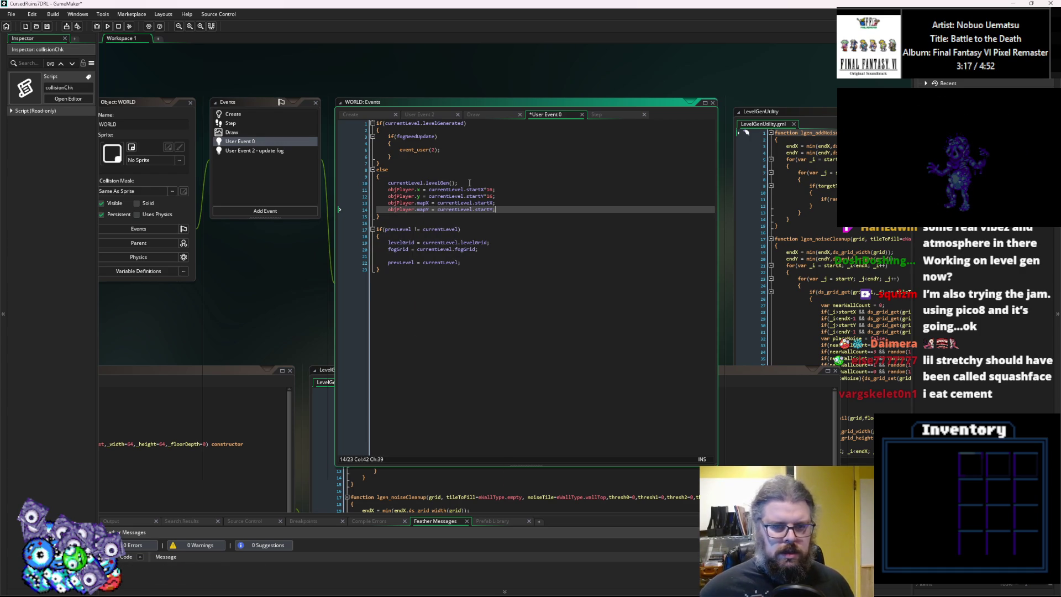
Add fogNeedUpdate = true after the player lines and save the event.
left_click(47, 26)
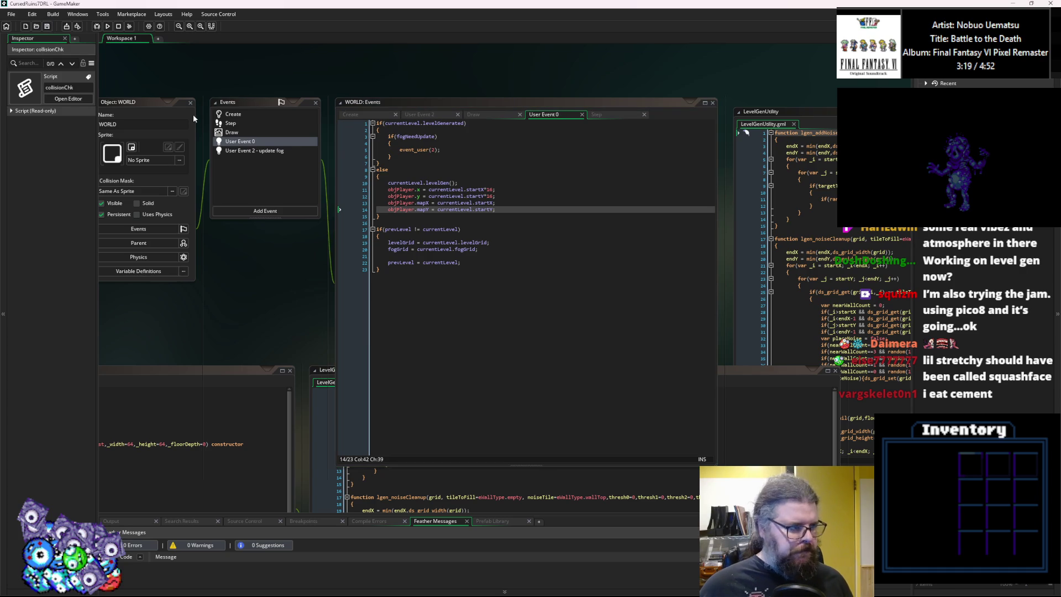
left_click(525, 209)
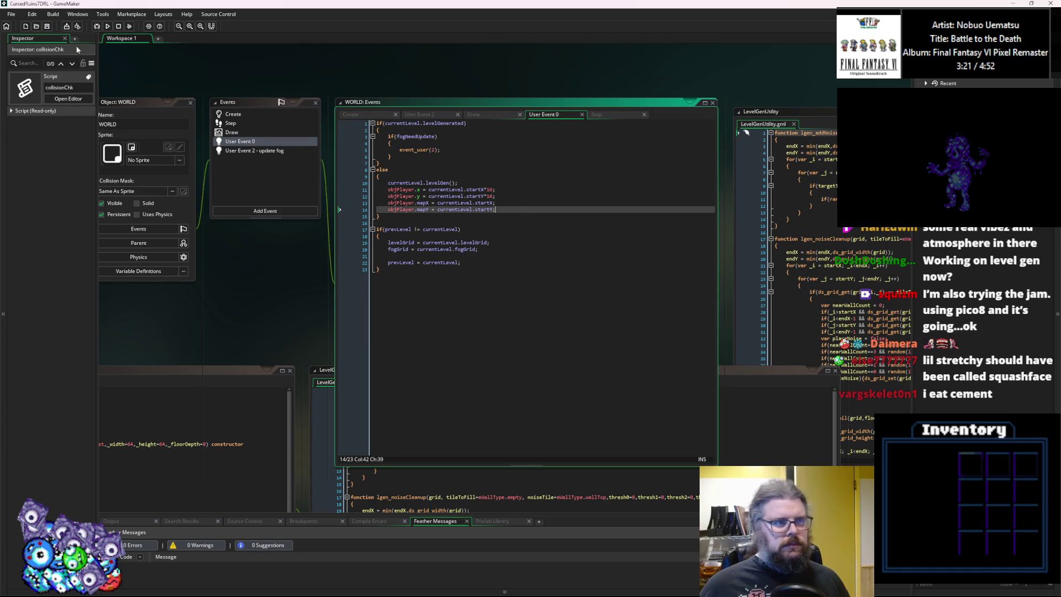
double_click(420, 140)
key("ctrl+c")
left_click(512, 211)
key("Return")
key("ctrl+v")
type("= tur")
type("rue;")
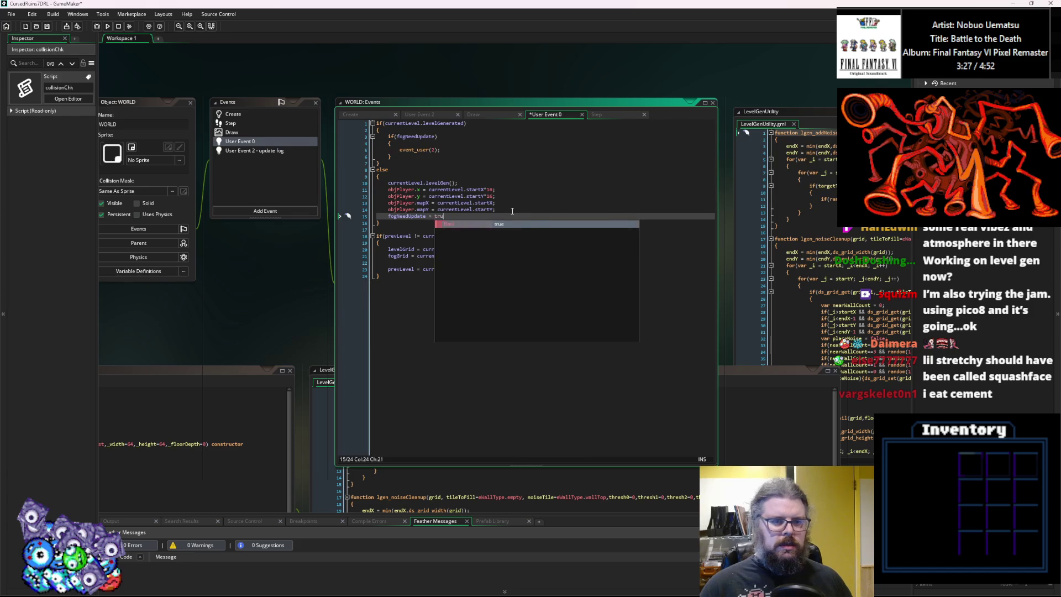
left_click(47, 28)
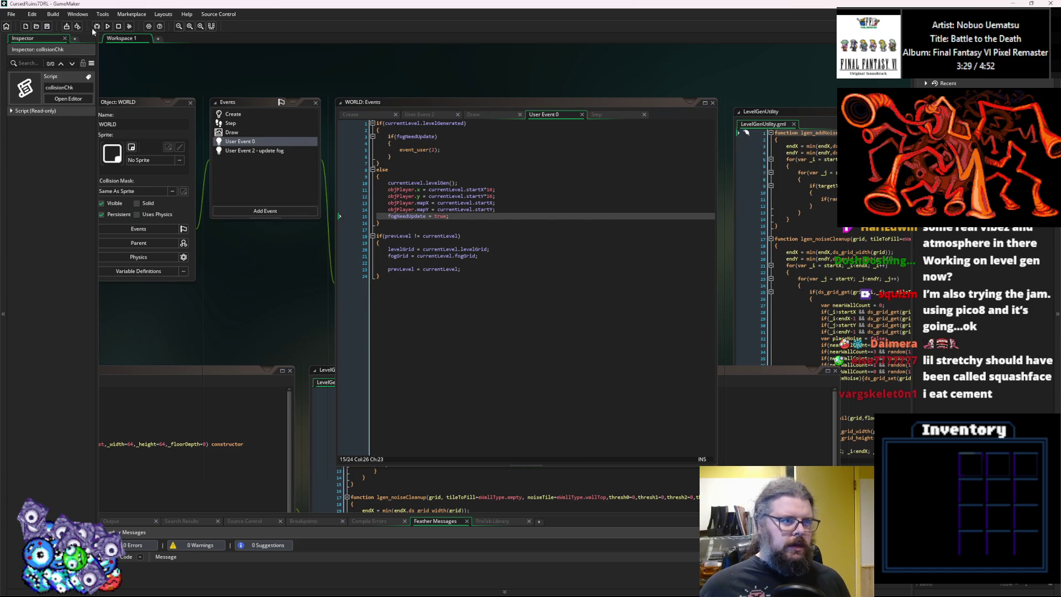
Debug-run the game, inspect the missing objPlayer error, and dismiss it.
left_click(97, 27)
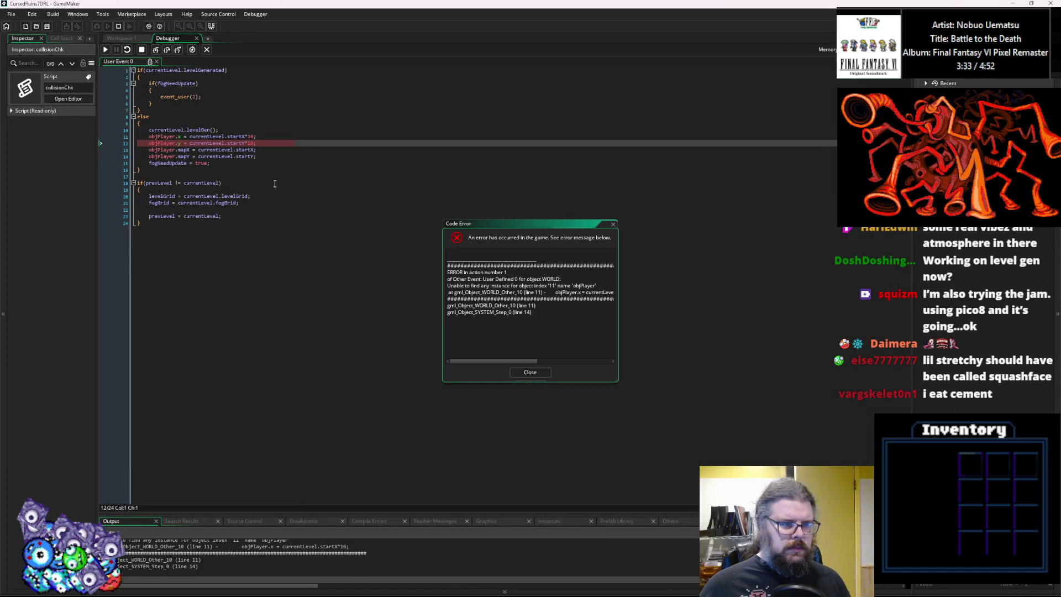
mouse_move(234, 143)
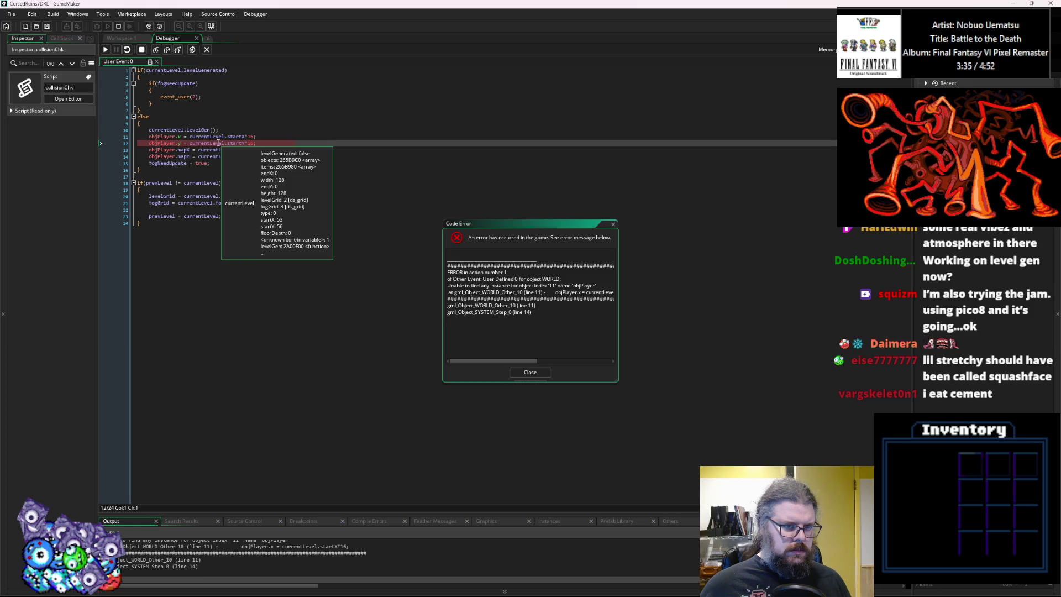
mouse_move(182, 144)
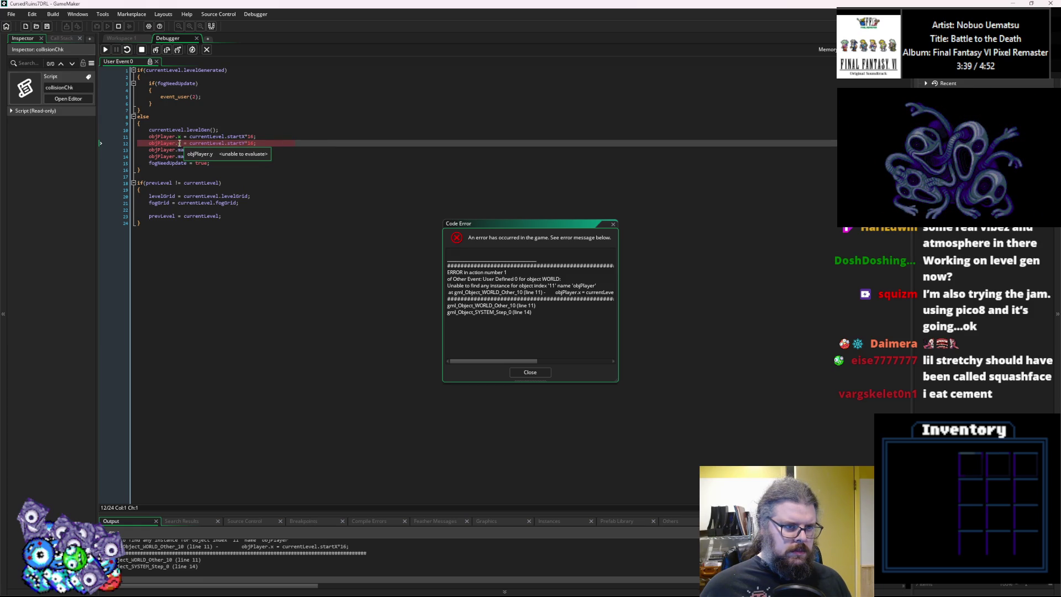
left_click(533, 374)
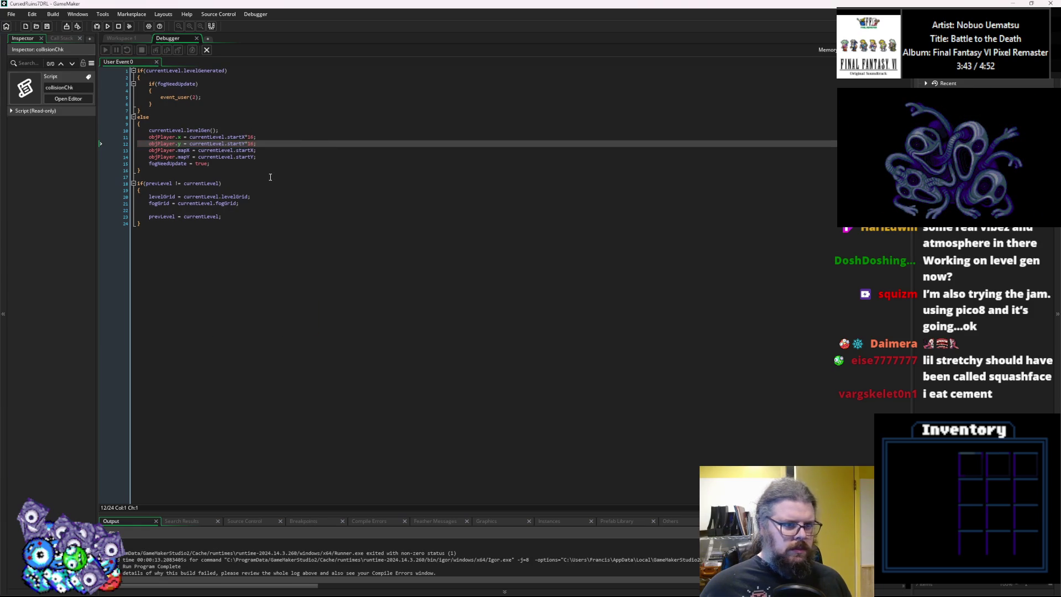
Delete the four objPlayer placement lines and end the debug session.
left_click_drag(268, 156, 149, 137)
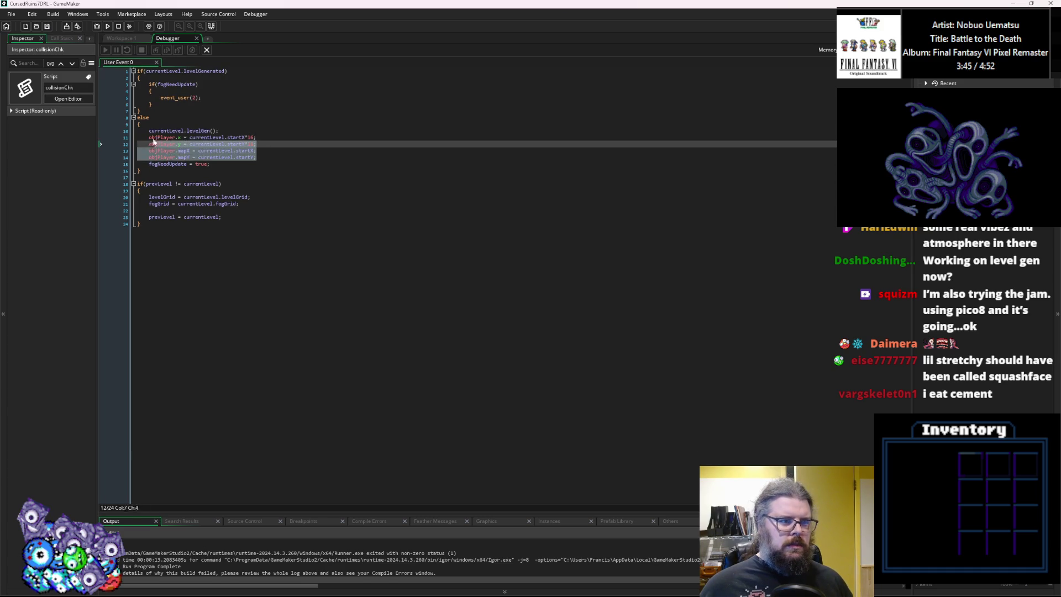
key("BackSpace")
key("BackSpace")
key("BackSpace")
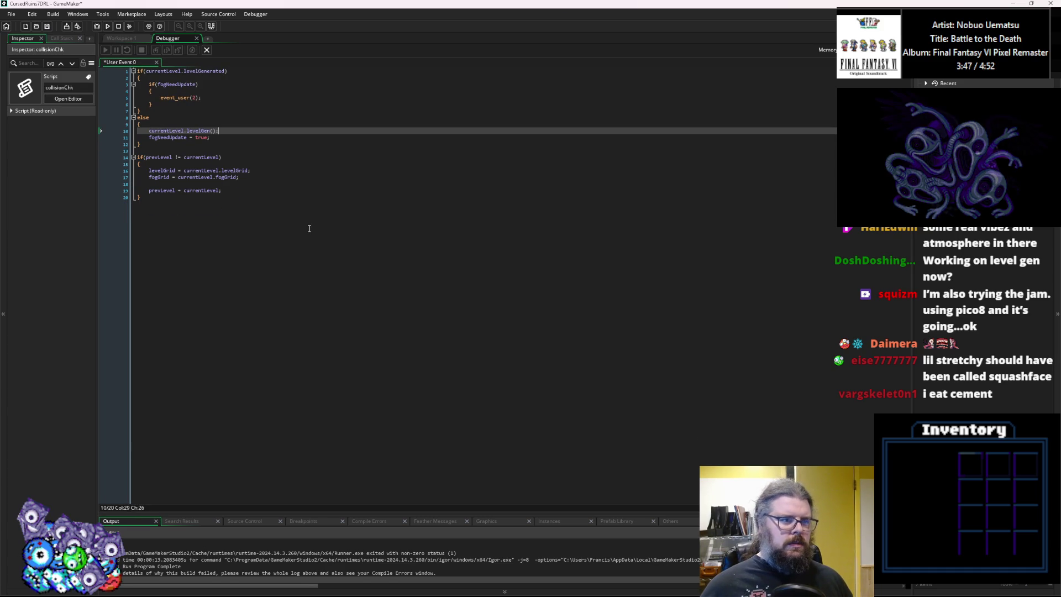
left_click(207, 50)
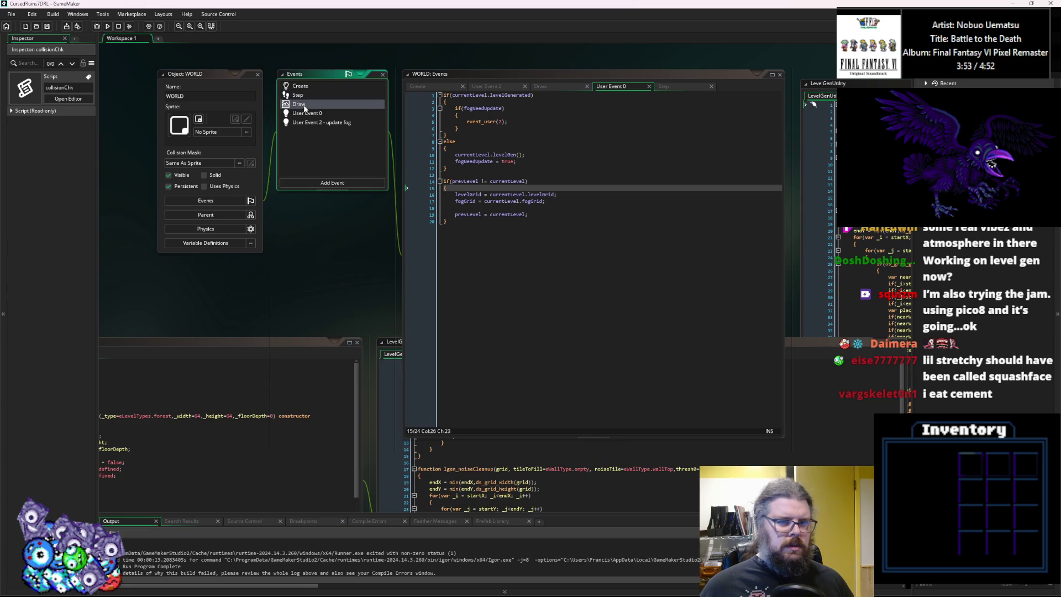
Open the User Event 1 code of menuTitle in the Game Menus folder.
left_click(679, 360)
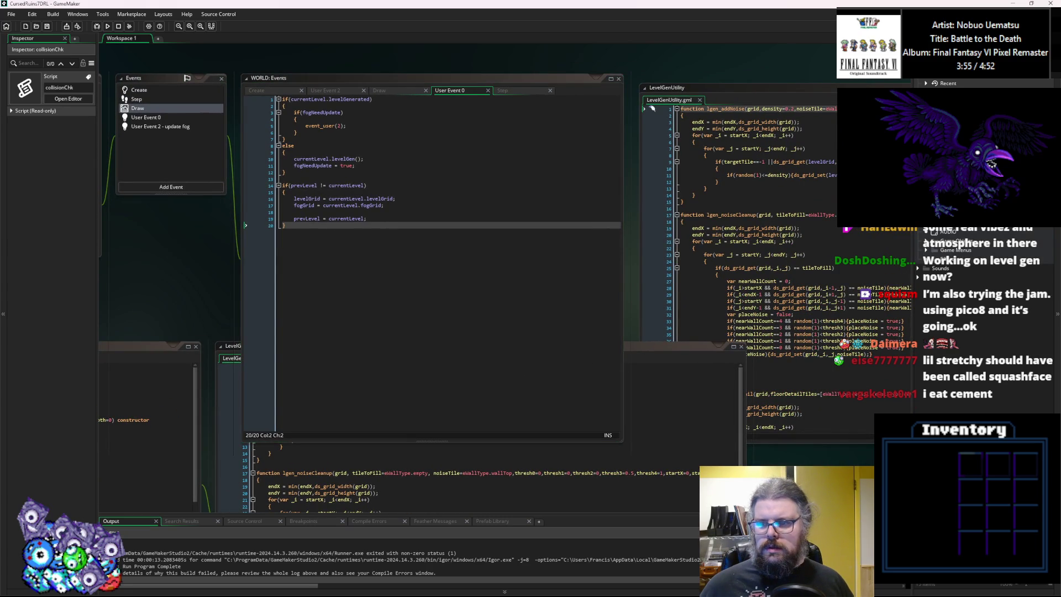
left_click(932, 250)
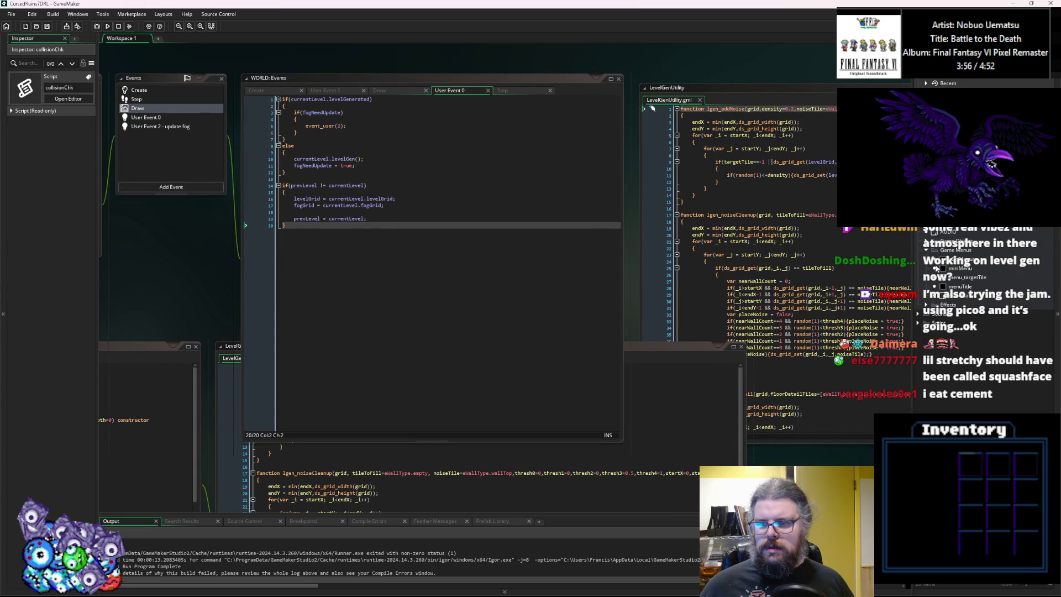
double_click(959, 286)
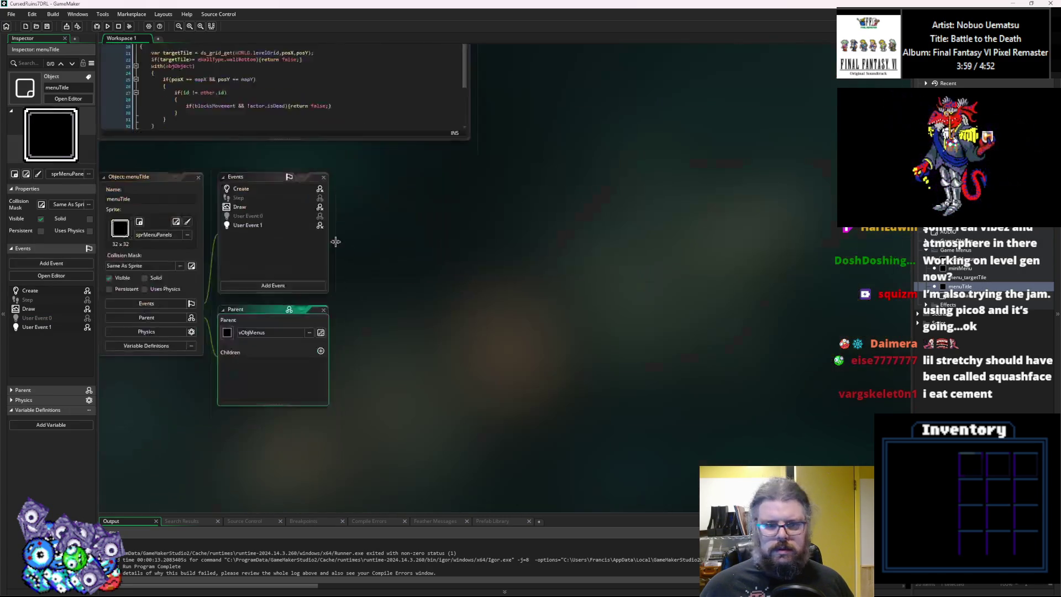
double_click(273, 208)
Paste objPlayer start-position lines, delete the random mapX/mapY lines, save, and debug-run.
left_click(553, 269)
key("Return")
key("Return")
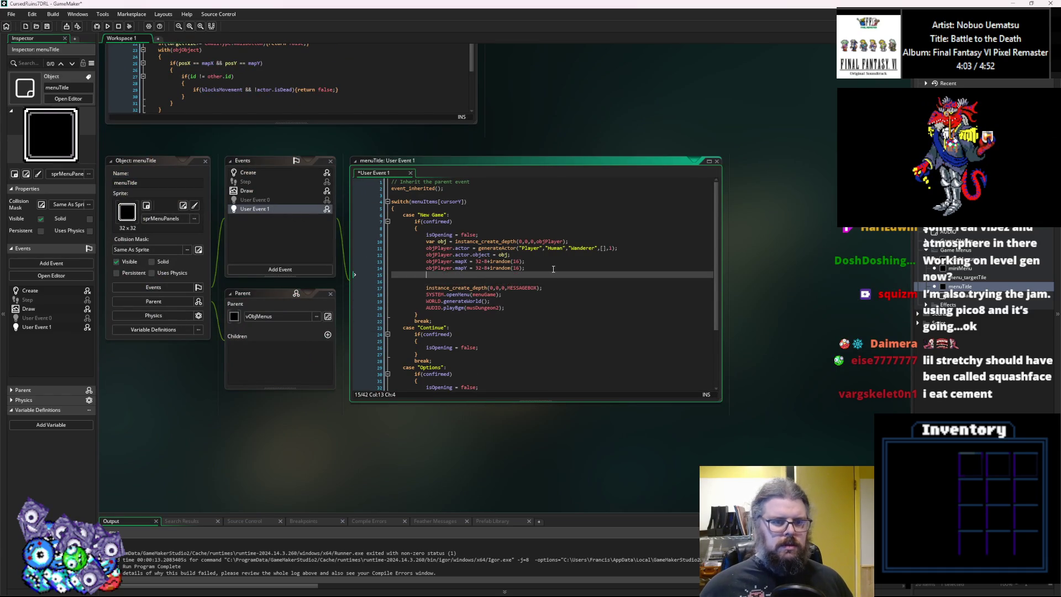
key("ctrl+v")
mouse_move(512, 300)
left_mouse_down()
mouse_move(519, 275)
mouse_move(400, 287)
left_mouse_up()
key("Tab")
key("Tab")
left_click(533, 275)
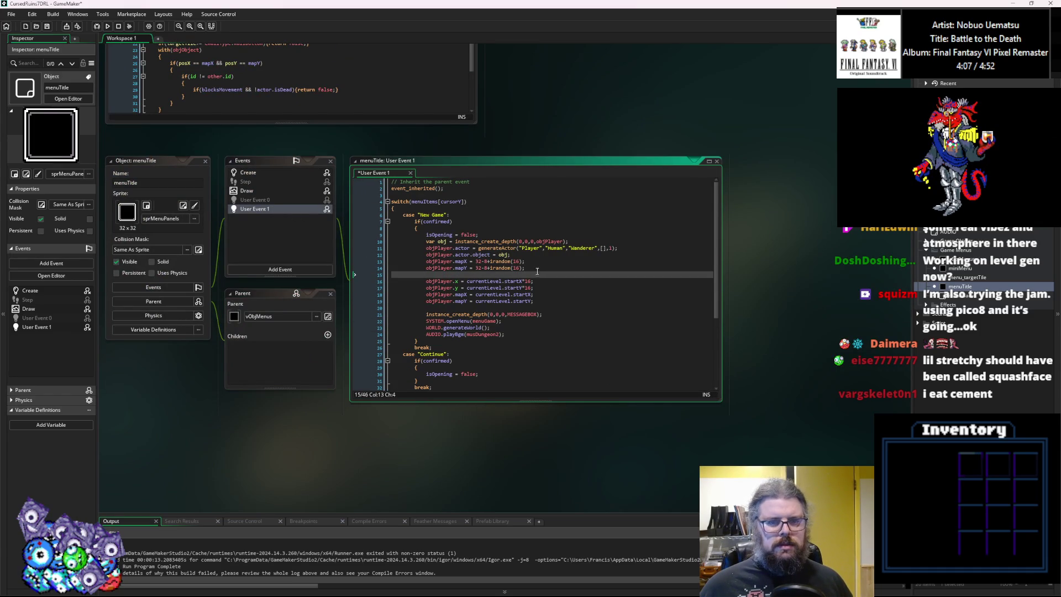
left_click_drag(536, 267, 367, 260)
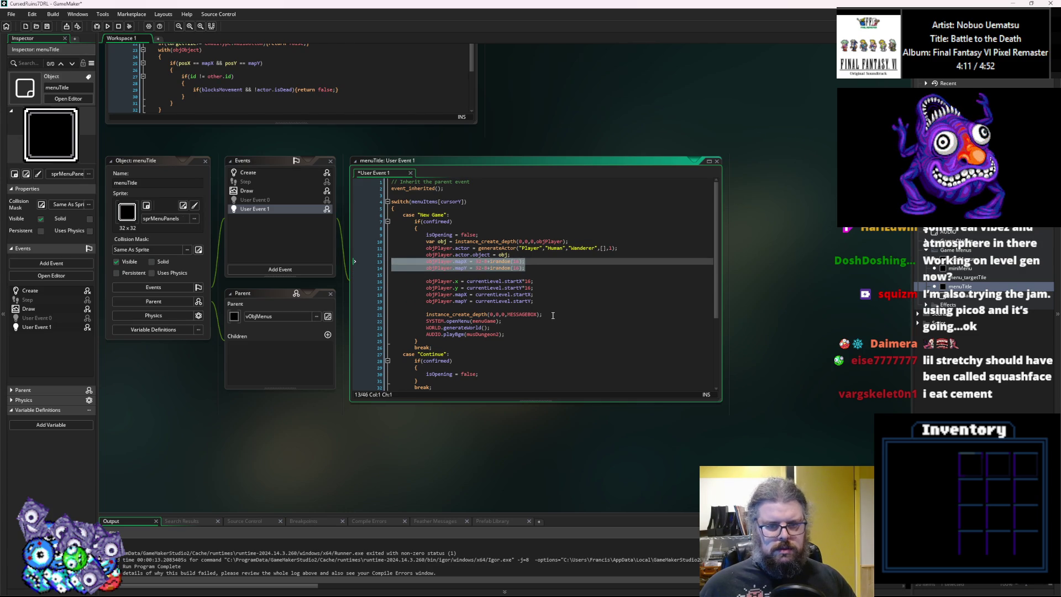
key("Delete")
key("Delete")
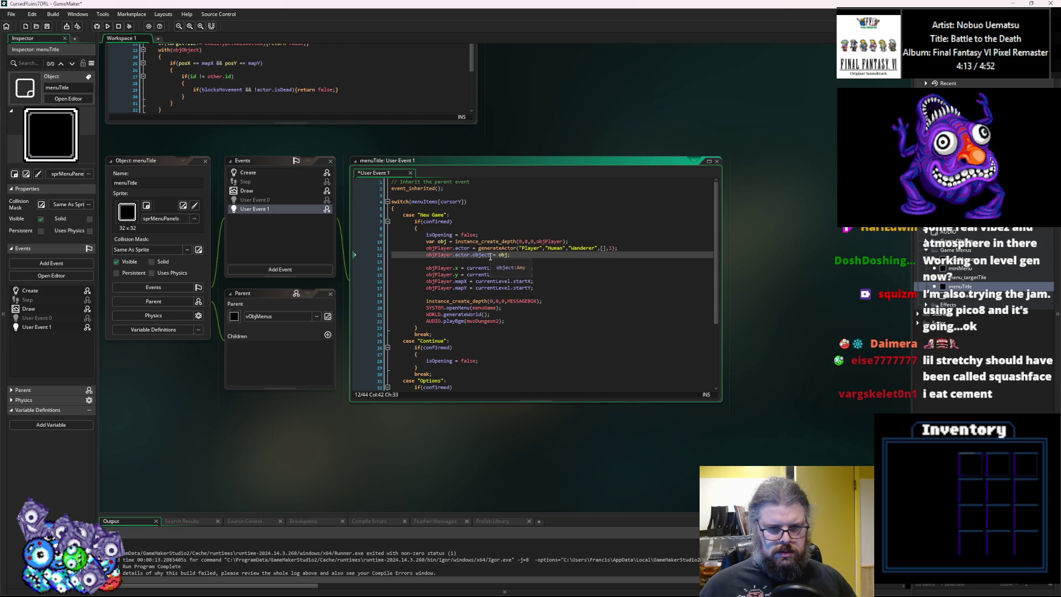
left_click(483, 261)
left_click(542, 301)
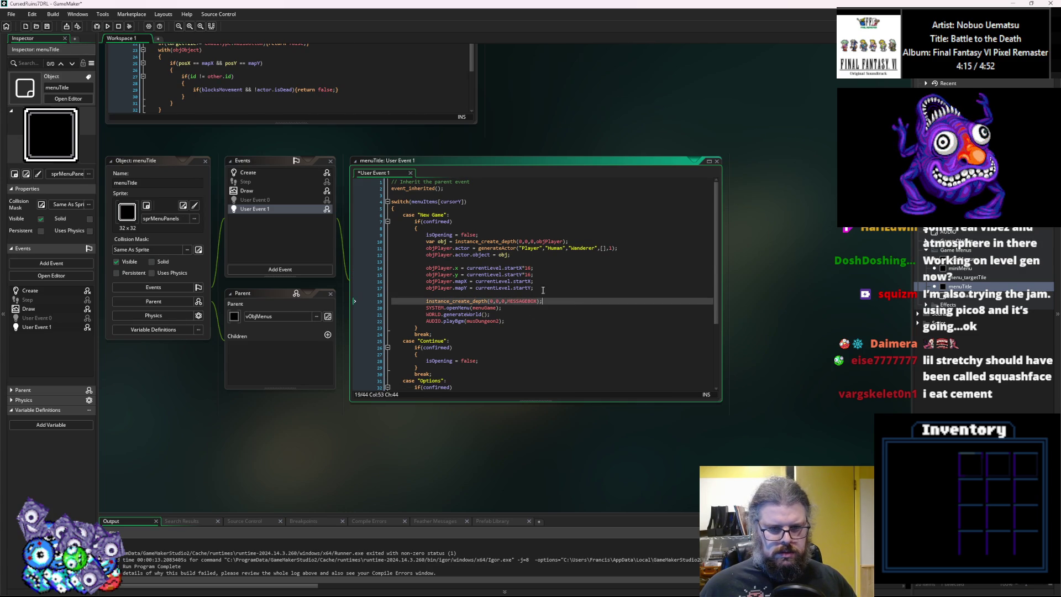
left_click(47, 26)
left_click(94, 26)
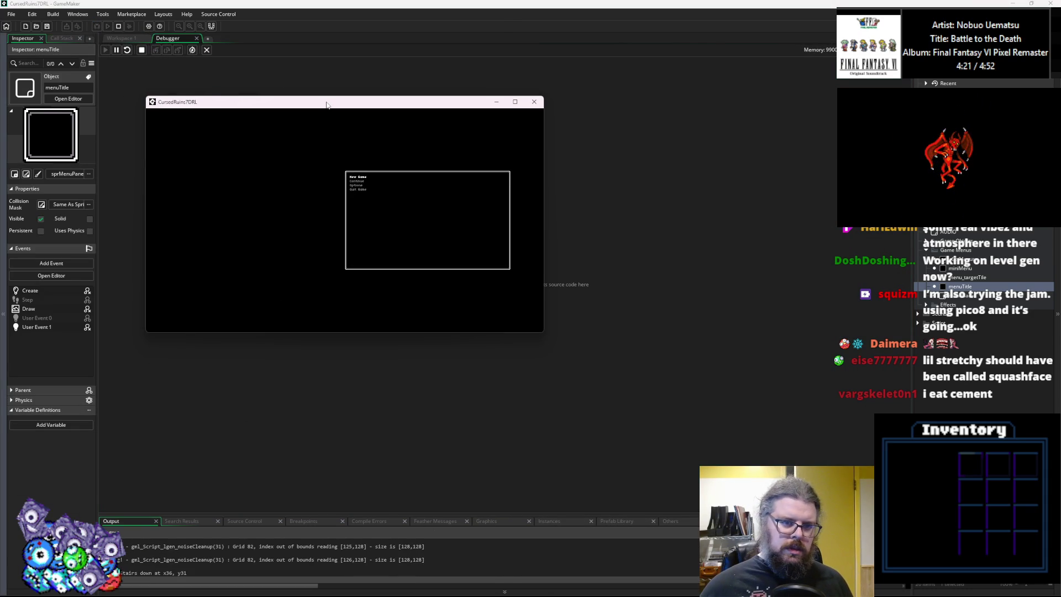
Choose New Game, move the game window aside, and dismiss the code error.
key("Return")
left_click_drag(326, 105, 502, 304)
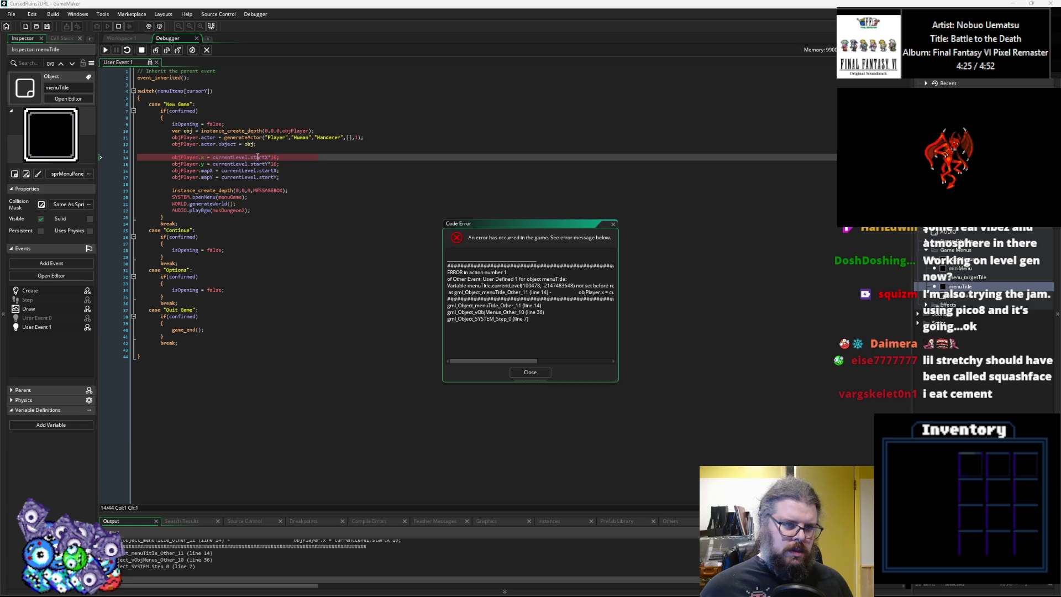
left_click(510, 378)
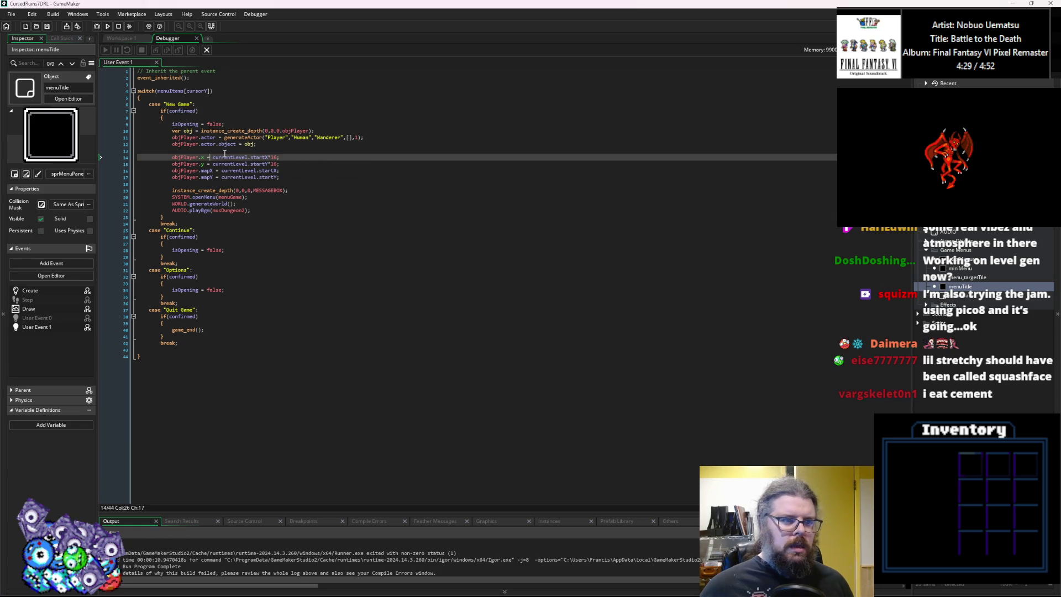
Prefix currentLevel with WORLD. on the four objPlayer lines, save, and rerun the debugger.
type("WORLD.")
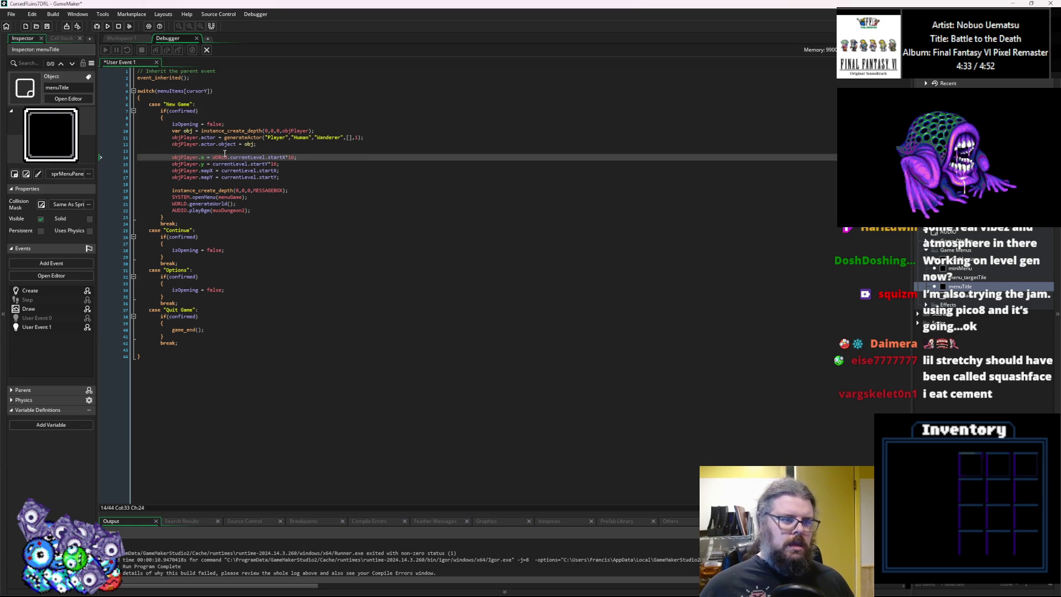
left_click(213, 164)
type("WORLD.")
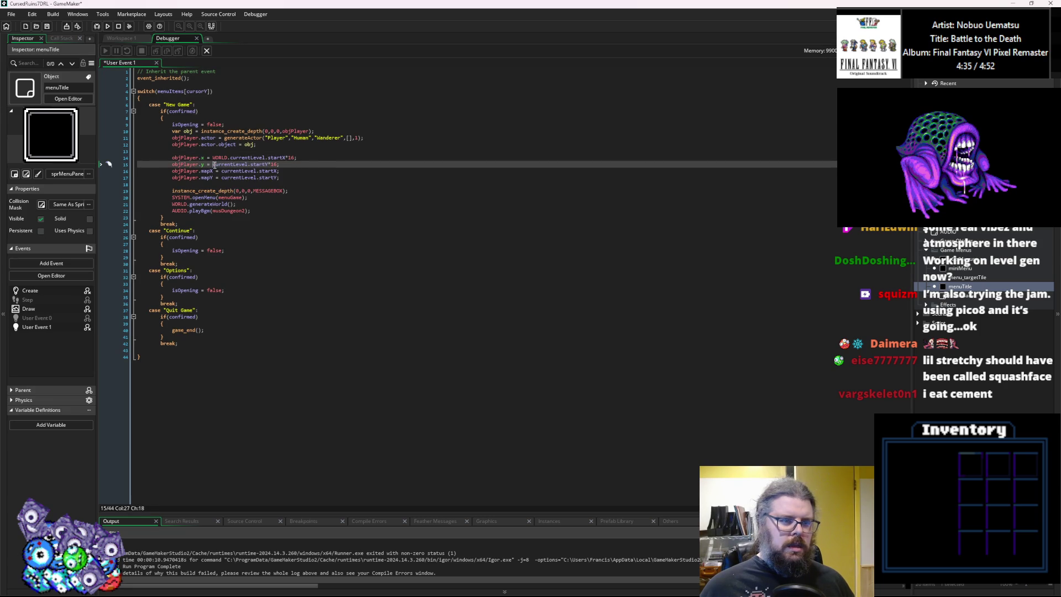
left_click(222, 171)
type("WORLD.")
left_click(222, 177)
type("WORLD.")
left_click(47, 26)
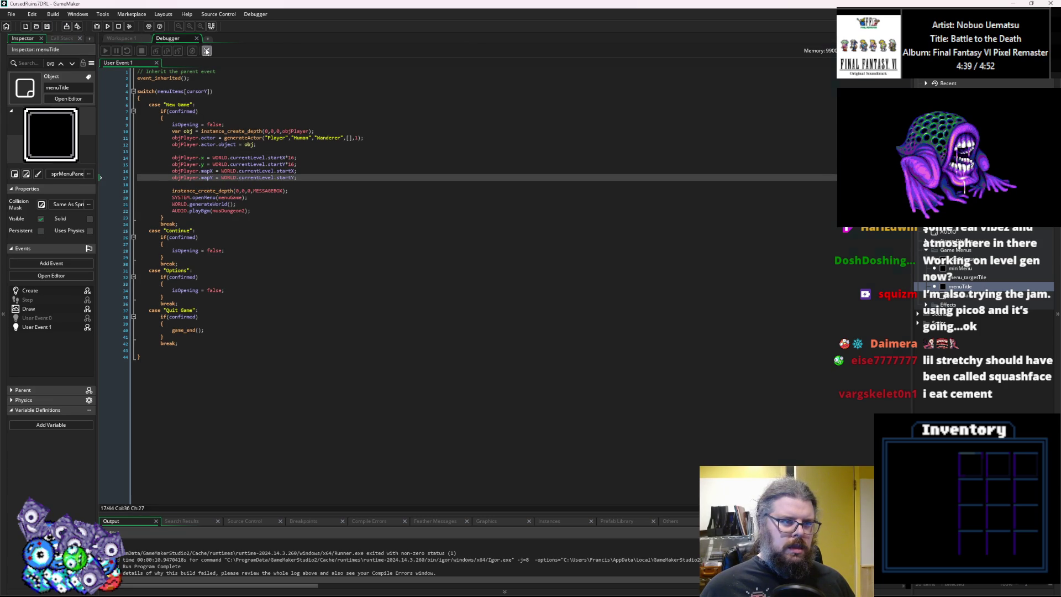
left_click(206, 51)
left_click(96, 26)
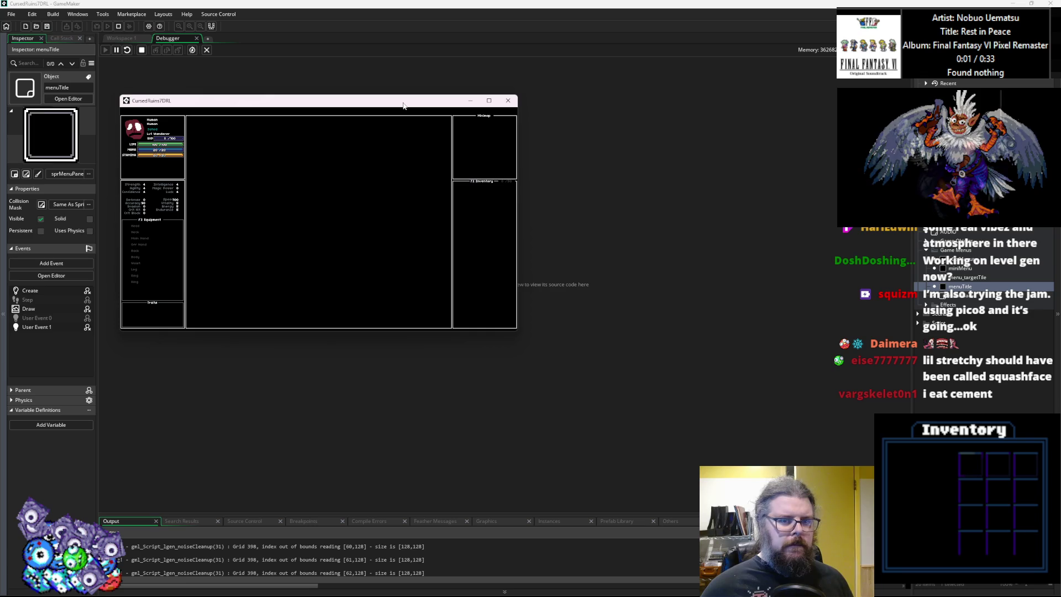
left_click_drag(437, 102, 424, 110)
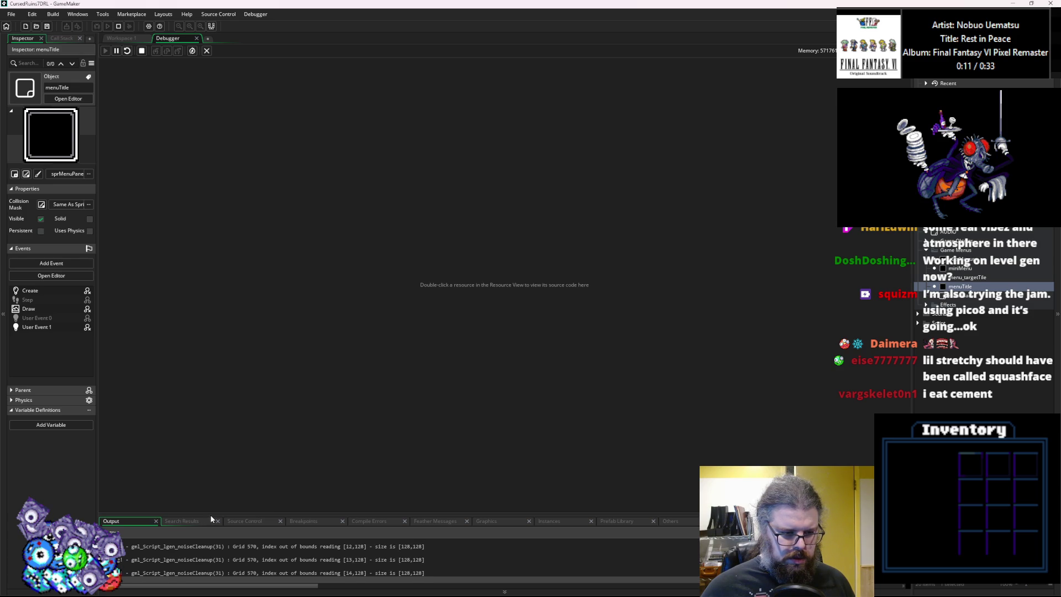
left_click(116, 52)
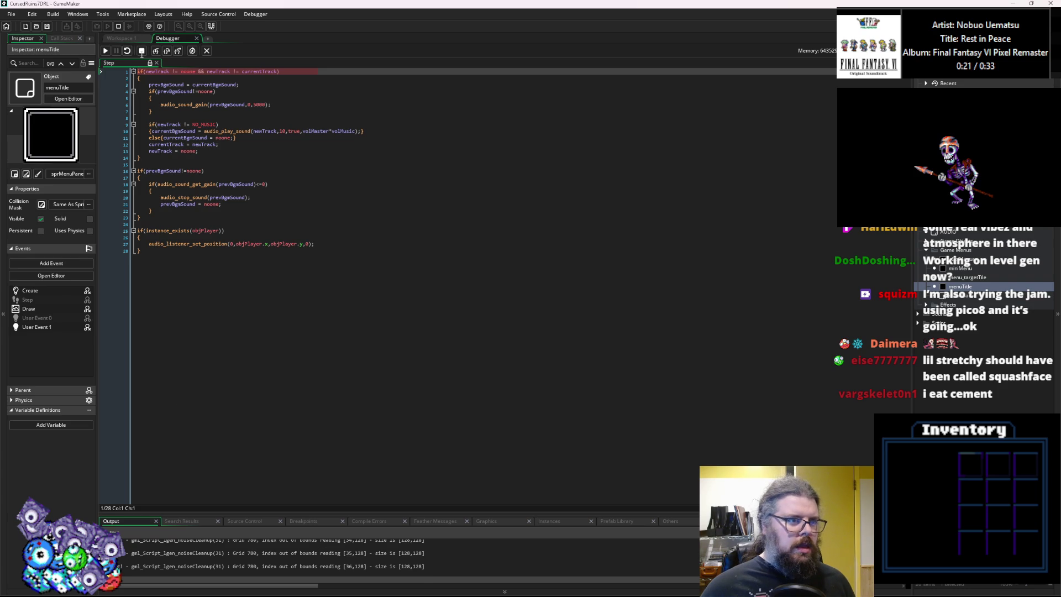
left_click(142, 52)
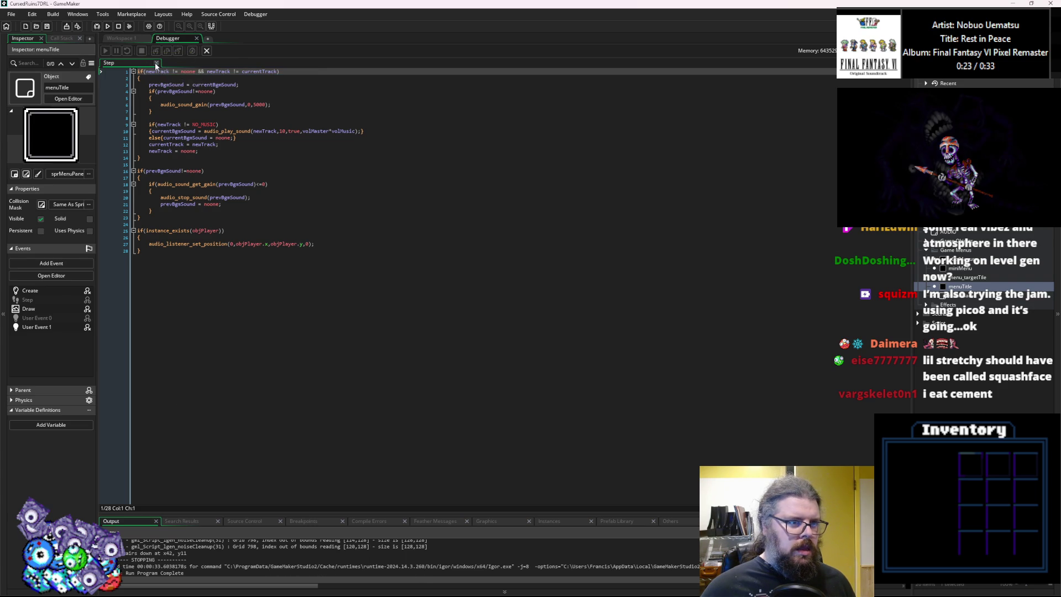
left_click(156, 62)
left_click(208, 50)
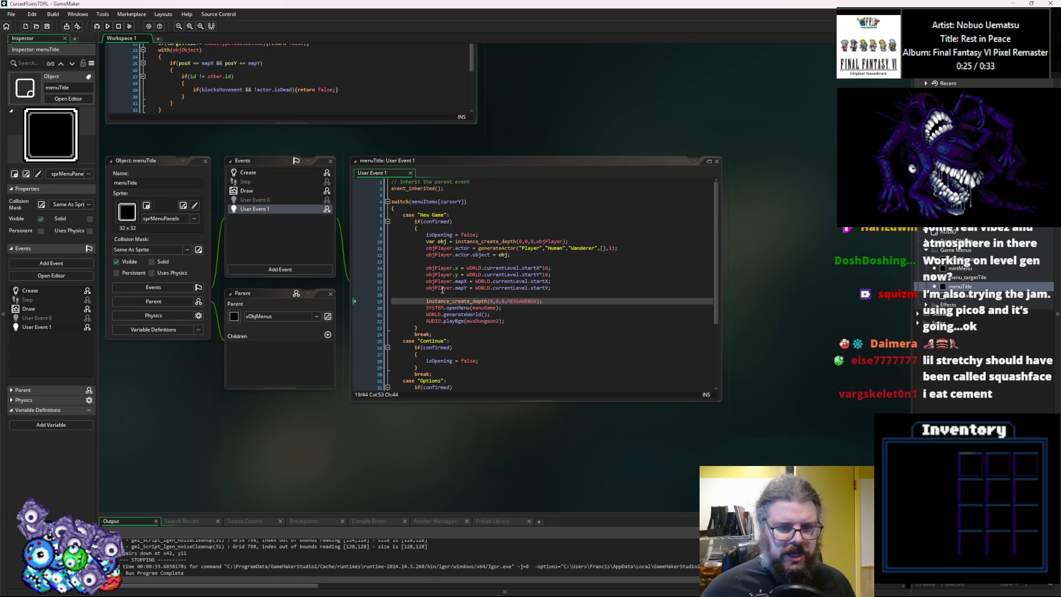
Rearrange the collisionChk window and bring the Script21 level data code into view.
scroll(442, 290, "up", 10)
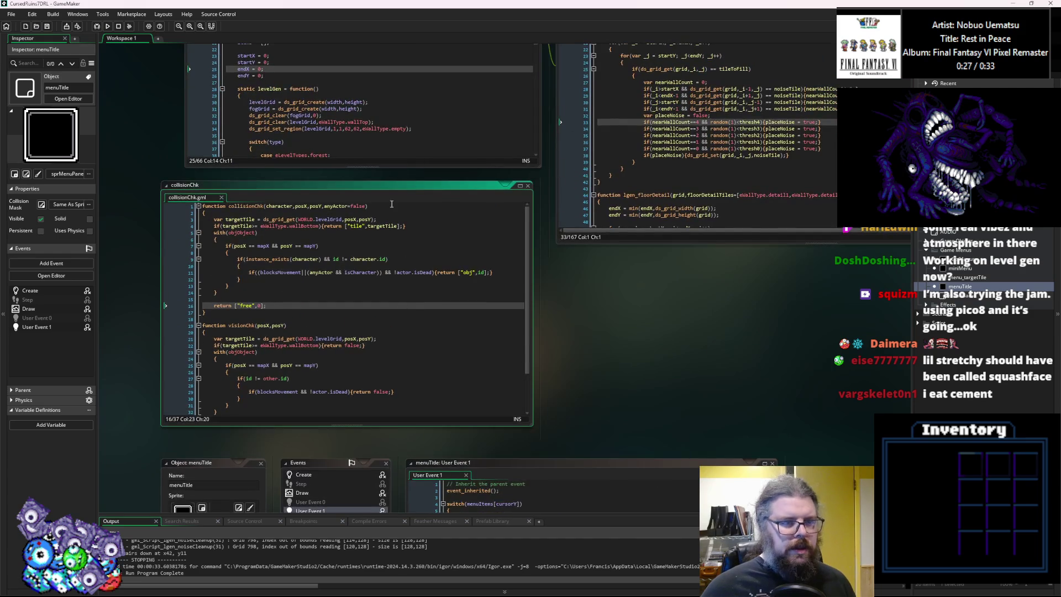
left_click_drag(387, 184, 381, 132)
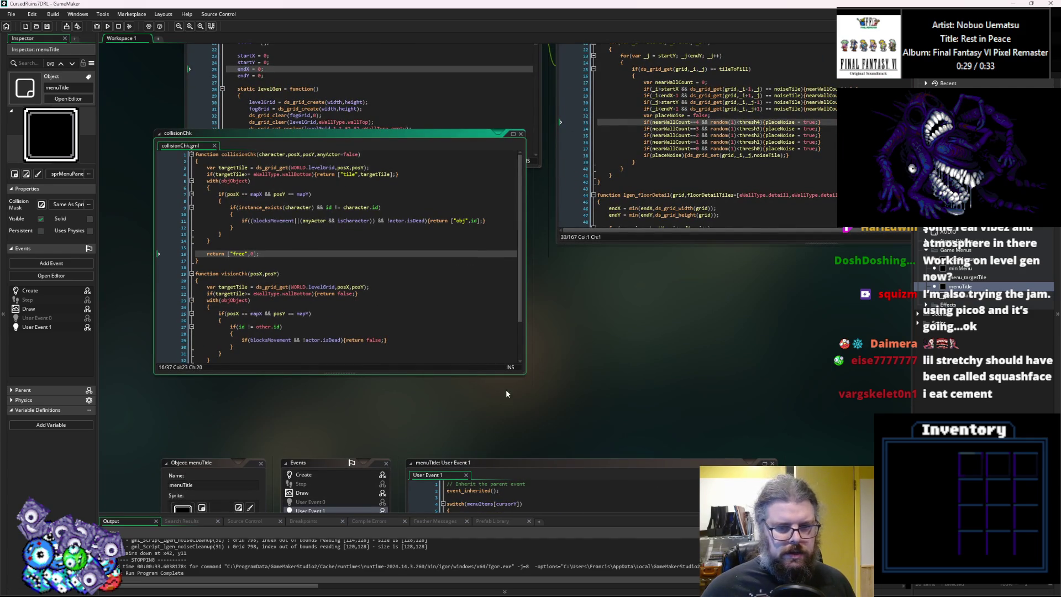
left_click_drag(501, 376, 497, 432)
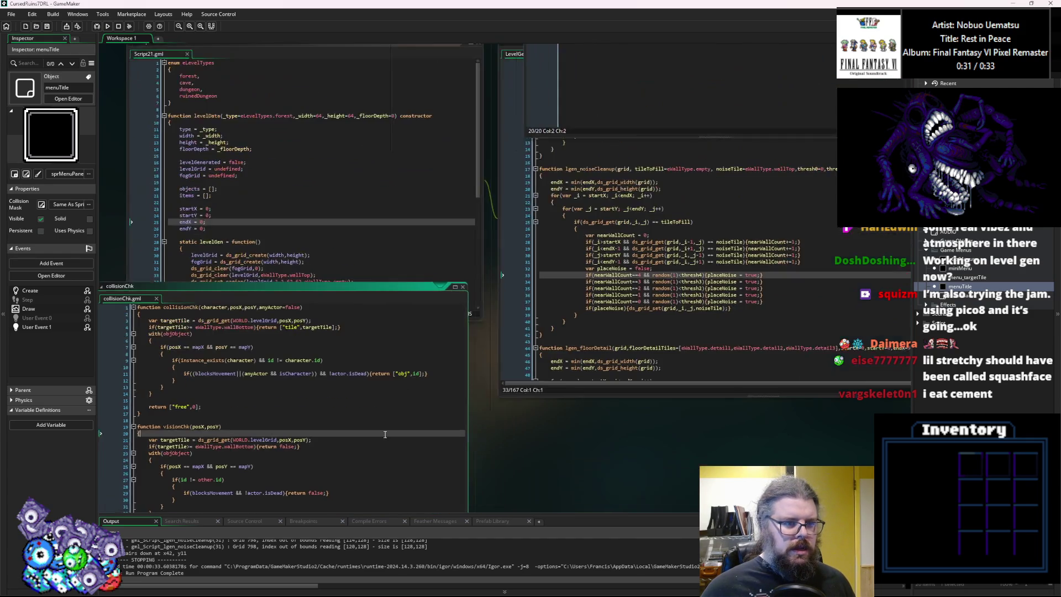
left_click(616, 261)
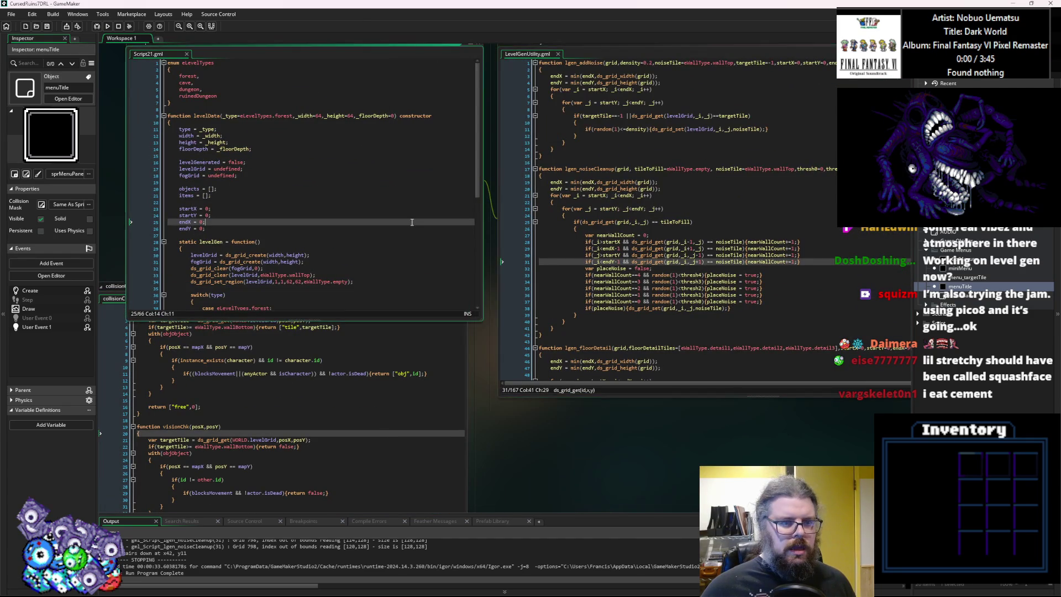
left_click(375, 282)
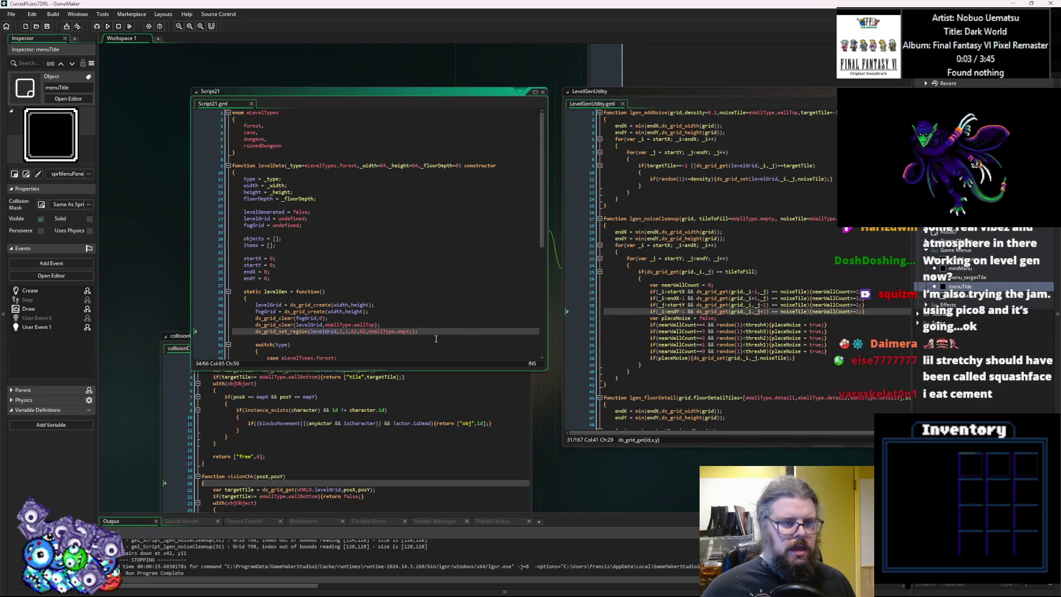
Add levelGenerated = true; as the last line of levelGen and save Script21.
left_click(491, 312)
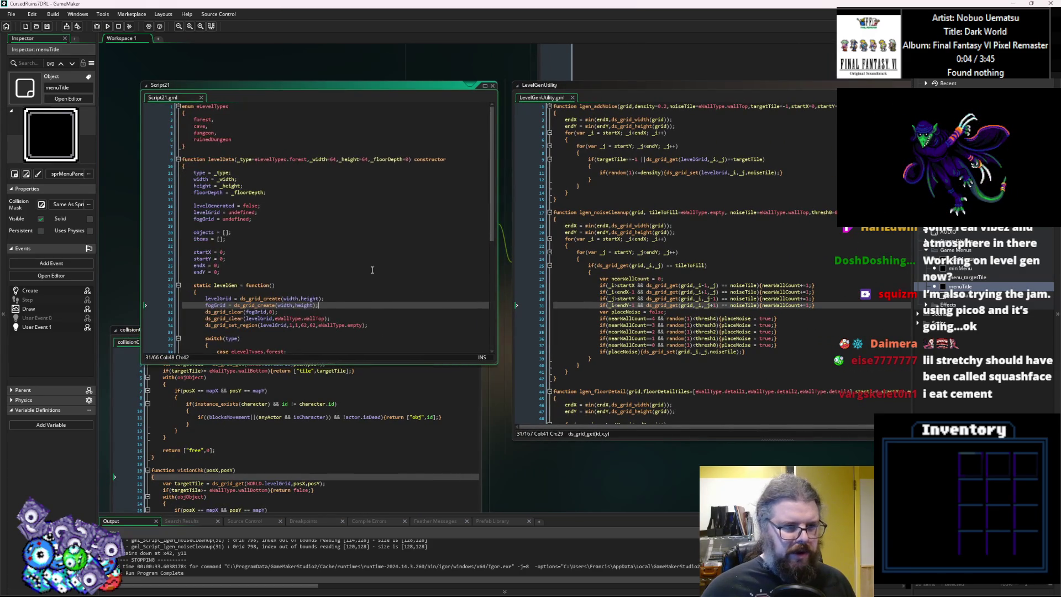
scroll(372, 269, "down", 2)
left_click(216, 173)
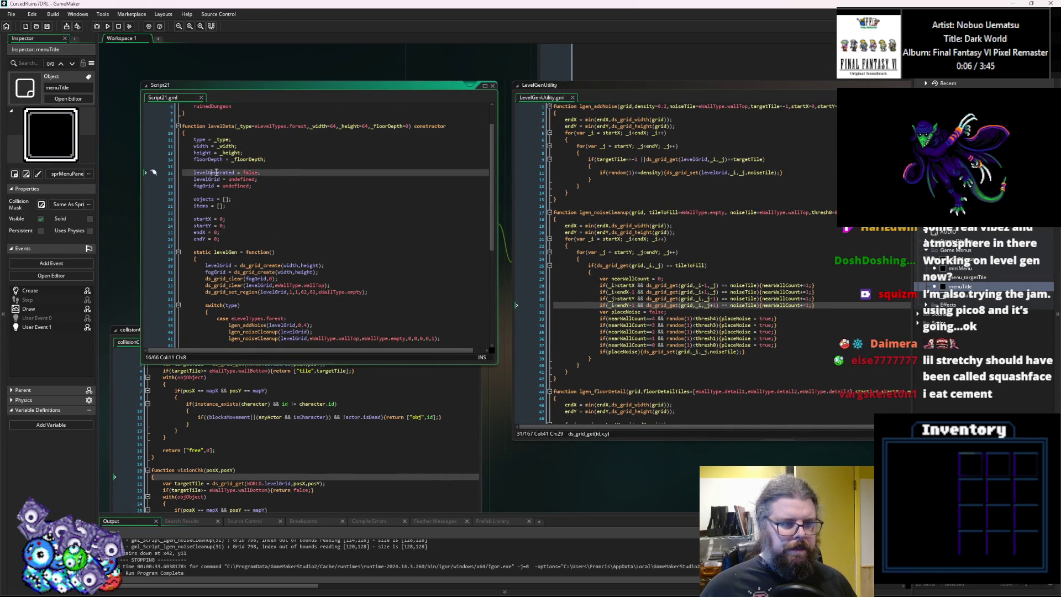
scroll(265, 249, "down", 8)
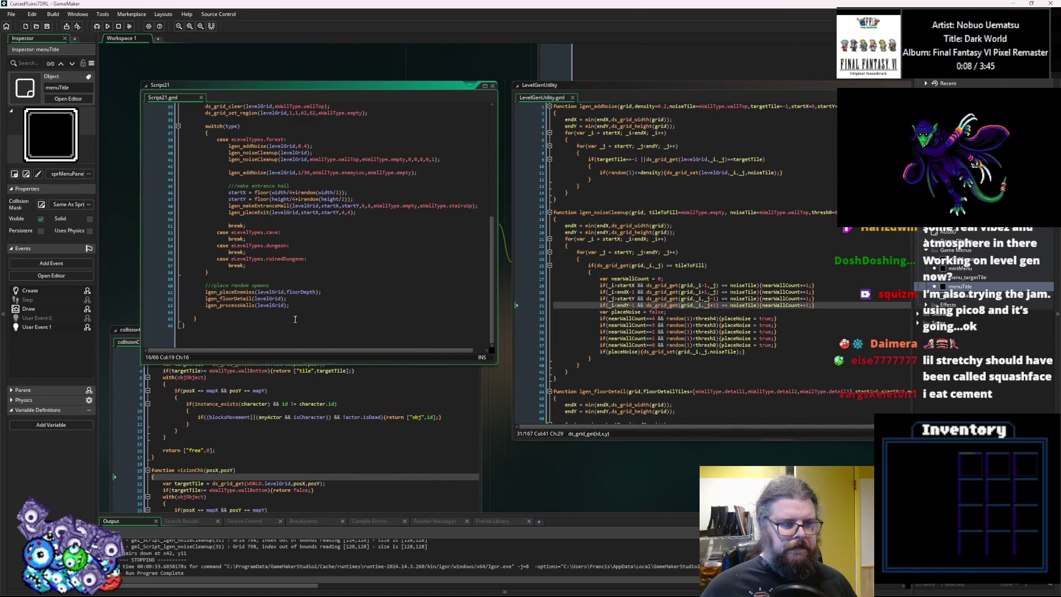
left_click(289, 324)
left_click(290, 318)
type("levelGenerated = true;")
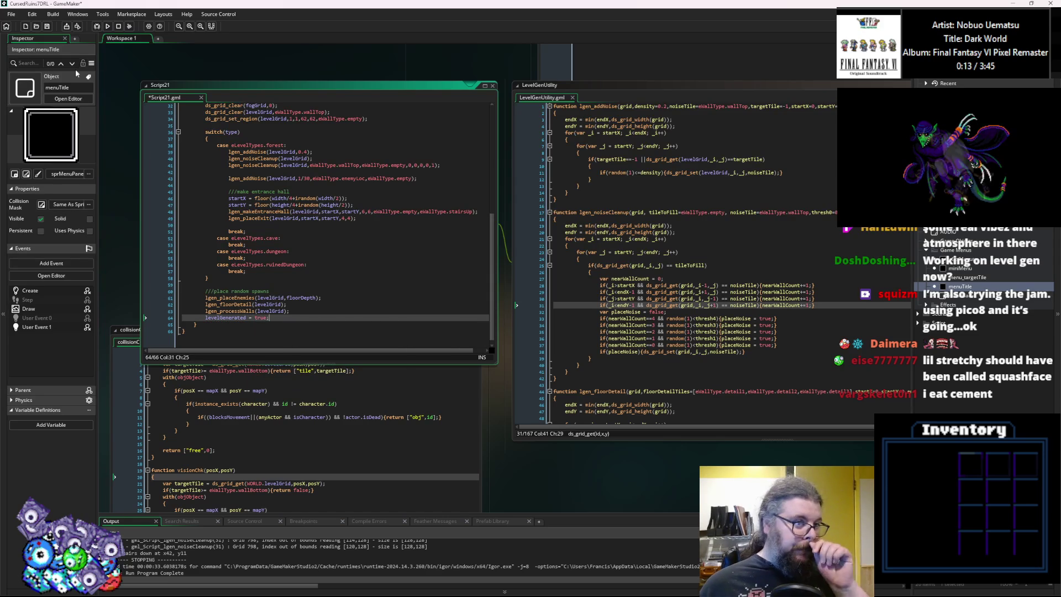
key("ctrl+s")
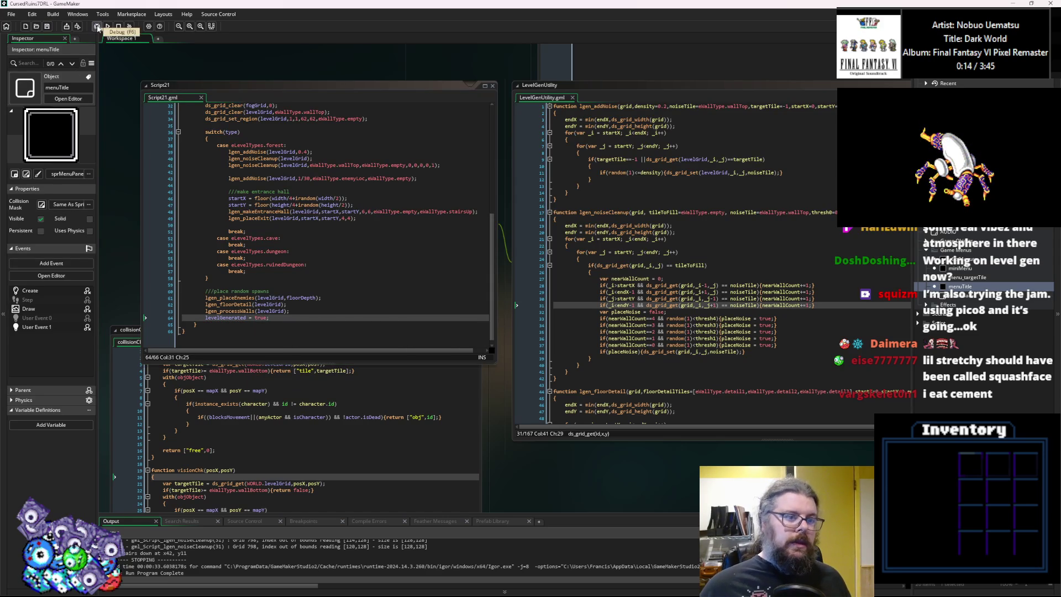
Start a debug run and inspect the player's map position and currentLevel on fog-update line 13.
left_click(98, 28)
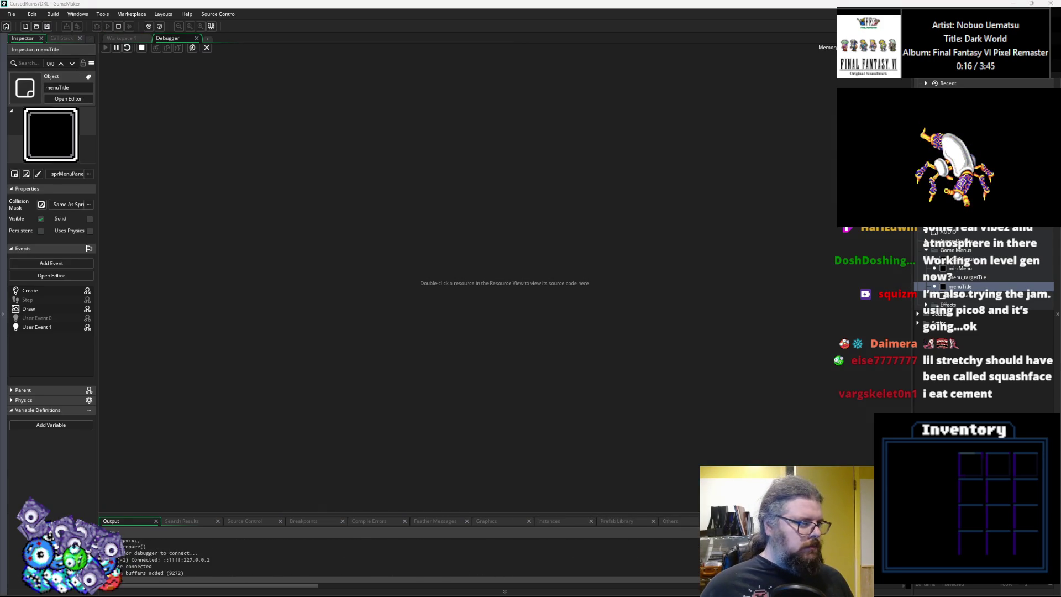
left_click(201, 230)
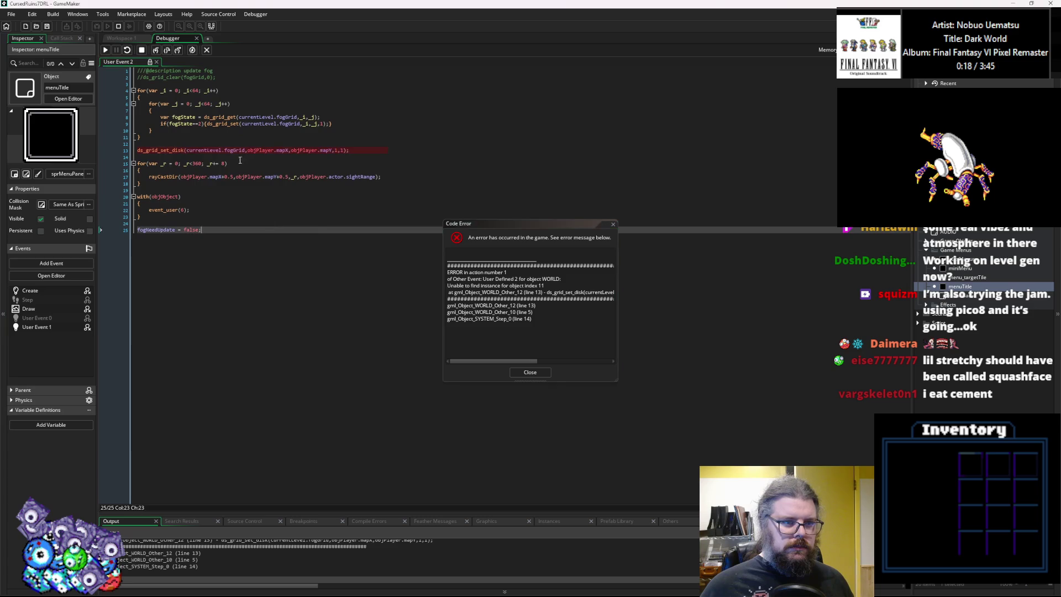
left_click(233, 150)
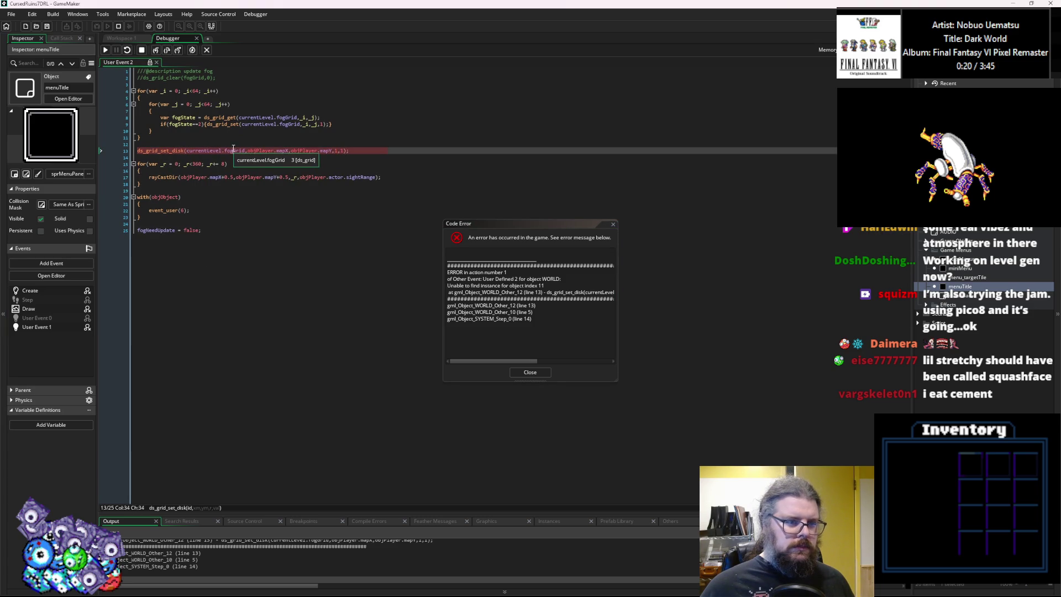
mouse_move(281, 151)
left_click(215, 151)
mouse_move(216, 153)
left_click(403, 352)
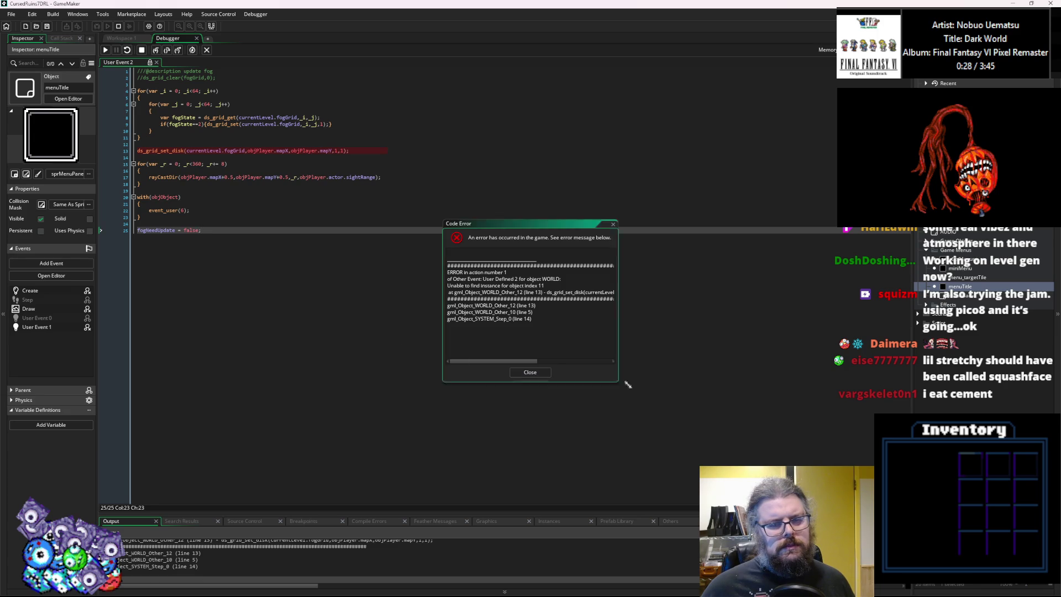
Read the full error message, check currentLevel's fogGrid value, then close the error.
left_click_drag(618, 382, 810, 467)
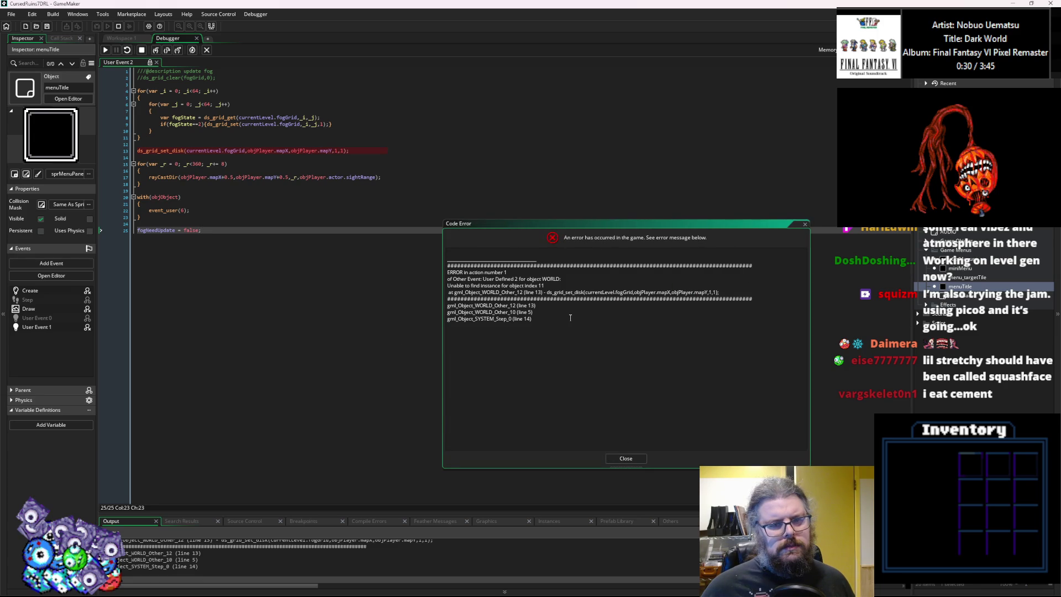
mouse_move(200, 151)
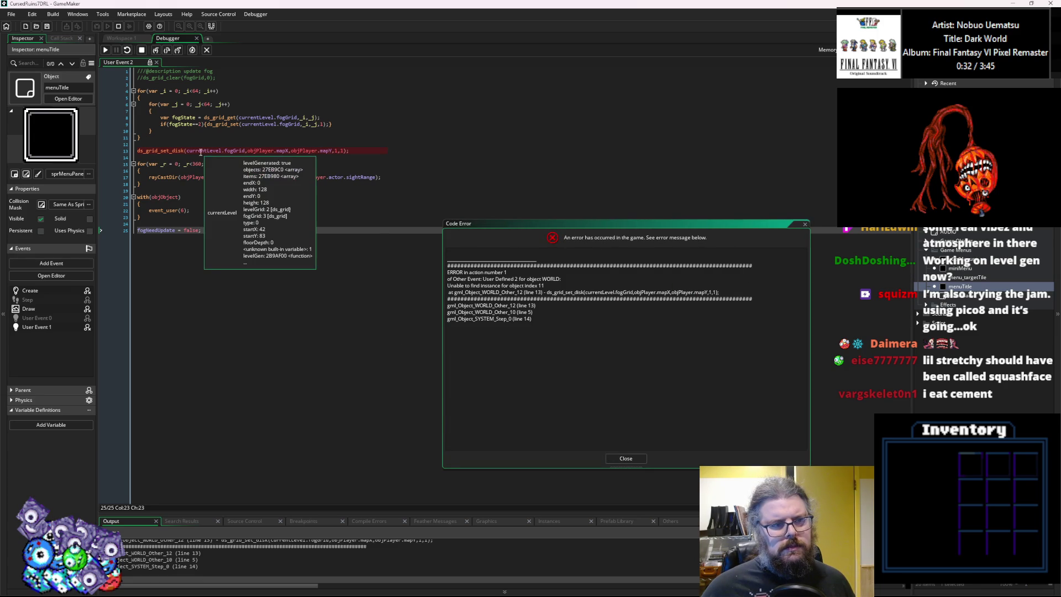
left_click(237, 151)
mouse_move(236, 151)
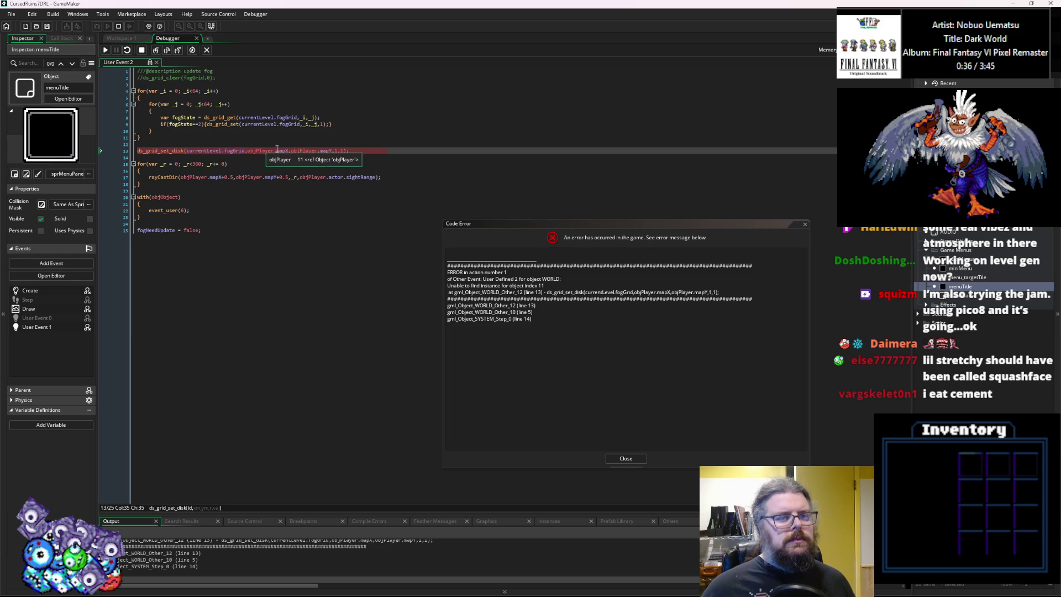
left_click(630, 458)
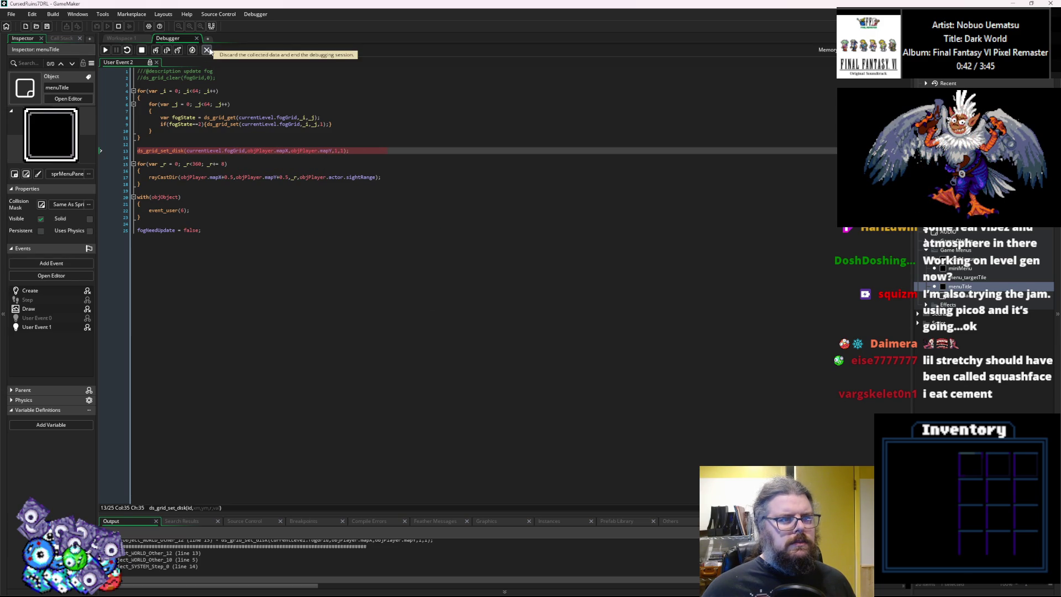
Review the Call Stack frames for the fog update, User Event 0 and the Step event.
left_click(62, 38)
left_click_drag(97, 65, 137, 64)
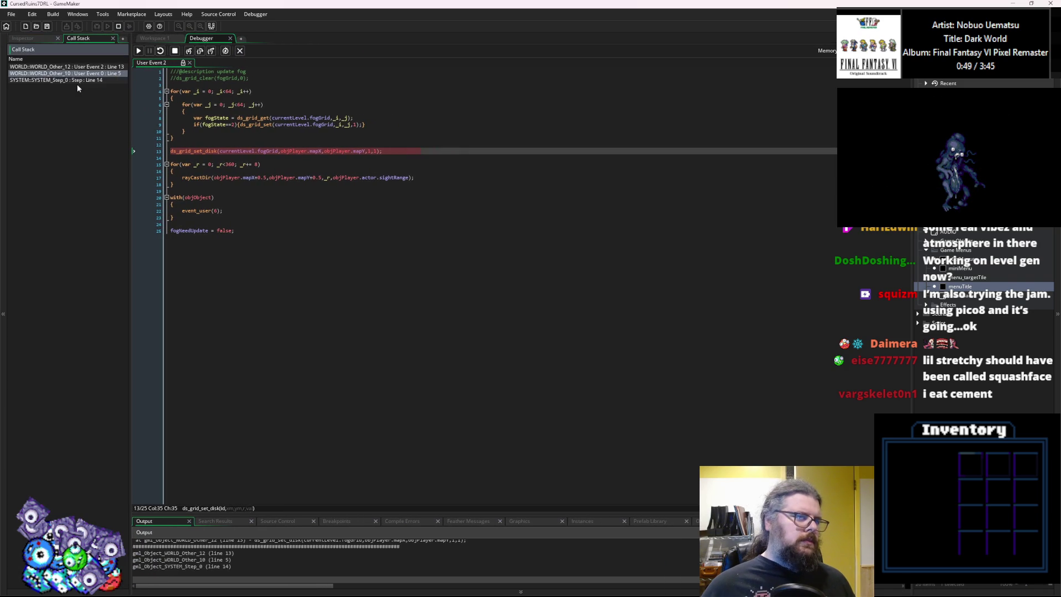
left_click(77, 67)
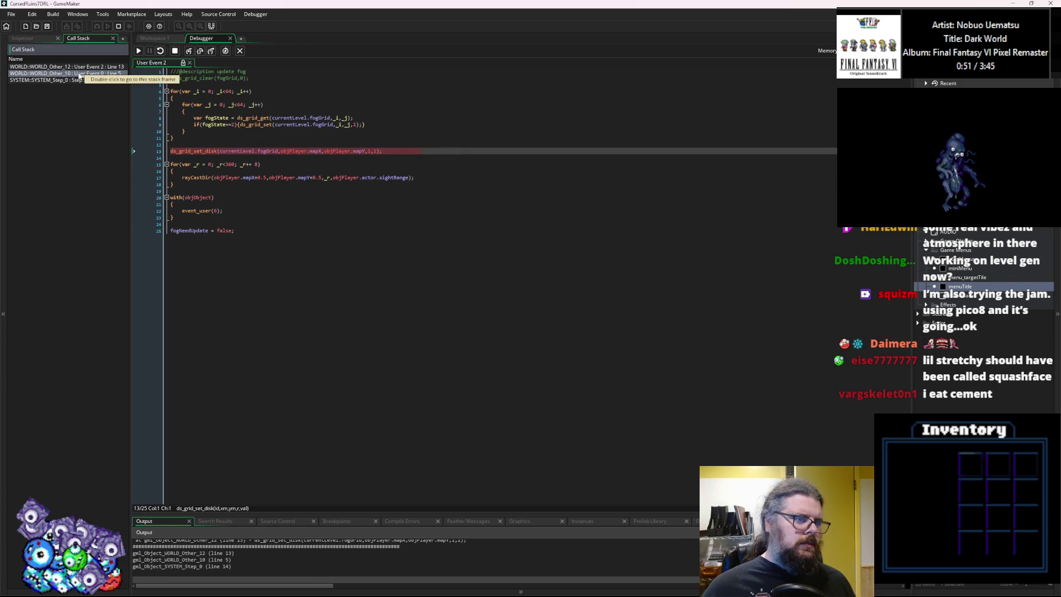
left_click(78, 74)
left_click(77, 80)
left_click(377, 219)
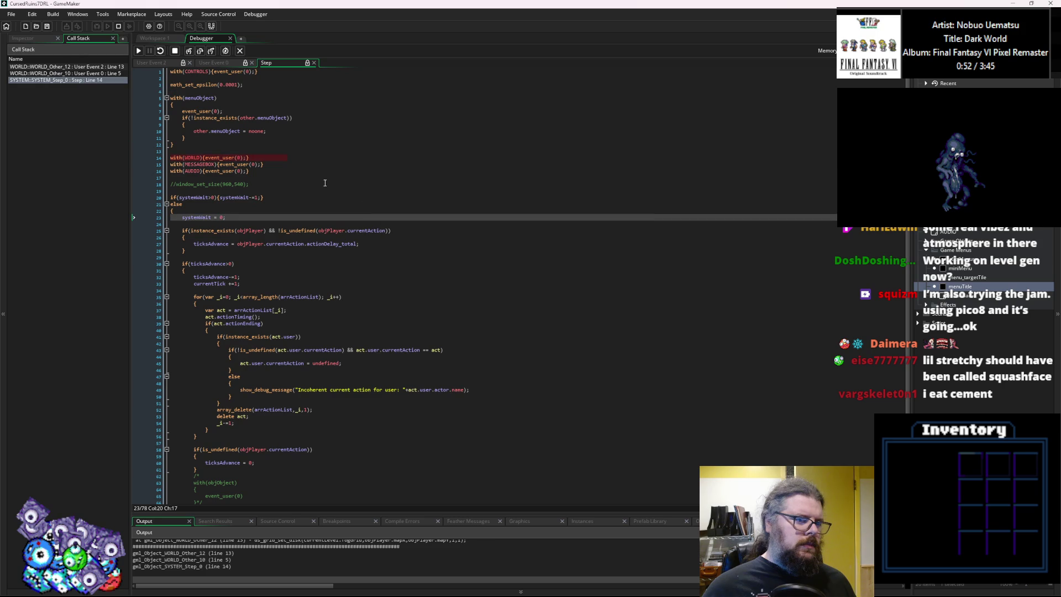
left_click(83, 73)
left_click(305, 218)
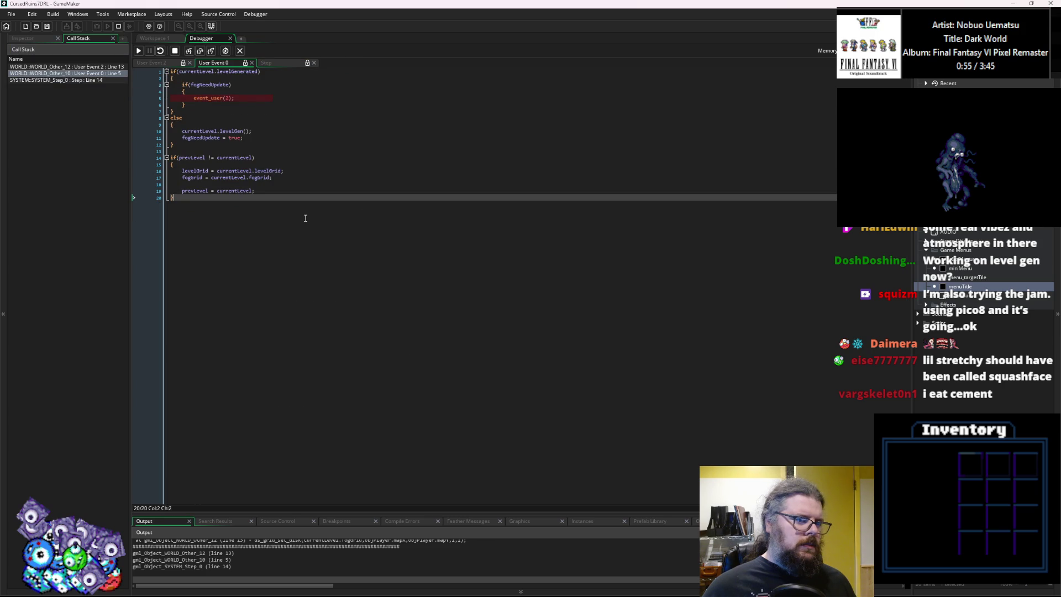
Check whether the level counts as generated at the line 5 fog update, then stop the game.
double_click(235, 73)
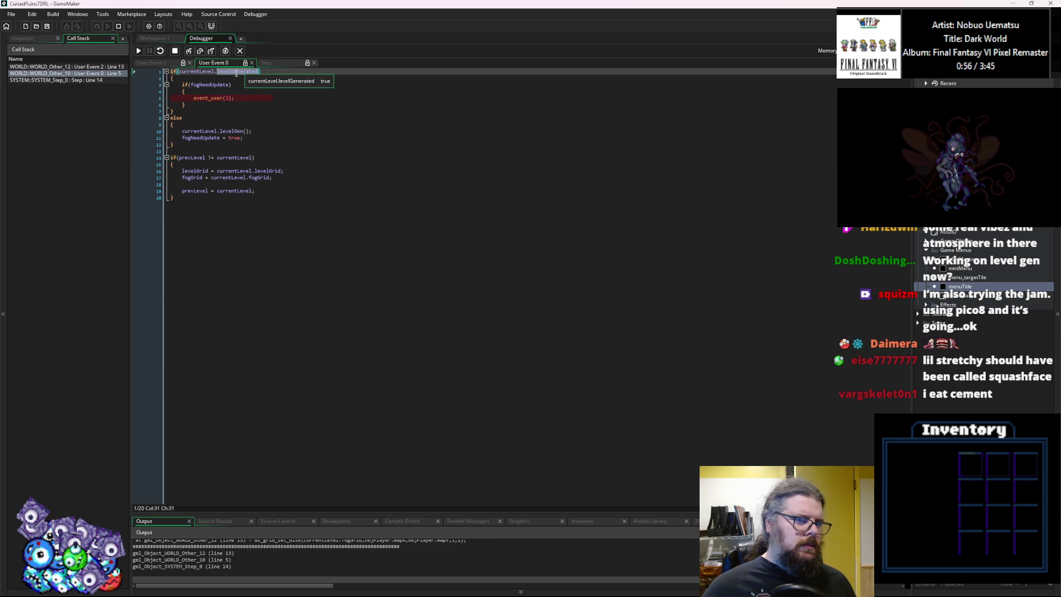
left_click(239, 105)
left_click(239, 97)
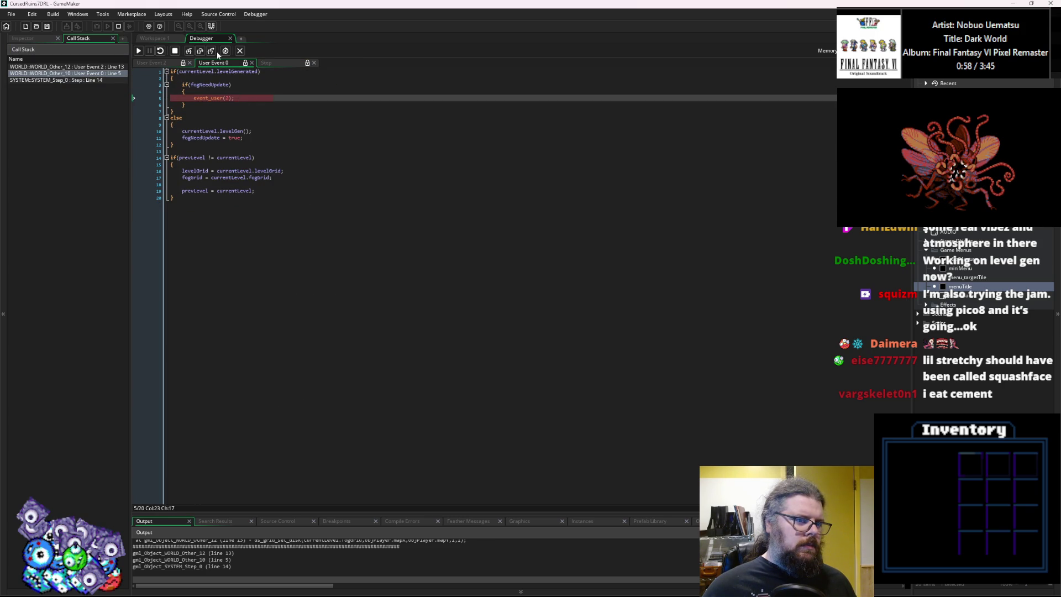
left_click(175, 51)
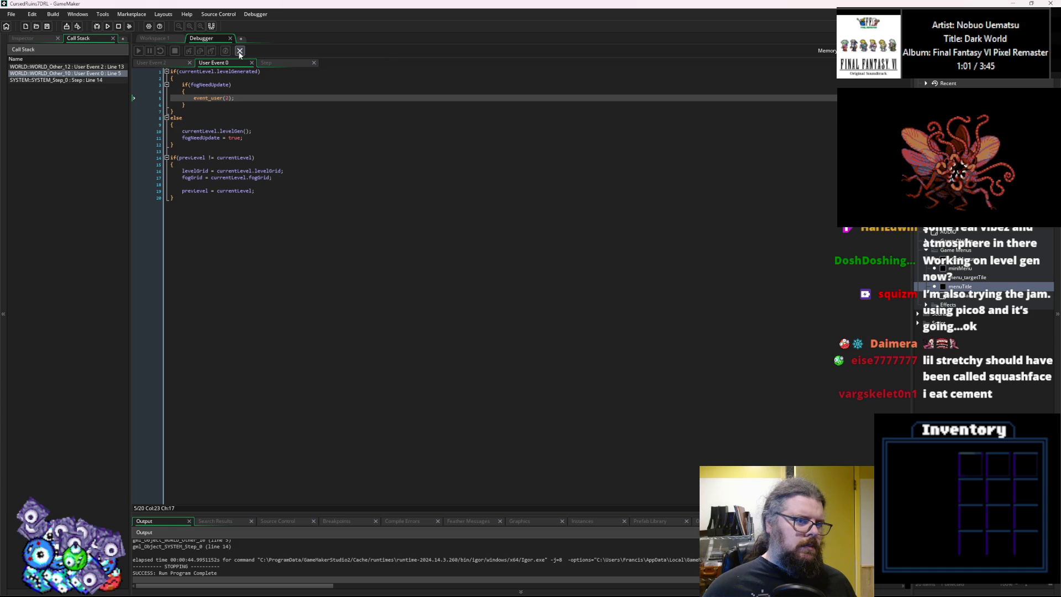
Leave the debugger and review the WORLD object's Create event code.
left_click(240, 51)
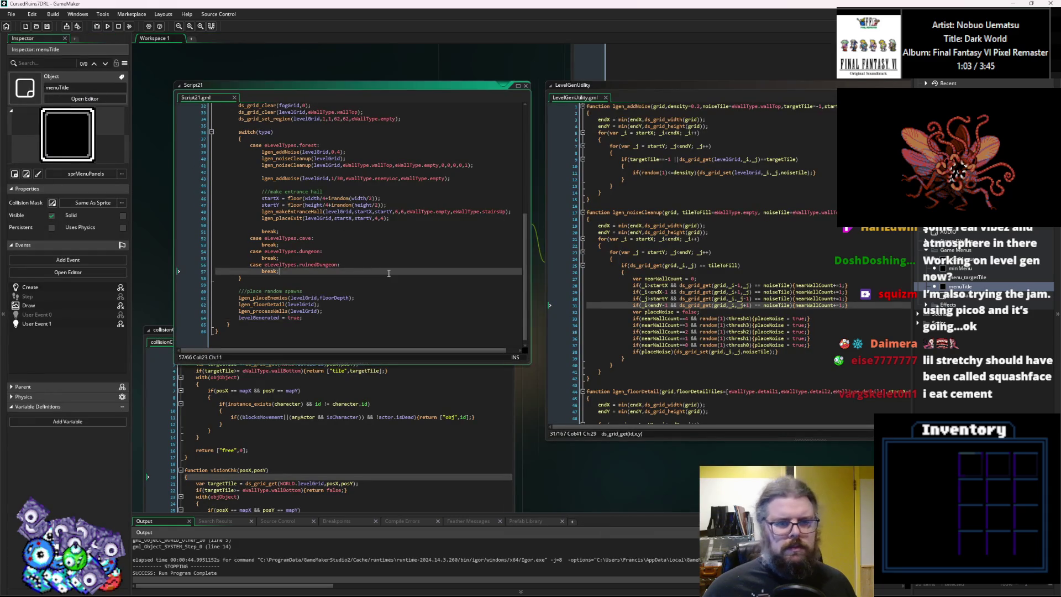
left_click(482, 200)
left_click(447, 384)
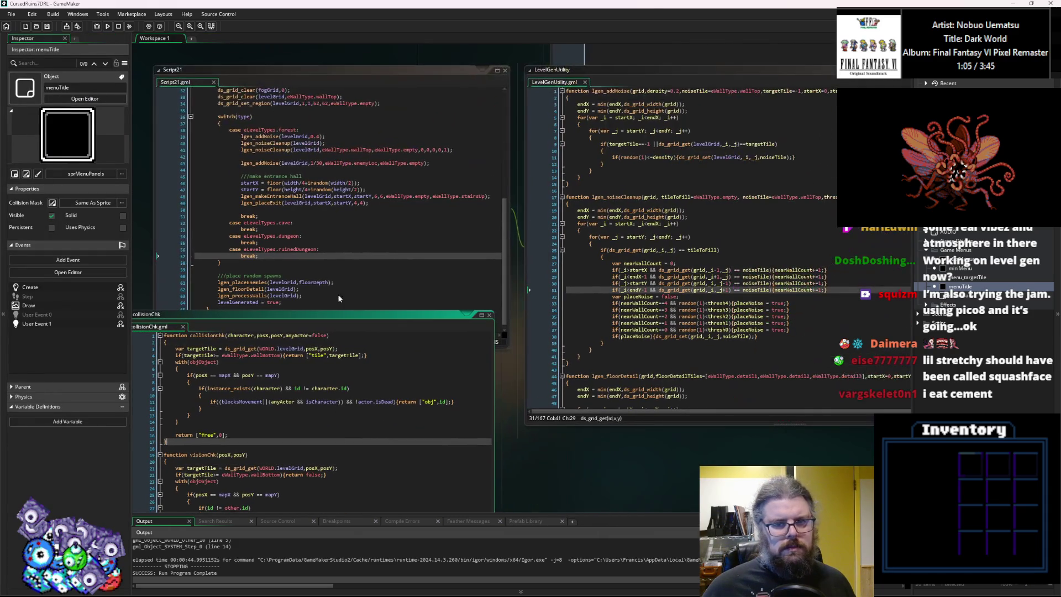
key("F12")
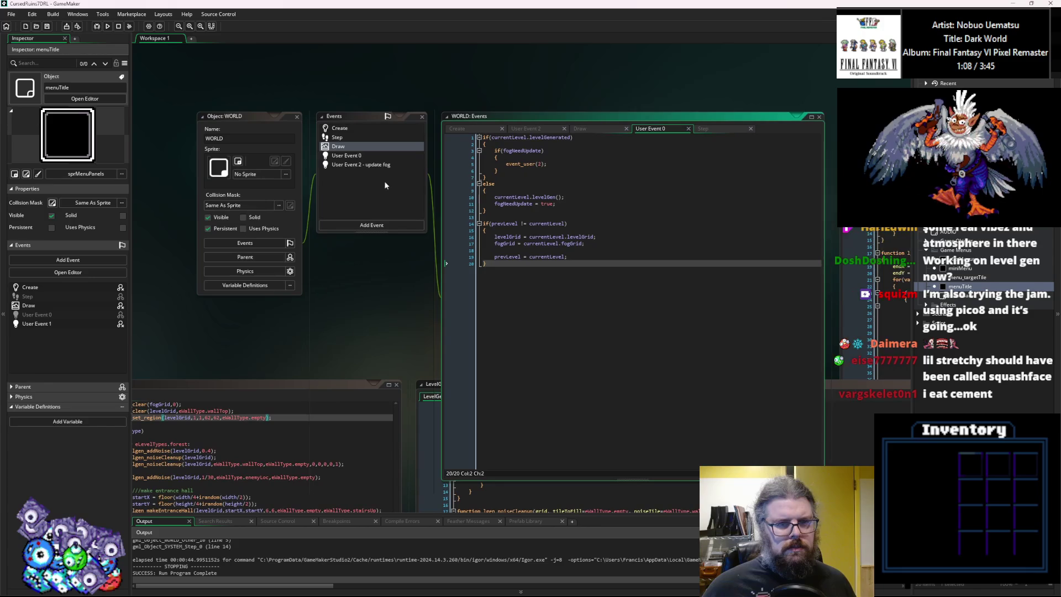
left_click(362, 159)
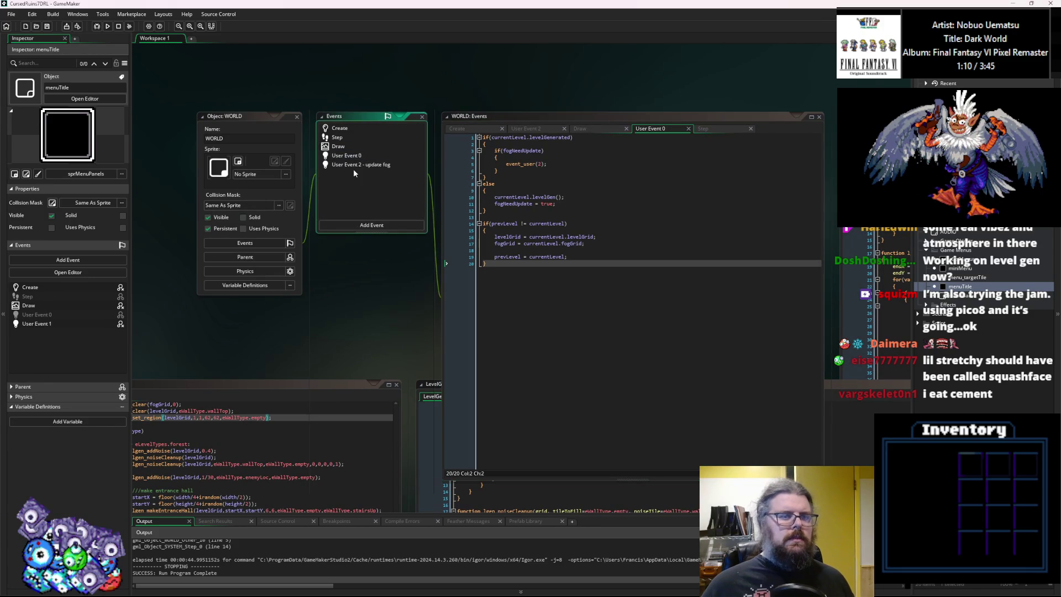
left_click(353, 130)
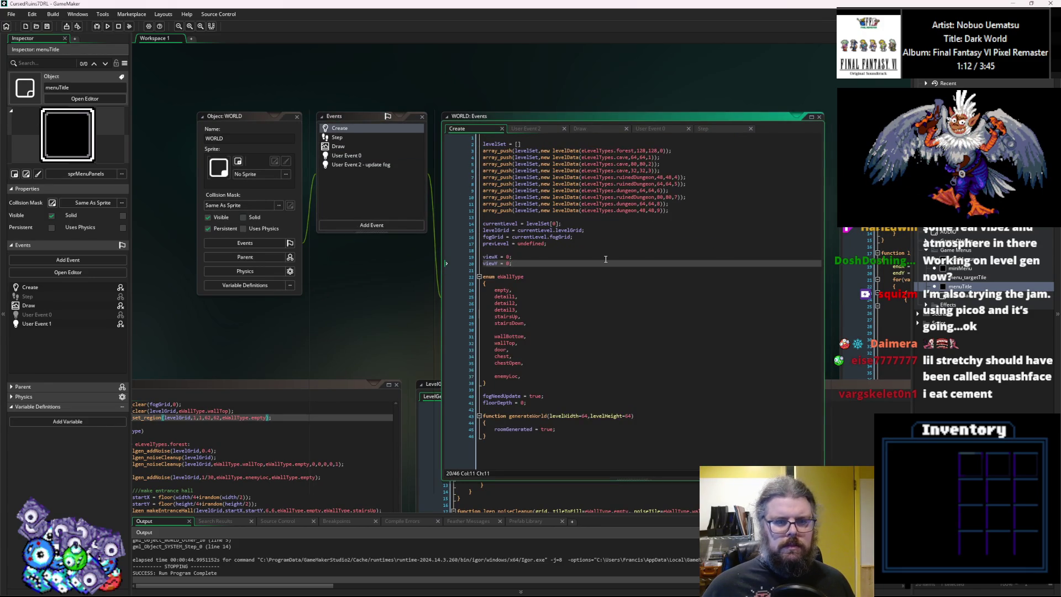
left_click(582, 262)
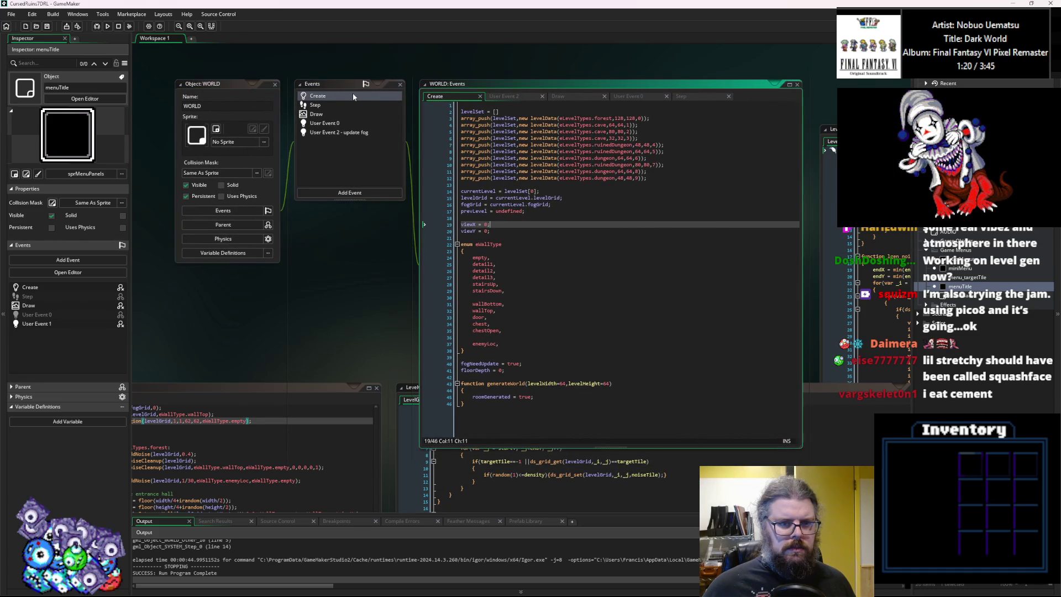
key("Down")
key("Down")
key("Down")
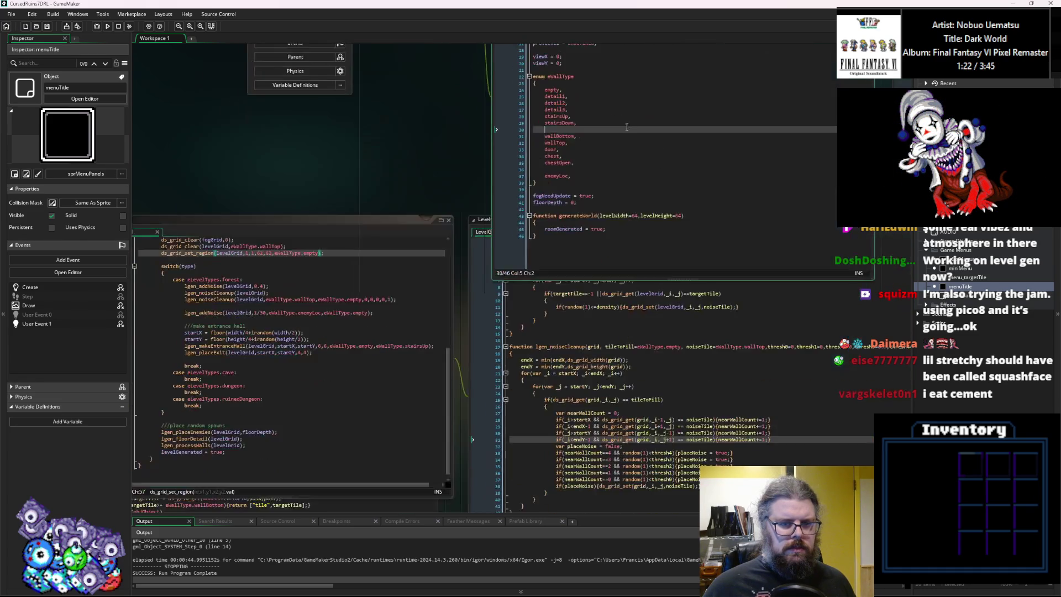
Add an if(instance_exists(objPlayer)) check in the else block of WORLD's User Event 0.
left_click(296, 130)
scroll(303, 102, "down", 2)
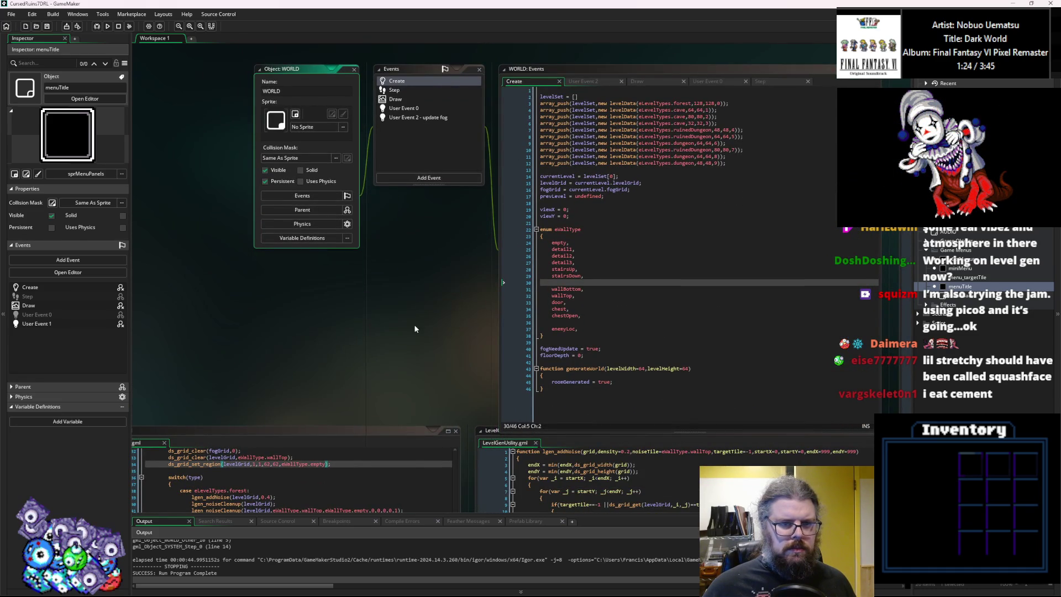
left_click(396, 109)
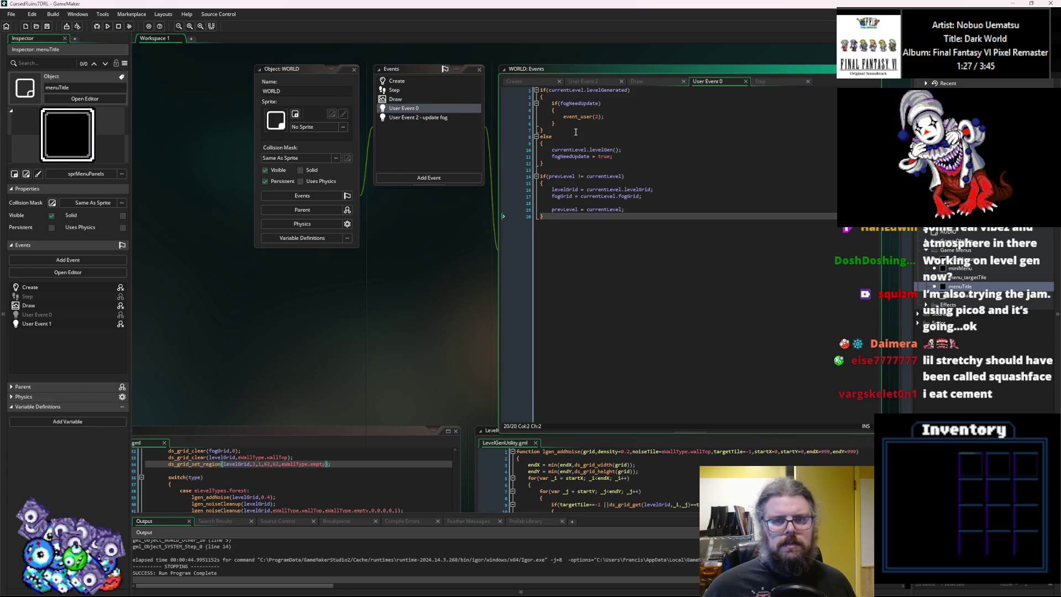
left_click(529, 223)
left_click(516, 177)
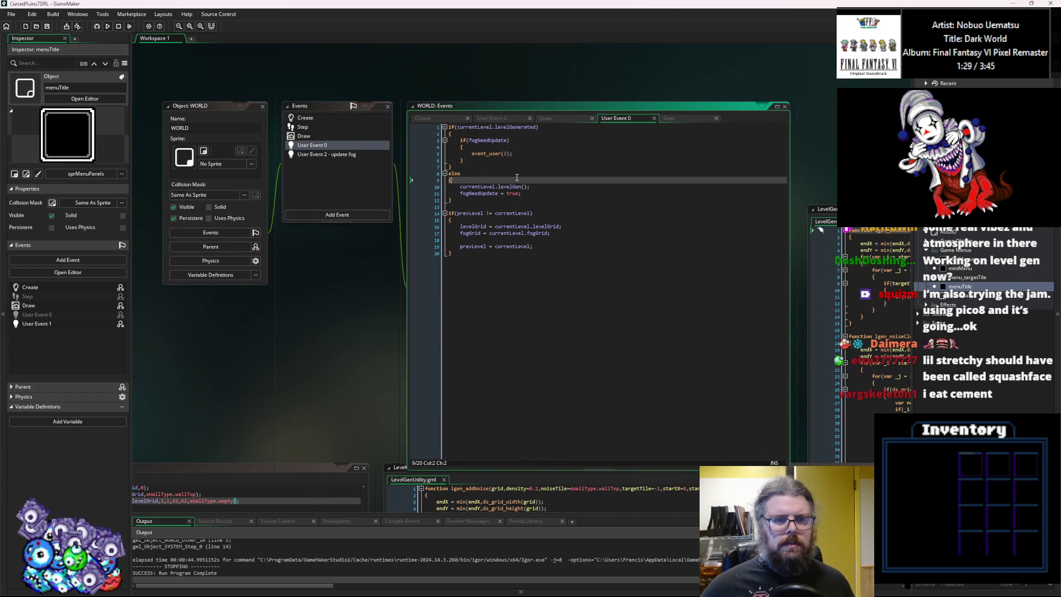
key("Return")
type("if(")
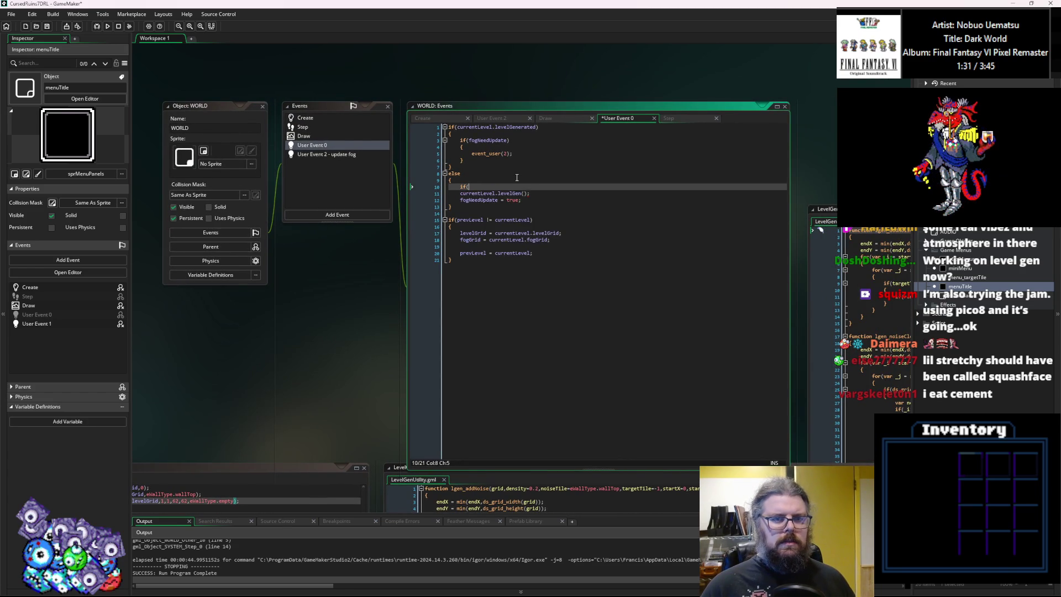
type("instance_exist")
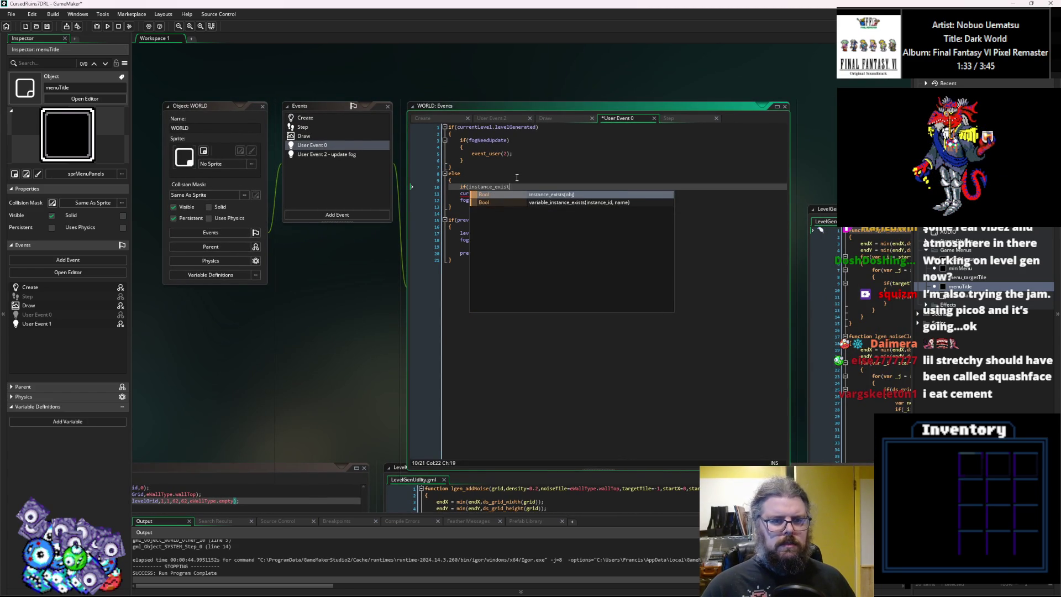
key("Return")
type("Player")
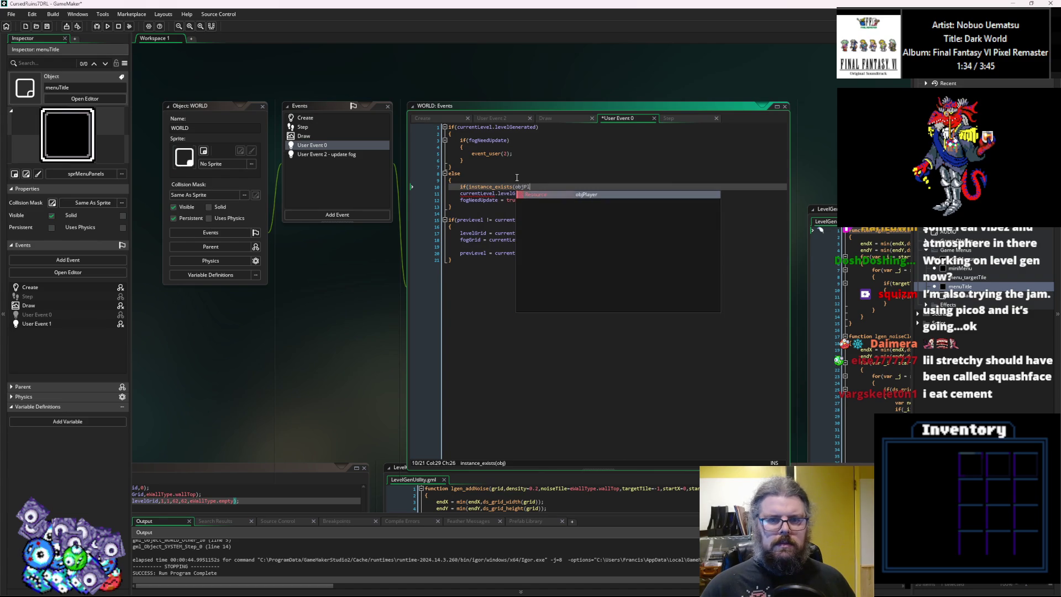
Enclose the levelGen and fogNeedUpdate lines in the check's braces, indent them, save, and debug-run.
key("Return")
type("{")
key("Down")
key("Down")
key("End")
key("Return")
type("}")
key("Up")
key("Home")
key("Tab")
key("Up")
key("Home")
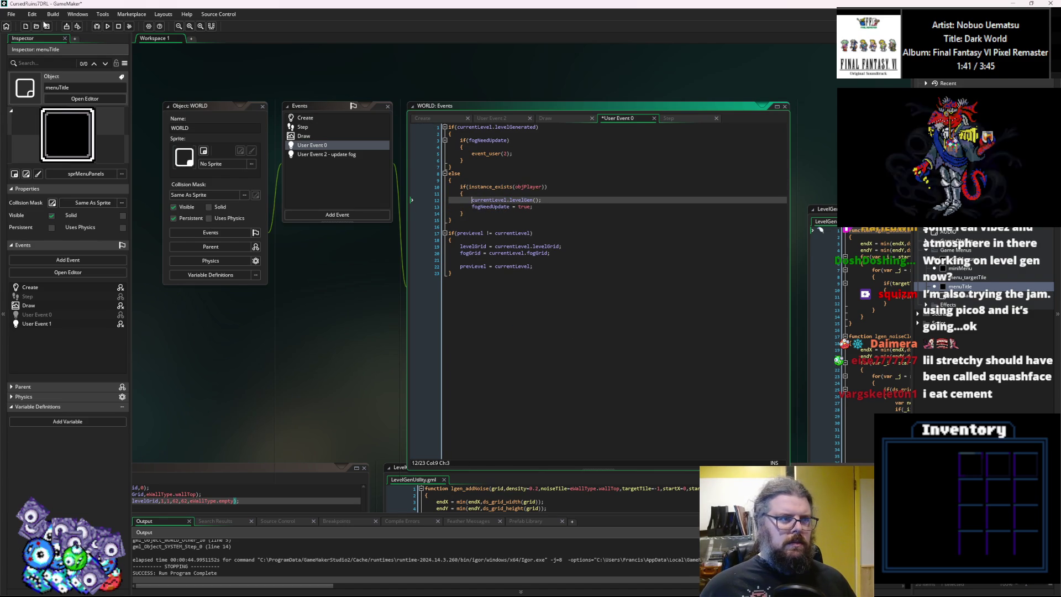
left_click(47, 26)
left_click(118, 27)
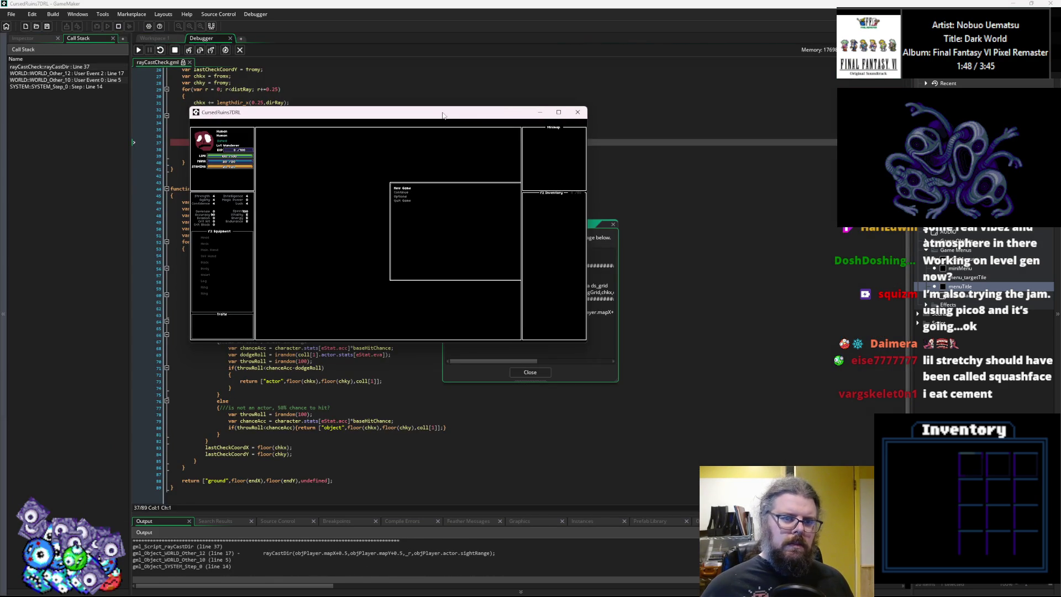
Inspect fogGrid on rayCastDir line 37, dismiss the error report and stop the failed run.
left_click_drag(442, 115, 709, 202)
left_click(287, 209)
scroll(279, 215, "up", 3)
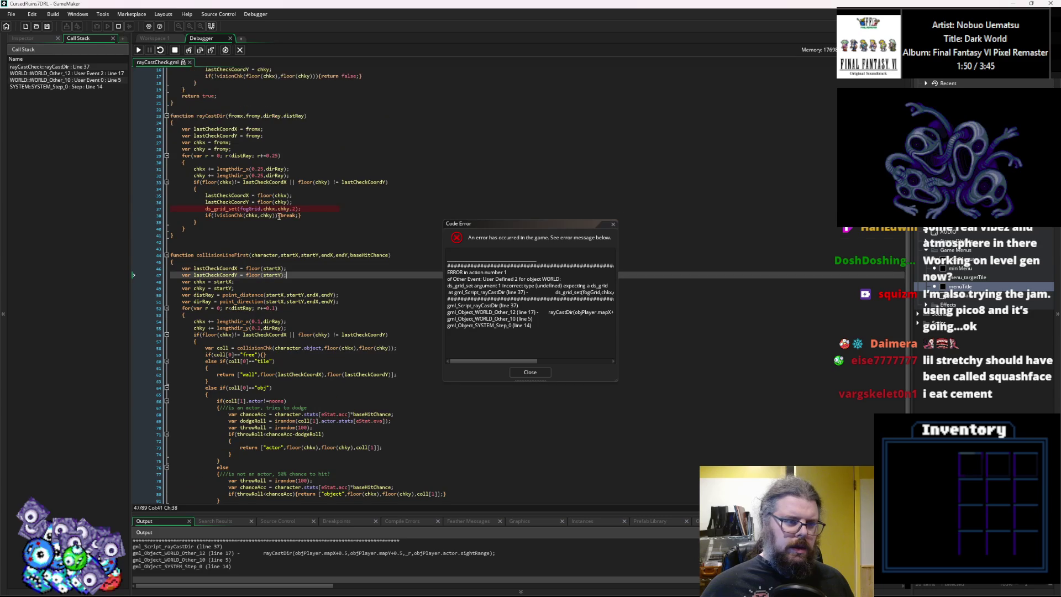
left_click(253, 209)
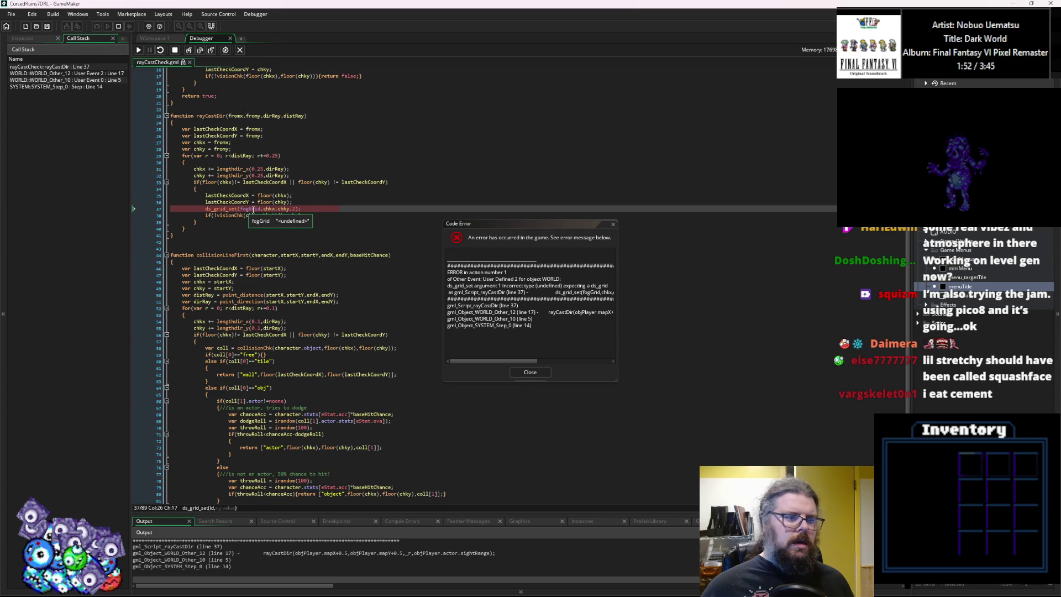
double_click(253, 209)
scroll(288, 238, "up", 5)
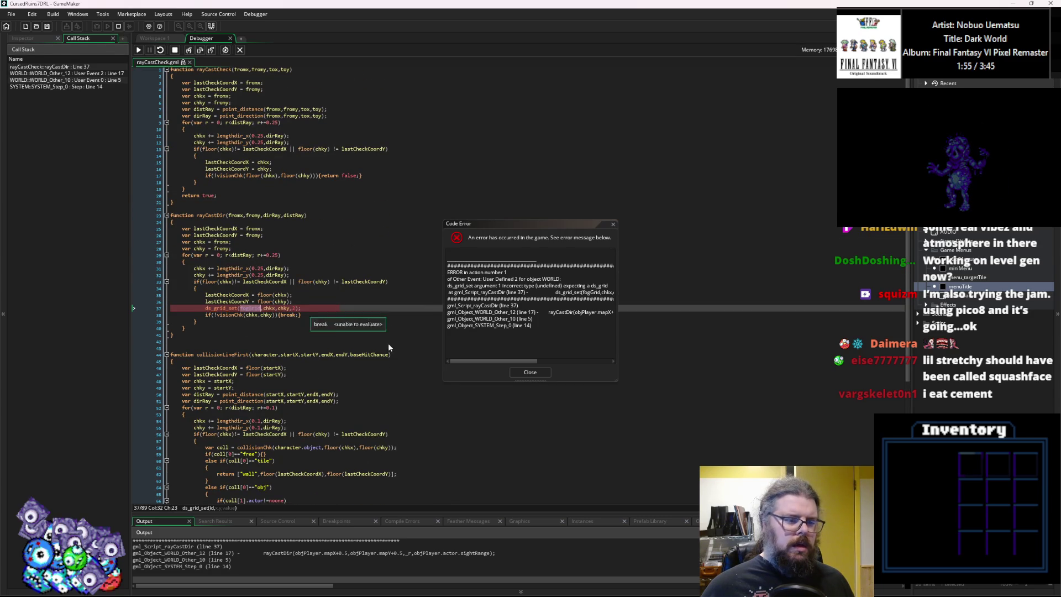
left_click(527, 371)
mouse_move(222, 301)
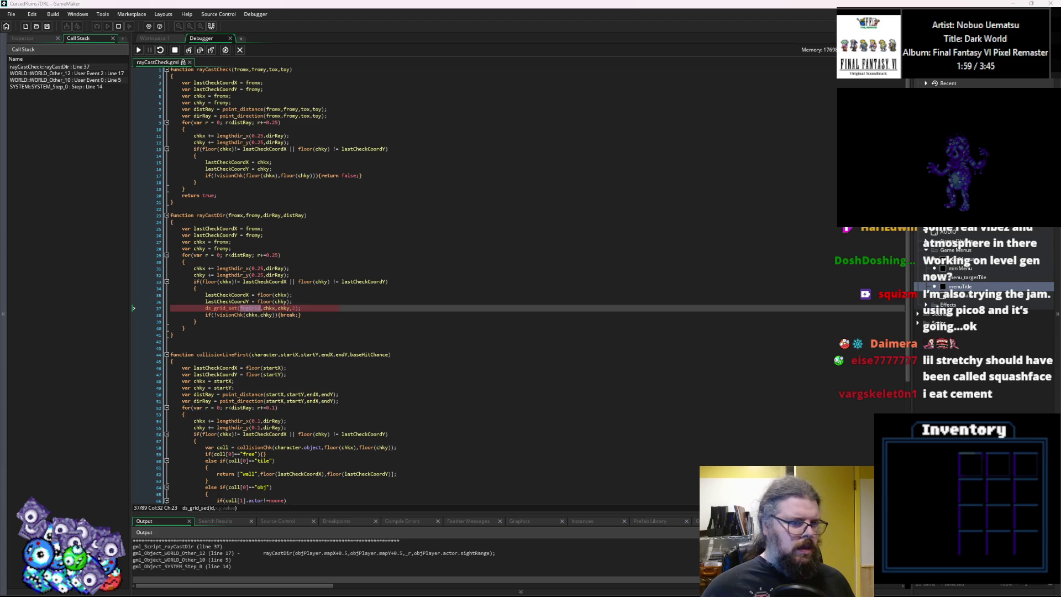
left_click(311, 376)
Change line 37 to write into WORLD.fogGrid and rerun the game in debug mode.
left_click(238, 308)
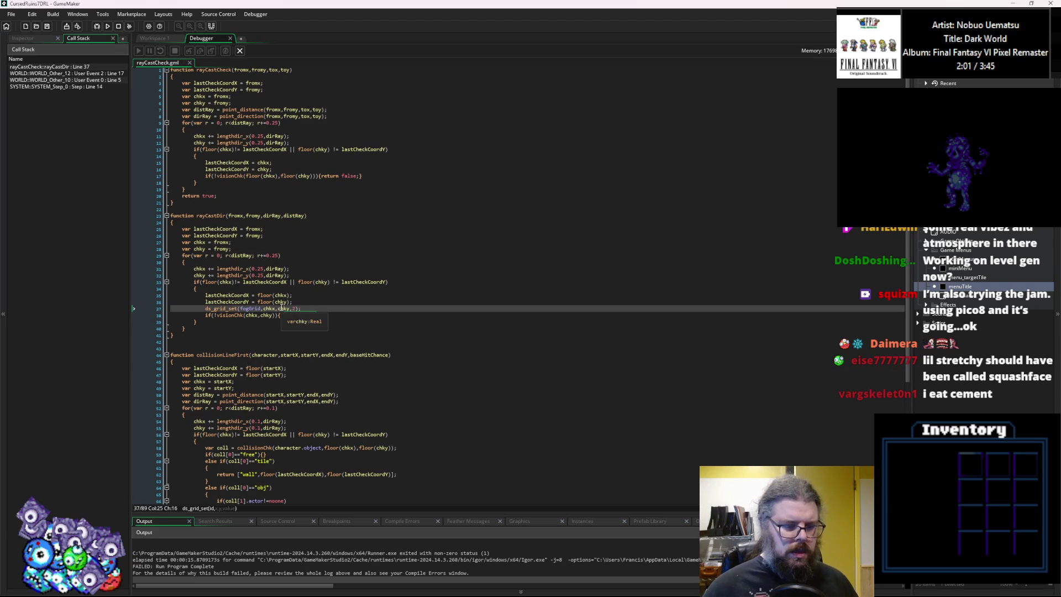
type("WORLD.")
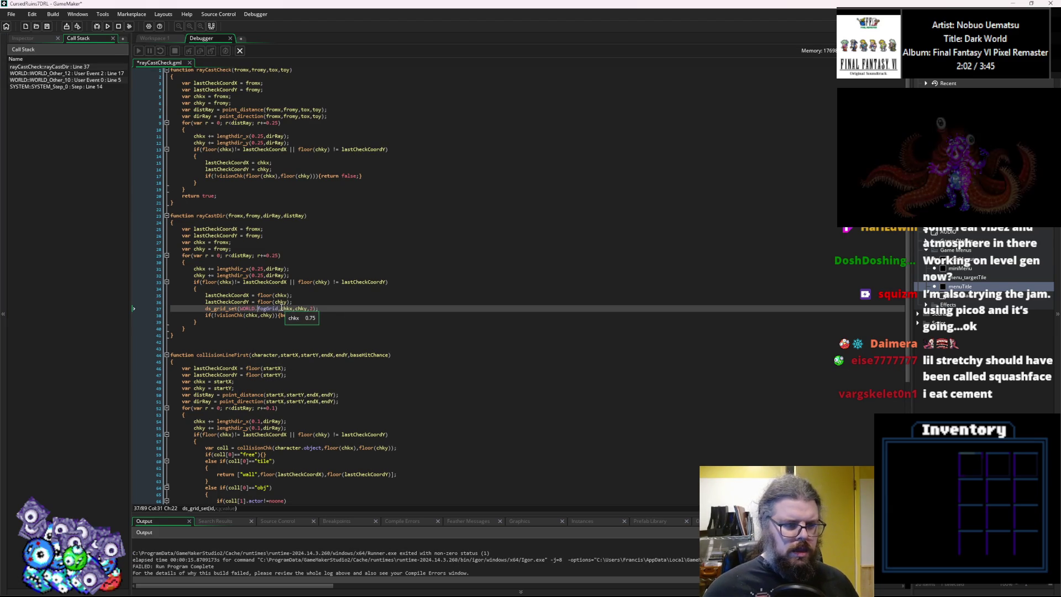
left_click(337, 262)
scroll(337, 263, "down", 3)
scroll(336, 263, "down", 4)
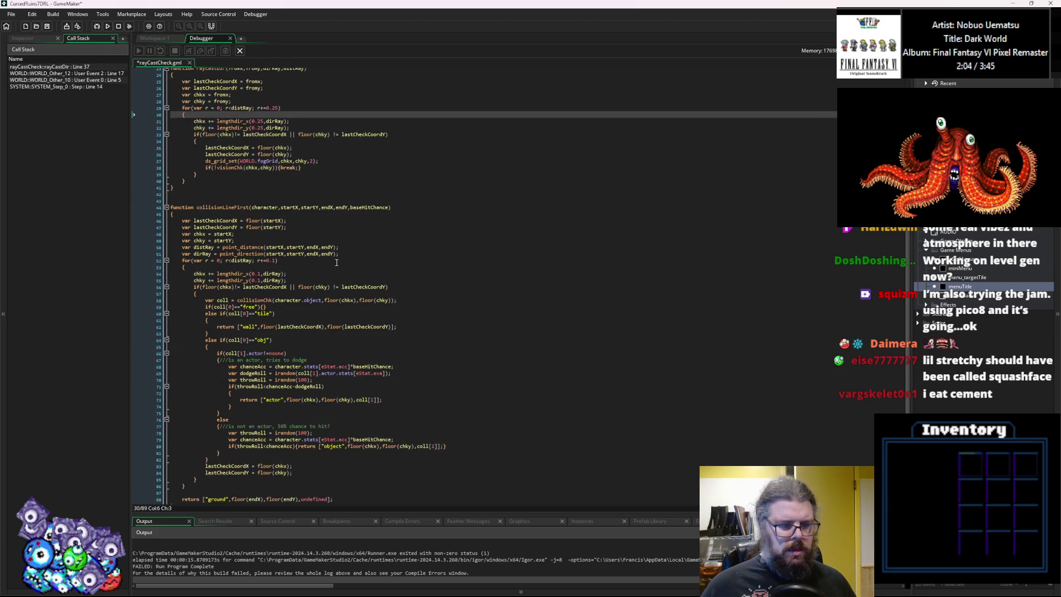
scroll(337, 262, "down", 1)
left_click(422, 367)
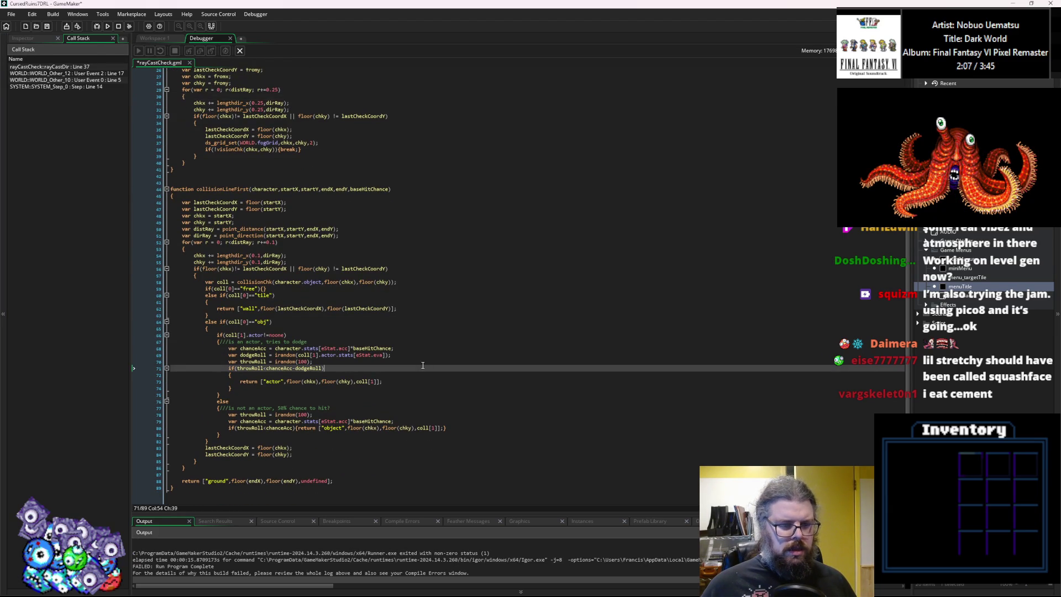
left_click(240, 51)
left_click(96, 27)
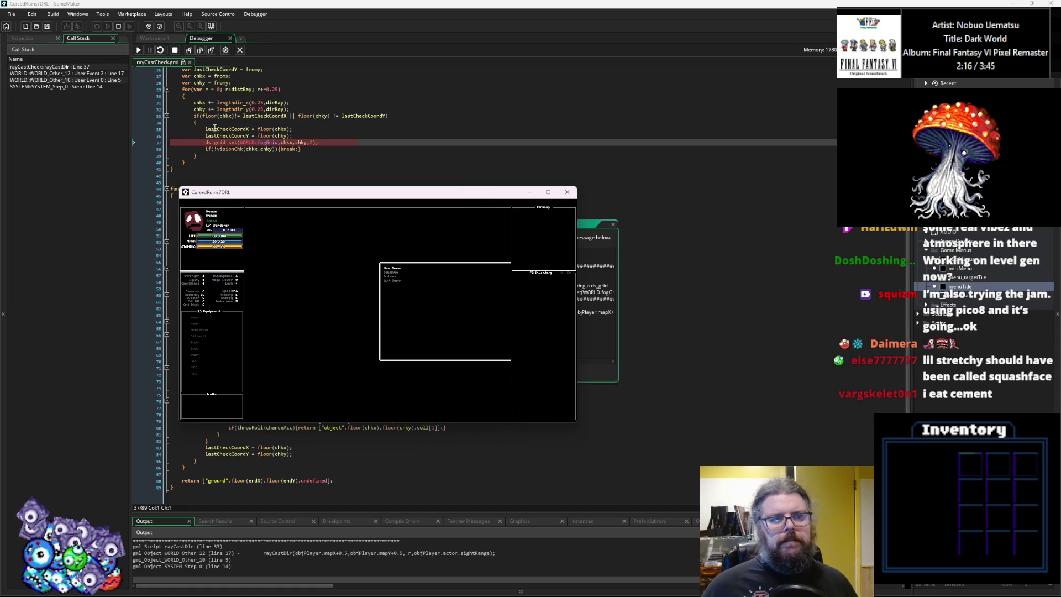
Follow the Call Stack through User Event 2 and User Event 0, returning to rayCastDir line 37.
left_click(264, 143)
scroll(267, 161, "up", 2)
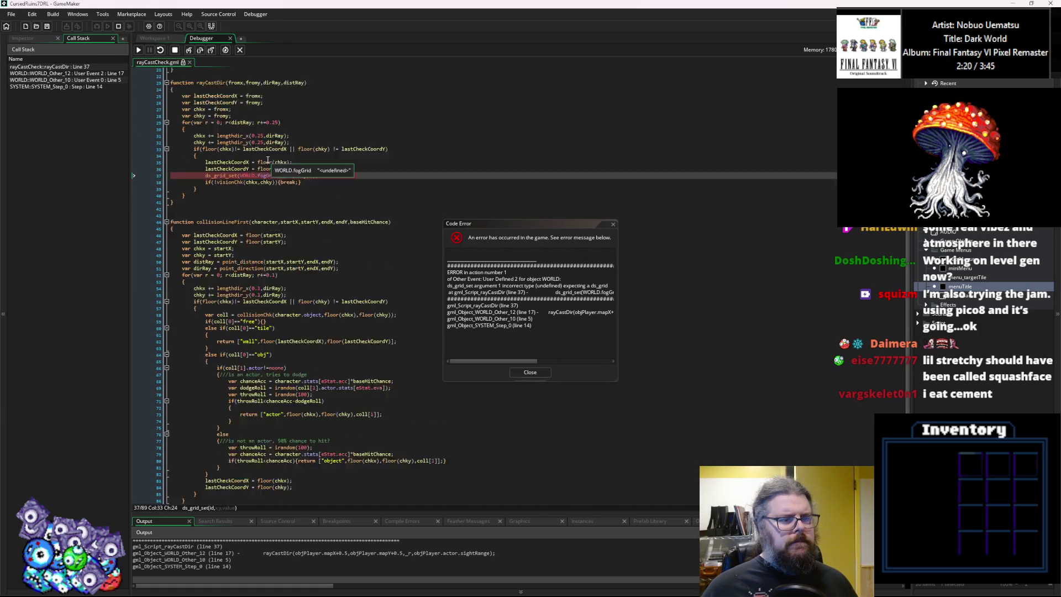
scroll(267, 160, "up", 1)
mouse_move(247, 193)
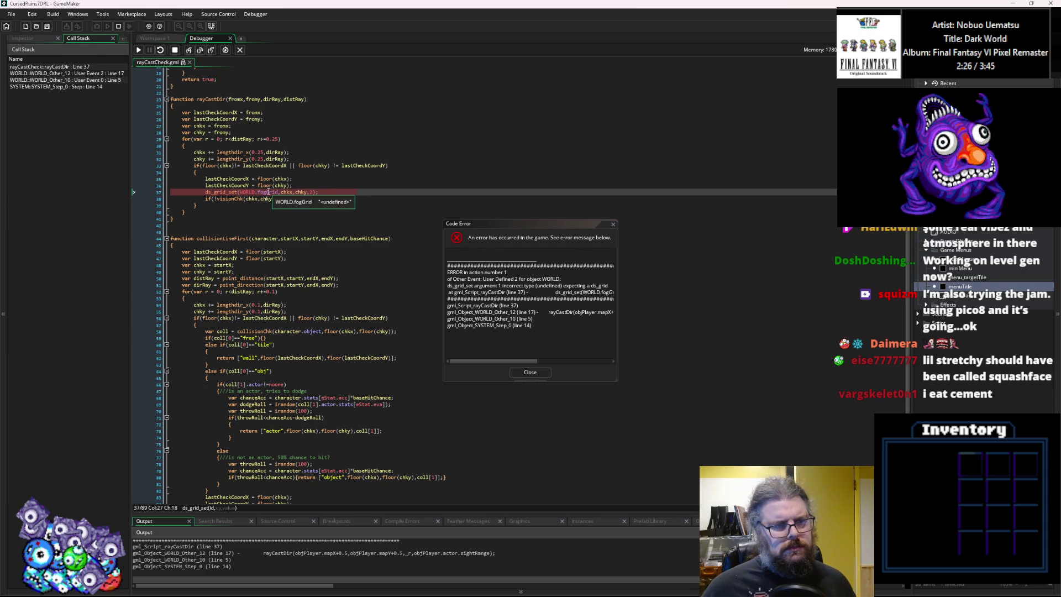
double_click(62, 73)
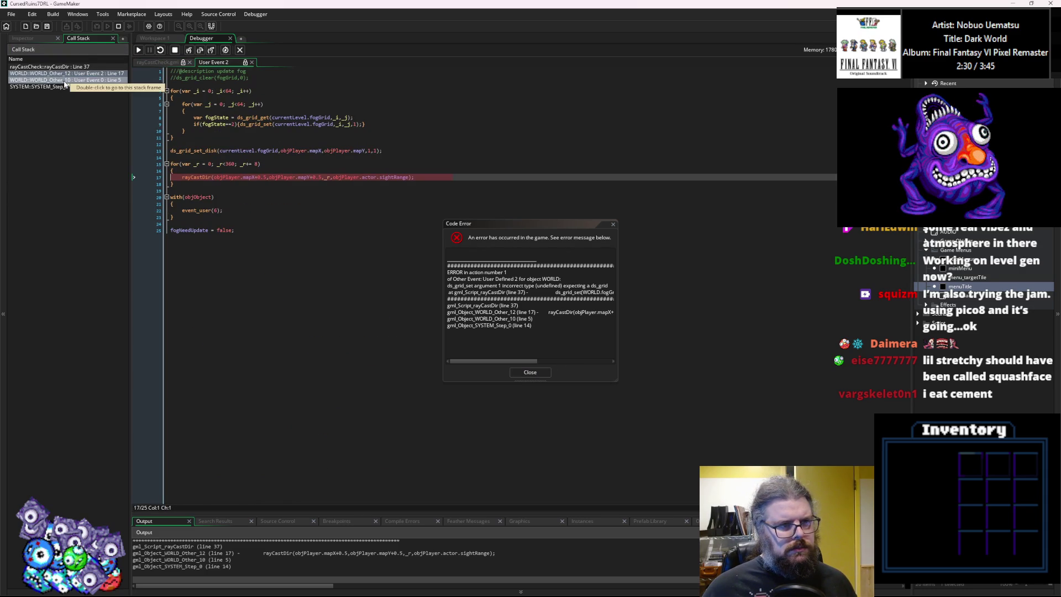
double_click(62, 80)
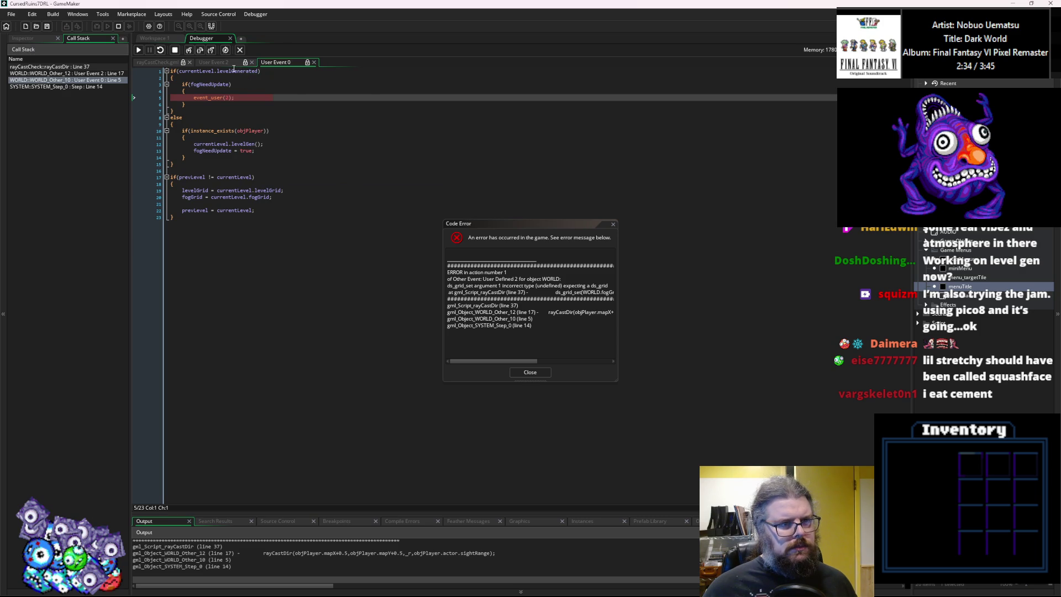
left_click(95, 75)
double_click(66, 67)
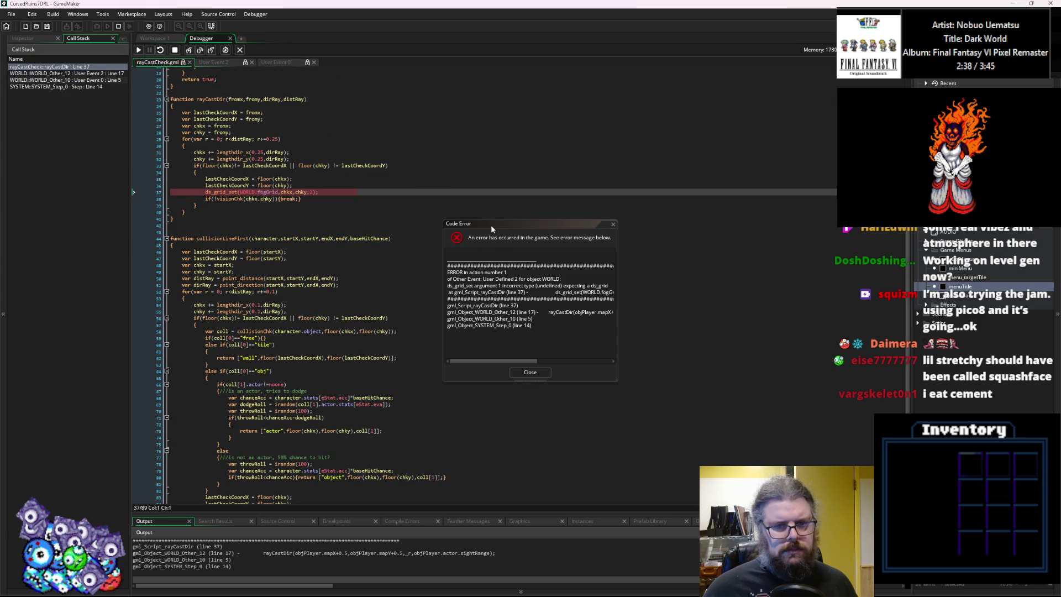
Revisit User Event 2 line 17 and User Event 0's levelGen branch, close the error, and stop debugging.
left_click_drag(491, 225, 573, 177)
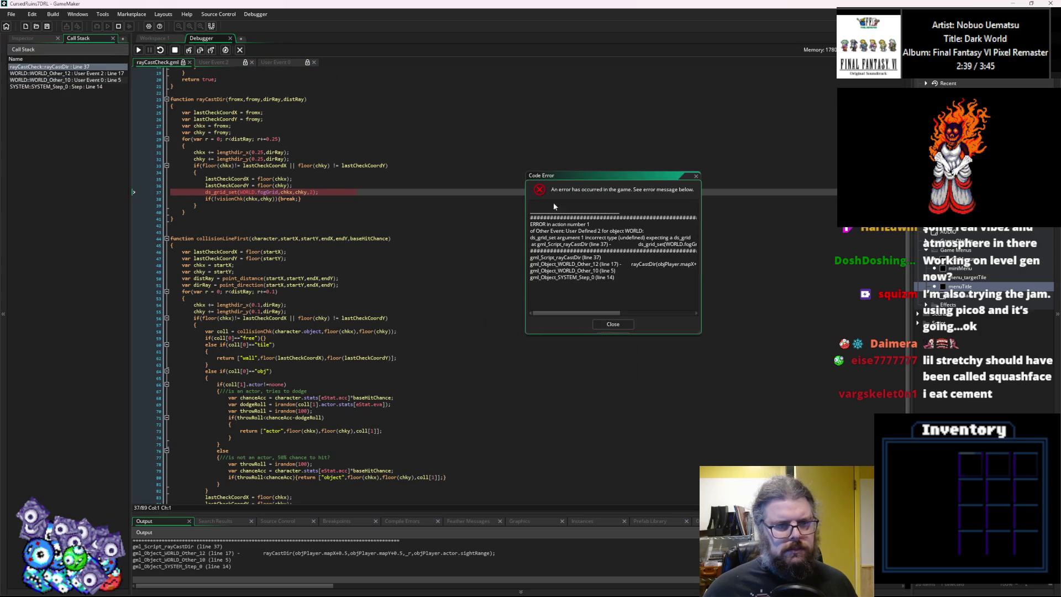
left_click(213, 61)
left_click(275, 63)
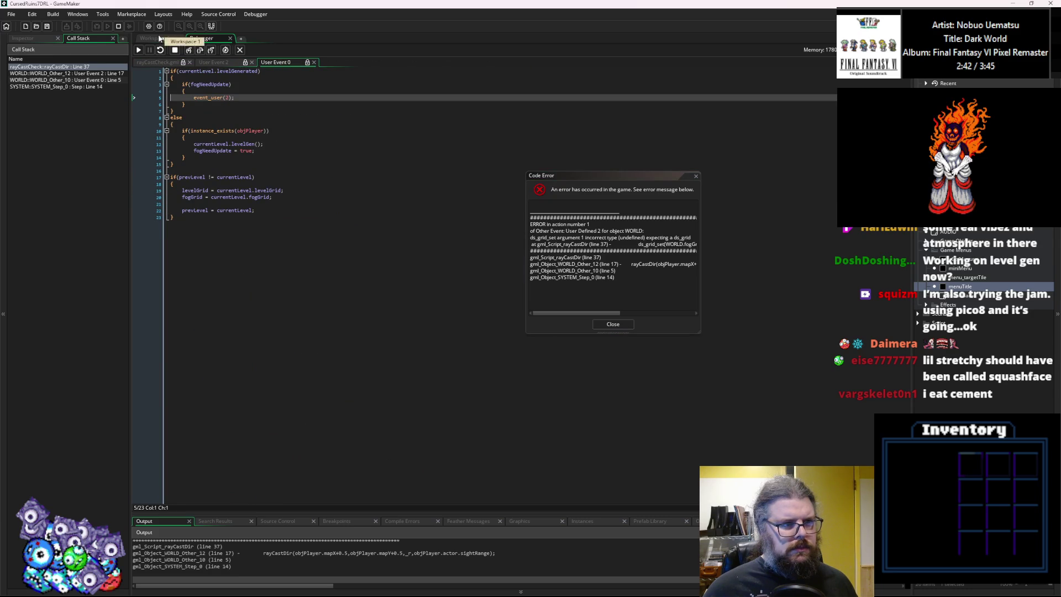
left_click(98, 81)
double_click(83, 73)
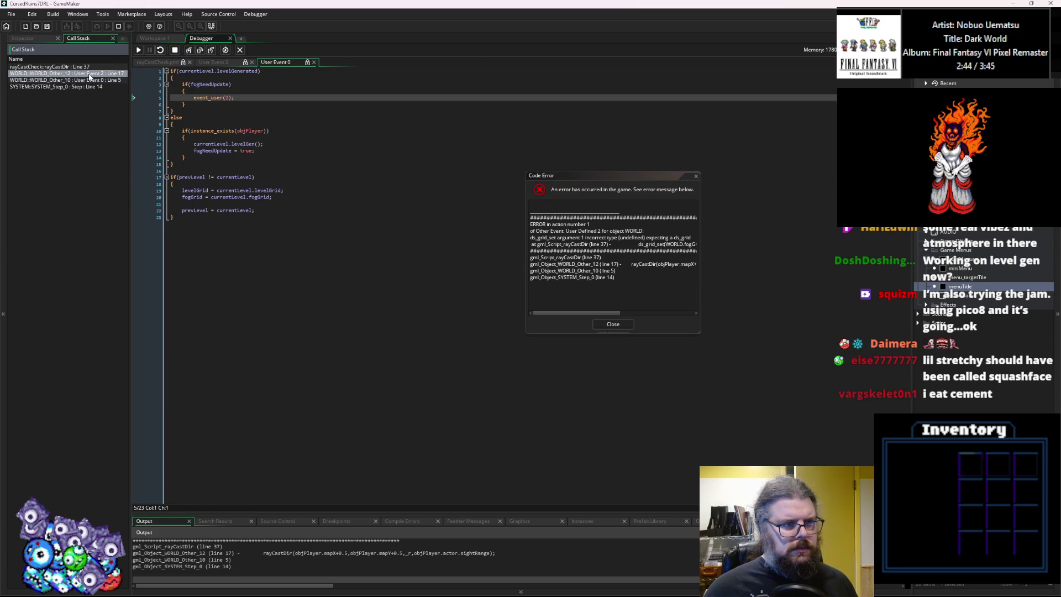
double_click(91, 80)
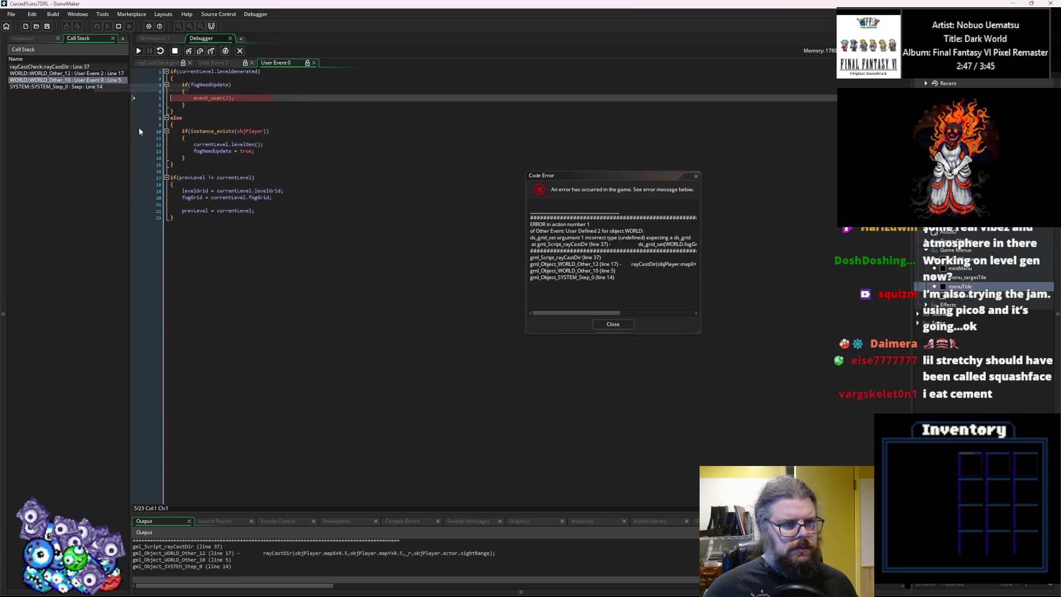
left_click(273, 144)
key("Down")
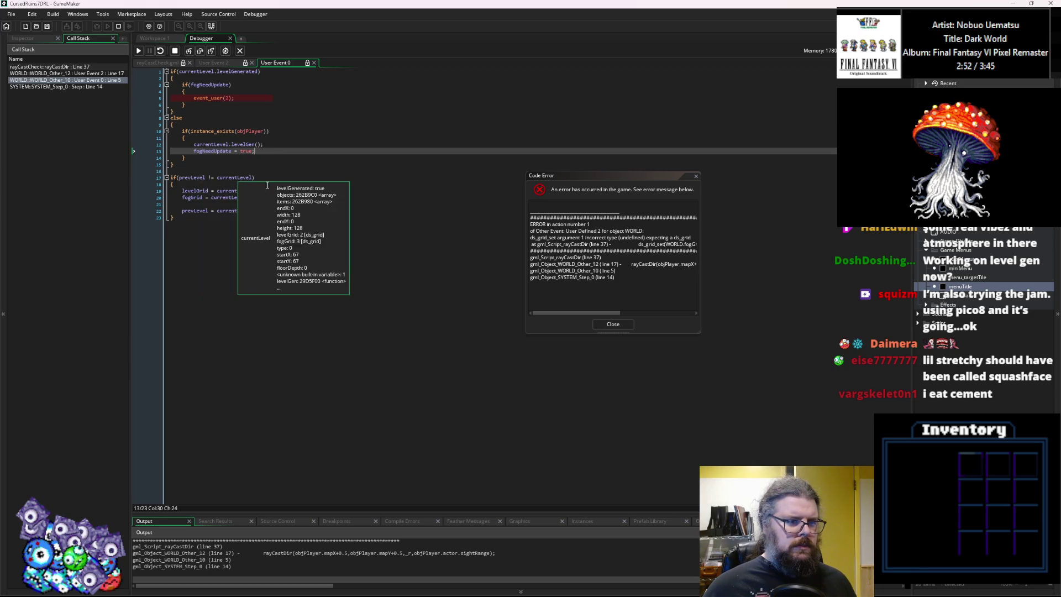
left_click(351, 179)
key("Escape")
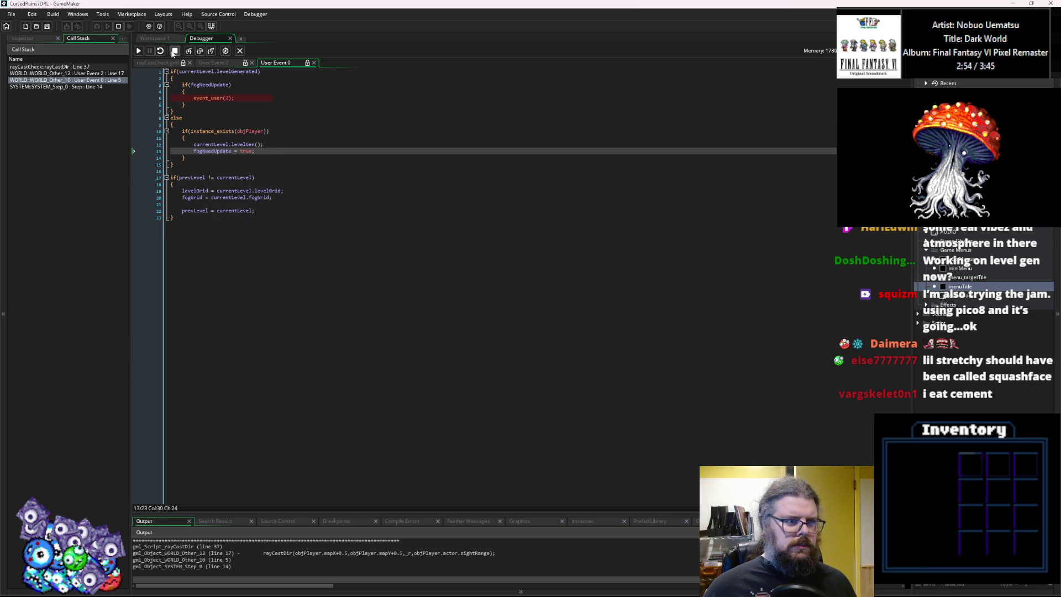
left_click(174, 51)
Copy the levelGrid and fogGrid assignments and paste them after fogNeedUpdate = true in the levelGen branch.
left_click(240, 51)
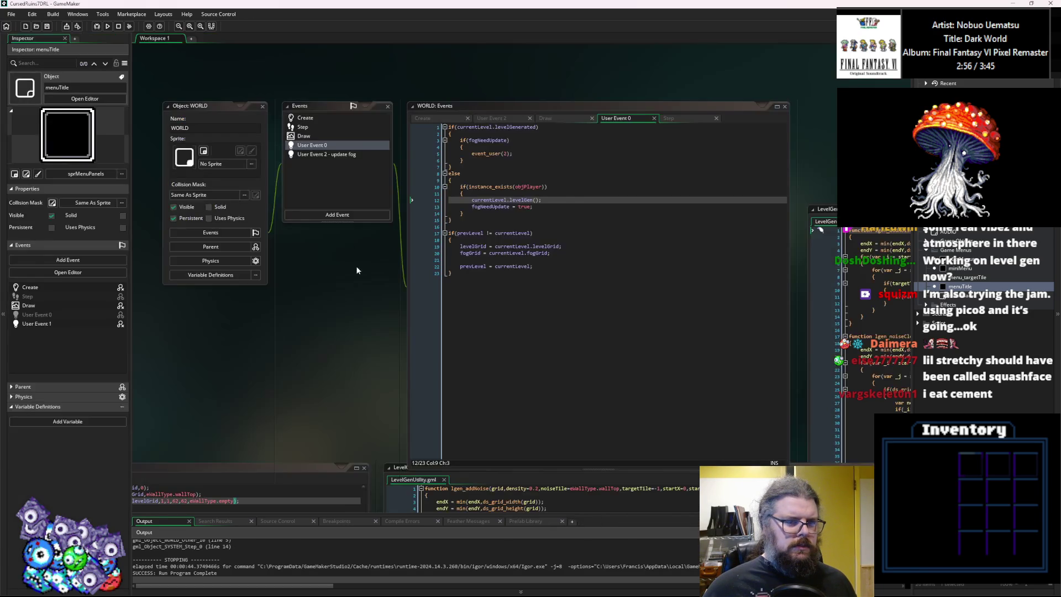
left_click_drag(566, 252, 460, 246)
key("ctrl+c")
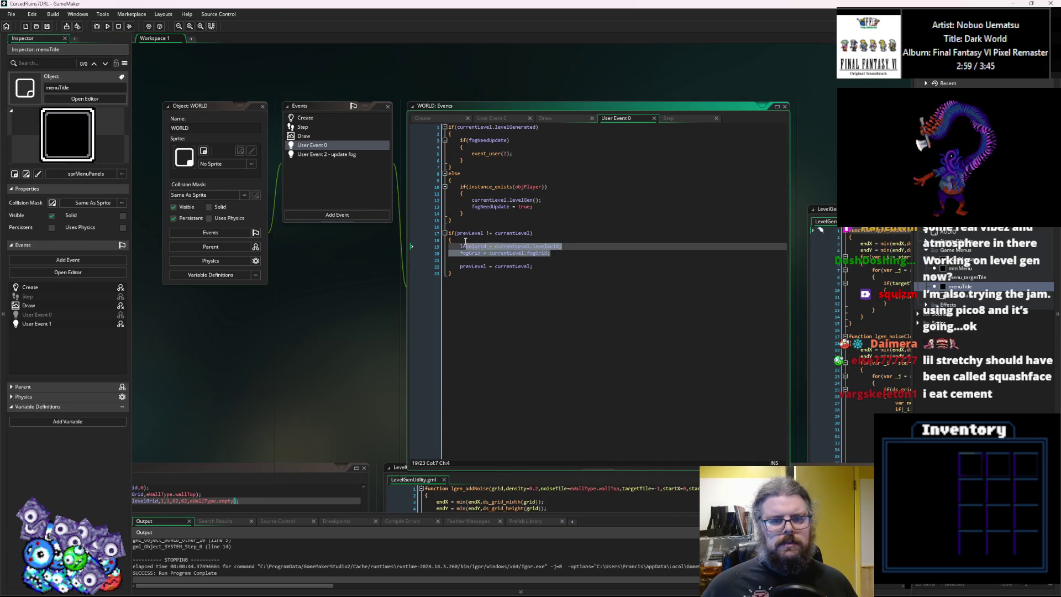
left_click(542, 266)
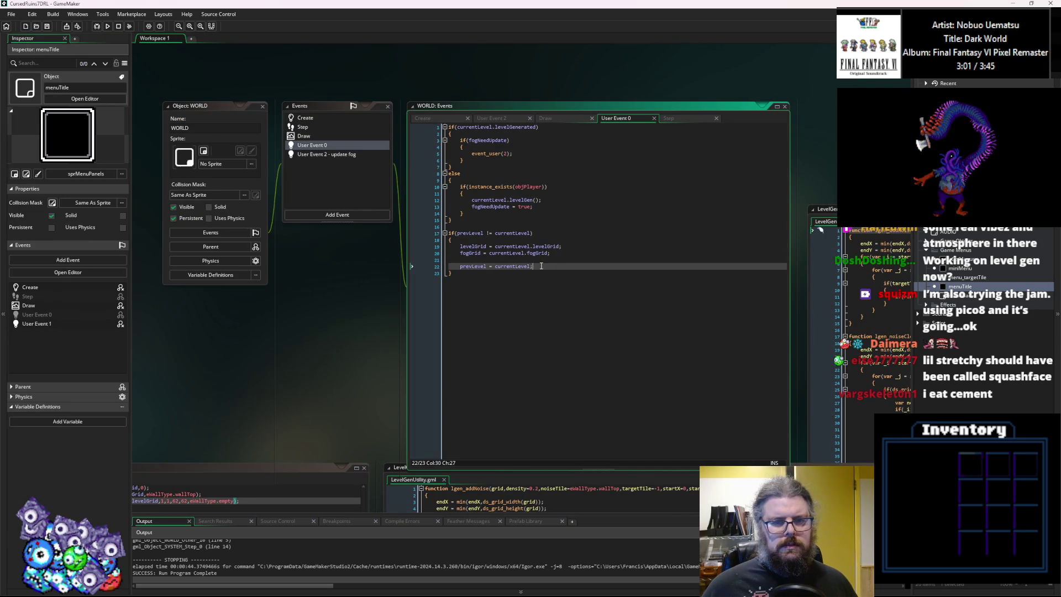
left_click_drag(564, 257, 456, 244)
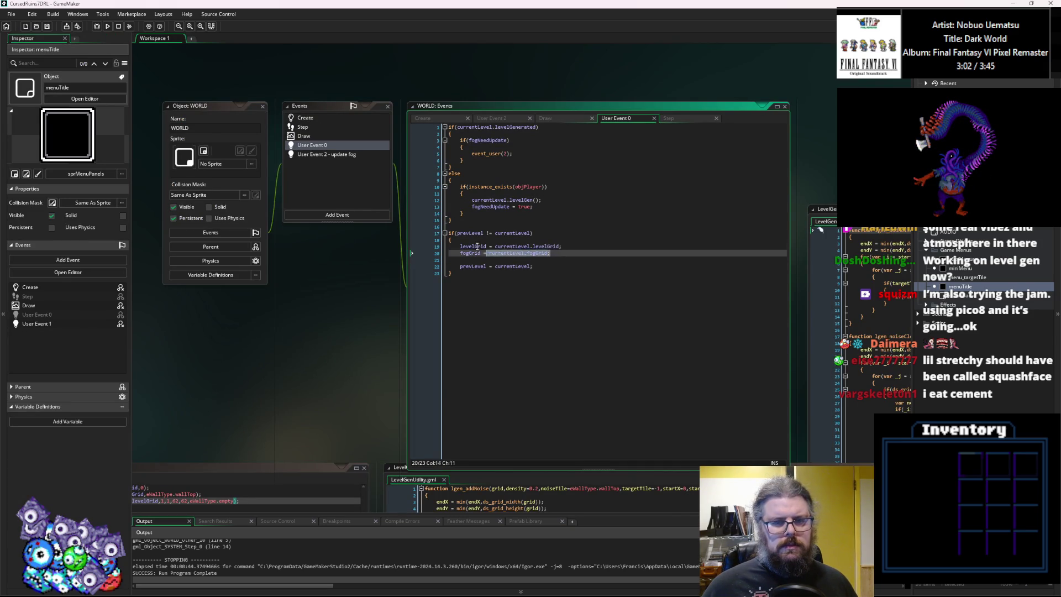
left_click(556, 206)
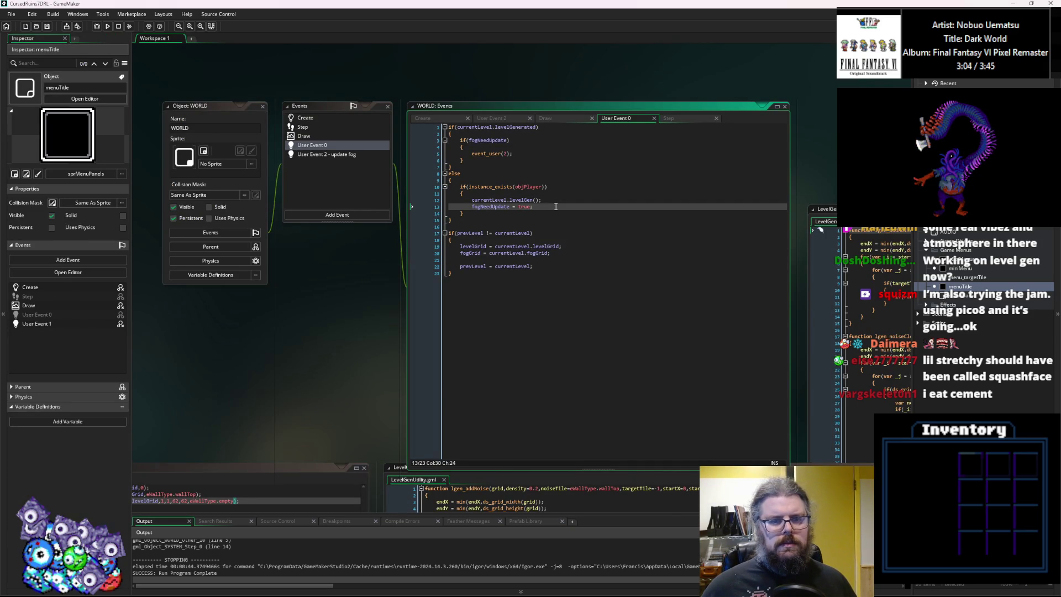
key("Return")
key("ctrl+v")
Fix the pasted lines' indentation, add prevLevel = currentLevel; after them, save, and start debugging.
key("Home")
key("Tab")
key("End")
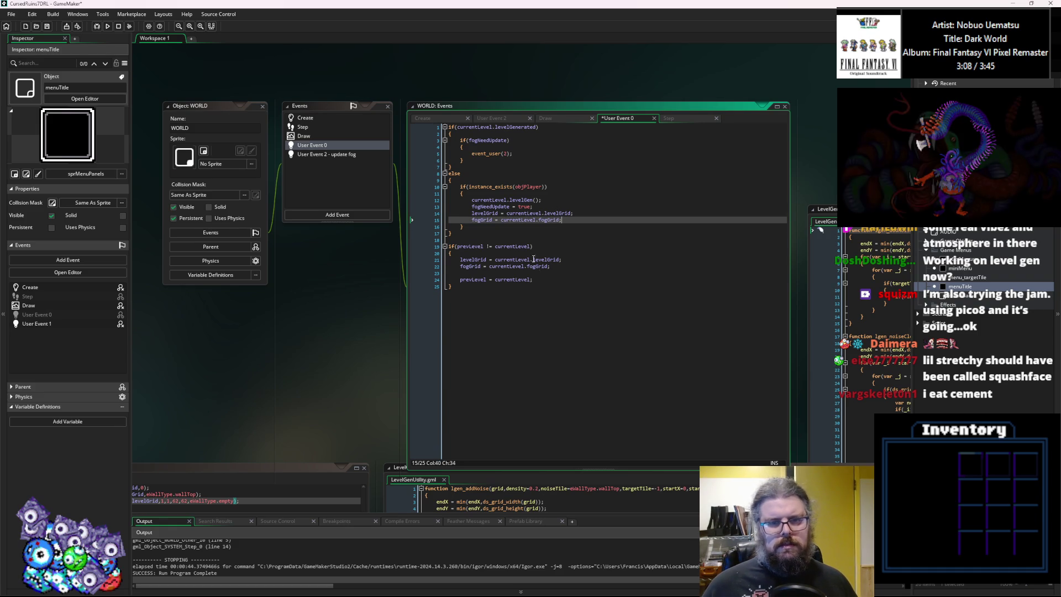
left_click_drag(534, 280, 460, 279)
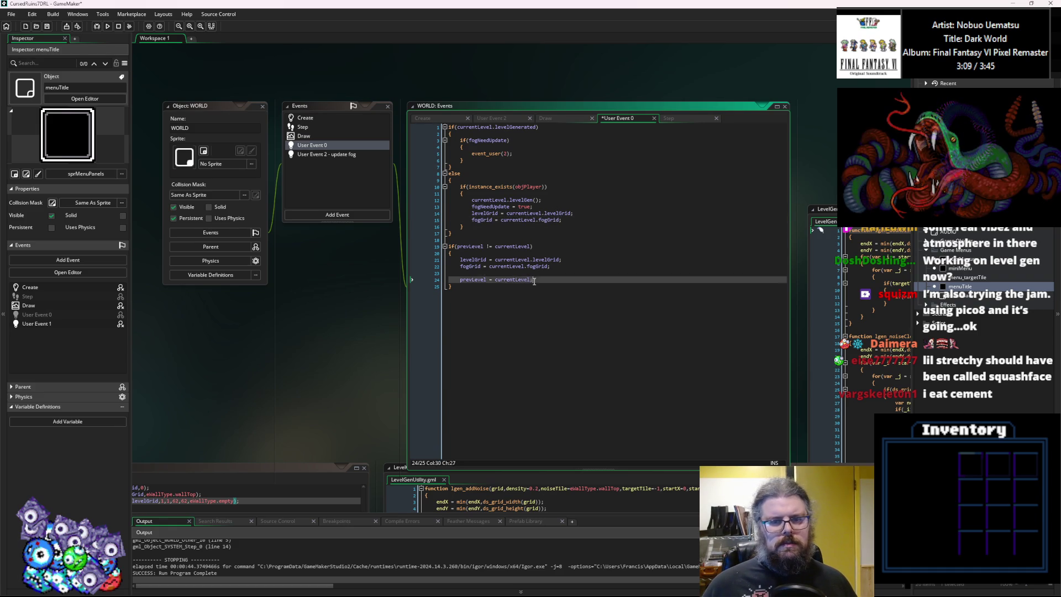
left_click(583, 220)
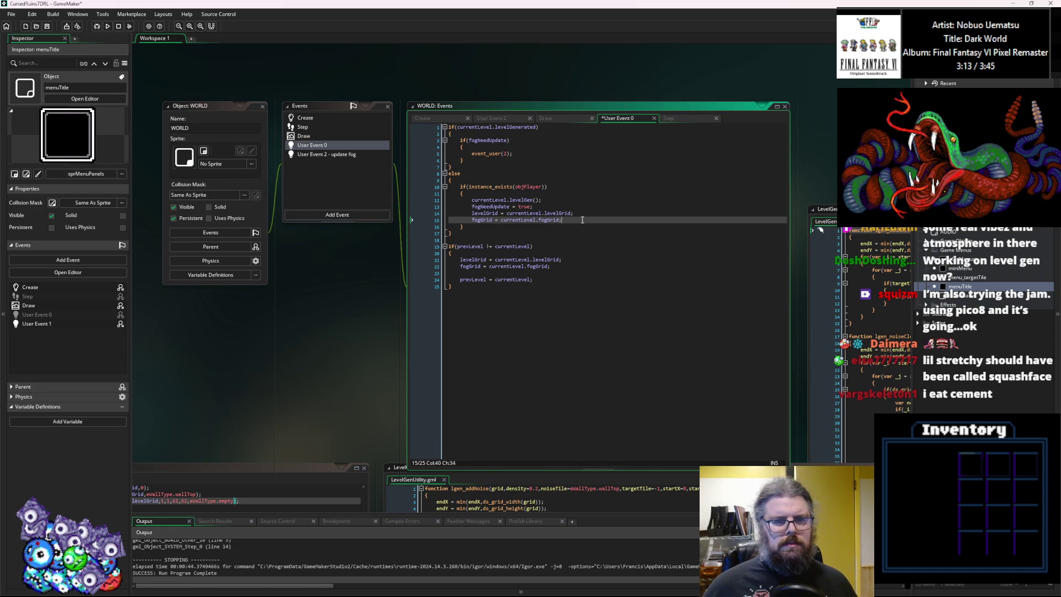
key("Return")
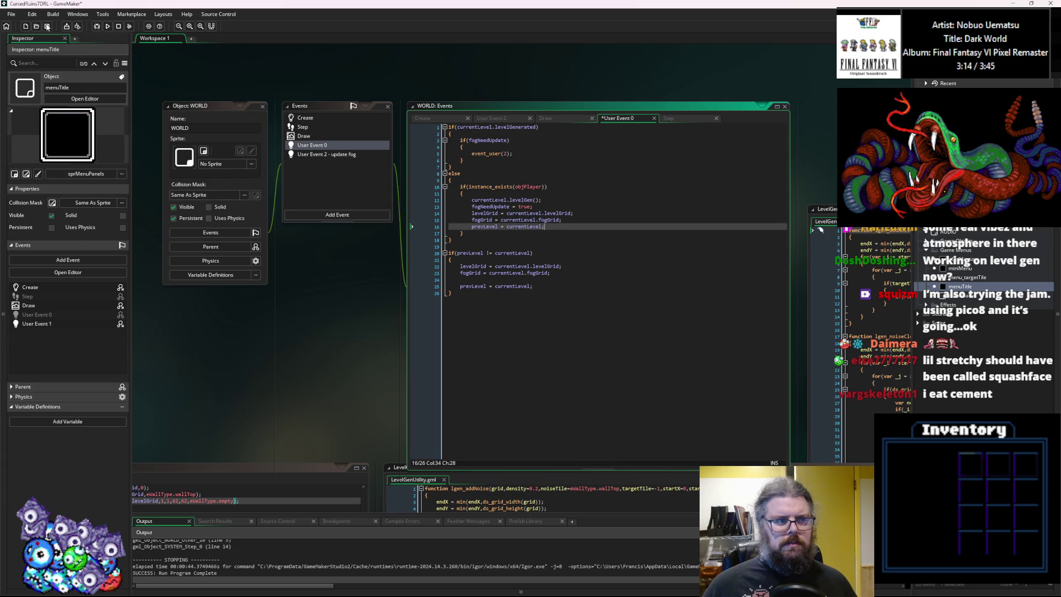
left_click(47, 26)
left_click(97, 26)
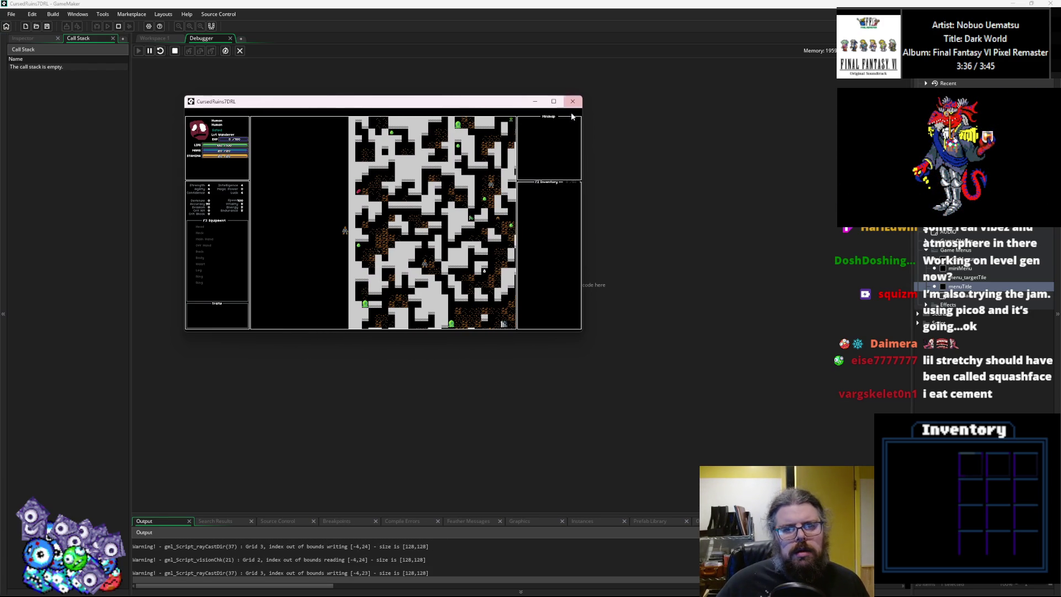
Close the CursedRuins7DRL window after it draws the cave level, then exit the debugger.
left_click(573, 101)
left_click(240, 51)
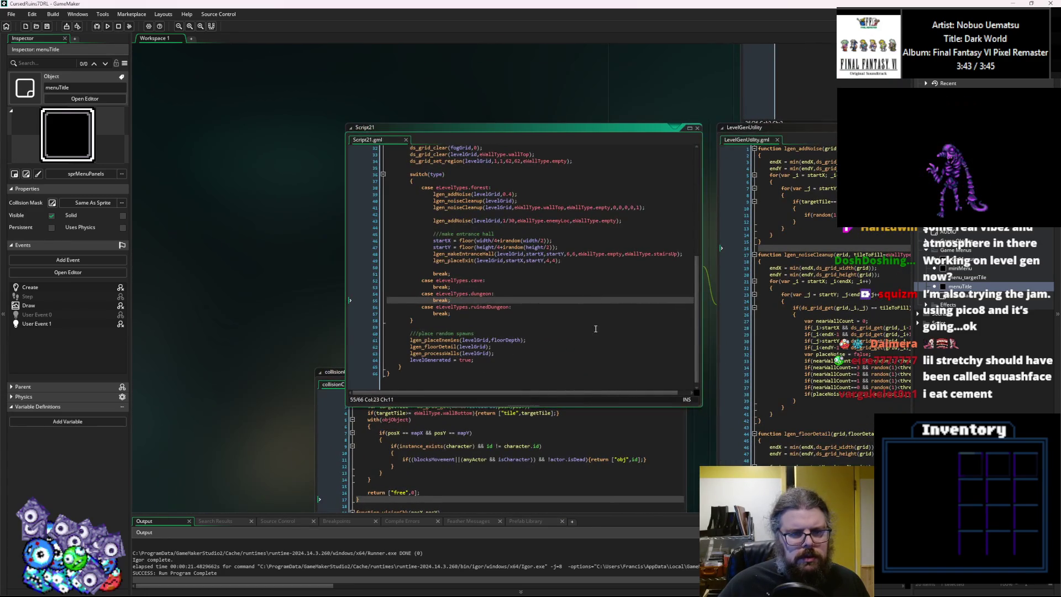
Review the noise cleanup loop and its noiseTile argument in the LevelGenUtility script.
left_click(546, 194)
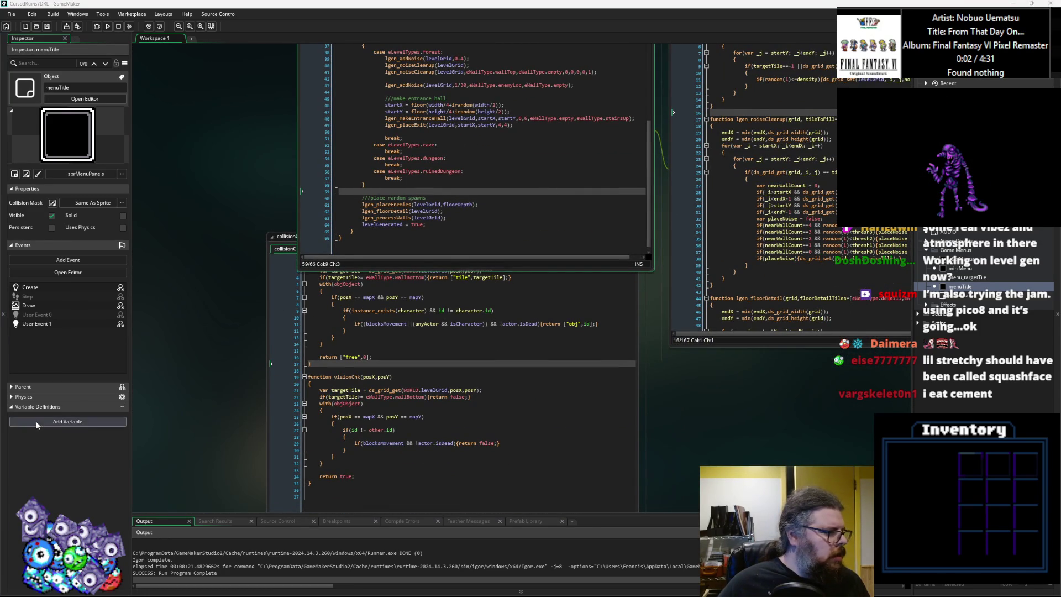
left_click(469, 414)
key("ctrl+Tab")
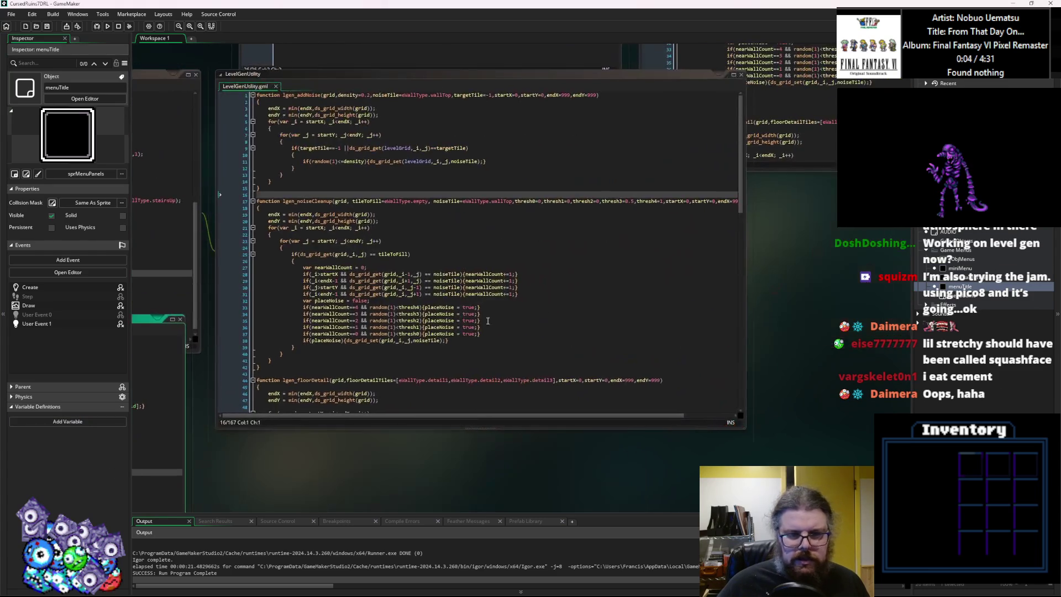
left_click(408, 428)
key("Up")
key("Up")
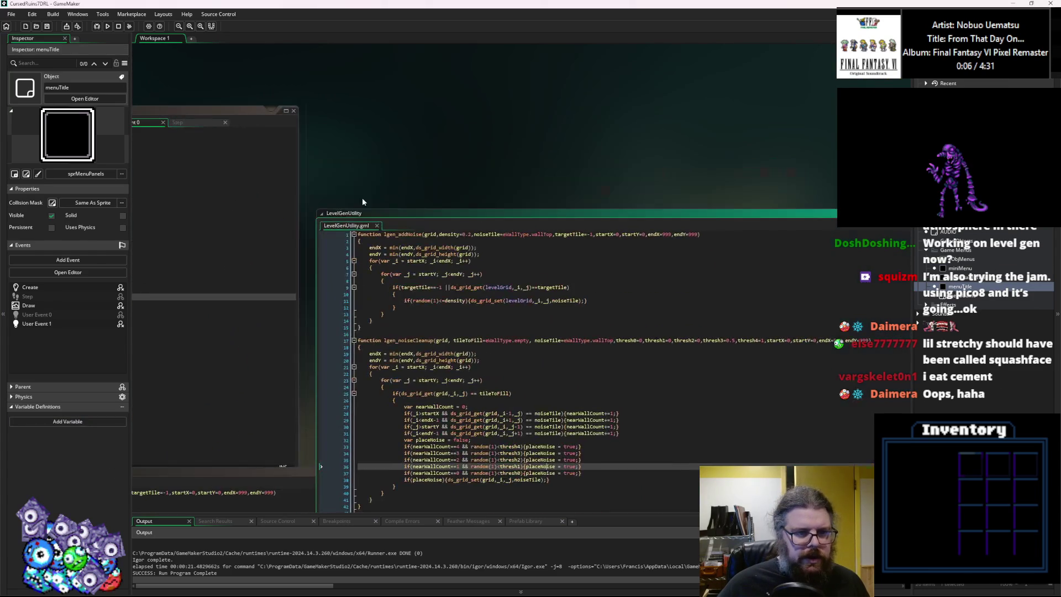
left_click_drag(380, 215, 387, 97)
left_click(527, 348)
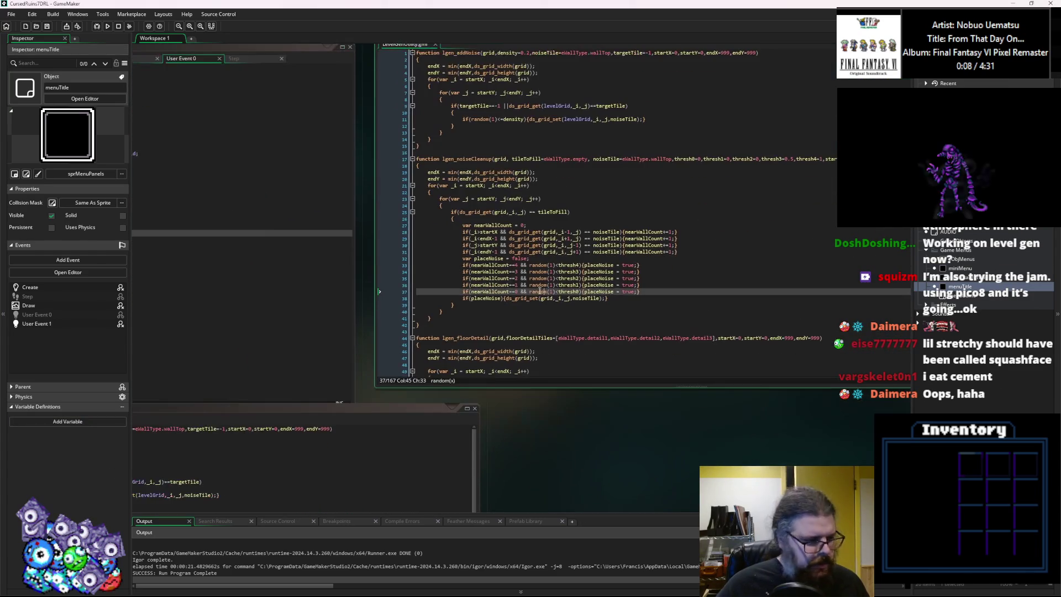
left_click(425, 355)
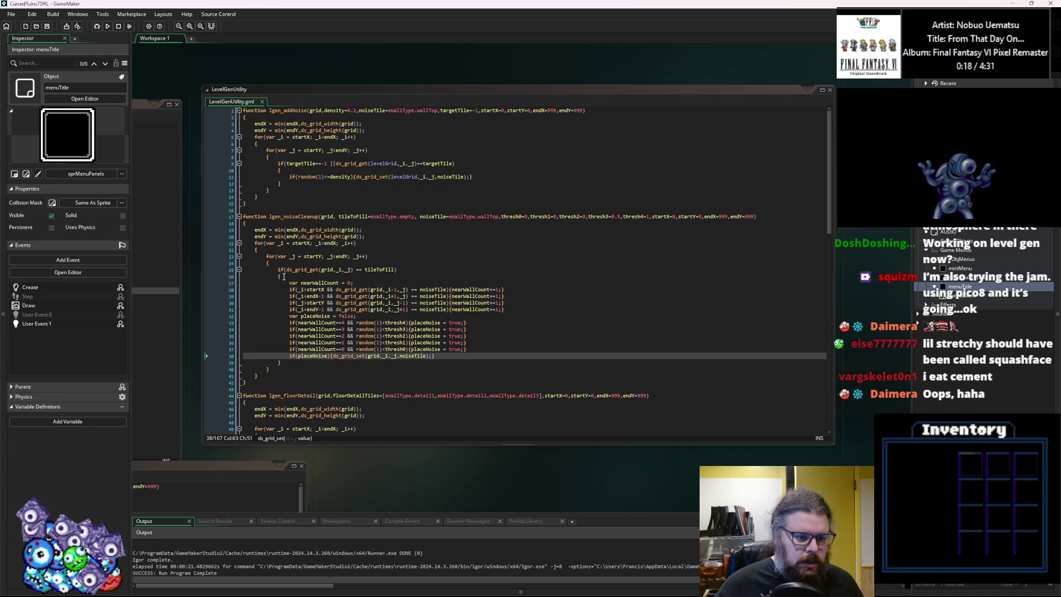
left_click(366, 271)
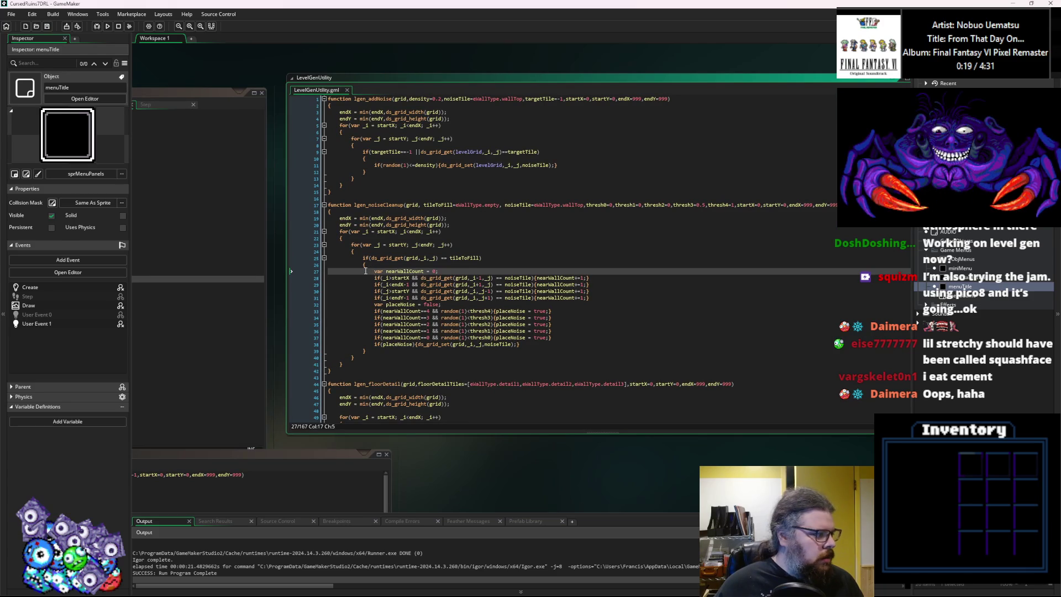
Move the WORLD object editors up and left to show User Event 0's code.
key("ctrl+Tab")
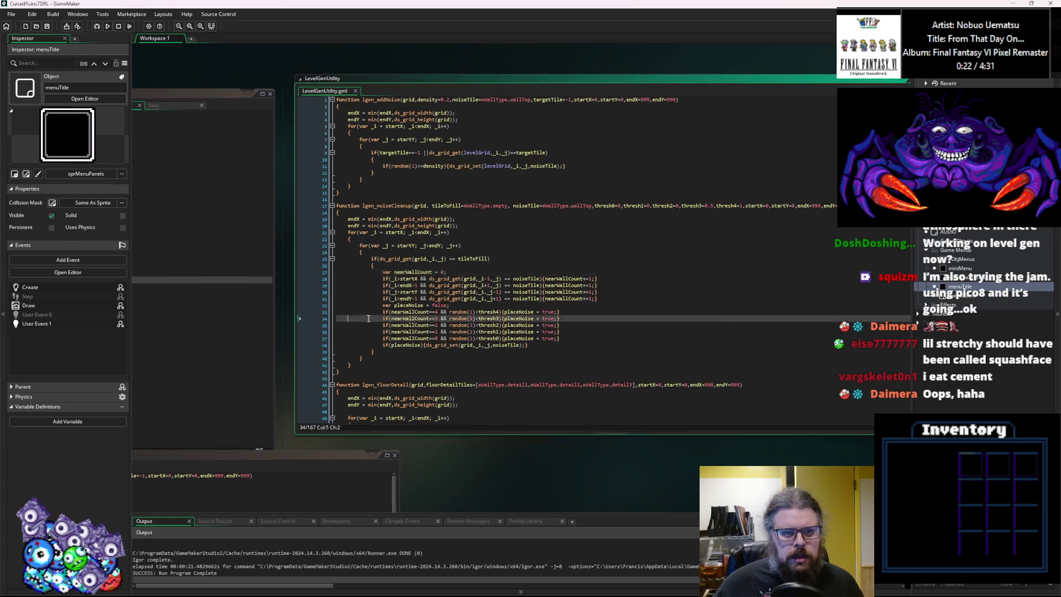
key("ctrl+Tab")
key("ctrl+Tab")
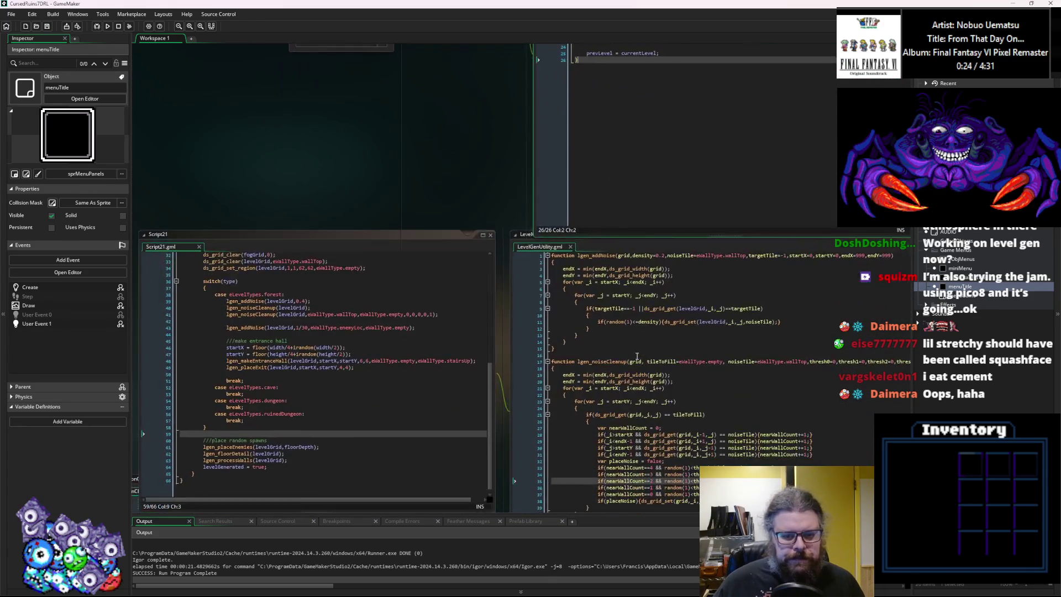
mouse_move(416, 92)
left_mouse_down()
mouse_move(403, 177)
mouse_move(433, 91)
mouse_move(277, 333)
mouse_move(264, 378)
left_mouse_up()
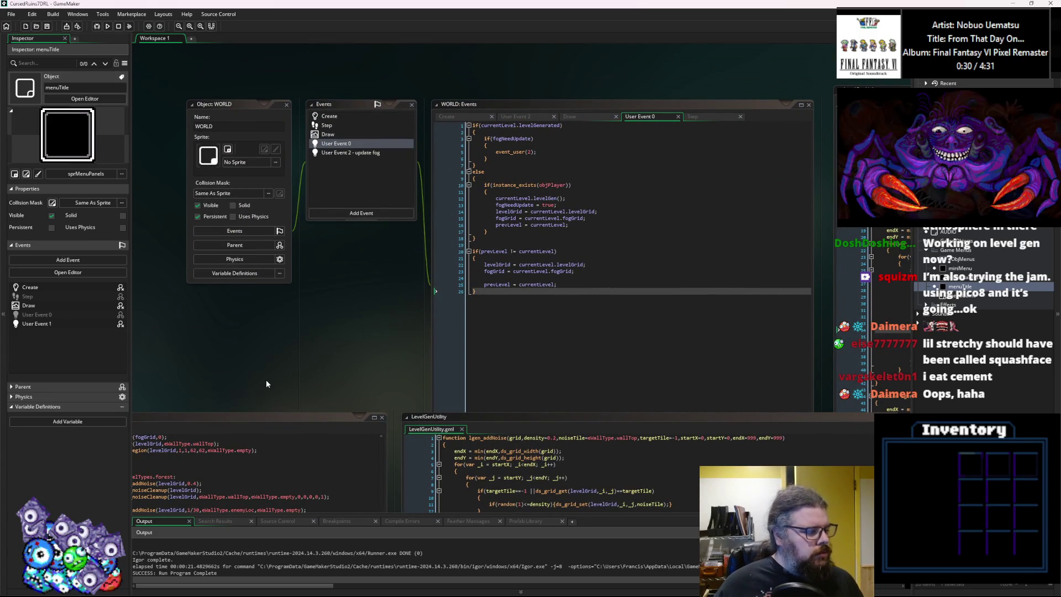
mouse_move(238, 105)
left_mouse_down()
mouse_move(200, 83)
mouse_move(211, 118)
mouse_move(212, 86)
left_mouse_up()
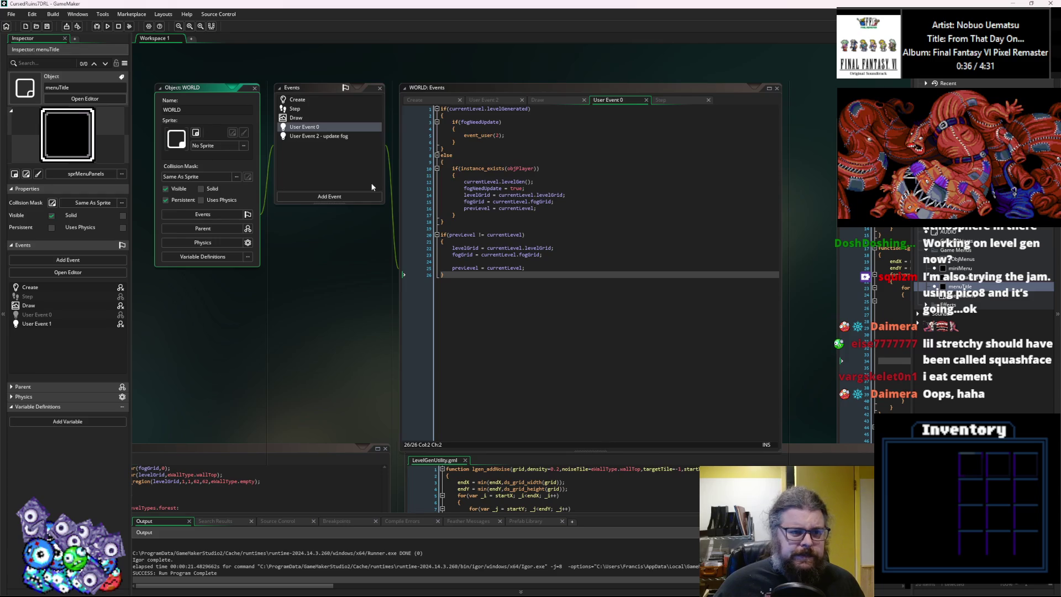
Set a breakpoint on line 14, the objPlayer.x start-position line in User Event 1.
scroll(561, 379, "down", 10)
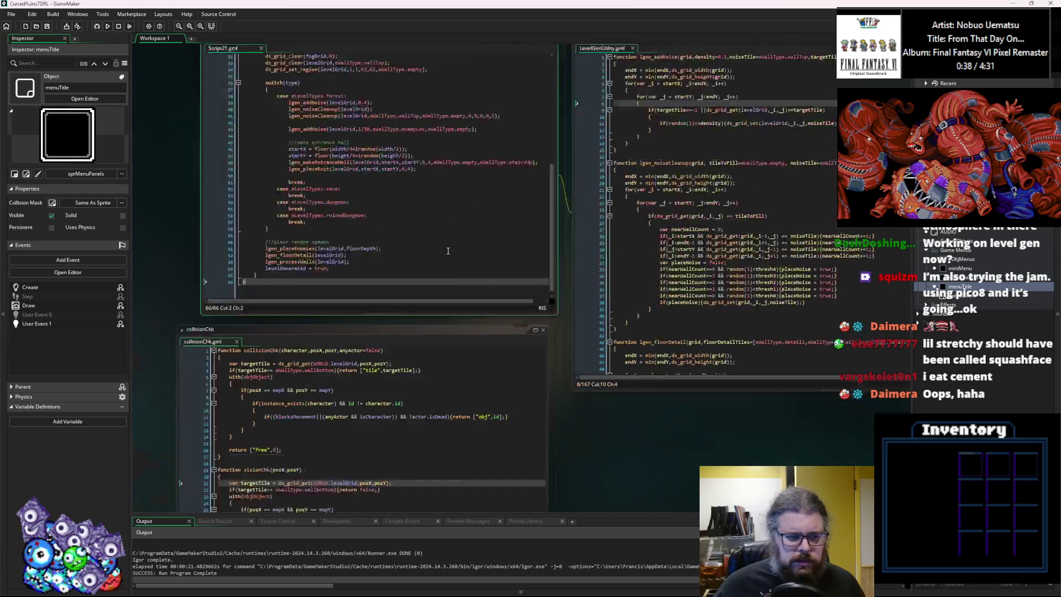
scroll(470, 215, "down", 8)
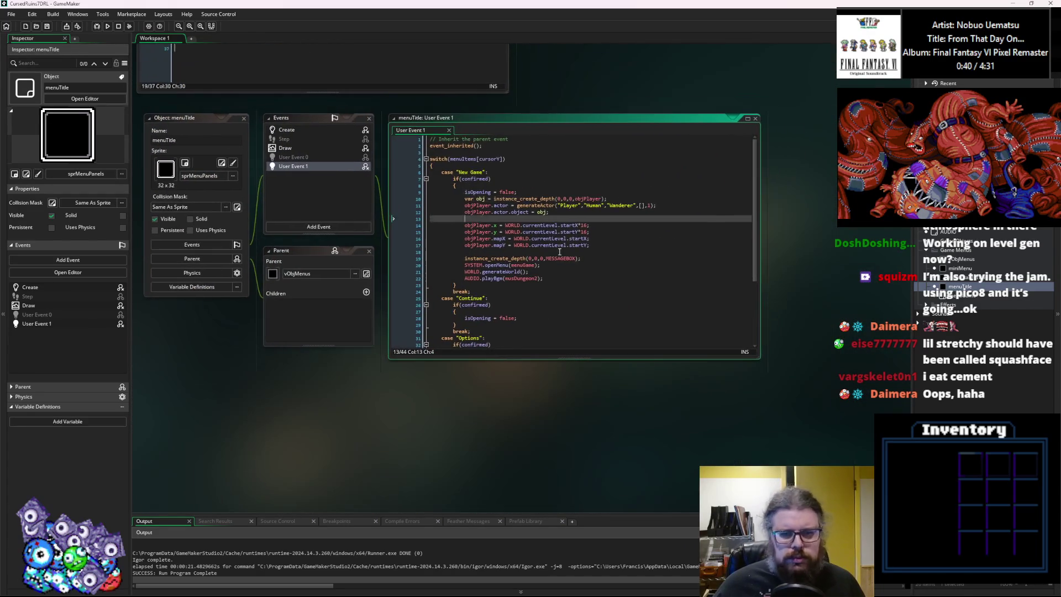
left_click(407, 226)
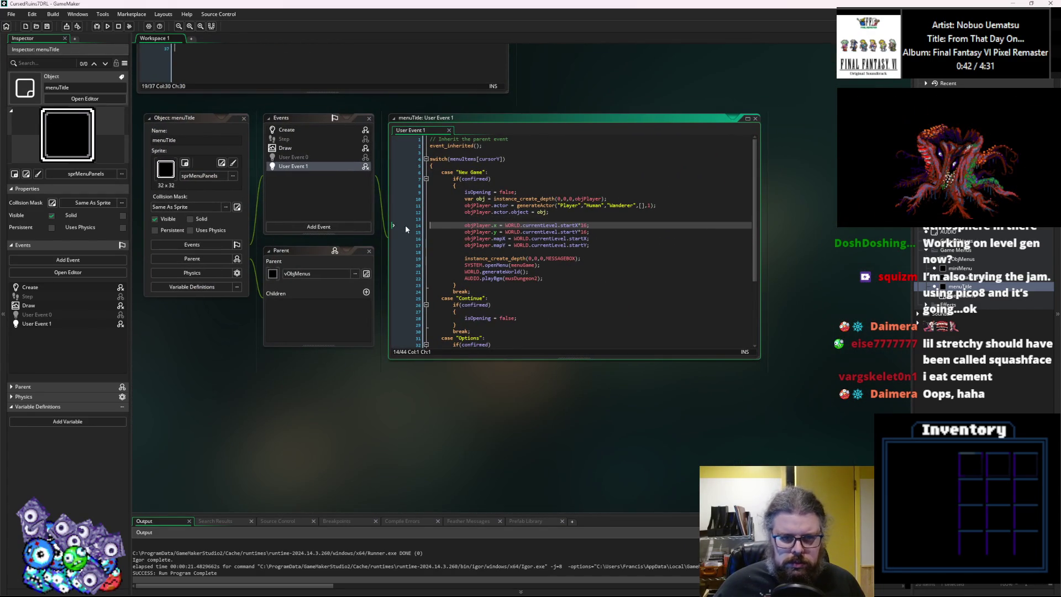
left_click(418, 227)
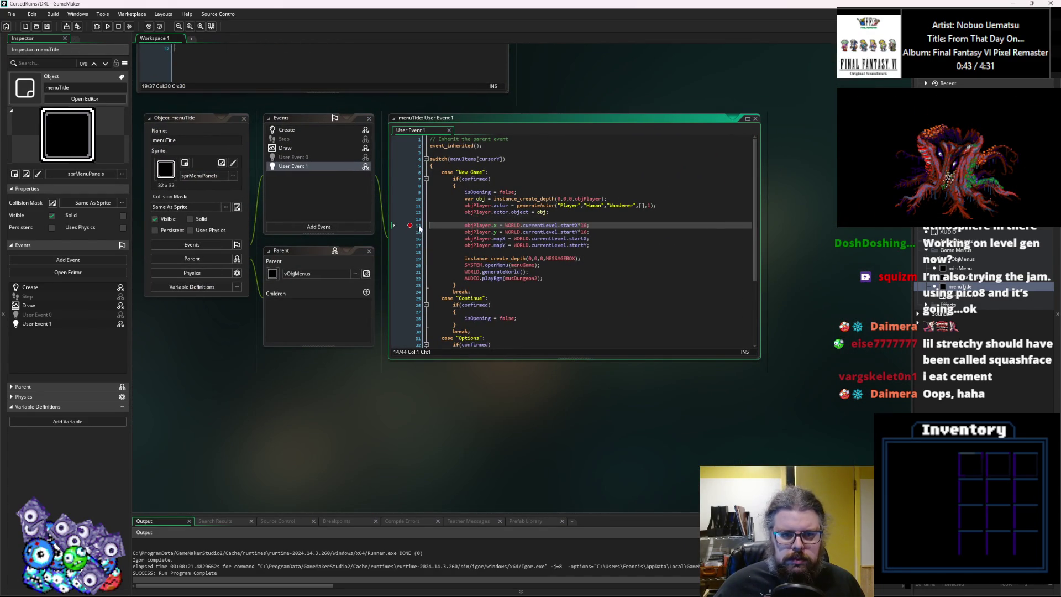
type("startY;")
Enlarge the User Event 1 code editor and select the four objPlayer position lines.
left_click(598, 234)
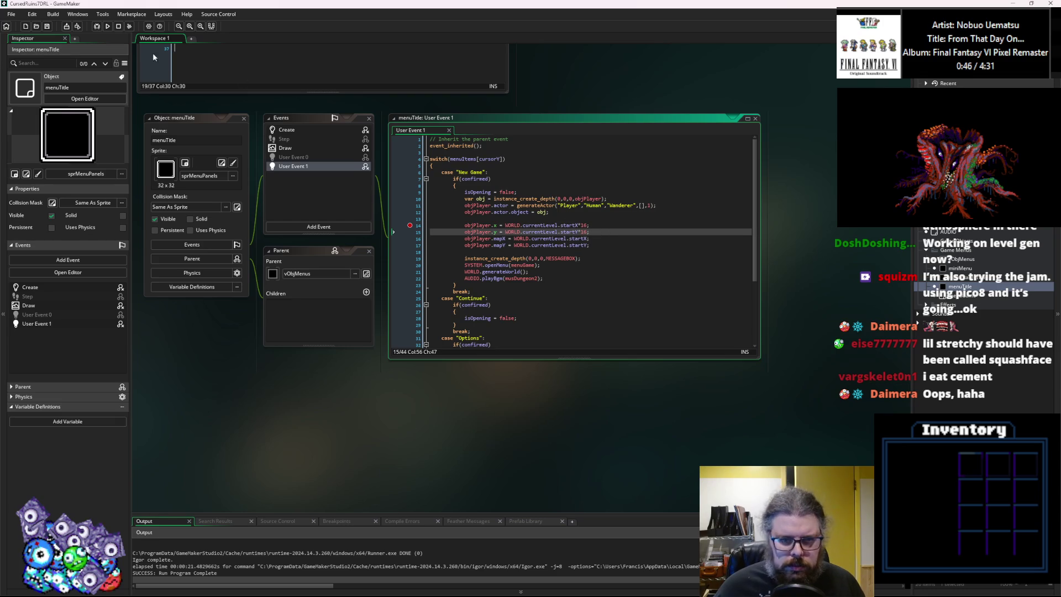
left_click(78, 27)
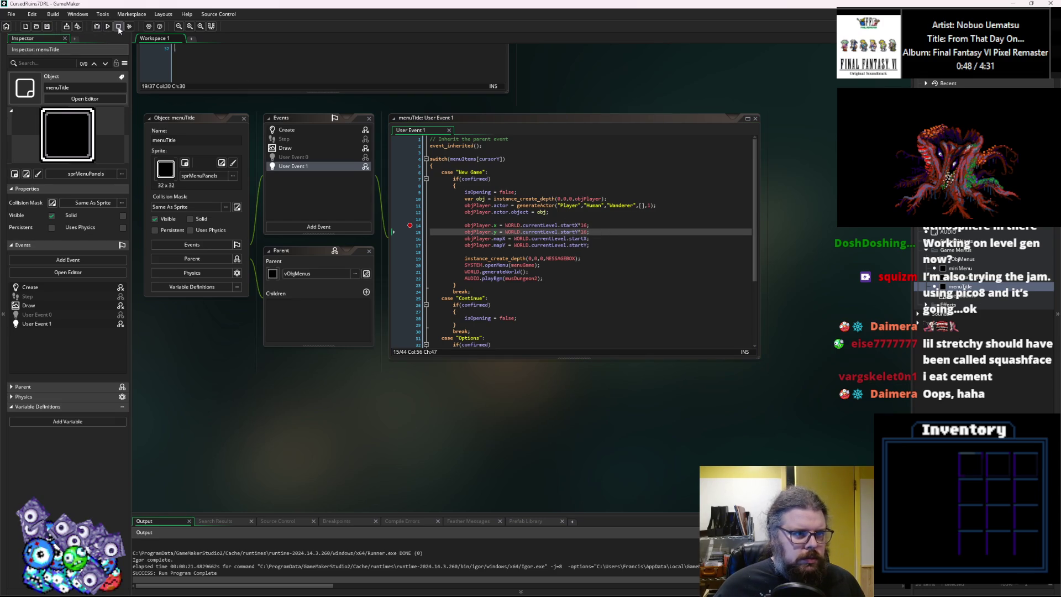
left_click(588, 231)
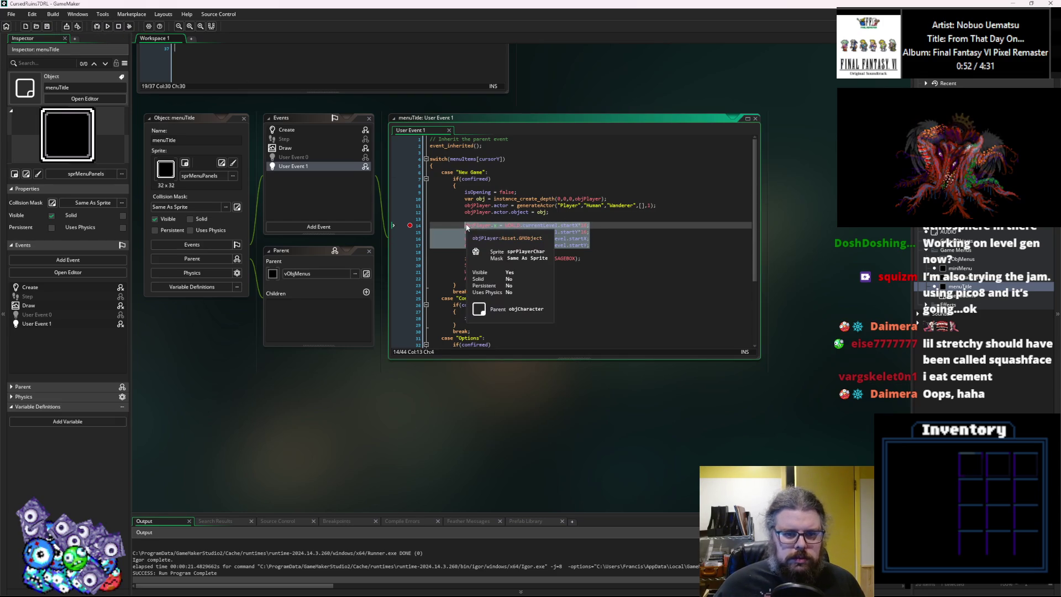
left_click(585, 210)
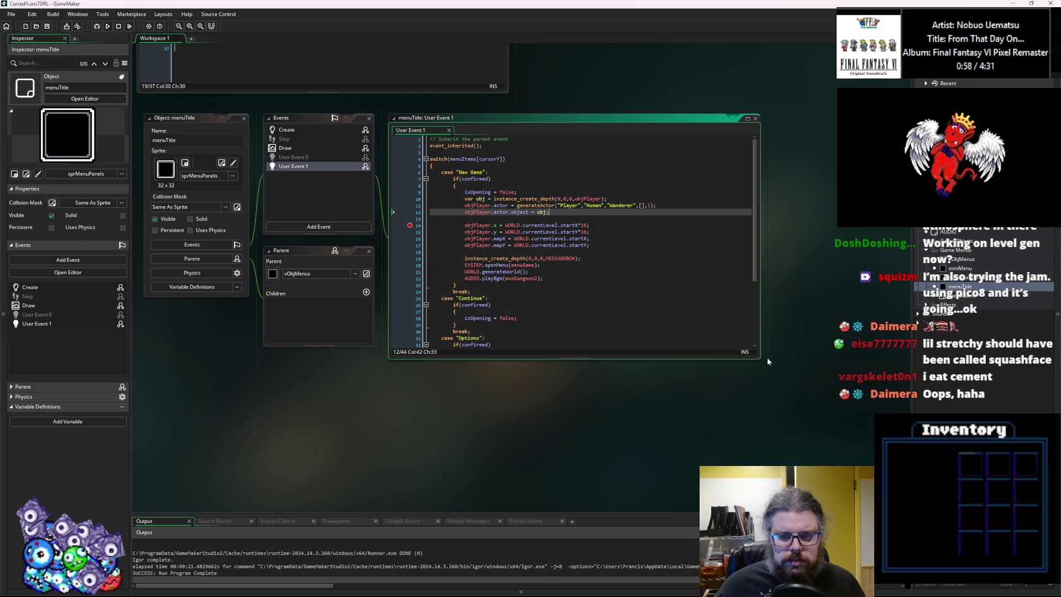
left_click_drag(760, 359, 798, 401)
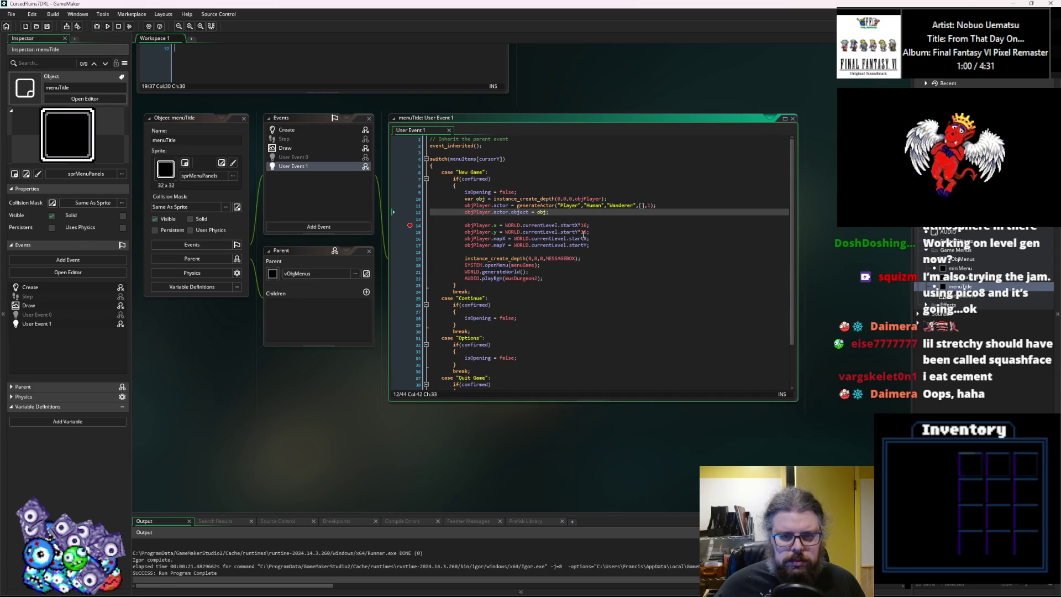
left_click_drag(601, 243, 465, 225)
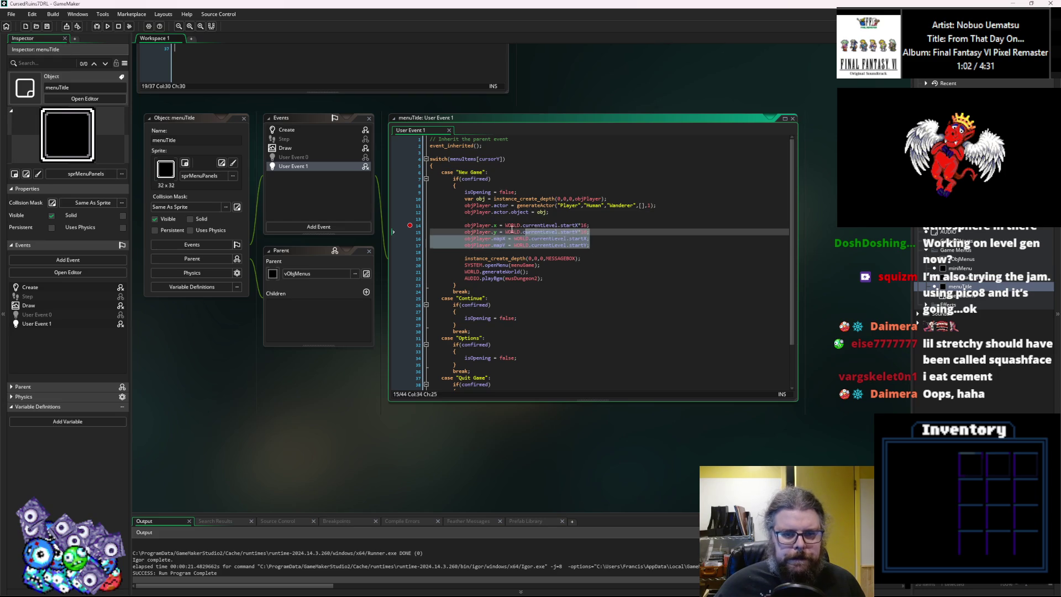
Cut the four objPlayer position lines from menuTitle's New Game code, removing the leftover blank line.
right_click(480, 226)
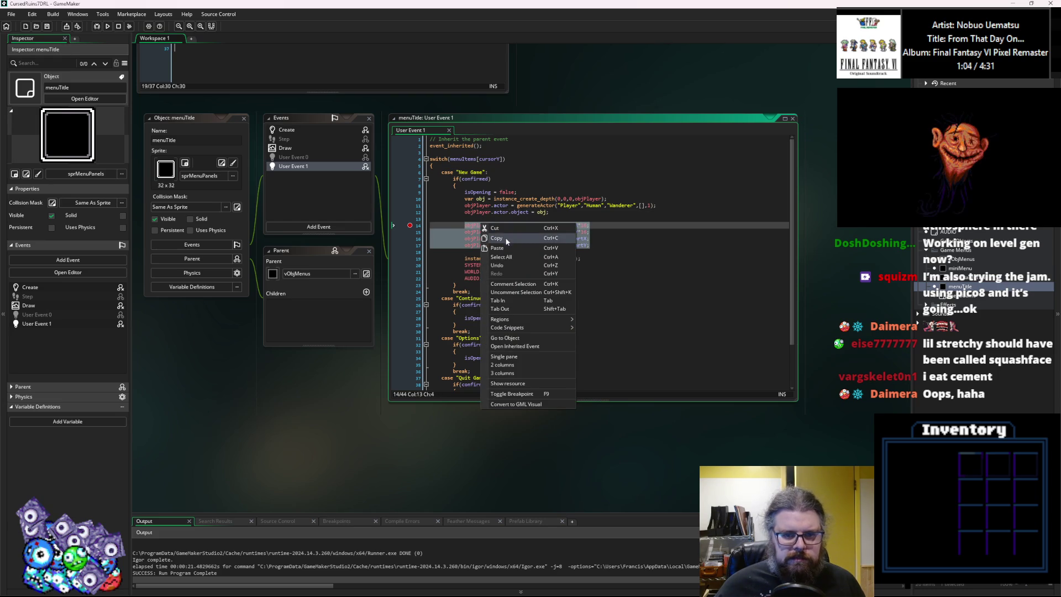
left_click(497, 237)
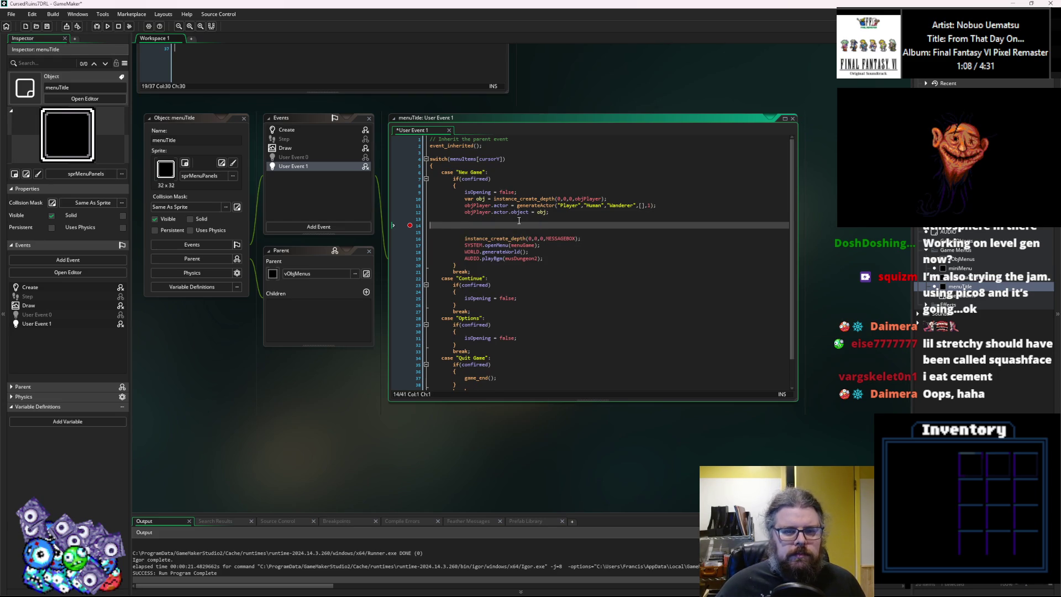
key("BackSpace")
Paste the player position lines after the prevLevel assignment in WORLD's User Event 0.
key("ctrl+t")
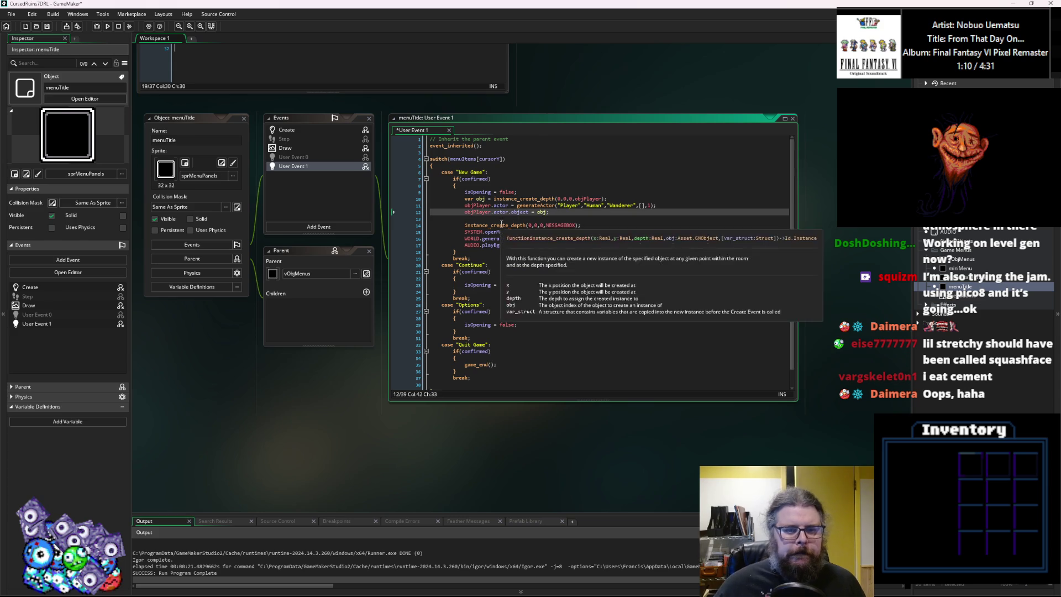
key("Return")
left_click(635, 382)
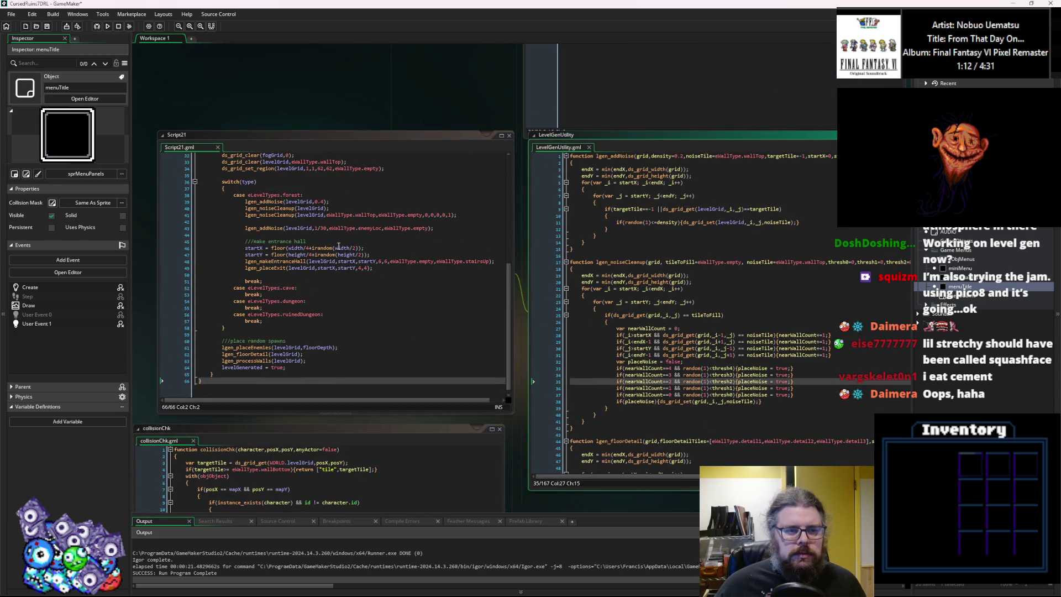
key("ctrl+Tab")
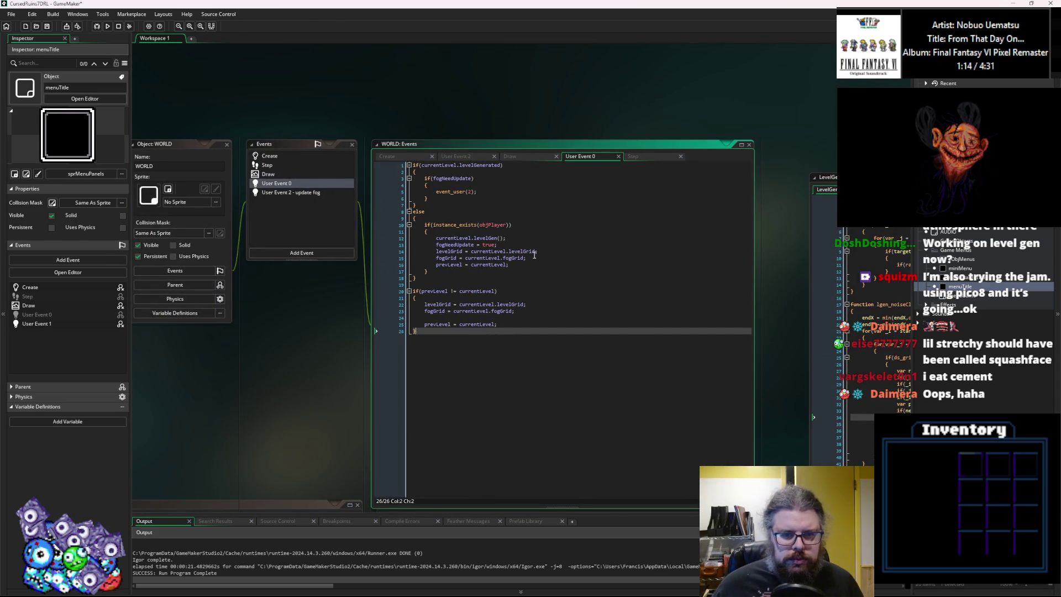
left_click(539, 264)
key("Return")
key("Return")
key("ctrl+v")
Unindent the pasted player lines, delete the trailing blank line, then save and run the game.
key("Up")
key("Up")
key("Up")
key("shift+Tab")
key("Down")
key("shift+Tab")
key("Down")
key("shift+Tab")
key("End")
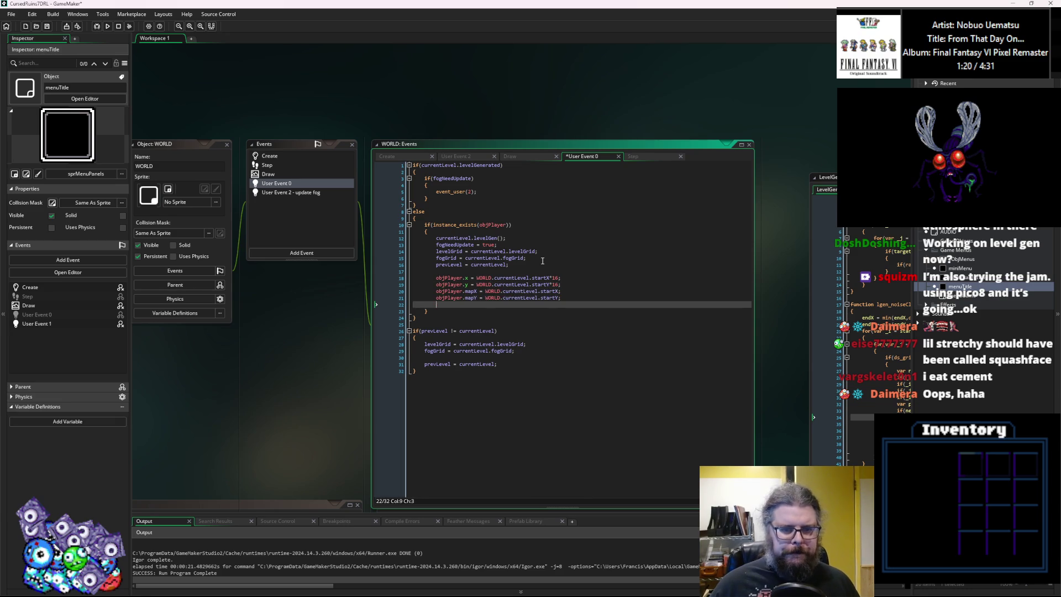
key("Delete")
left_click(47, 26)
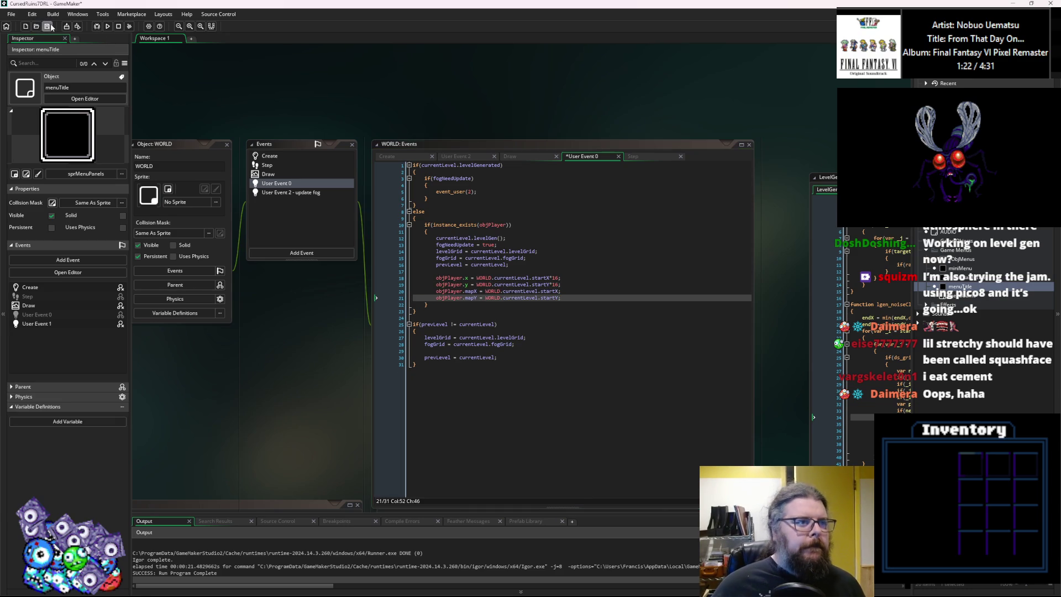
left_click(96, 27)
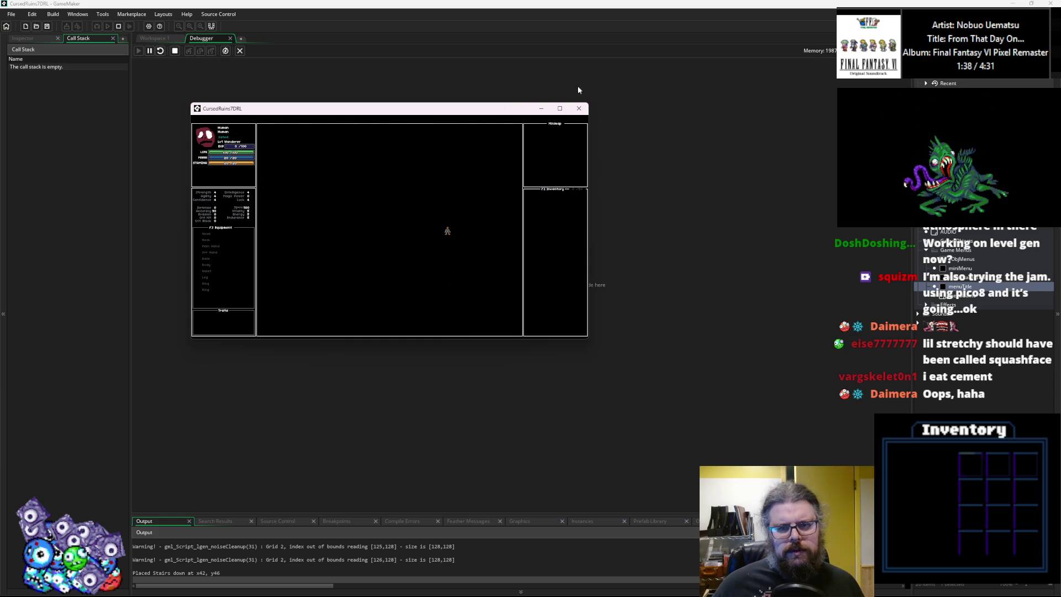
Close the game, set a breakpoint on WORLD's objPlayer.x line, and start a debug run.
left_click(578, 108)
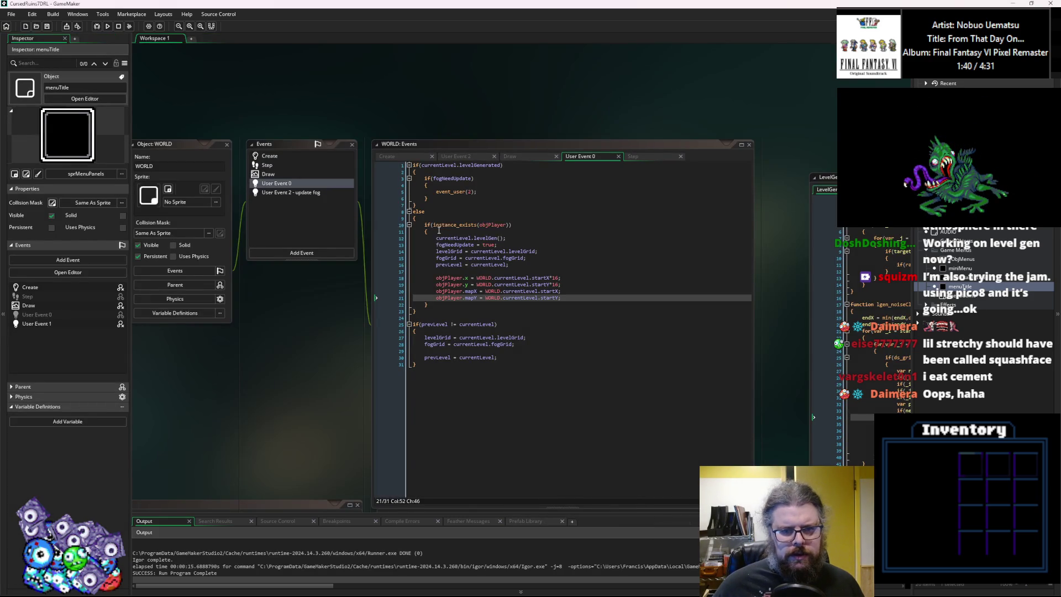
left_click(401, 278)
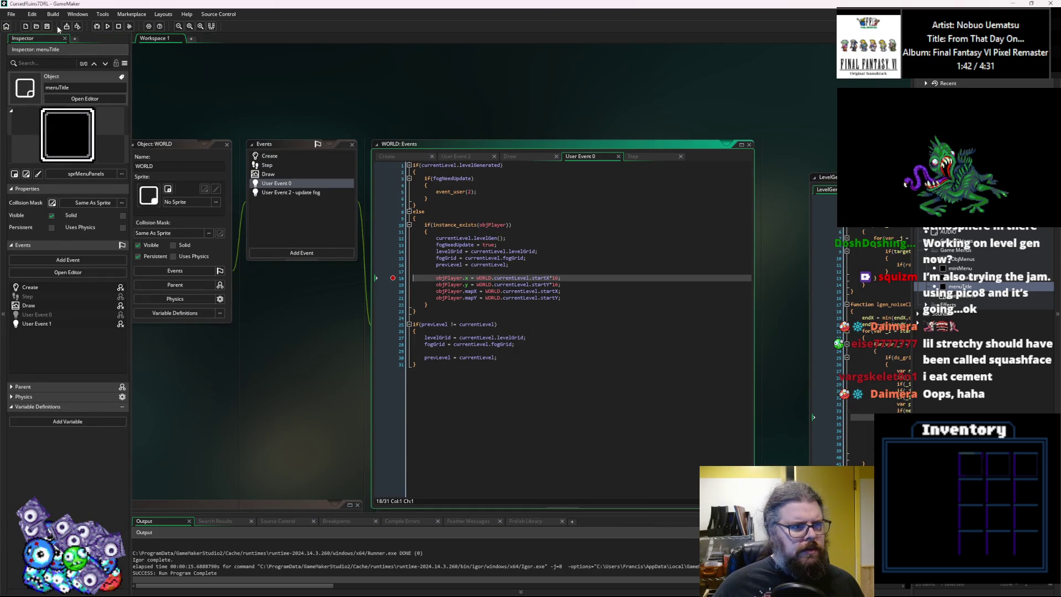
left_click(97, 26)
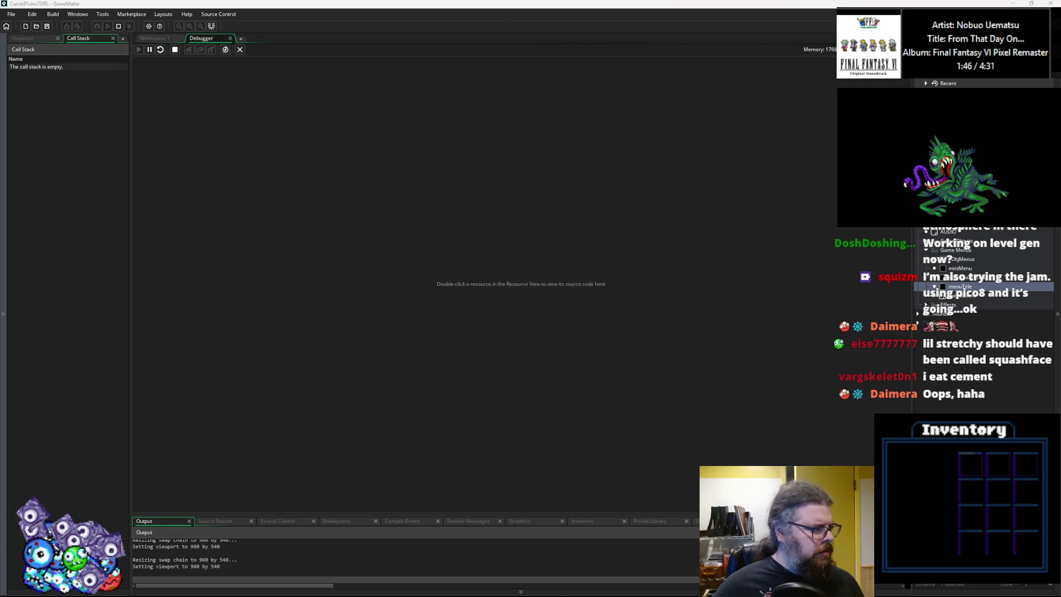
Continue the halted debug run past the breakpoint and return to the WORLD event code.
mouse_move(302, 184)
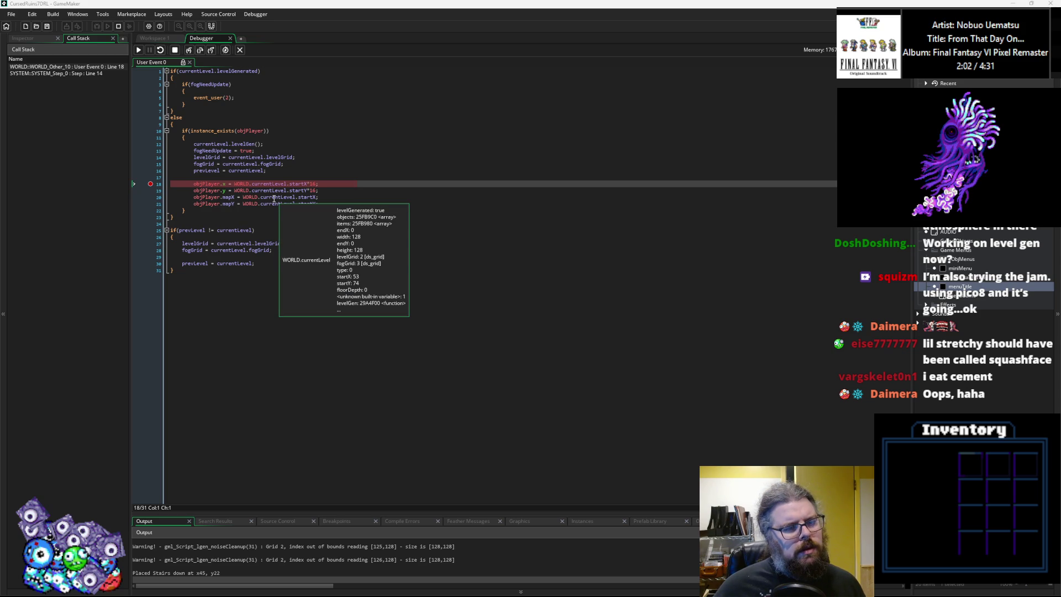
left_click(138, 51)
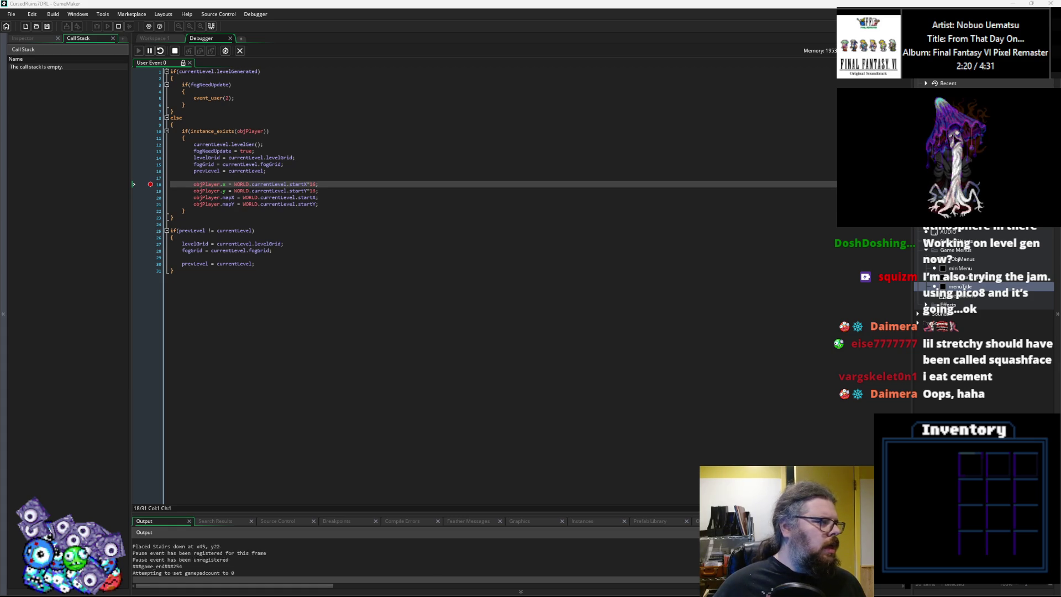
left_click(502, 321)
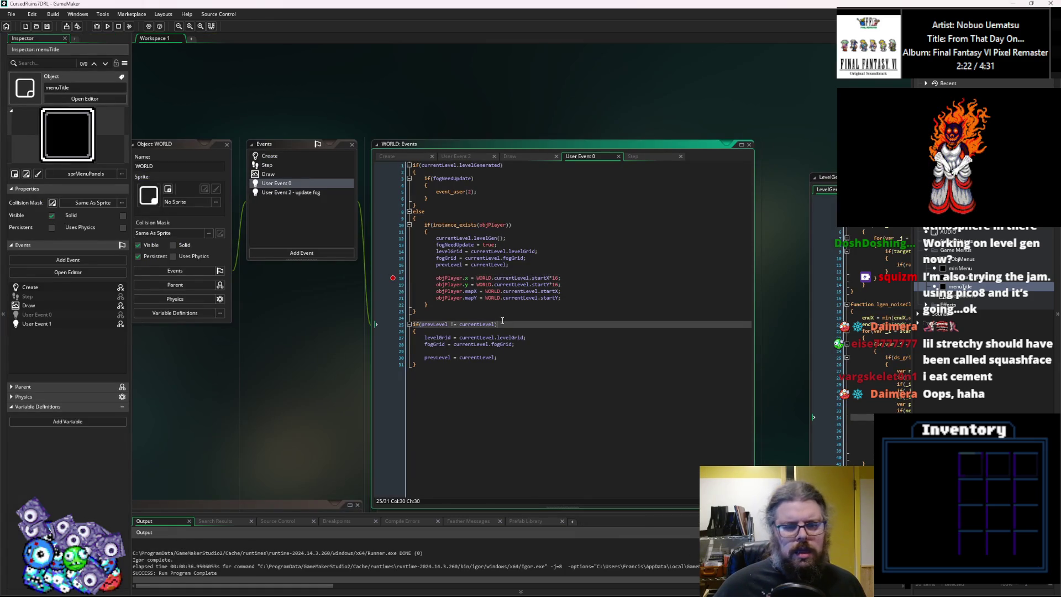
left_click(390, 280)
scroll(381, 290, "down", 3)
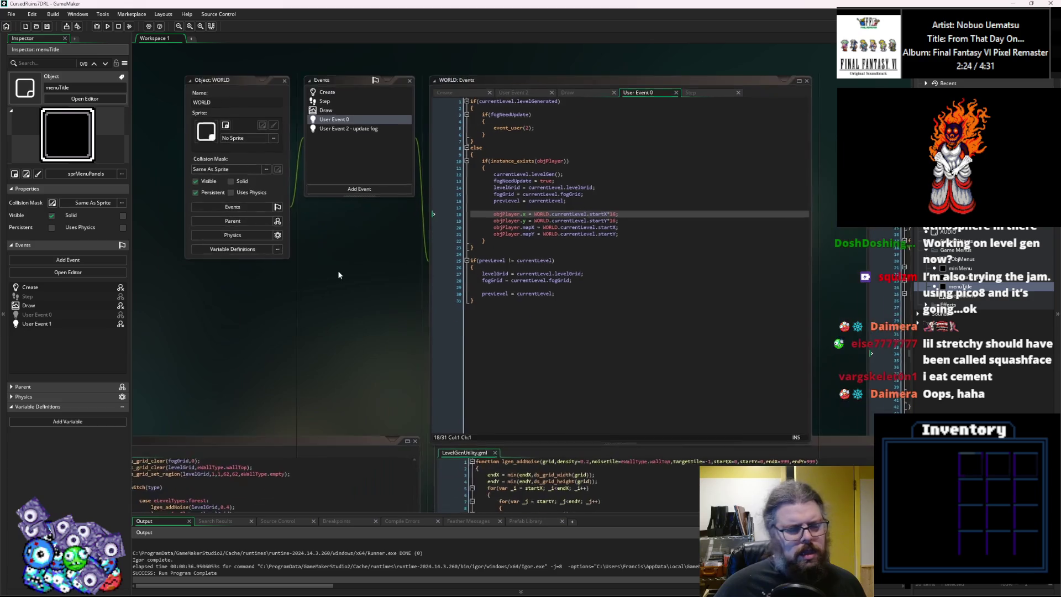
left_click_drag(231, 301, 333, 299)
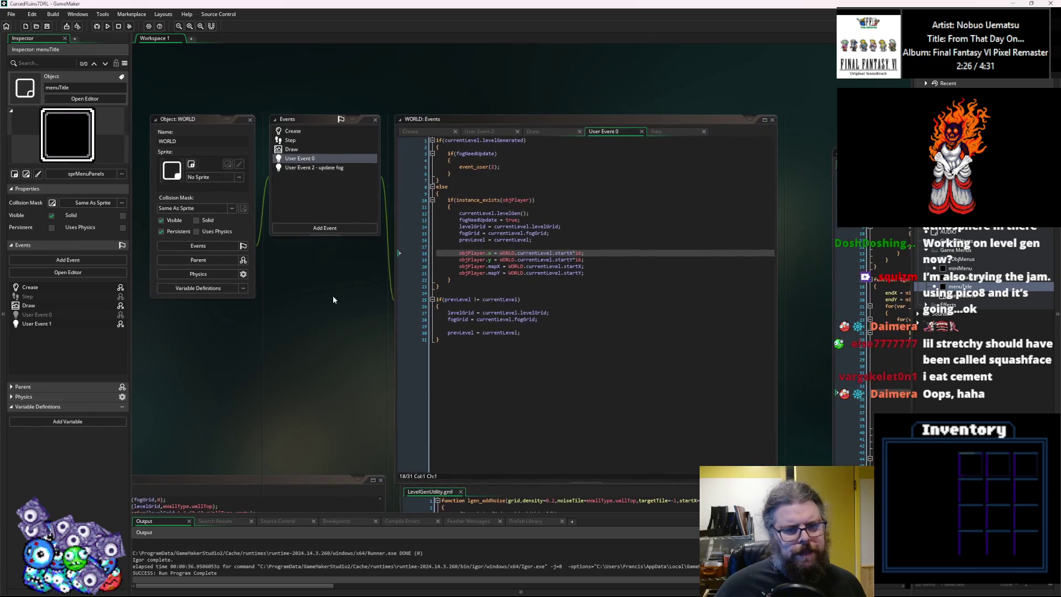
left_click(520, 247)
type("room_res")
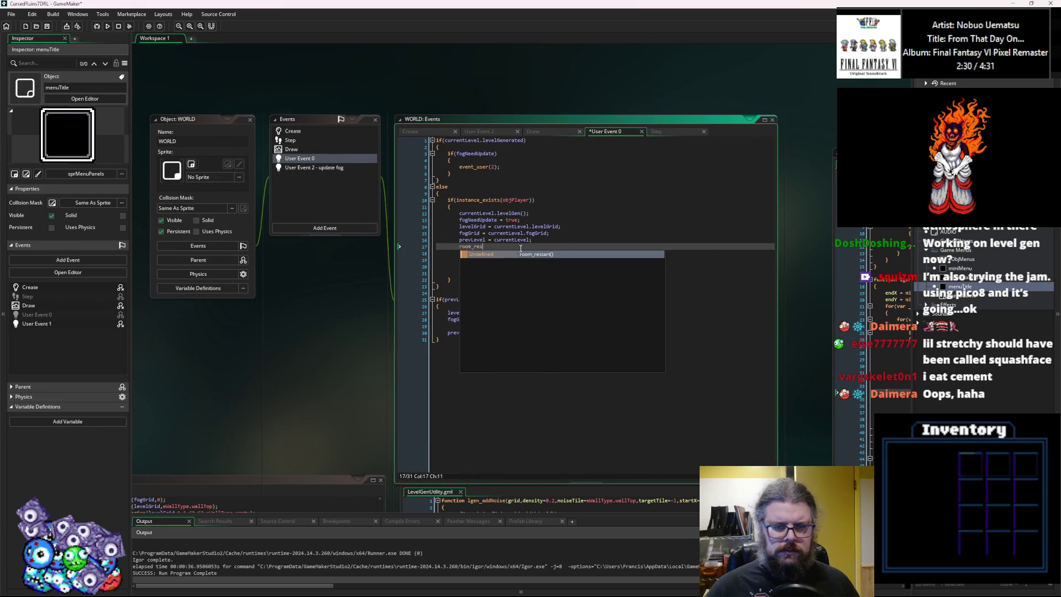
key("BackSpace")
key("BackSpace")
type("i")
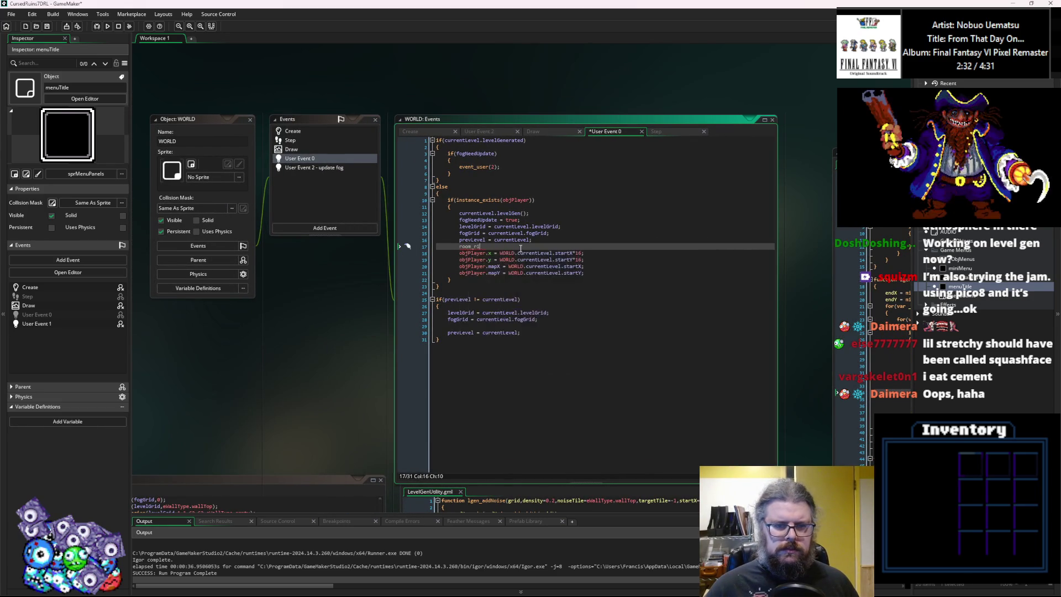
key("BackSpace")
key("BackSpace")
type("s")
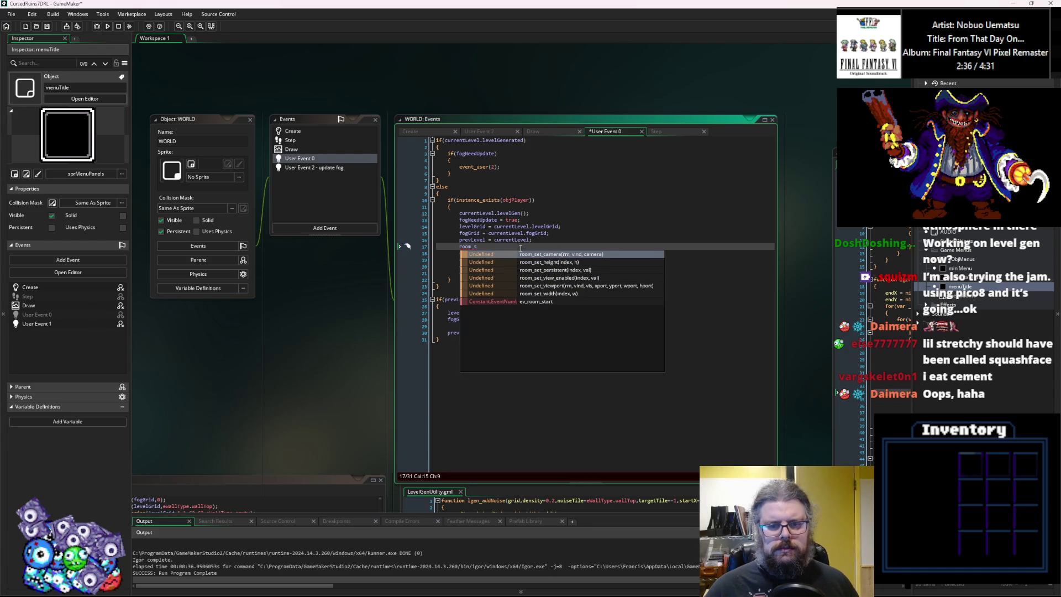
type("et")
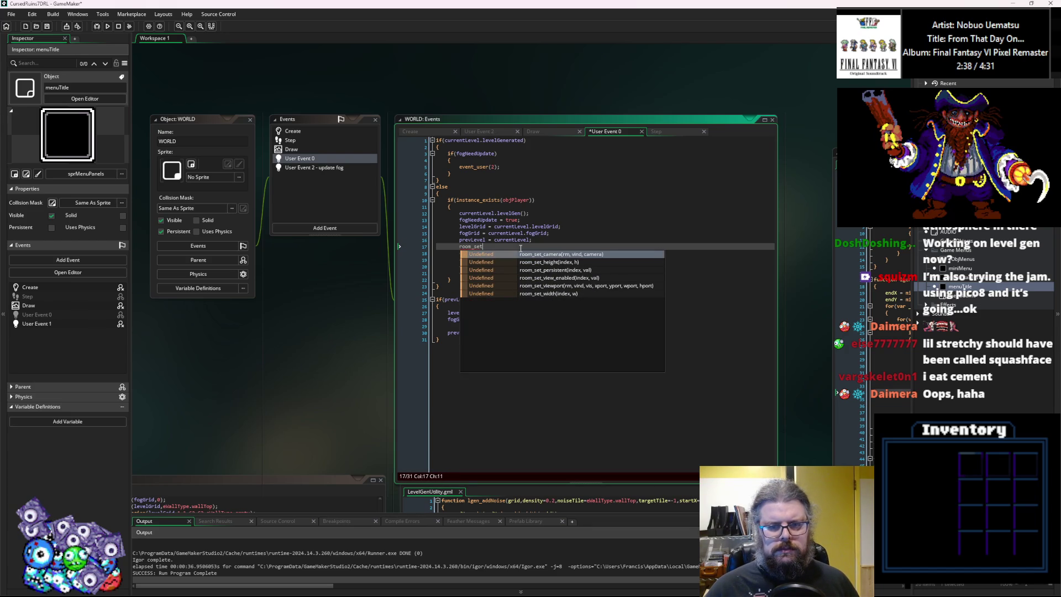
type("_widt")
key("Return")
type("(r")
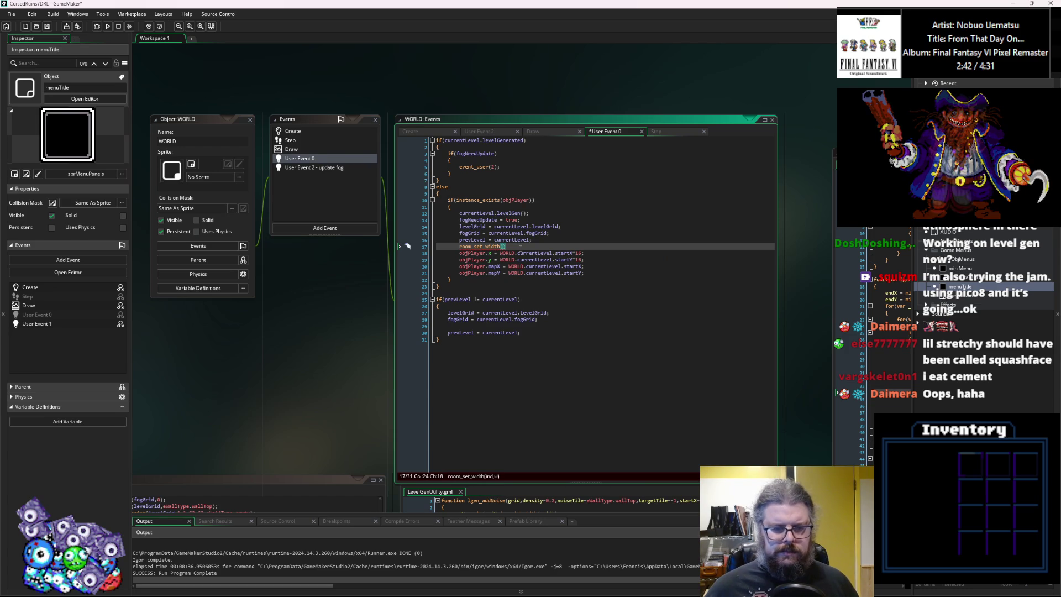
type("oom")
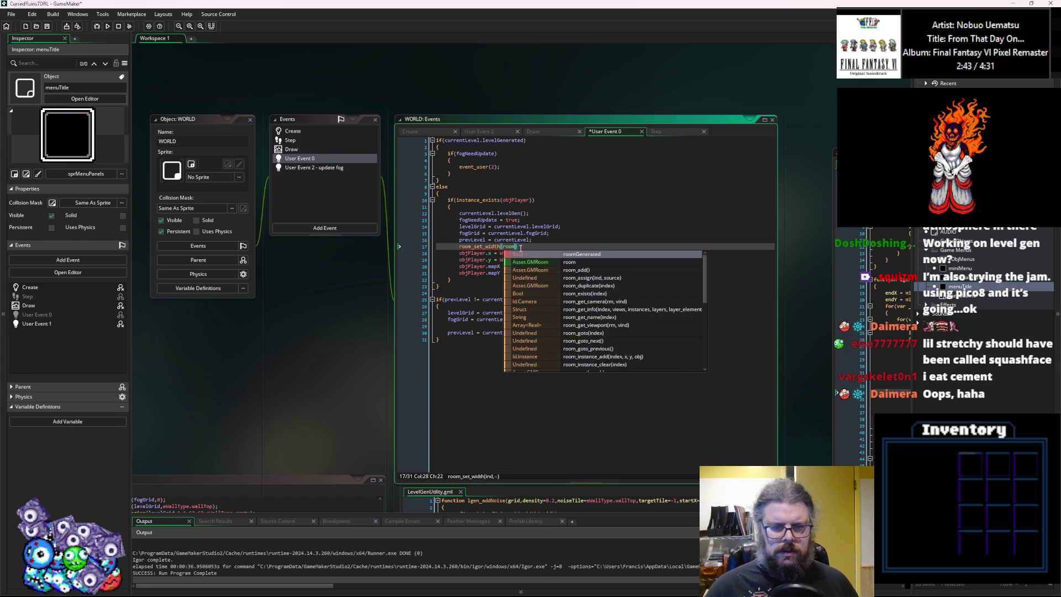
mouse_move(478, 249)
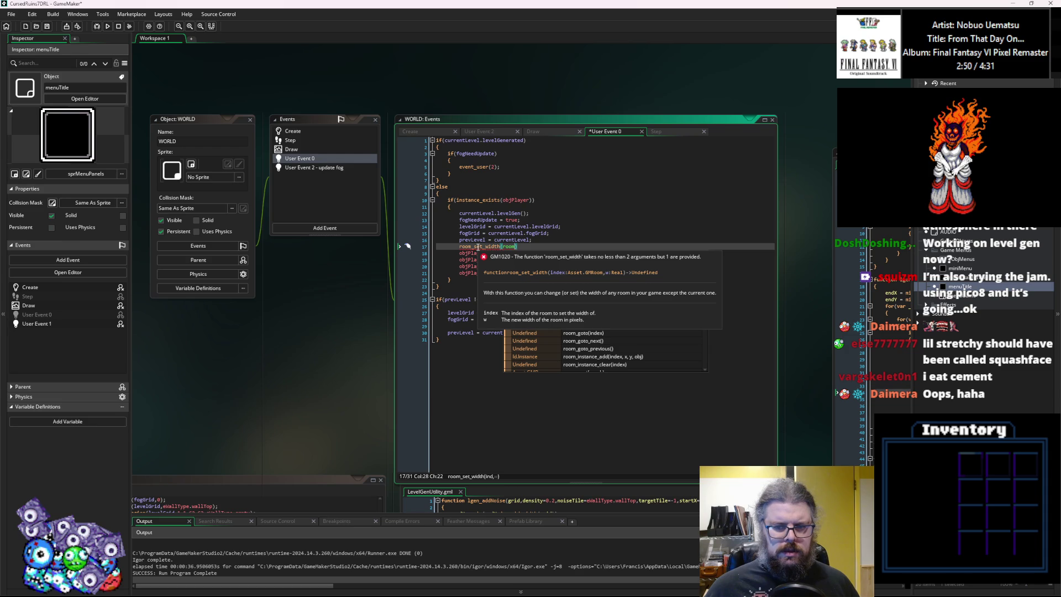
key("shift+Home")
left_click(470, 248)
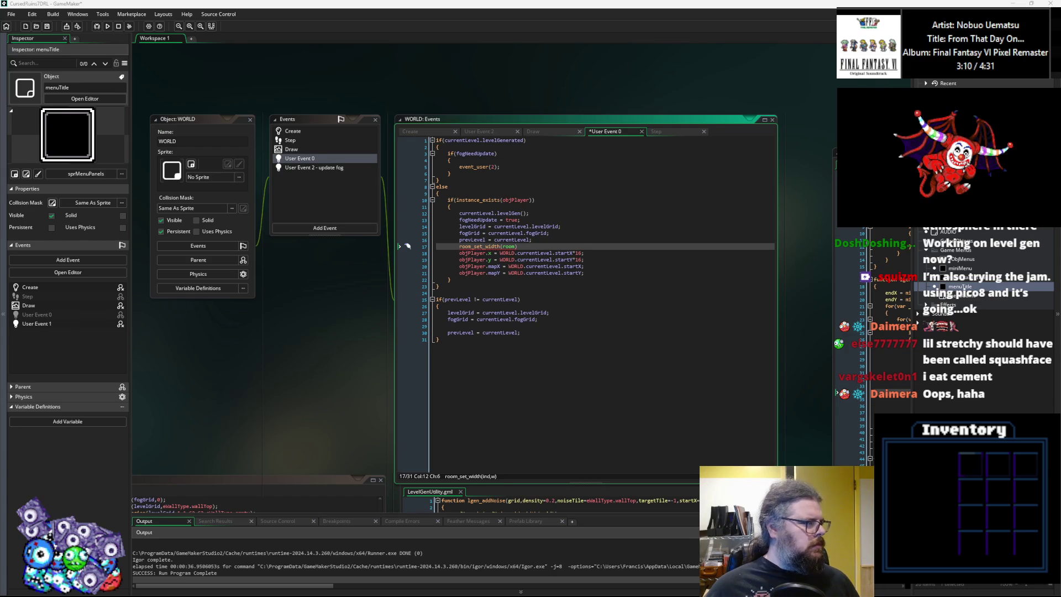
left_click(527, 245)
left_click_drag(531, 245, 459, 246)
key("BackSpace")
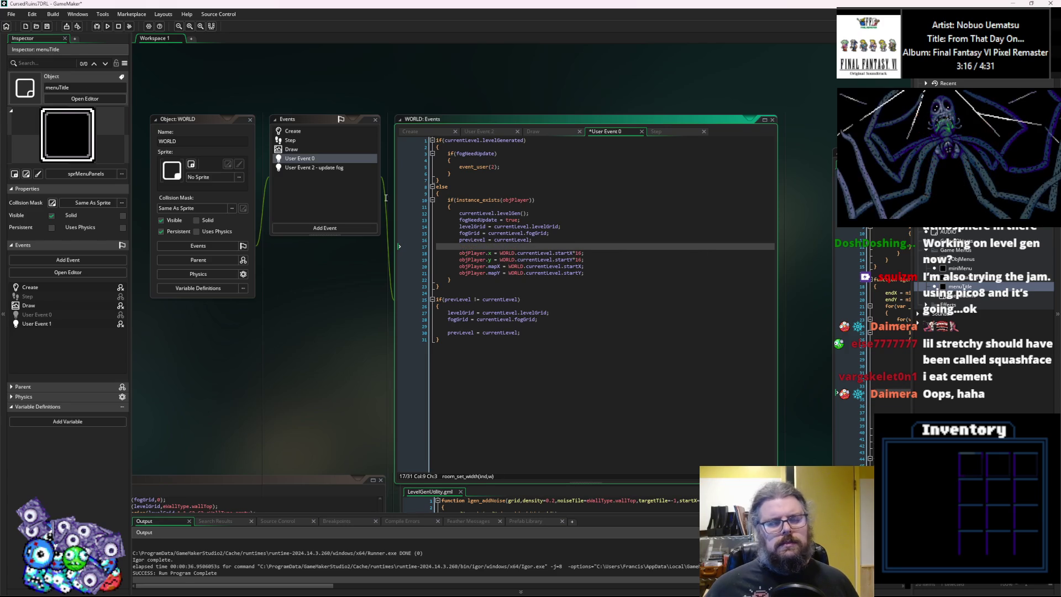
left_click(47, 26)
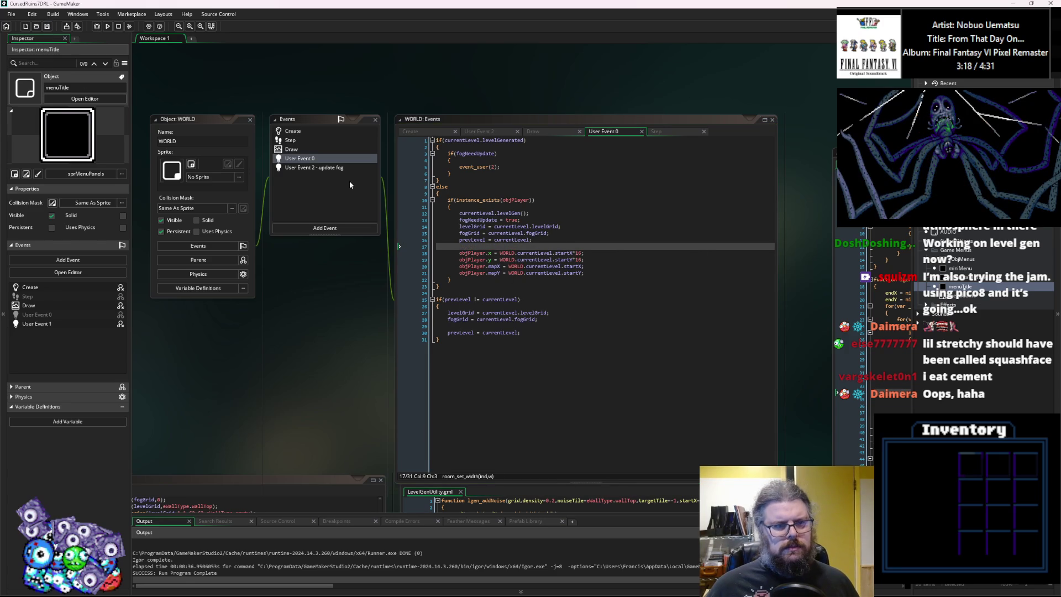
left_click(285, 152)
Replace the Draw loops' 64 limits with currentLevel.width and currentLevel.height.
left_click(579, 278)
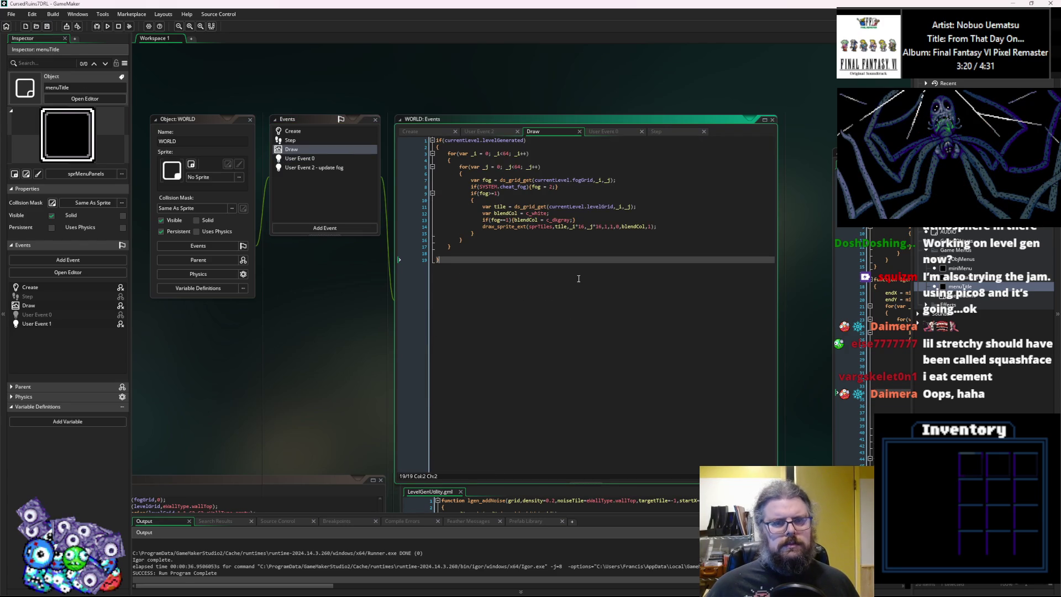
scroll(515, 181, "right", 2)
left_click(463, 136)
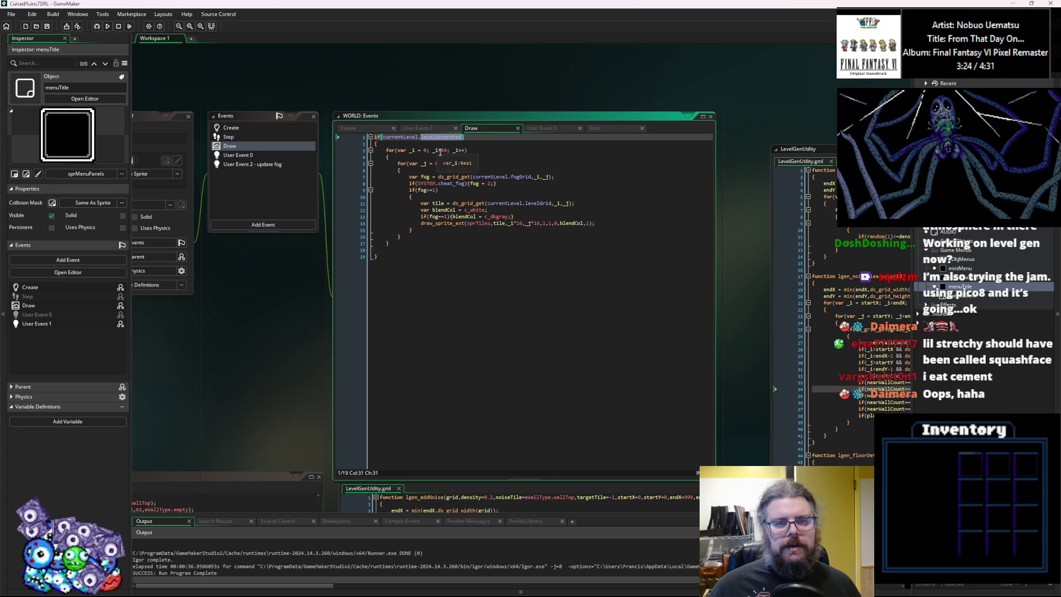
double_click(443, 150)
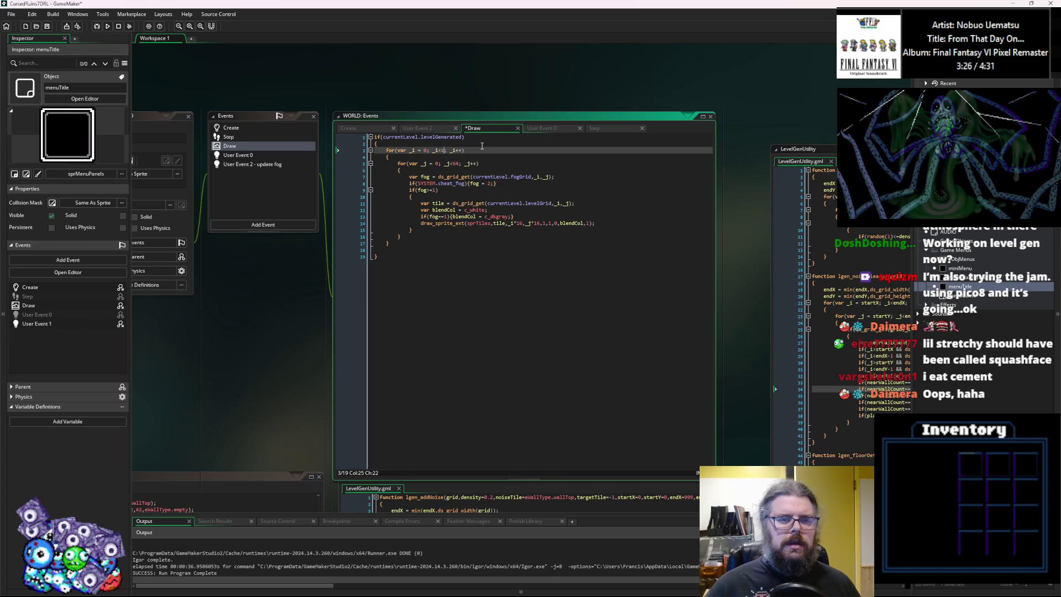
type("current_")
key("BackSpace")
type("Level.width")
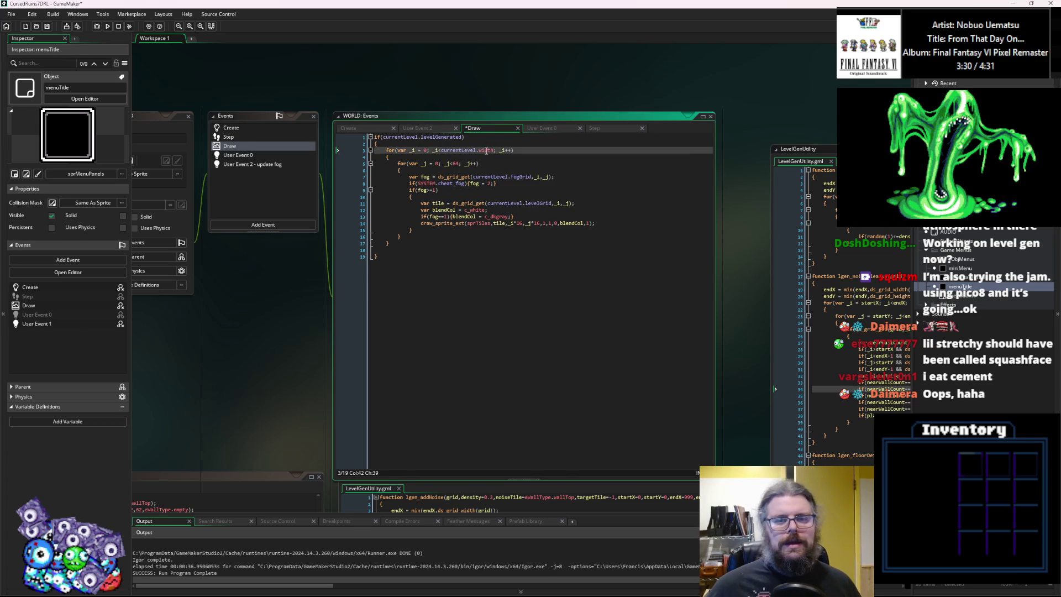
left_click_drag(495, 151, 440, 151)
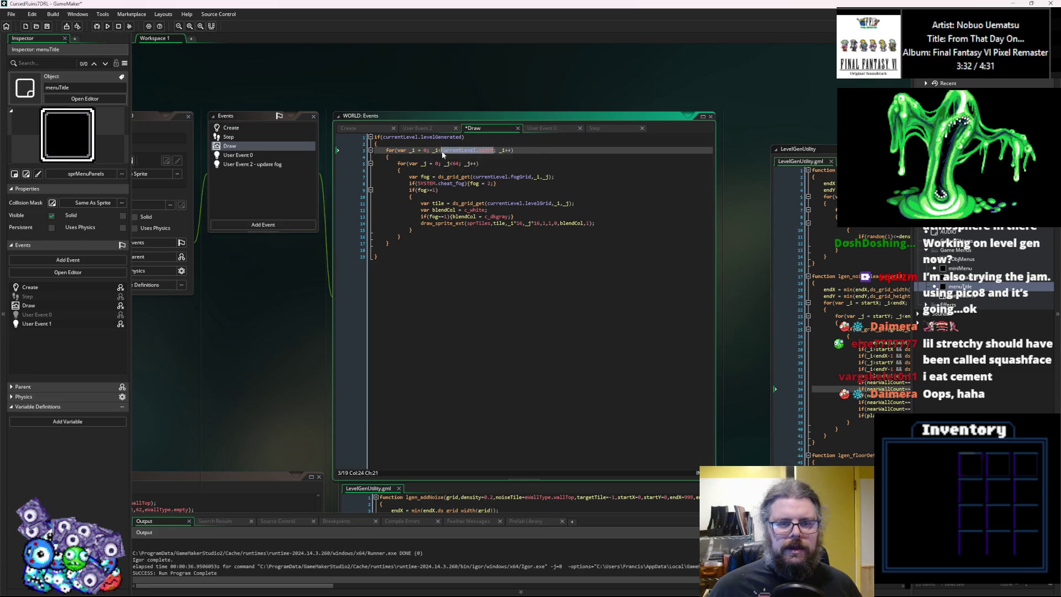
double_click(458, 164)
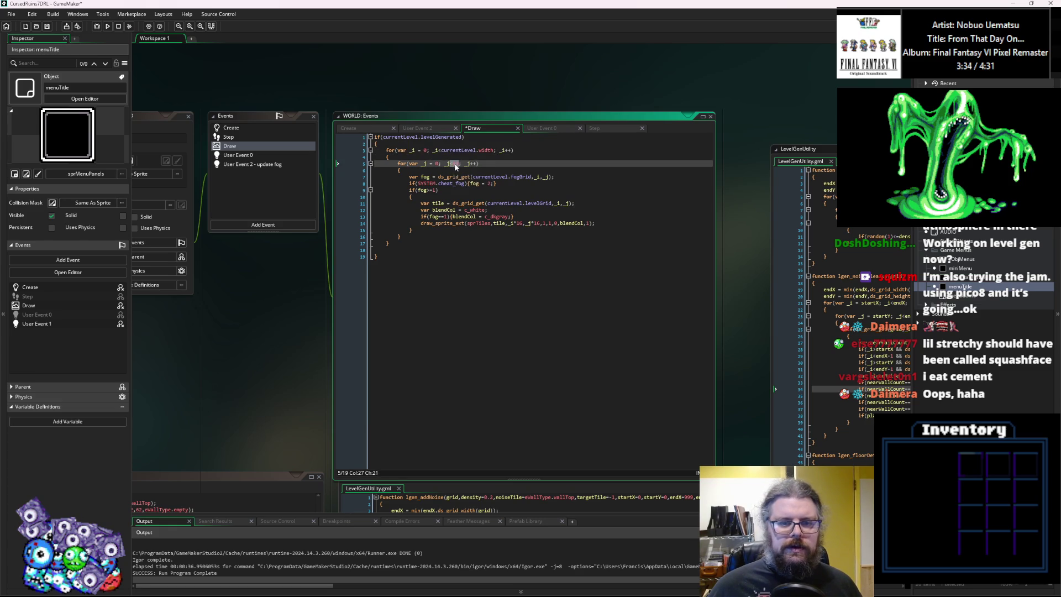
type("currentLevel.he")
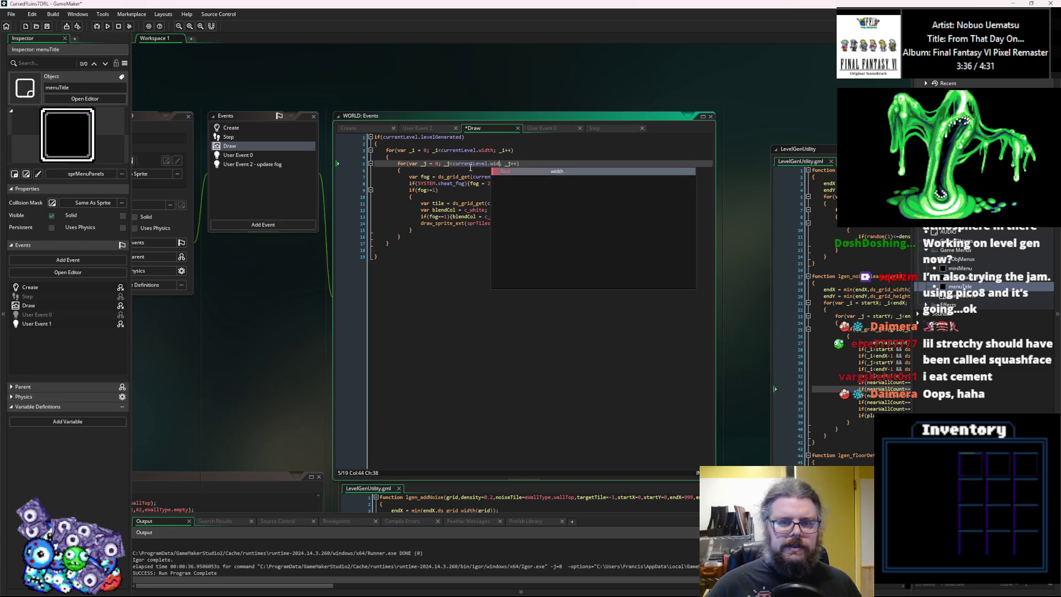
key("Return")
left_click(485, 223)
Save and run the game with F5, maximize its window, and start from the title screen.
left_click(48, 27)
key("F5")
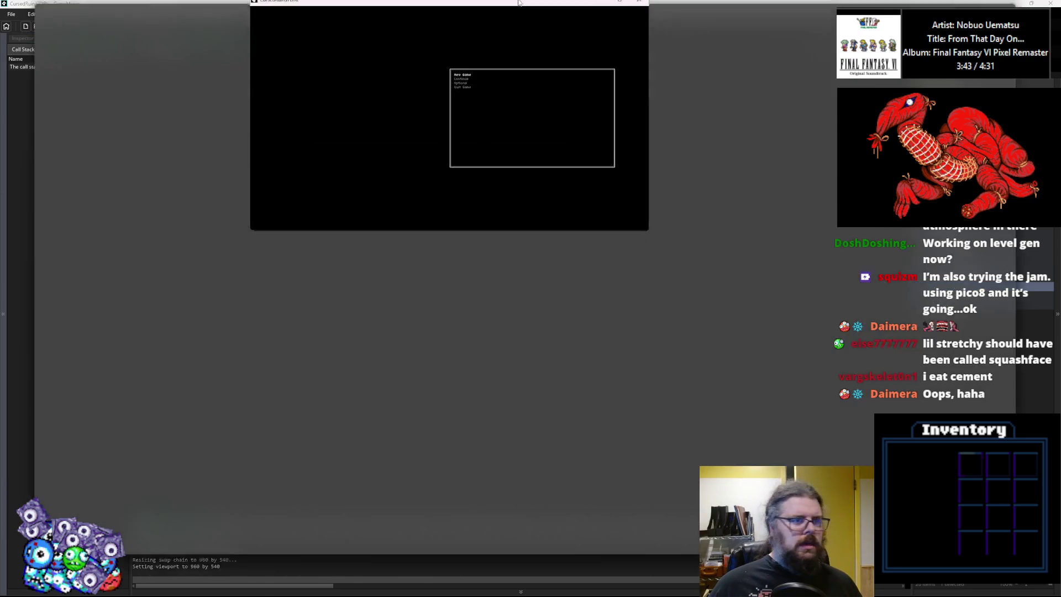
double_click(518, 3)
key("Return")
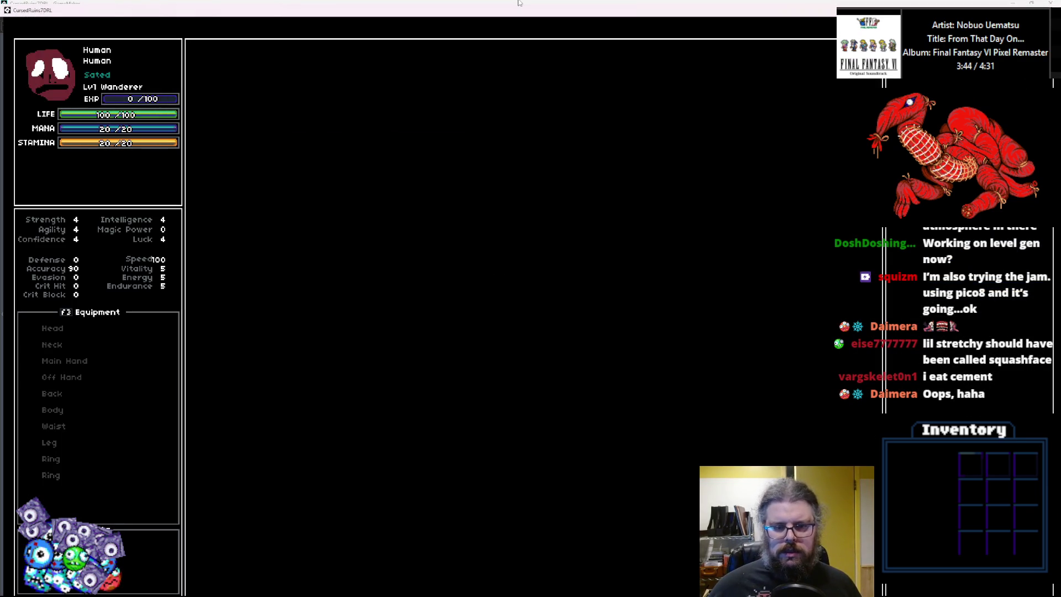
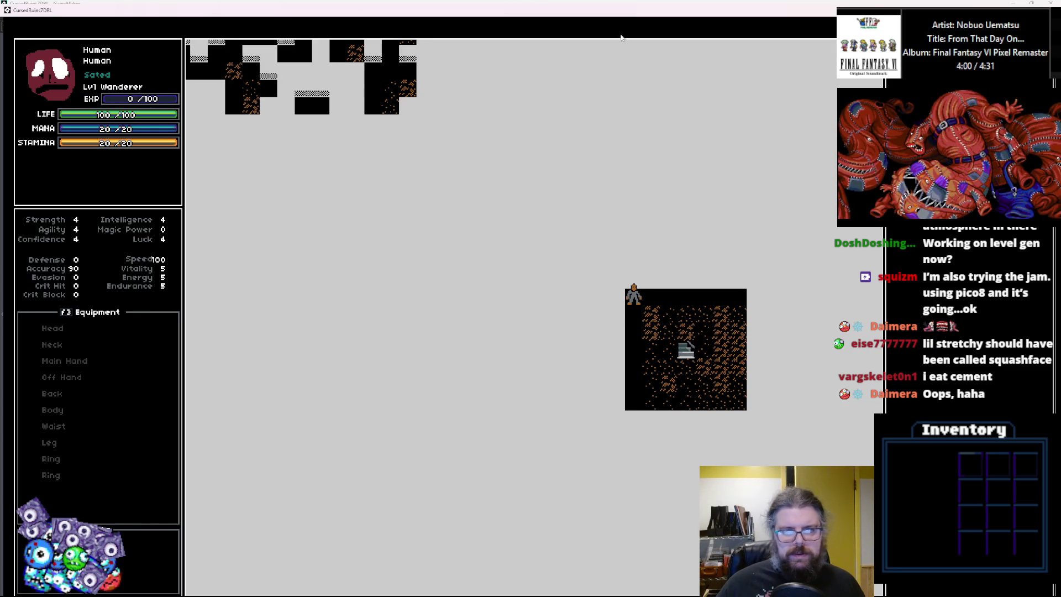
Quit the game, close the debugger and scroll Script21 up to the levelGen function.
key("Escape")
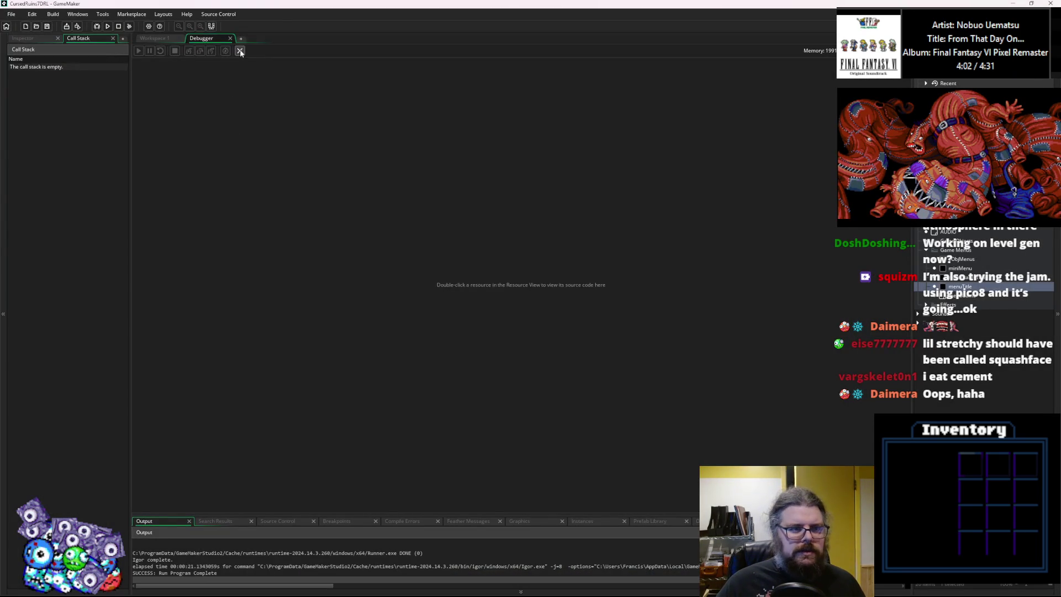
left_click(240, 51)
left_click(845, 332)
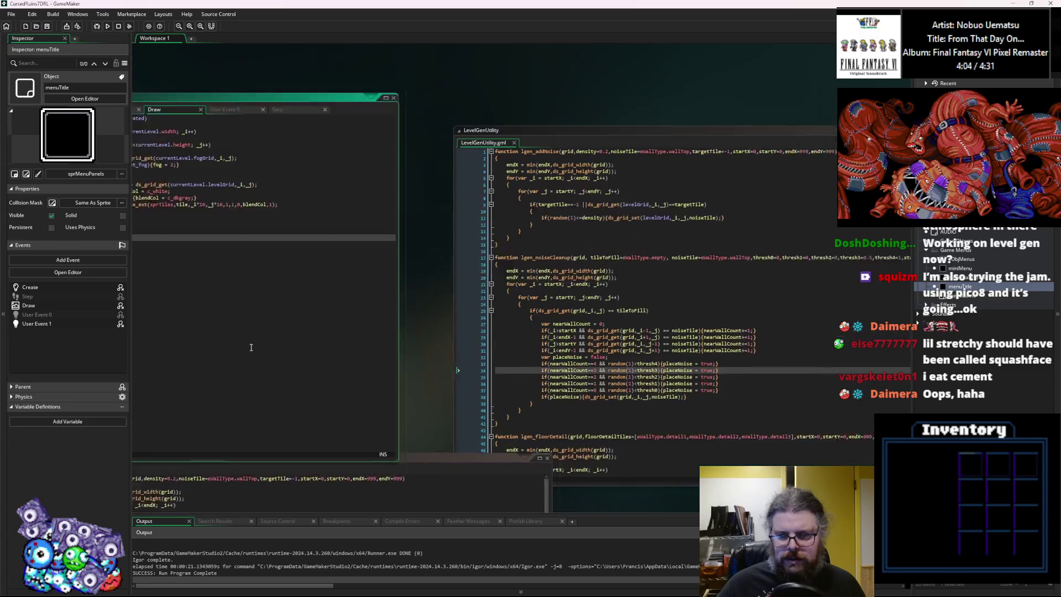
left_click(499, 412)
key("ctrl+Tab")
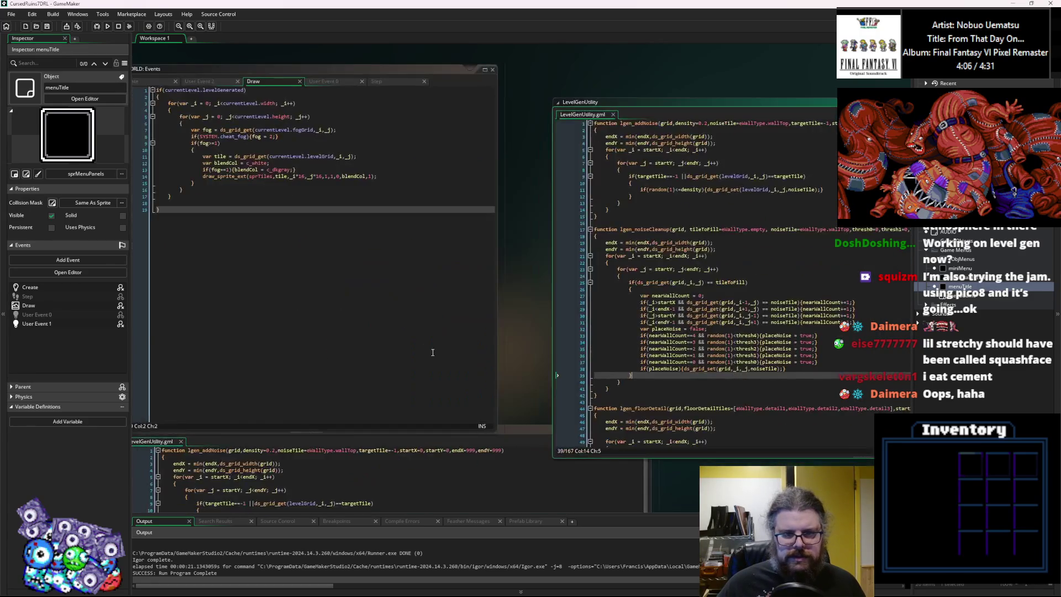
key("ctrl+Tab")
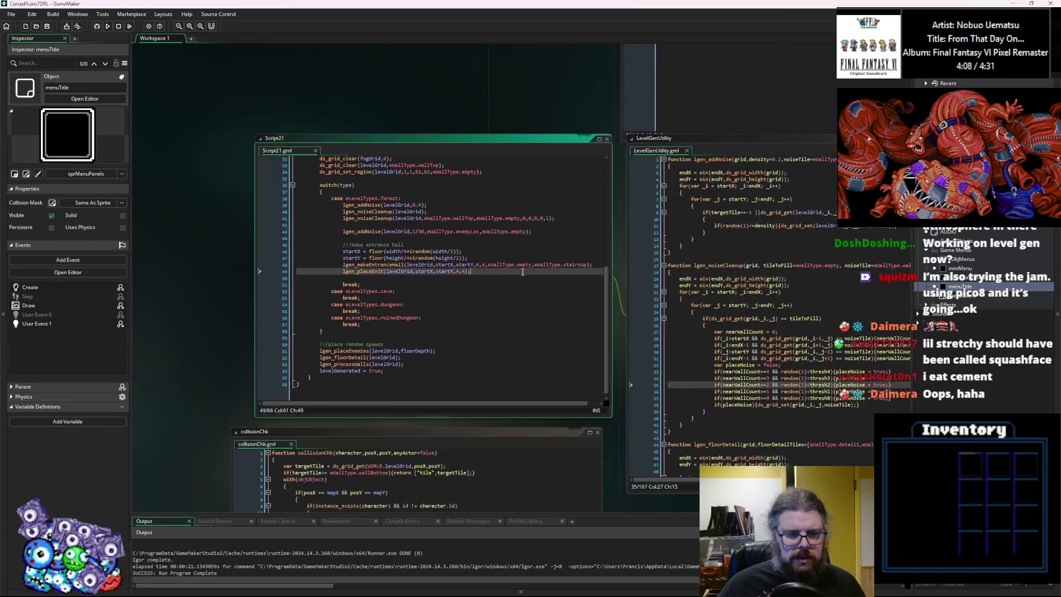
key("Up")
key("Up")
key("Up")
scroll(493, 282, "up", 2)
left_click_drag(493, 283, 362, 311)
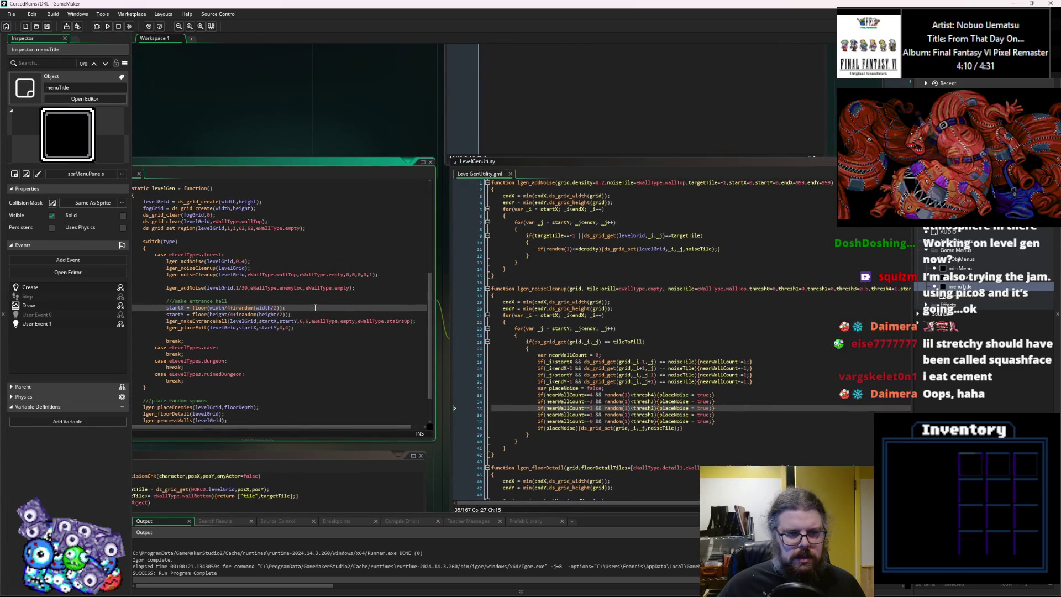
key("Up")
key("Up")
key("Up")
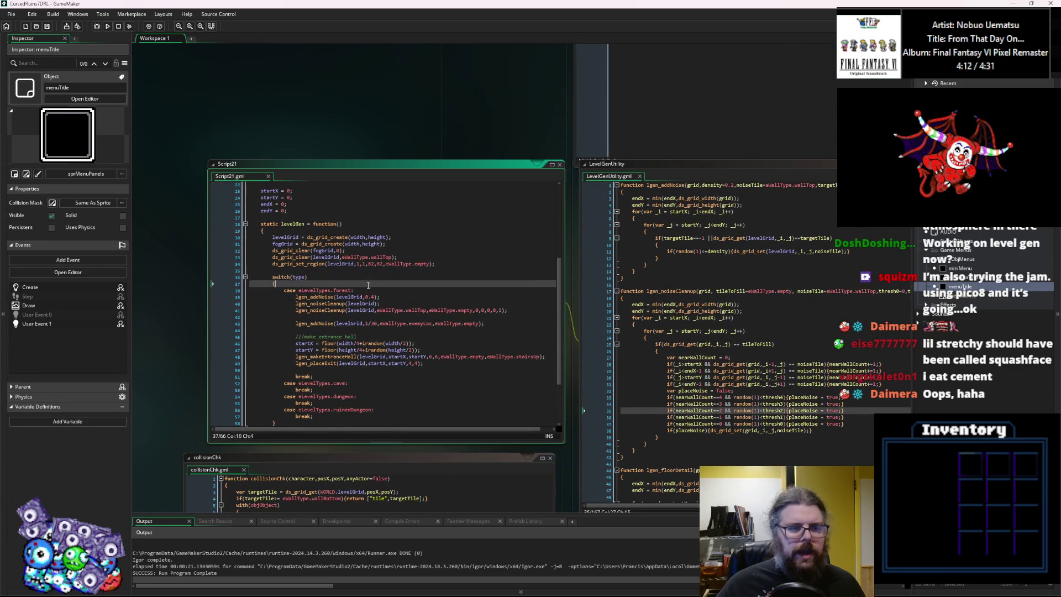
scroll(350, 293, "up", 1)
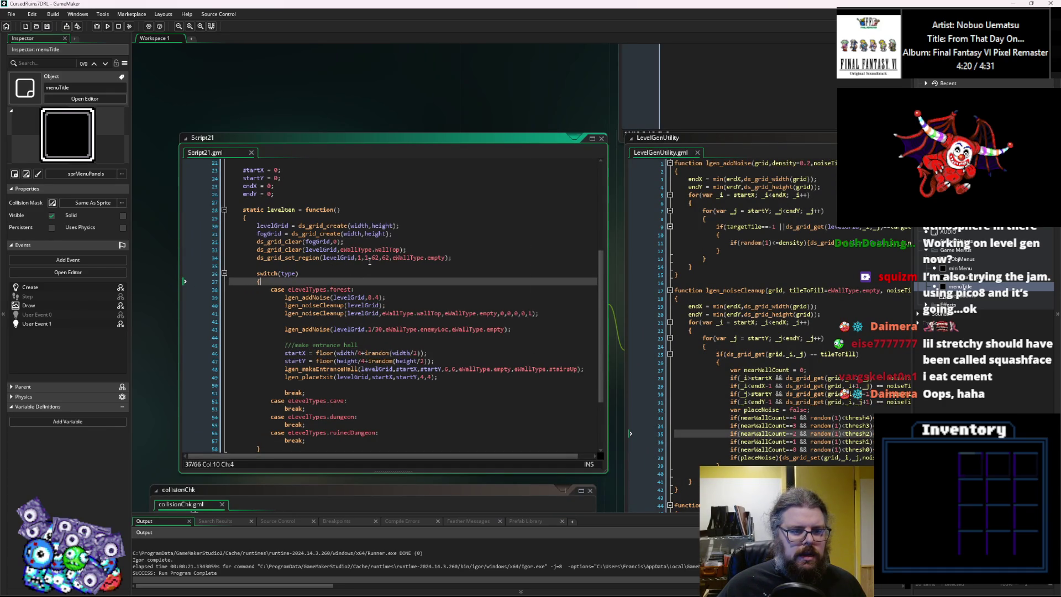
Replace 62,62 with width-2,height-2 in the line 34 ds_grid_set_region call.
left_click(368, 258)
key("Left")
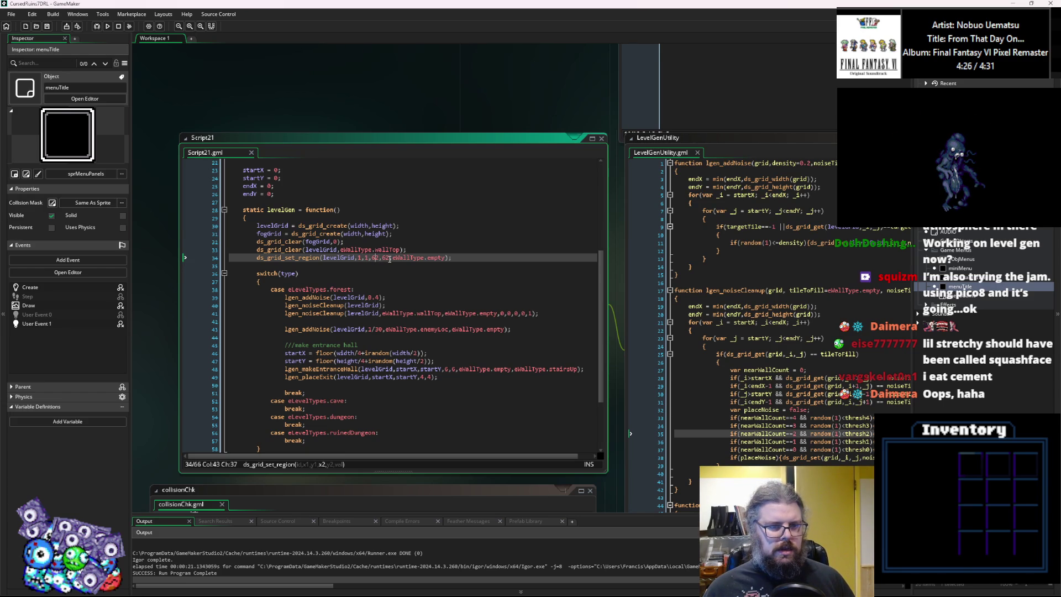
key("BackSpace")
key("BackSpace")
type("width")
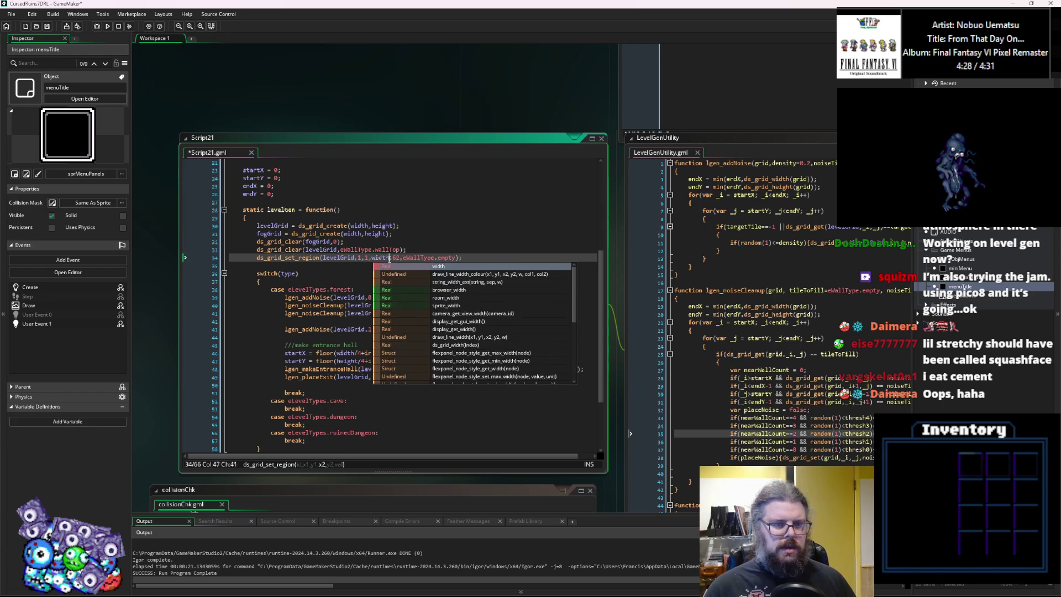
type("-2,6")
key("Delete")
key("Delete")
key("Delete")
key("BackSpace")
type("height-2,")
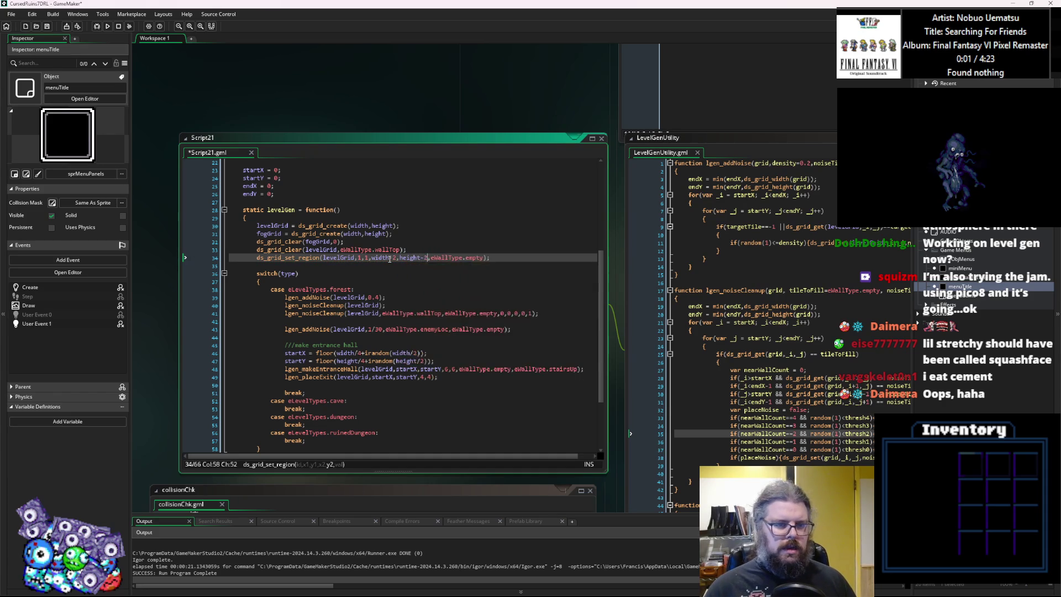
left_click(419, 252)
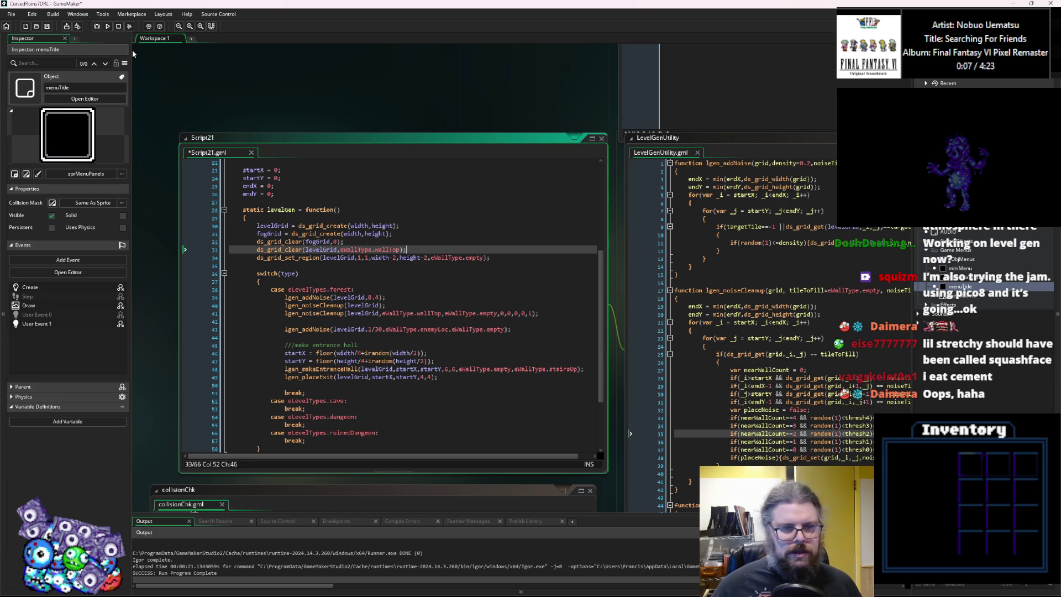
Save Script21 and run the game again.
left_click(47, 26)
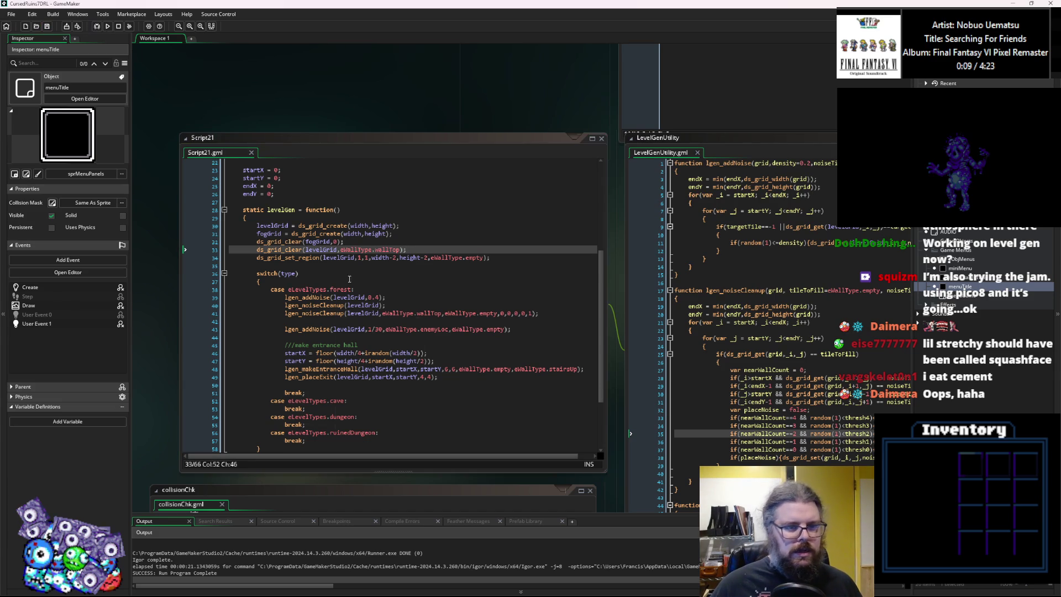
left_click(302, 273)
left_click(108, 26)
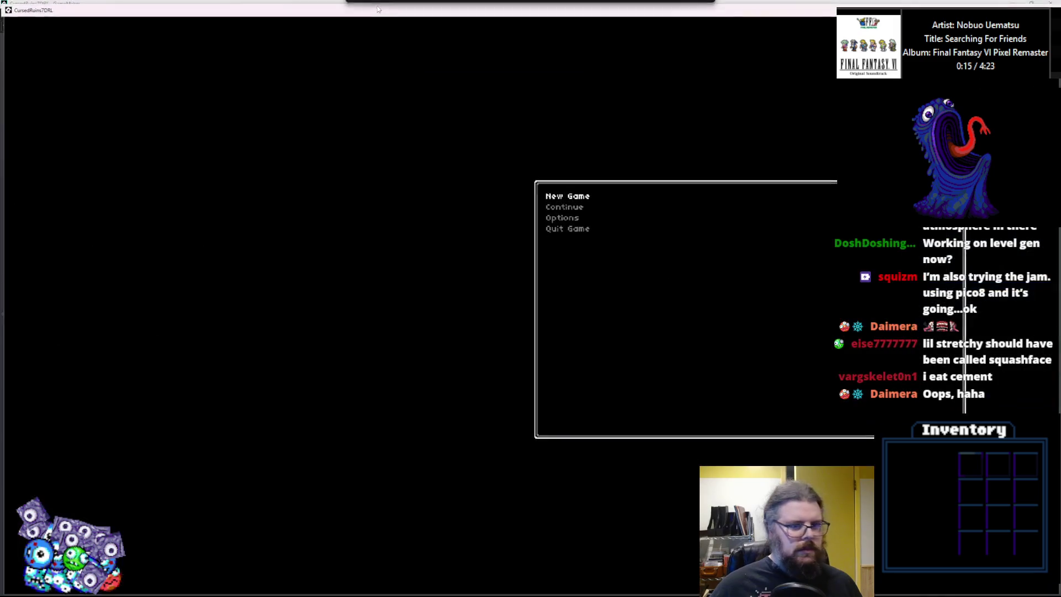
Start a New Game, check that the level fills the whole map, and close the game.
key("Return")
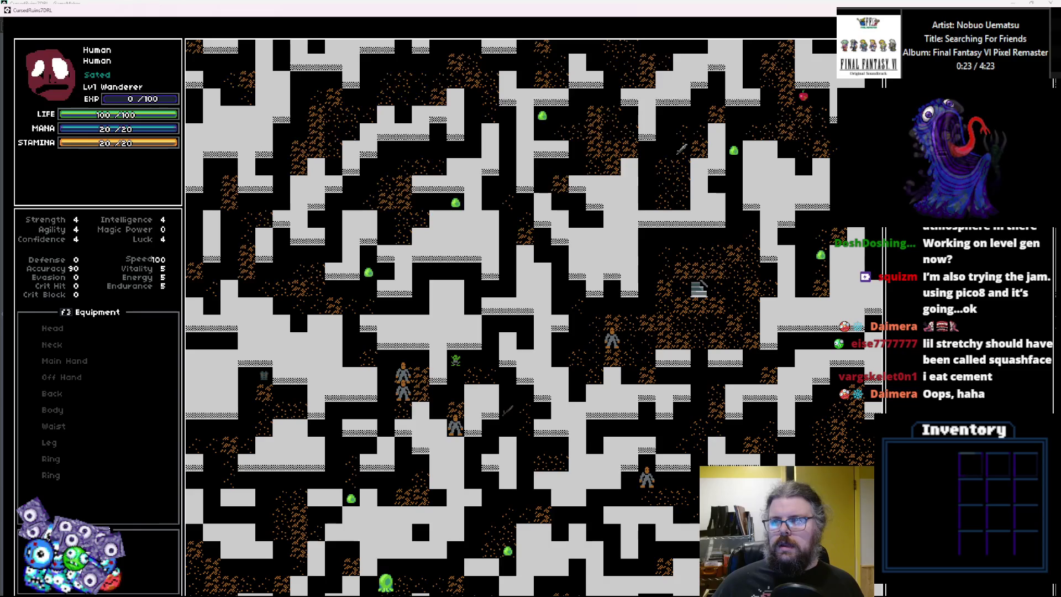
key("alt+F4")
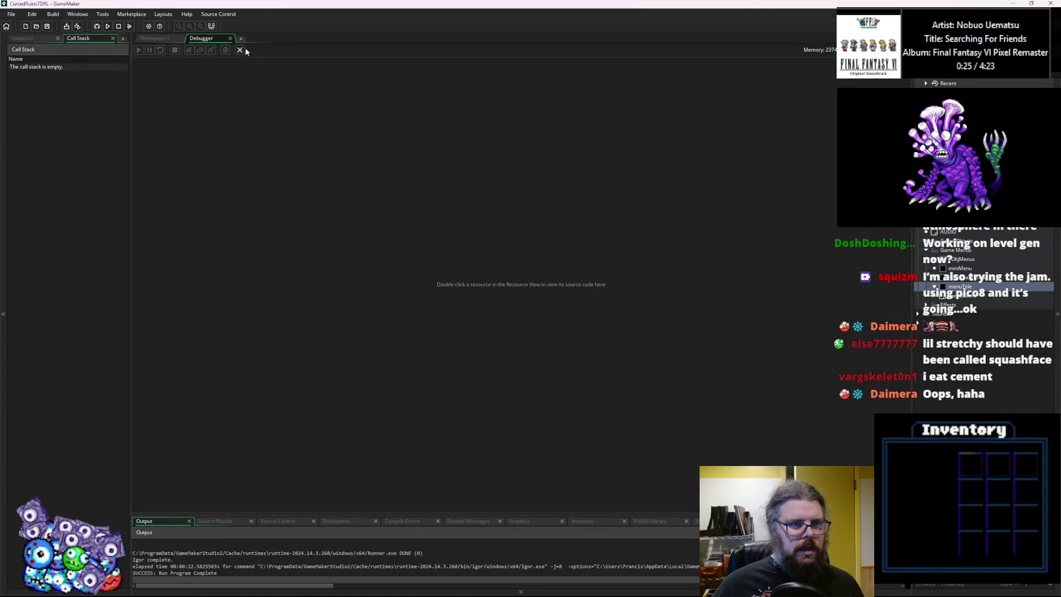
Close the debugger and insert a blank line after viewY = 0; in the WORLD Create event.
left_click(240, 49)
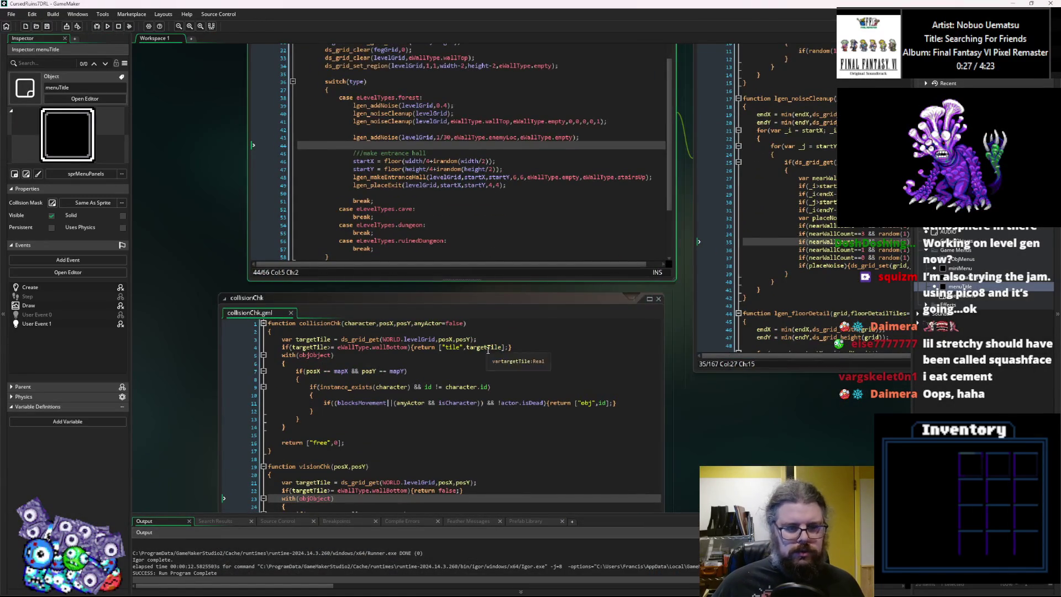
middle_click(398, 339)
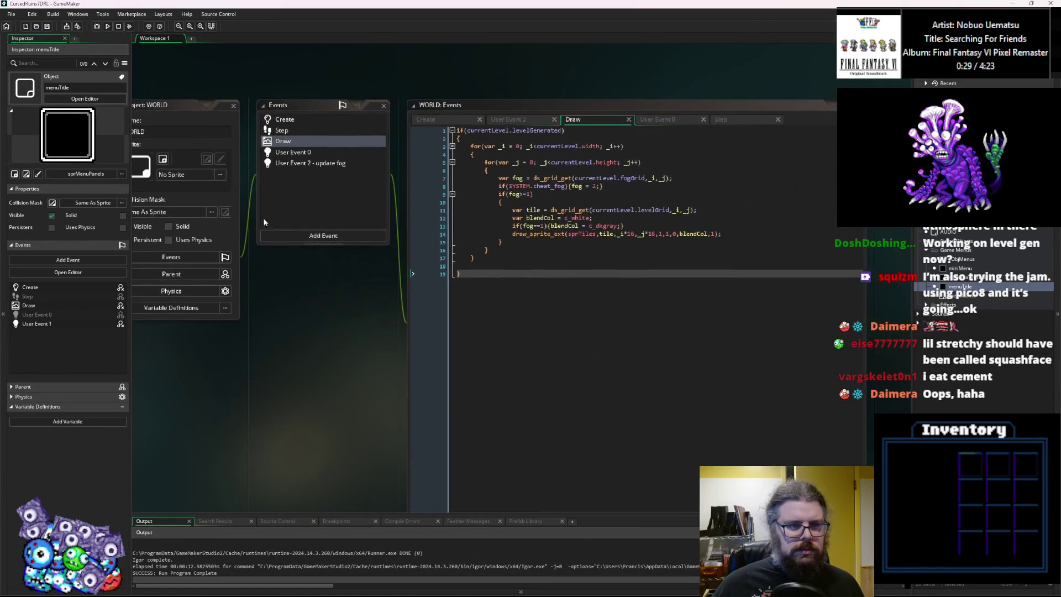
left_click(303, 120)
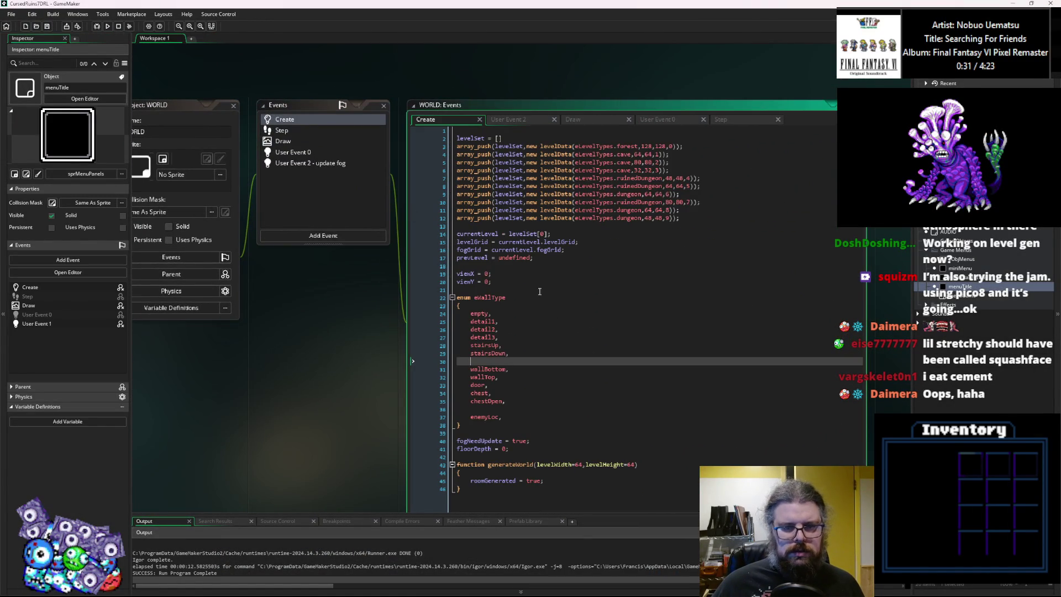
left_click(530, 276)
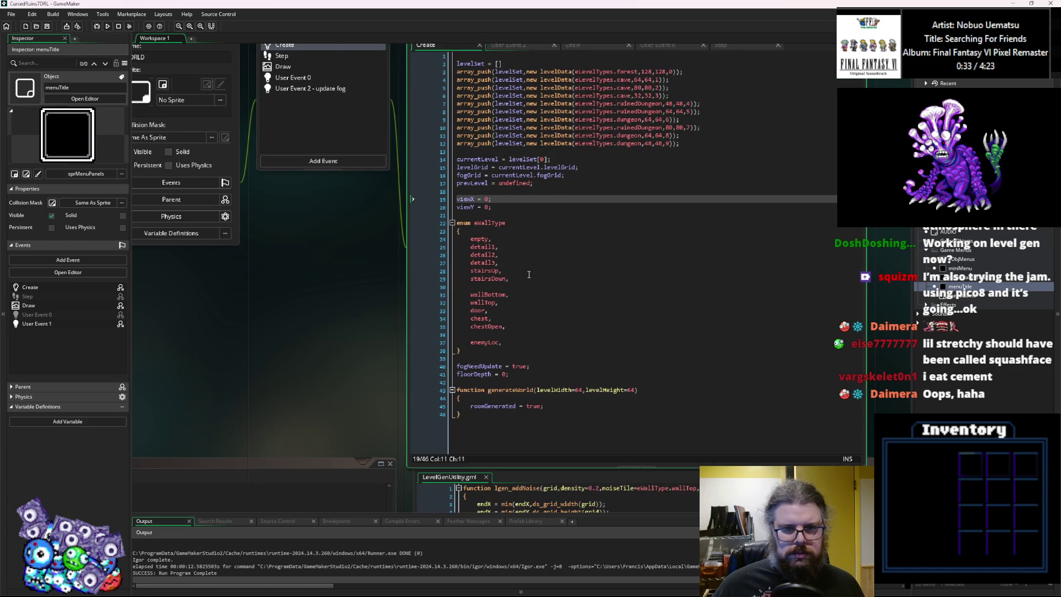
left_click(505, 236)
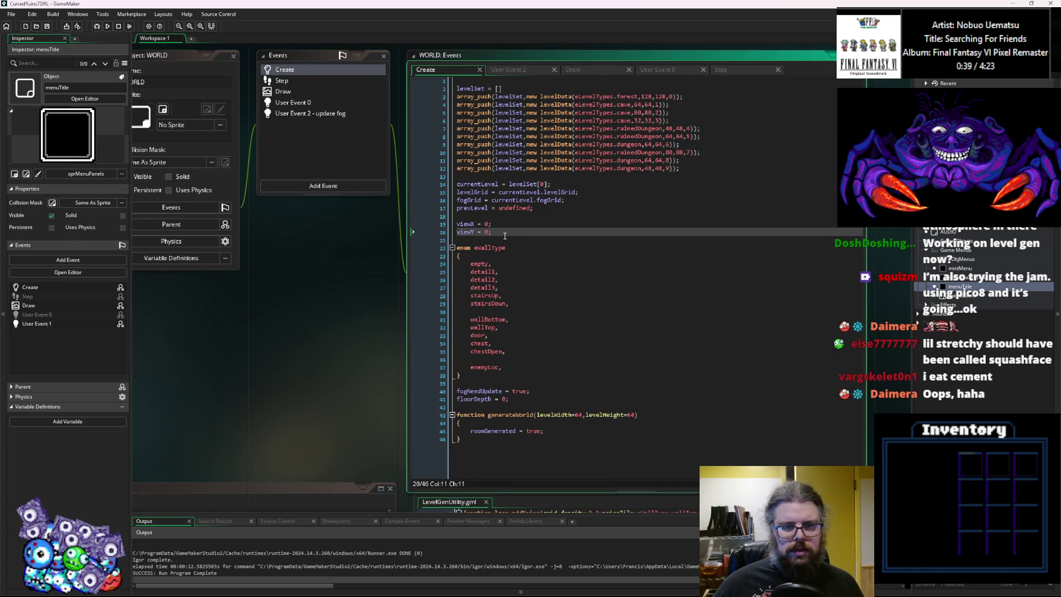
key("Return")
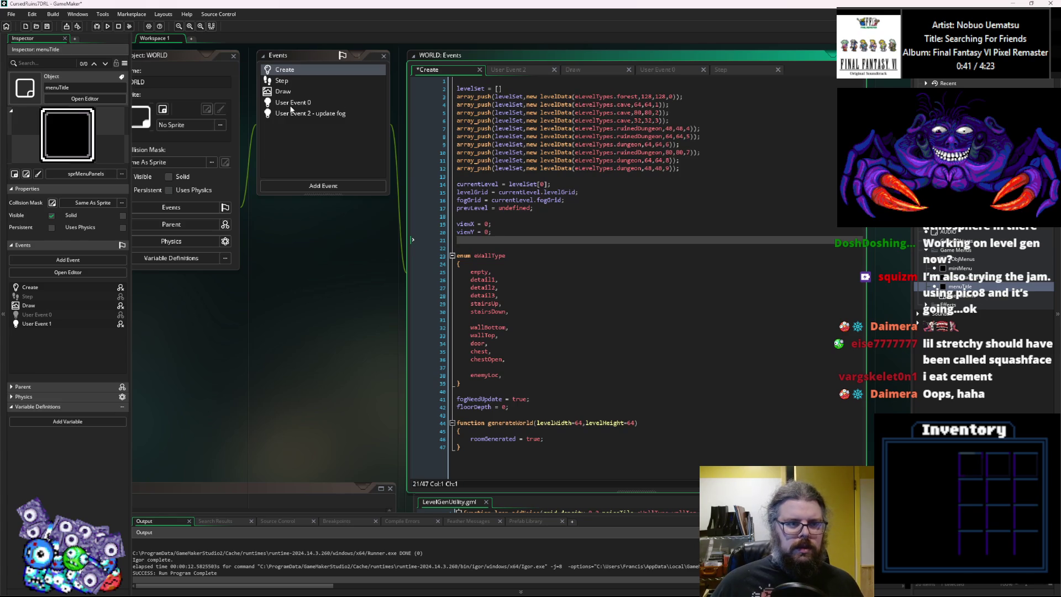
Look over the User Event 0 and Step event code, then return to the Create event.
left_click(291, 107)
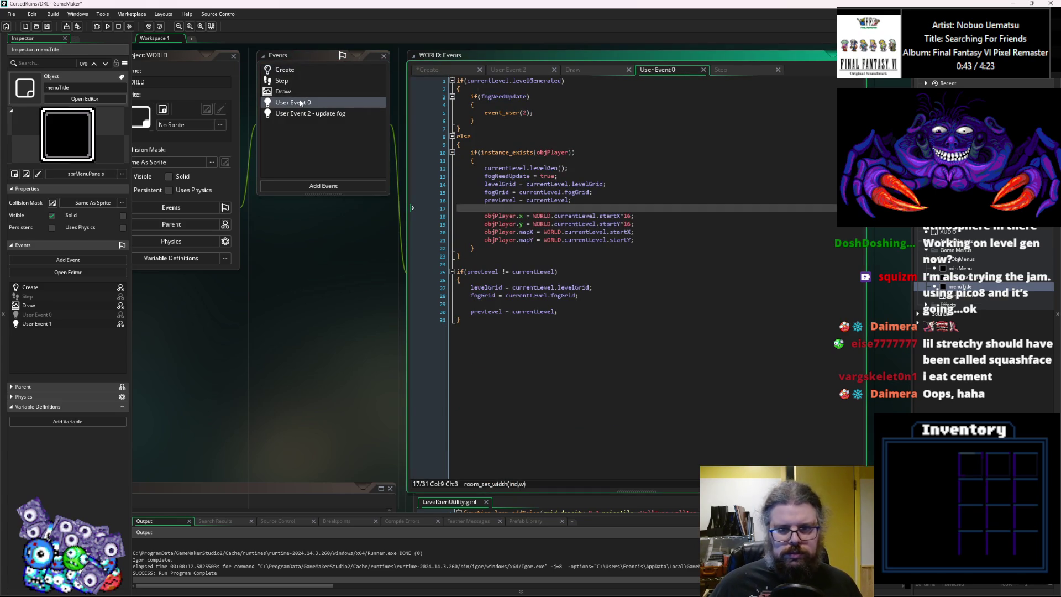
left_click(303, 79)
left_click(453, 159)
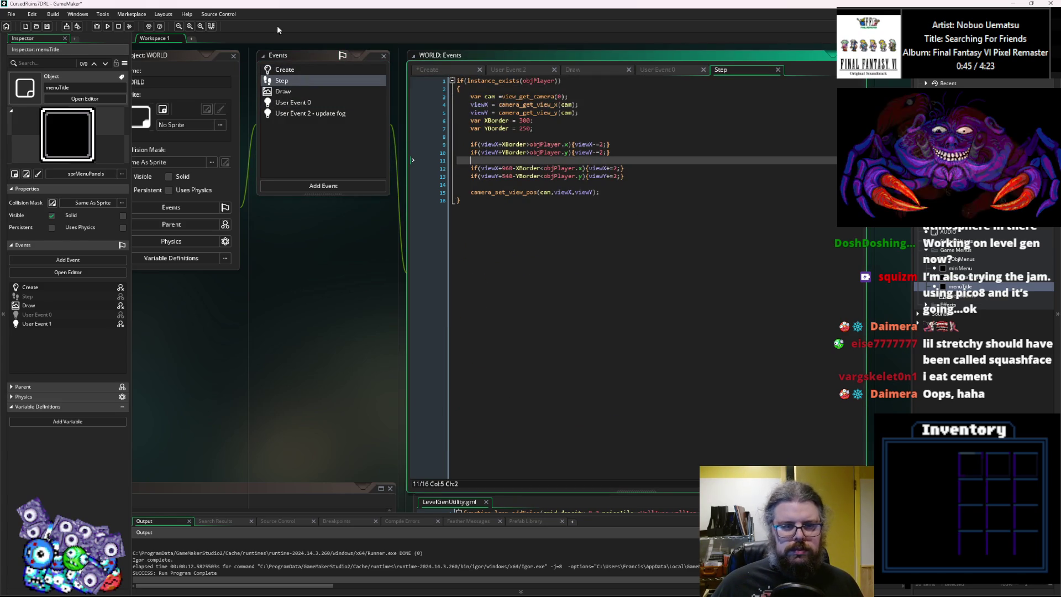
left_click(292, 70)
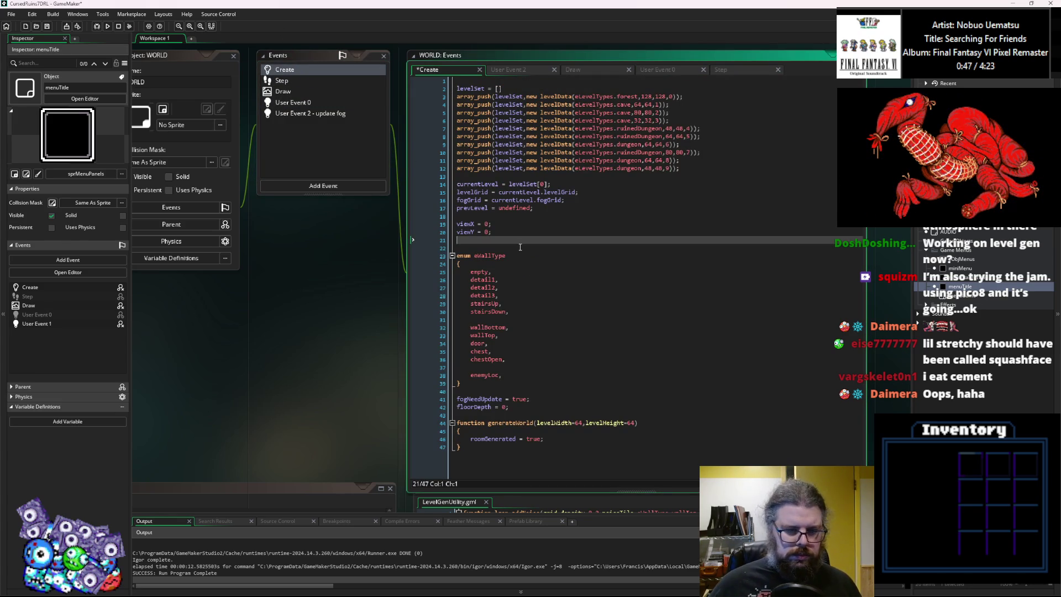
Declare snapView in Create and add an if(snapView>0) block that decrements snapView in Step.
key("Return")
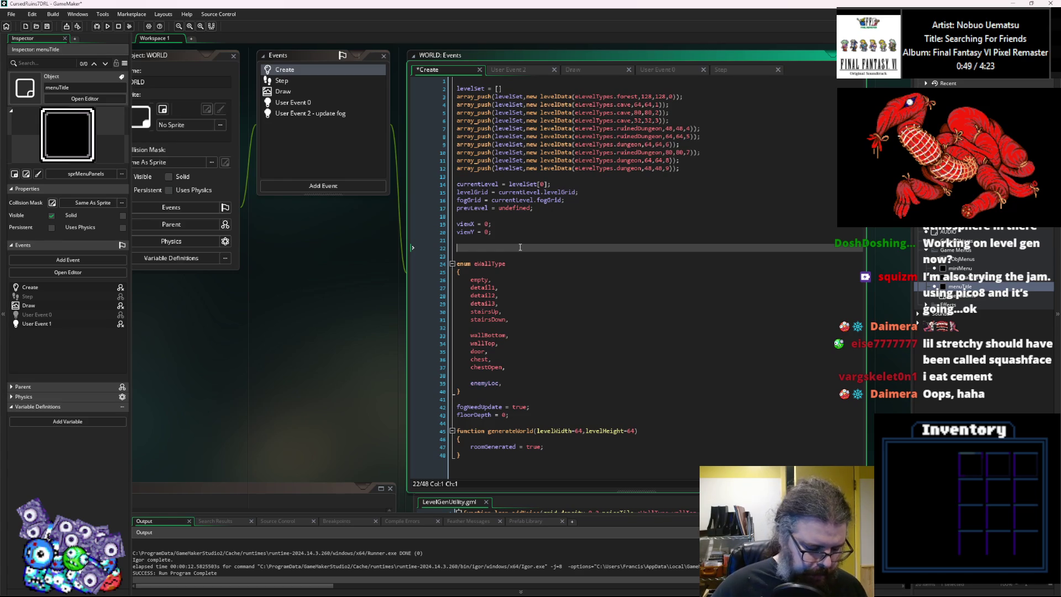
type("snapV")
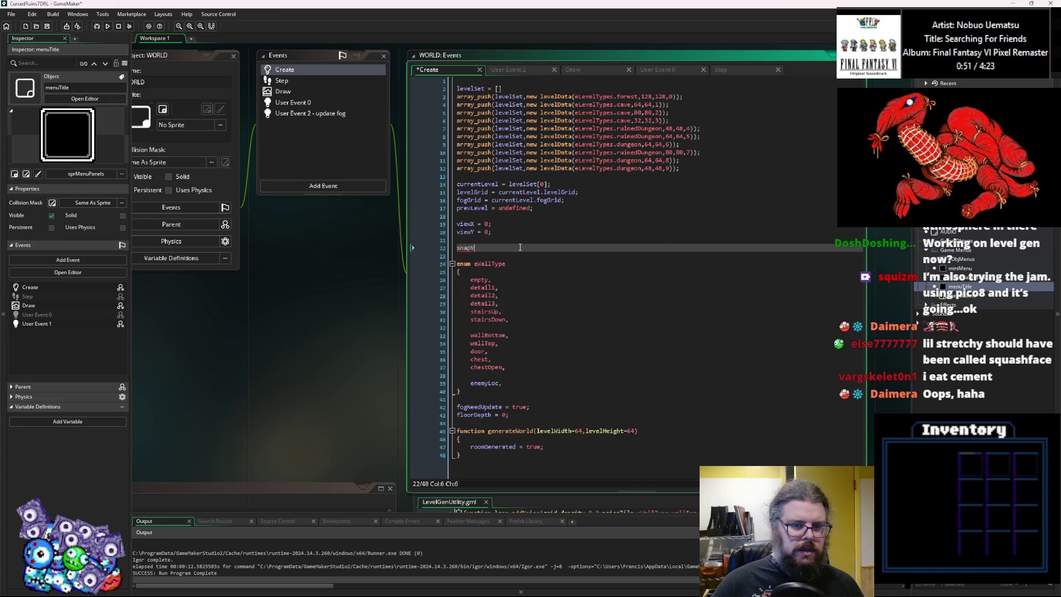
type("iew = 0;")
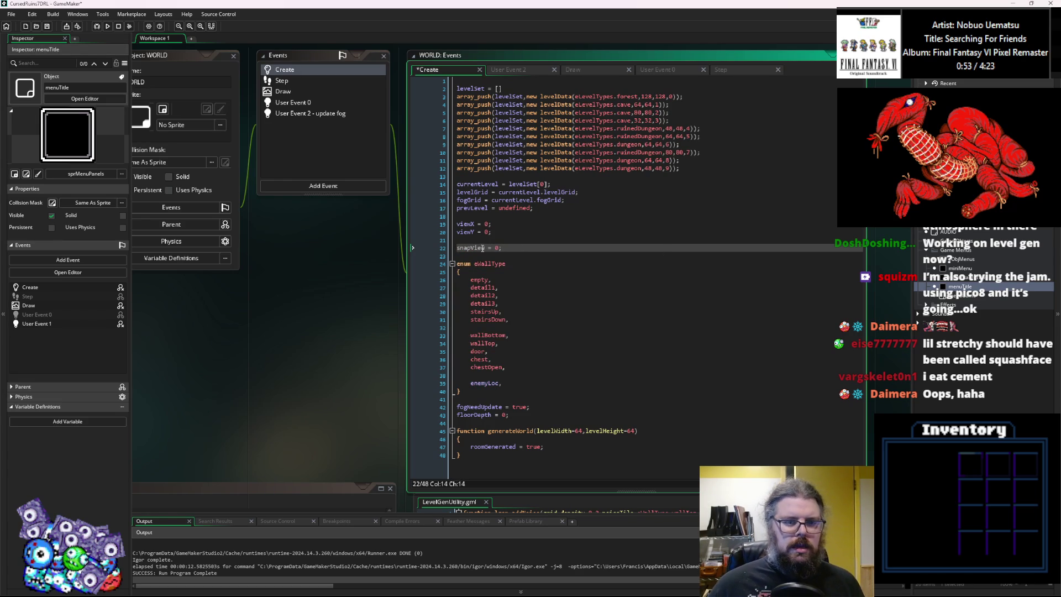
left_click(281, 80)
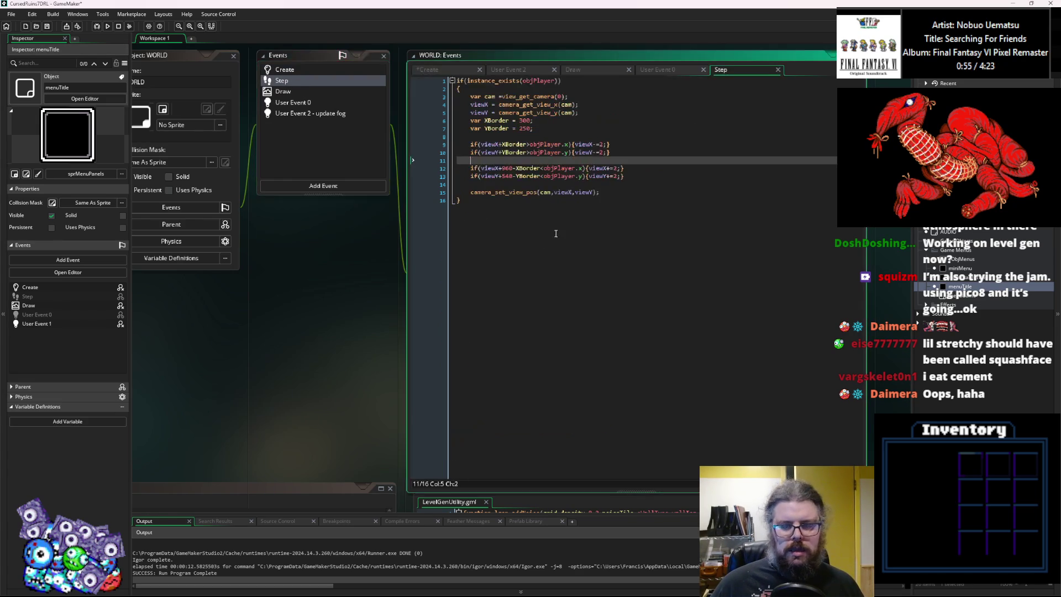
key("Down")
key("Down")
key("Down")
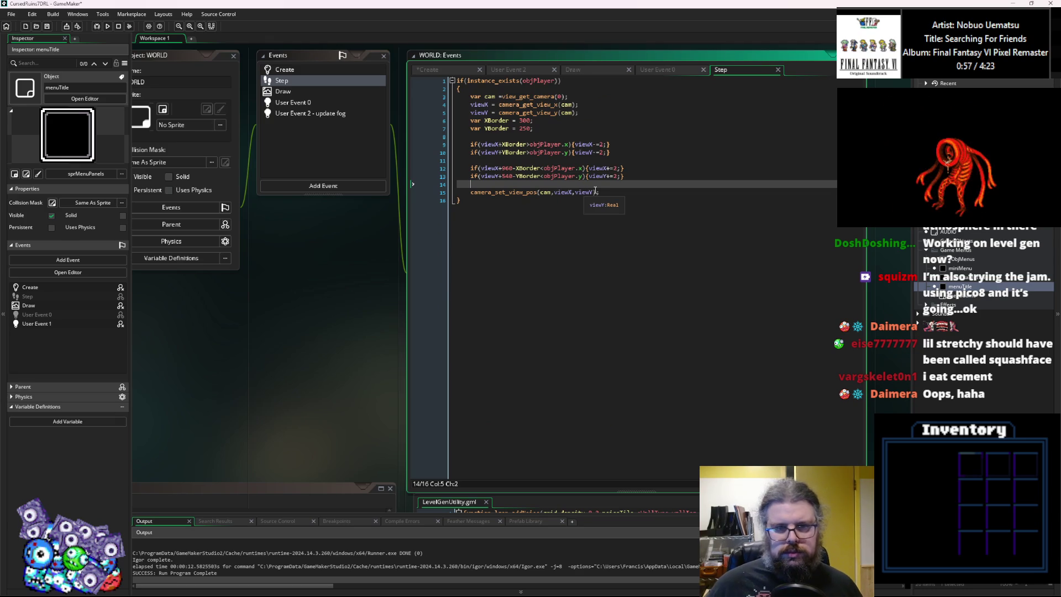
key("Return")
key("Return")
key("Up")
type("if(snapView>0)")
key("Return")
type("{")
key("Return")
type("snapView-")
Inside the block, set viewX = objPlayer.x and viewY = objPlayer.y.
key("Return")
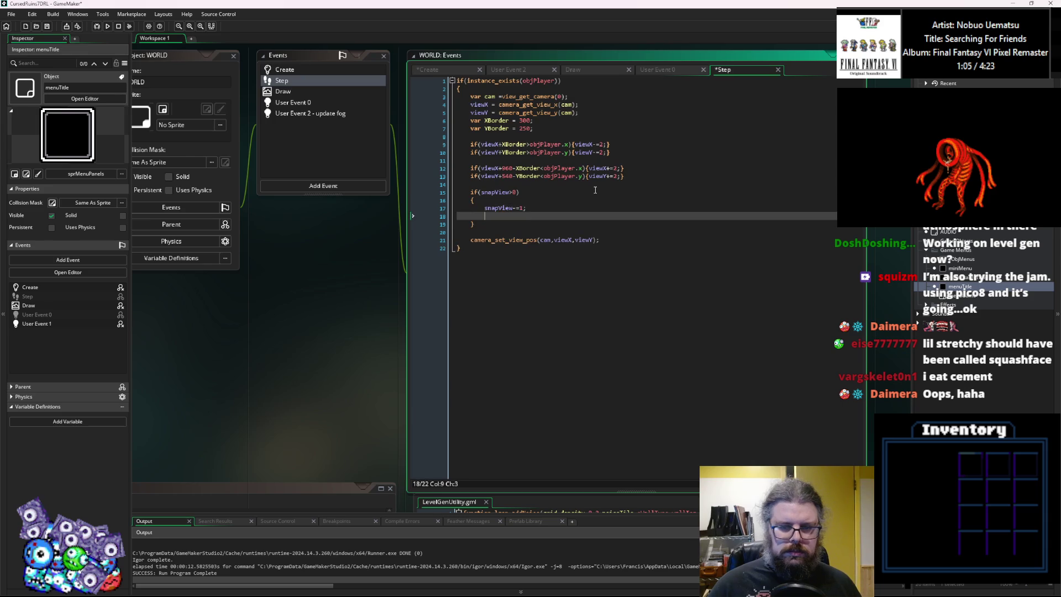
type("viewX =")
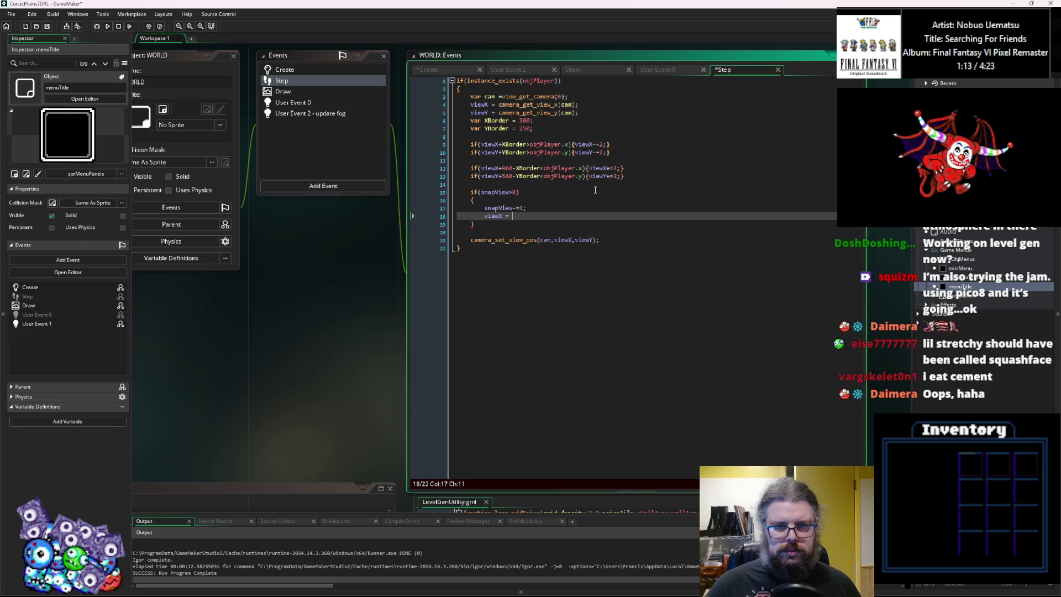
type("objPlayer.x;")
key("Return")
type("viewY = objPlayer.y;")
key("Up")
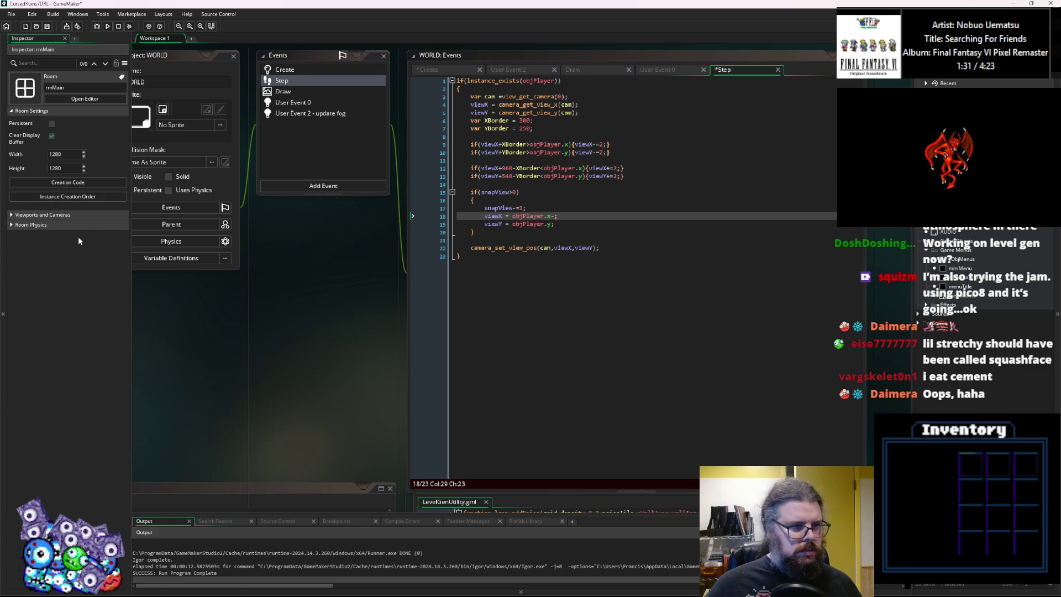
Check Viewport 0's 960x540 size and change viewX to objPlayer.x-960/2.
left_click(11, 216)
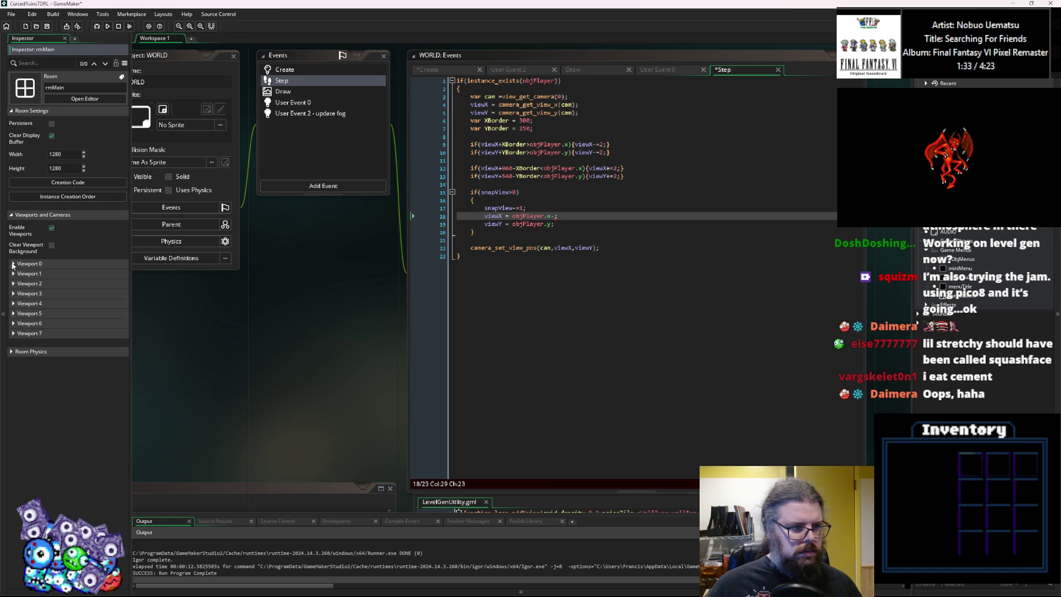
left_click(13, 264)
left_click(517, 180)
left_click(573, 211)
type("96")
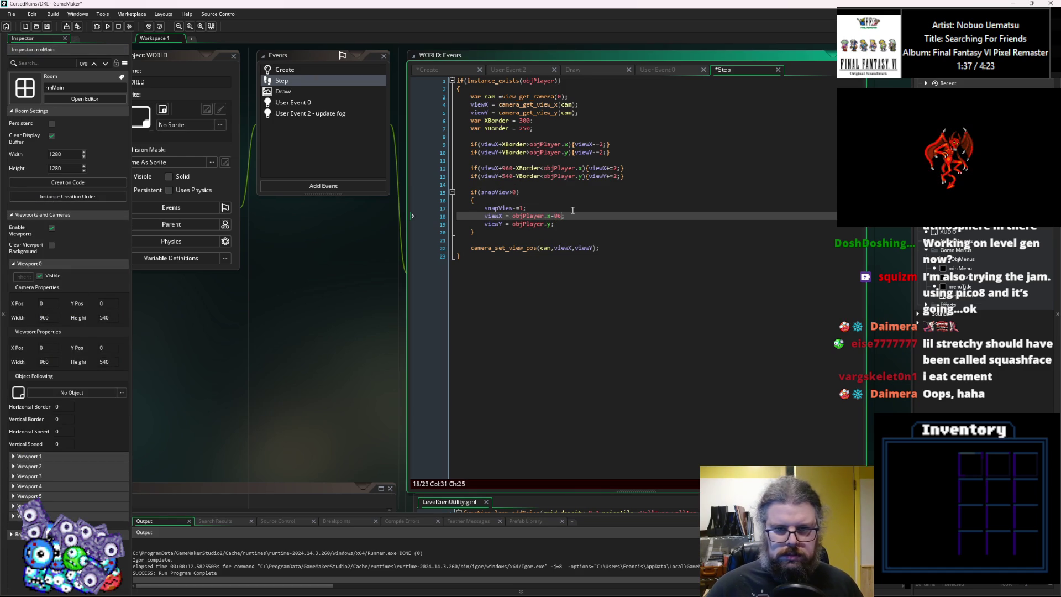
type("0/2")
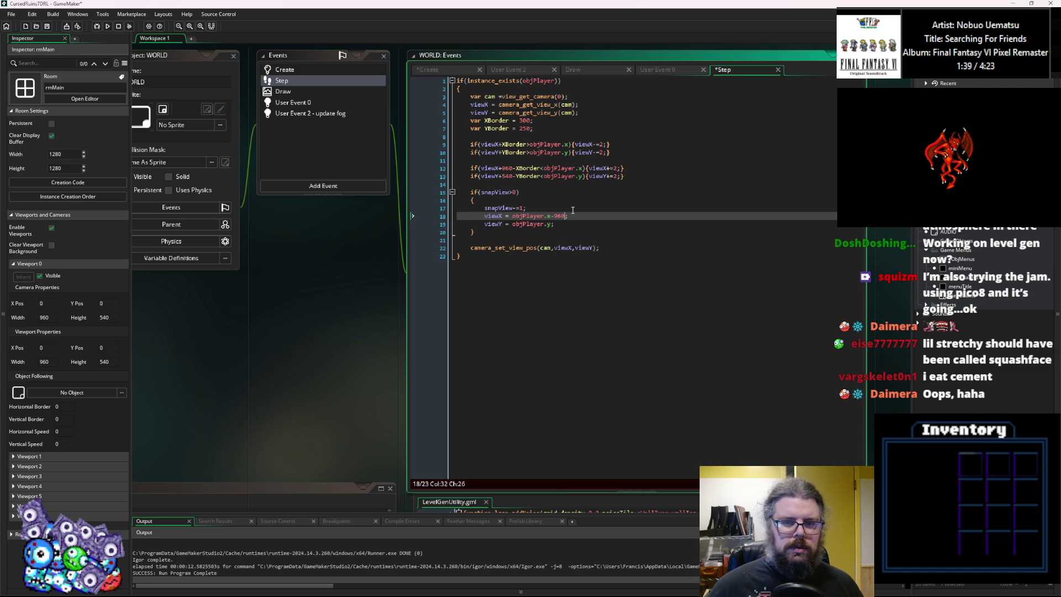
key("Down")
key("Left")
key("Left")
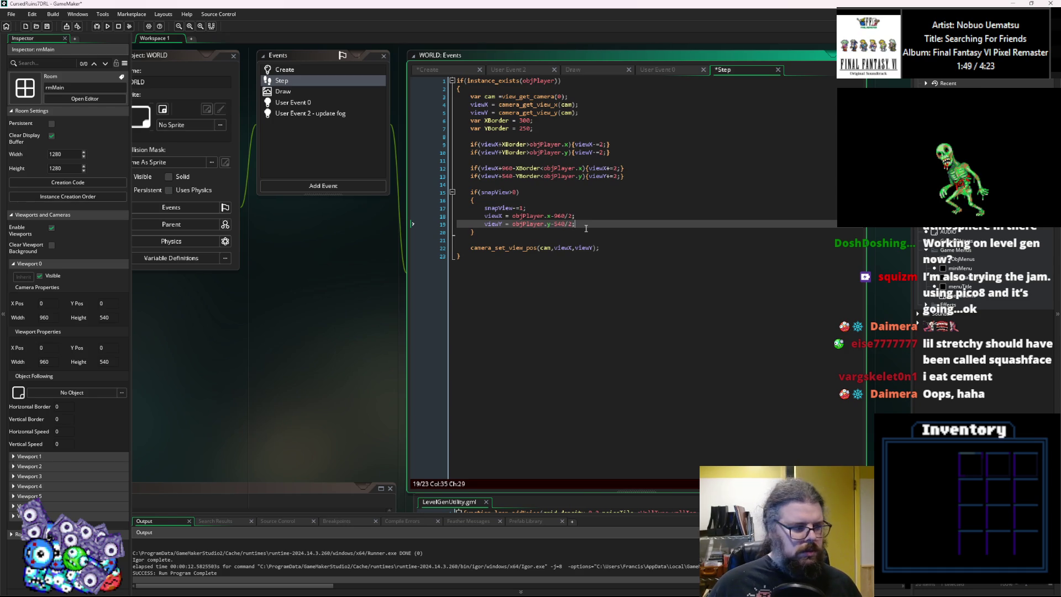
Make viewY objPlayer.y-540/2 and save the project.
left_click(596, 215)
left_click(546, 208)
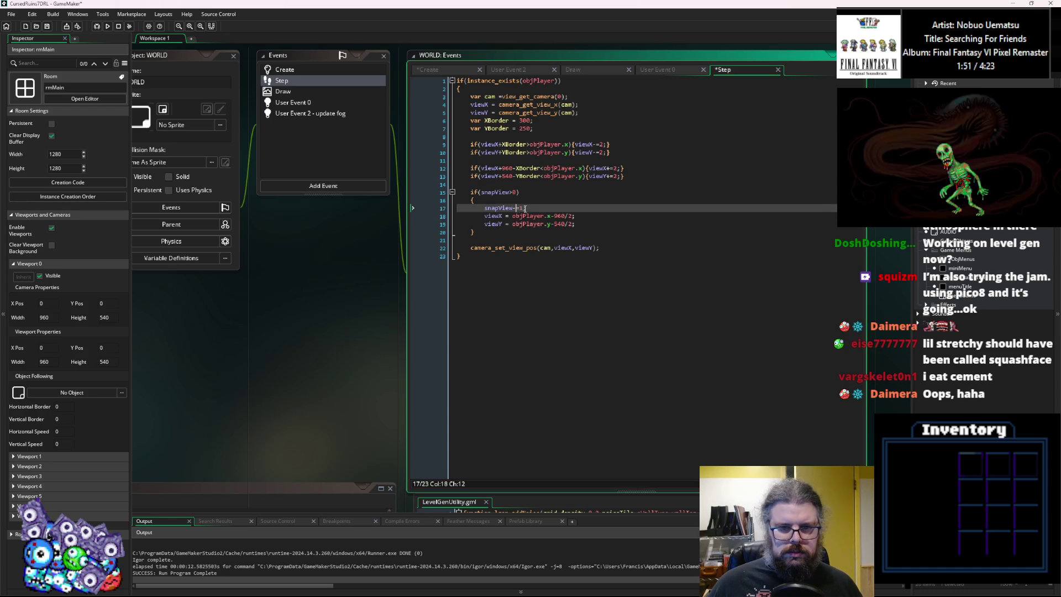
left_click(588, 225)
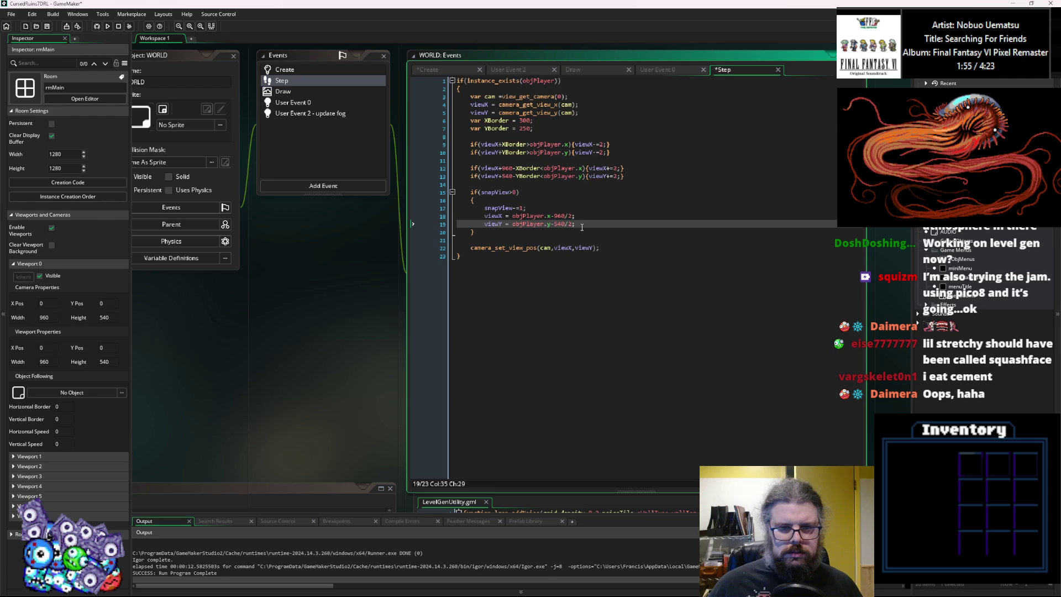
left_click(47, 26)
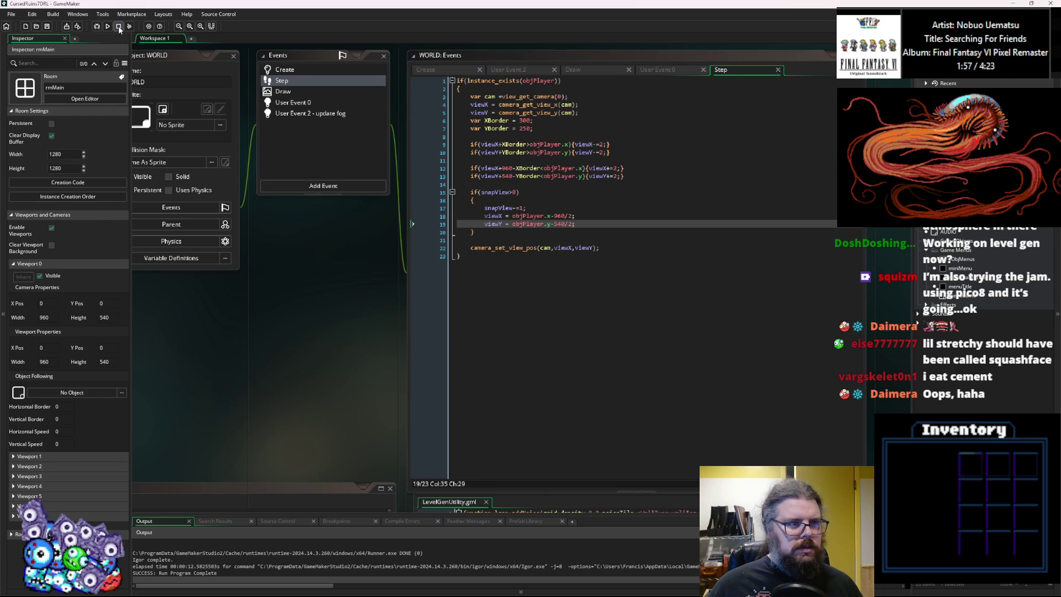
Debug-run the game to check the camera snapping, then close the game and the debugger.
left_click(97, 27)
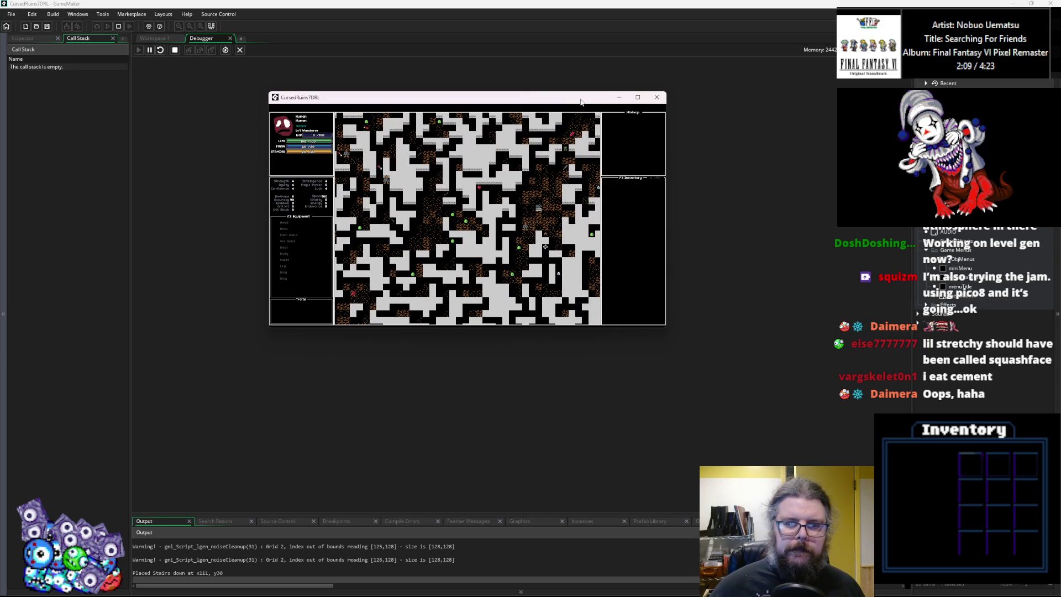
left_click(657, 97)
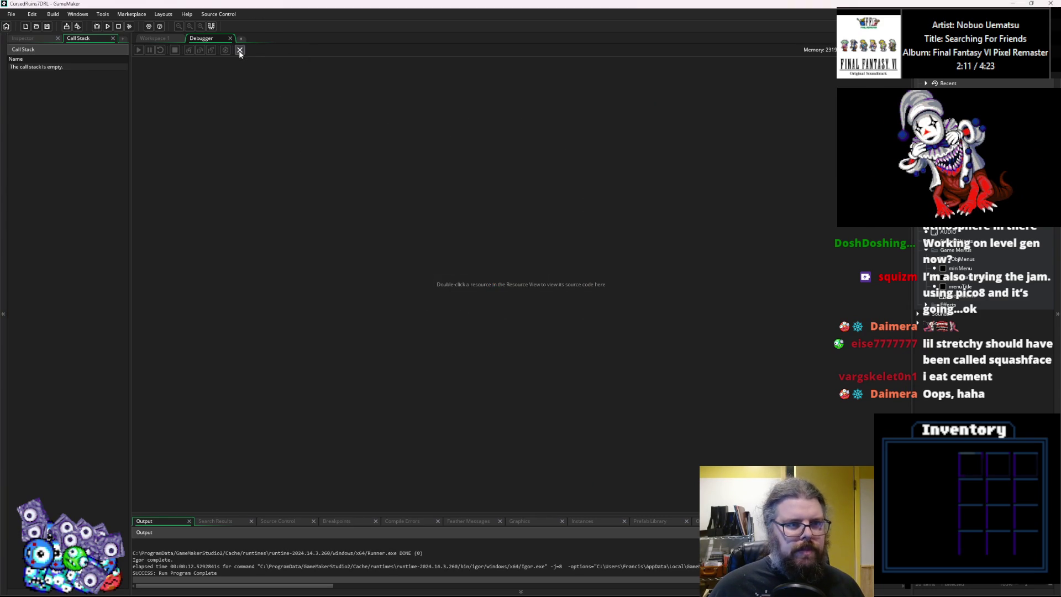
left_click(240, 50)
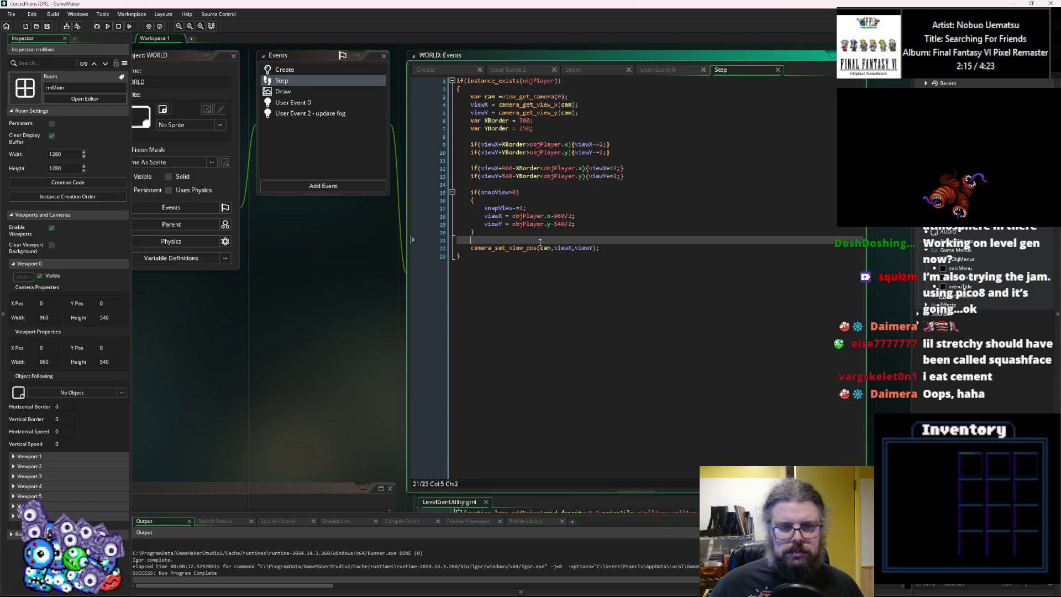
Add a snapView assignment after prevLevel = currentLevel; in User Event 0, then debug-run.
left_click(546, 245)
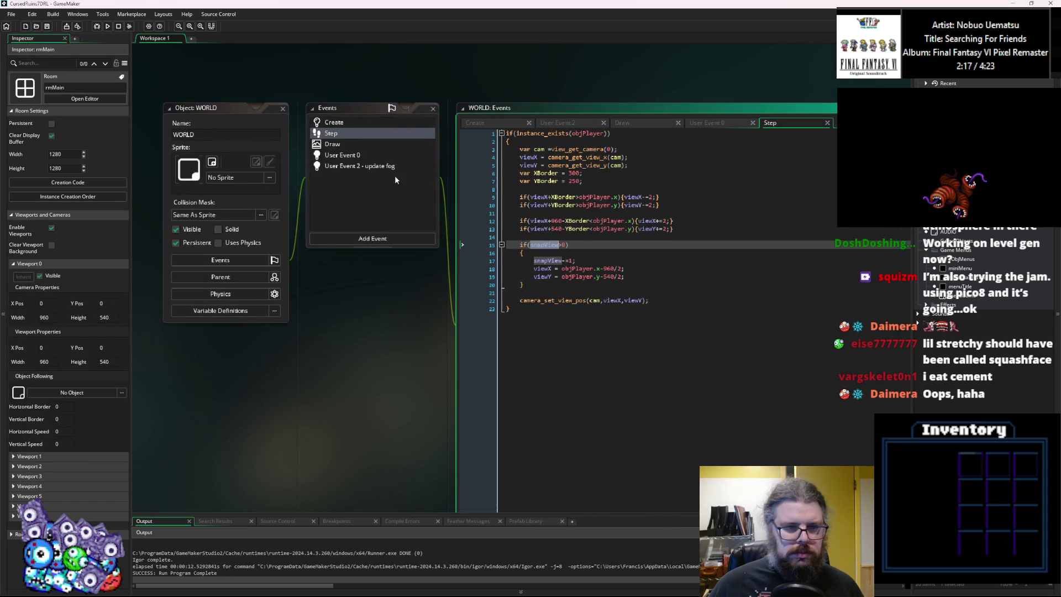
left_click(376, 155)
left_click(657, 253)
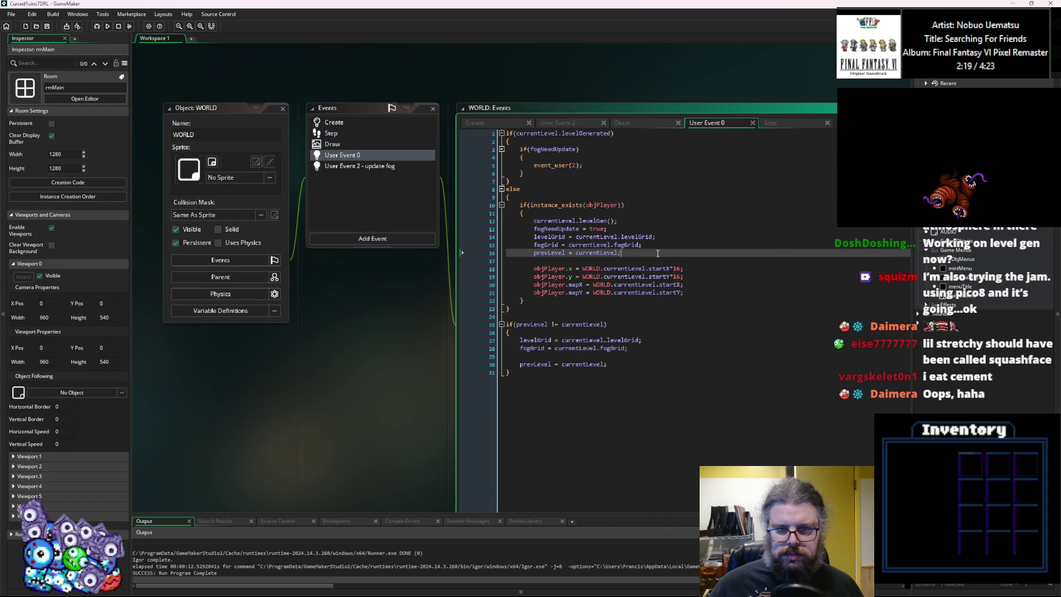
key("Down")
type("snapView")
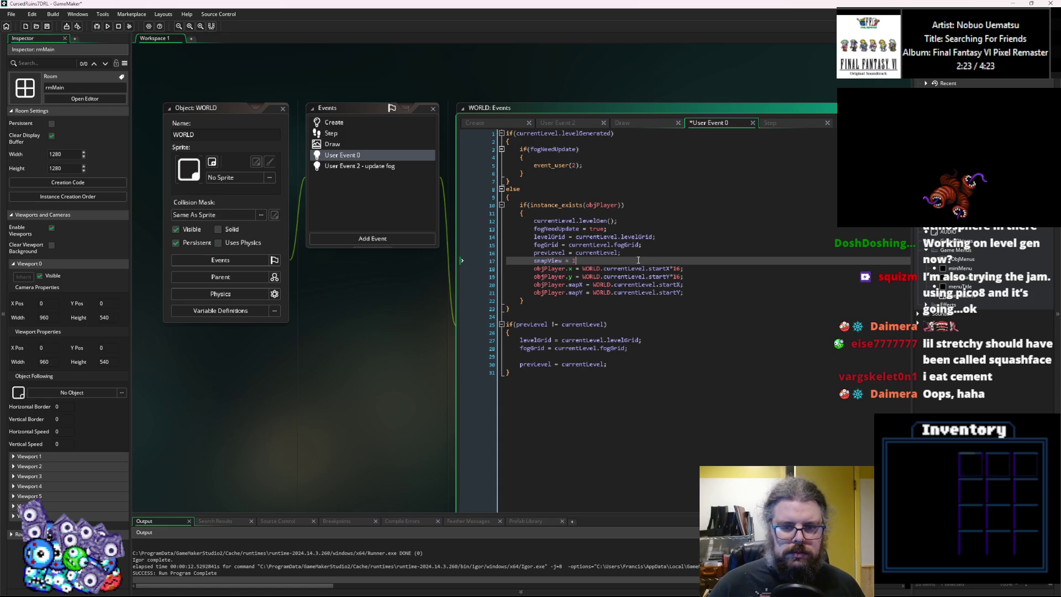
key("BackSpace")
key("BackSpace")
type("0;")
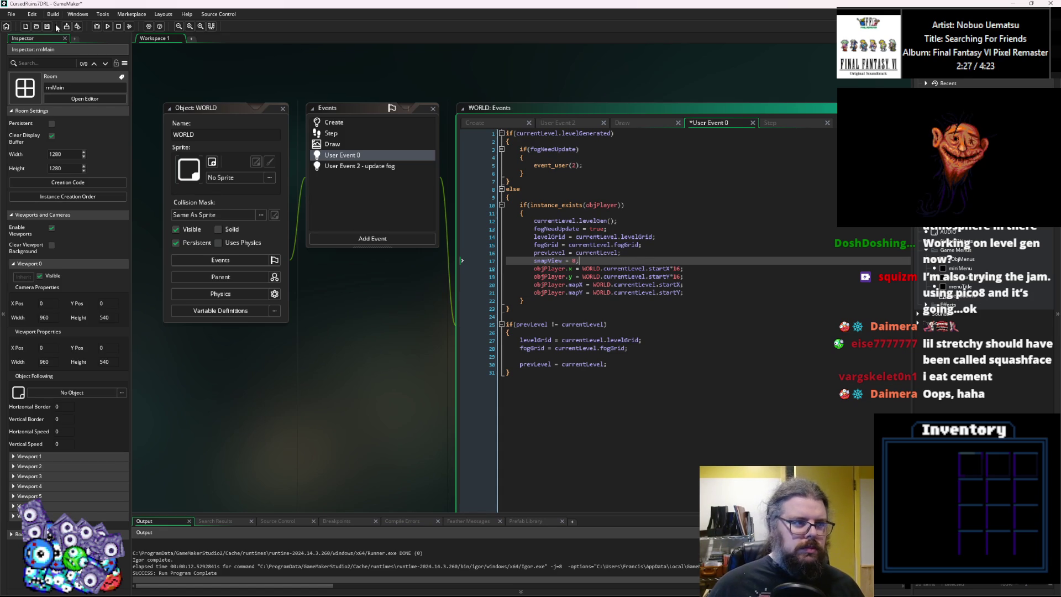
left_click(98, 26)
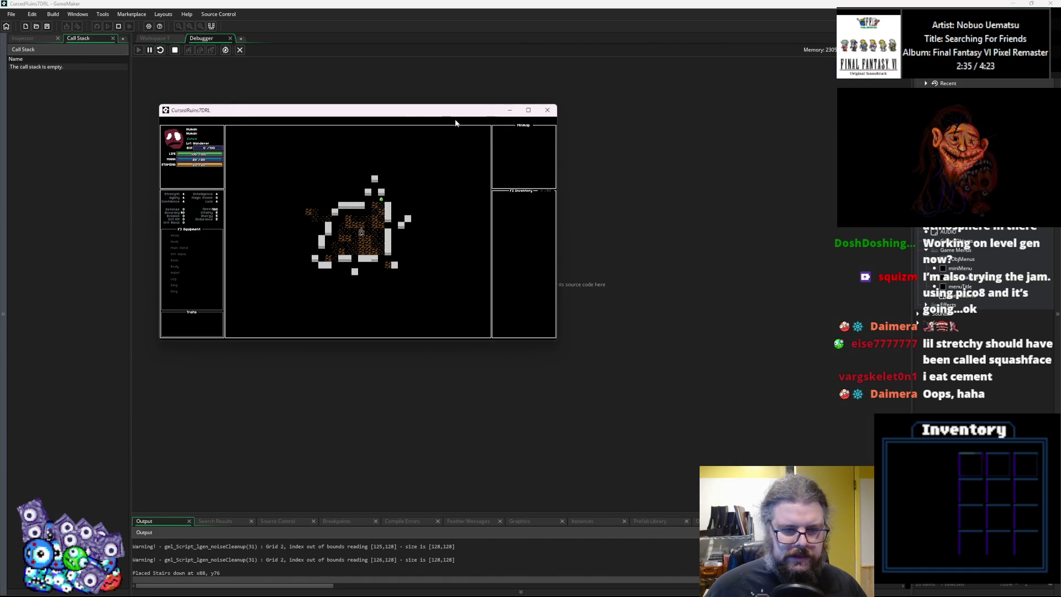
Maximise the game window, walk the player through the dungeon toward the green slime, then quit.
left_click(541, 109)
key("Left")
key("Left")
key("Left")
key("Up")
key("Up")
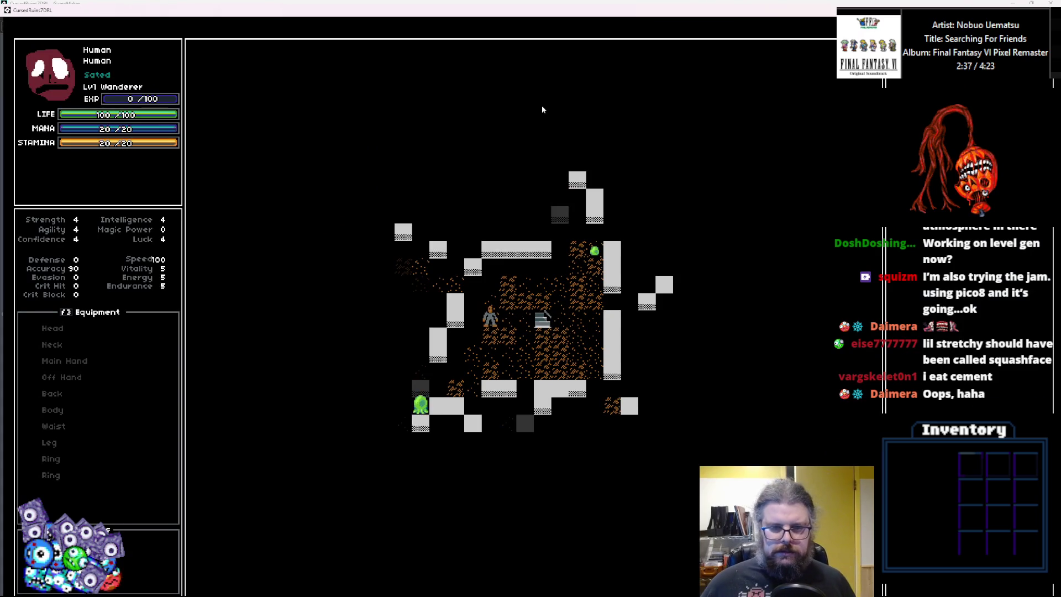
key("Left")
key("Left")
key("Left")
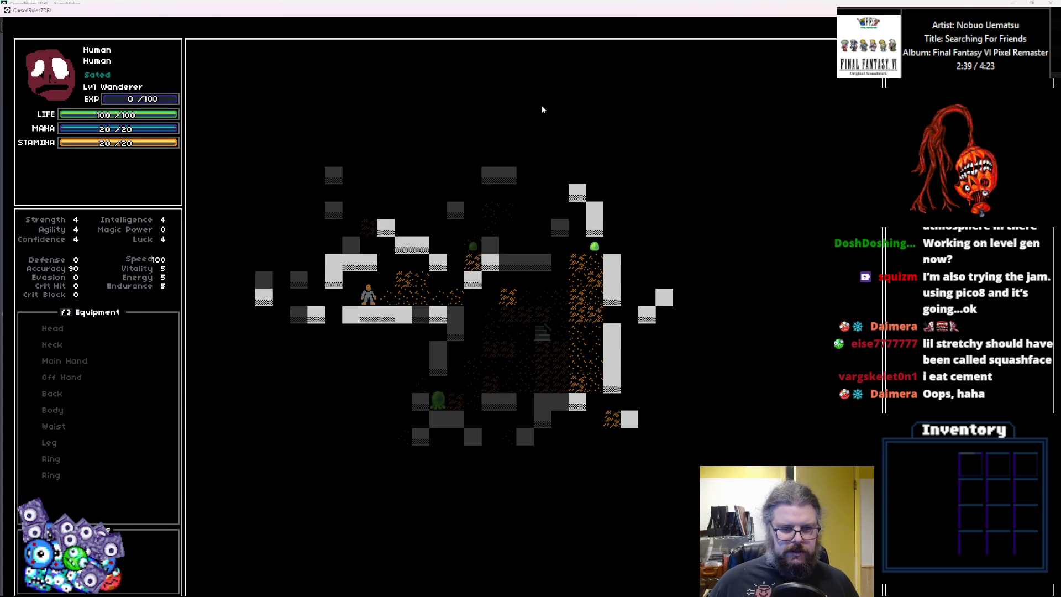
key("Left")
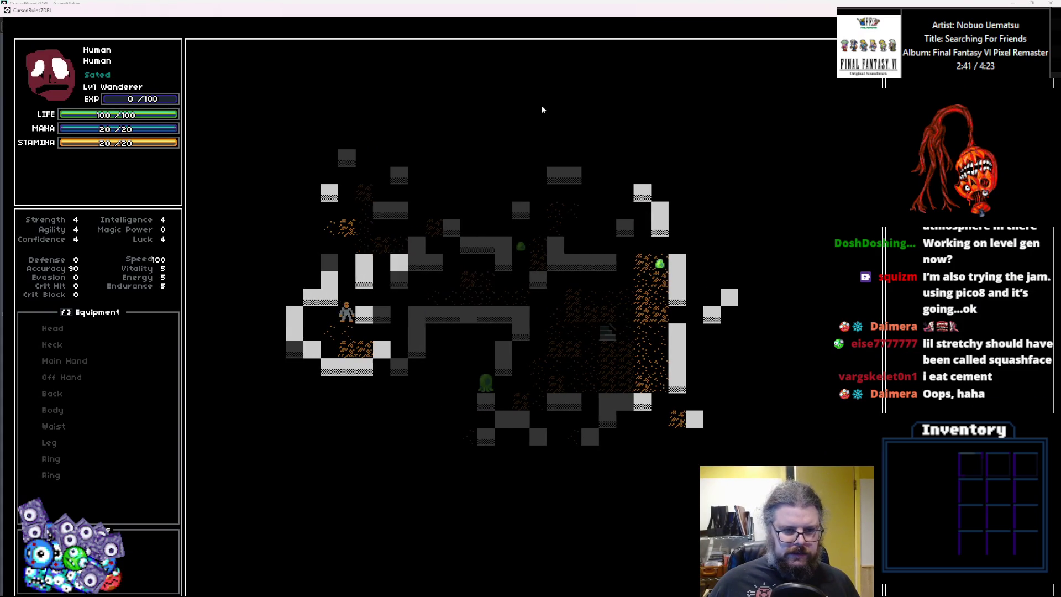
key("Down")
key("Up")
key("Up")
key("Up")
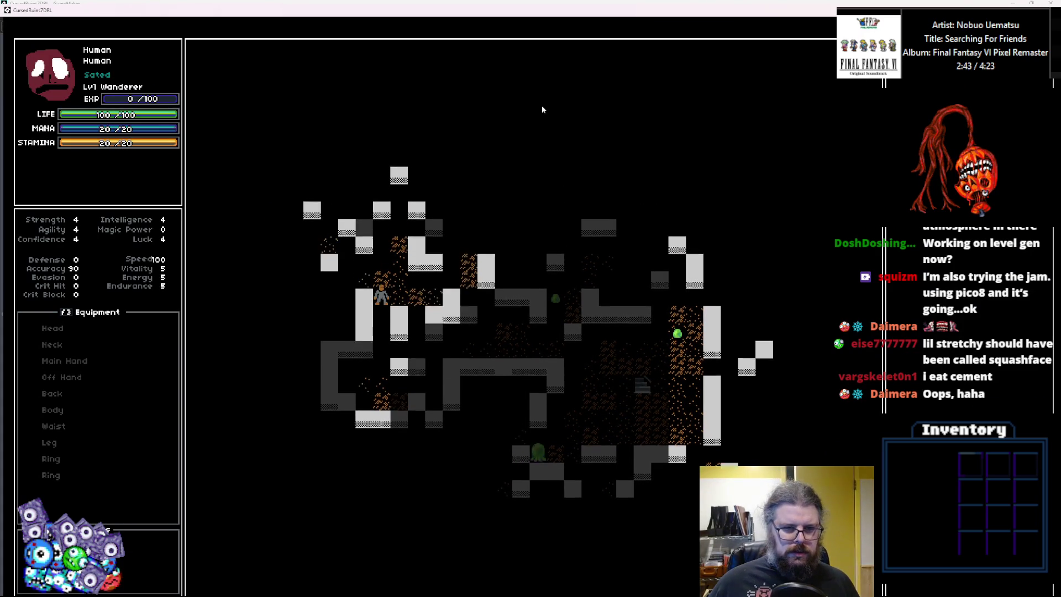
key("Left")
key("Left")
key("Down")
key("Down")
key("Down")
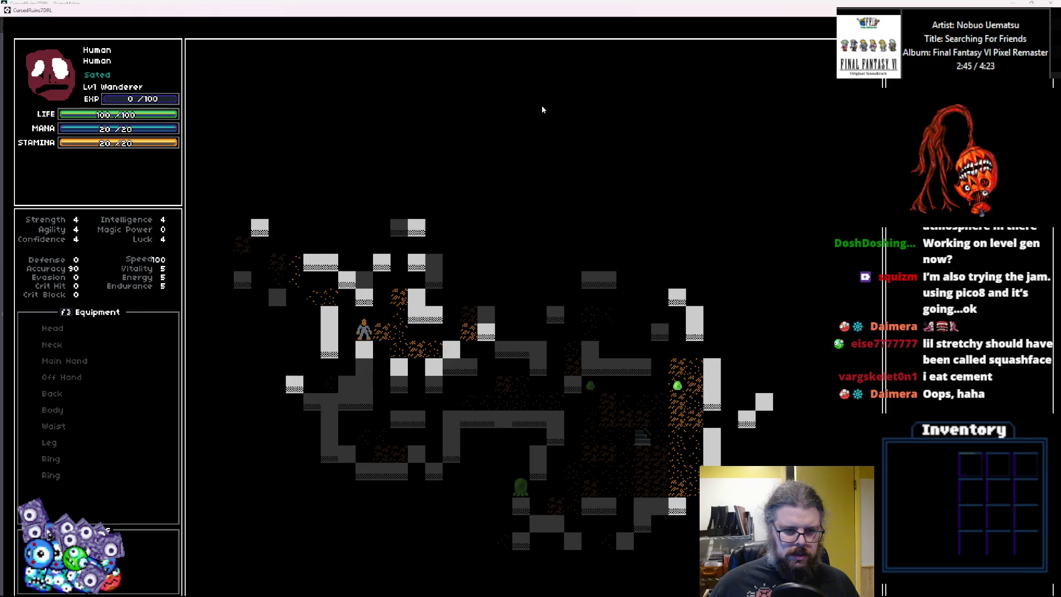
key("Up")
key("Up")
key("Up")
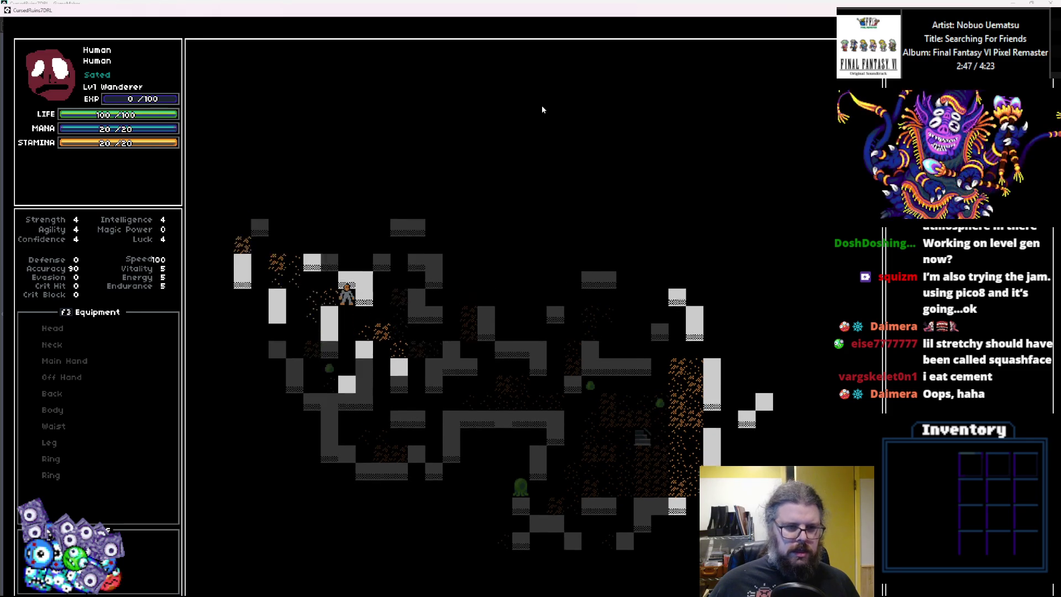
key("Left")
key("Left")
key("Left")
key("Up")
key("Up")
key("Up")
key("Right")
key("Right")
key("Right")
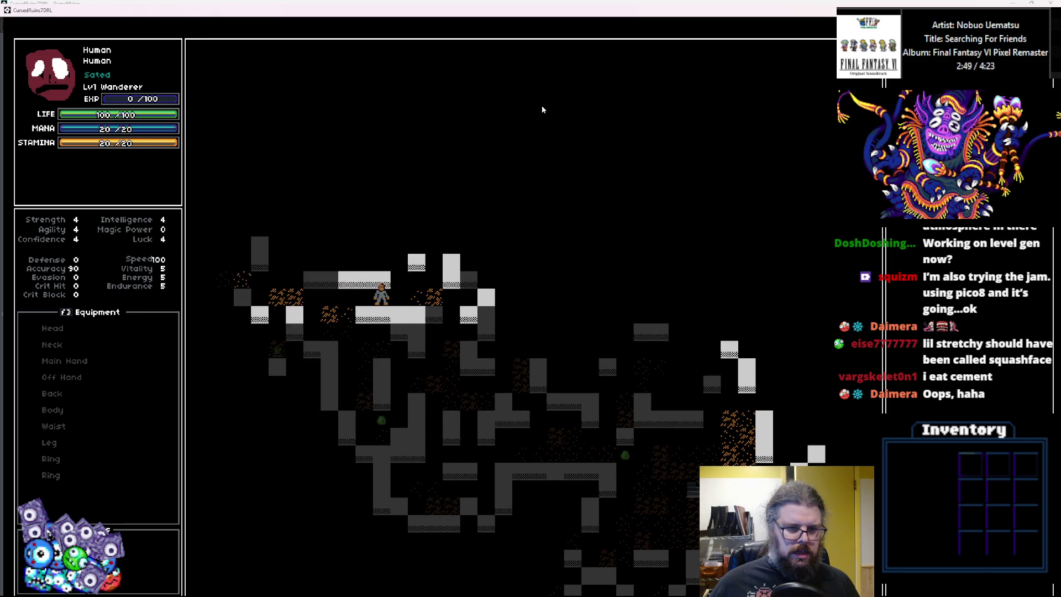
key("Up")
key("Up")
key("Up")
key("Left")
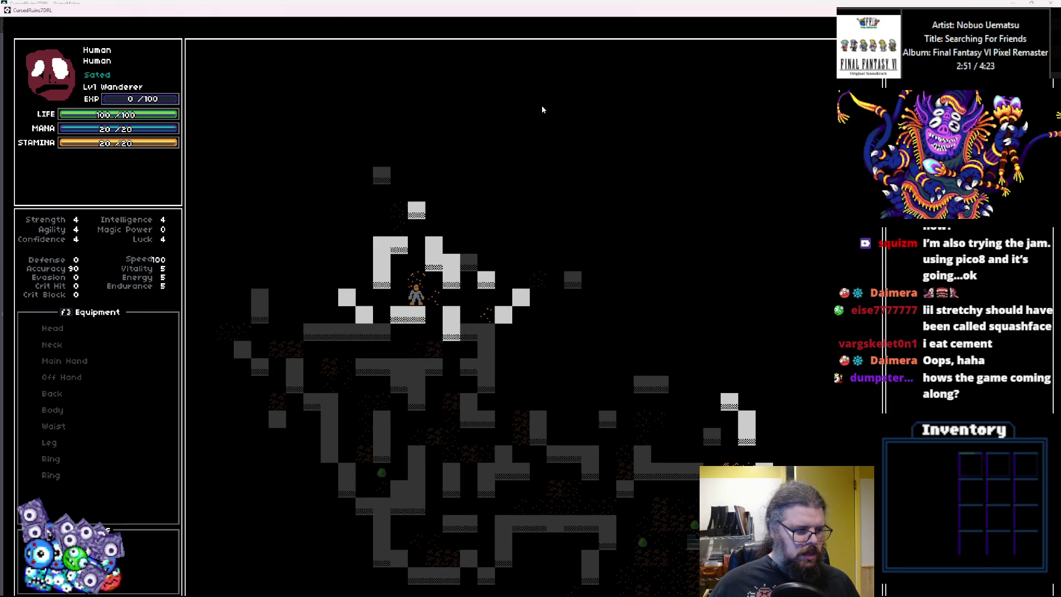
key("Up")
key("Up")
key("Up")
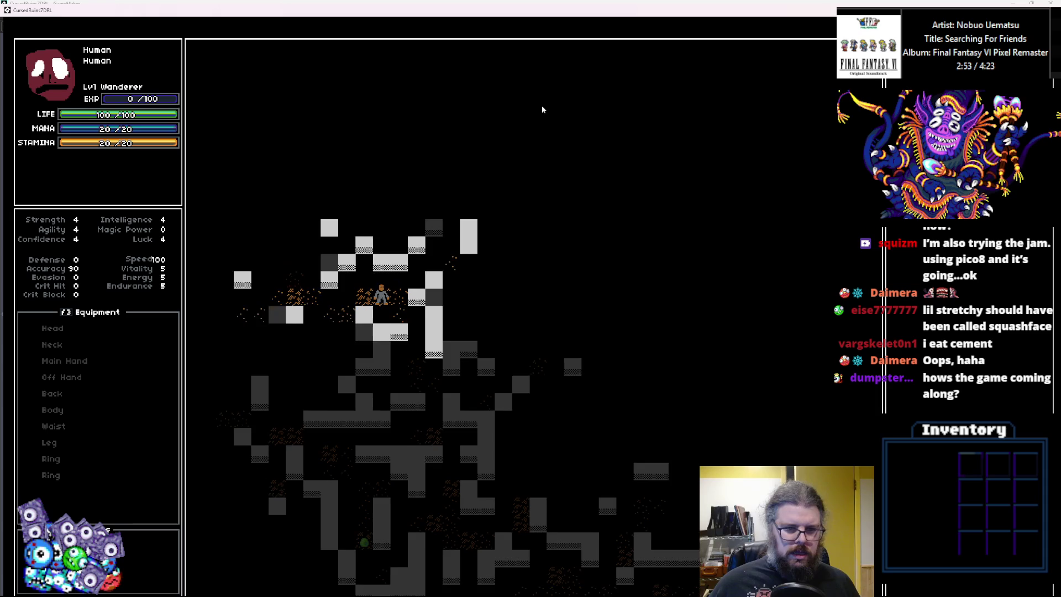
key("Up")
key("Up")
key("Up")
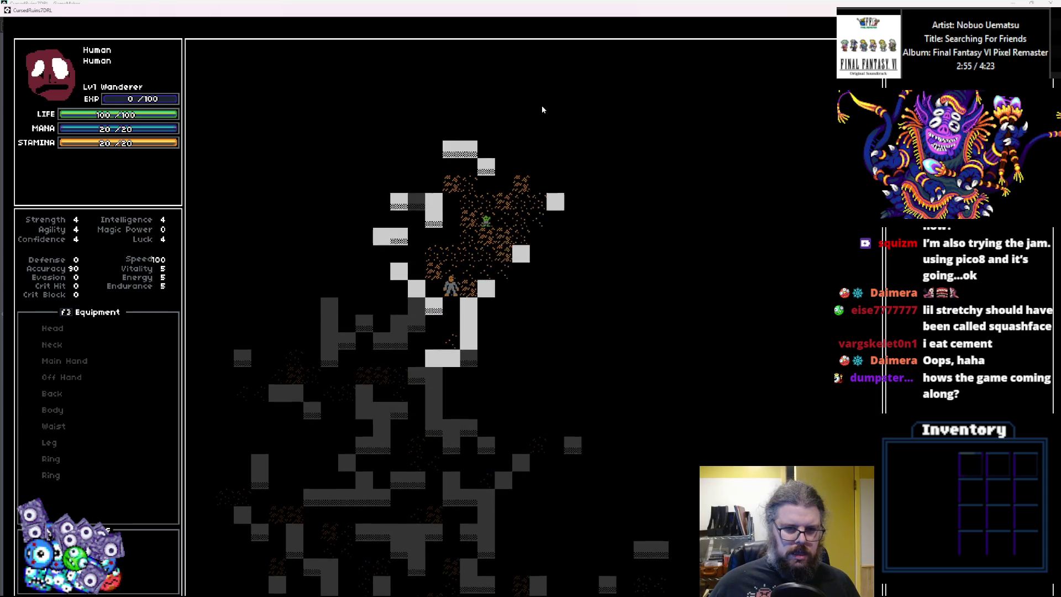
key("Right")
key("Right")
key("Down")
key("Down")
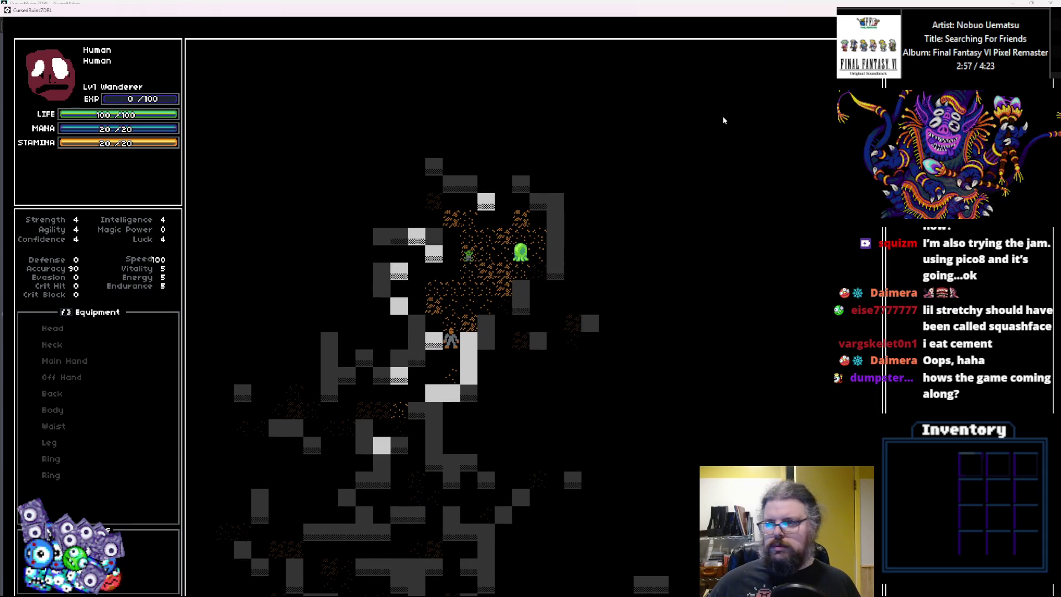
key("Escape")
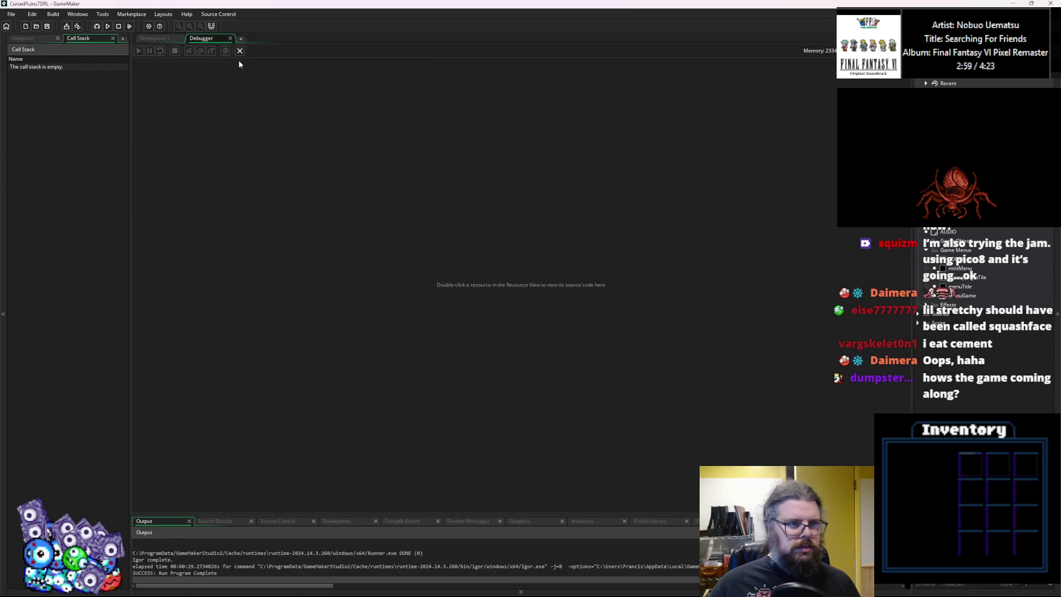
Close the debugger, scroll down to the collisionChk code and save the project.
left_click(240, 50)
left_click(606, 296)
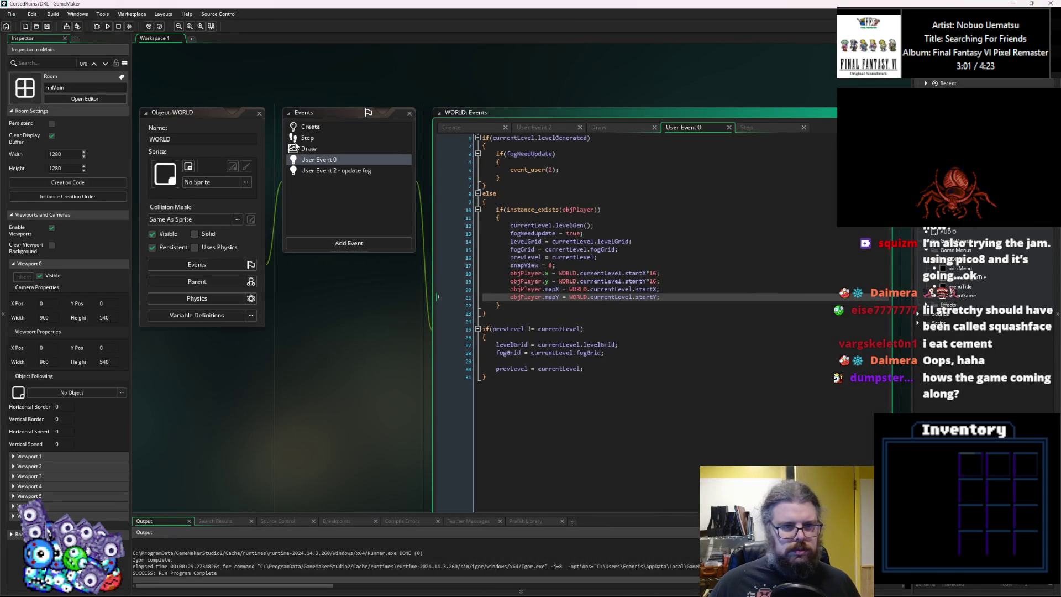
scroll(369, 341, "down", 10)
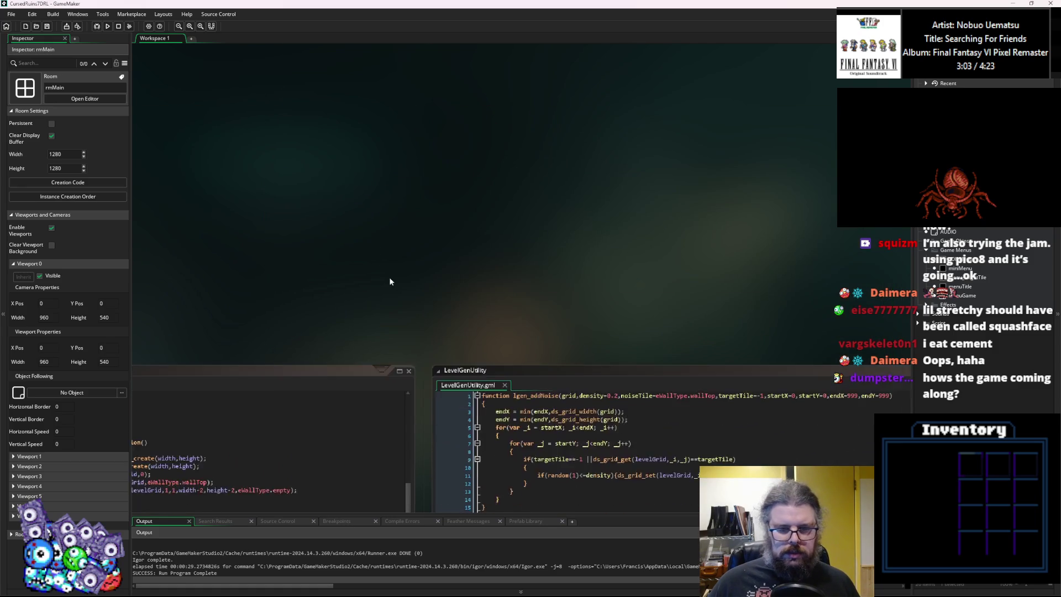
scroll(484, 369, "down", 3)
left_click(484, 369)
scroll(484, 369, "down", 3)
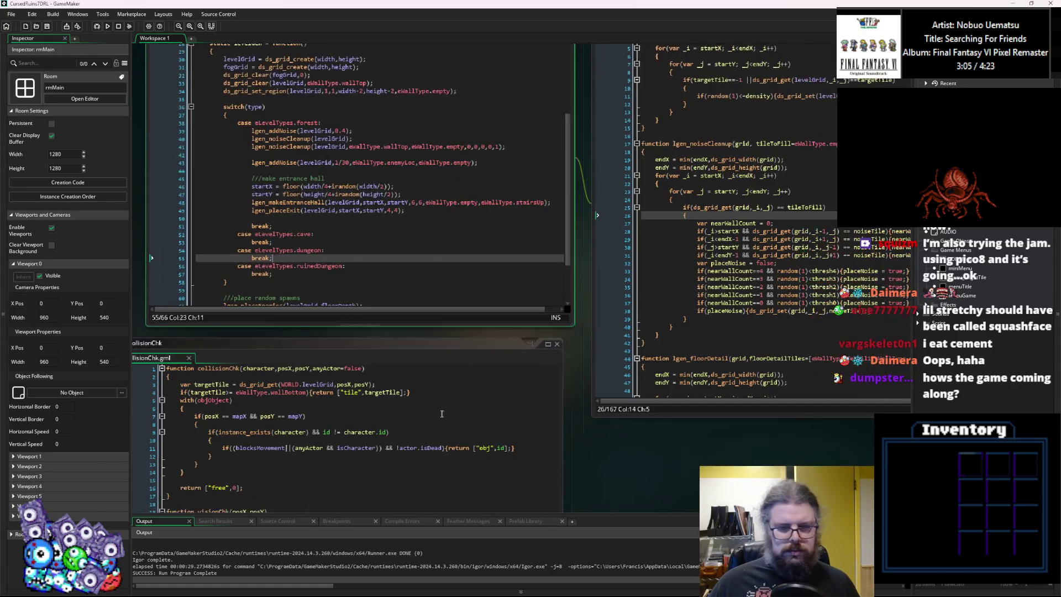
left_click(442, 439)
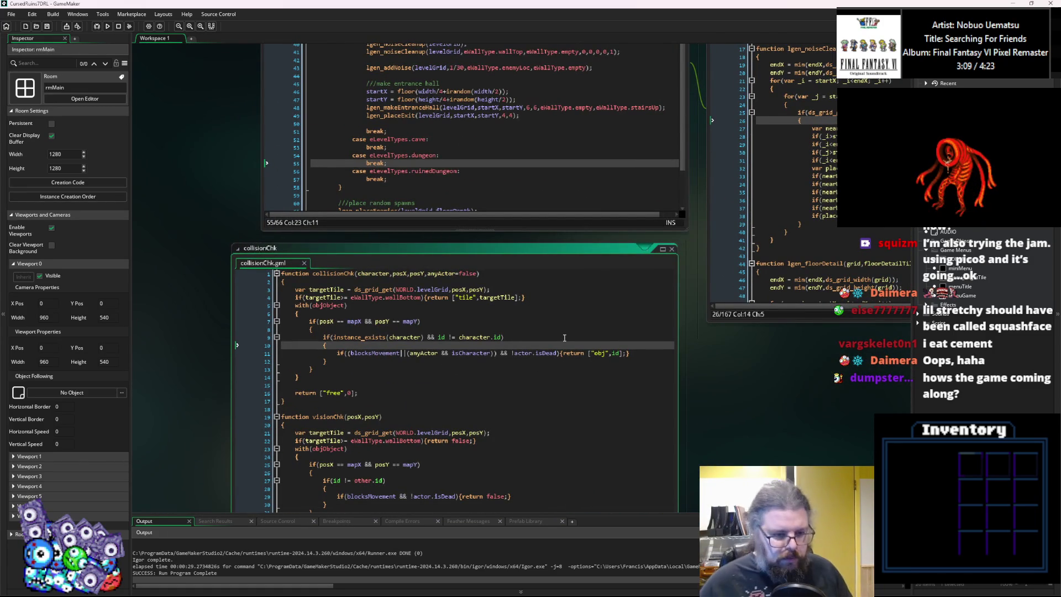
left_click(48, 26)
Scroll around the LevelGenUtility and collisionChk code windows in the workspace.
scroll(573, 284, "up", 5)
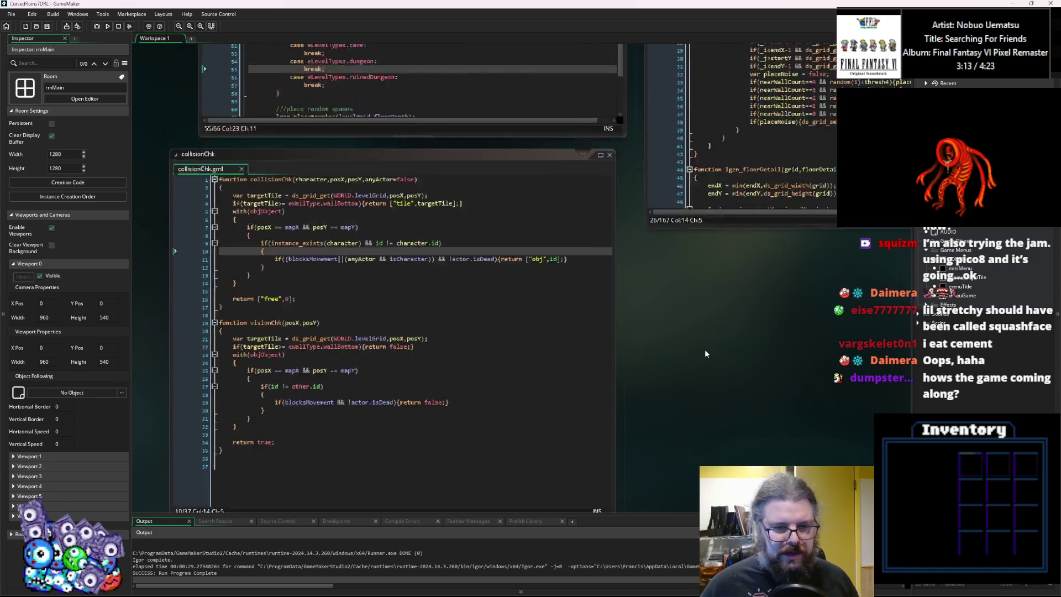
scroll(572, 284, "right", 5)
left_click(493, 285)
scroll(493, 284, "down", 10)
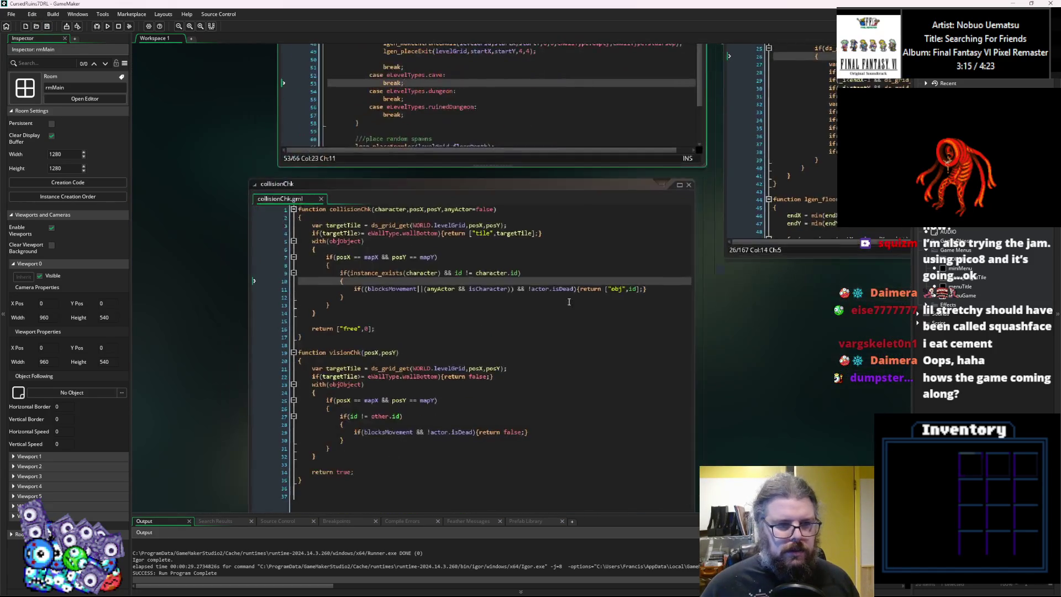
left_click(455, 173)
scroll(455, 173, "up", 10)
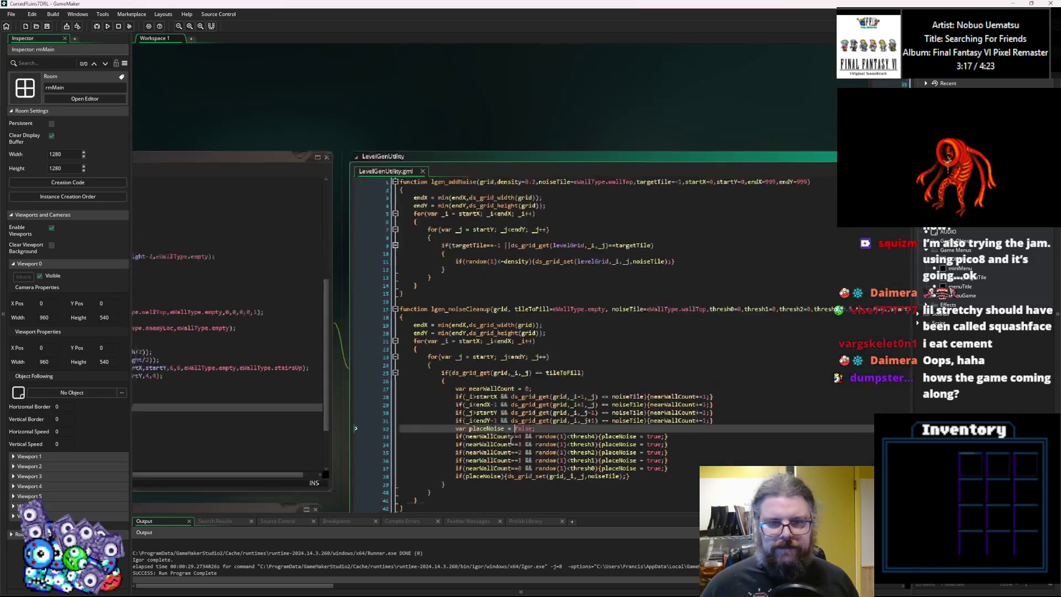
left_click(485, 274)
scroll(485, 279, "right", 5)
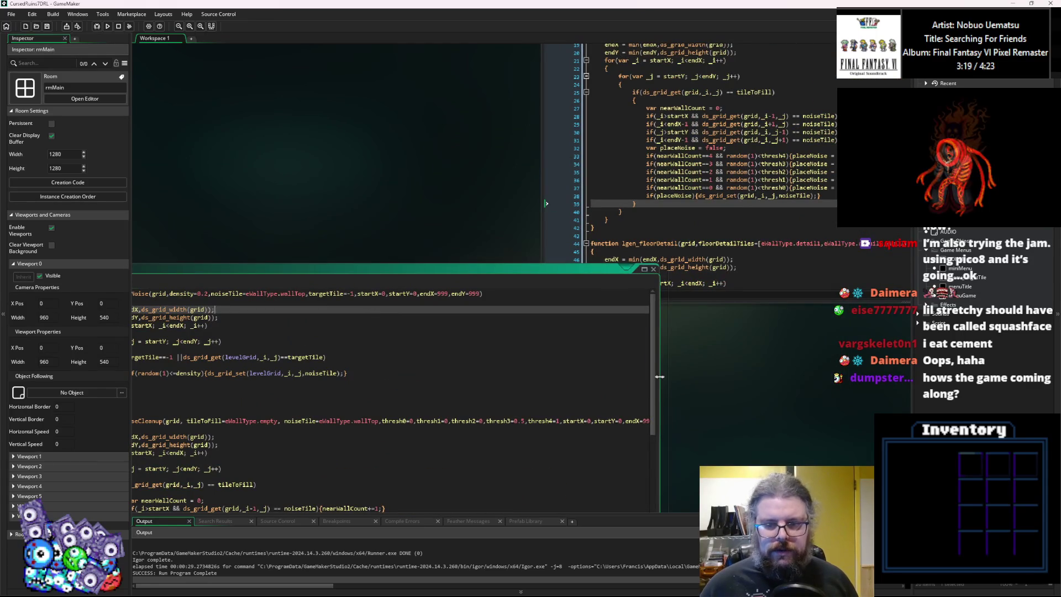
scroll(369, 300, "up", 5)
scroll(369, 300, "down", 2)
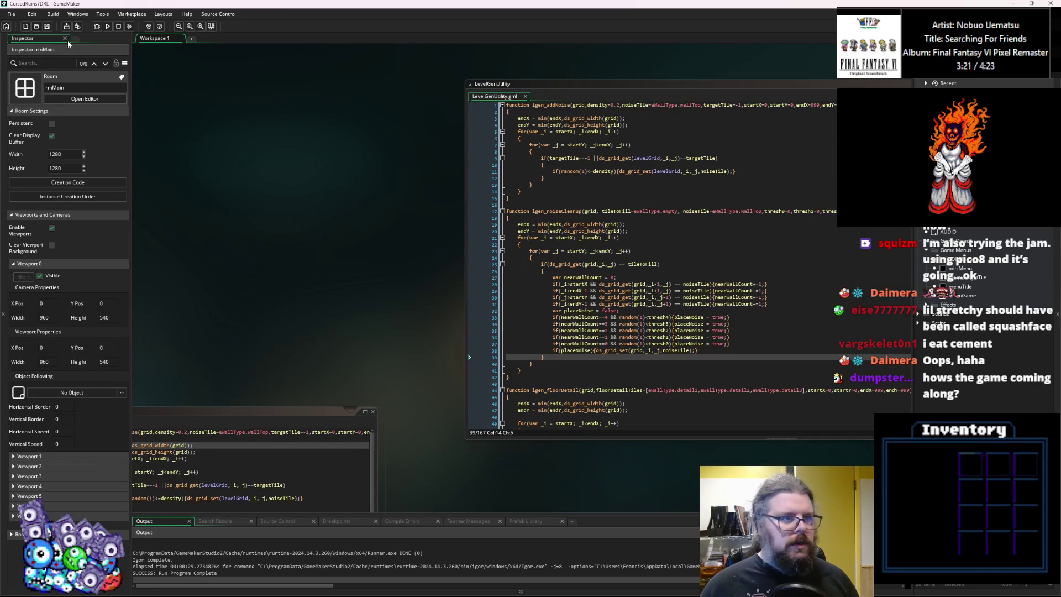
scroll(497, 276, "up", 2)
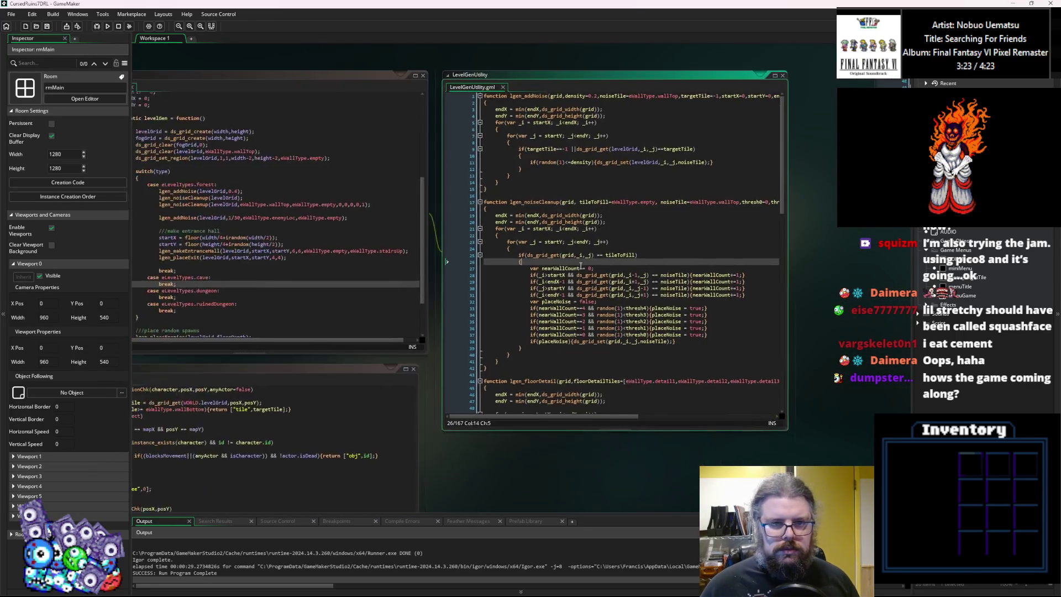
left_click(700, 335)
scroll(442, 331, "up", 7)
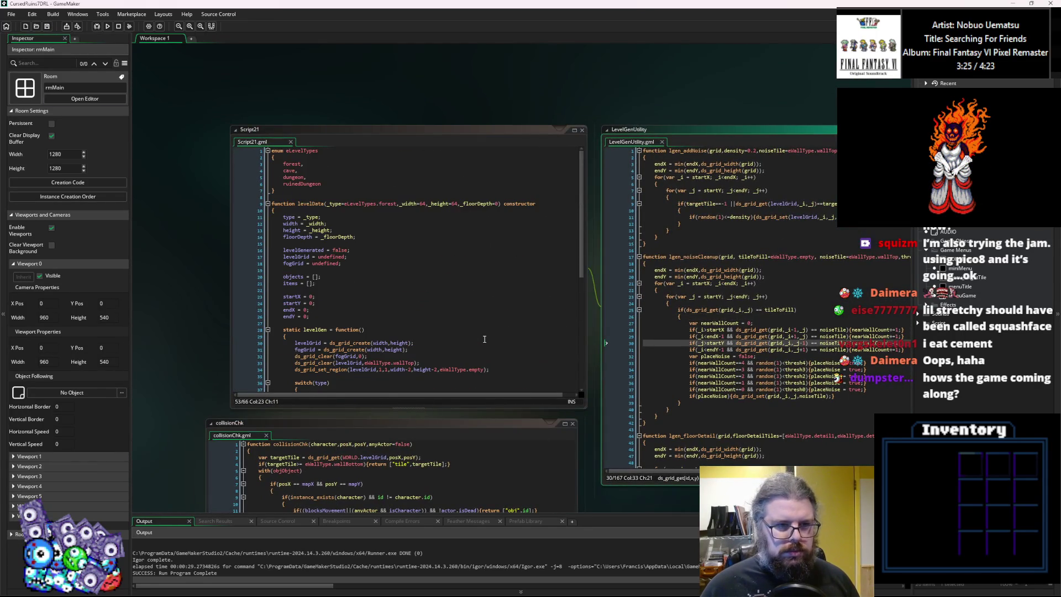
scroll(511, 224, "down", 2)
scroll(511, 224, "left", 2)
Bring the levelData constructor into view and expand the Scripts folder in the Asset Browser.
left_click(511, 221)
scroll(511, 224, "up", 3)
scroll(511, 224, "right", 1)
left_click(450, 321)
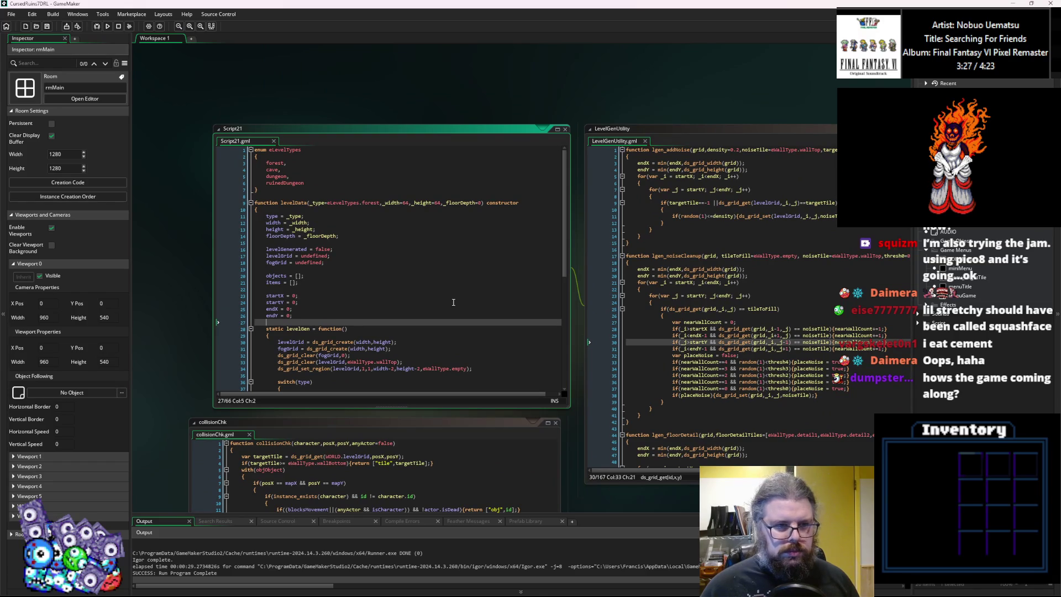
scroll(450, 293, "down", 3)
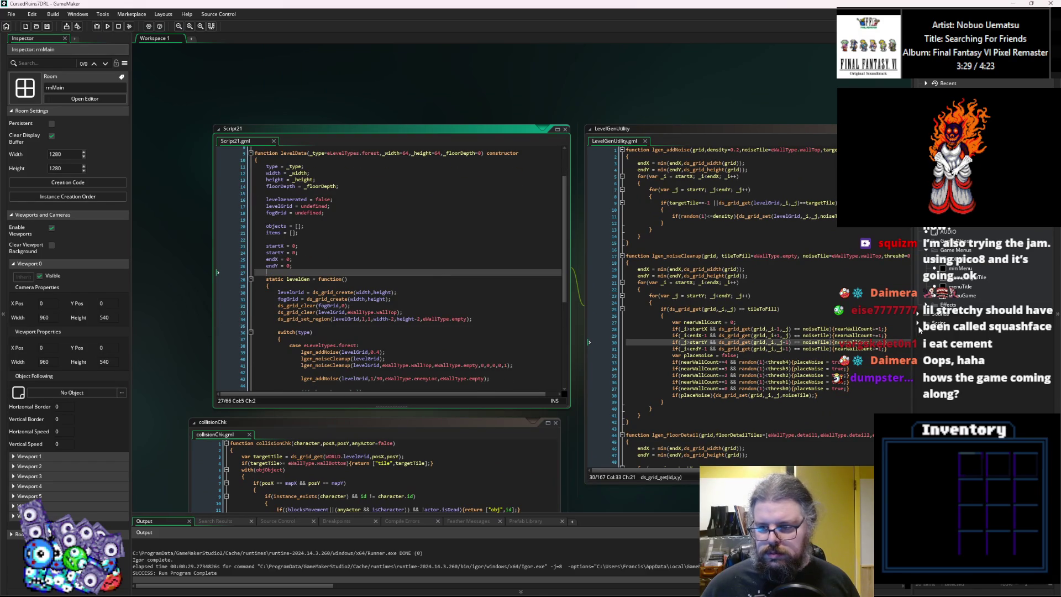
left_click(918, 324)
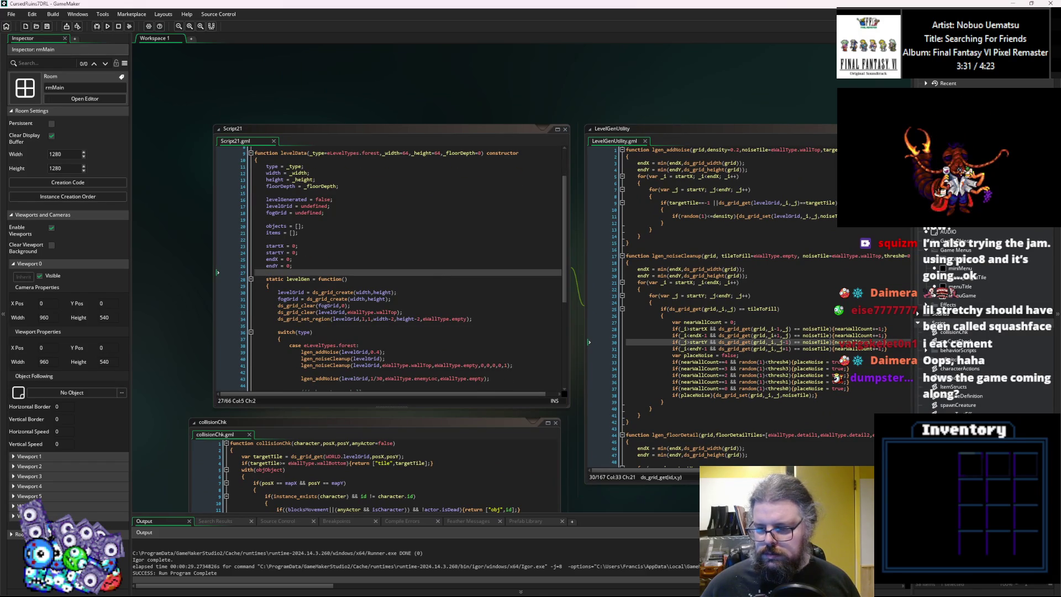
Rename the Script21 asset to levelData and save it.
left_click(959, 341)
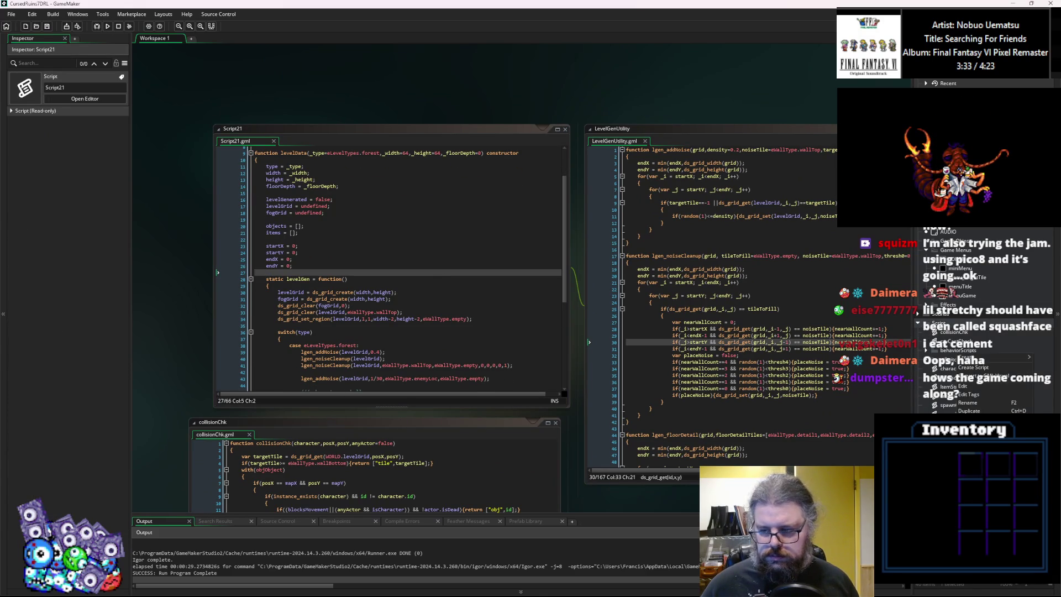
left_click(495, 305)
right_click(932, 346)
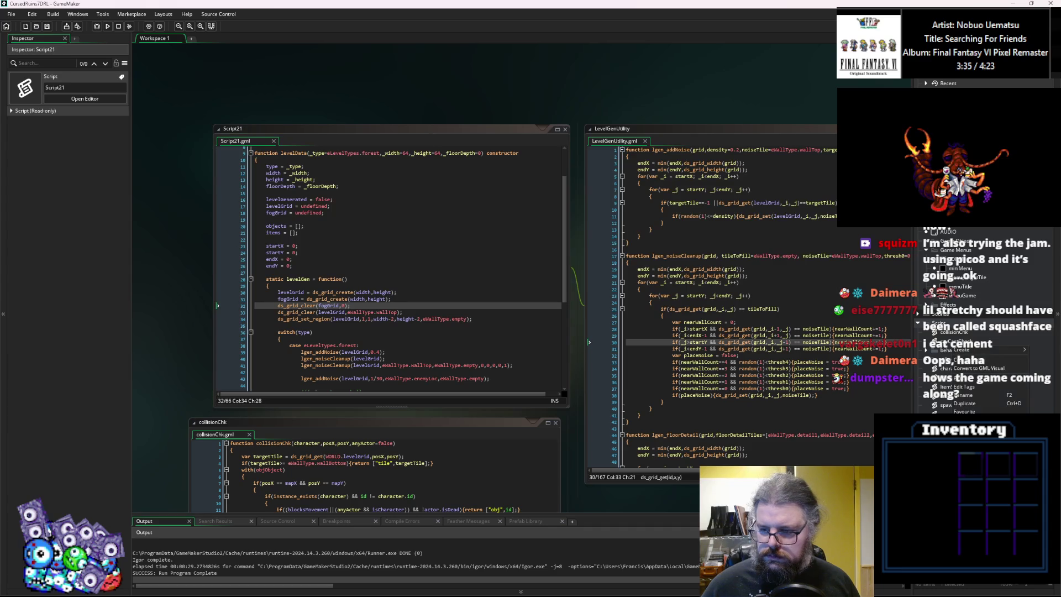
left_click(967, 395)
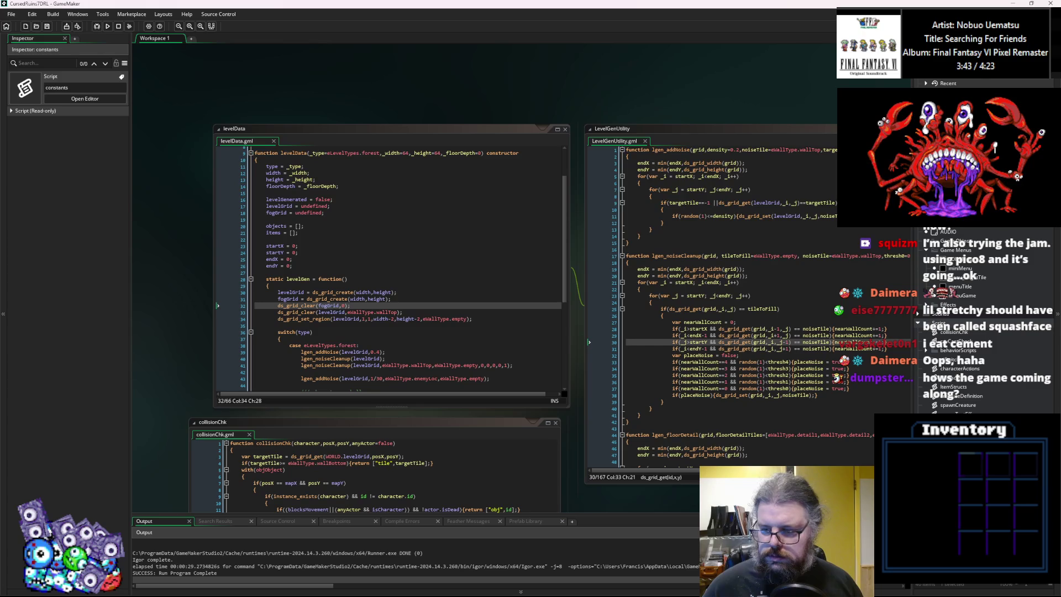
left_click(502, 326)
left_click(47, 27)
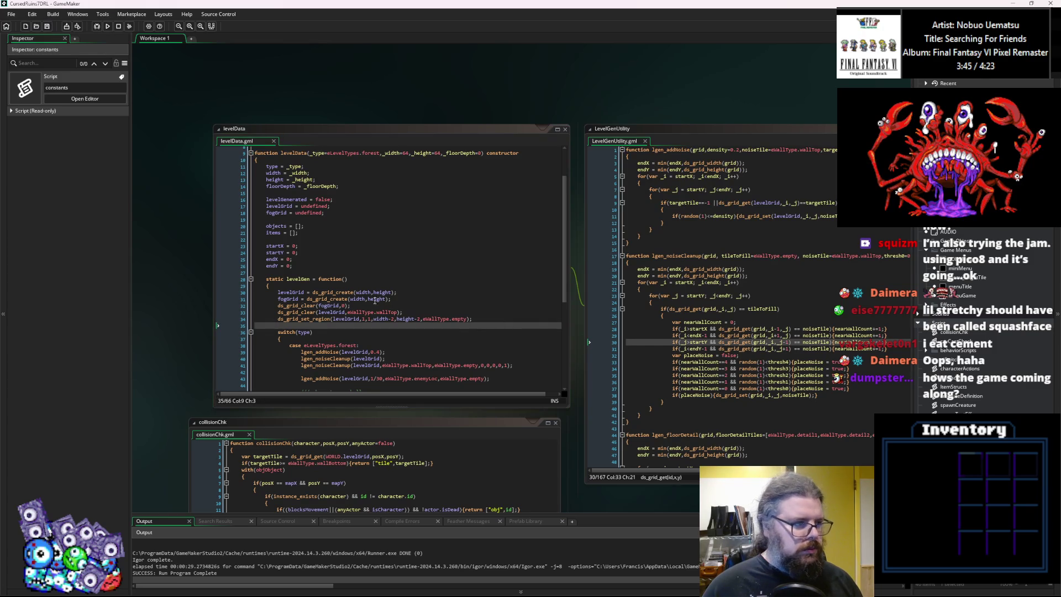
Move the menuTitle editors to the upper right and expand the Game Objects folder.
scroll(557, 183, "down", 10)
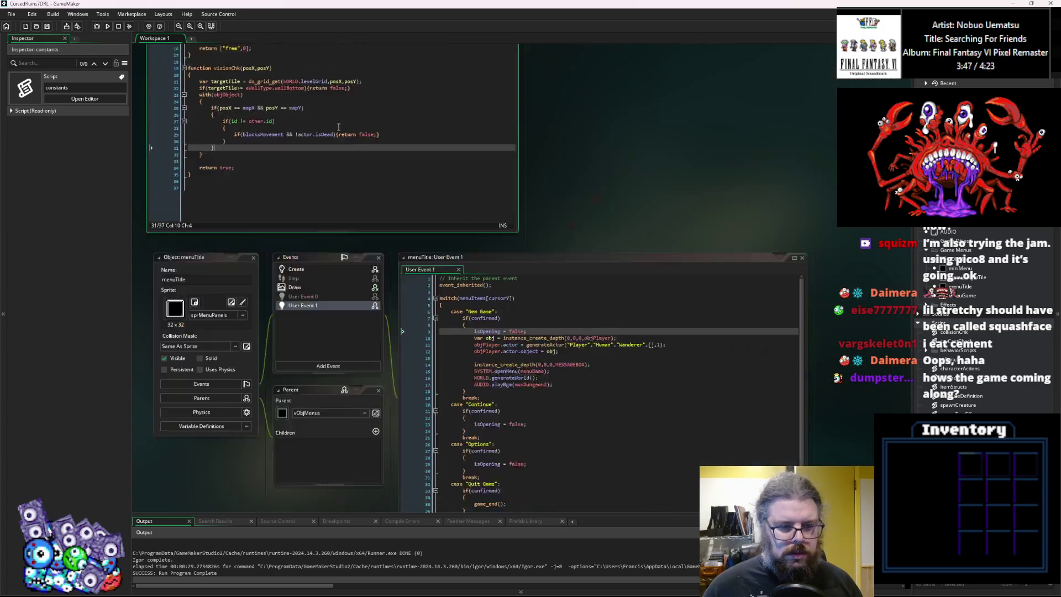
scroll(672, 179, "down", 5, "ctrl")
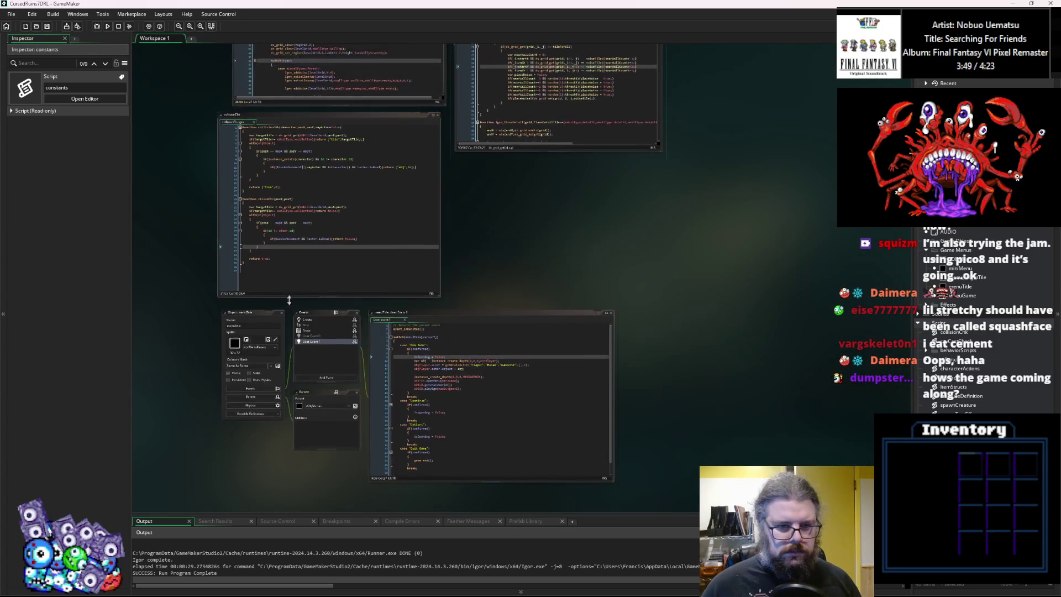
mouse_move(236, 315)
left_mouse_down()
mouse_move(535, 184)
mouse_move(483, 153)
left_mouse_up()
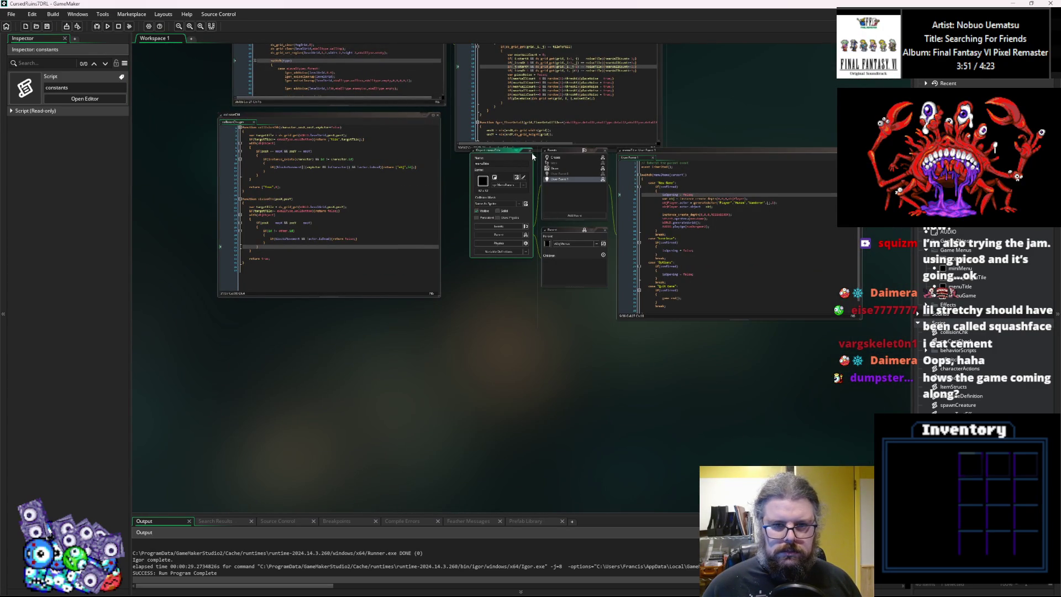
scroll(521, 223, "up", 5, "ctrl")
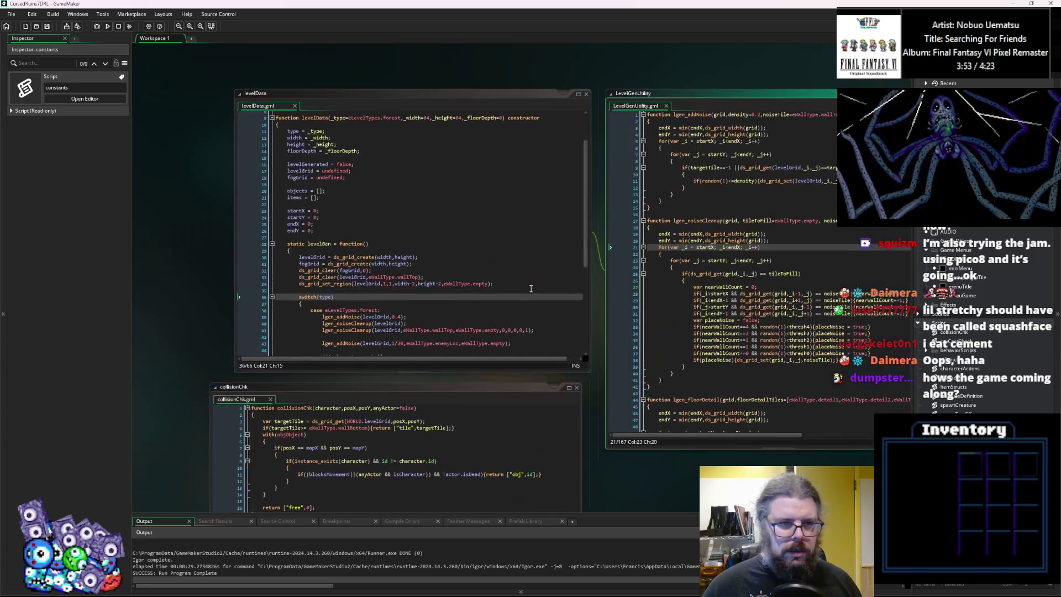
scroll(463, 302, "right", 5)
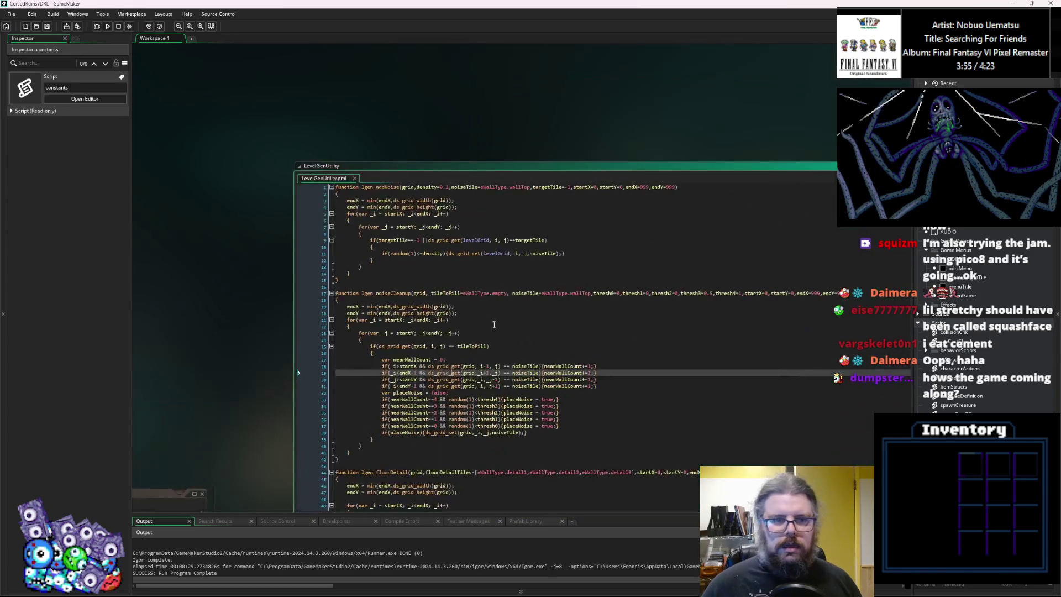
scroll(505, 210, "down", 5)
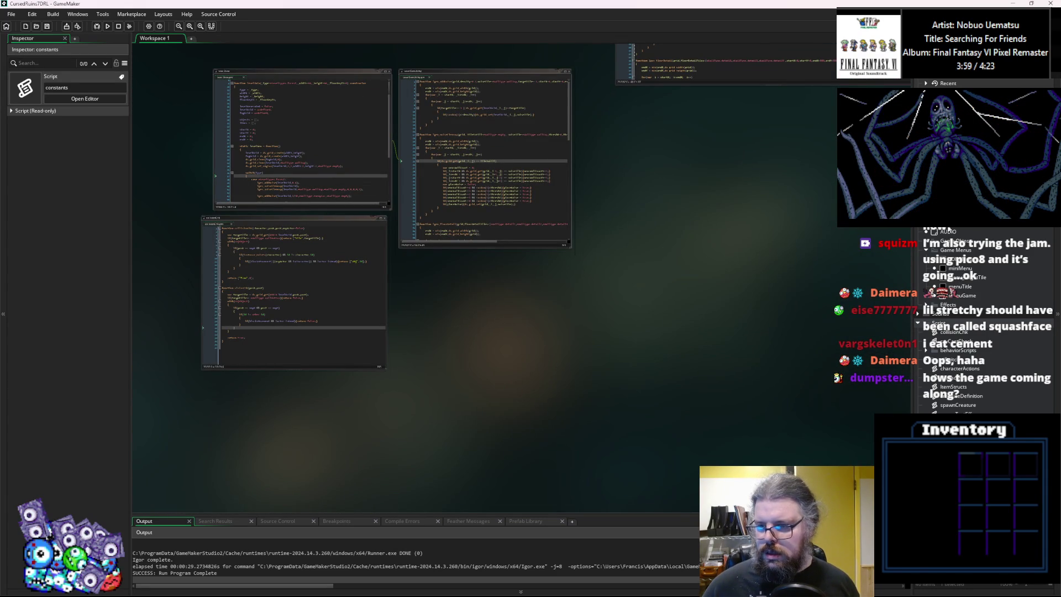
left_click(935, 247)
scroll(943, 268, "down", 2)
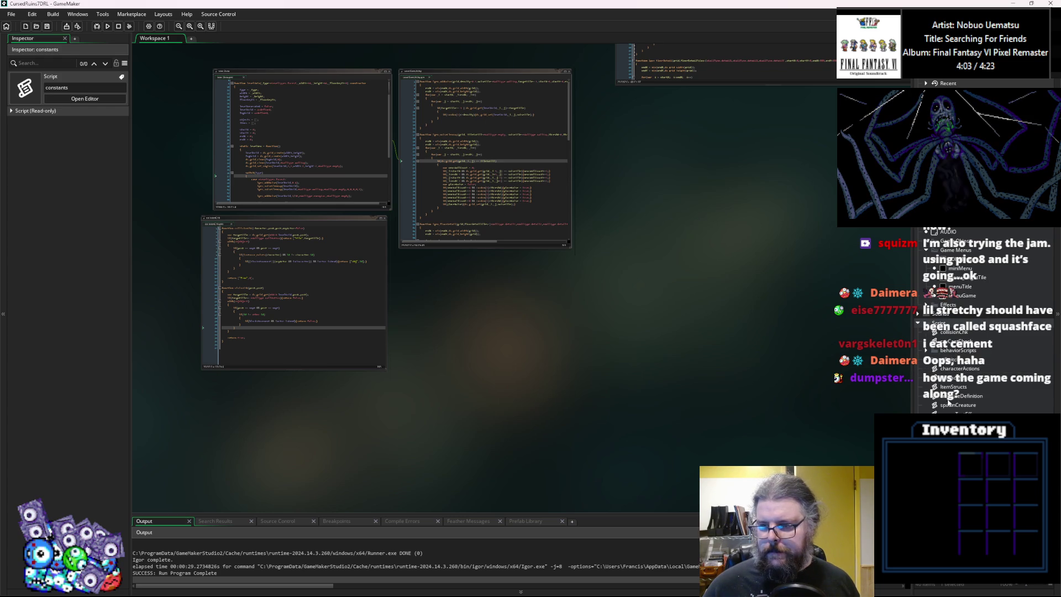
Open the WORLD object's Create event code at the forest level line.
left_click(957, 404)
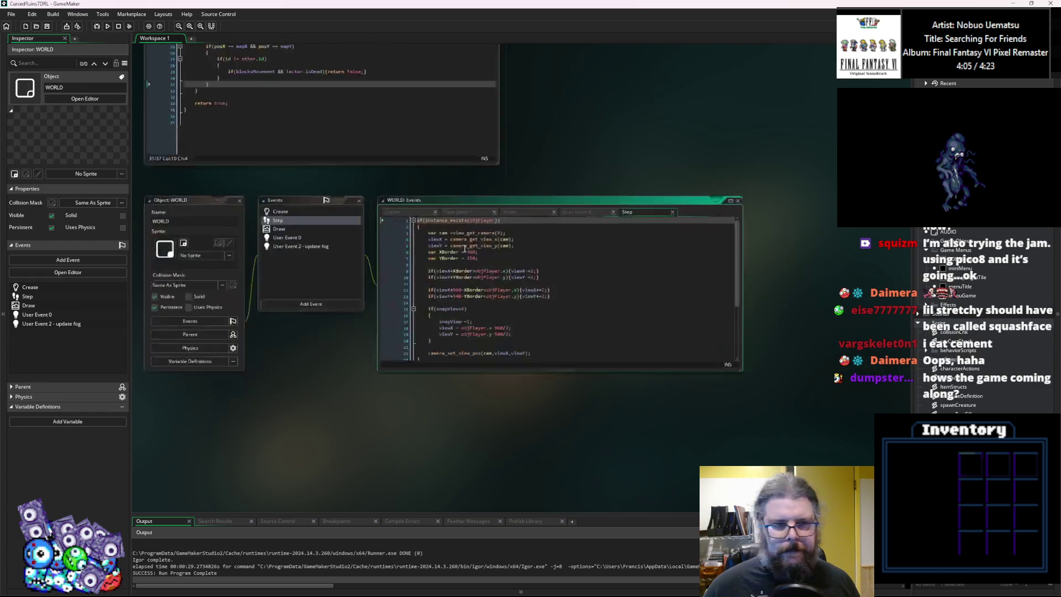
left_click(298, 105)
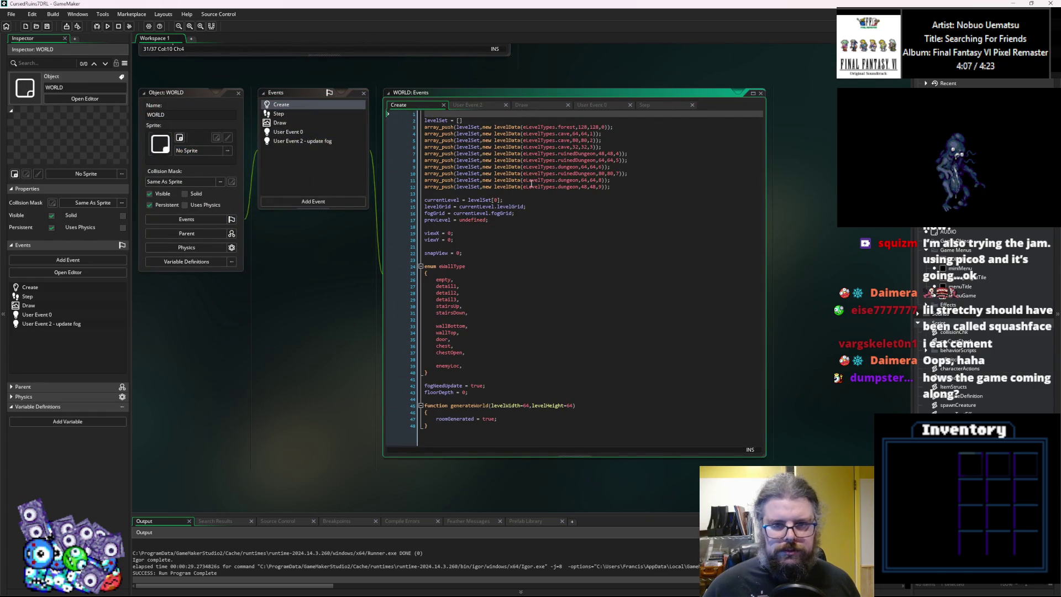
left_click(583, 128)
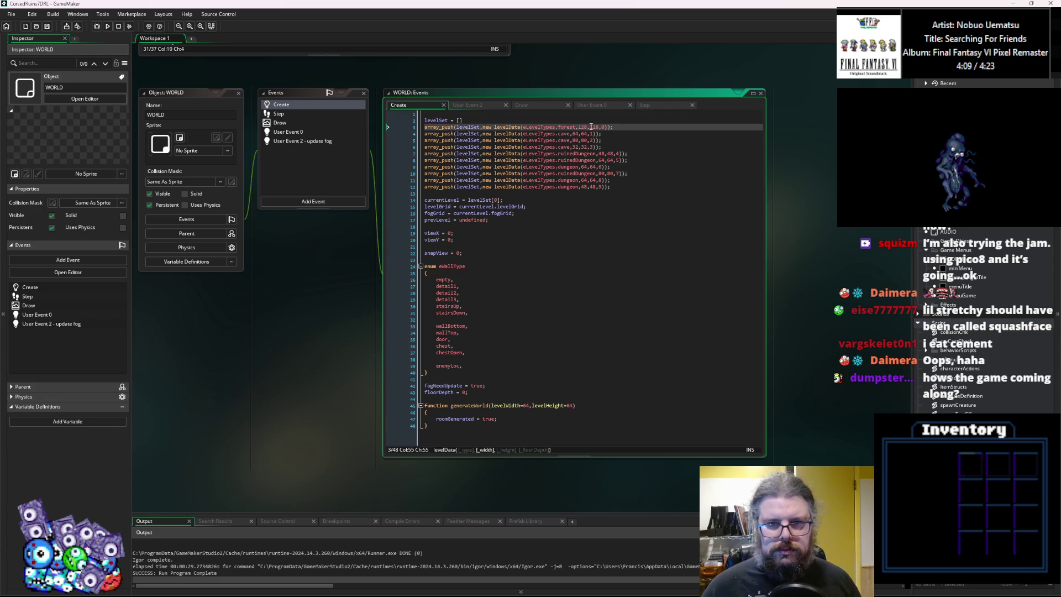
double_click(583, 127)
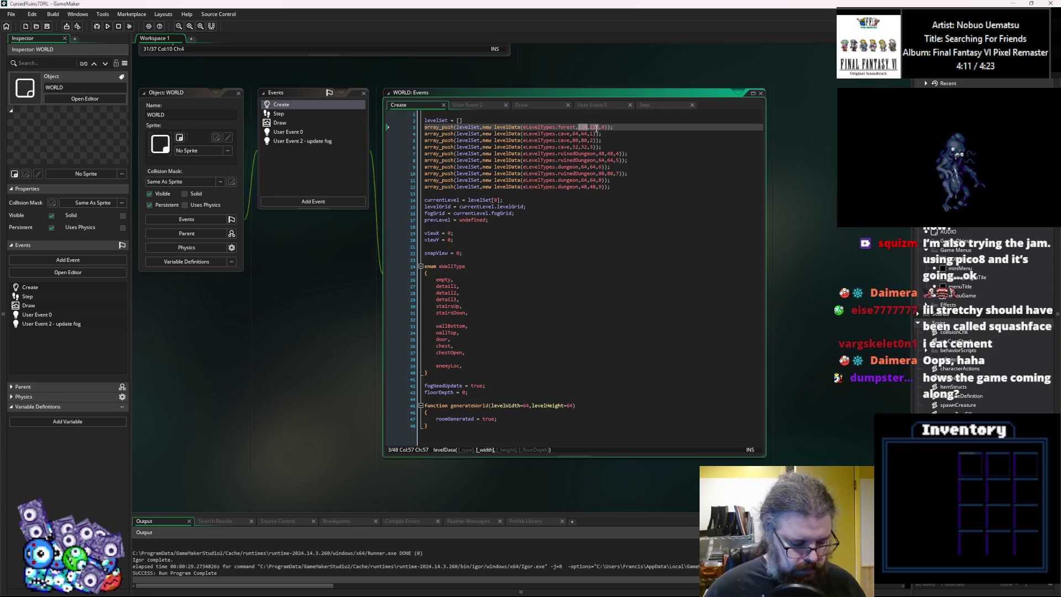
key("End")
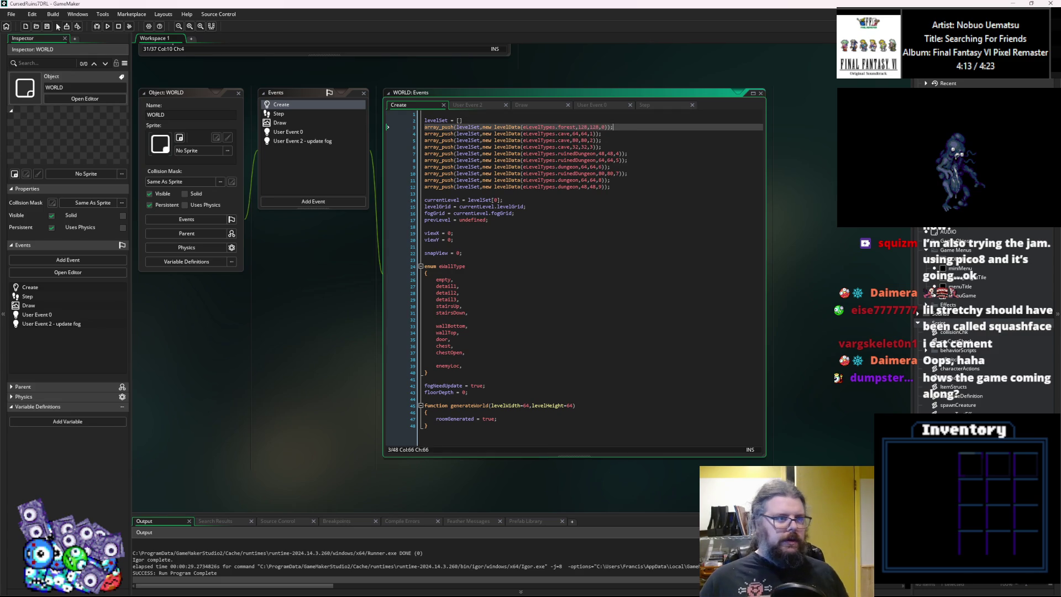
left_click(47, 26)
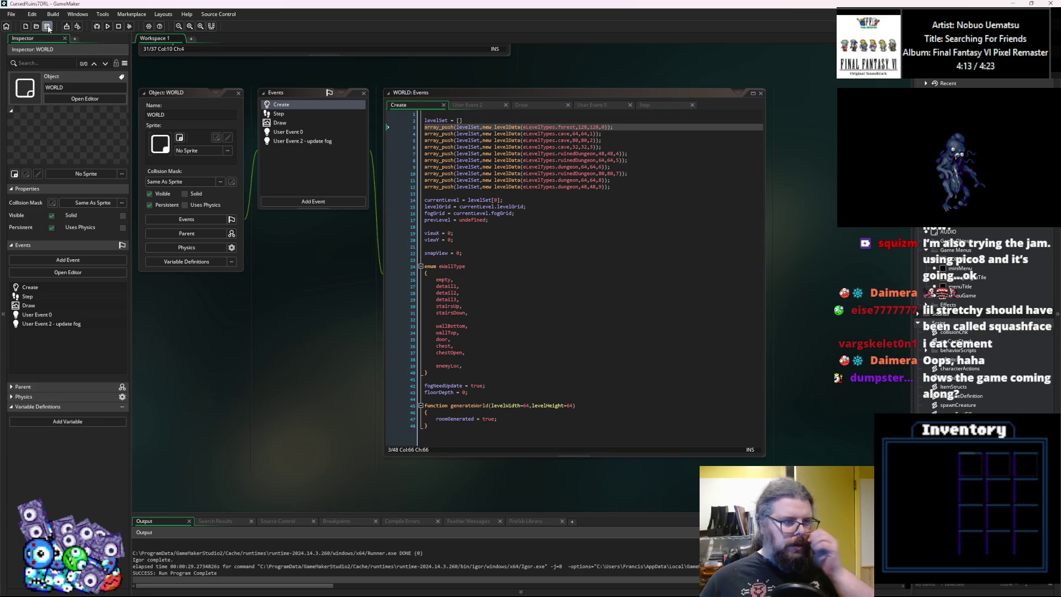
Change the forest level's width and height from 128 to 32, then save.
double_click(584, 127)
type("32")
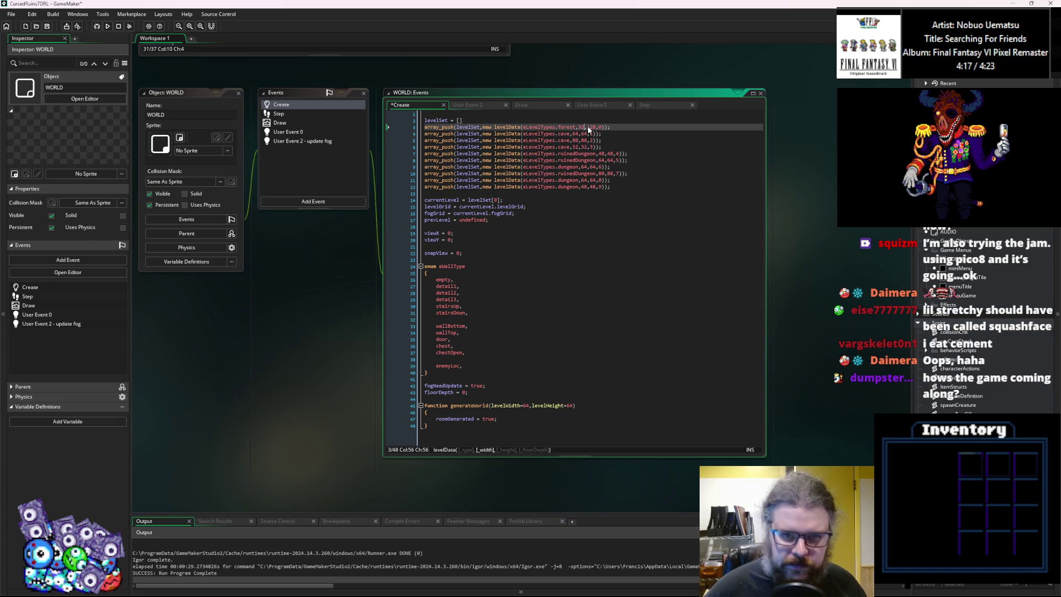
double_click(591, 127)
type("32")
key("Down")
key("End")
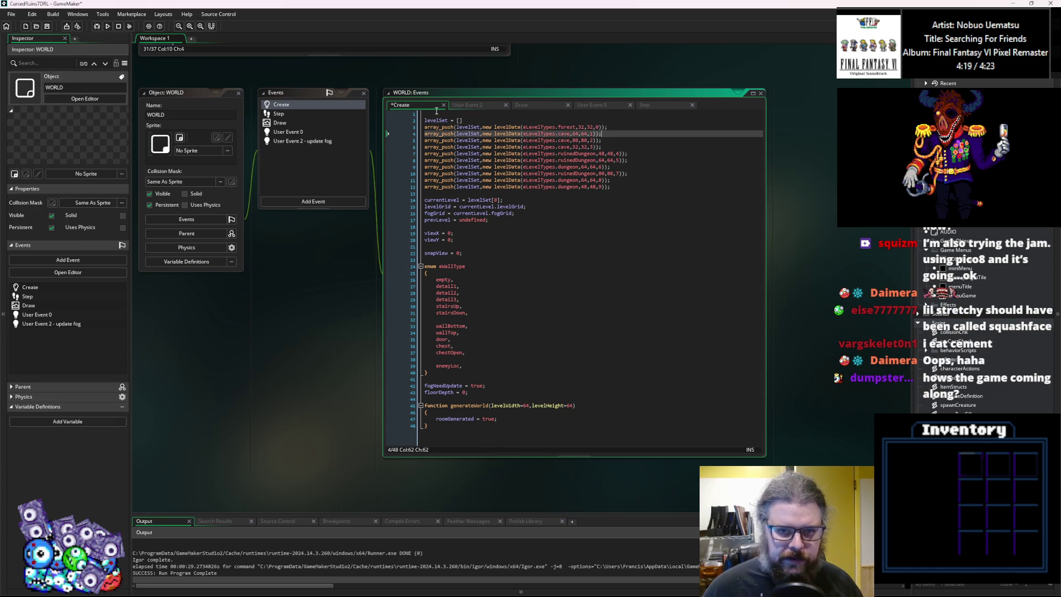
left_click(47, 26)
left_click(624, 136)
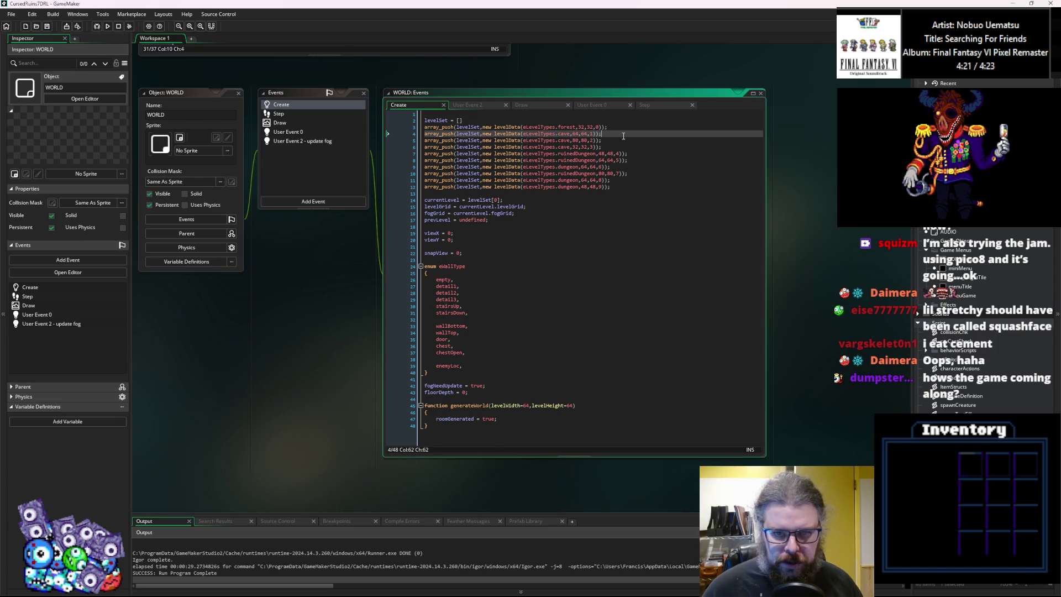
left_click(531, 207)
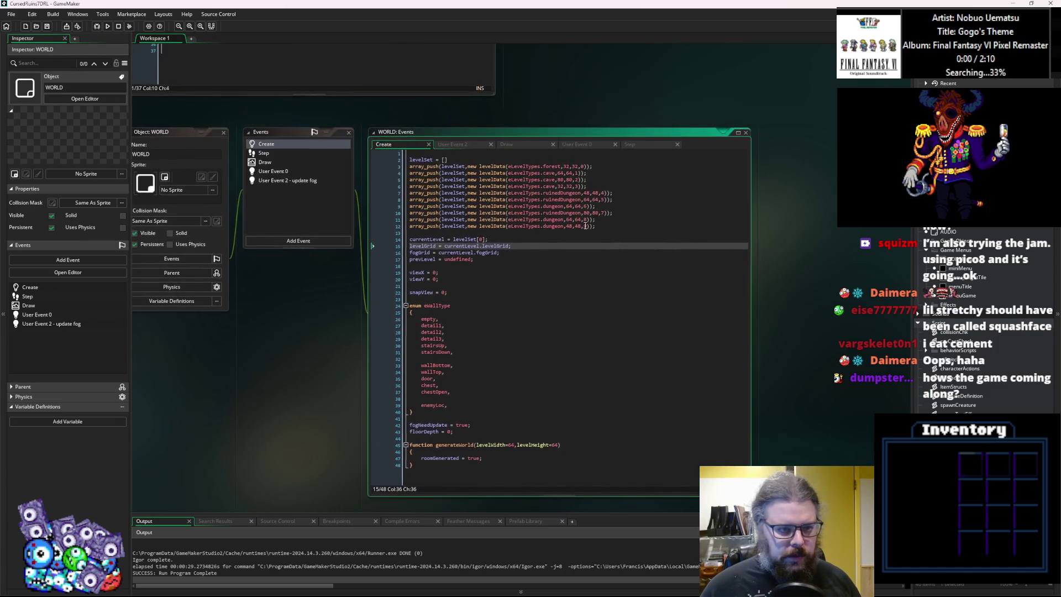
Shrink the WORLD code window, review the levelData and LevelGenUtility code, then open CONTROLS.
left_click(459, 332)
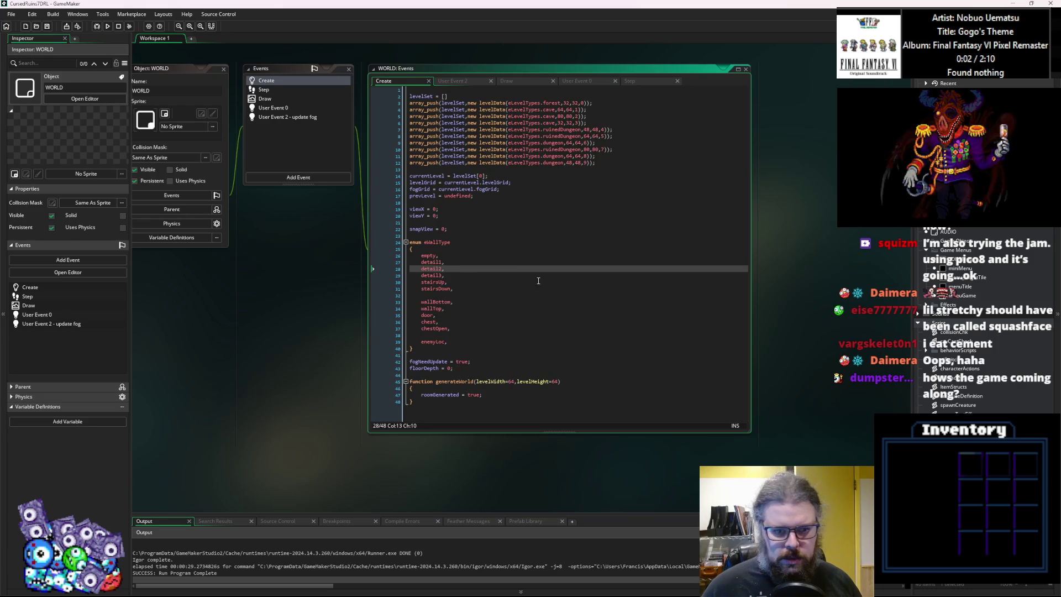
left_click_drag(750, 431, 688, 408)
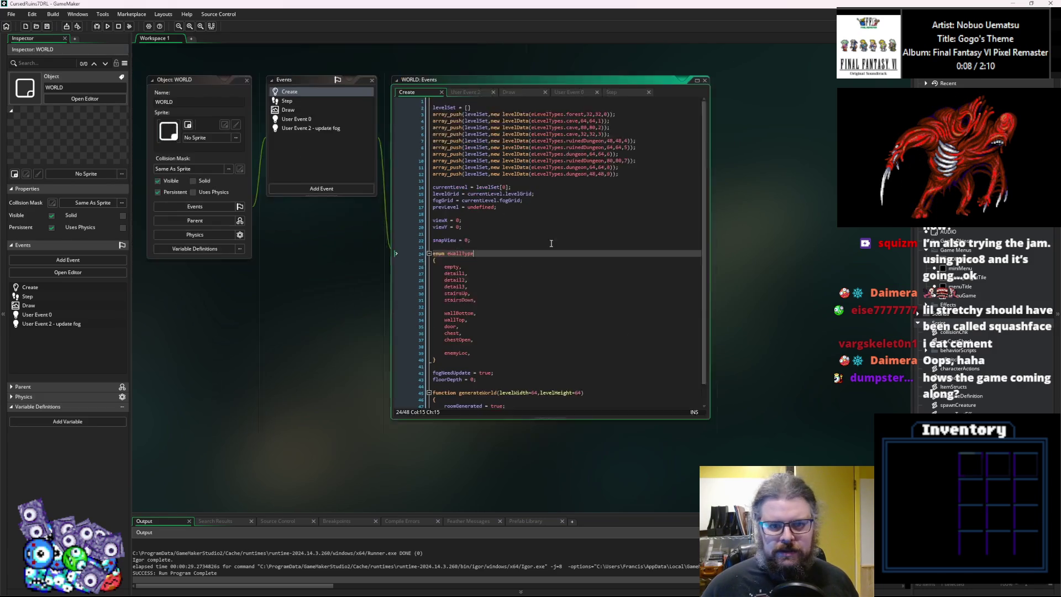
left_click(551, 242)
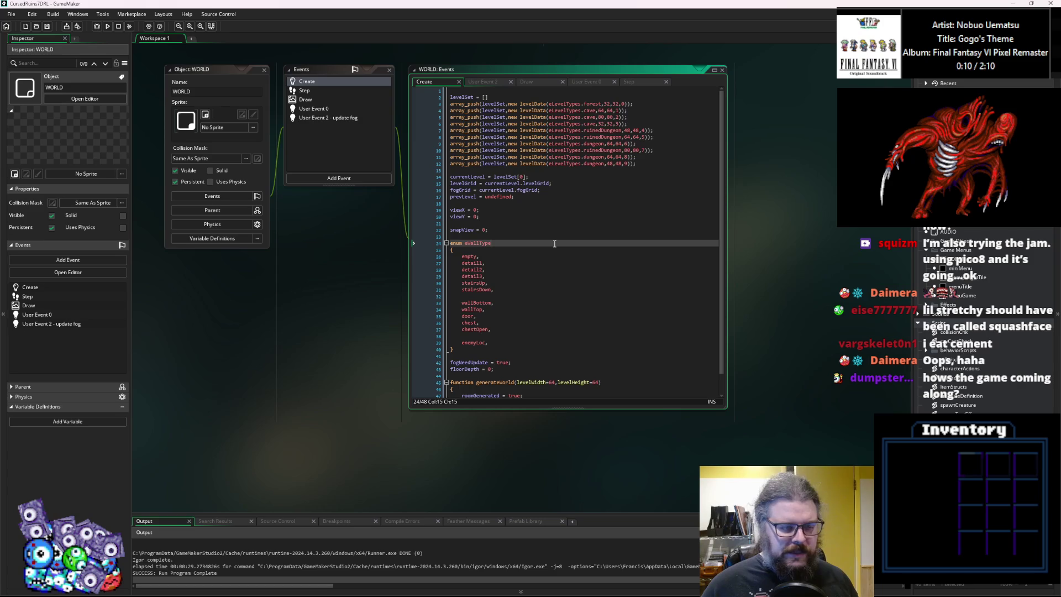
scroll(507, 296, "up", 10)
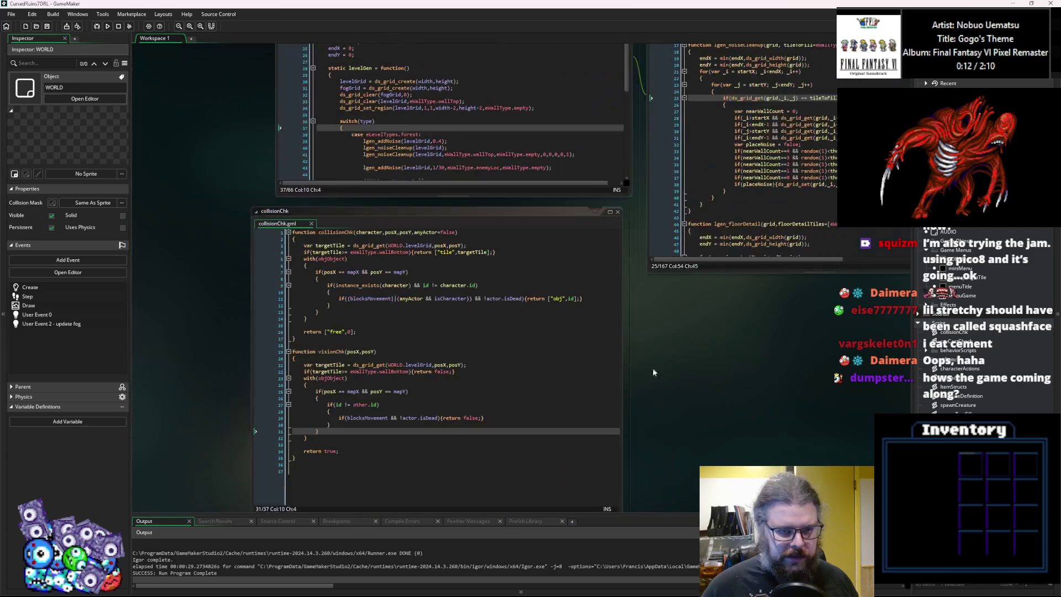
left_click(622, 387)
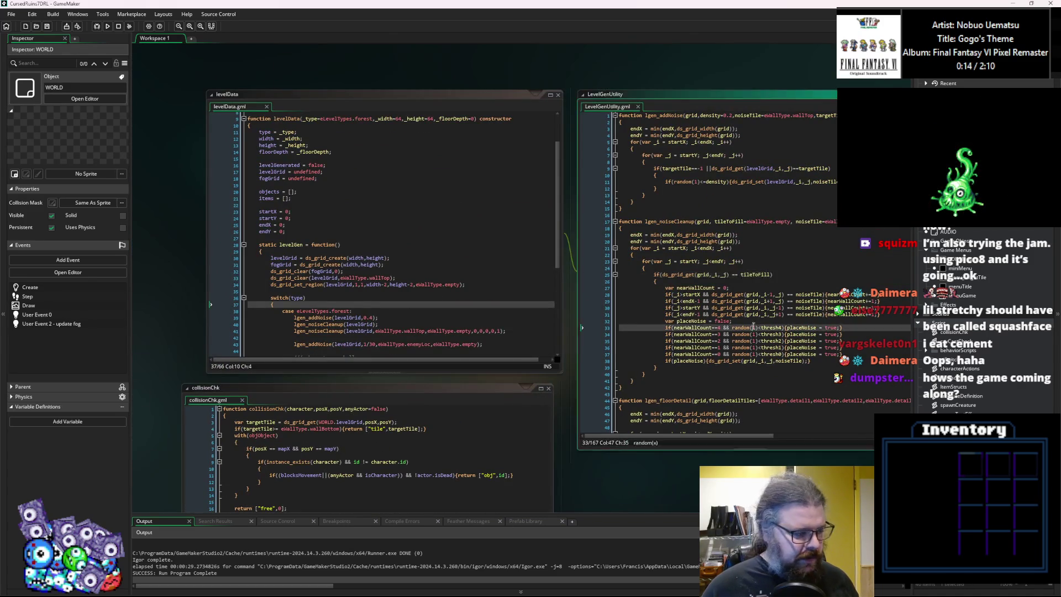
scroll(663, 403, "down", 5)
scroll(699, 418, "down", 8)
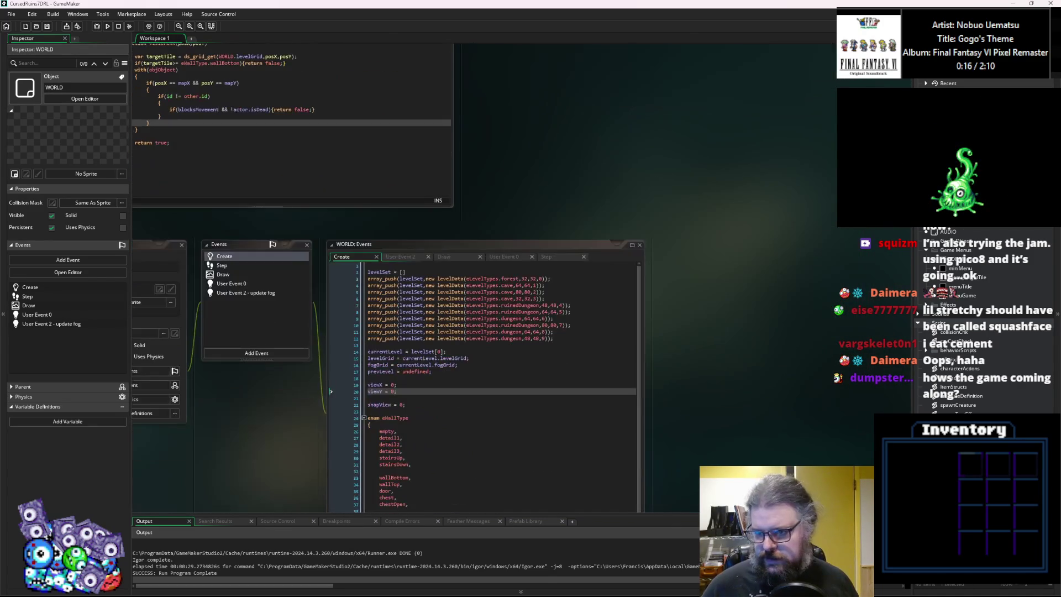
double_click(910, 232)
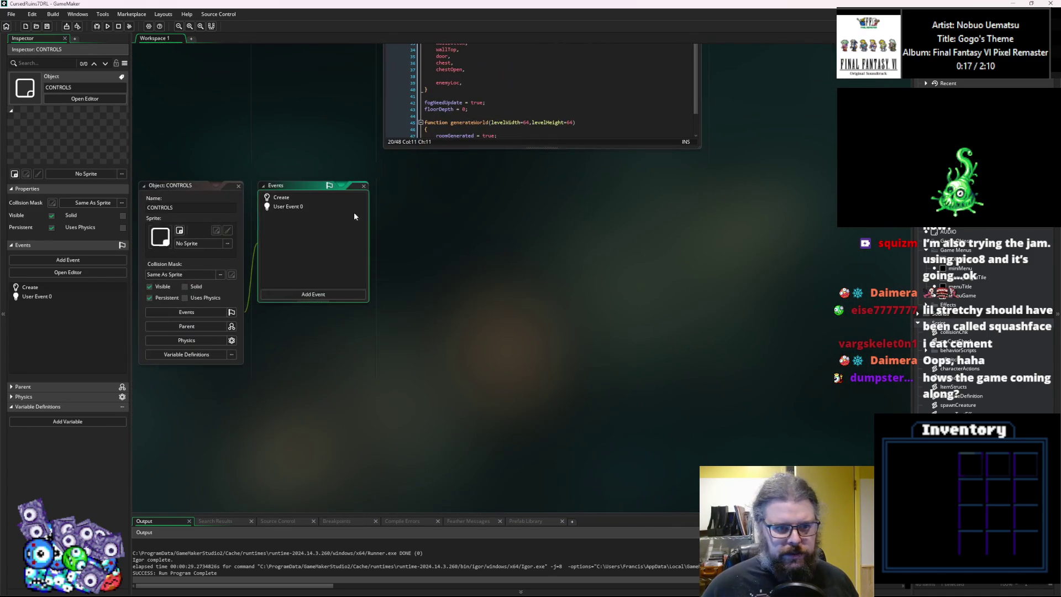
Open CONTROLS User Event 0 and Create code, locate the cm_descend key assignment, and return to WORLD.
left_click(307, 207)
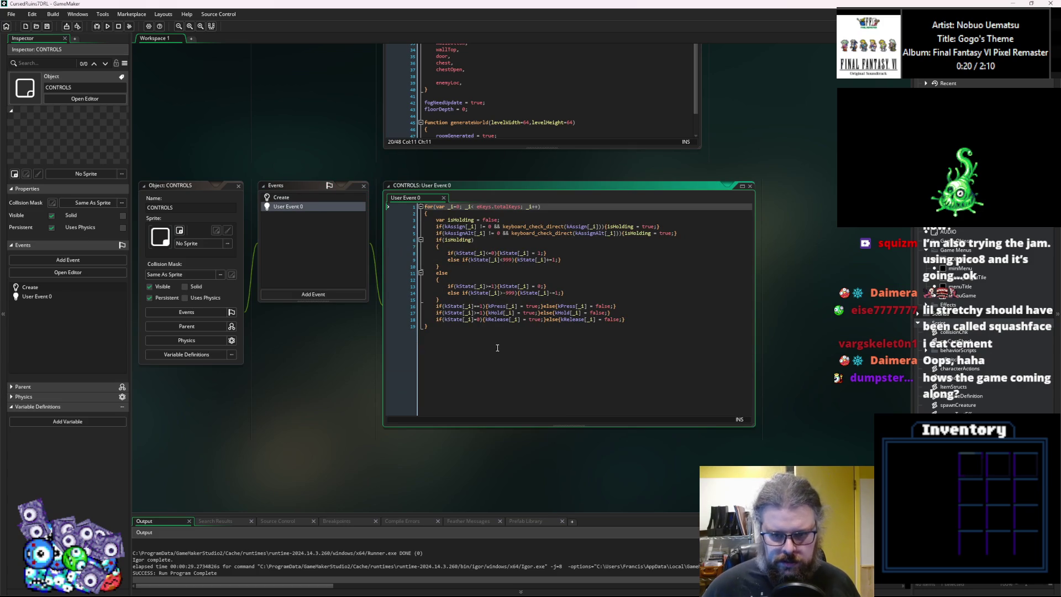
left_click(276, 197)
scroll(479, 314, "down", 10)
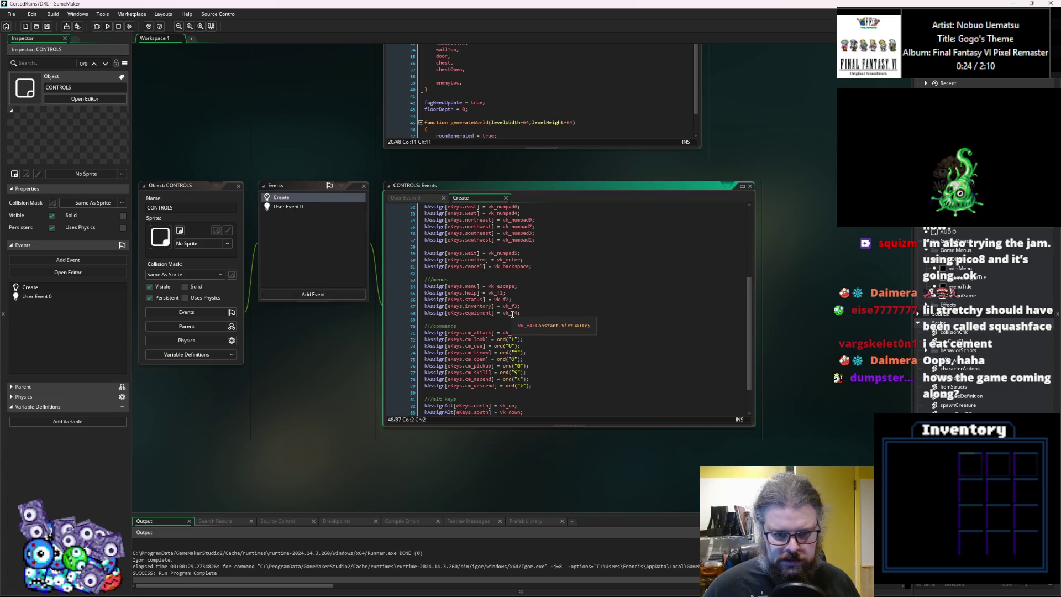
scroll(512, 313, "up", 7)
scroll(511, 313, "down", 9)
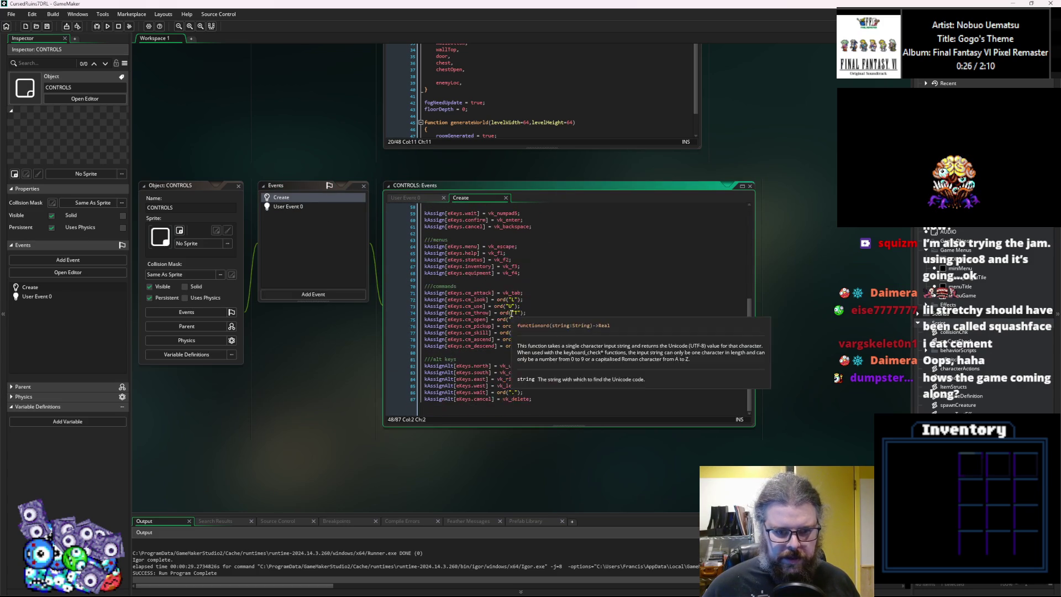
left_click(493, 346)
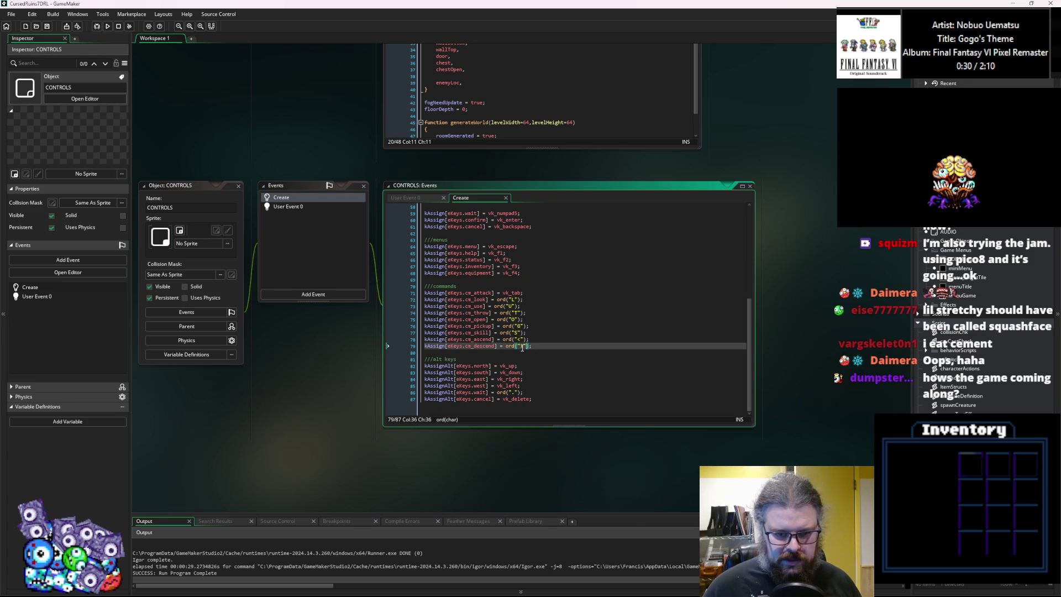
mouse_move(569, 274)
left_mouse_down()
mouse_move(571, 382)
mouse_move(600, 522)
left_mouse_up()
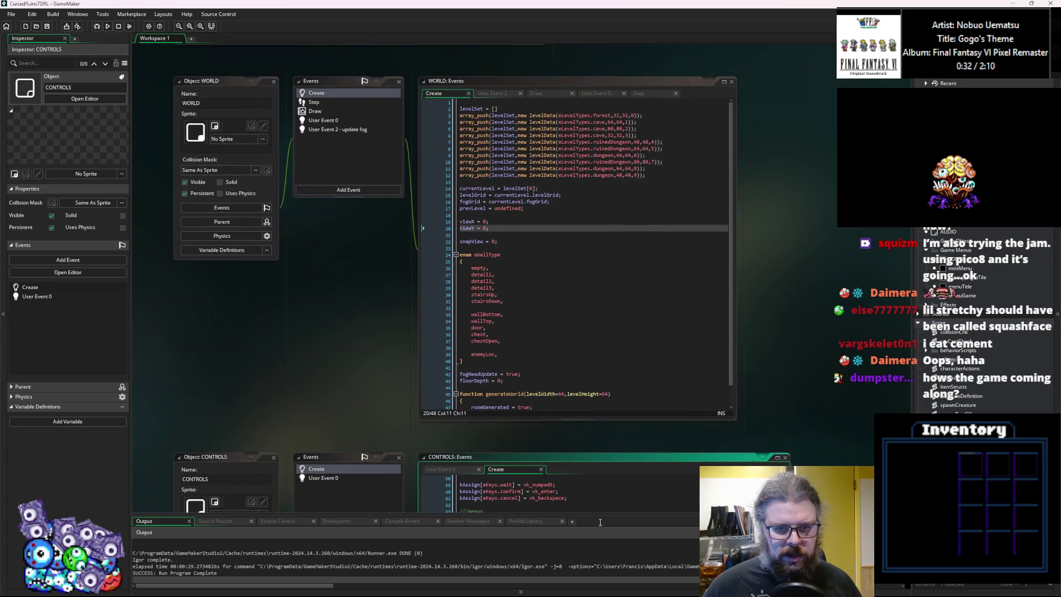
Review the levelData constructor and lgen_floorDetail code, then open the menuGame object.
scroll(418, 385, "up", 5)
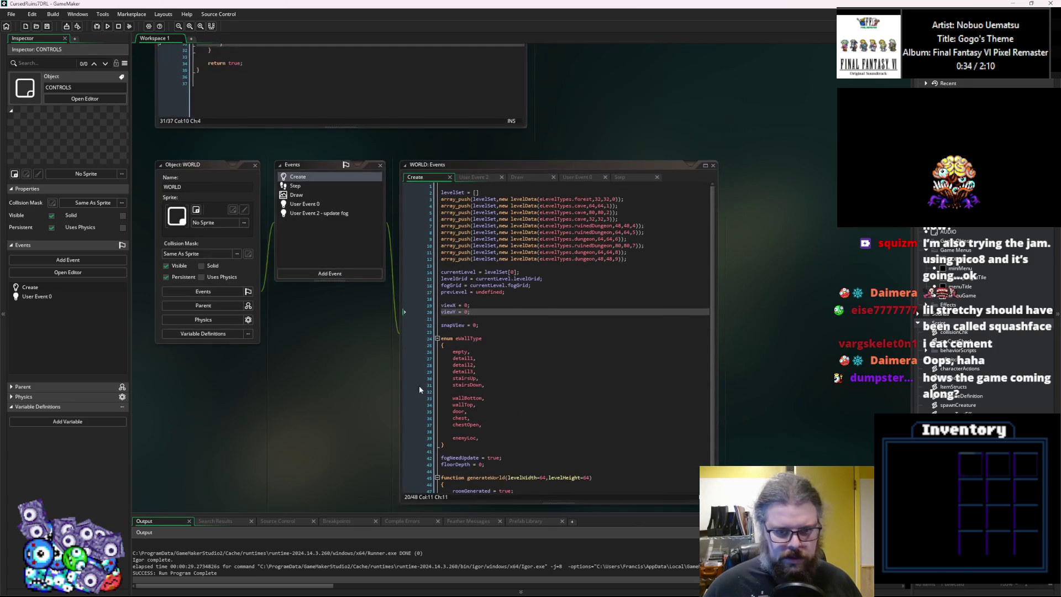
scroll(667, 328, "up", 5)
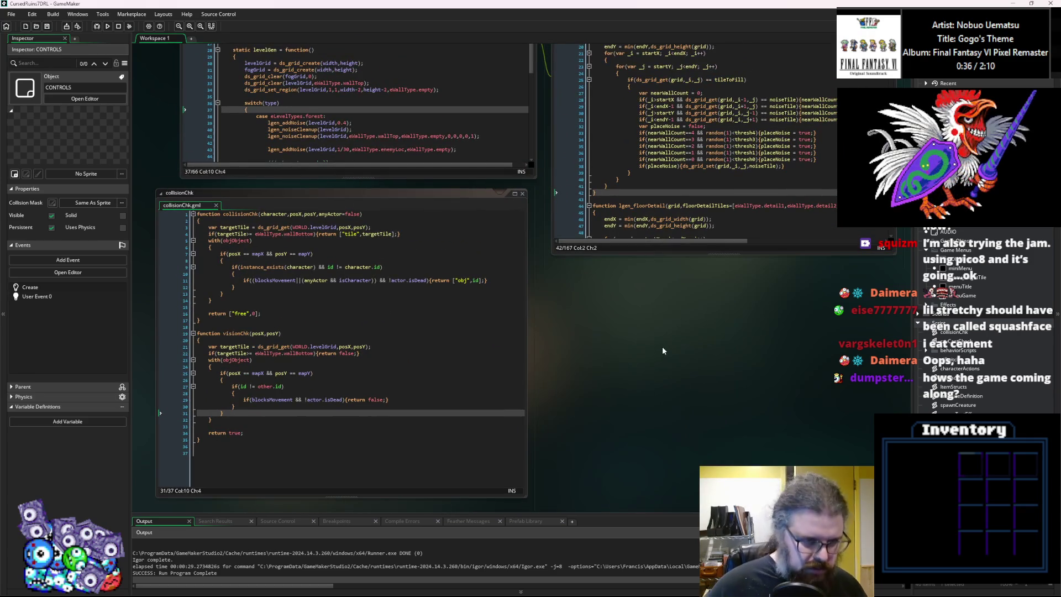
scroll(668, 320, "up", 4)
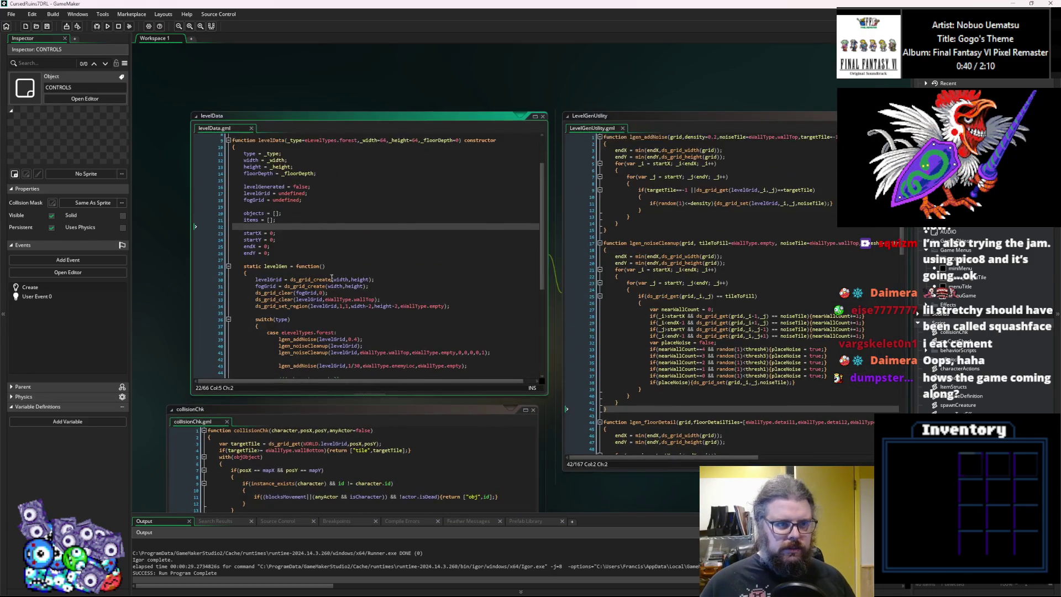
left_click(332, 171)
left_click(361, 126)
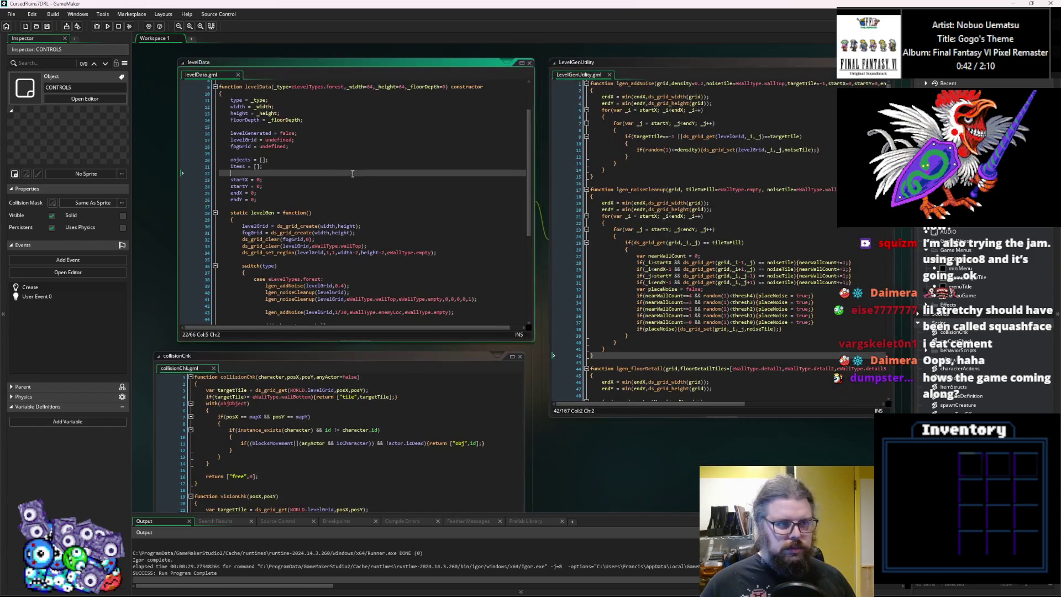
left_click(806, 368)
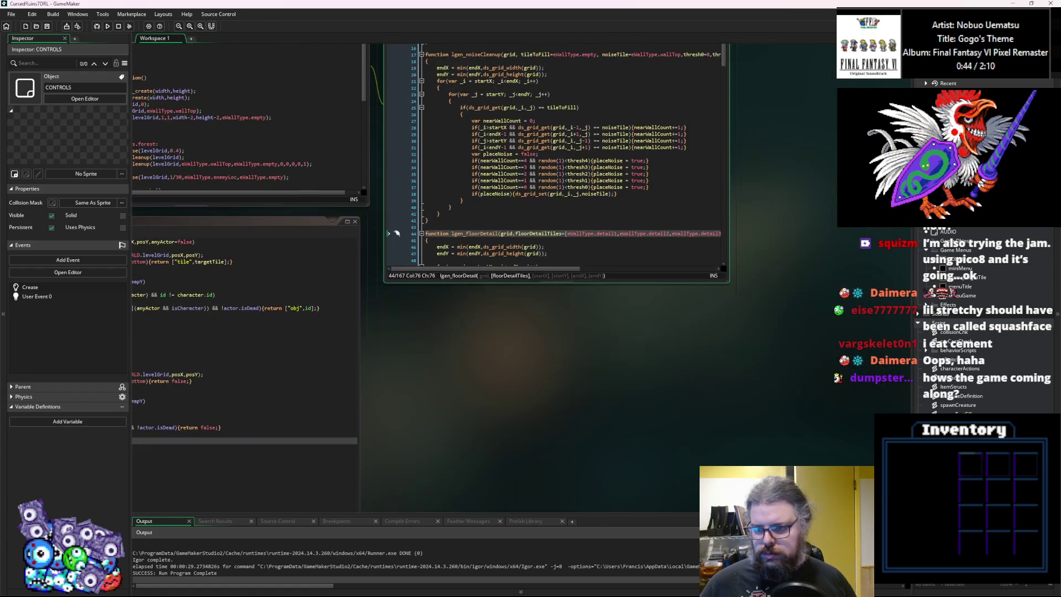
double_click(959, 296)
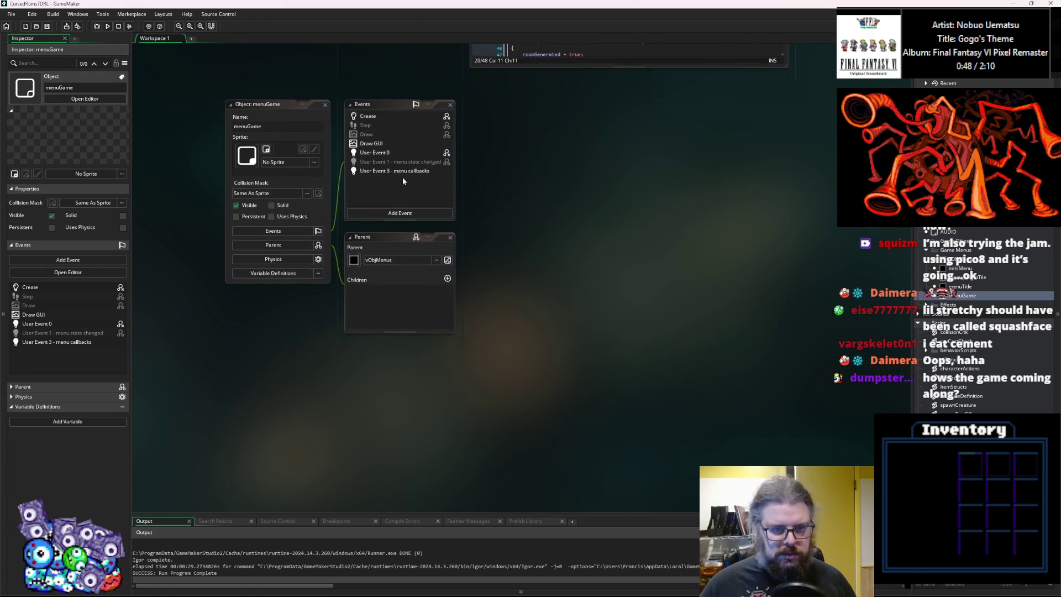
Open menuGame's User Event 3, Create and User Event 0 code, and enlarge the code window.
double_click(395, 171)
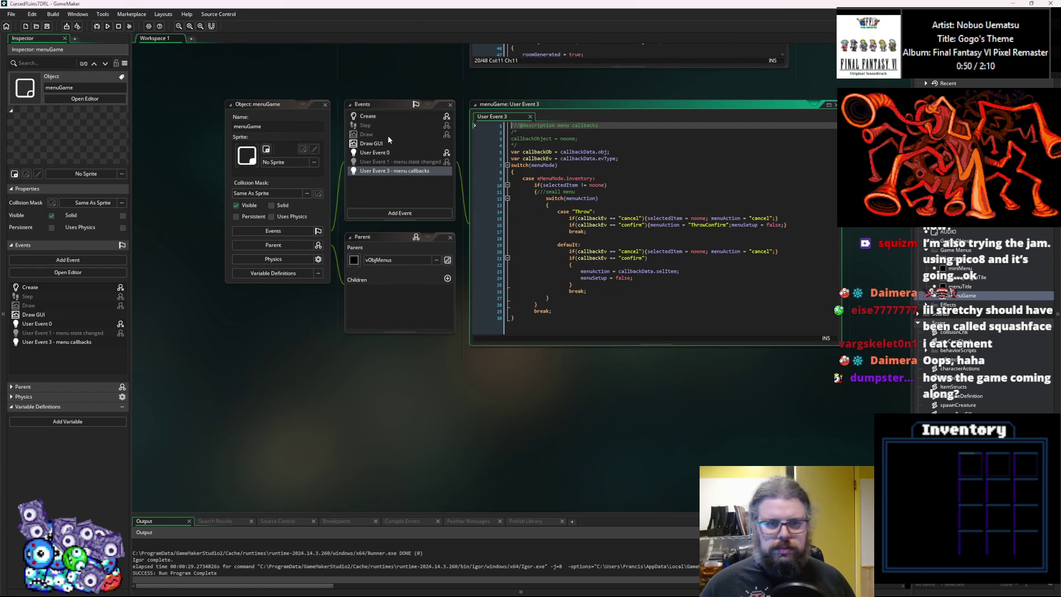
double_click(368, 116)
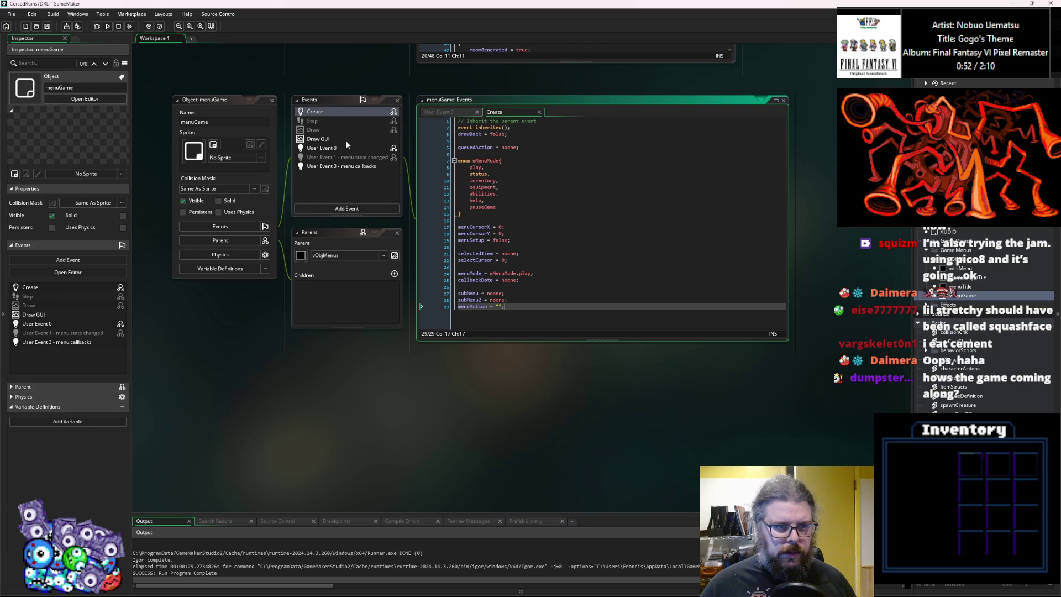
double_click(342, 147)
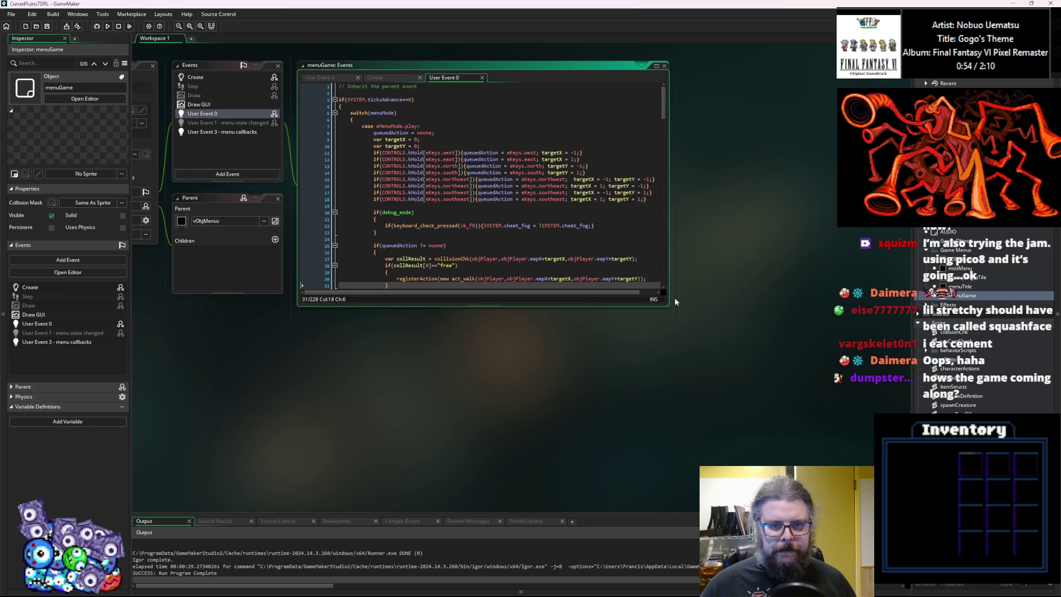
left_click_drag(671, 306, 803, 455)
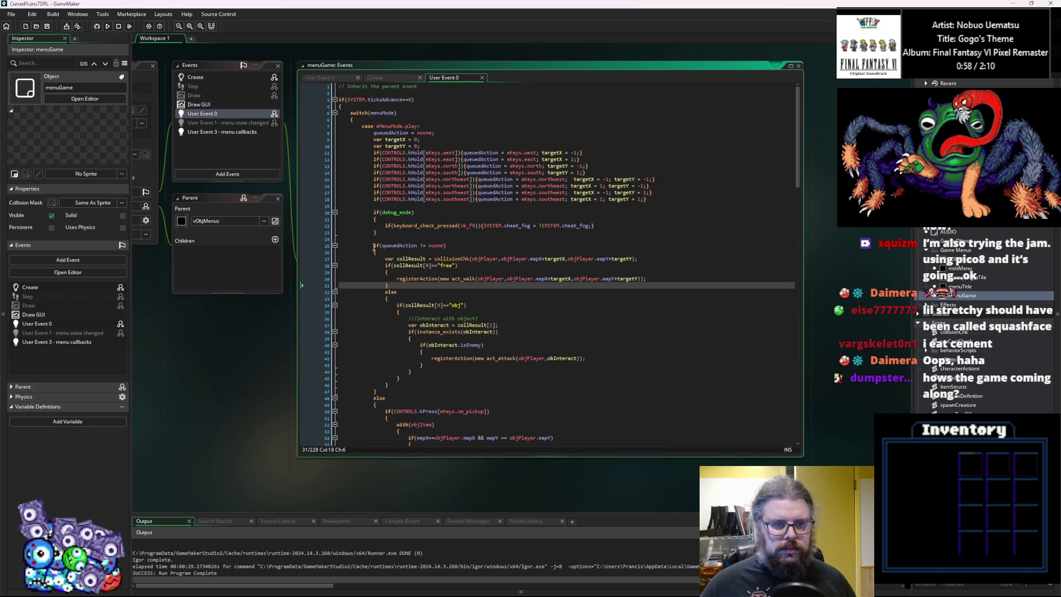
left_click(335, 245)
left_click(335, 246)
left_click(410, 239)
scroll(411, 241, "down", 3)
scroll(385, 265, "up", 3)
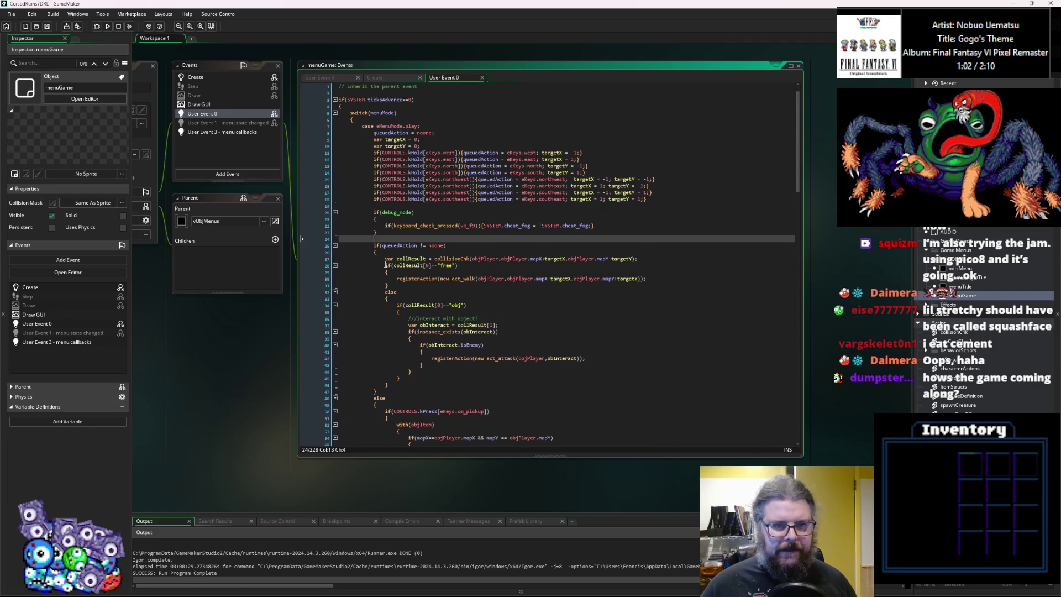
Add blank lines above the queuedAction block, collapse it, and move after the pickup check.
key("Return")
key("Return")
key("Up")
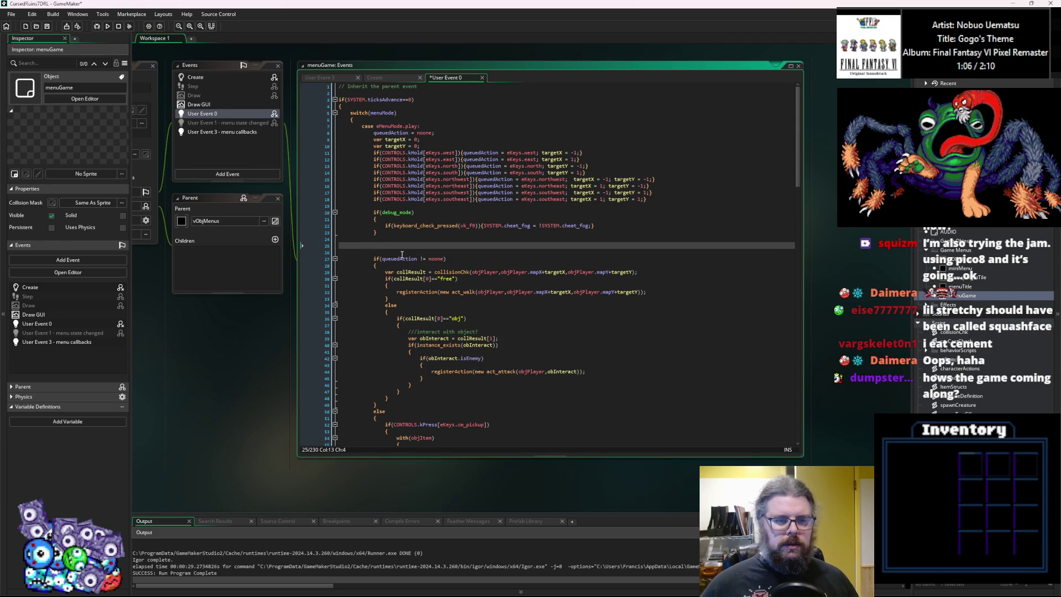
scroll(401, 254, "down", 2)
left_click(335, 192)
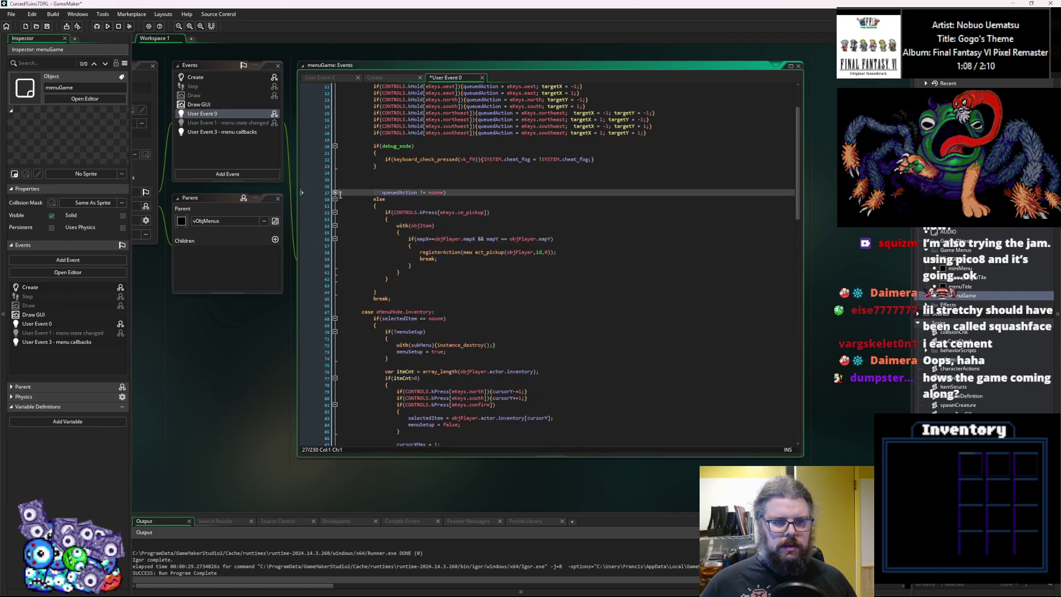
left_click(389, 298)
scroll(335, 224, "up", 2)
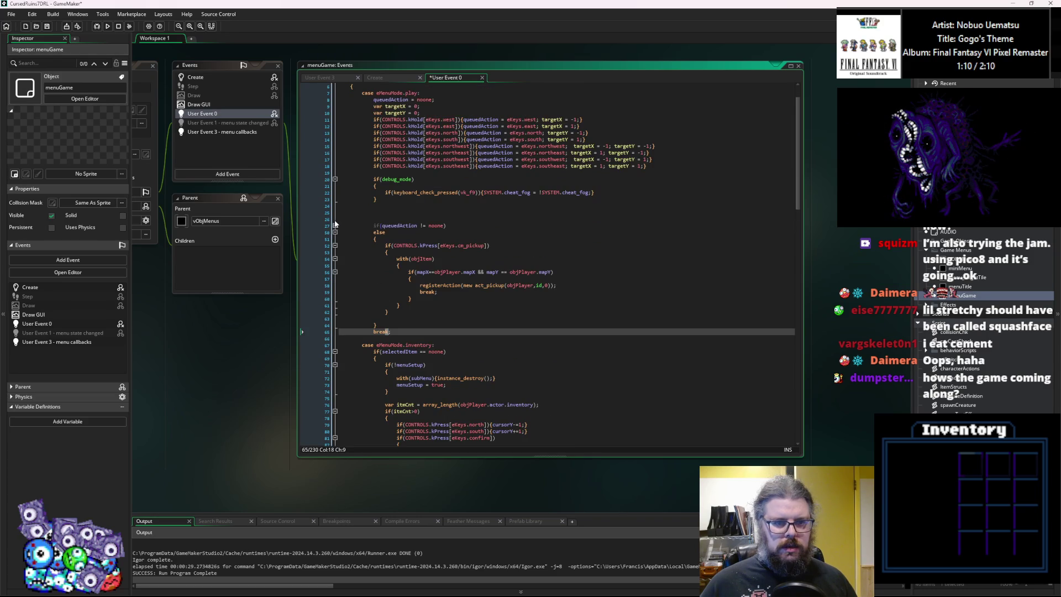
left_click(403, 314)
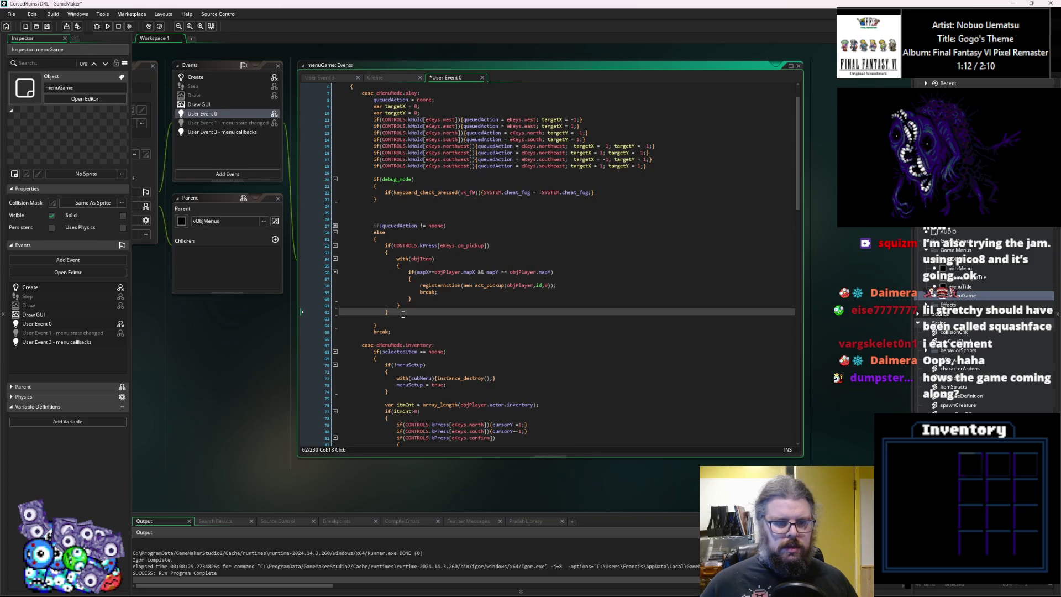
Add an if(CONTROLS.kPress[eKeys.cm_descend]){ } block after the pickup check.
key("Return")
key("Return")
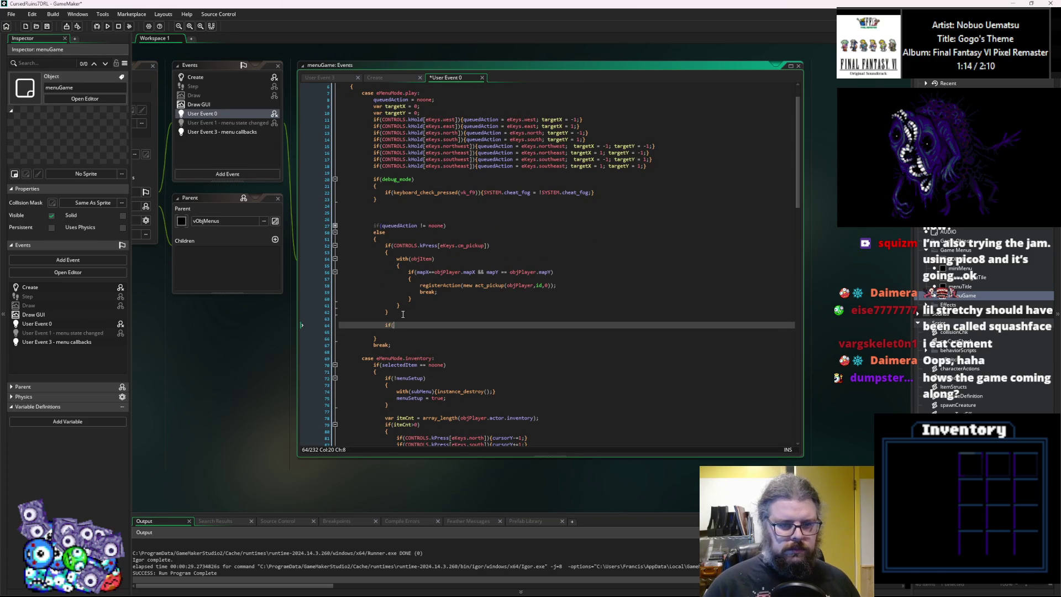
type("CONTROLS.kPress[")
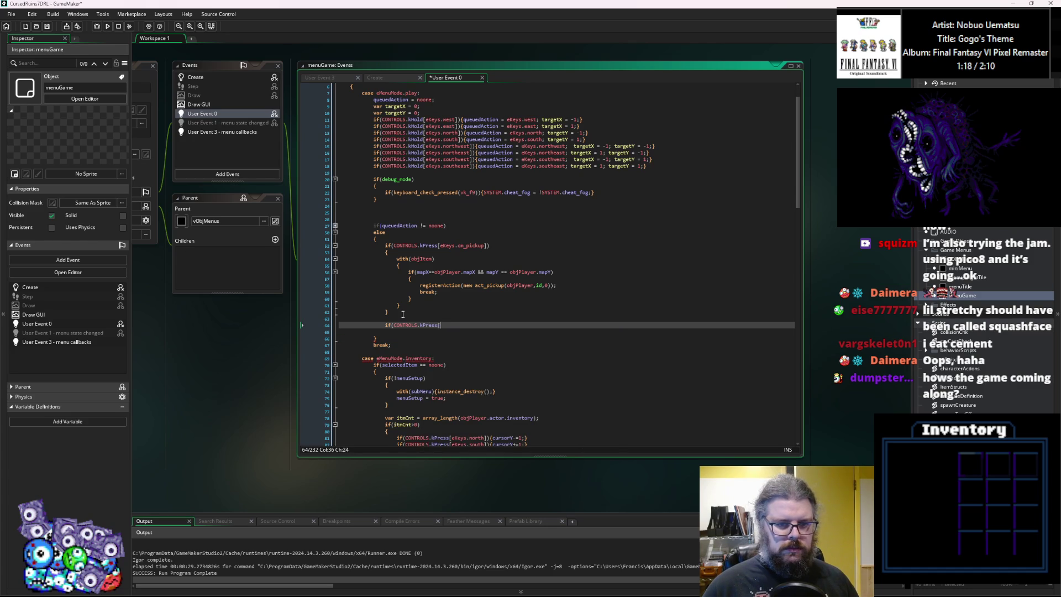
type("eKeys.cm_")
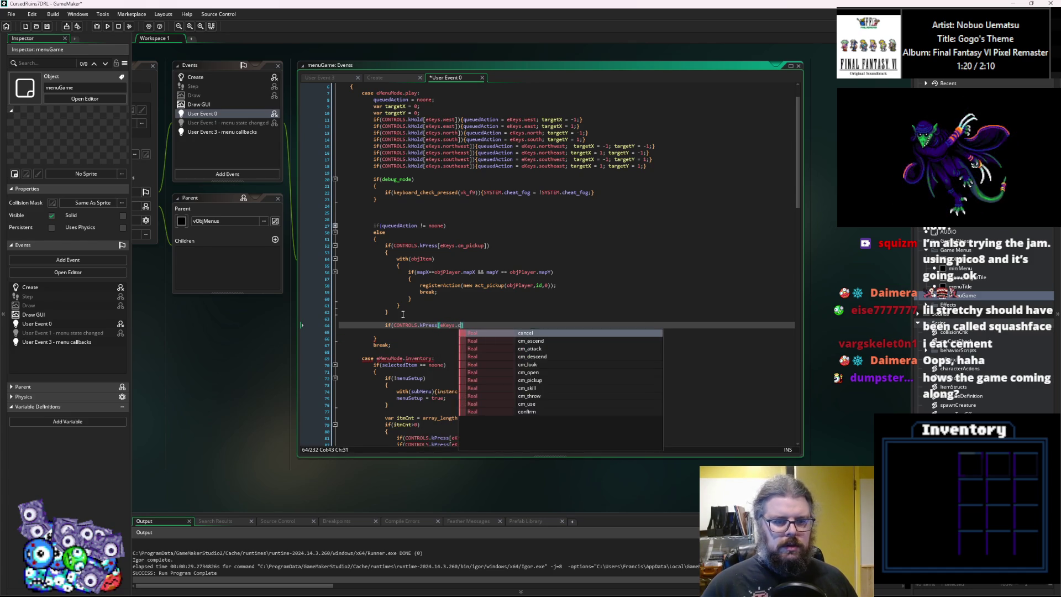
key("Down")
key("Down")
key("Return")
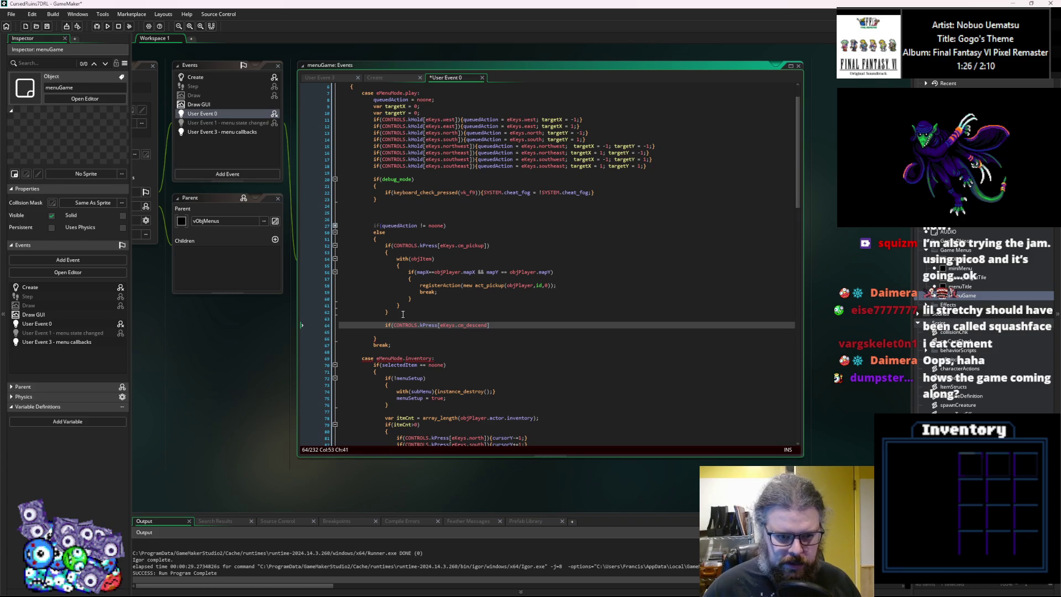
type(")")
key("Return")
type("{")
key("Return")
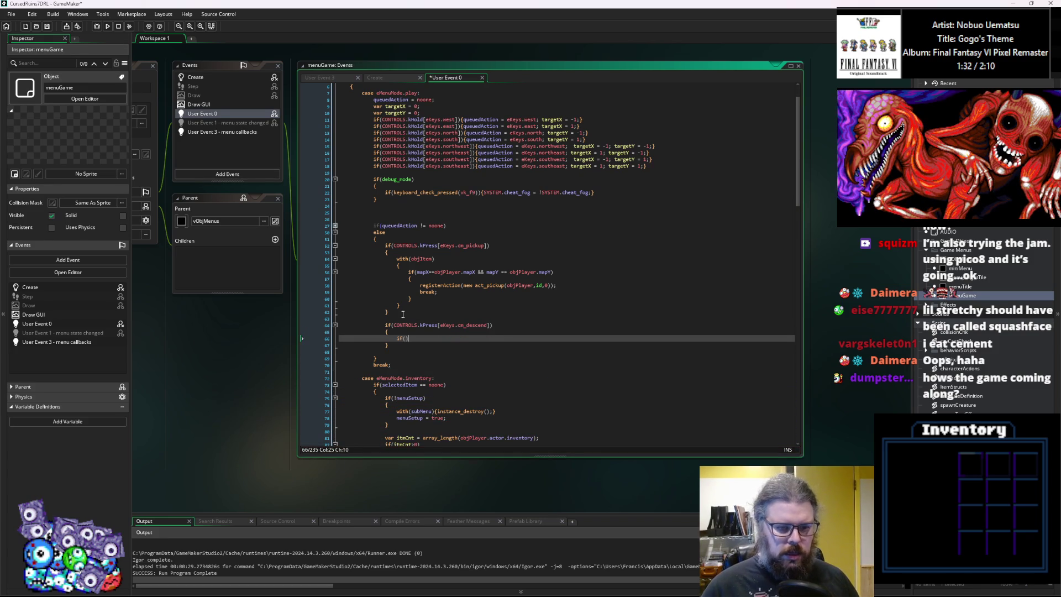
type("poin")
key("BackSpace")
key("BackSpace")
key("BackSpace")
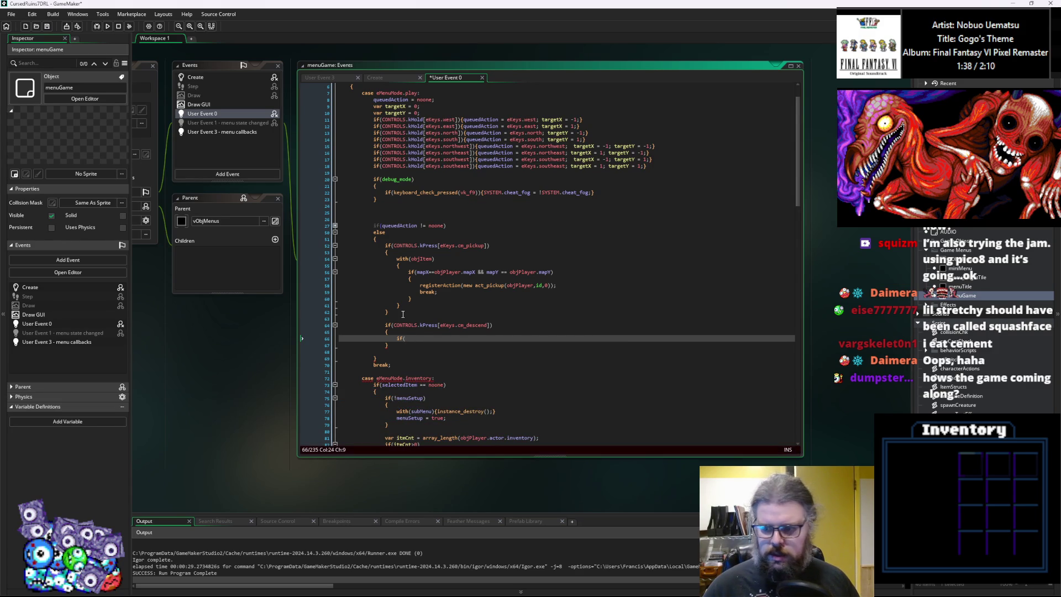
Select the collisionChk script and start a ds_grid_get condition inside the descend block.
left_click(958, 378)
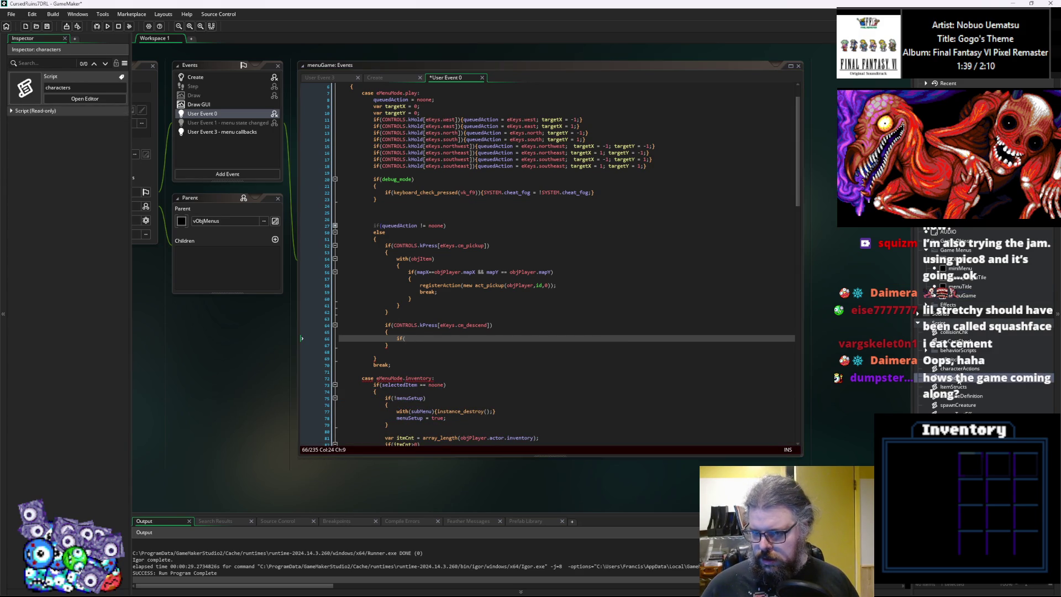
left_click(955, 332)
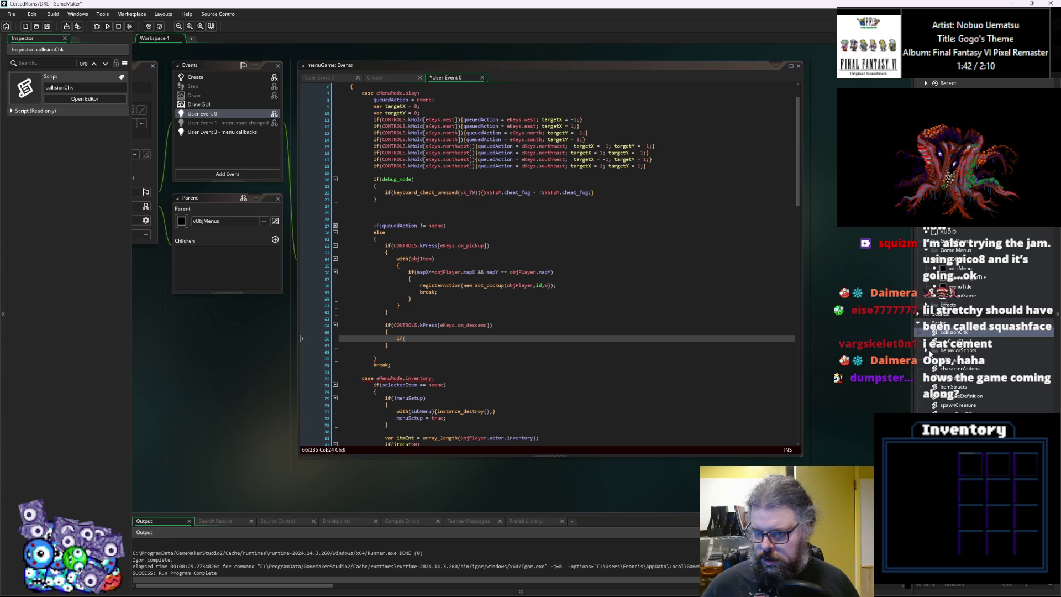
left_click(434, 340)
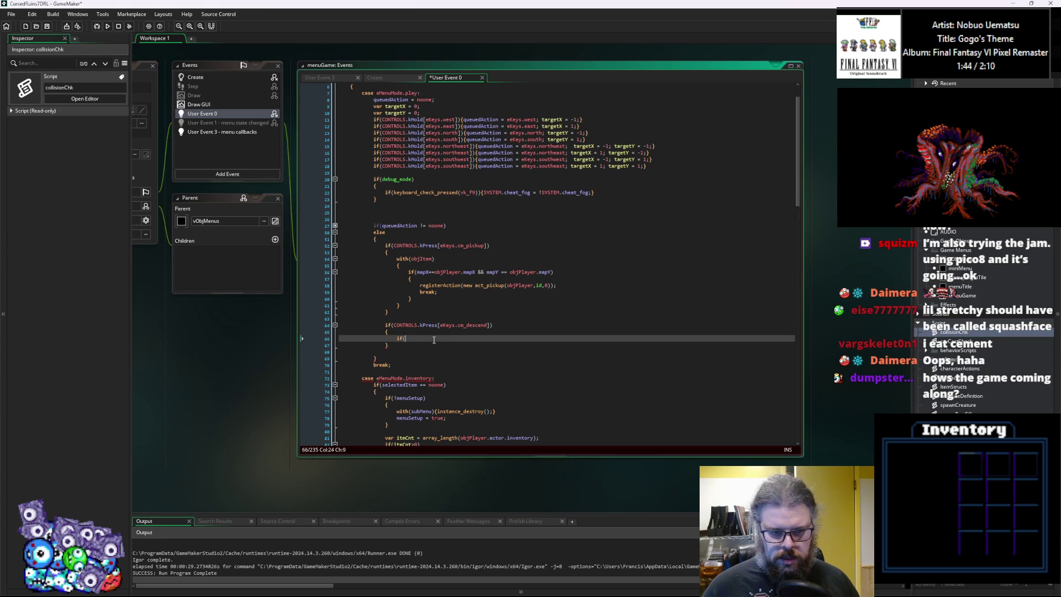
type("grid_")
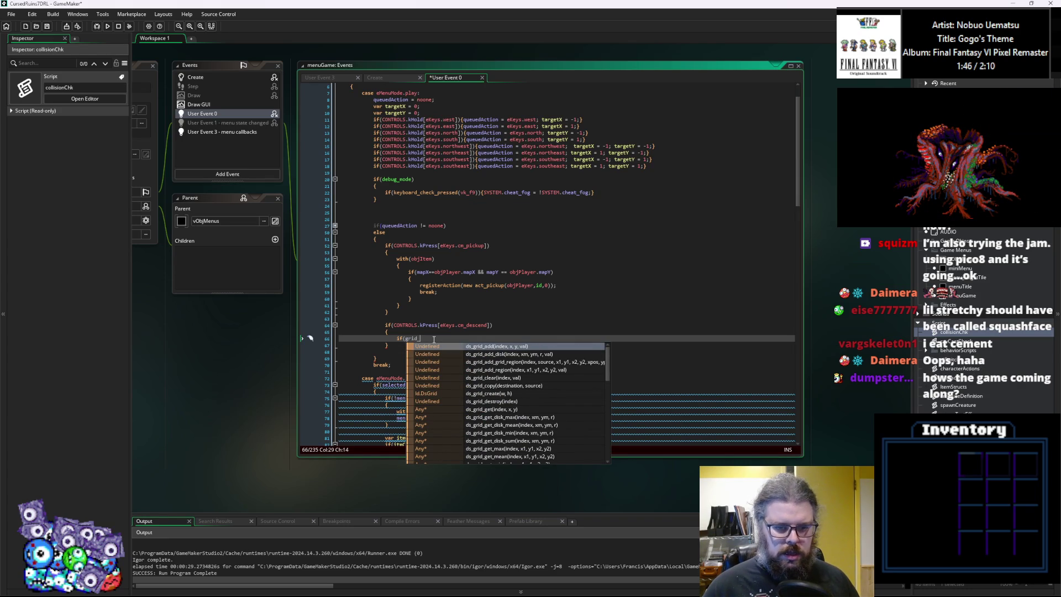
key("BackSpace")
key("BackSpace")
key("BackSpace")
key("BackSpace")
key("BackSpace")
type("ds")
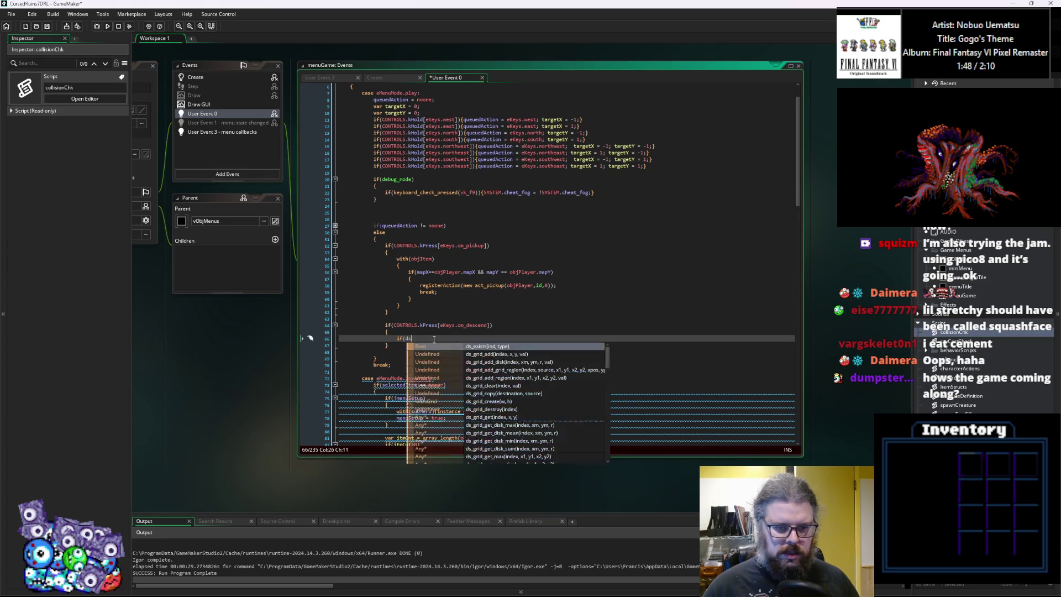
type("_grid_get")
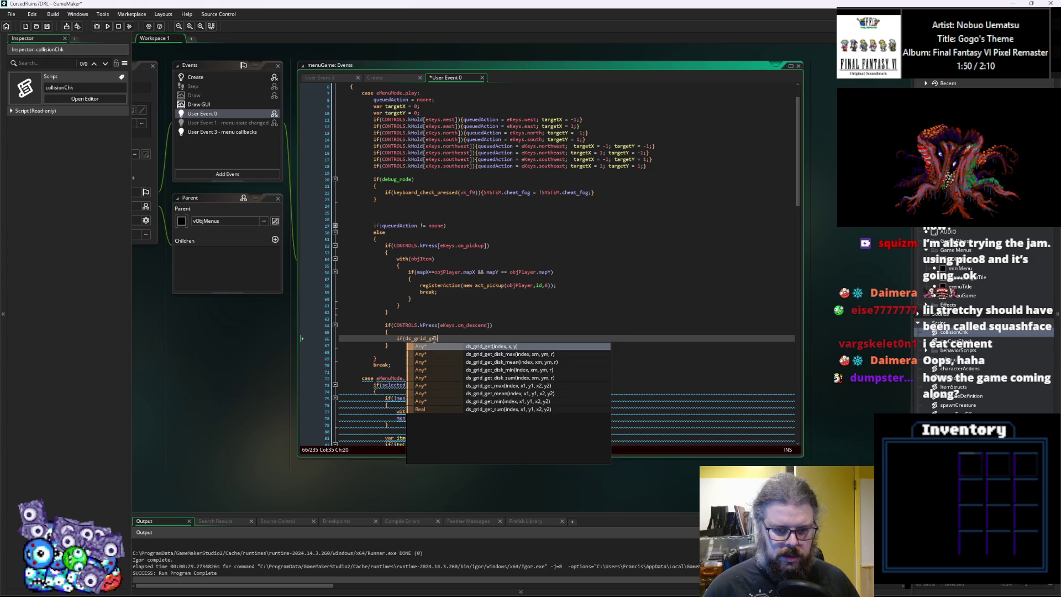
key("Return")
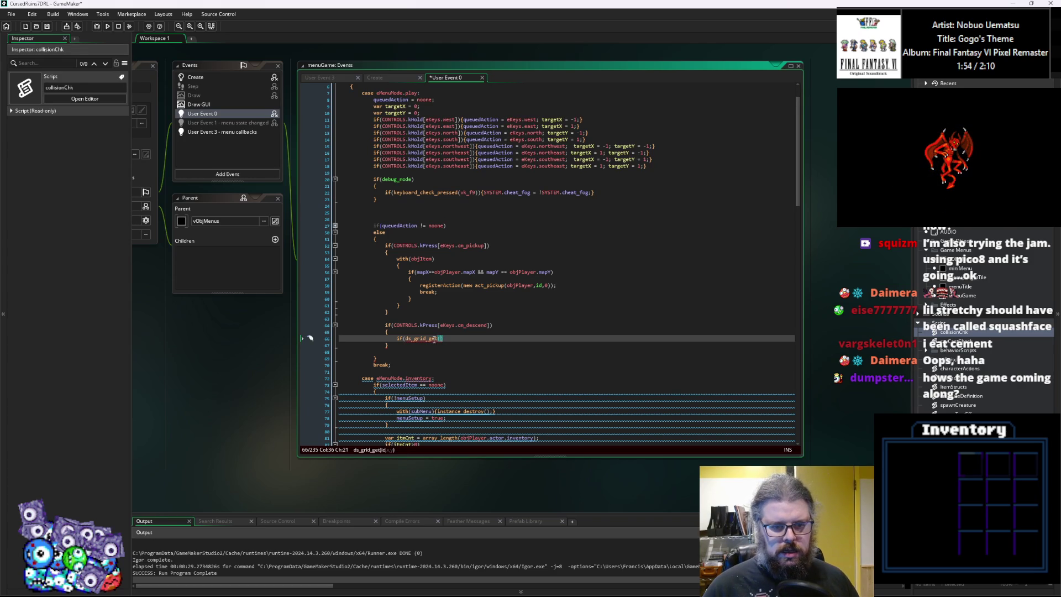
key("BackSpace")
key("BackSpace")
key("BackSpace")
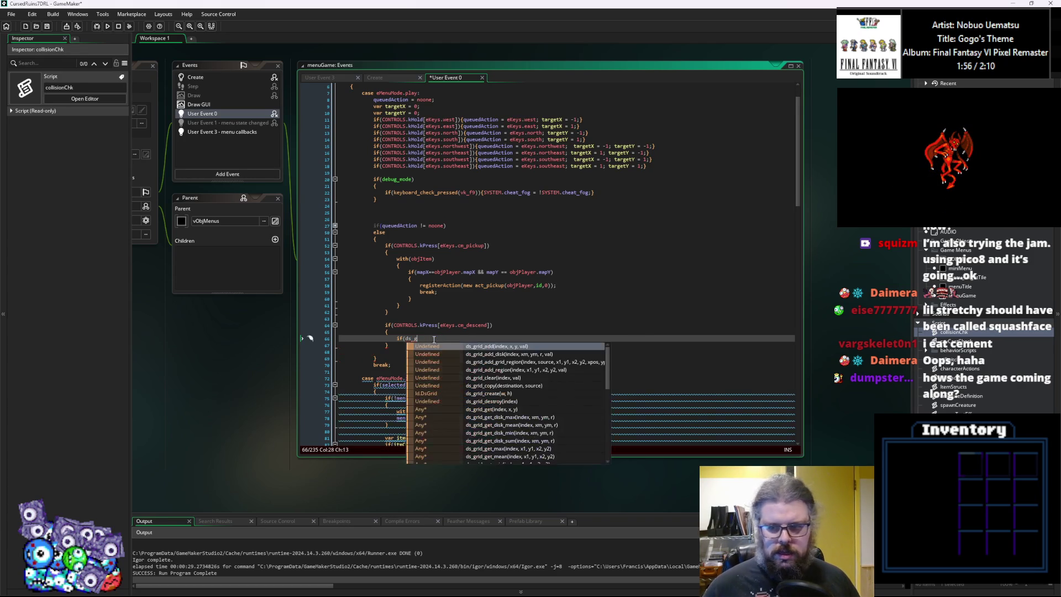
Dock the collisionChk script beside the event code and begin a checkTi function at its end.
double_click(950, 331)
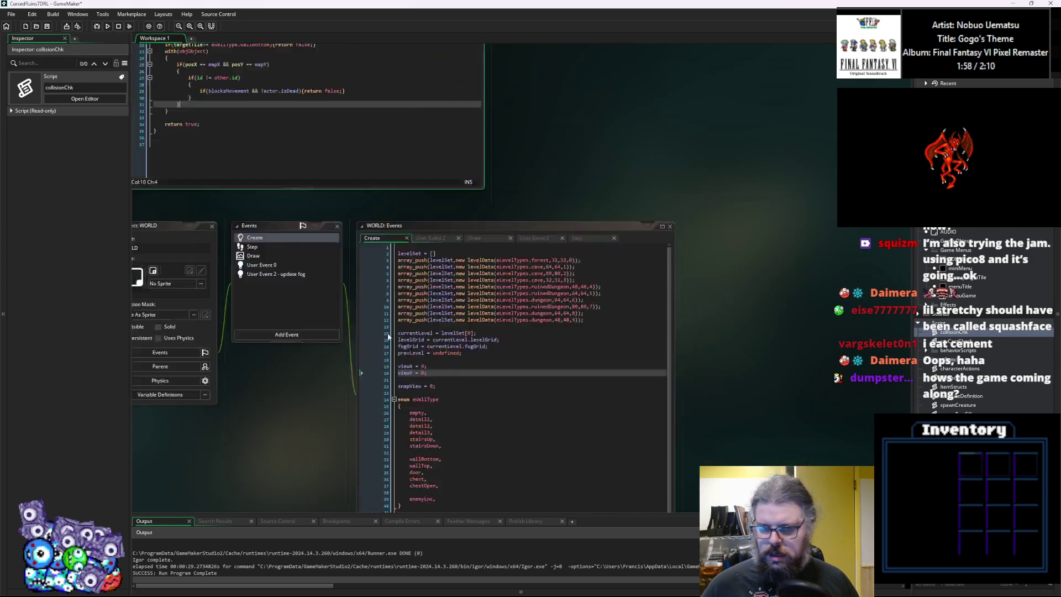
scroll(478, 249, "down", 5)
mouse_move(489, 217)
left_mouse_down()
mouse_move(739, 353)
mouse_move(615, 150)
mouse_move(724, 305)
mouse_move(689, 298)
left_mouse_up()
scroll(608, 397, "up", 5)
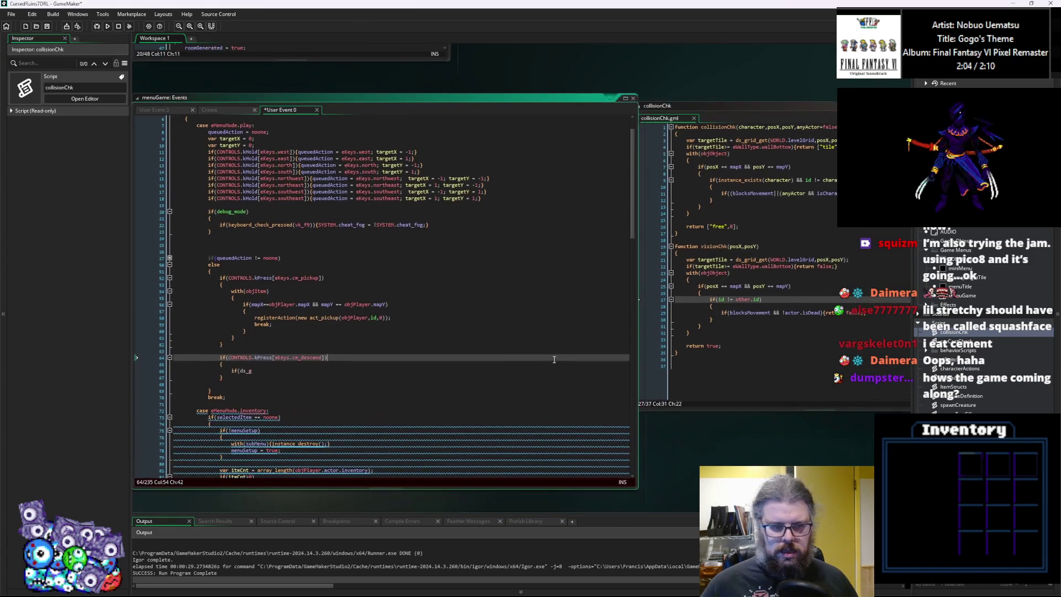
left_click(748, 363)
key("Return")
type("fu")
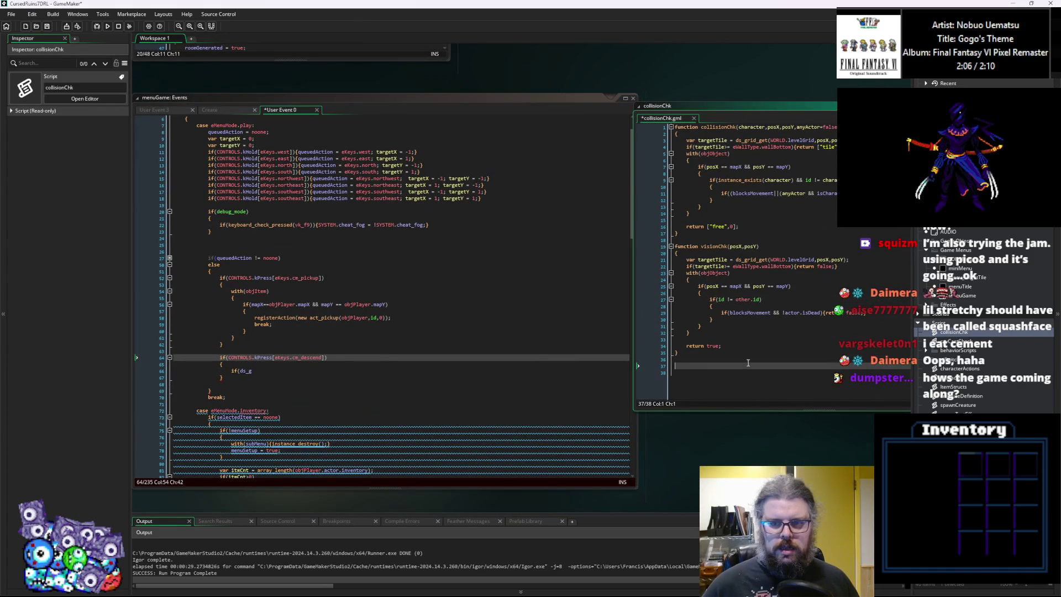
type("nction checkTile(")
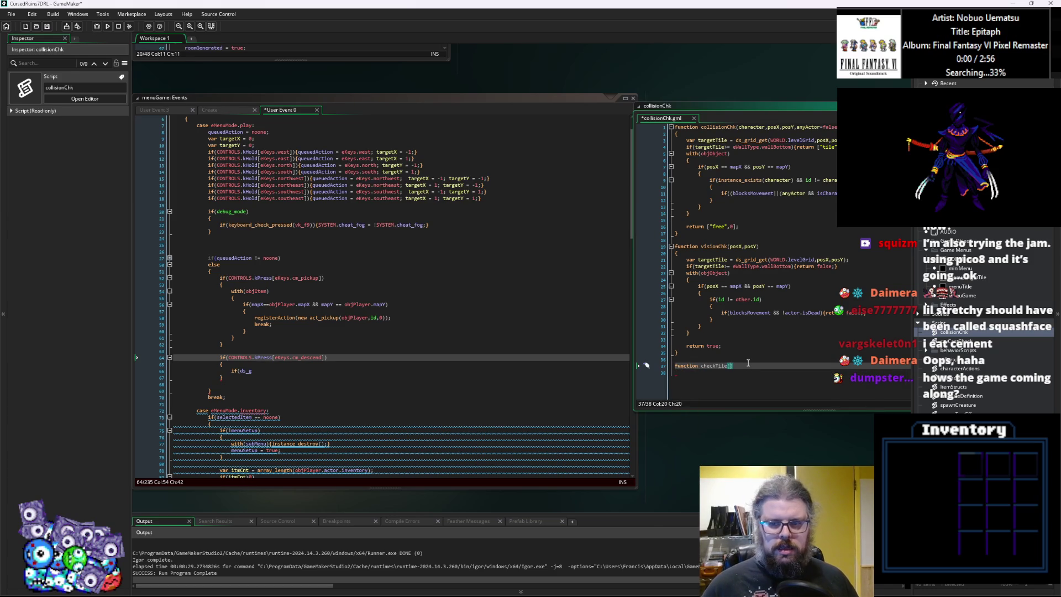
Give checkTile parameters posX,posY and paste the targetTile grid lookup into its body.
key("BackSpace")
type("posX,p")
type("osY)")
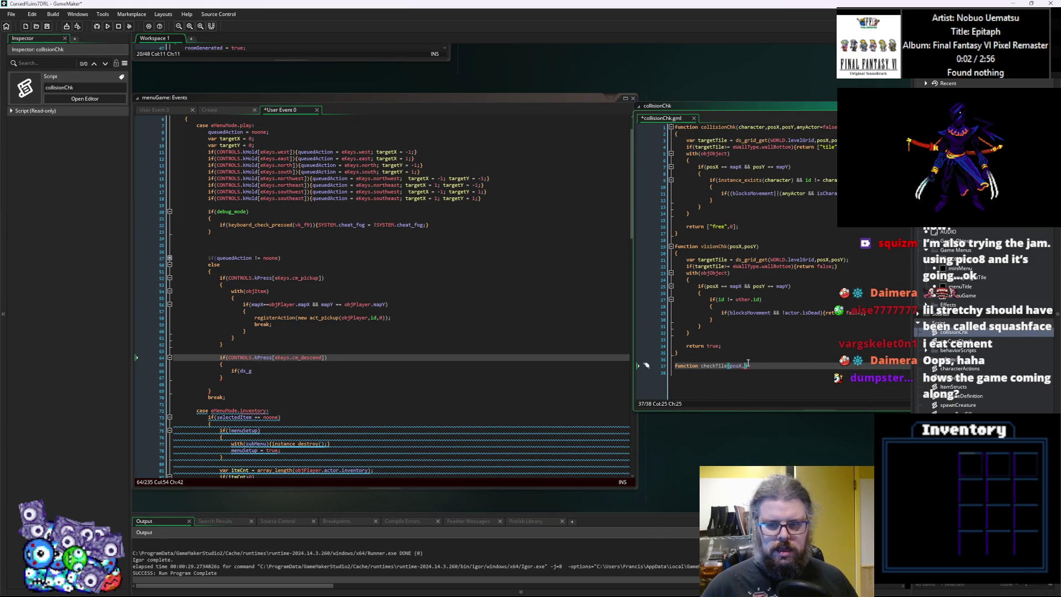
key("Return")
type("{")
key("Return")
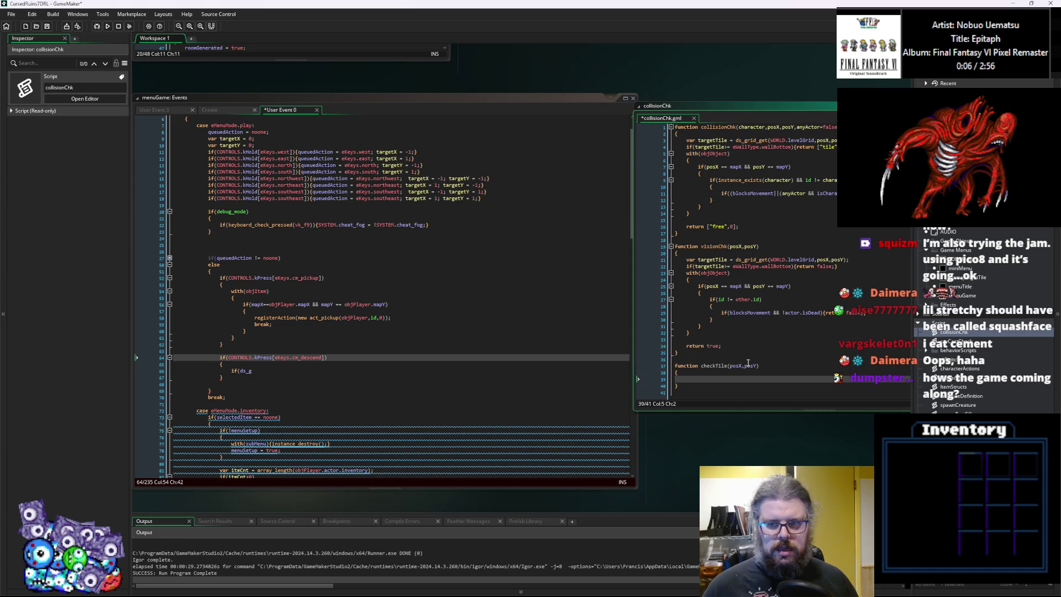
left_click_drag(856, 261, 685, 260)
key("ctrl+c")
left_click(699, 380)
key("ctrl+v")
Make checkTile return ds_grid_get(WORLD.levelGrid,posX,posY) and delete the leftover var tile line.
double_click(713, 379)
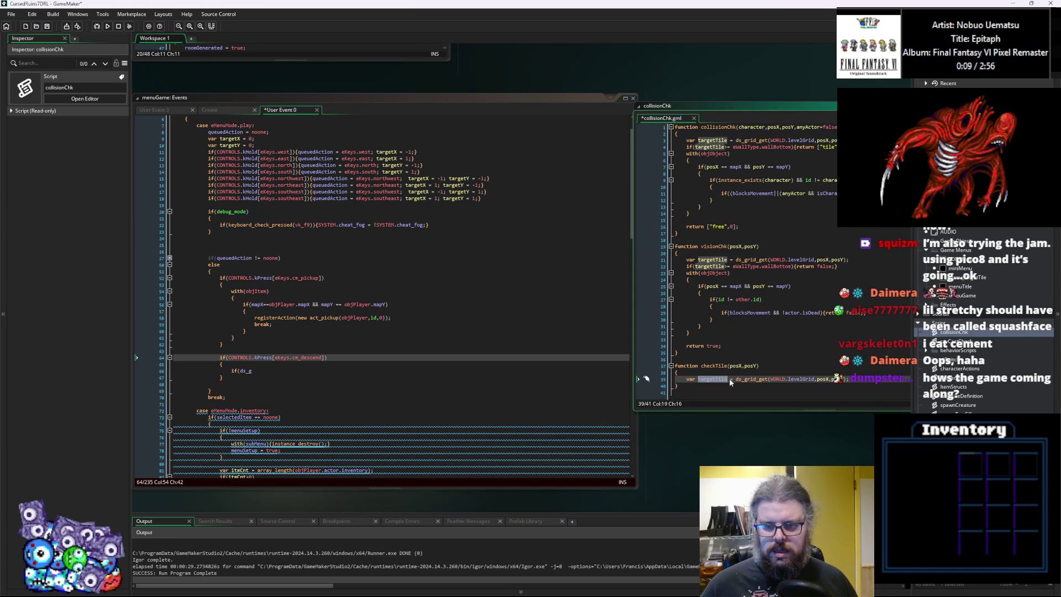
type("tile")
left_click(736, 366)
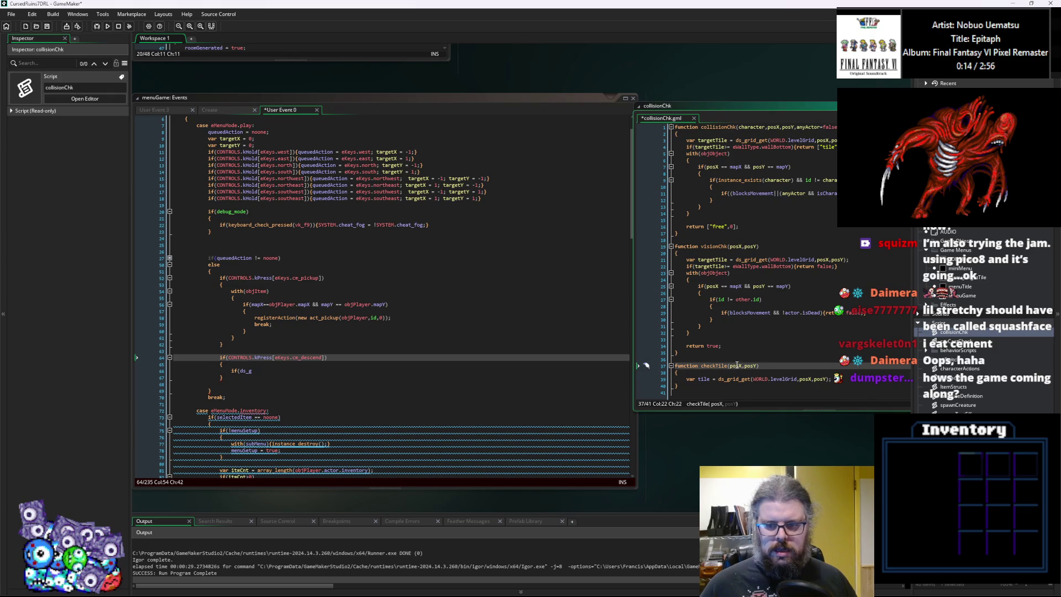
left_click(806, 380)
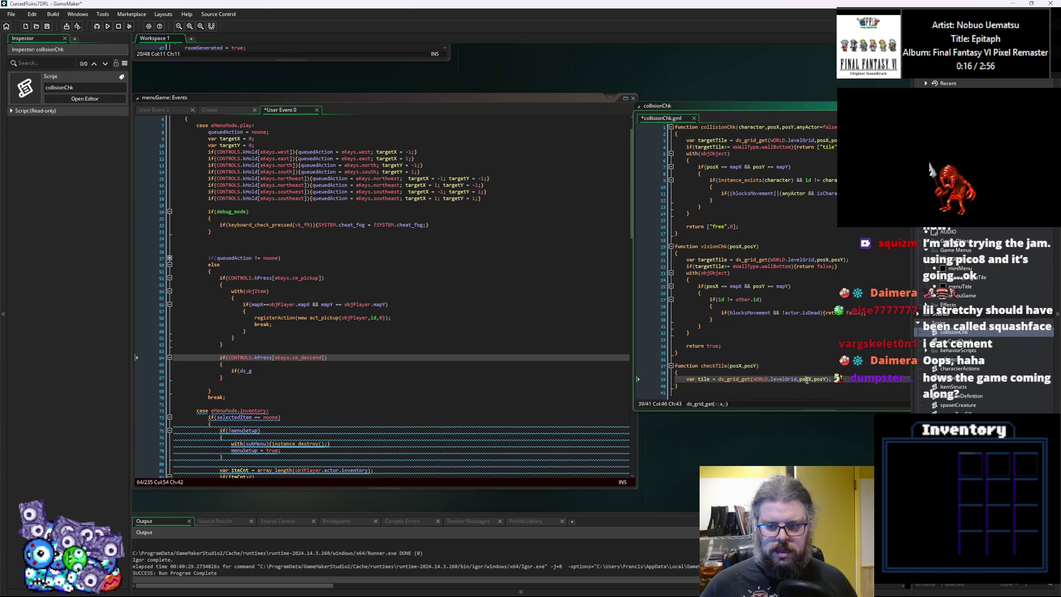
key("End")
key("Return")
type("reut")
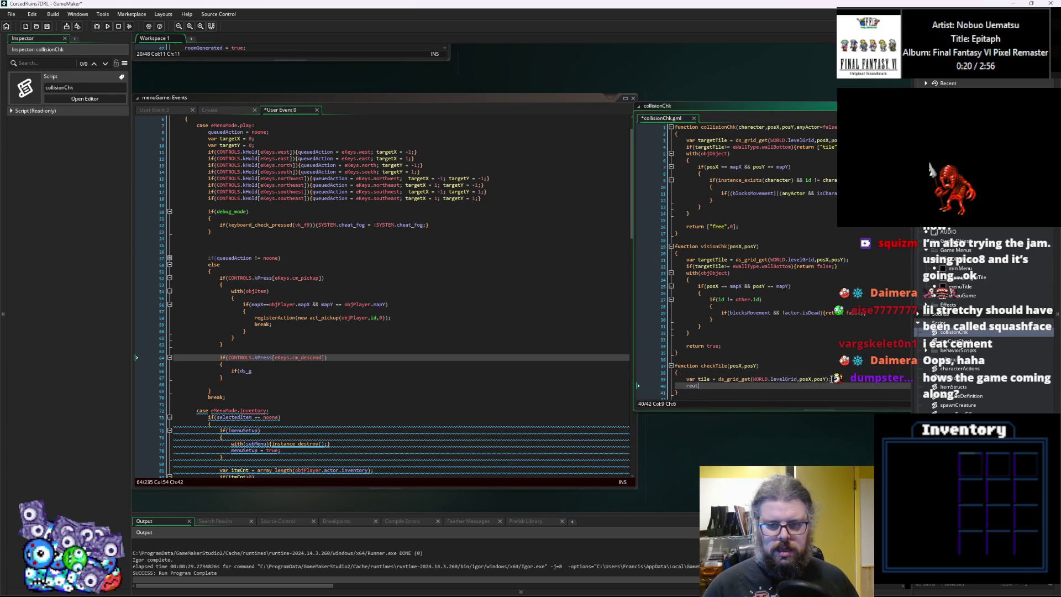
type("urn")
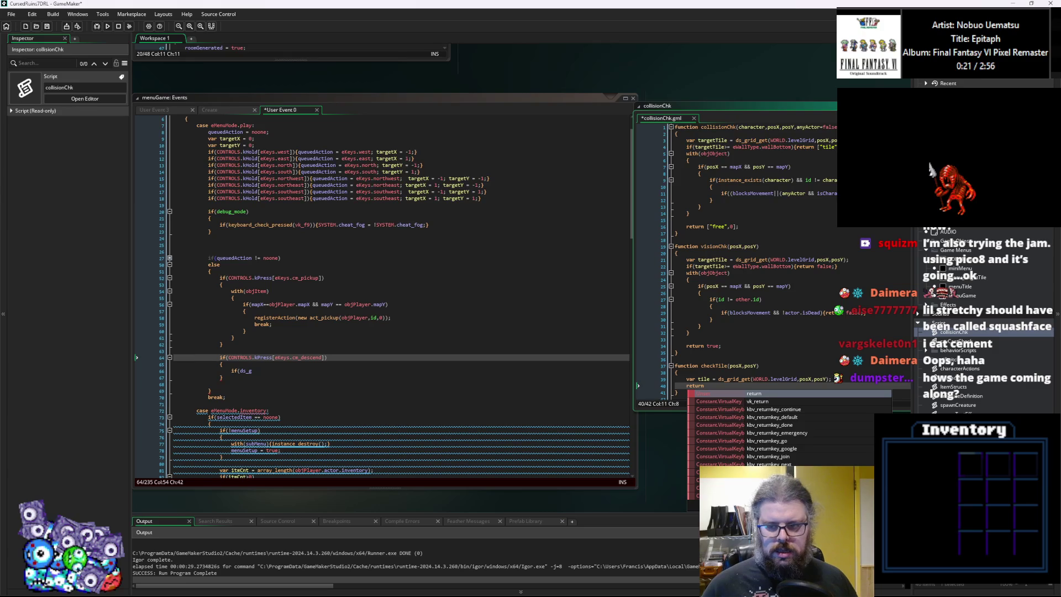
left_click(763, 379)
mouse_move(788, 383)
left_mouse_down()
mouse_move(832, 379)
mouse_move(726, 386)
left_mouse_up()
left_click(707, 386)
key("End")
left_click(727, 375)
key("shift+Down")
key("Delete")
Replace the unfinished ds_grid call in the descend condition with a checkTile( call.
left_click(711, 367)
double_click(712, 366)
left_click(283, 350)
left_click(279, 369)
key("BackSpace")
key("BackSpace")
key("BackSpace")
type("checkTile(")
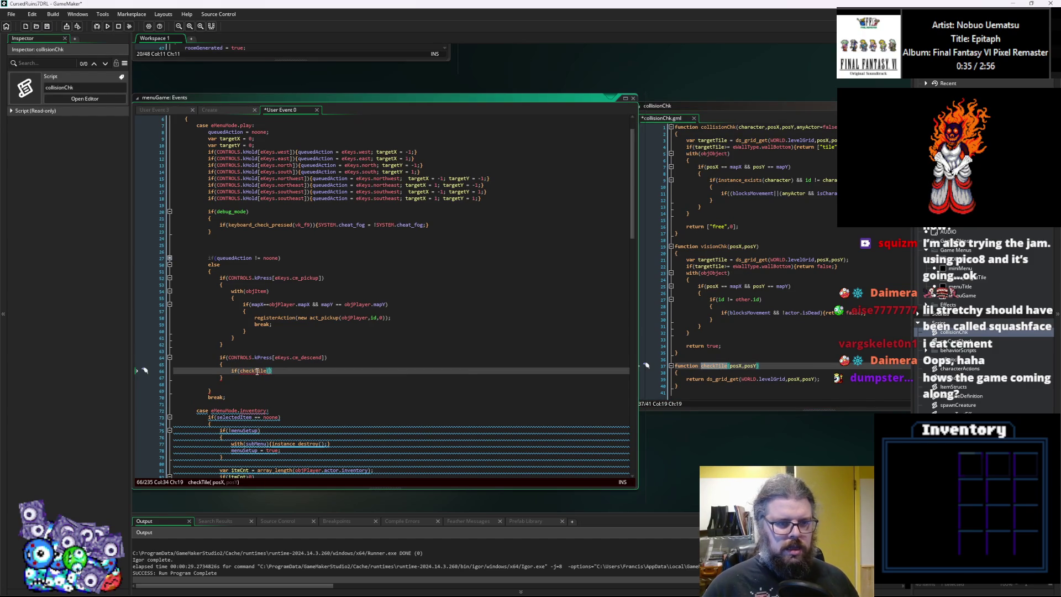
Complete the condition as checkTile(objPlayer.mapX,objPlayer.mapY) and open a new code block below it.
double_click(378, 305)
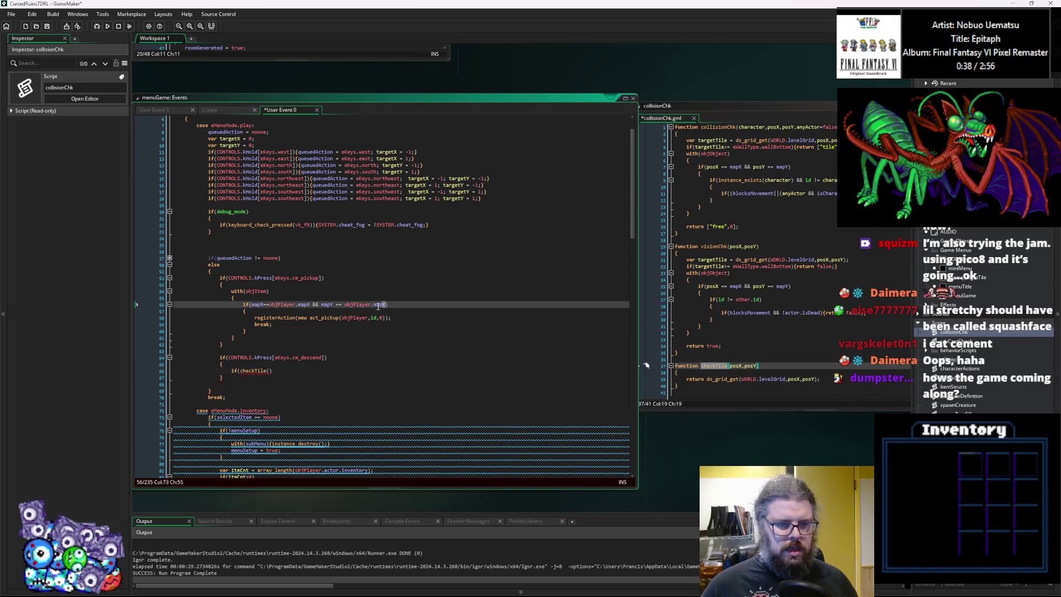
left_click(270, 370)
key("ctrl+v")
type(",")
key("ctrl+v")
type(")")
key("Return")
type("{")
key("Return")
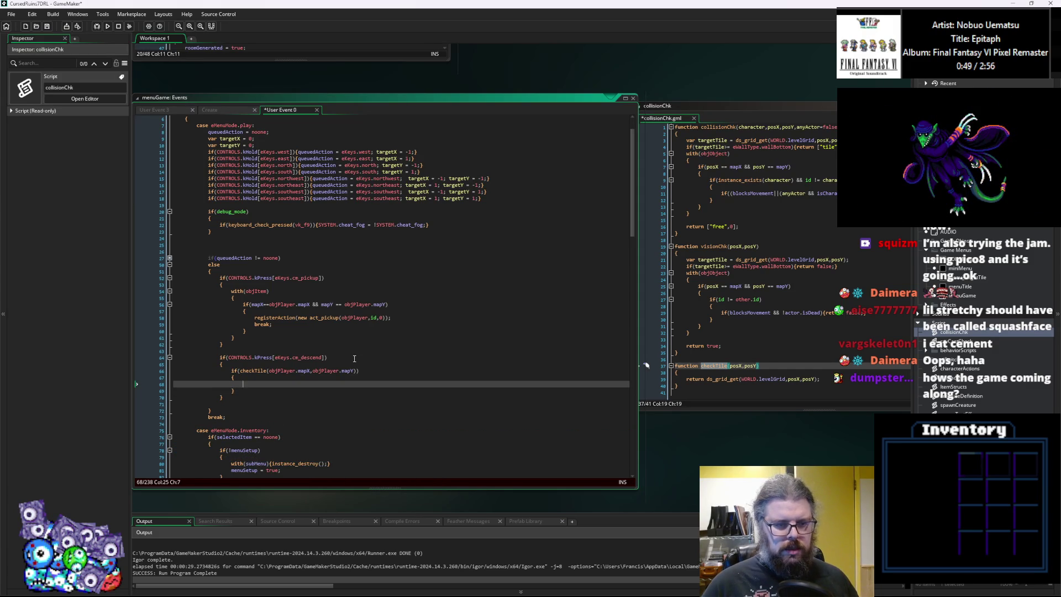
Look up the tile enum name eWallType in the collisionChk script for the comparison.
key("Up")
key("Up")
key("Left")
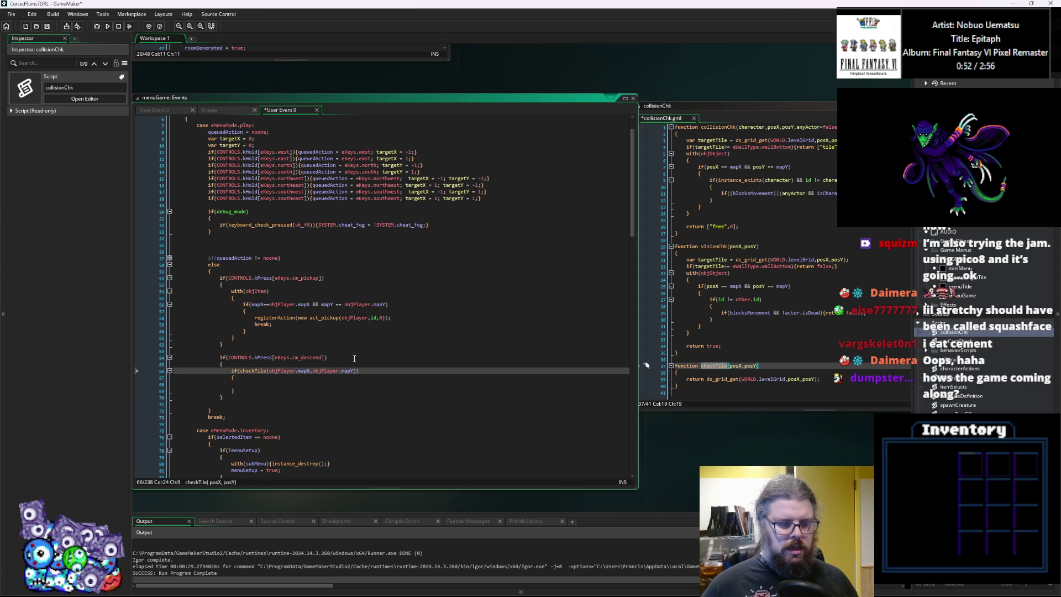
key("Down")
key("Left")
key("Up")
key("End")
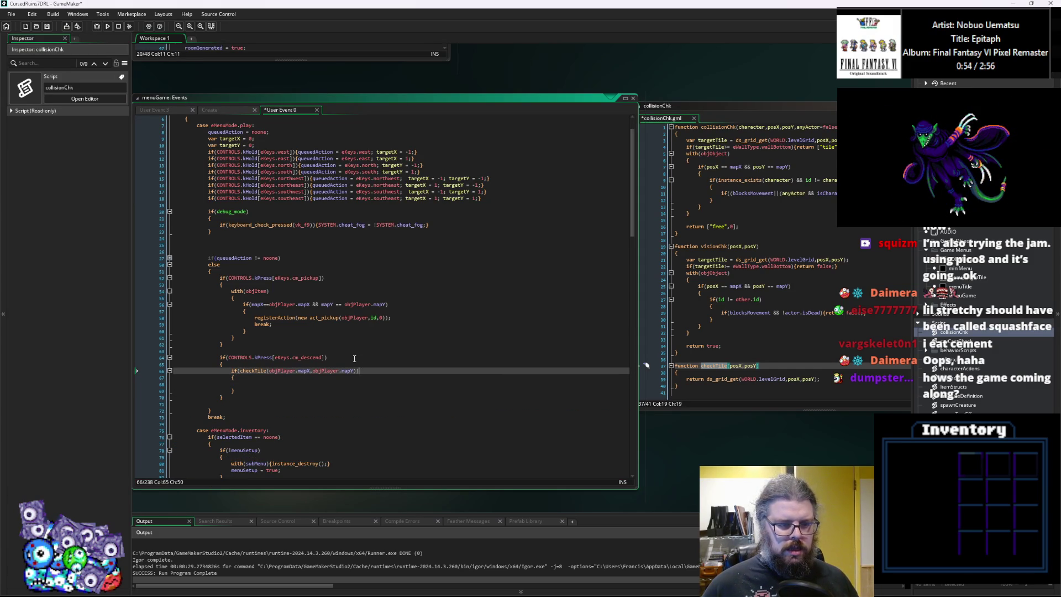
type("==eTi")
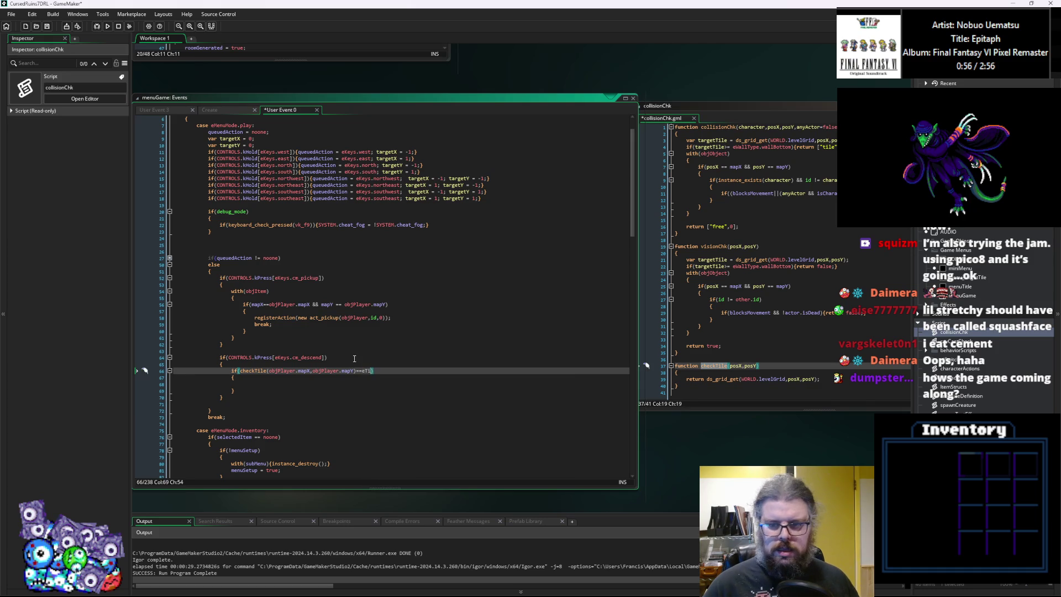
key("BackSpace")
key("BackSpace")
key("BackSpace")
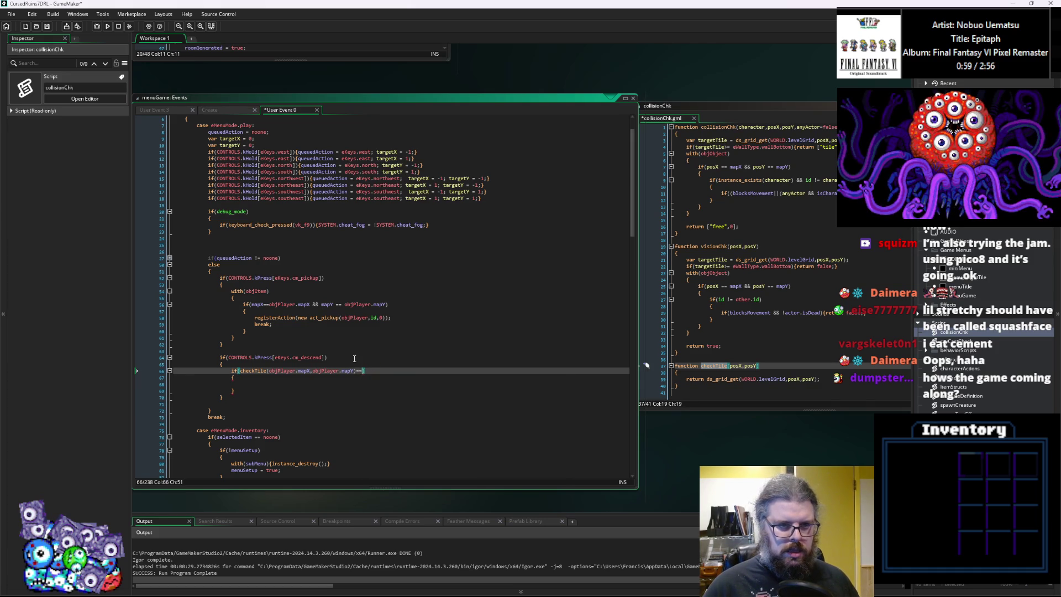
type("Floor")
key("BackSpace")
key("BackSpace")
key("BackSpace")
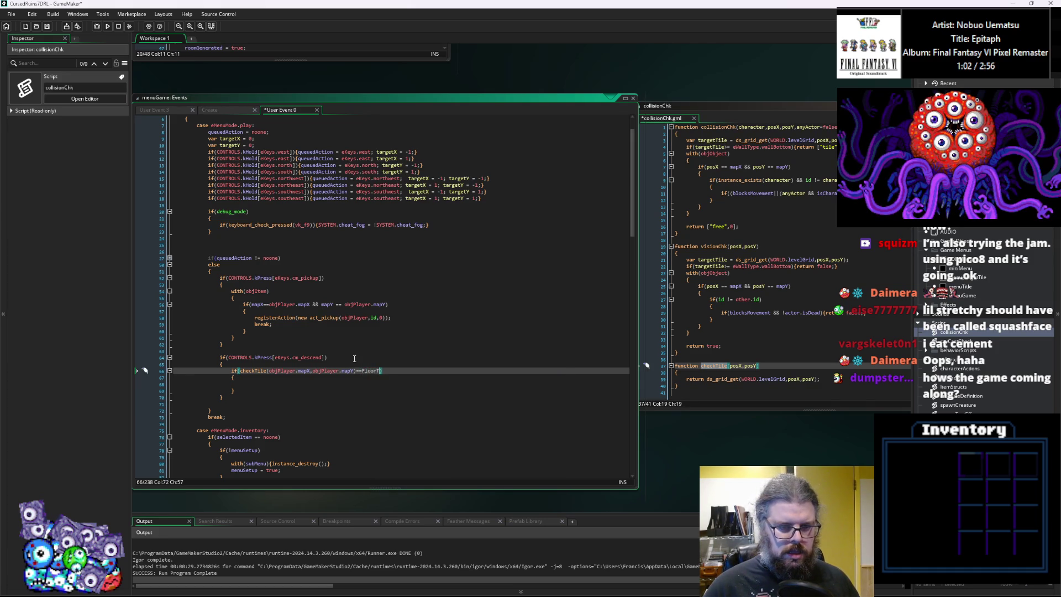
left_click(354, 324)
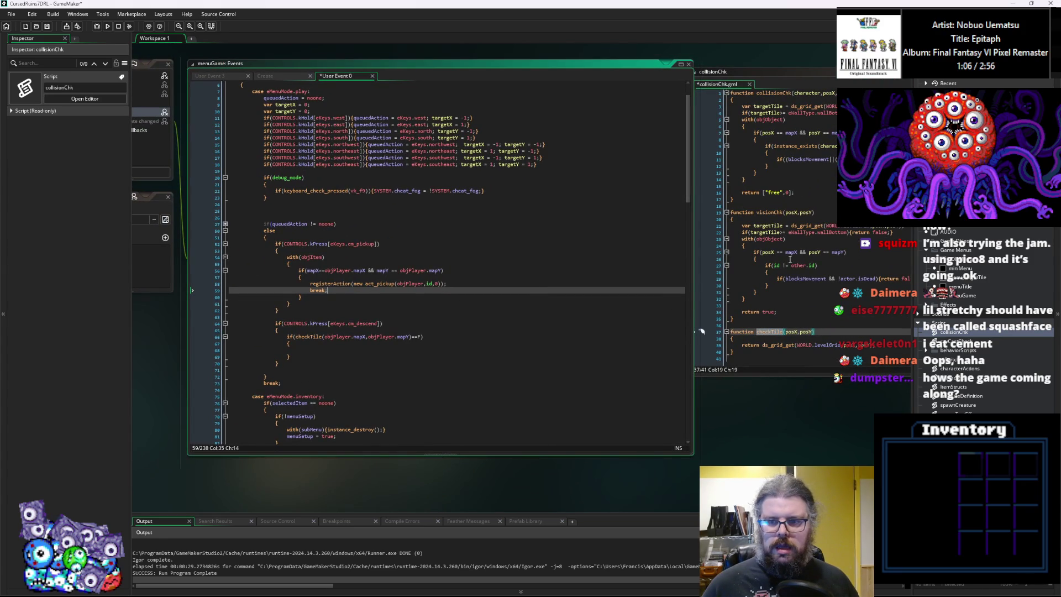
left_click(744, 303)
double_click(765, 249)
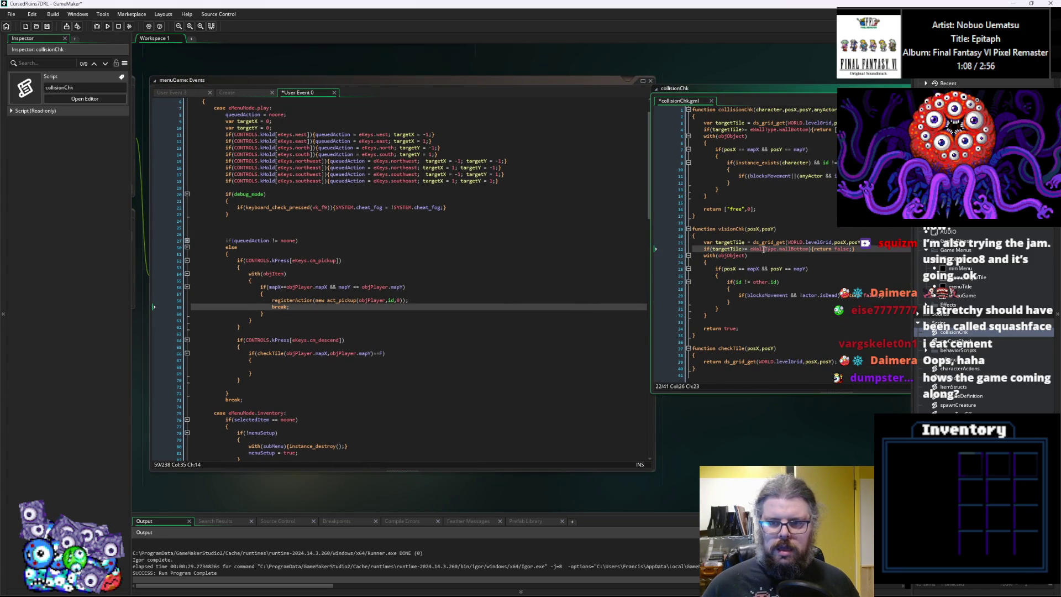
Compare the checkTile result with eWallType.stairsDown.
left_click(383, 348)
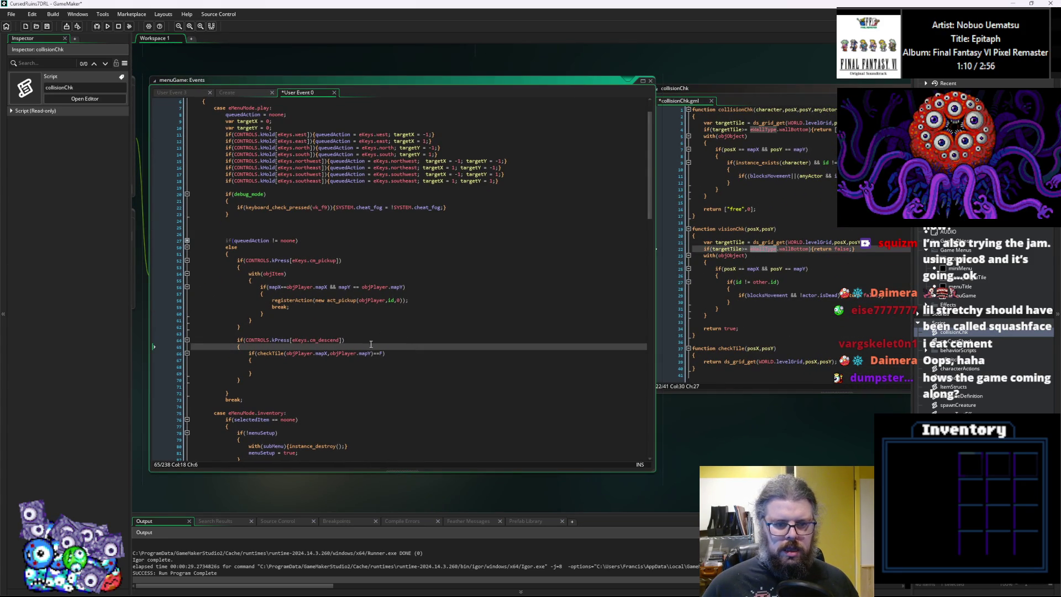
left_click(383, 353)
type("eWallType.")
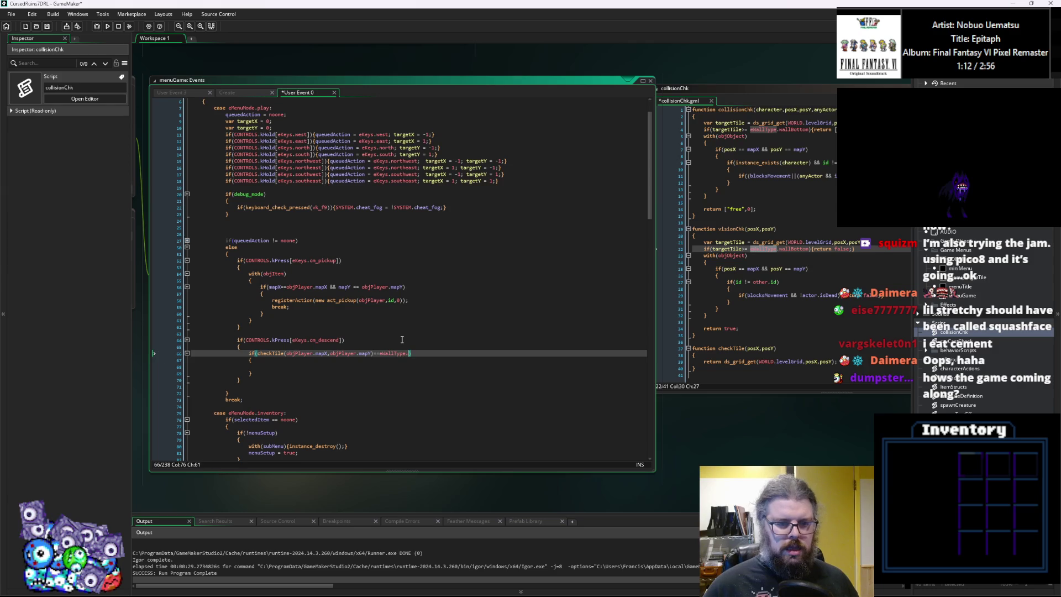
key("Down")
key("Down")
key("Down")
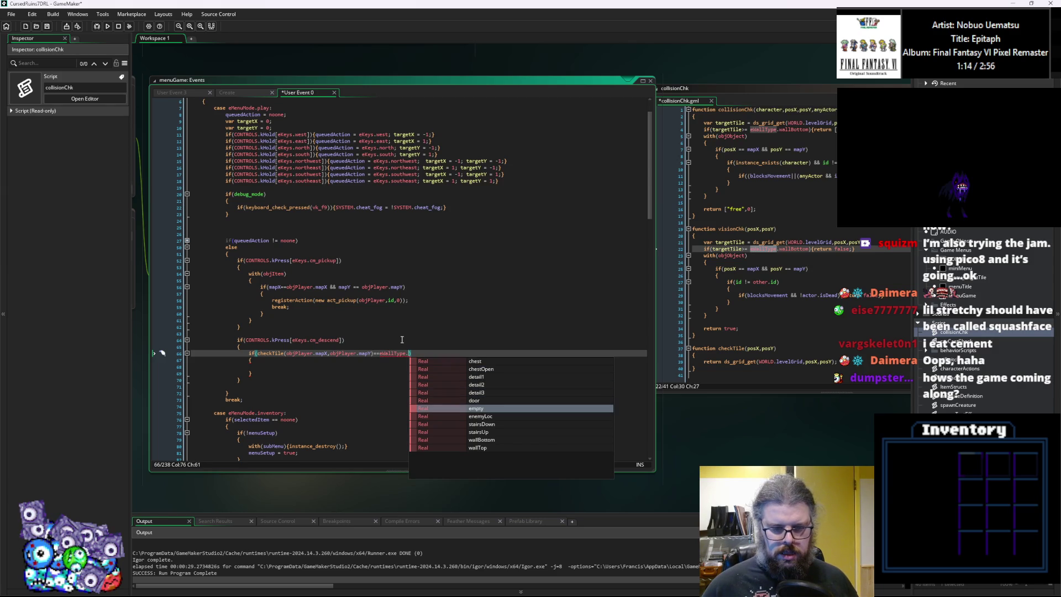
key("Up")
key("Up")
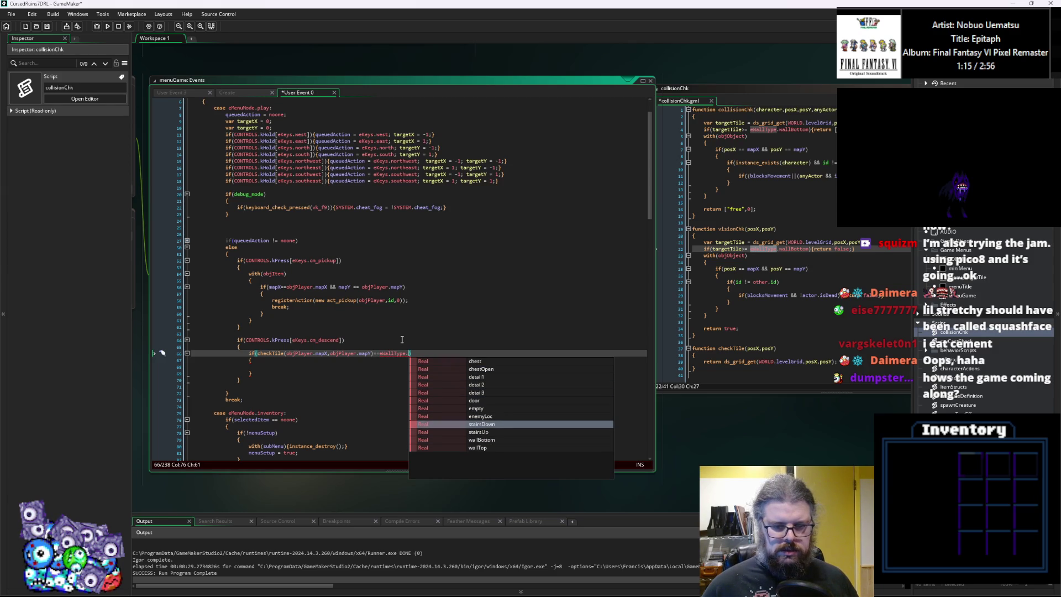
key("Return")
Register a new act_descend(objPlayer,id,0) action inside the stairsDown block.
key("Down")
key("Down")
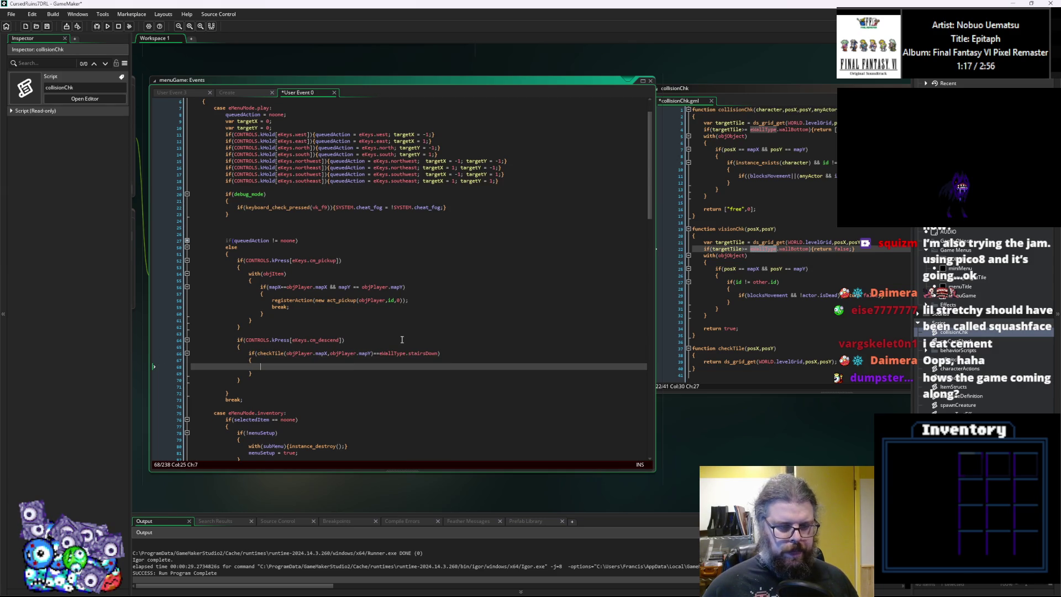
left_click_drag(408, 300, 272, 300)
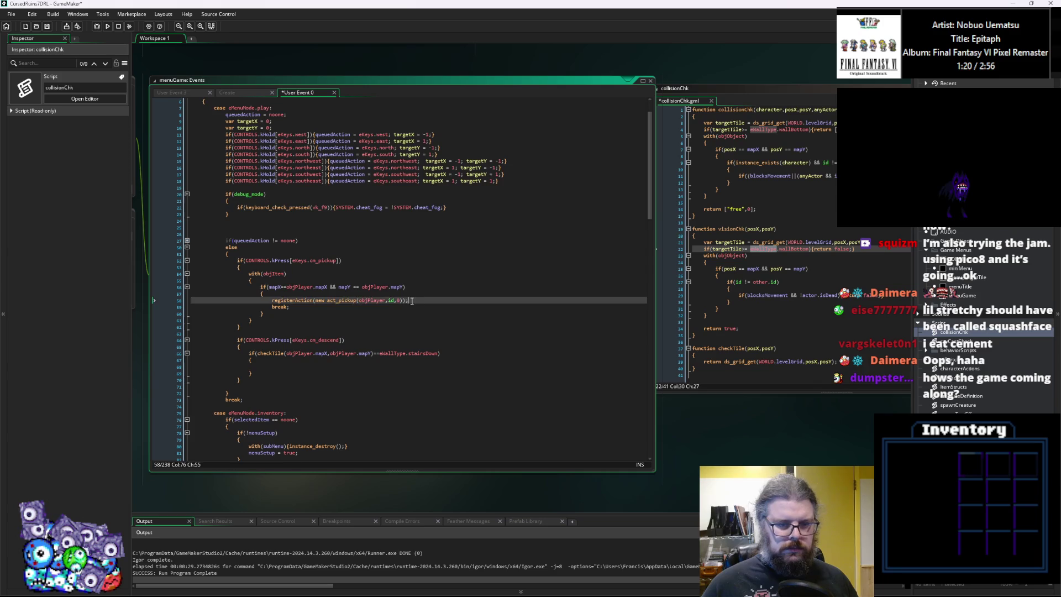
key("ctrl+c")
left_click(276, 369)
key("ctrl+v")
left_click(316, 366)
left_click(338, 366)
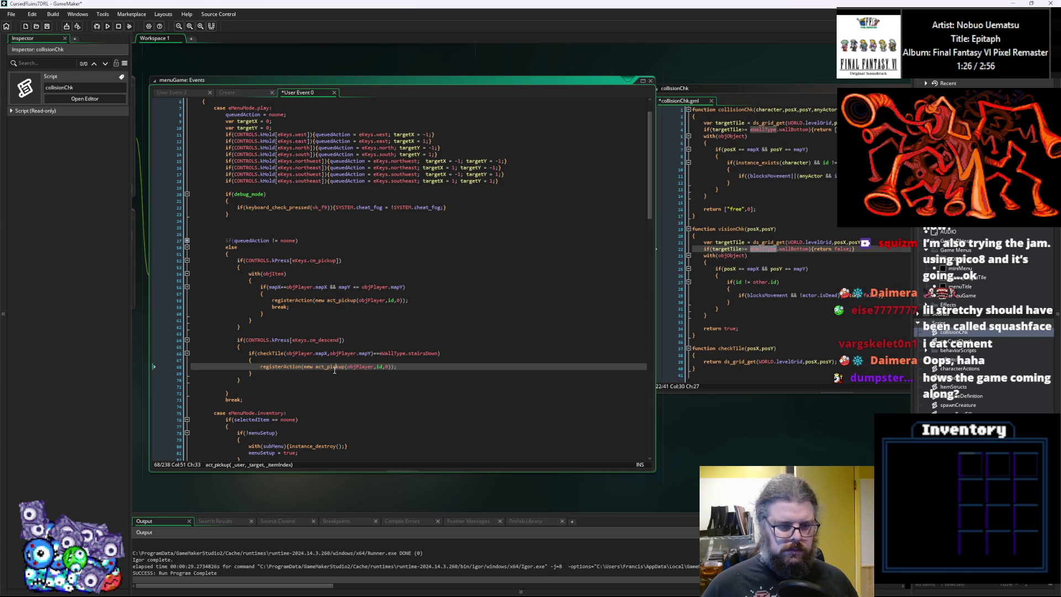
left_click_drag(344, 367, 330, 369)
key("BackSpace")
key("BackSpace")
type("descend")
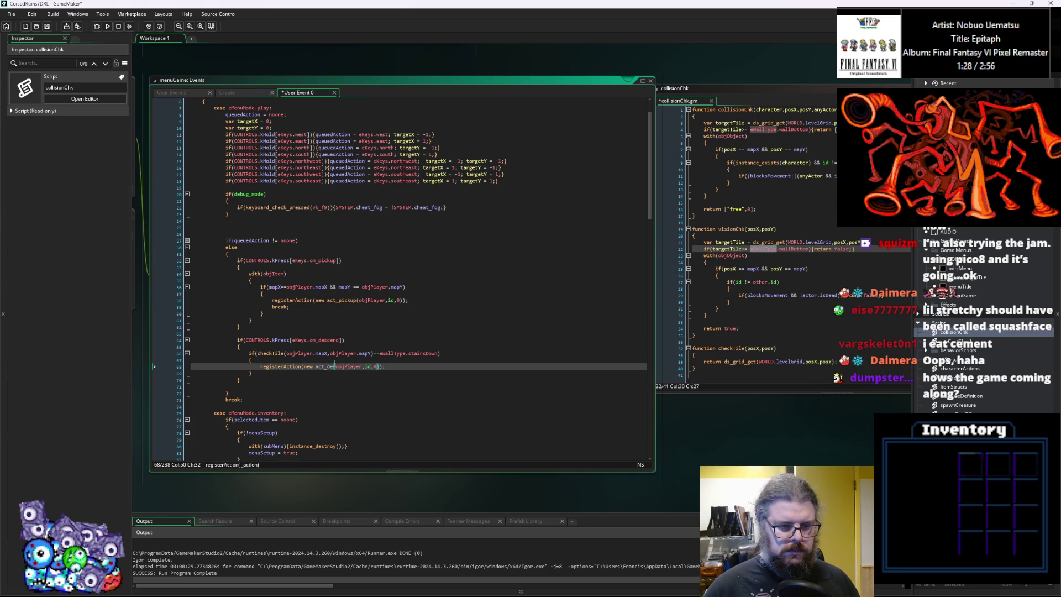
left_click(384, 366)
type("d")
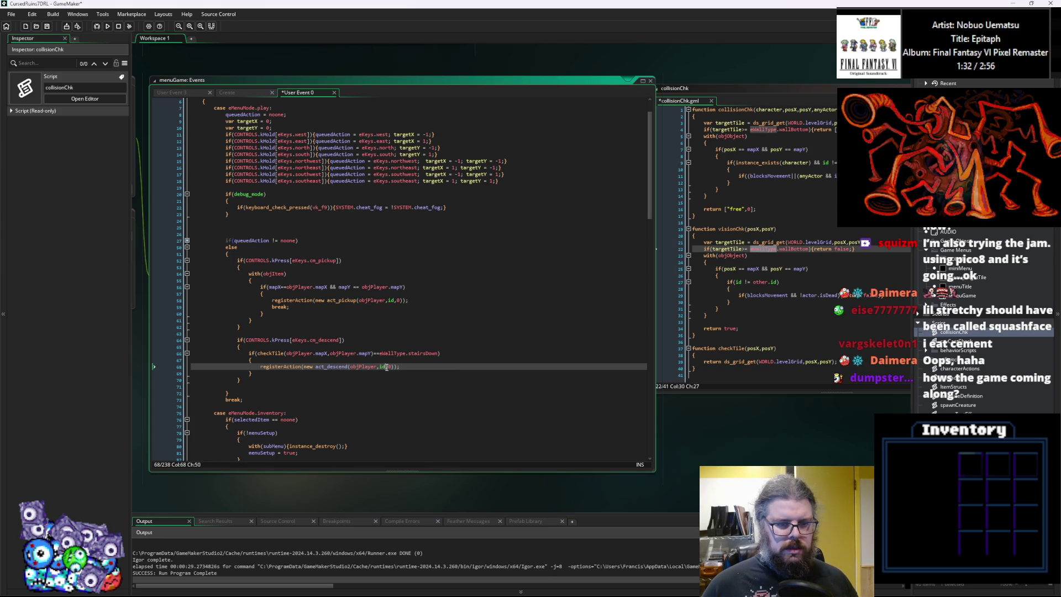
middle_click(348, 300)
Duplicate the act_consumeItem constructor and rename the copy to act_descend.
mouse_move(603, 324)
left_mouse_down()
mouse_move(602, 486)
mouse_move(620, 499)
left_mouse_up()
left_click(564, 308)
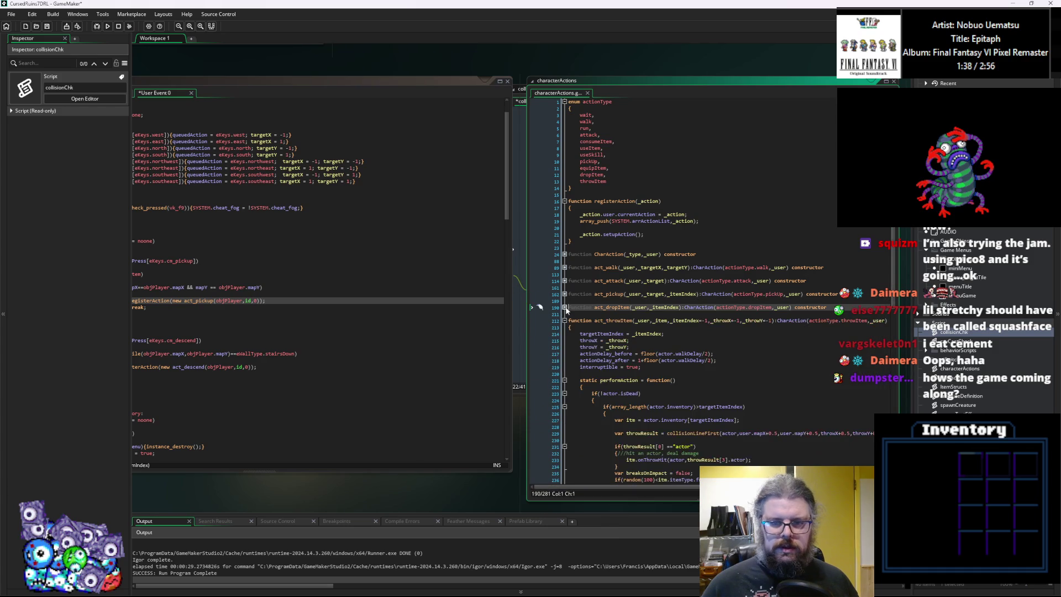
left_click(564, 321)
left_click(564, 334)
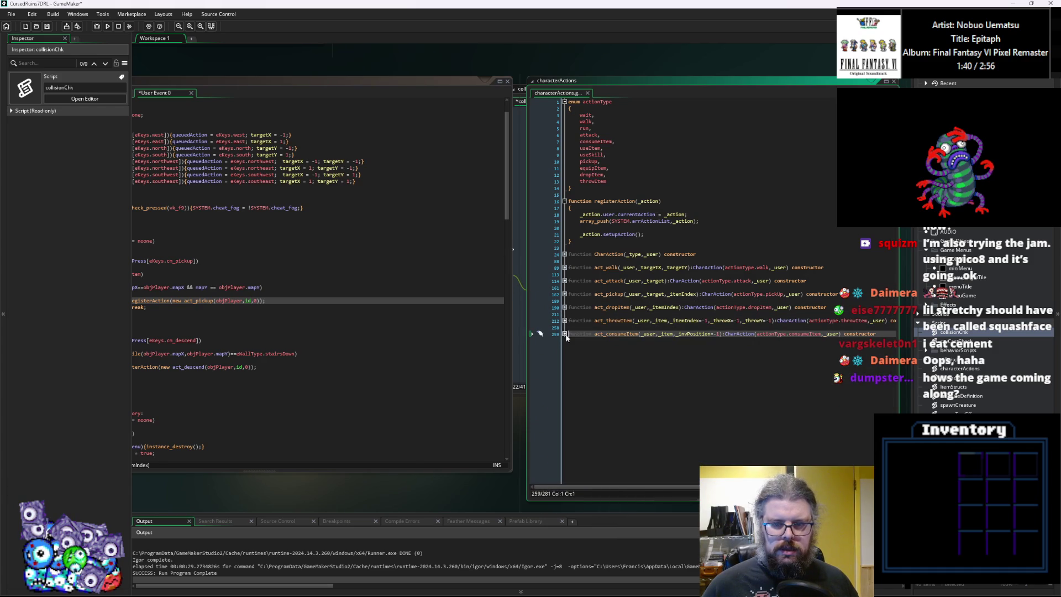
left_click(717, 334)
left_click(775, 334)
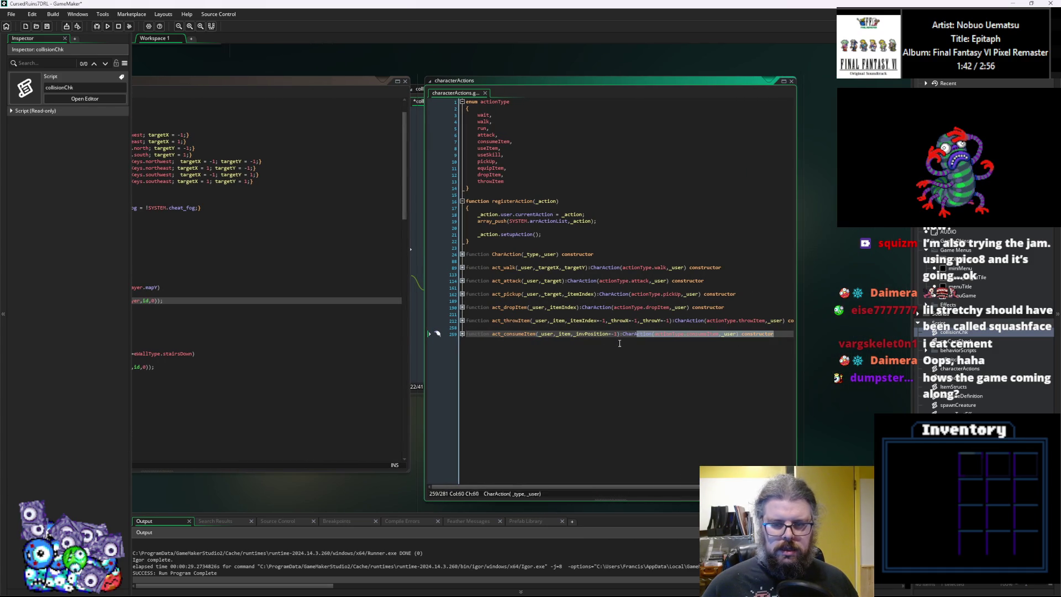
key("Return")
key("Return")
key("ctrl+v")
double_click(536, 335)
type("descen")
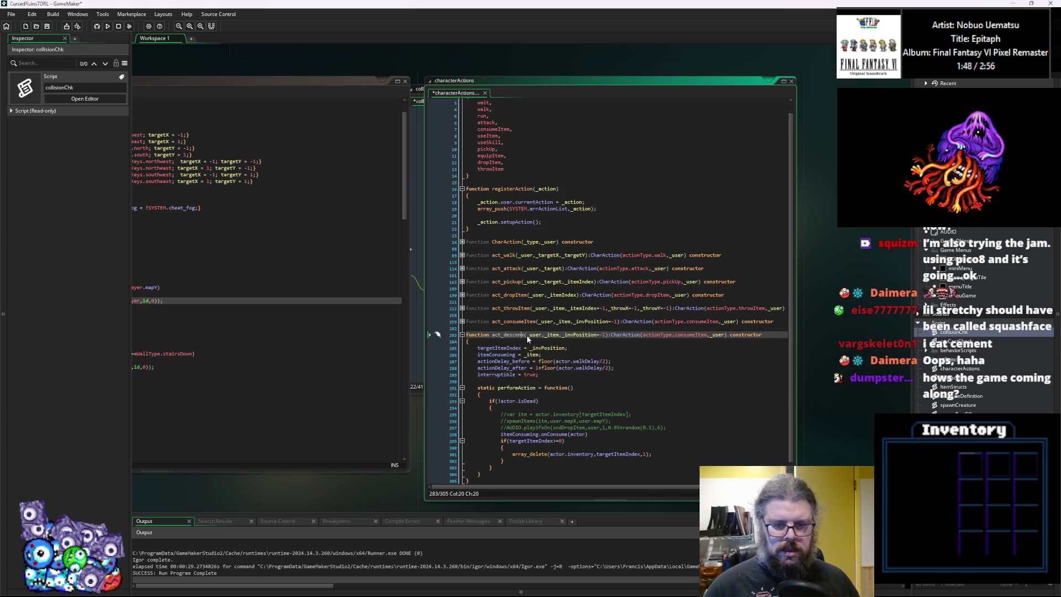
type("d")
Rename act_descend's first parameter from _item to curLevel.
left_click(503, 354)
left_click_drag(503, 354, 664, 322)
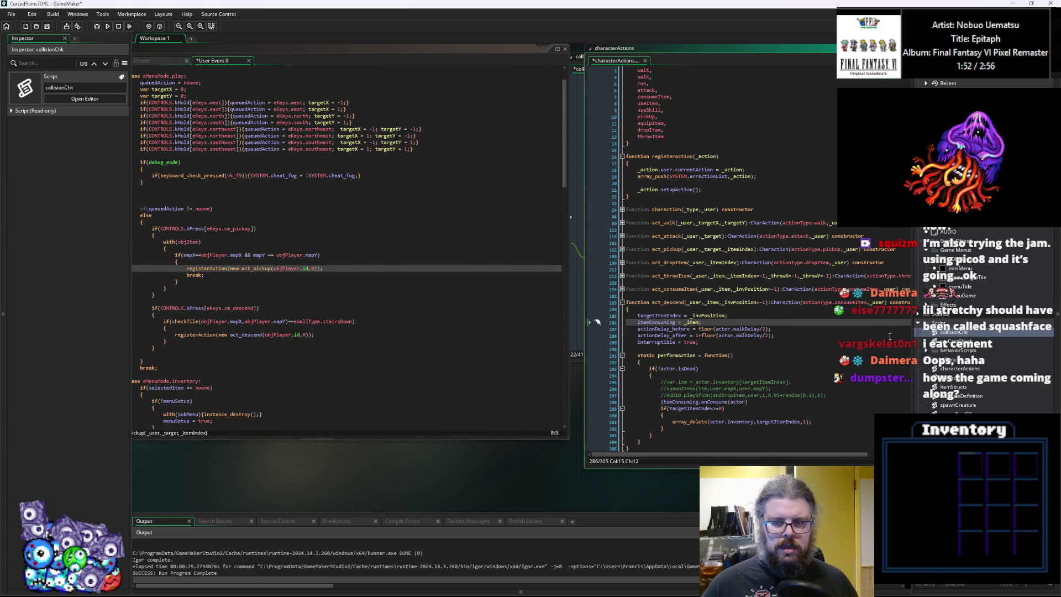
left_click_drag(643, 362, 582, 365)
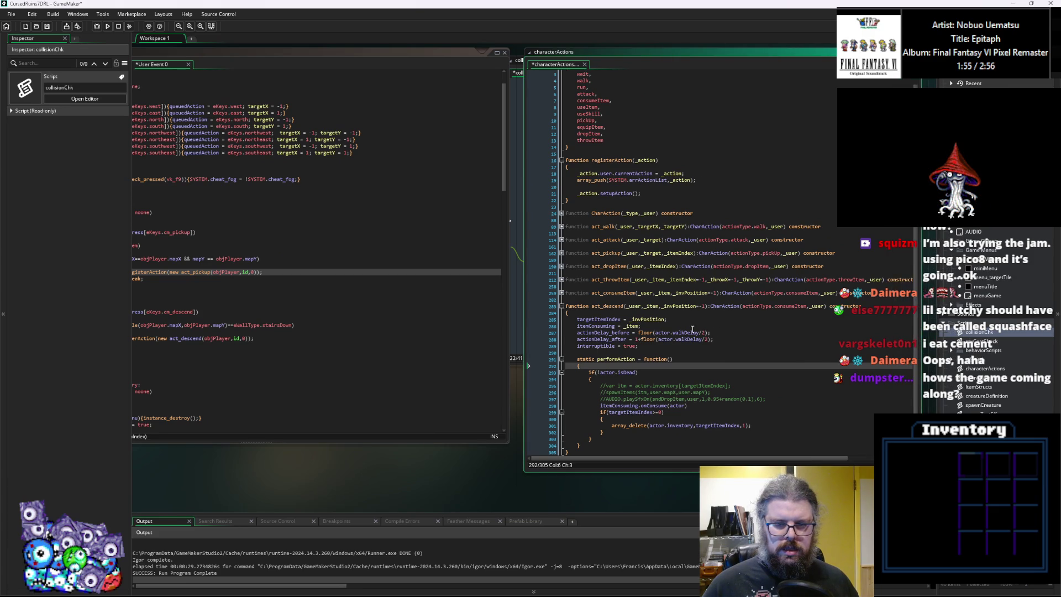
left_click_drag(687, 327, 757, 318)
left_click(728, 298)
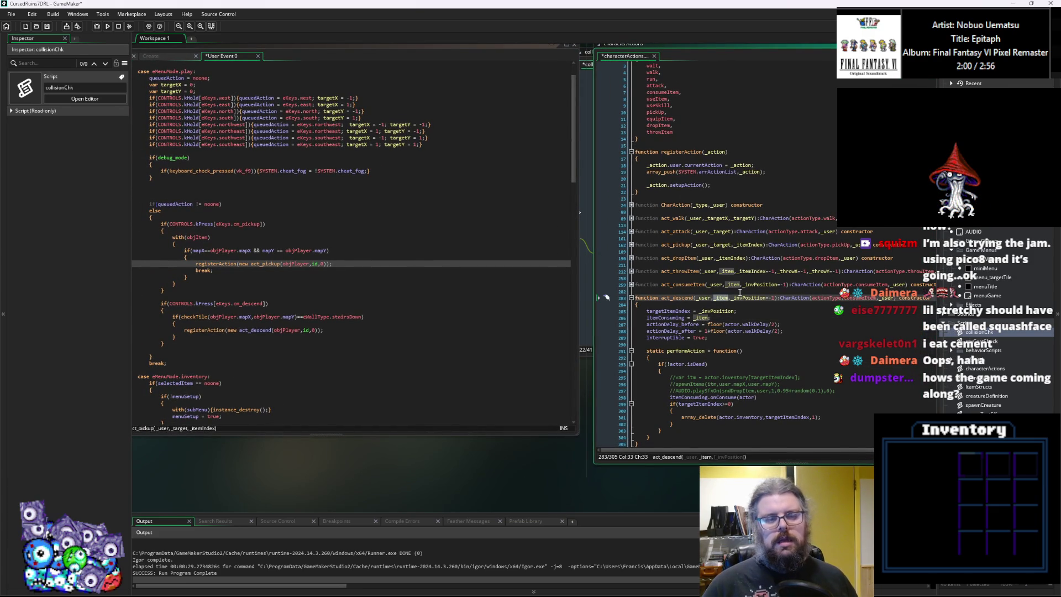
key("BackSpace")
key("BackSpace")
key("BackSpace")
type("roo")
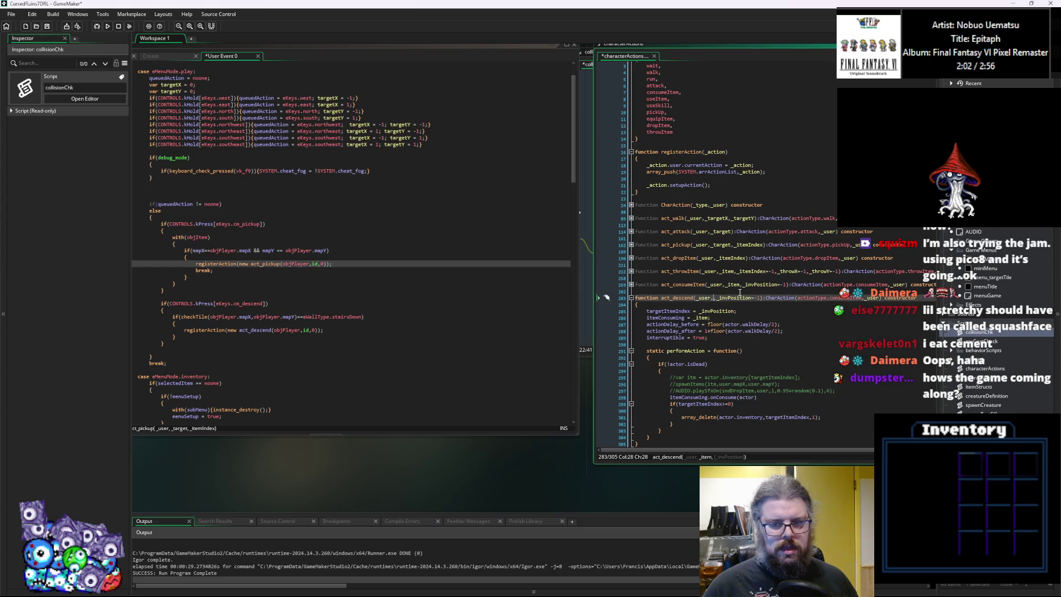
key("BackSpace")
key("BackSpace")
key("BackSpace")
type("floor")
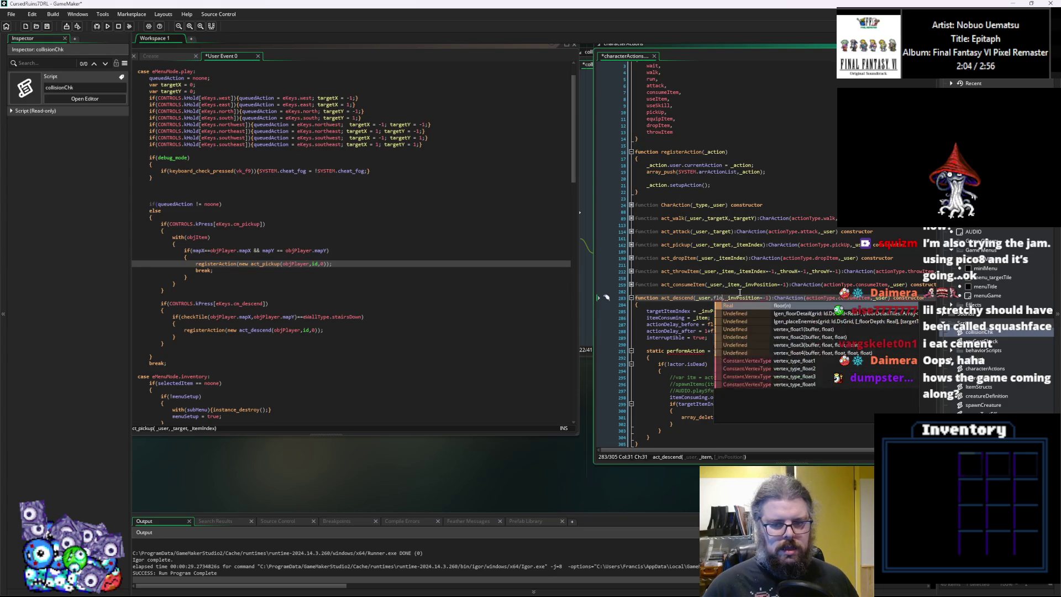
key("BackSpace")
key("BackSpace")
key("BackSpace")
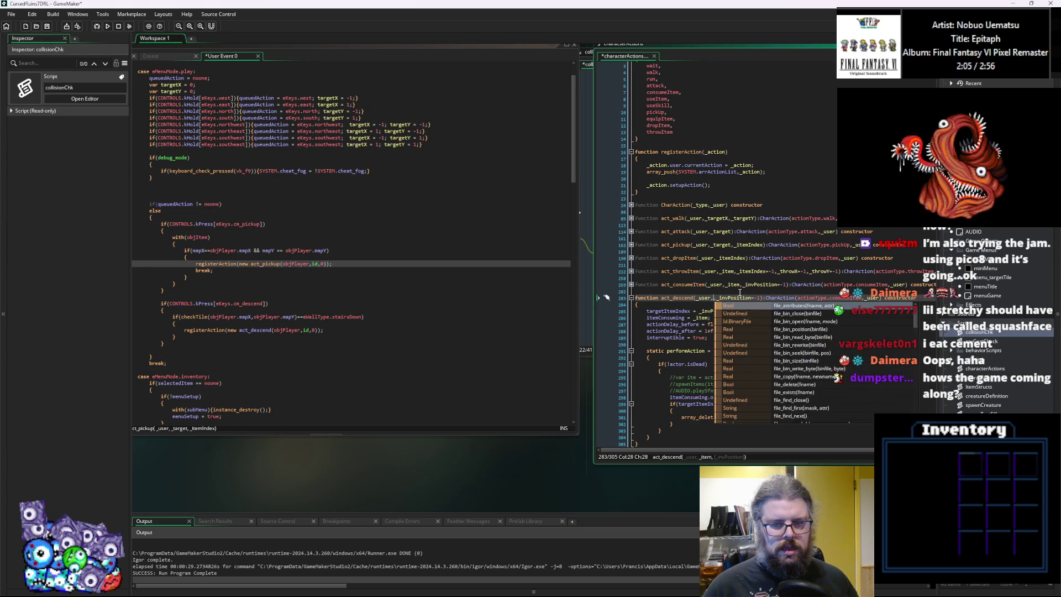
type("lev")
key("BackSpace")
key("BackSpace")
key("BackSpace")
type("curLeve")
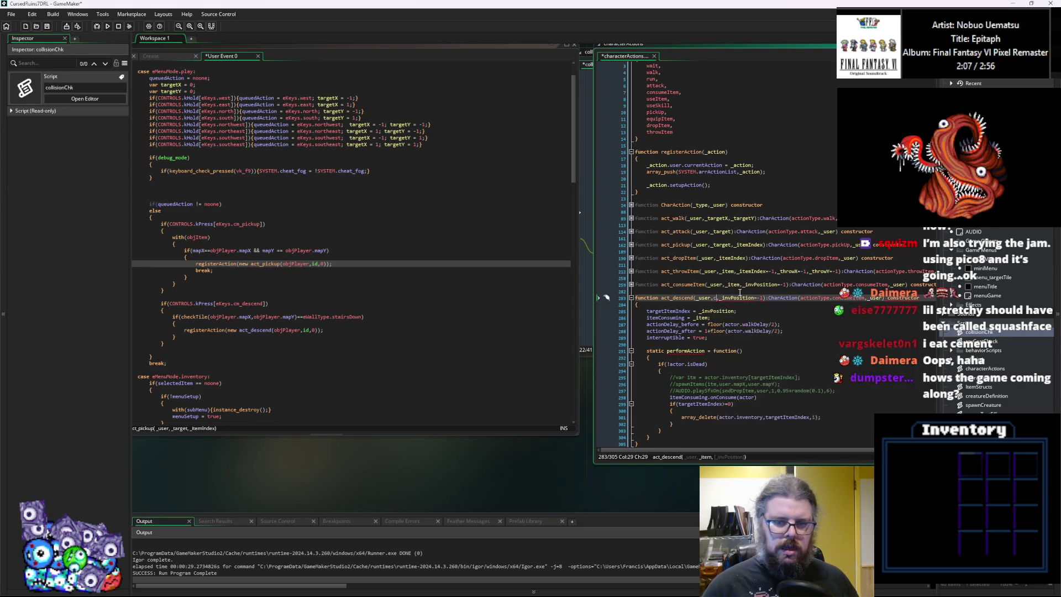
type("l,")
left_click(777, 299)
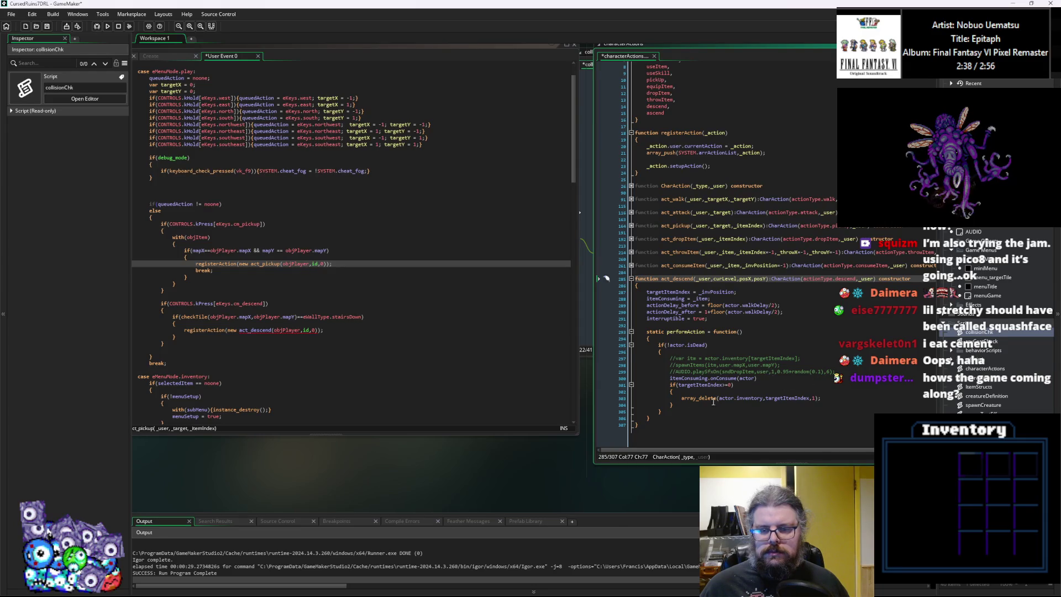
Replace the old body with if(actor.object == objPlayer) { } else { } blocks.
left_click_drag(674, 410, 667, 363)
type("if(a")
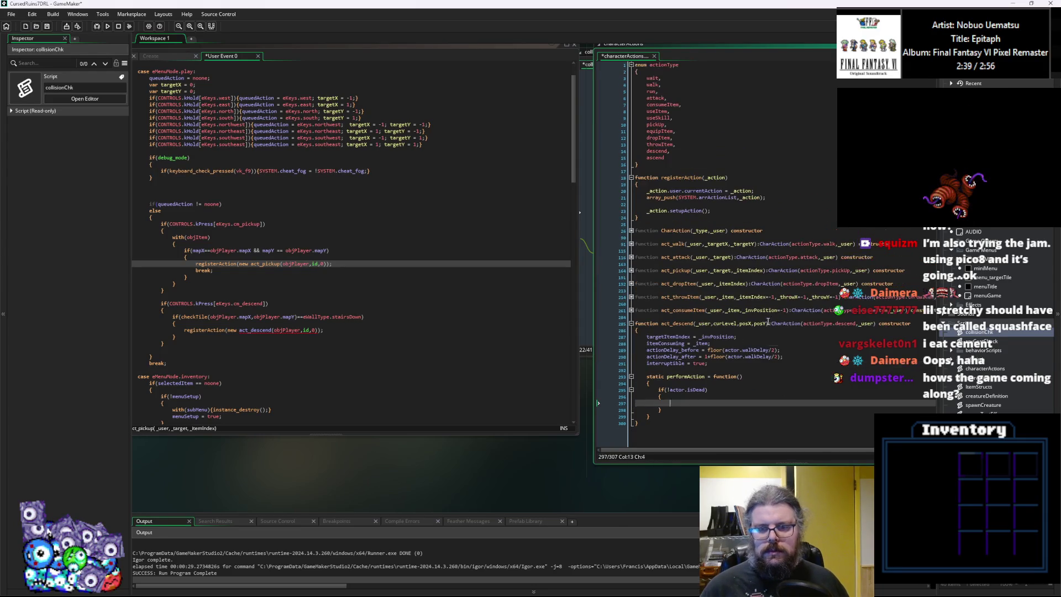
type("ctor.c")
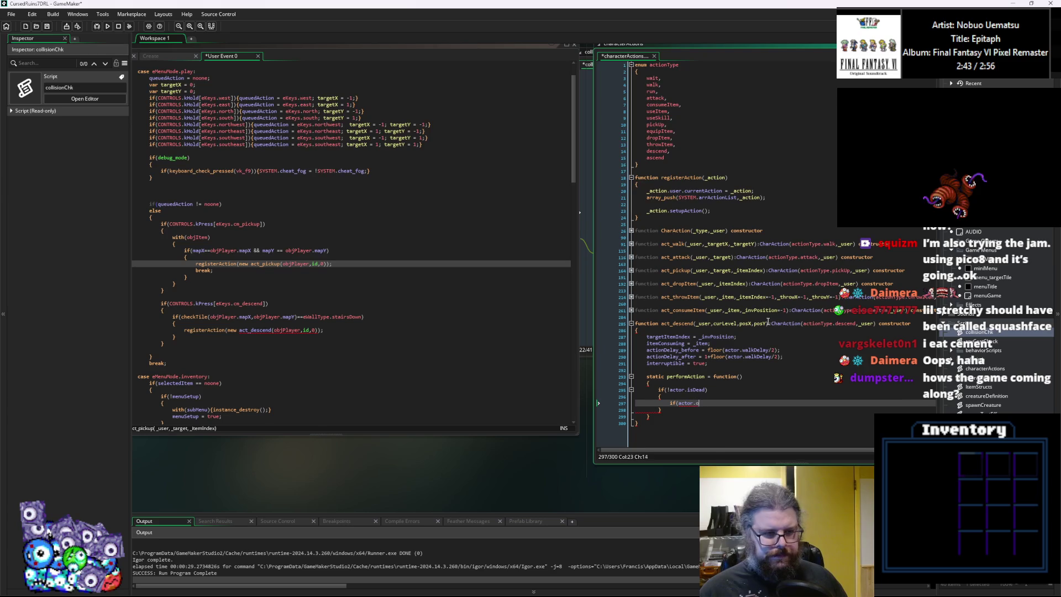
key("BackSpace")
type("ct == ob")
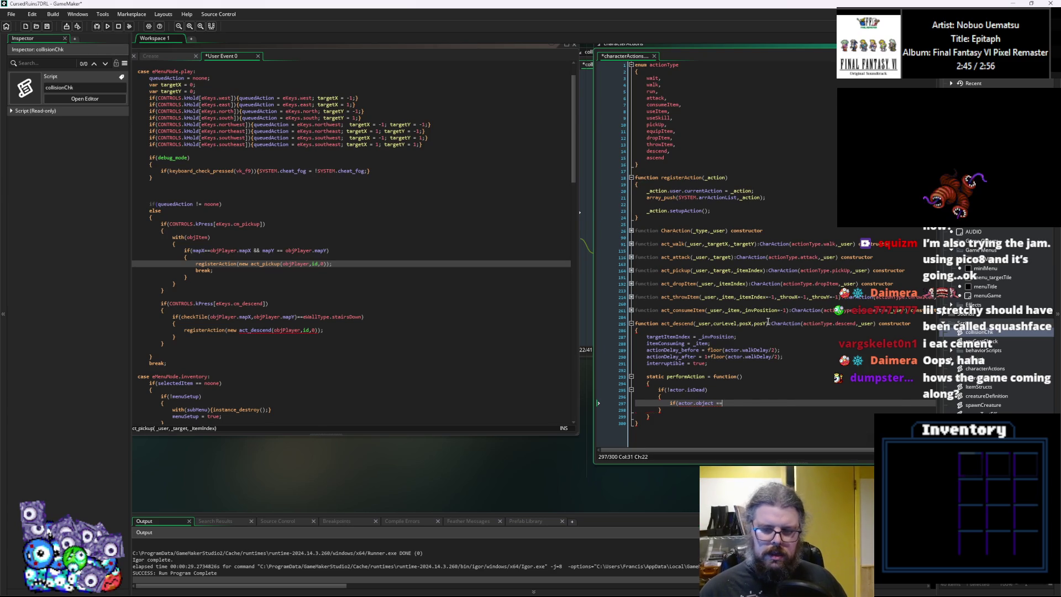
type("j")
type("Player)")
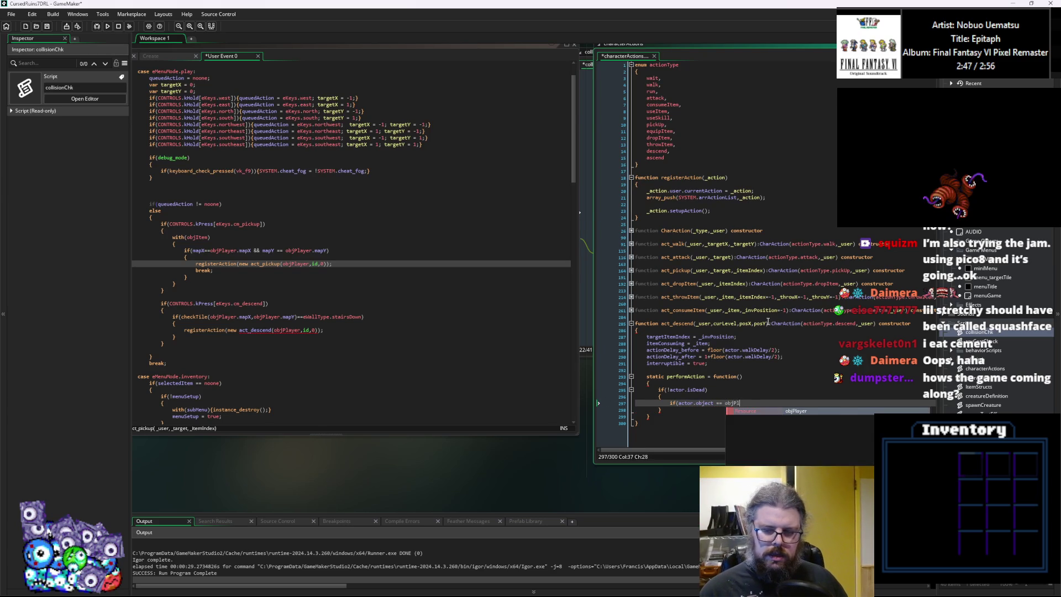
key("Return")
type("{")
key("Return")
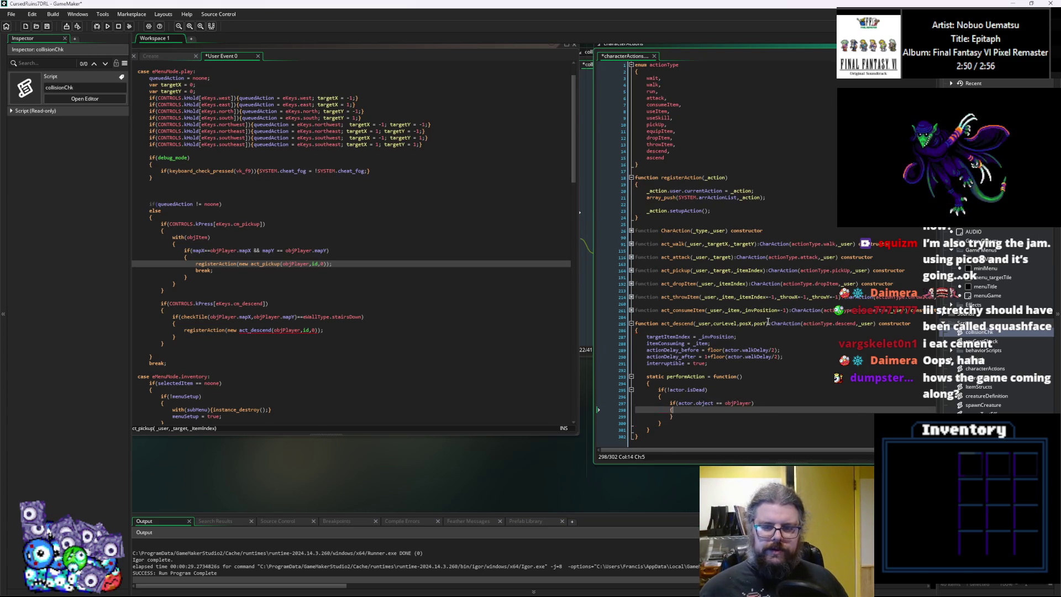
key("Down")
key("End")
key("Return")
type("else")
key("Return")
type("{")
key("Return")
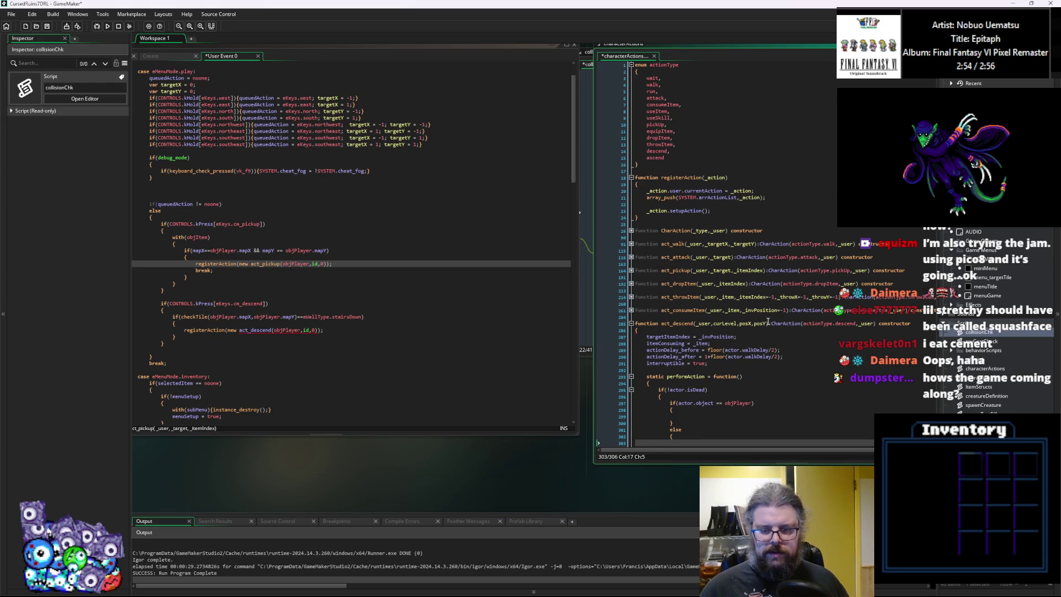
key("Up")
key("Up")
key("Up")
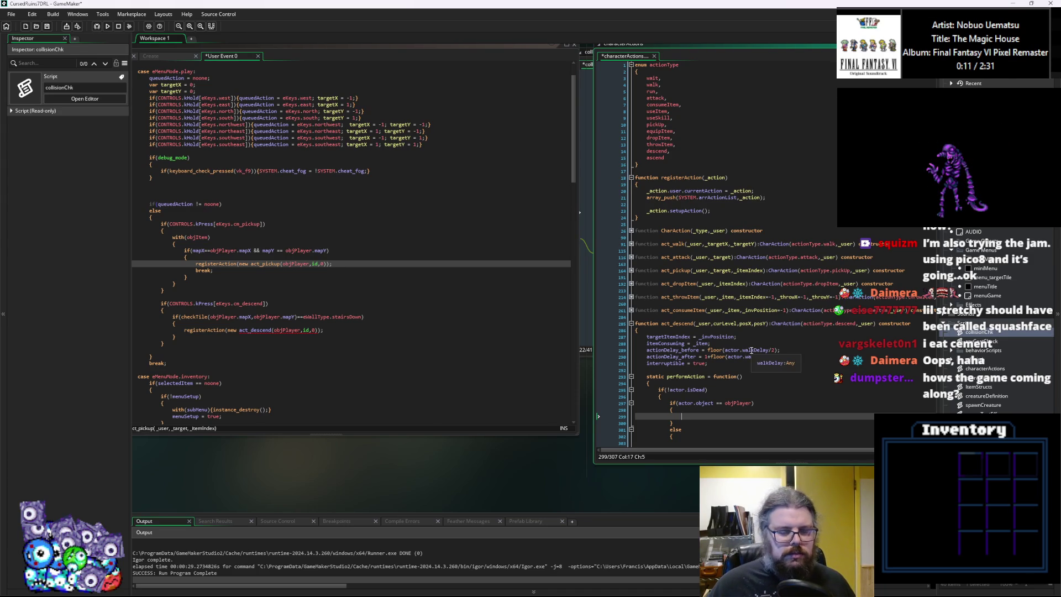
left_click(739, 361)
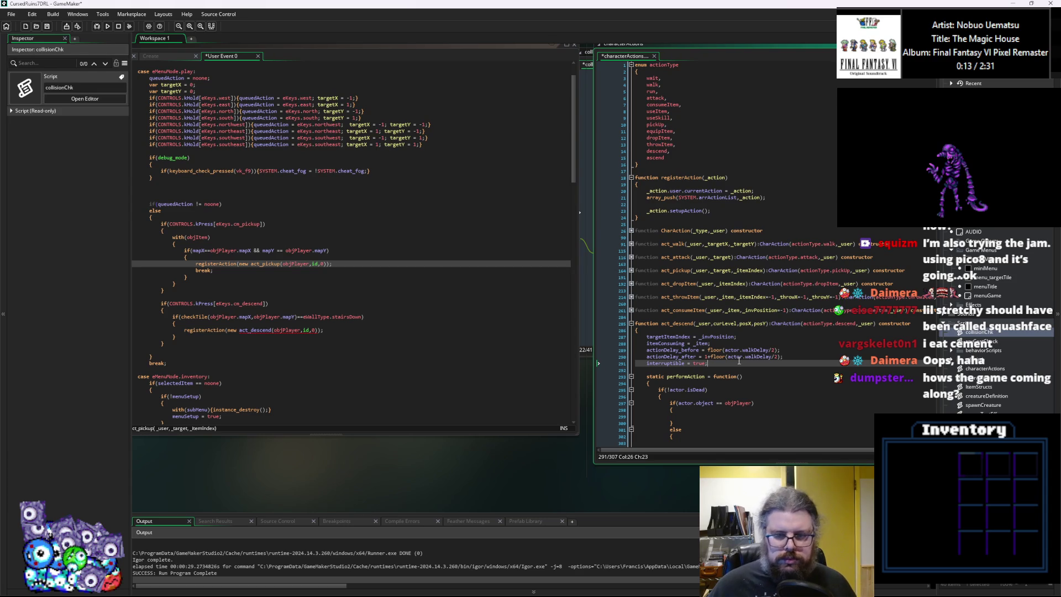
scroll(739, 359, "down", 1)
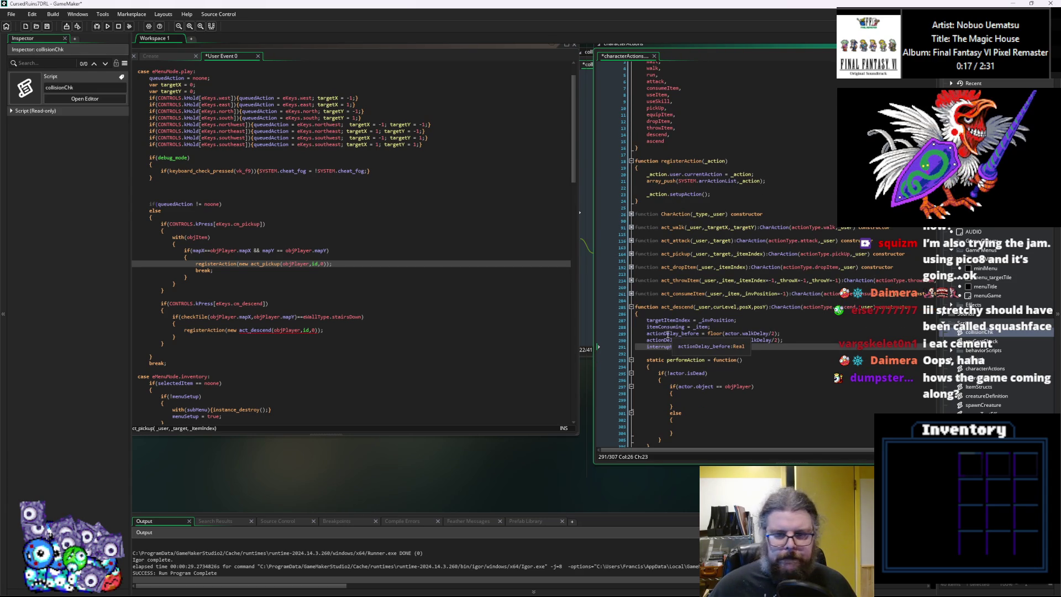
Change act_descend's parameters to _curLevel, _posX and _posY, and assign curLevel.
left_click(677, 320)
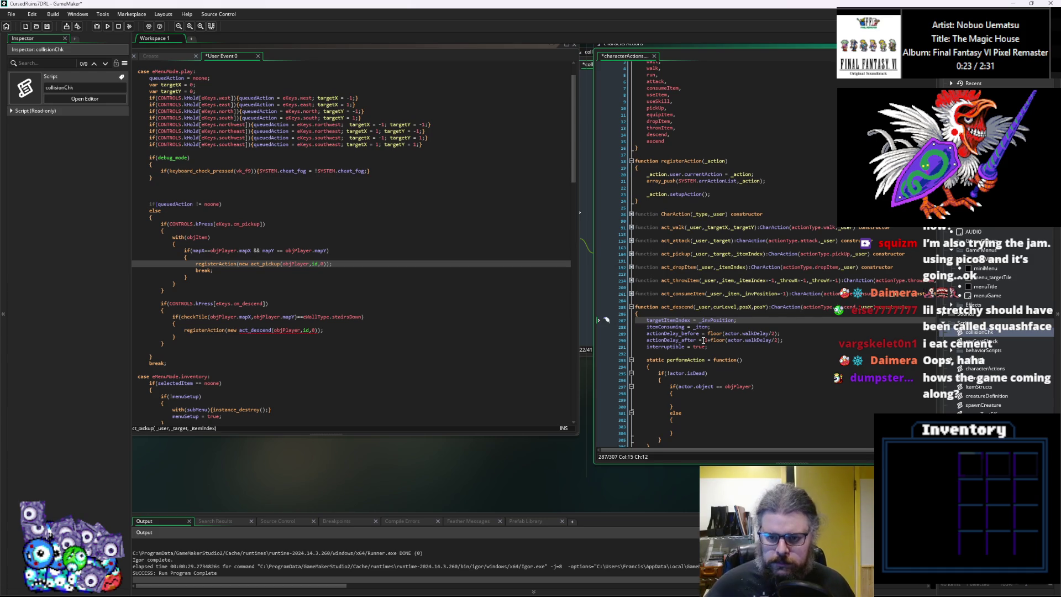
double_click(666, 320)
type("cu")
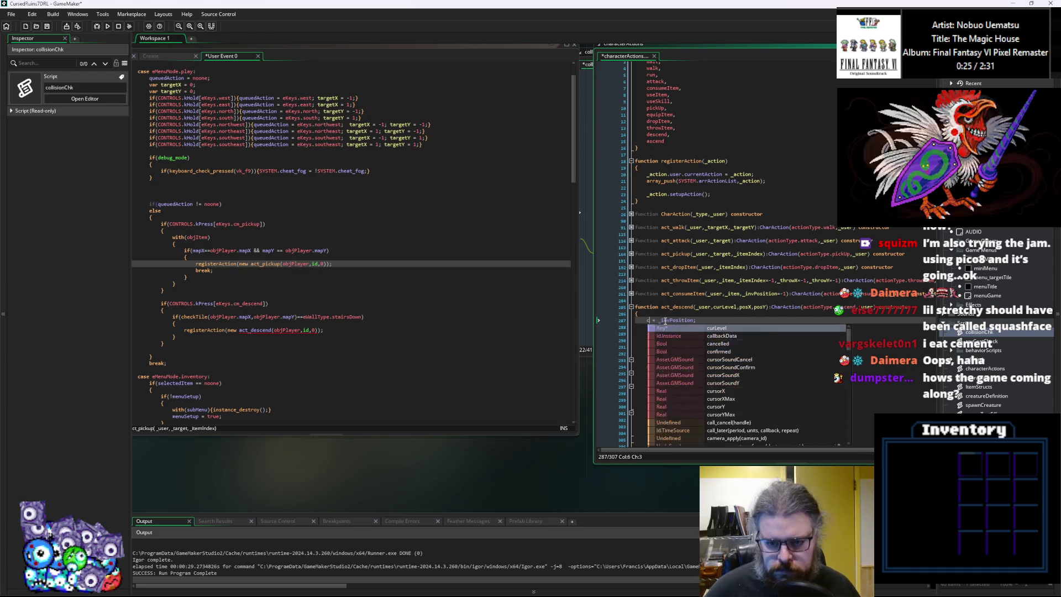
type("r")
left_click(716, 307)
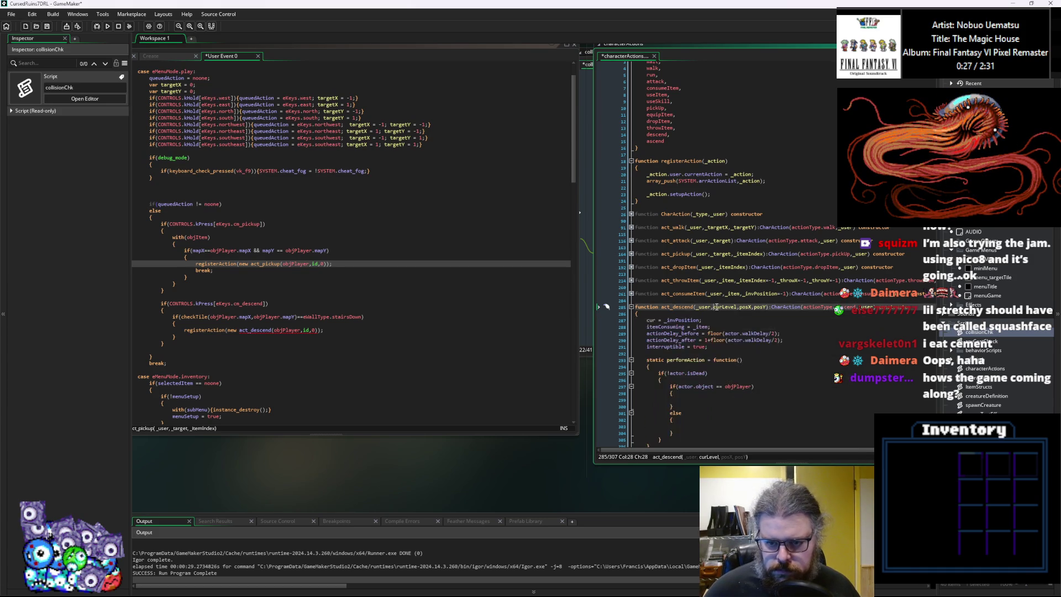
type("_")
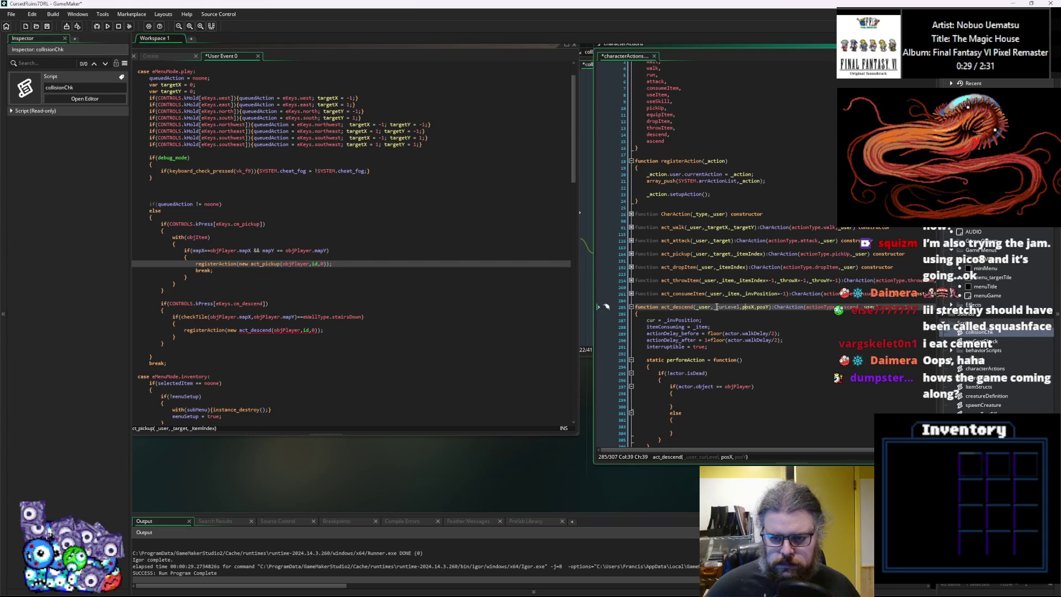
type("_")
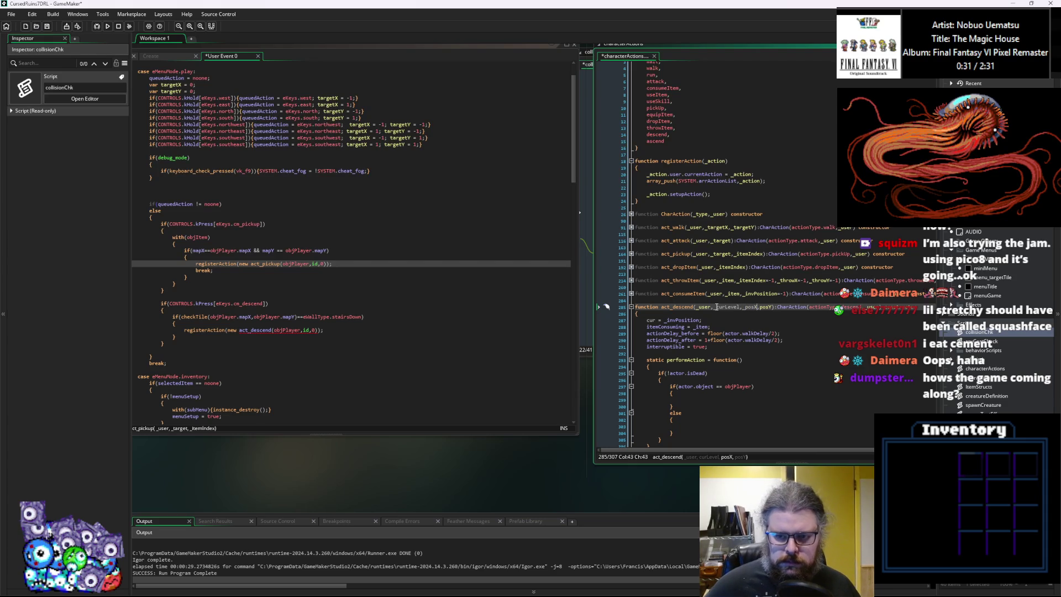
type("_")
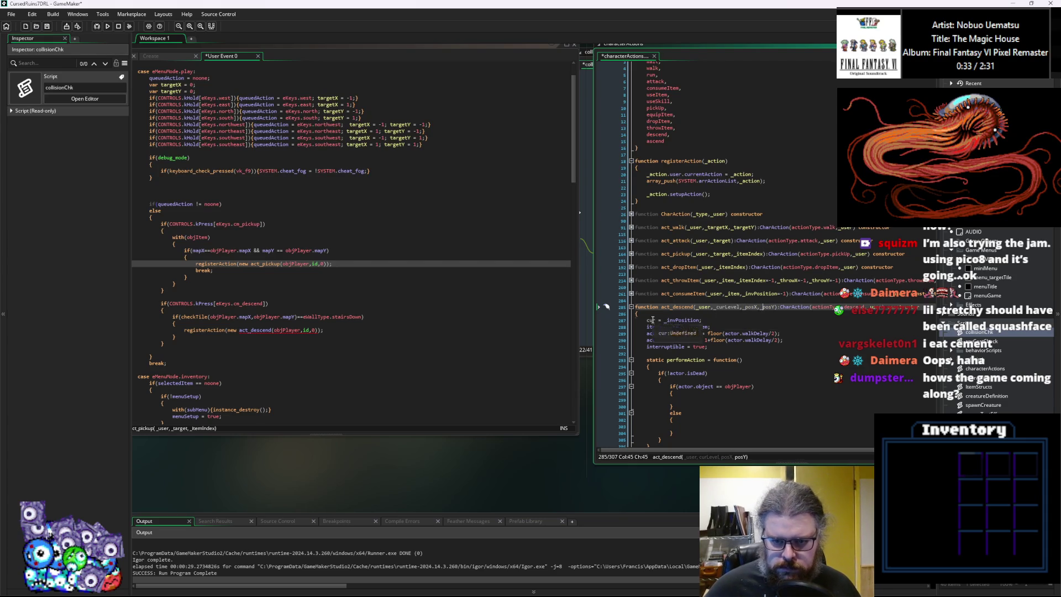
left_click(655, 319)
type("Level")
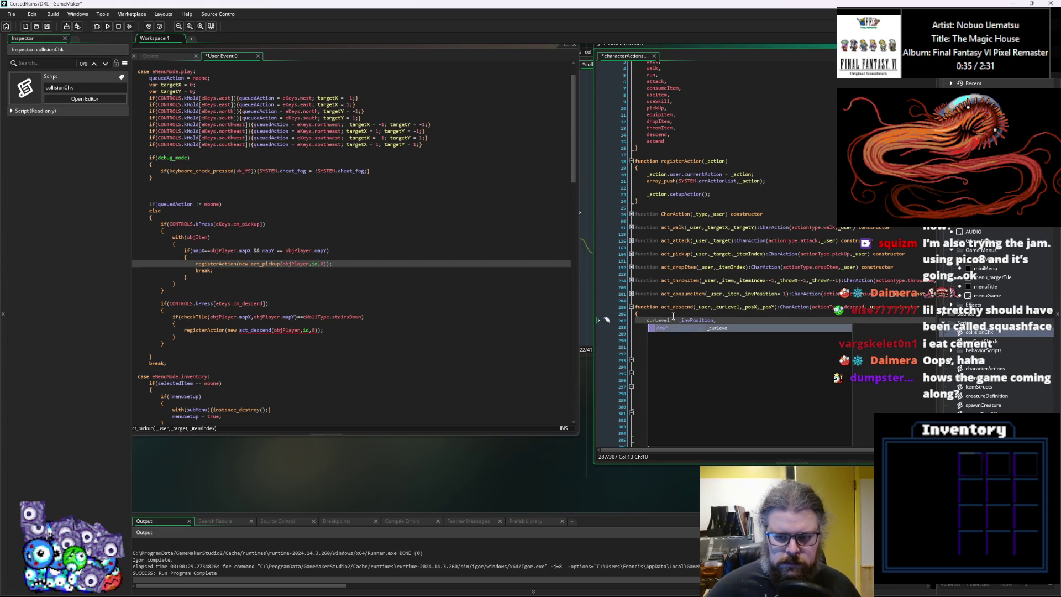
double_click(696, 320)
type("_curLevel")
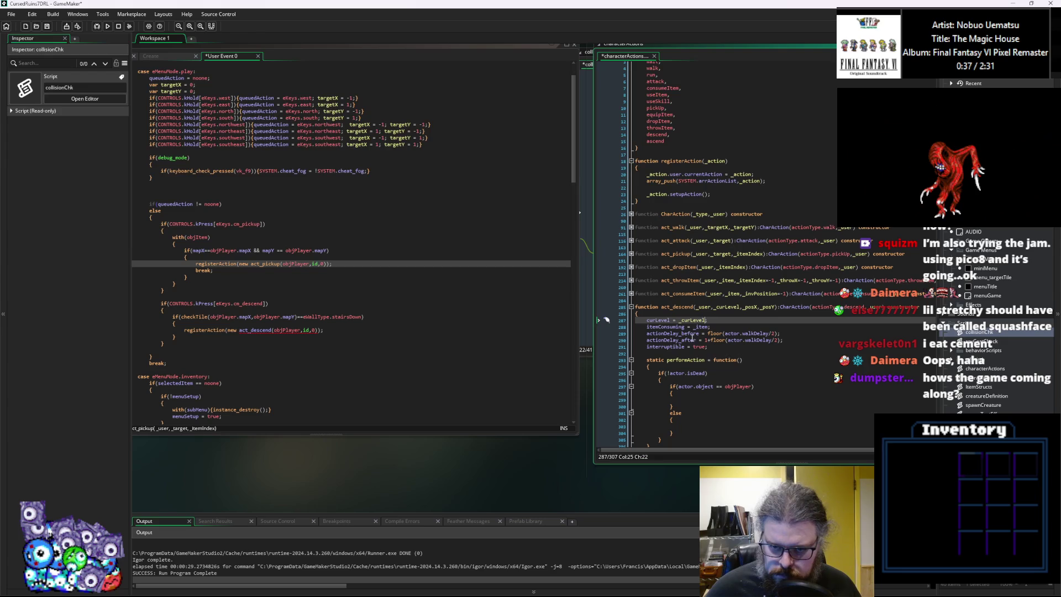
Replace the itemConsuming line with posX = _posX; and posY = _posY; assignments.
left_click(670, 326)
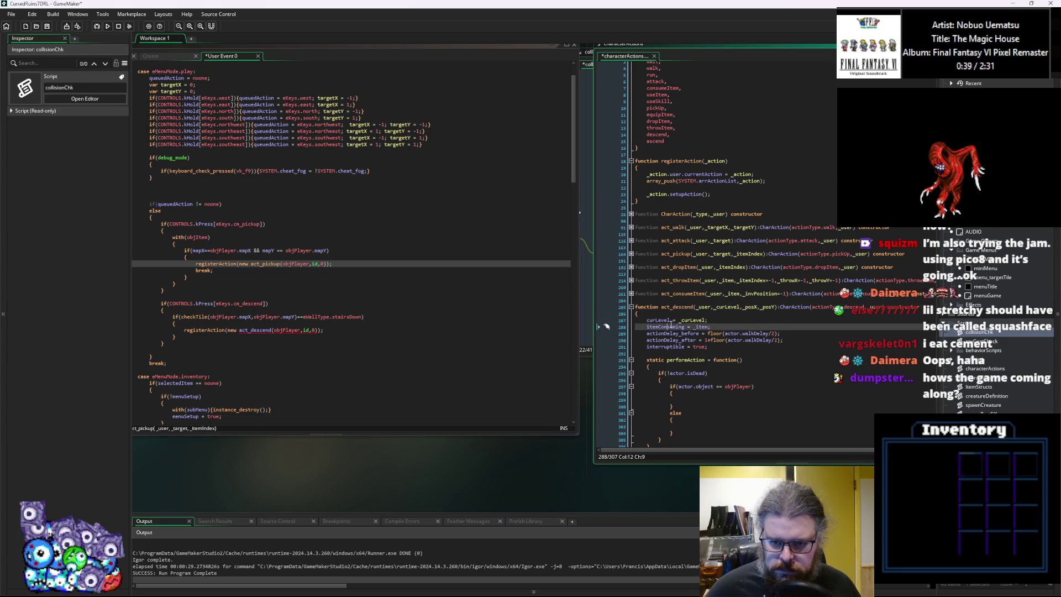
left_click_drag(708, 326, 647, 327)
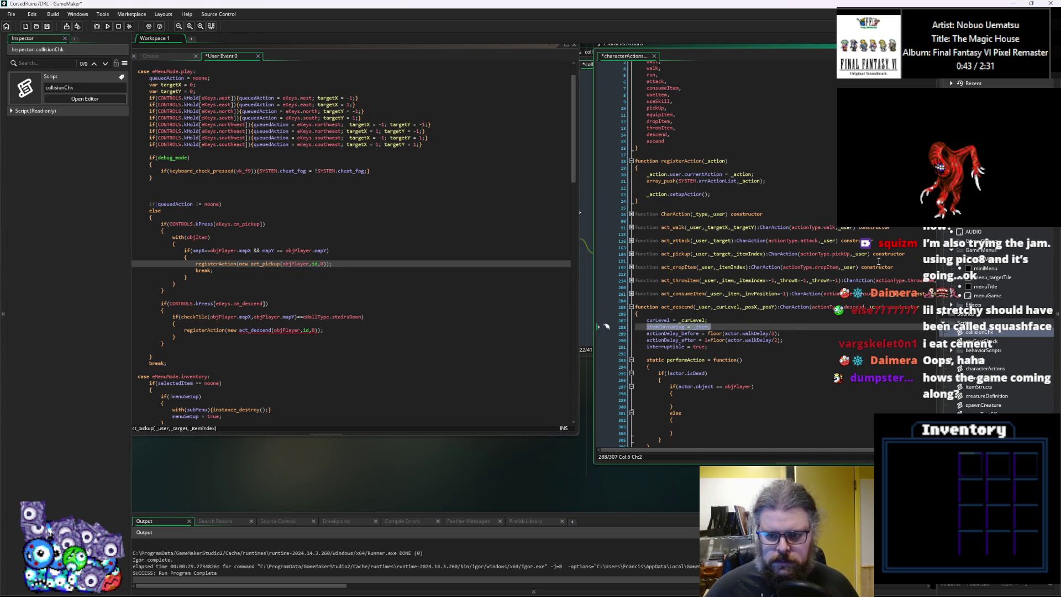
type("posX = _p")
key("Return")
type(";")
key("Return")
type("posY = _p")
key("Return")
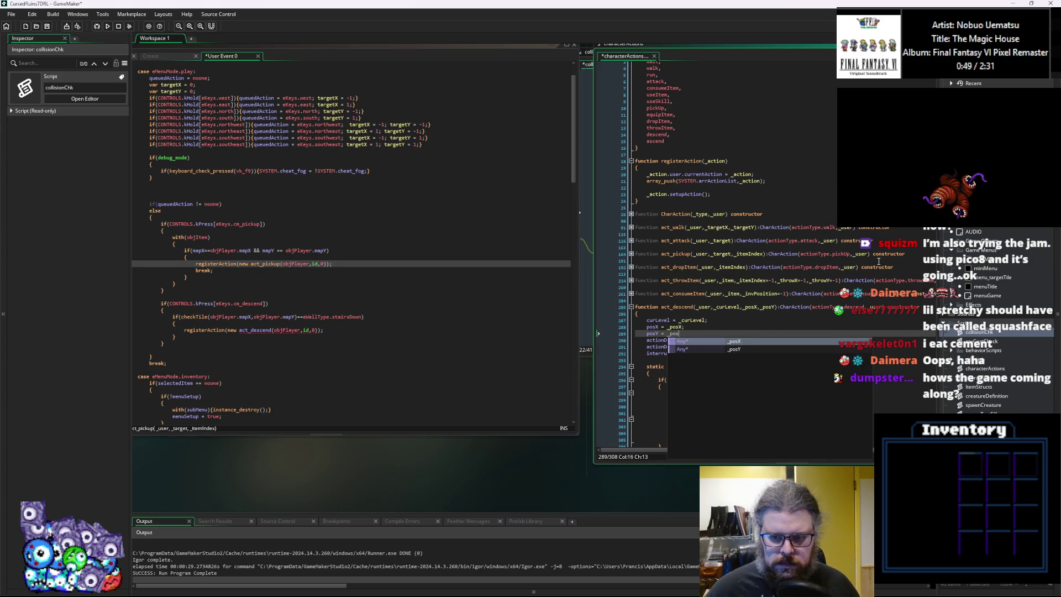
type("Y;")
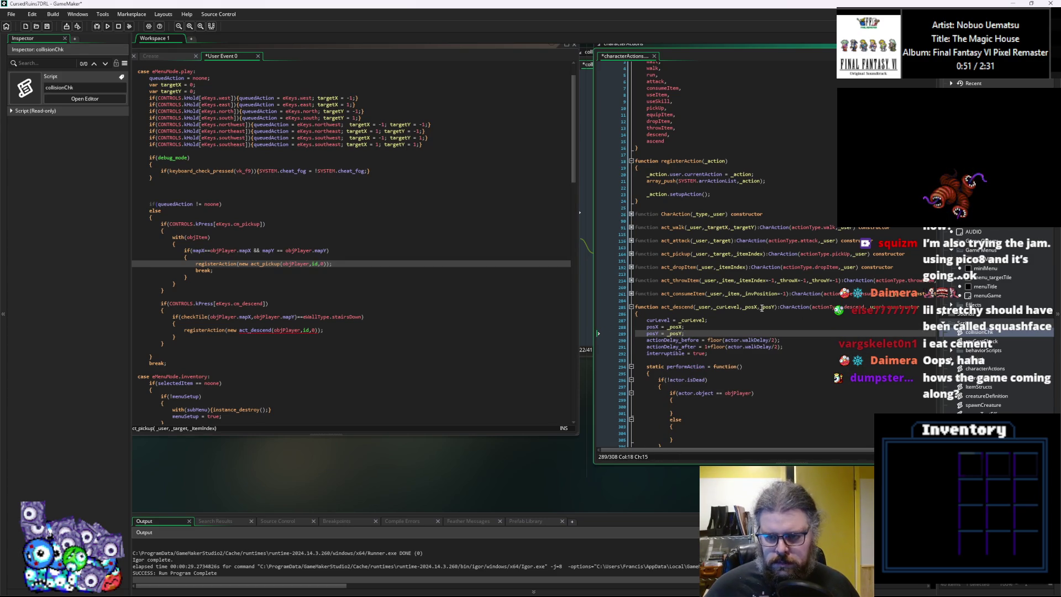
Save the project.
scroll(739, 369, "down", 2)
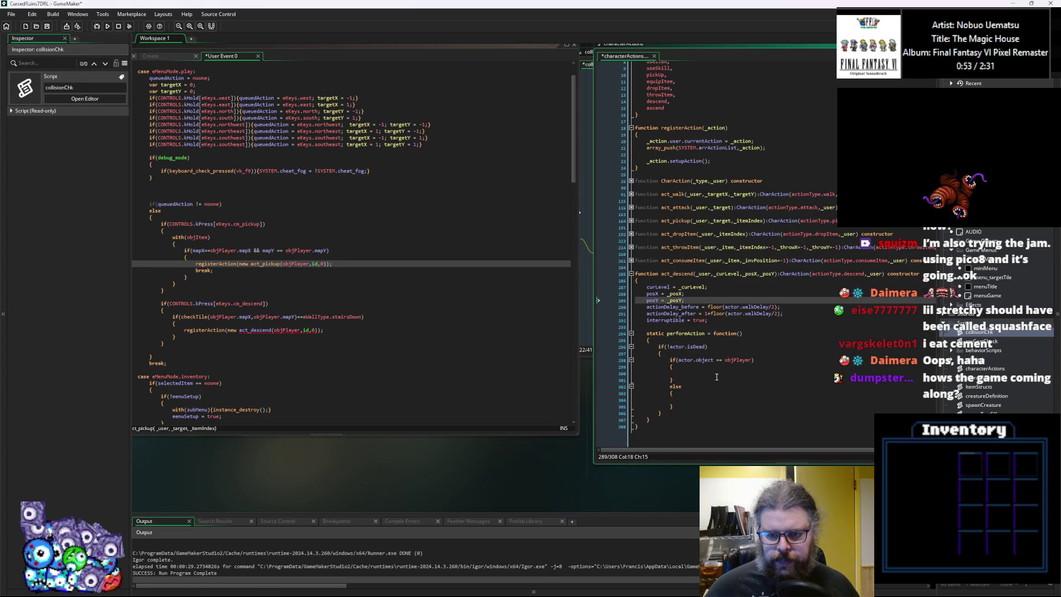
left_click(716, 375)
key("ctrl+s")
left_click(712, 377)
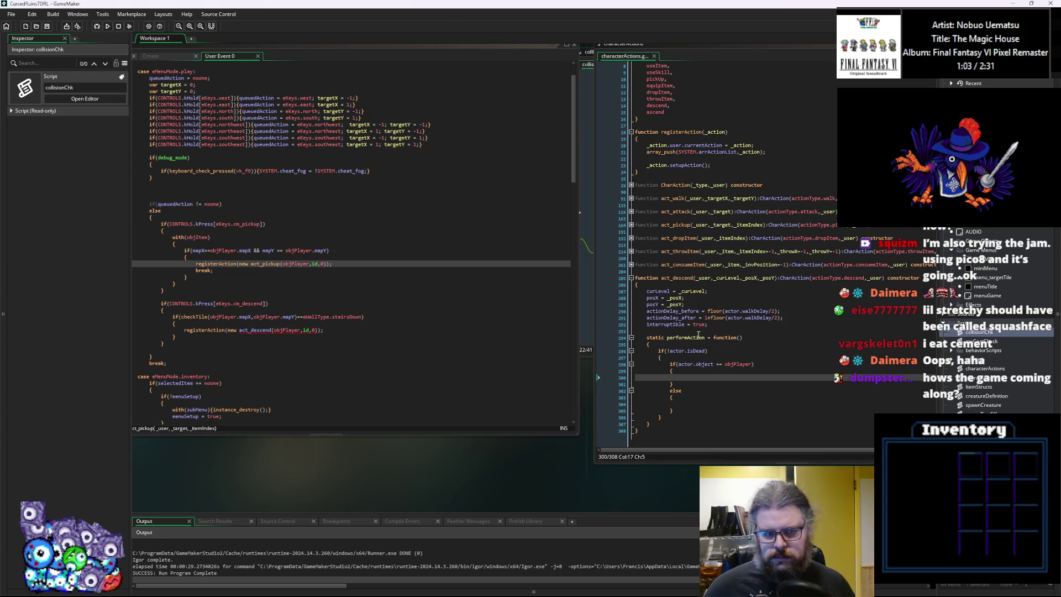
left_click(319, 321)
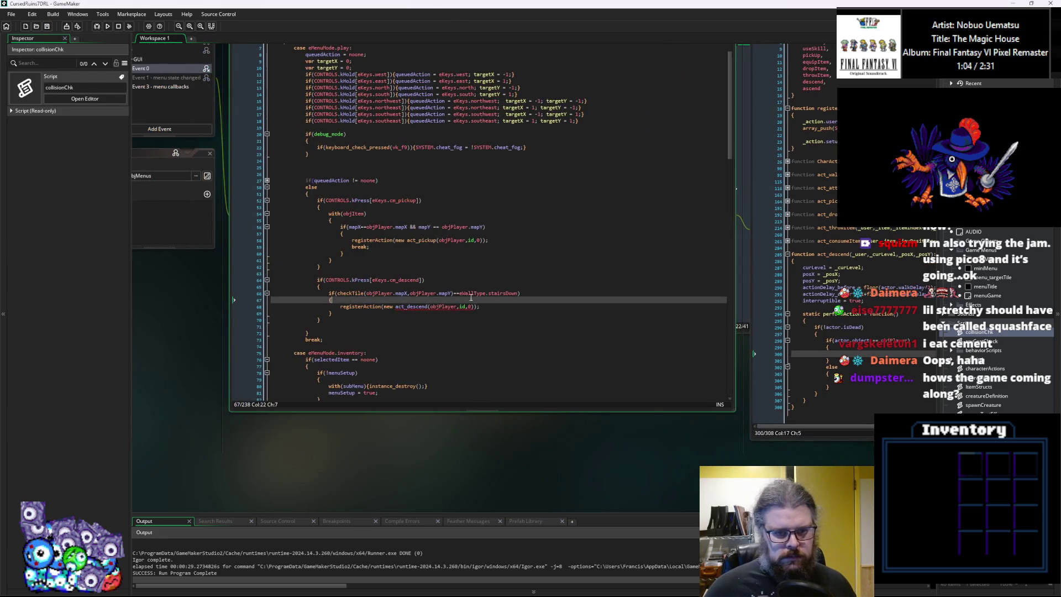
Replace the id,0 arguments of act_descend with objPlayer.mapX,objPlayer.mapY.
left_click(450, 306)
left_click(420, 307)
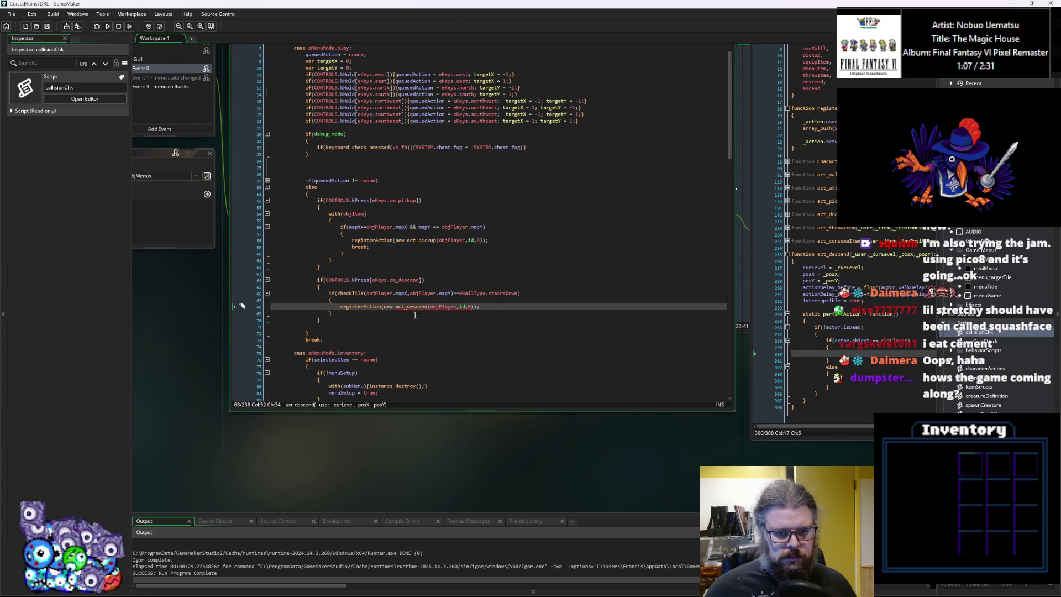
left_click(465, 307)
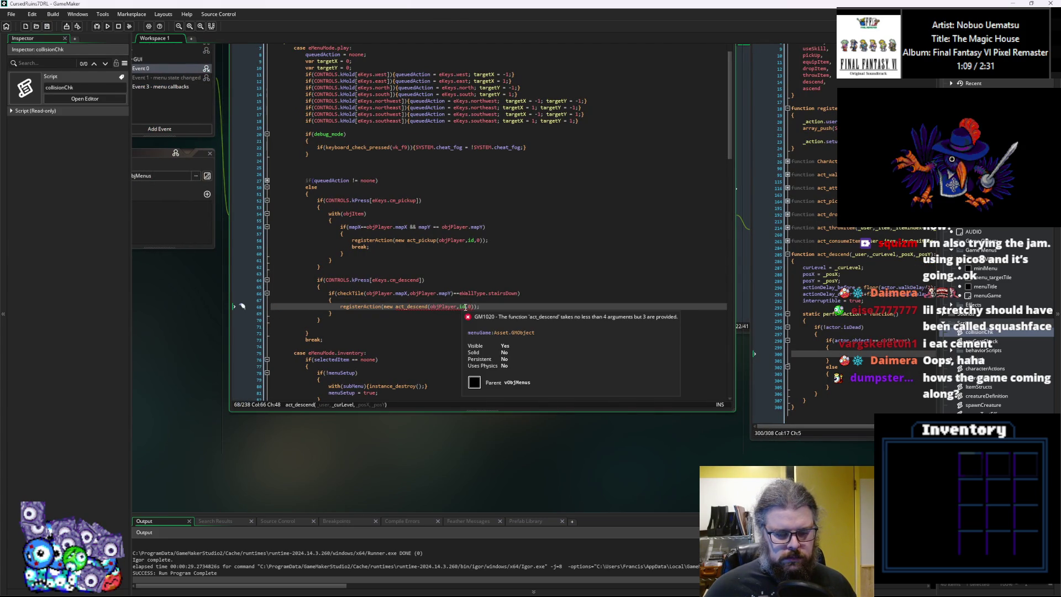
key("Right")
key("Right")
left_click_drag(452, 294, 366, 294)
key("ctrl+c")
left_click_drag(472, 307, 460, 308)
key("ctrl+v")
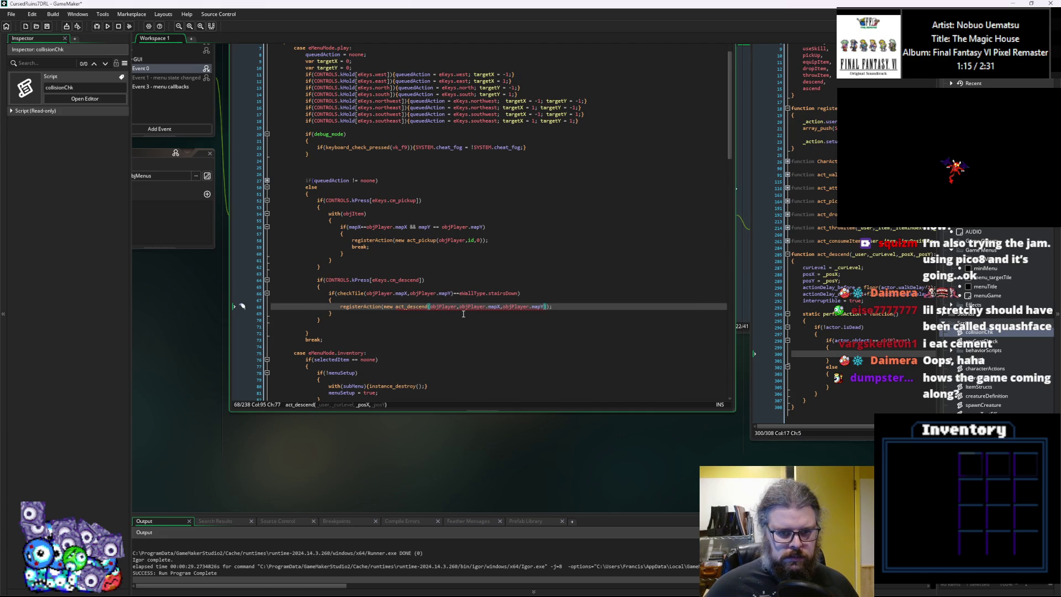
Insert WORLD.currentLevel after objPlayer in the act_descend call.
mouse_move(425, 260)
left_mouse_down()
mouse_move(531, 331)
mouse_move(518, 322)
left_mouse_up()
left_click(420, 283)
left_click_drag(420, 283, 425, 278)
left_click(402, 404)
left_click(557, 365)
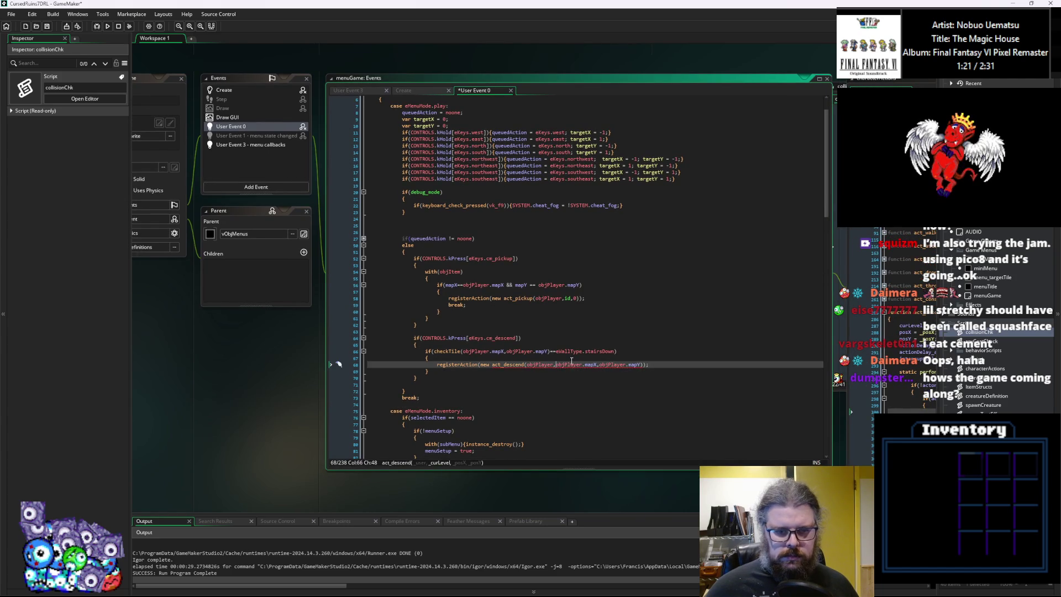
type(",")
type("WORLD.curr")
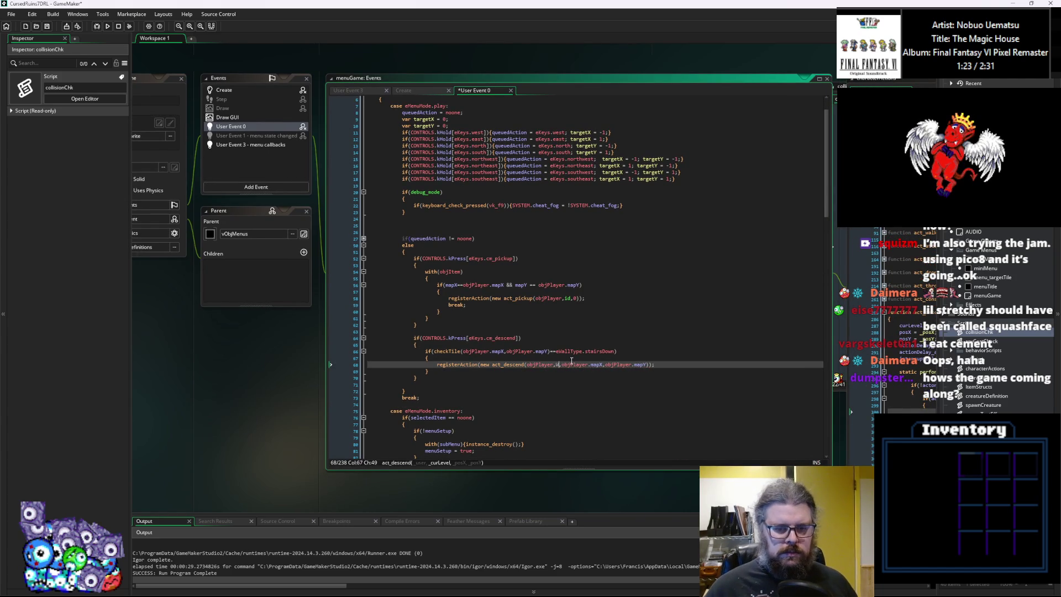
key("Return")
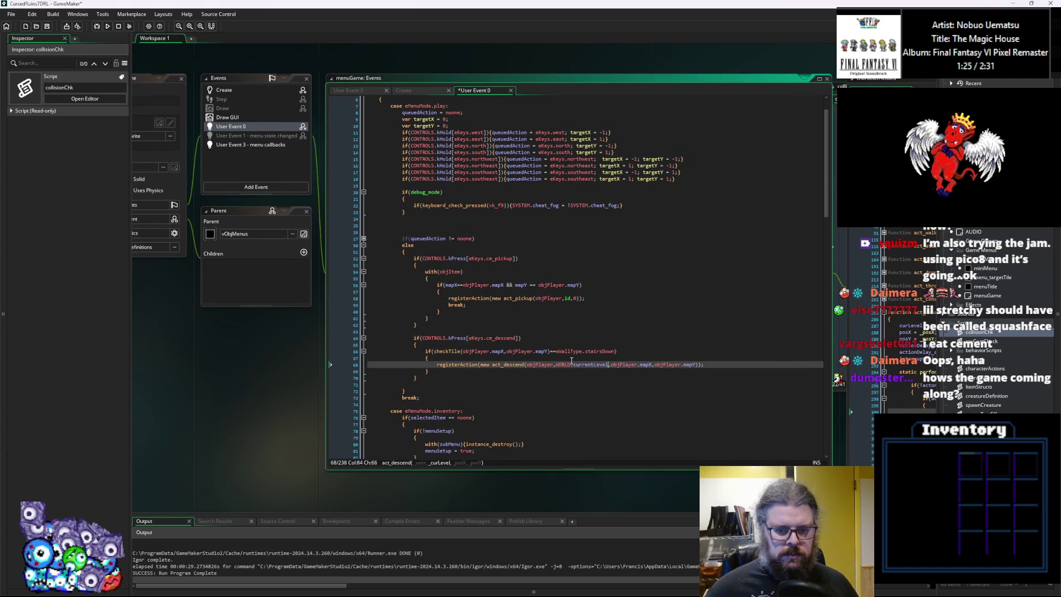
scroll(725, 408, "right", 3)
key("Down")
key("Down")
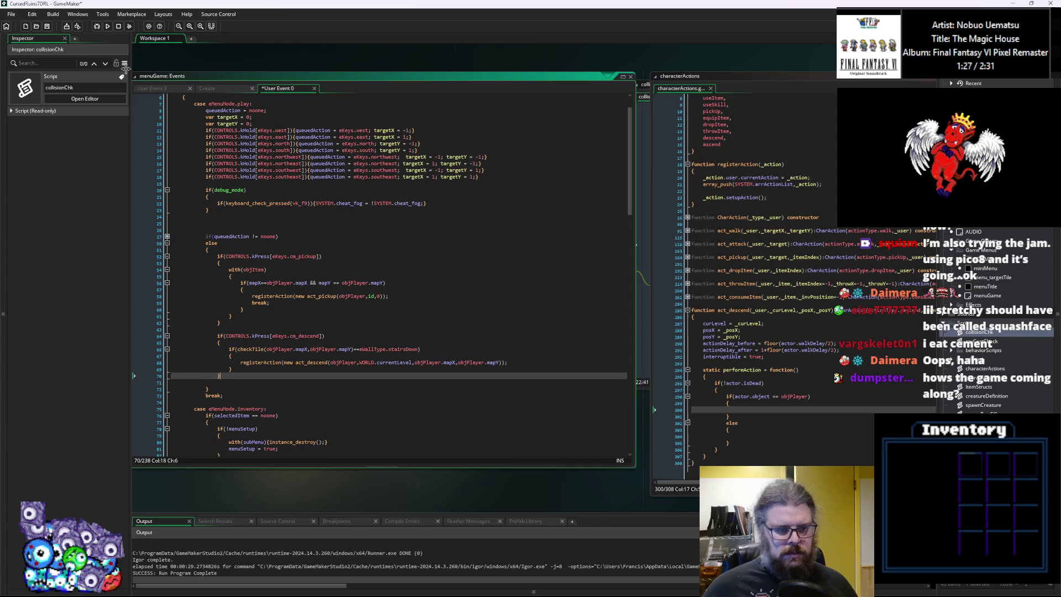
left_click(426, 337)
scroll(426, 337, "left", 3)
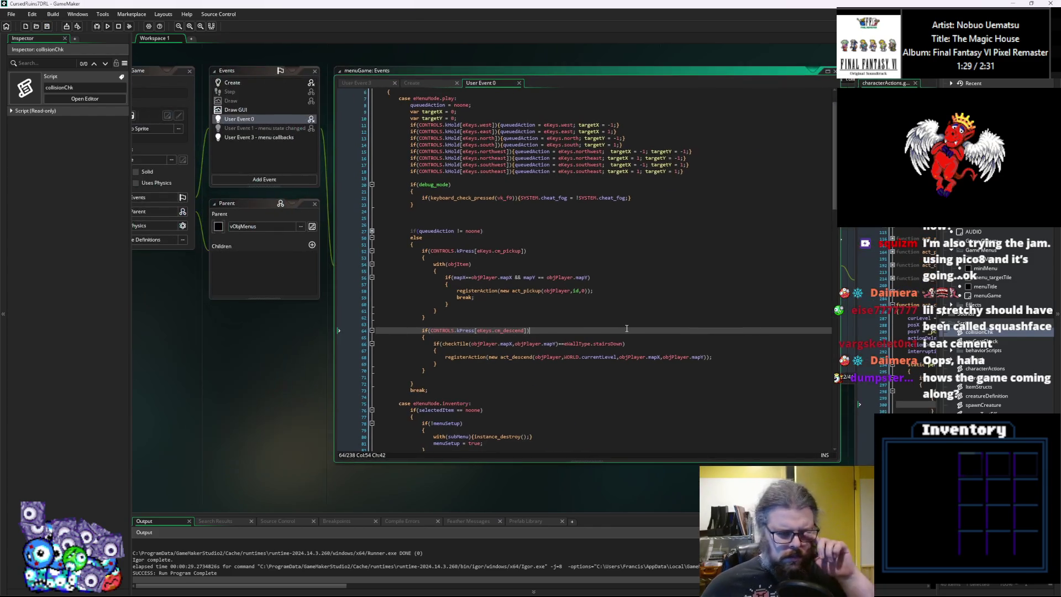
Inspect the menuGame action handling and the act_descend constructor in characterActions, then move that window aside.
scroll(611, 341, "up", 5)
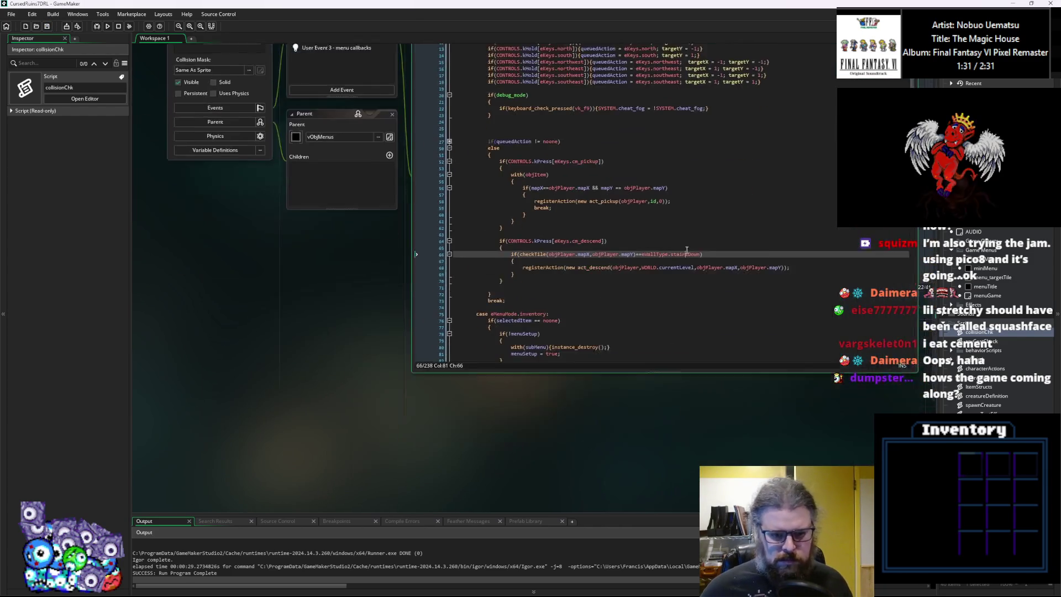
scroll(645, 440, "down", 10)
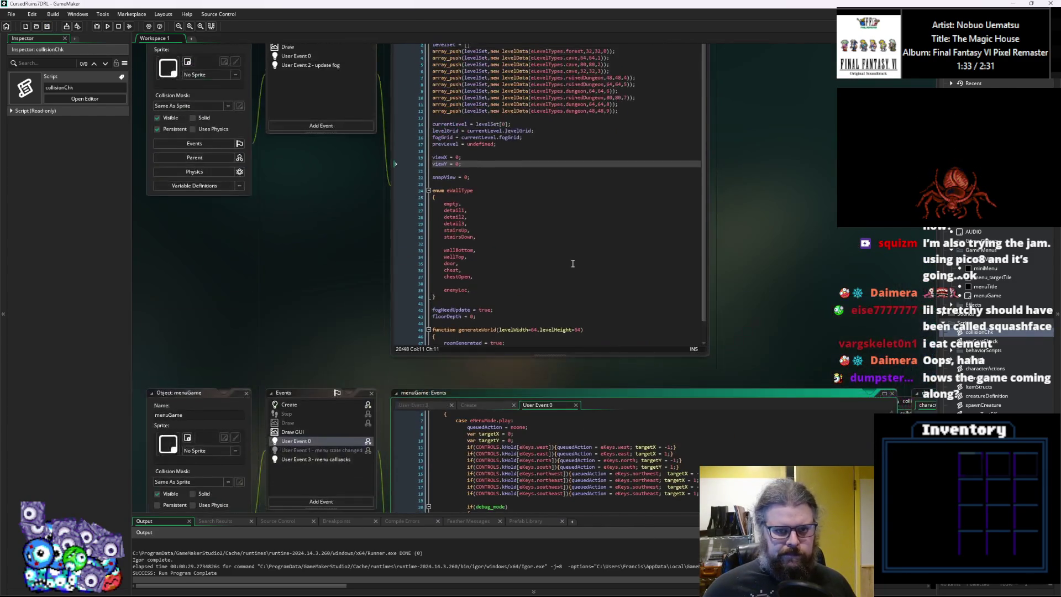
left_click(457, 105)
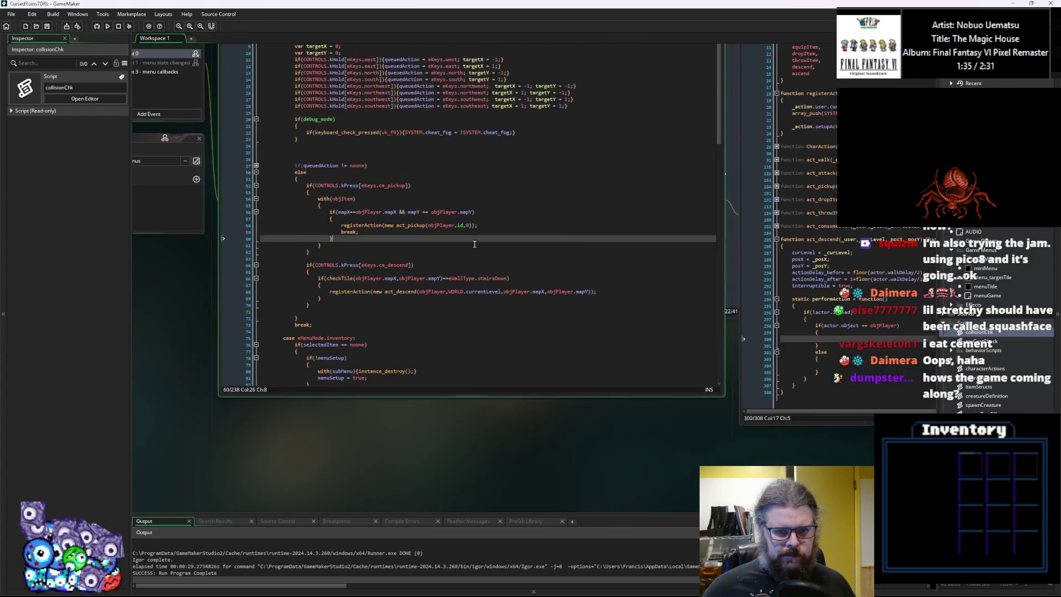
scroll(626, 307, "right", 5)
left_click(626, 308)
scroll(619, 249, "up", 3)
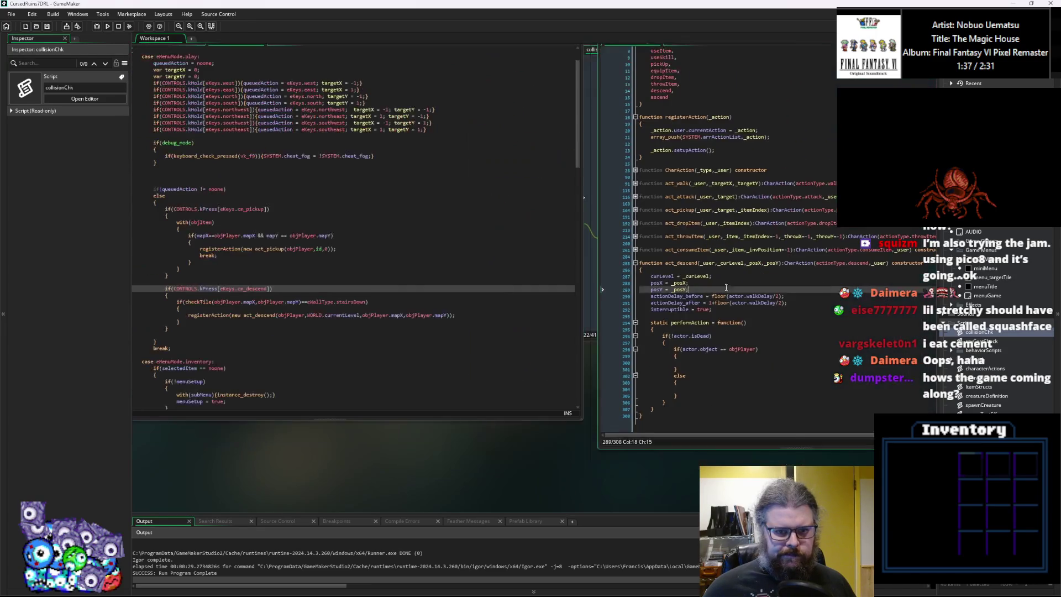
scroll(608, 138, "left", 4)
left_click_drag(591, 106, 596, 211)
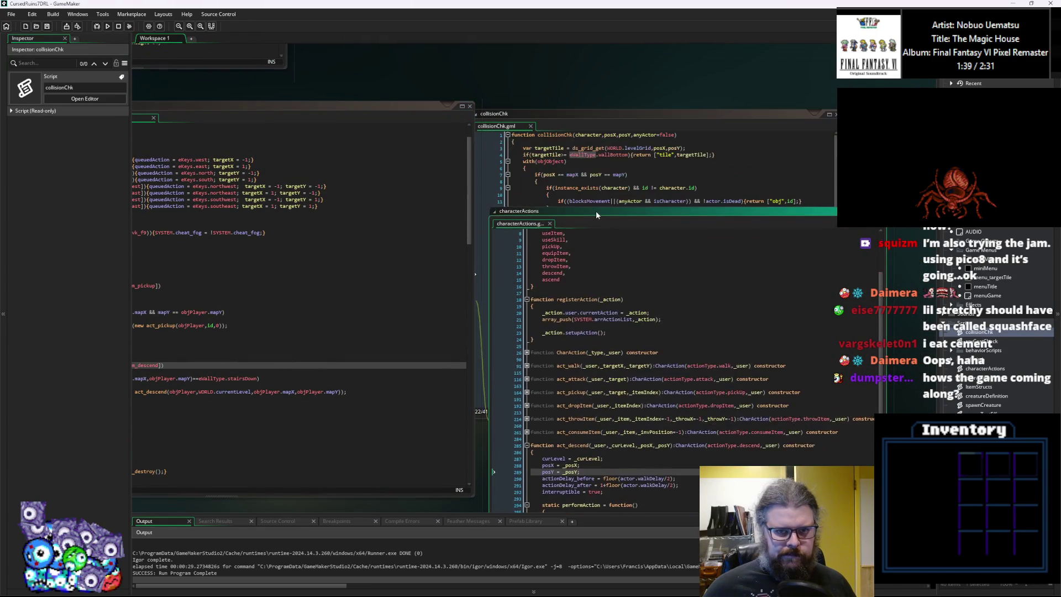
Enlarge the levelData code window and bring up the forest level generation code.
scroll(613, 266, "left", 8)
scroll(613, 267, "up", 8)
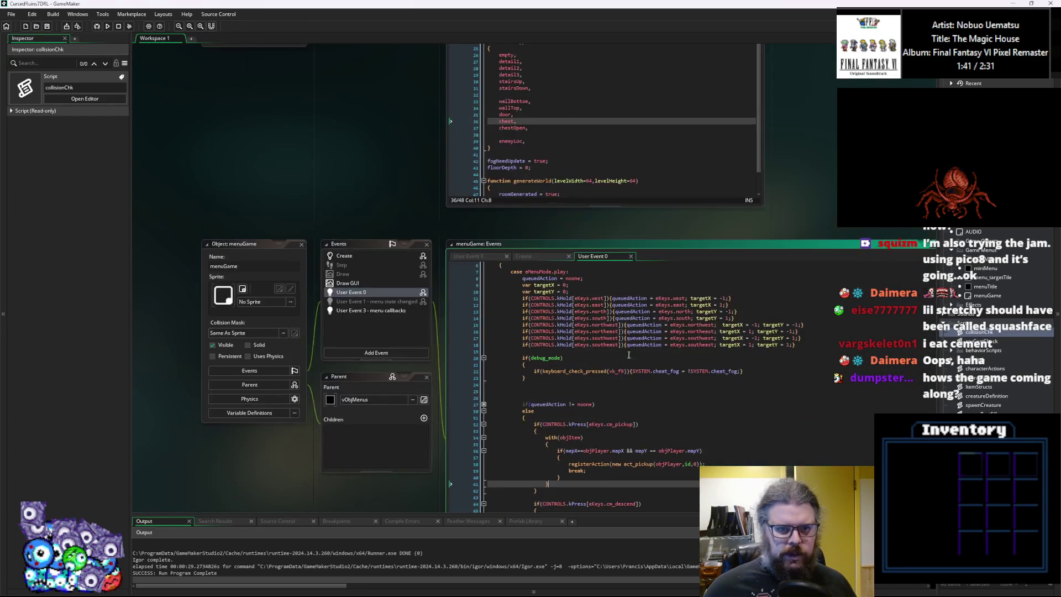
scroll(572, 264, "down", 8)
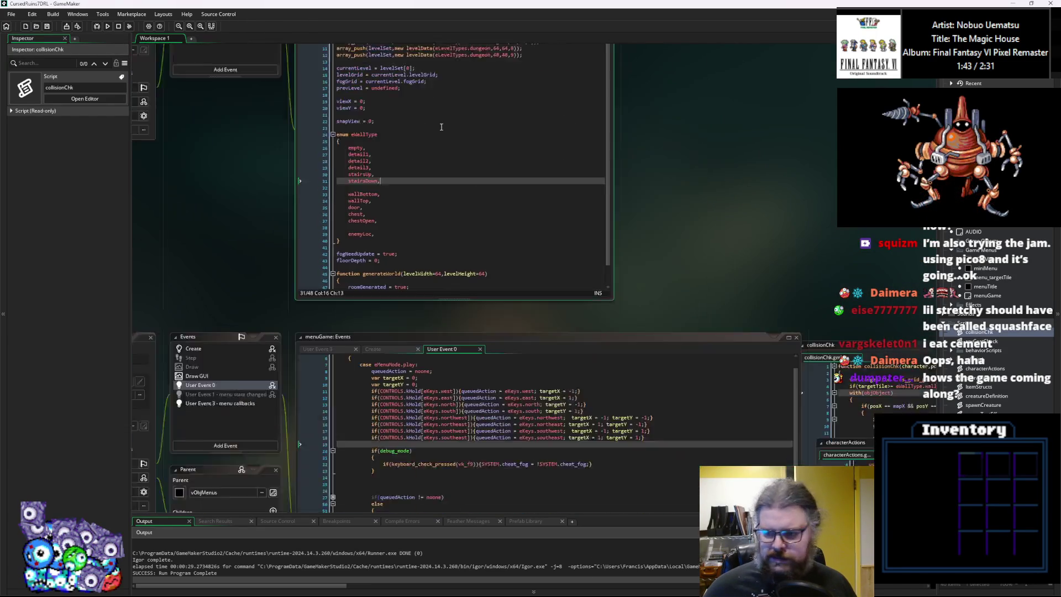
scroll(572, 264, "right", 4)
scroll(492, 329, "down", 10)
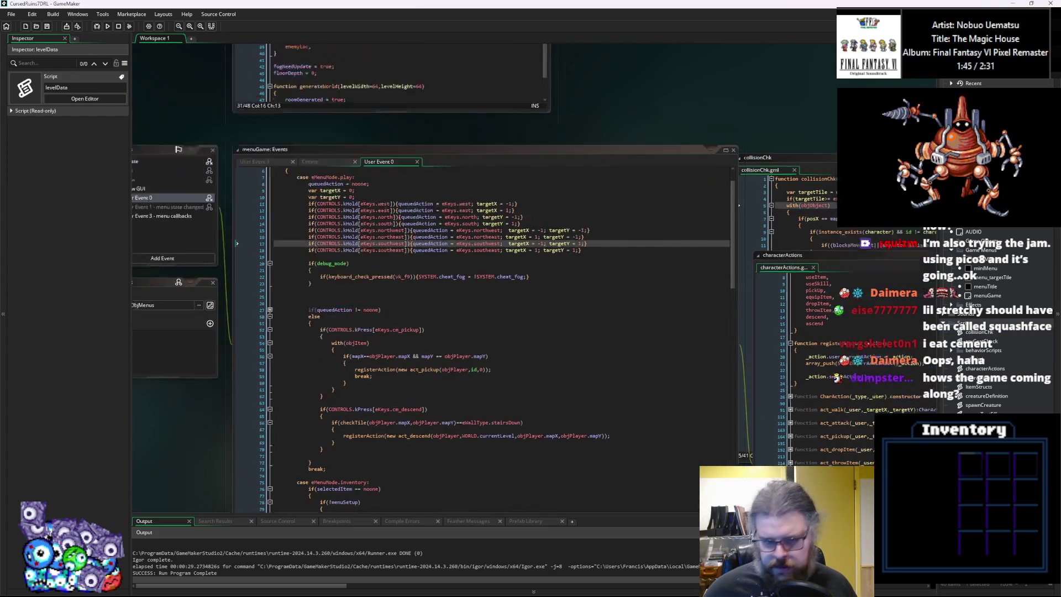
scroll(393, 305, "left", 2)
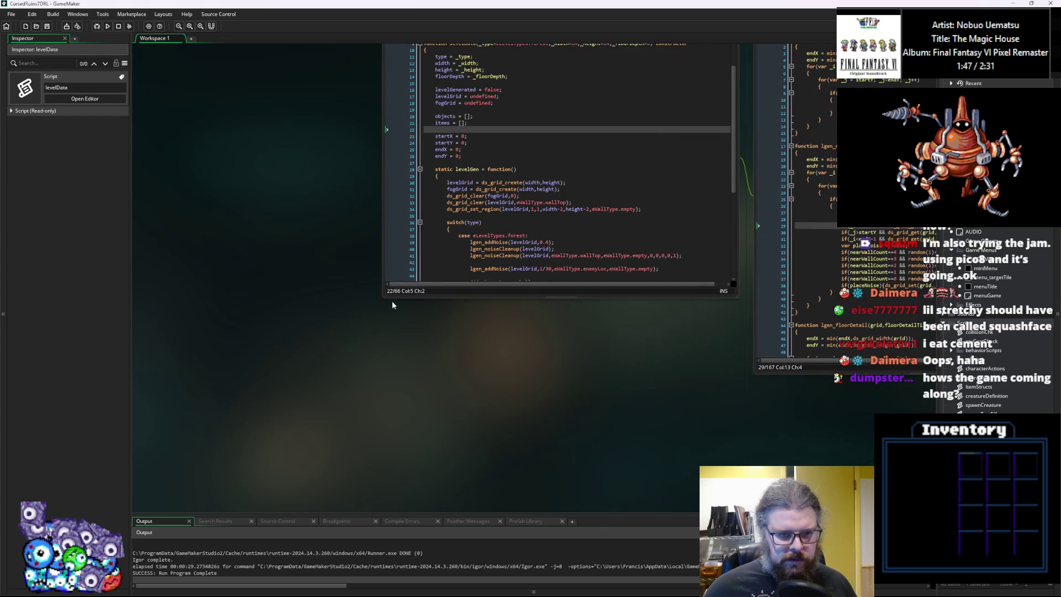
left_click_drag(381, 299, 229, 367)
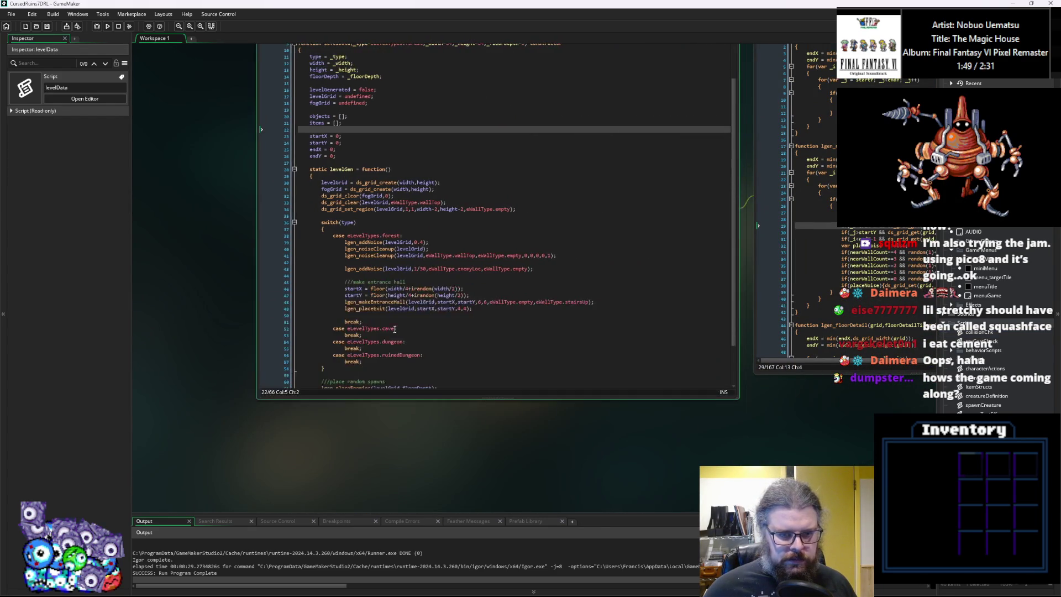
scroll(442, 276, "right", 3)
left_click(441, 334)
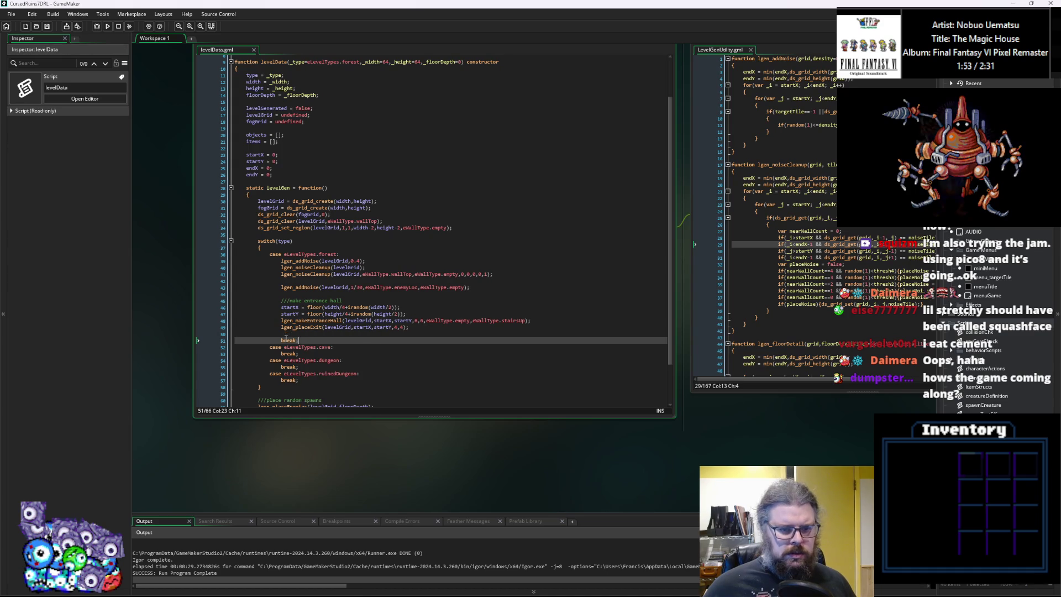
Replace stairsUp in the forest lgen_makeEntranceHall call with eWallType.empty and save levelData.
double_click(513, 321)
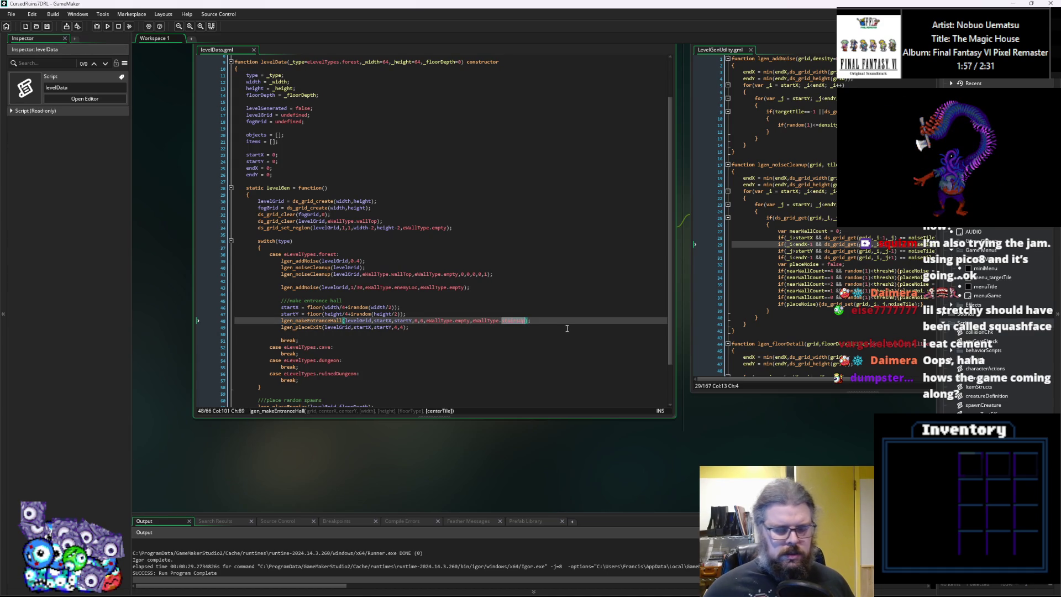
type("e")
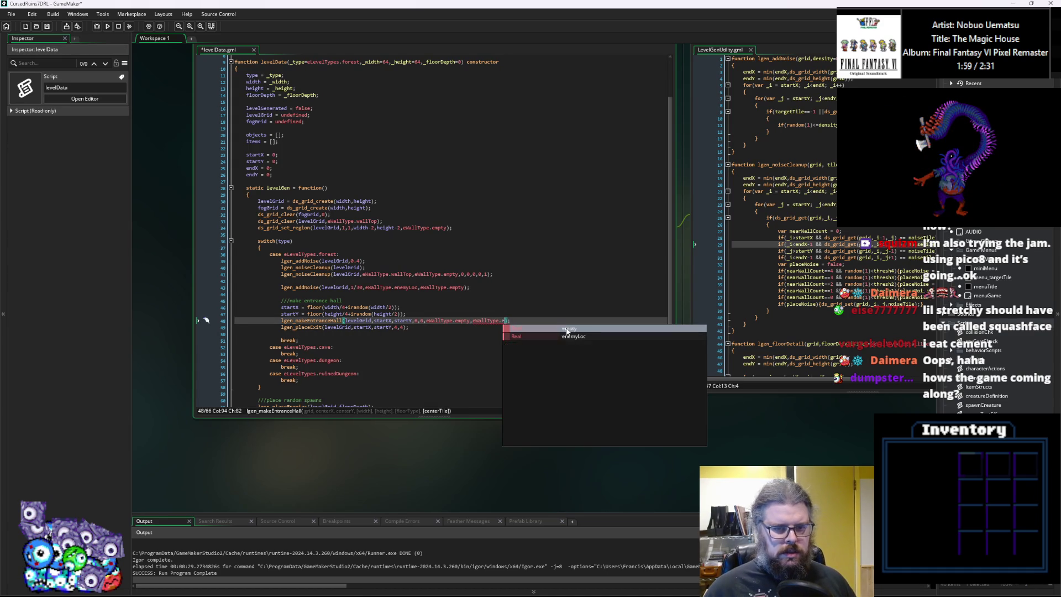
left_click(567, 329)
key("Up")
key("Up")
key("Up")
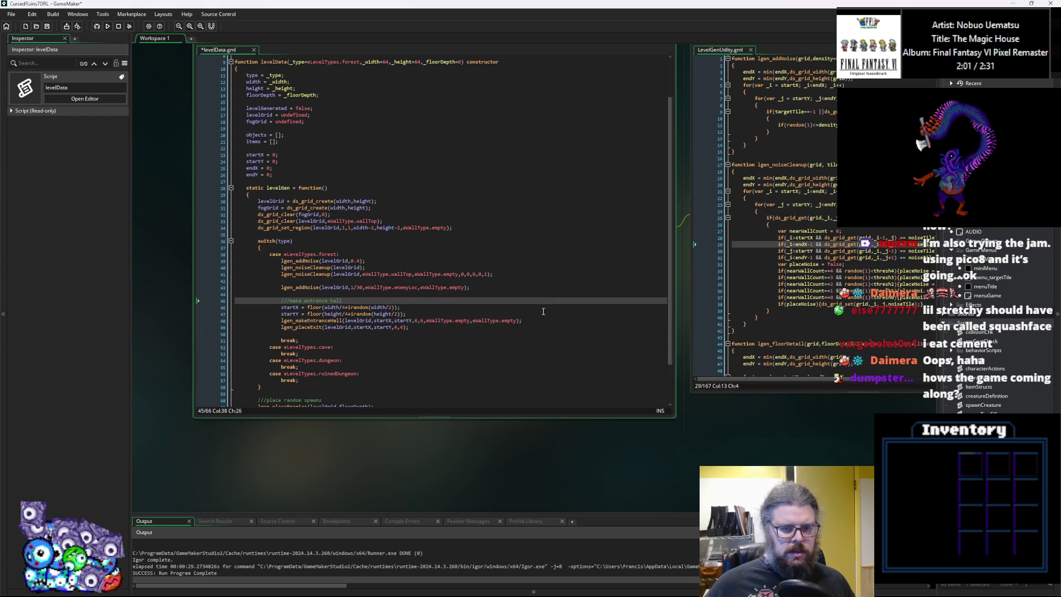
left_click(536, 319)
key("ctrl+s")
left_click(486, 311)
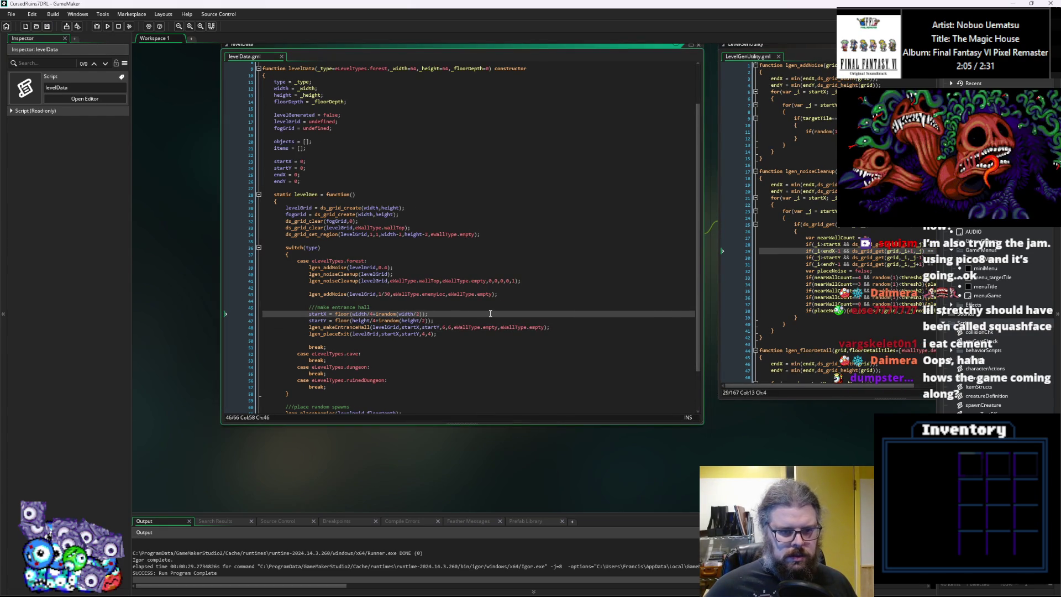
left_click(459, 334)
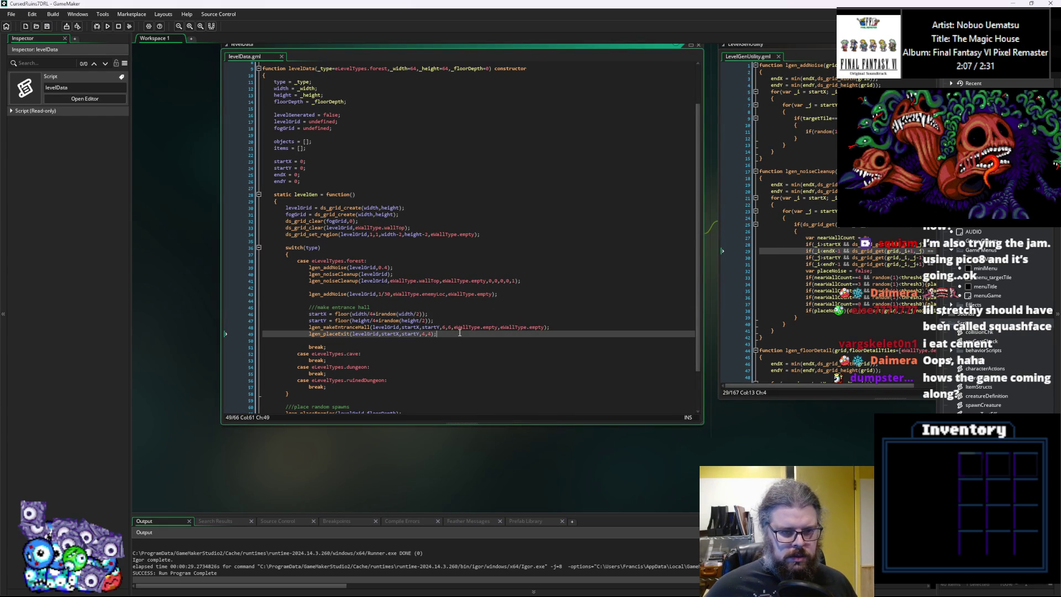
Add 'roomAscend = undefined;' and 'roomDescend = undefined;' after endY in levelData, then save.
left_click(327, 184)
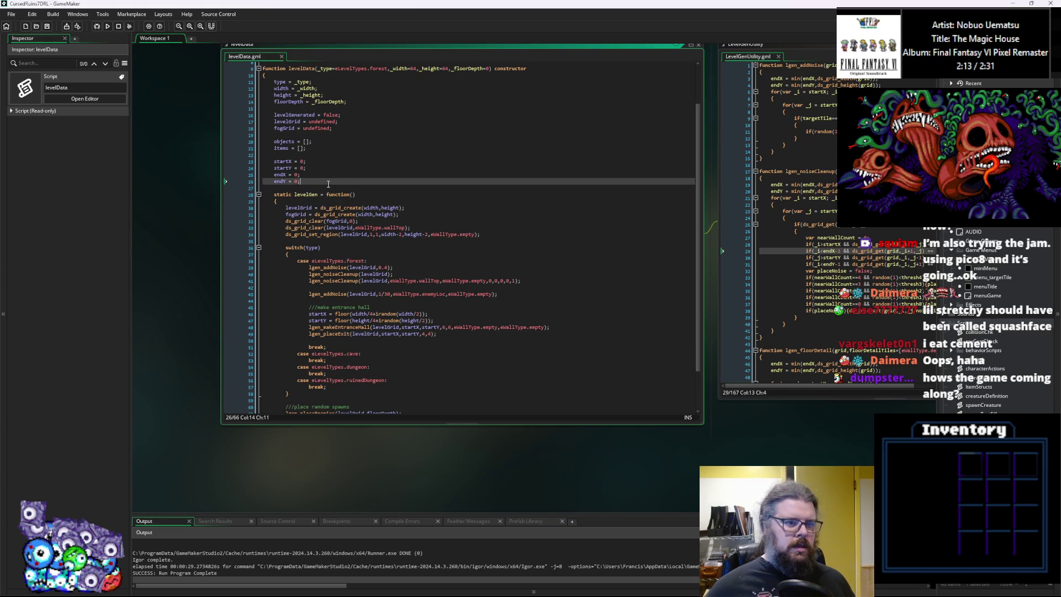
key("Return")
key("Return")
type("ro")
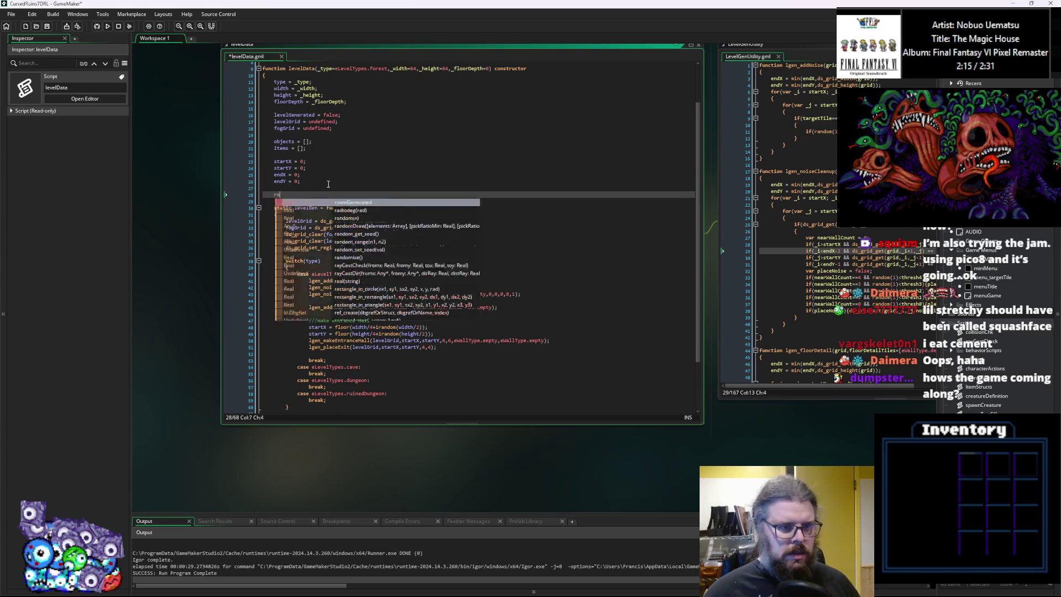
type("omAs")
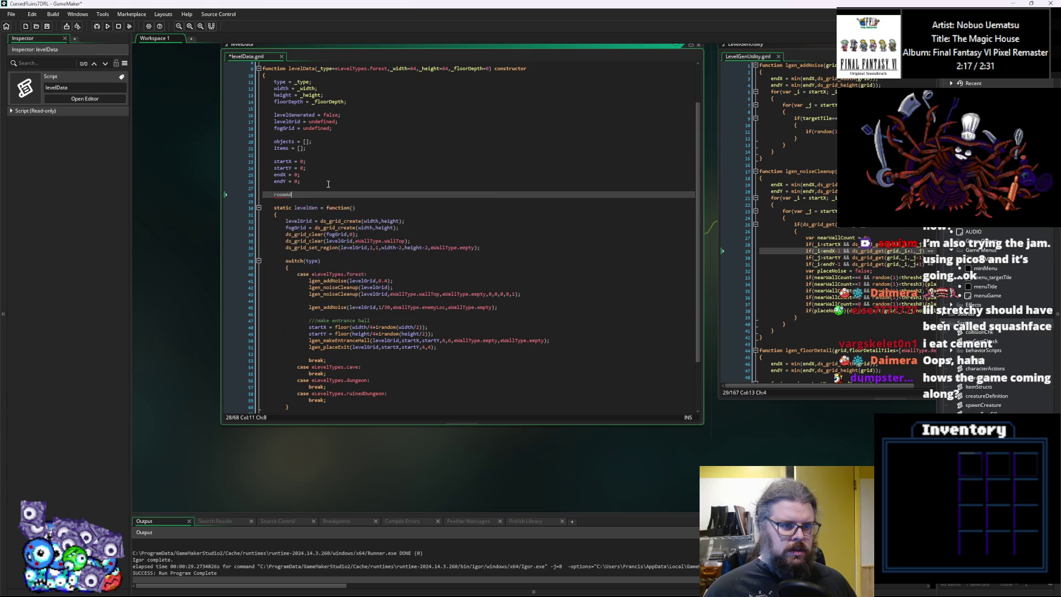
type("cend = ")
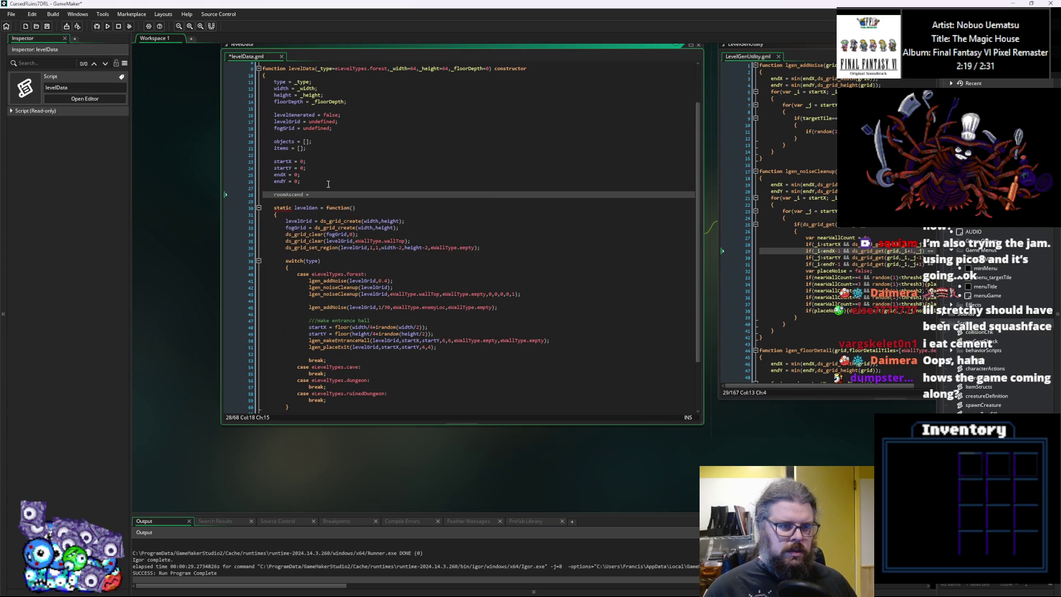
type("undefined;")
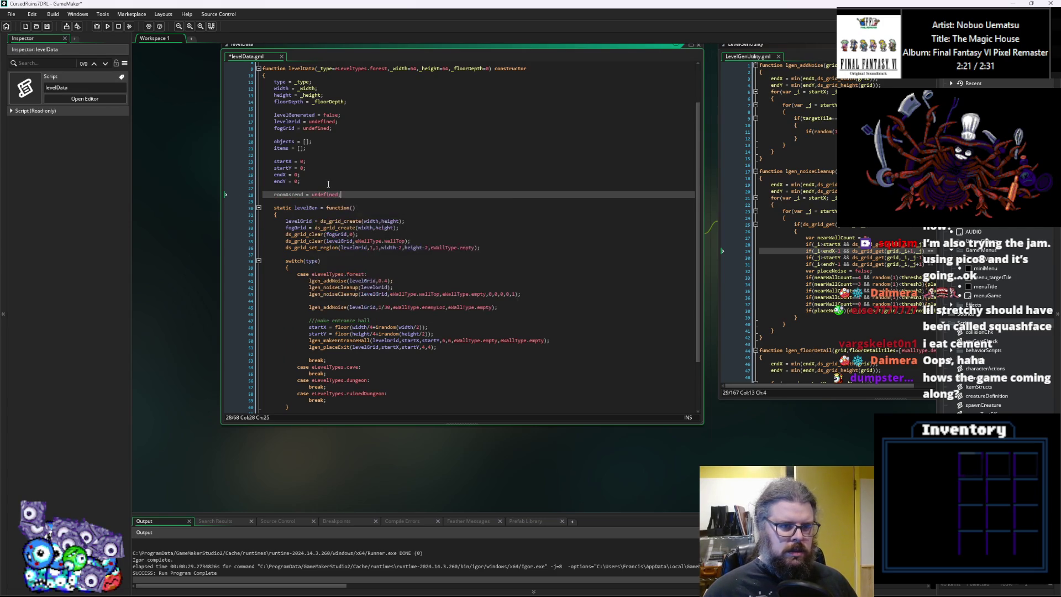
key("Return")
type("roomDesce")
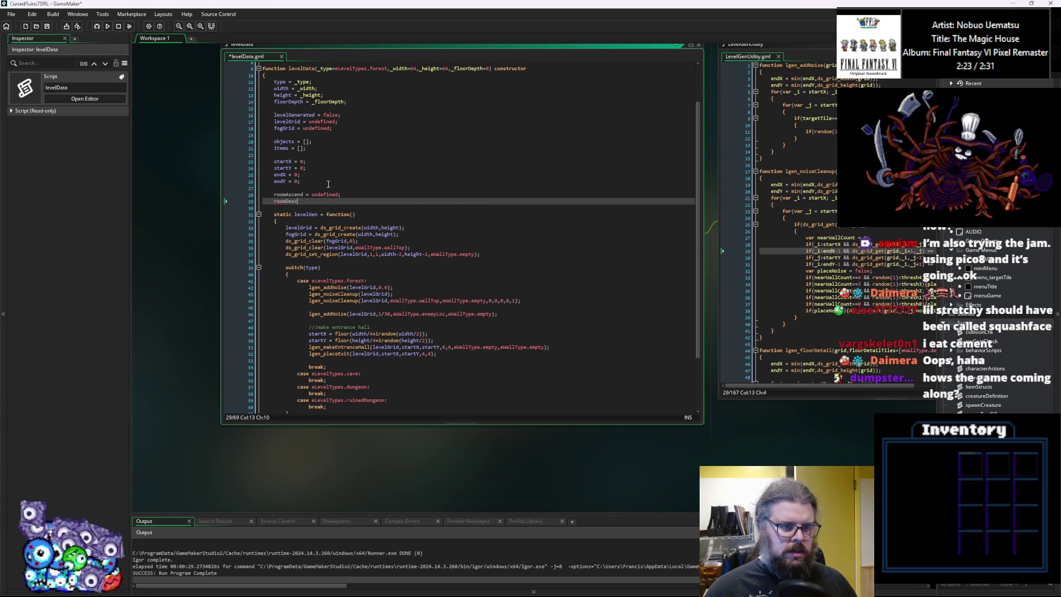
type("nd = undefined;")
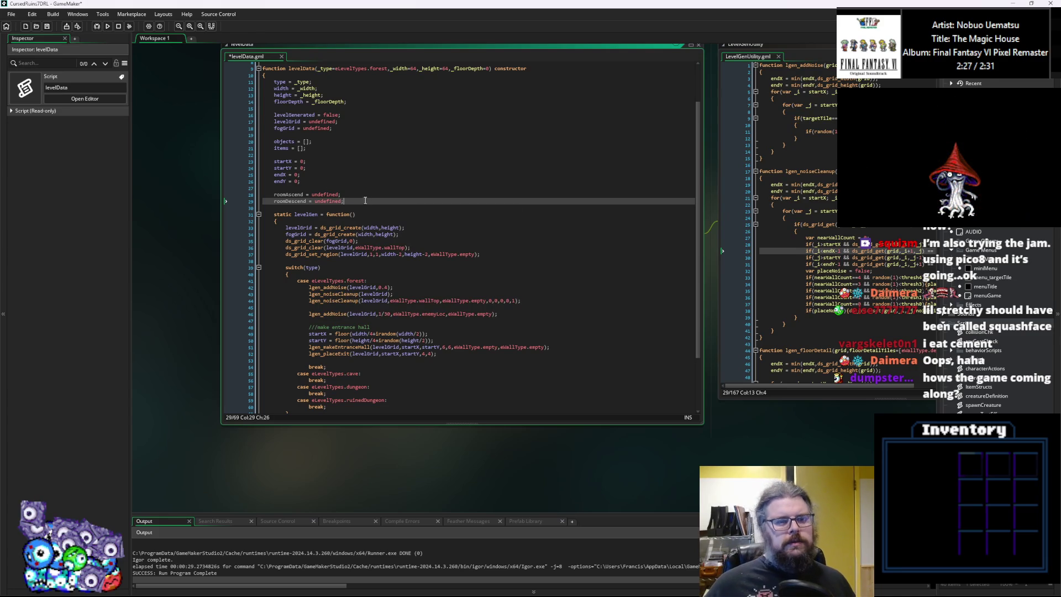
left_click(47, 26)
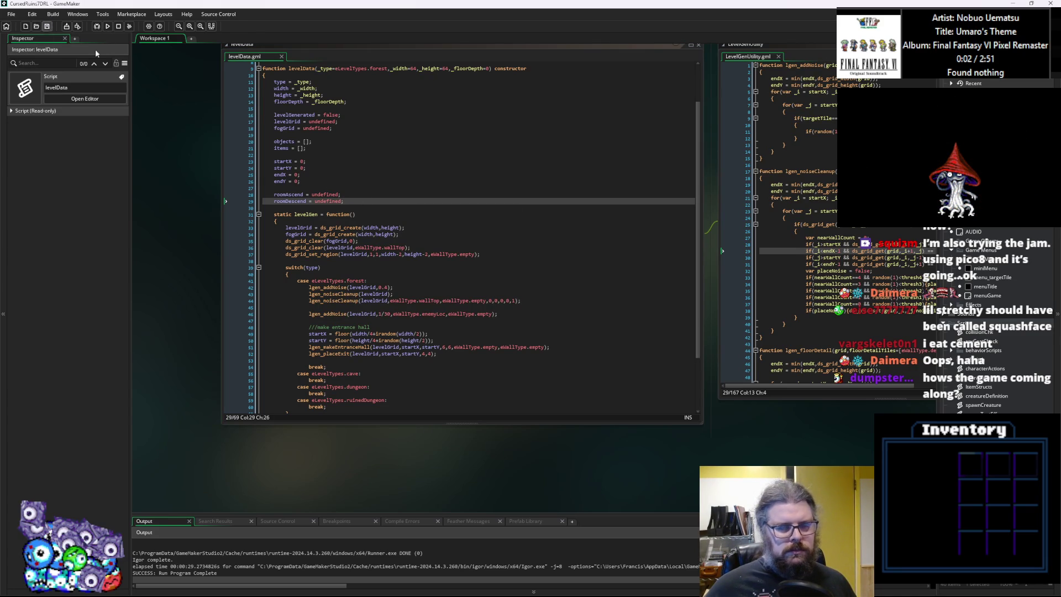
Collapse levelGen and declare an empty static connectDown function with braces below it.
left_click(625, 330)
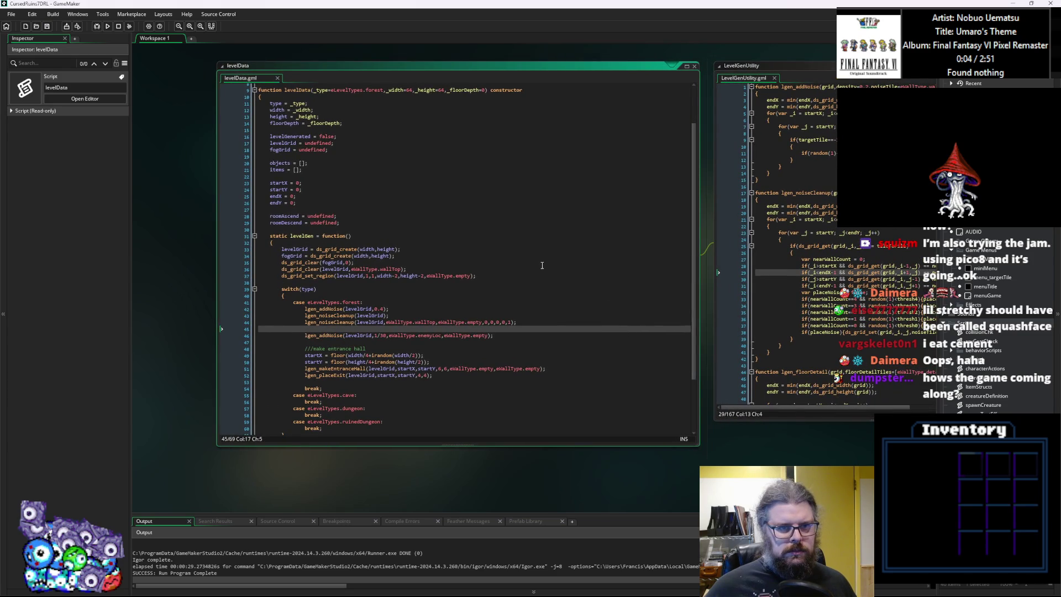
left_click(575, 276)
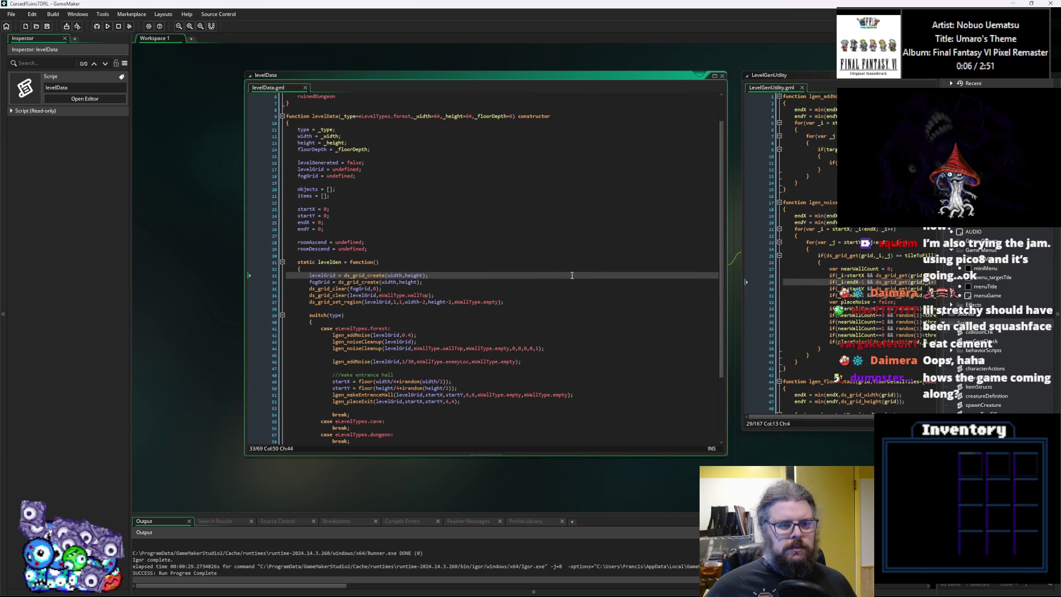
left_click(282, 262)
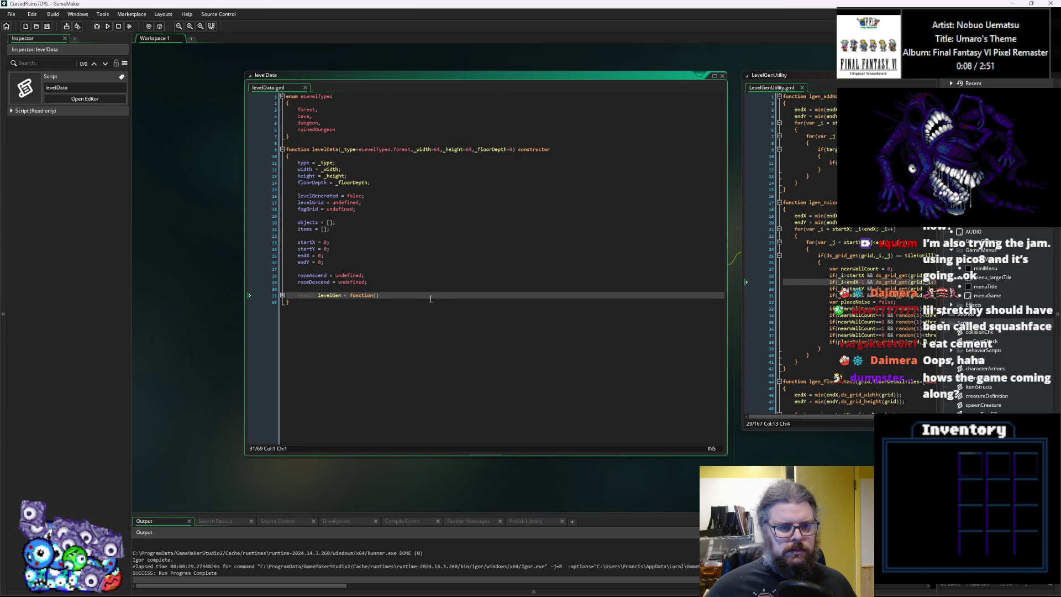
key("Return")
key("Return")
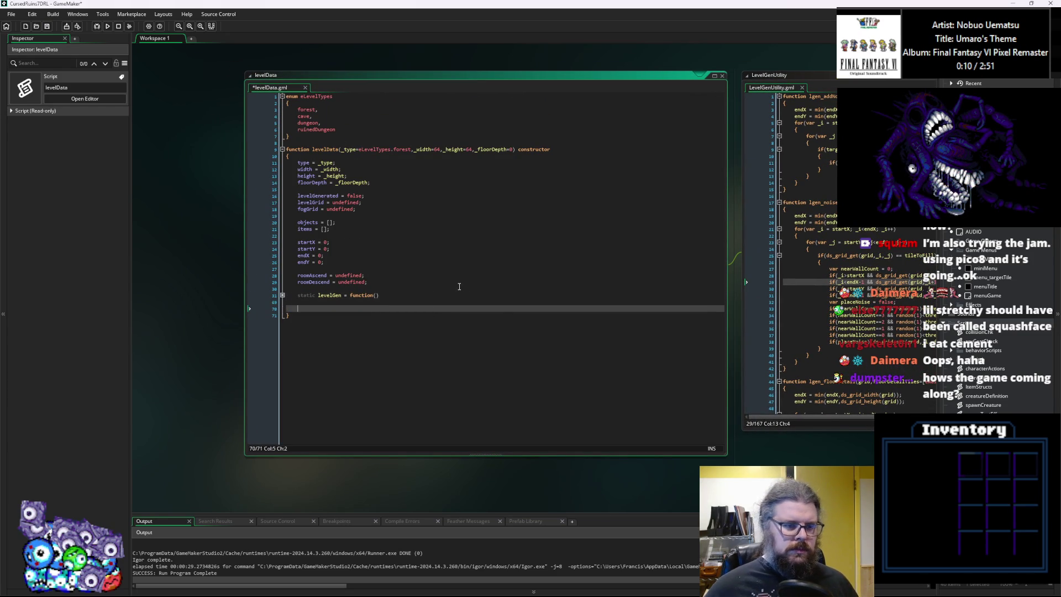
type("static")
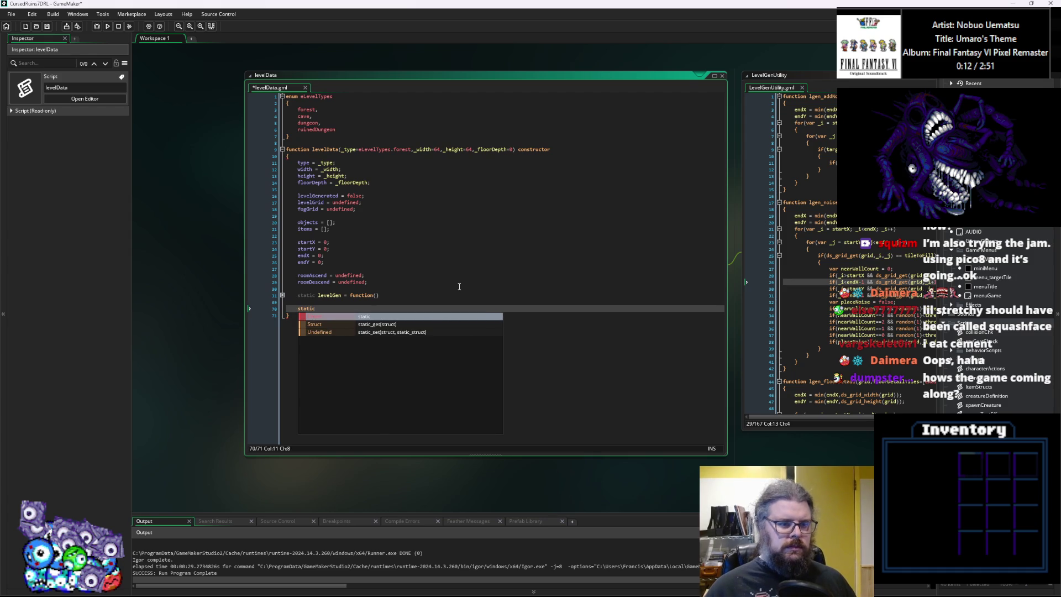
type(" connectDown")
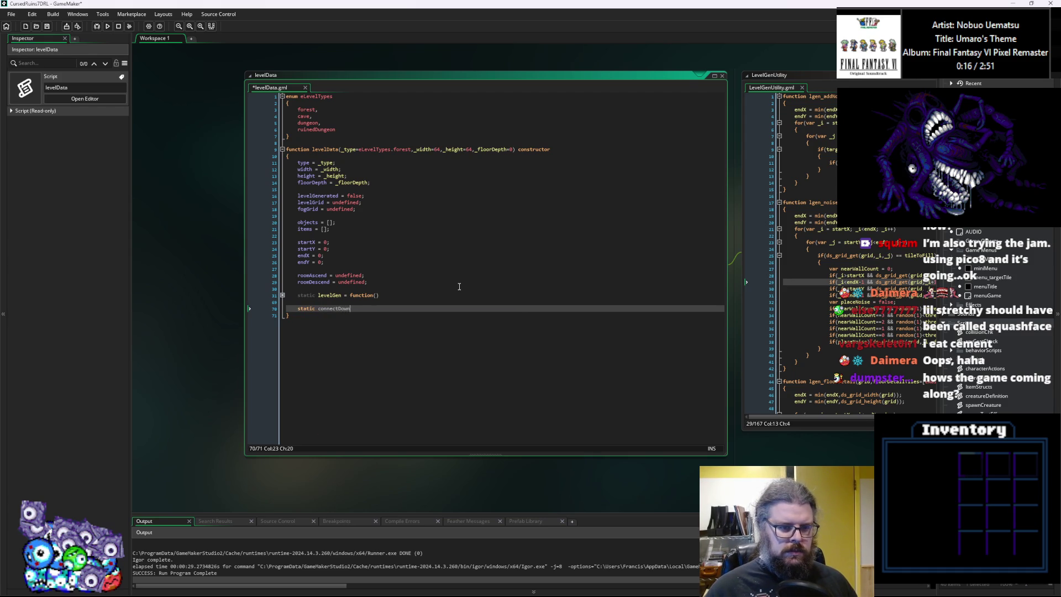
type("(")
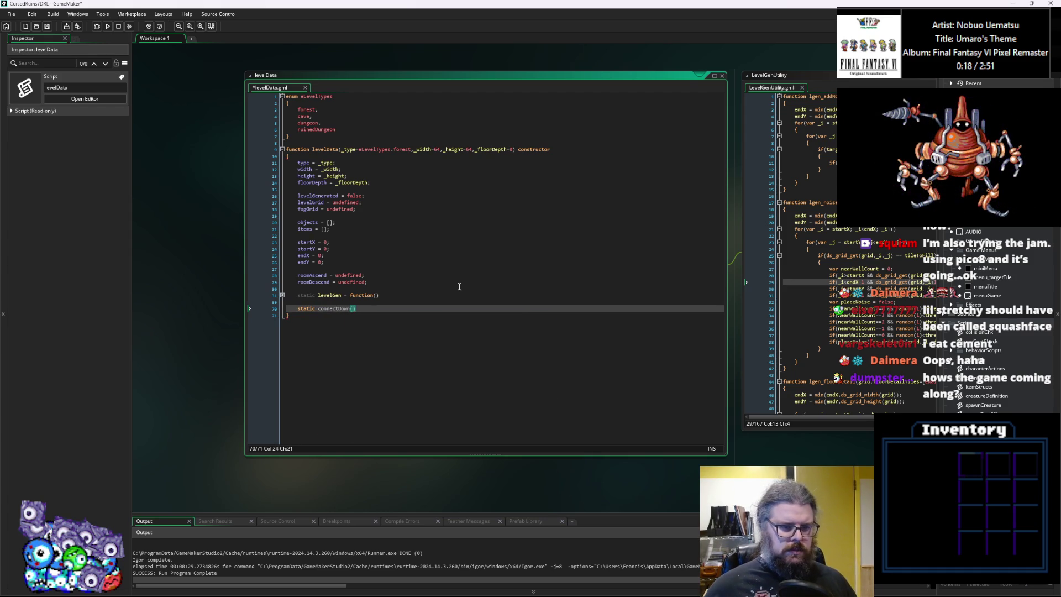
type(" functi")
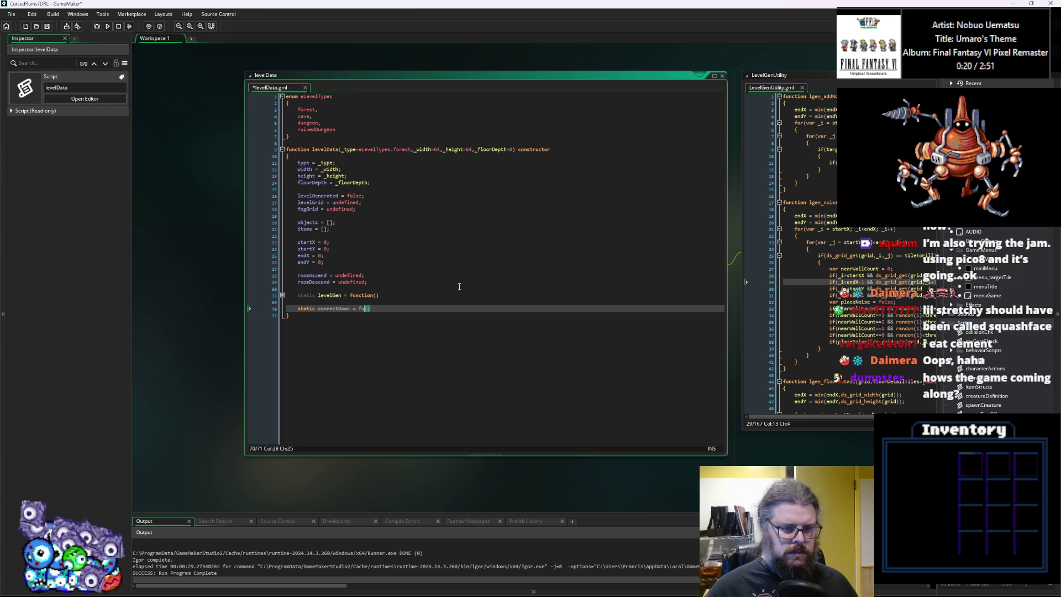
type(")")
key("Return")
type("{")
key("Return")
type("}")
key("Up")
key("Up")
key("End")
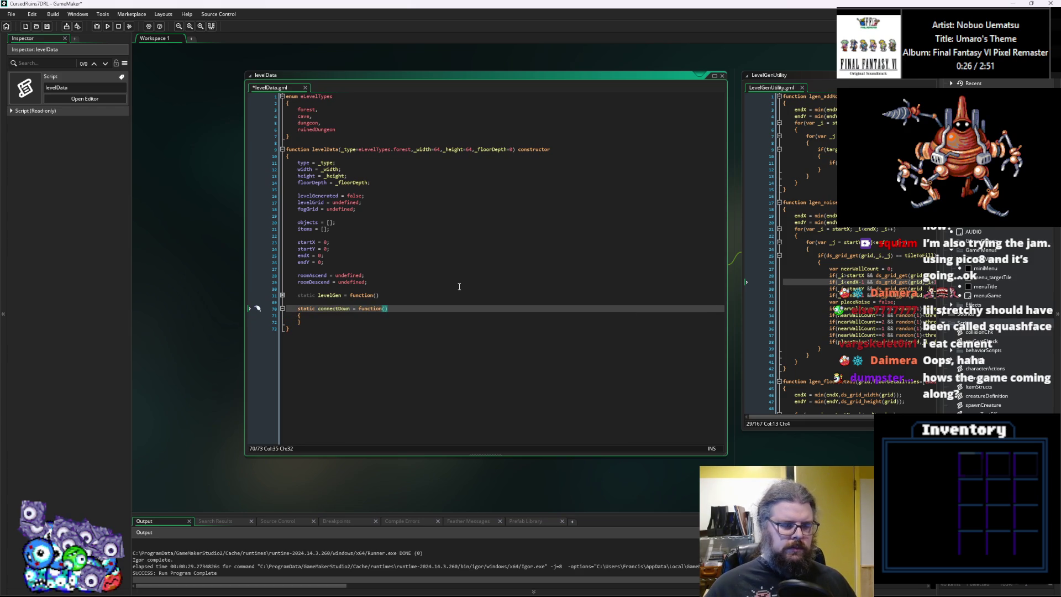
Give connectDown a levelBelow parameter, set roomDescend = levelBelow and levelBelow.roomAscend = self, then save.
type("levelDo")
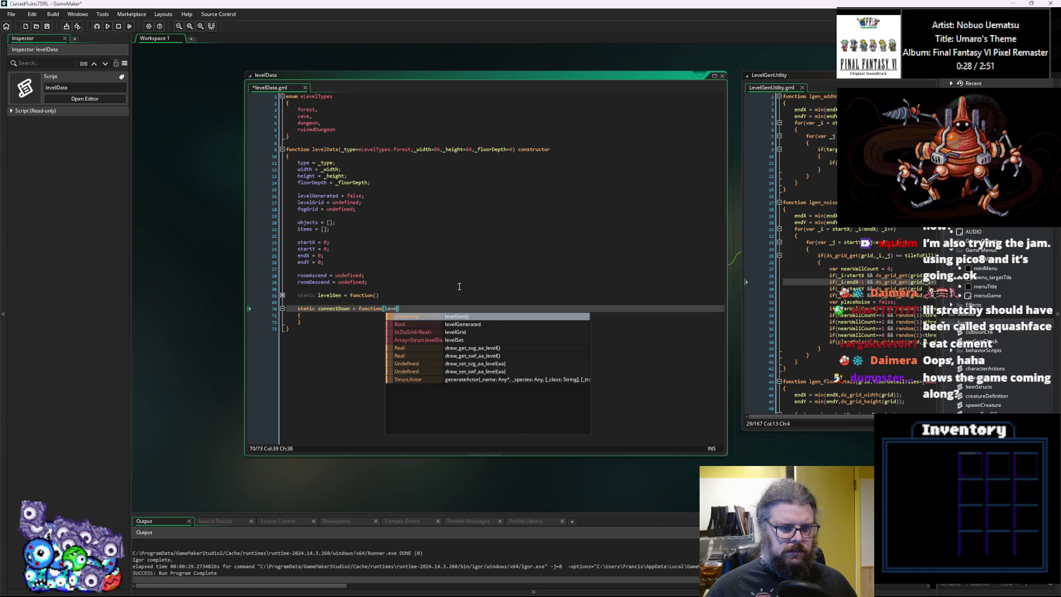
key("BackSpace")
key("BackSpace")
key("BackSpace")
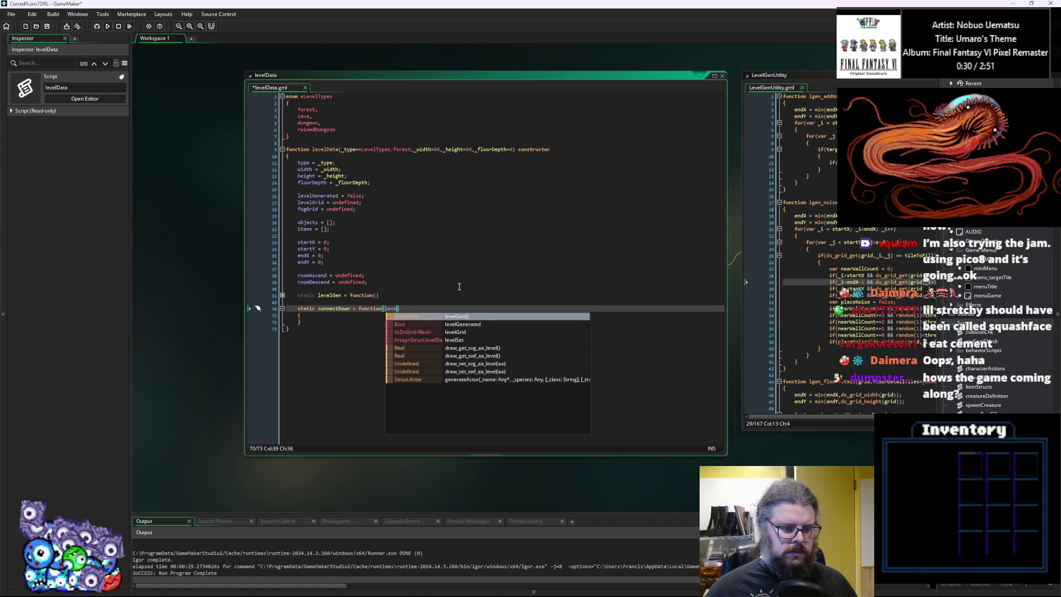
type("evelBelo")
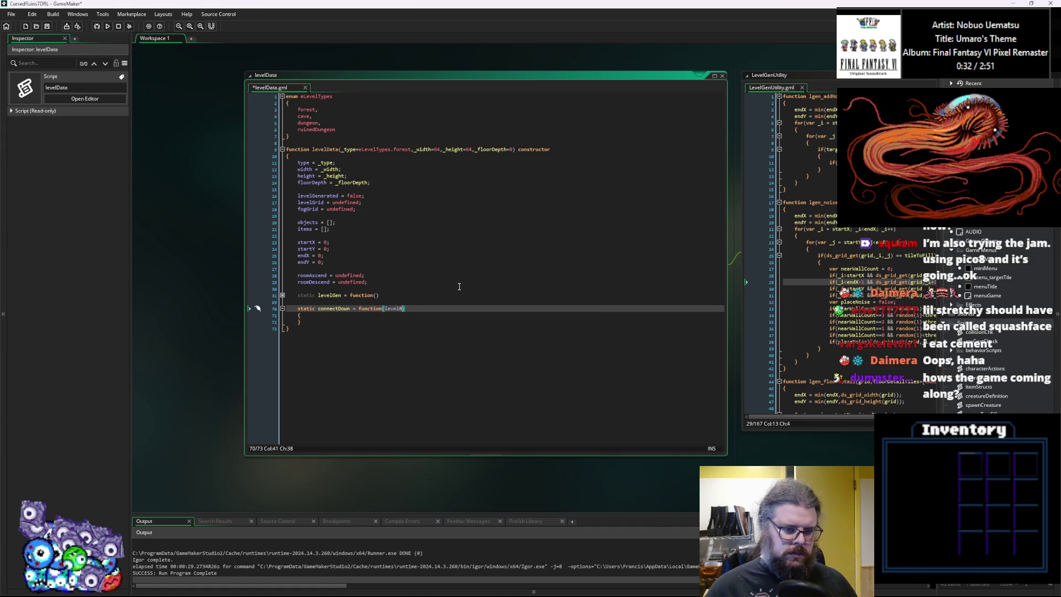
type("w")
key("Down")
key("Return")
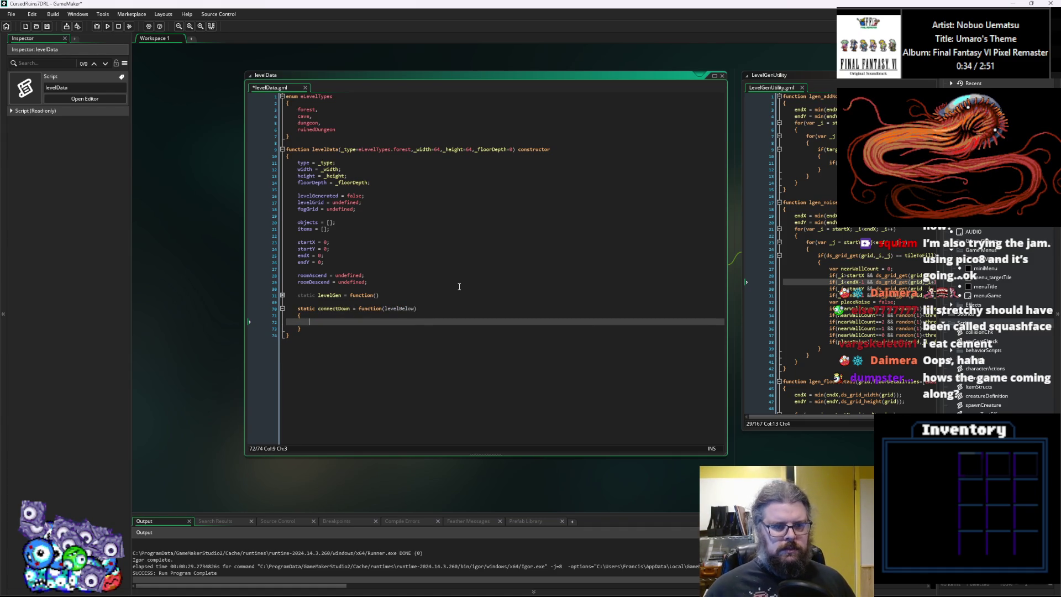
type("omD")
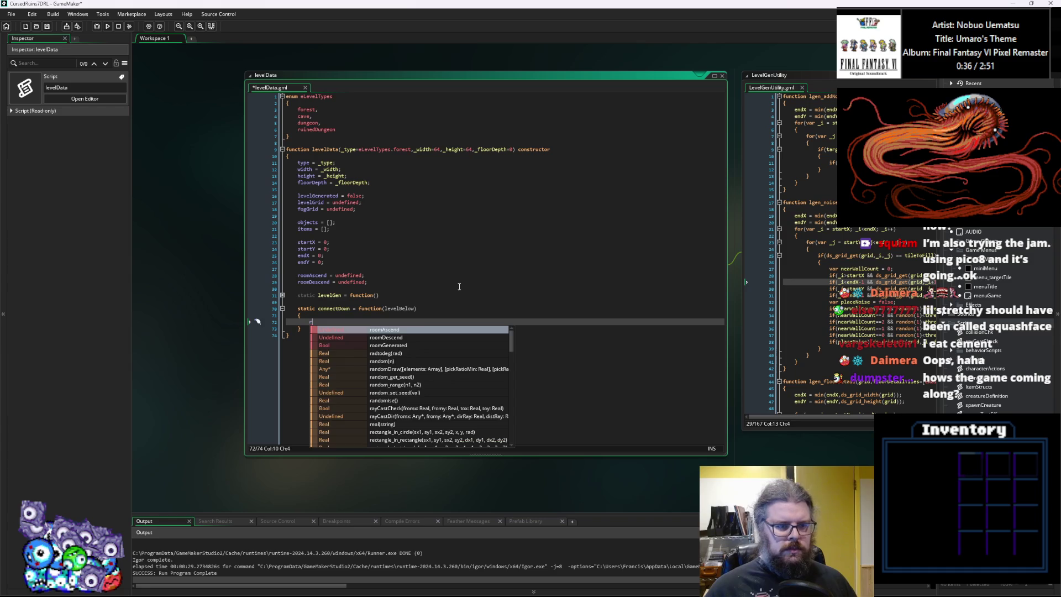
type("es")
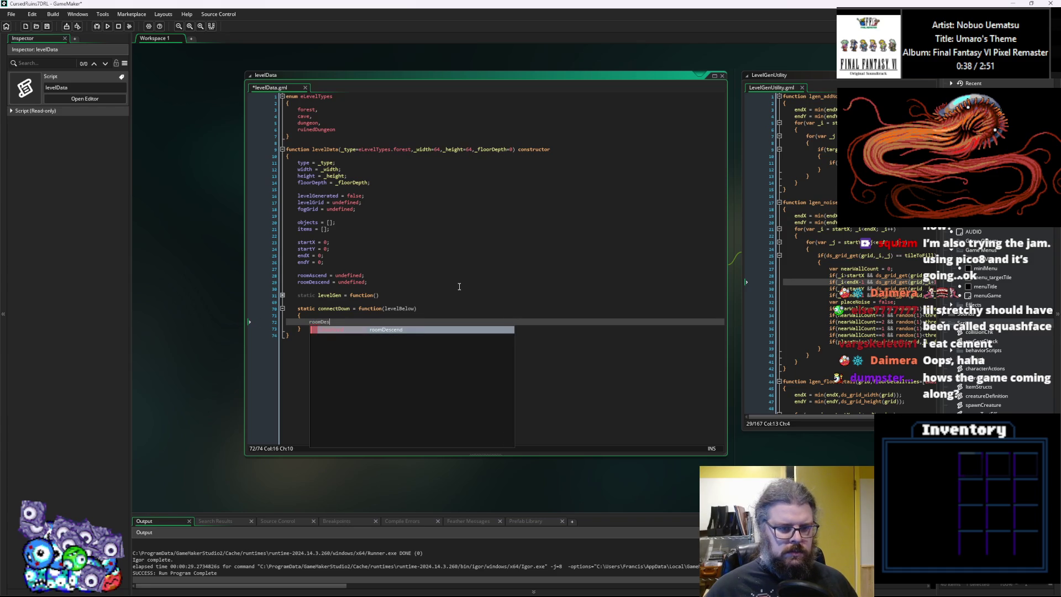
type("cend = level")
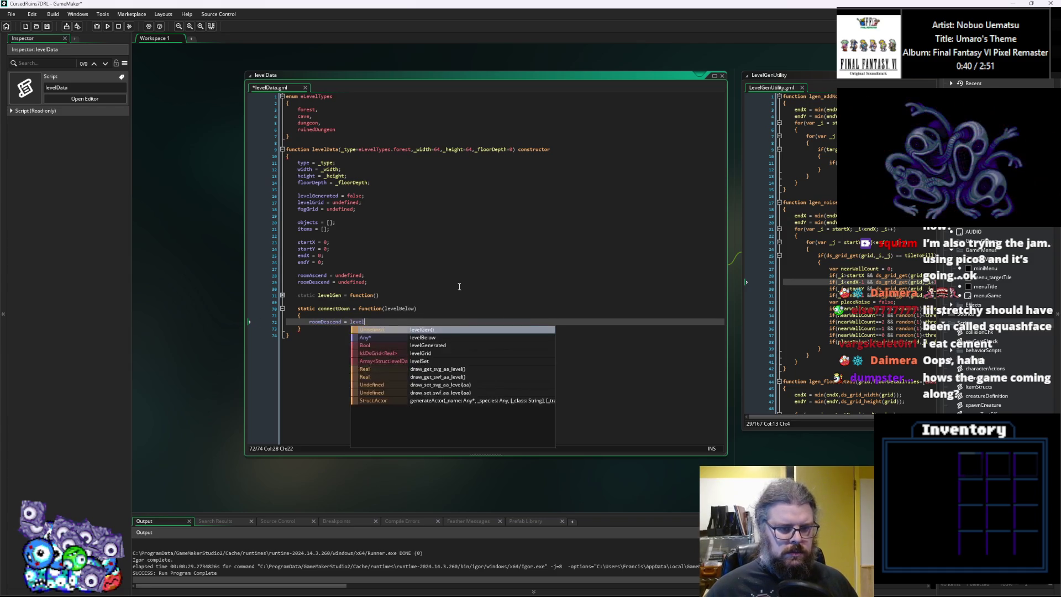
type("Below;")
key("Return")
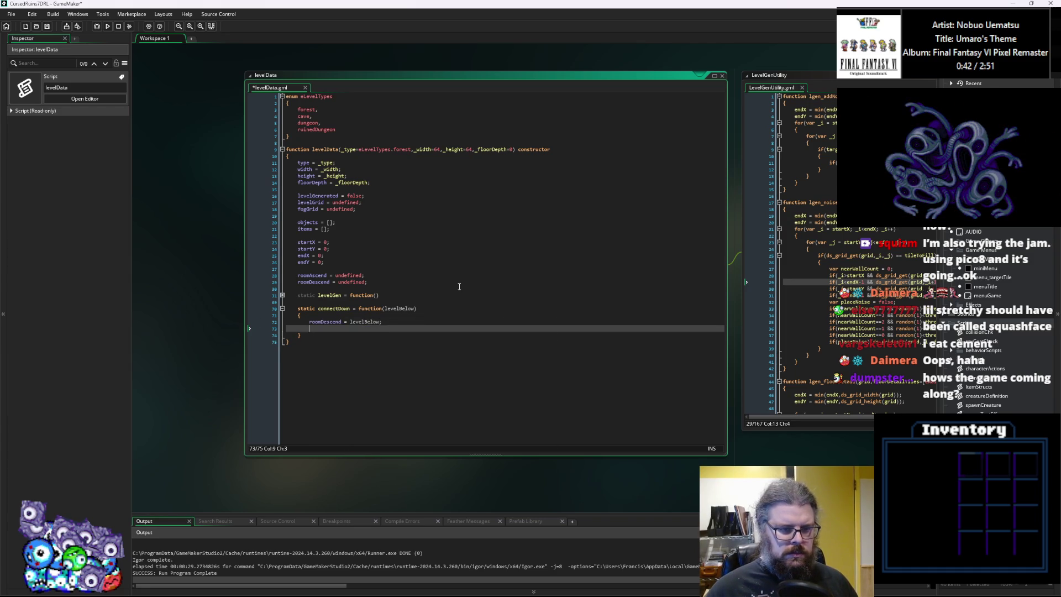
type("levelB")
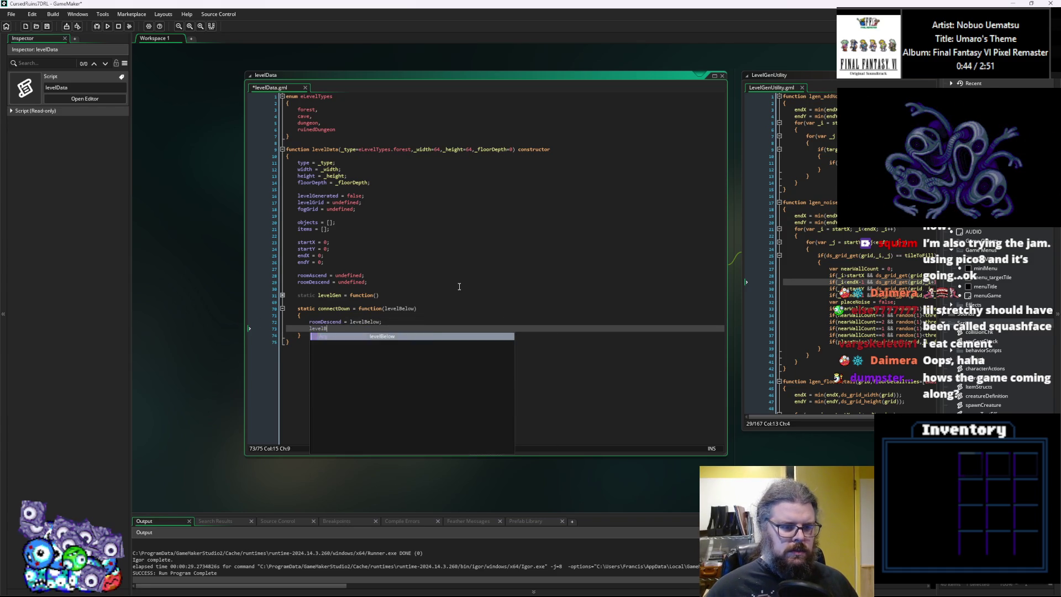
type("elow.roomA")
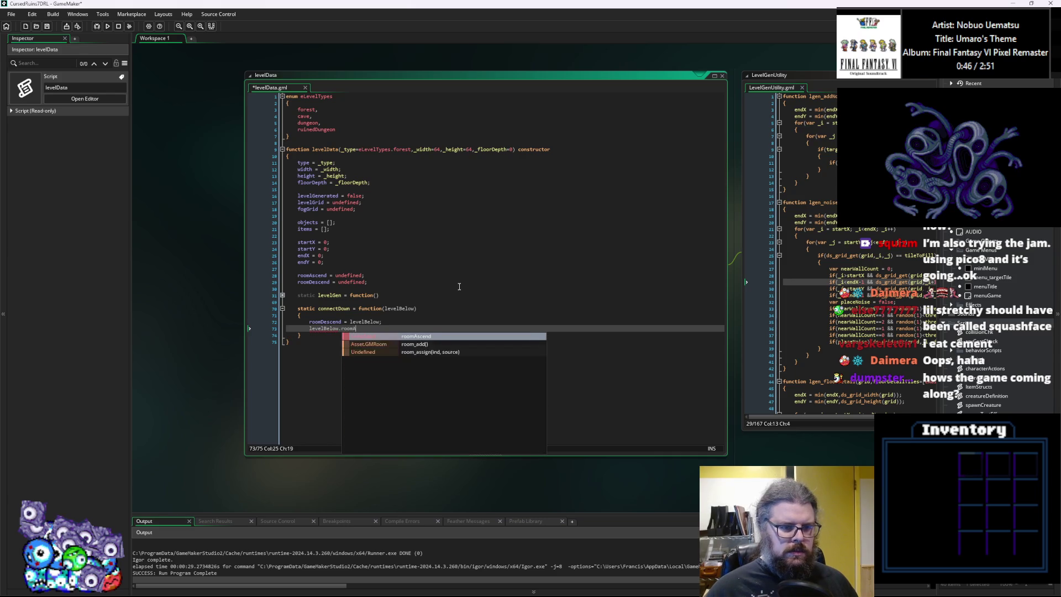
type("scend")
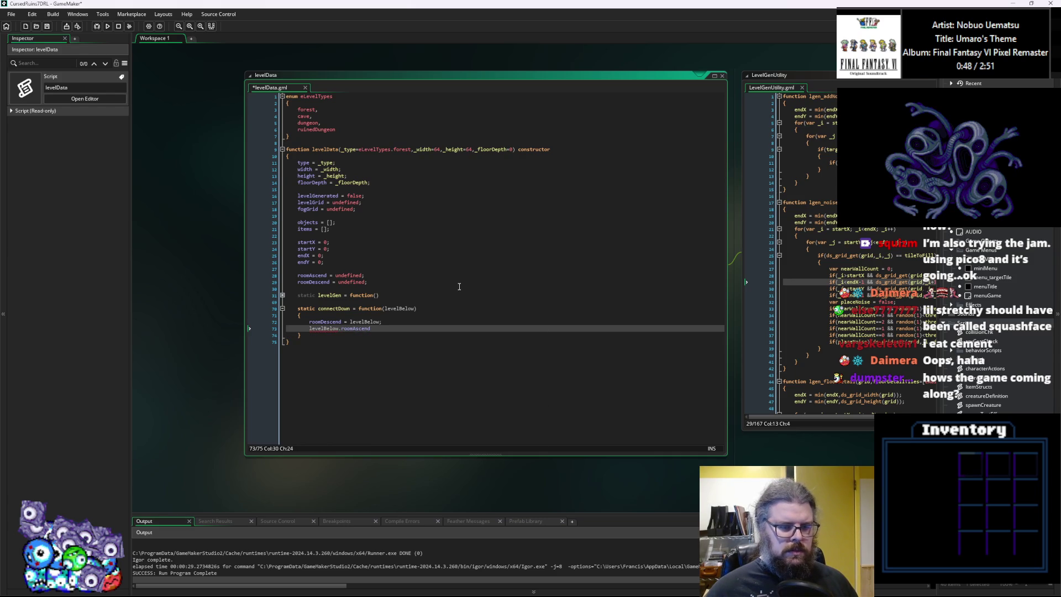
type(" = self;")
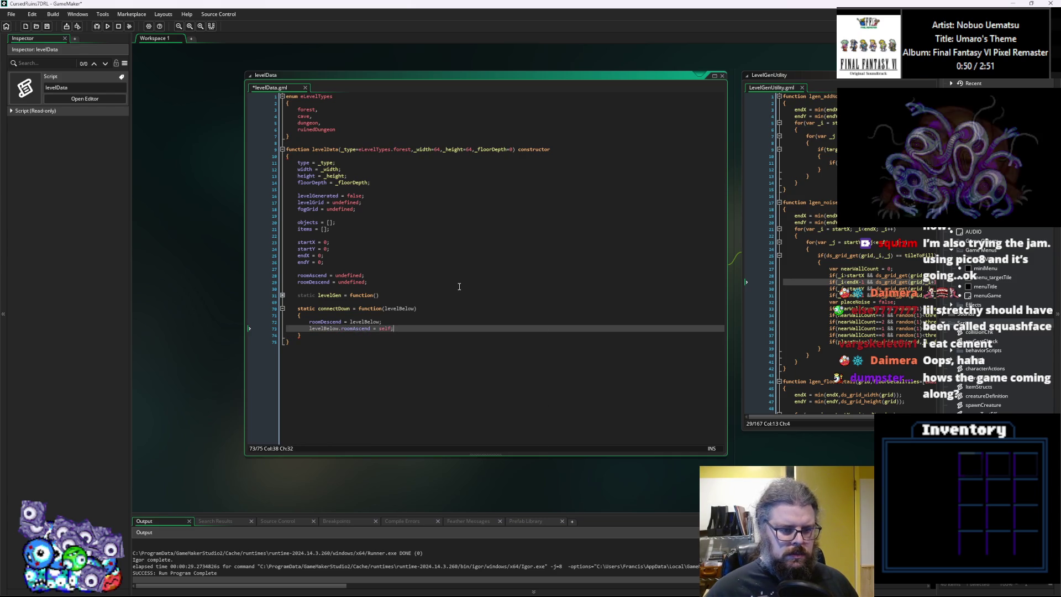
left_click(47, 26)
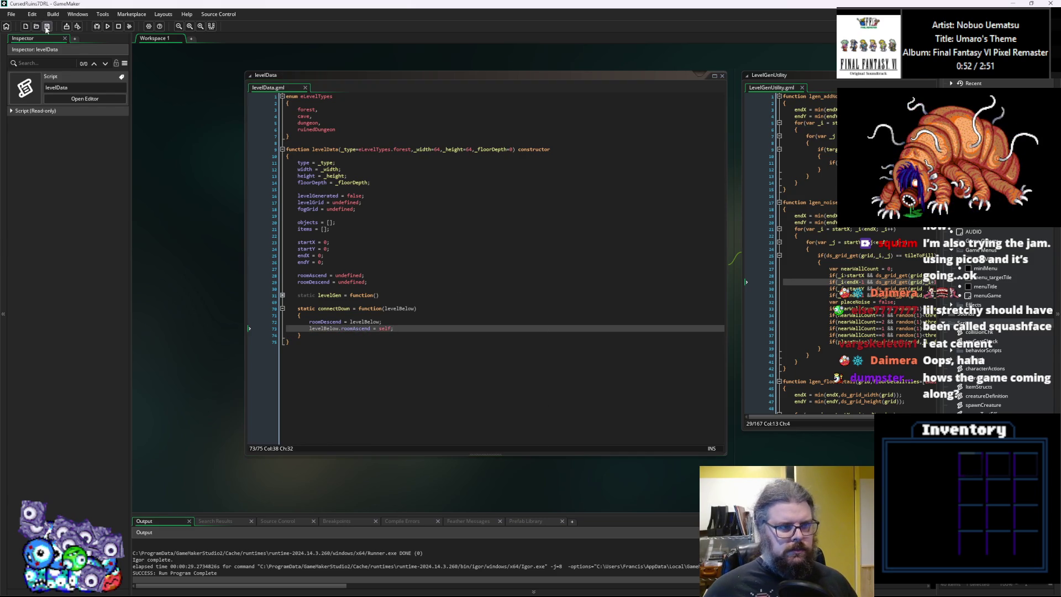
Save the levelData script and place the caret at its last line.
left_click(498, 318)
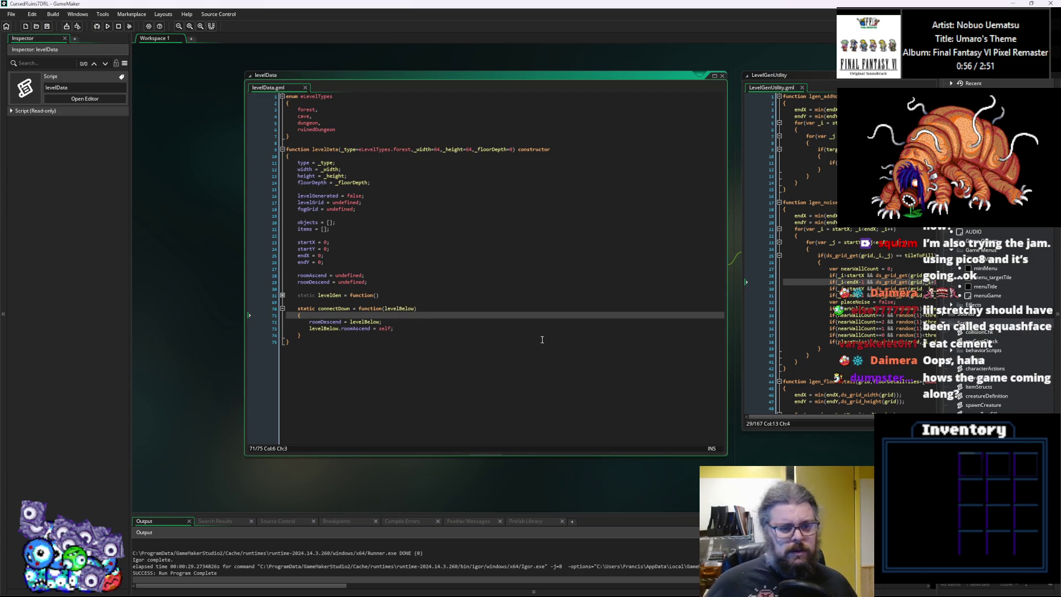
left_click(48, 28)
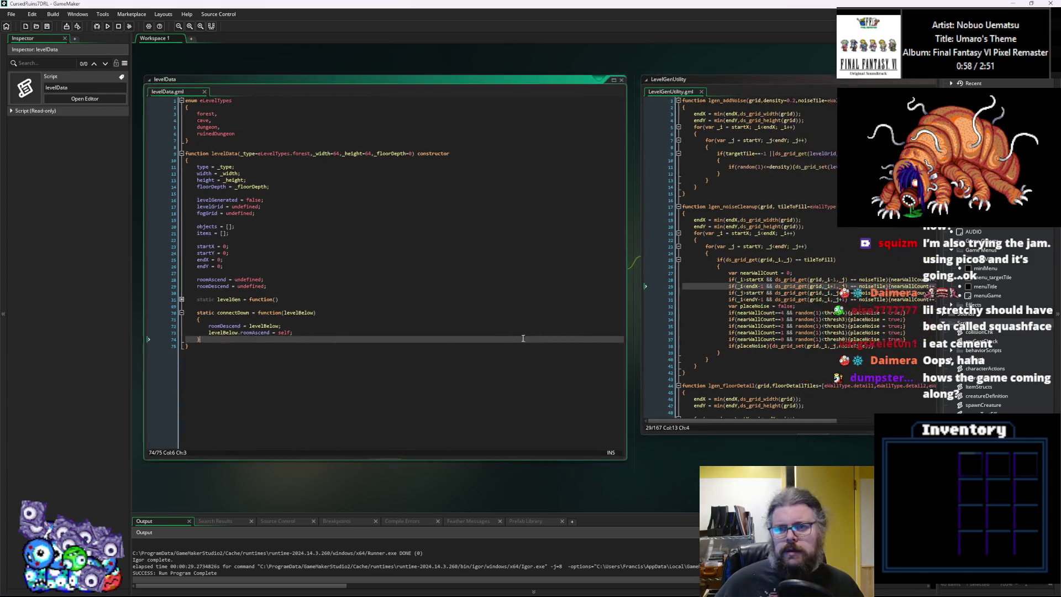
left_click(595, 329)
left_click(442, 337)
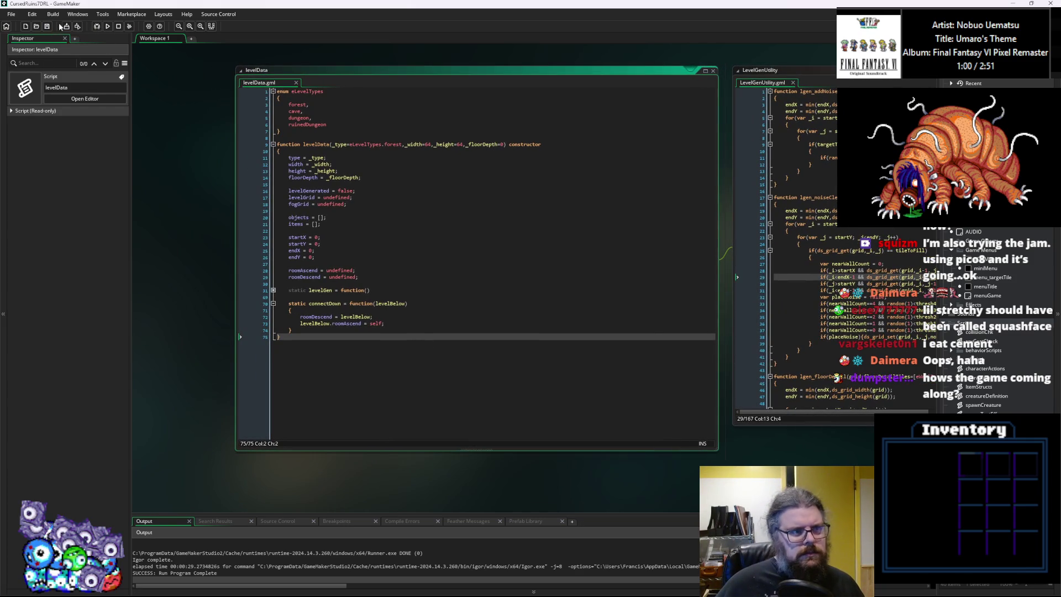
Scroll the workspace over to the WORLD object's Create event code with the levelSet array.
scroll(444, 335, "down", 2)
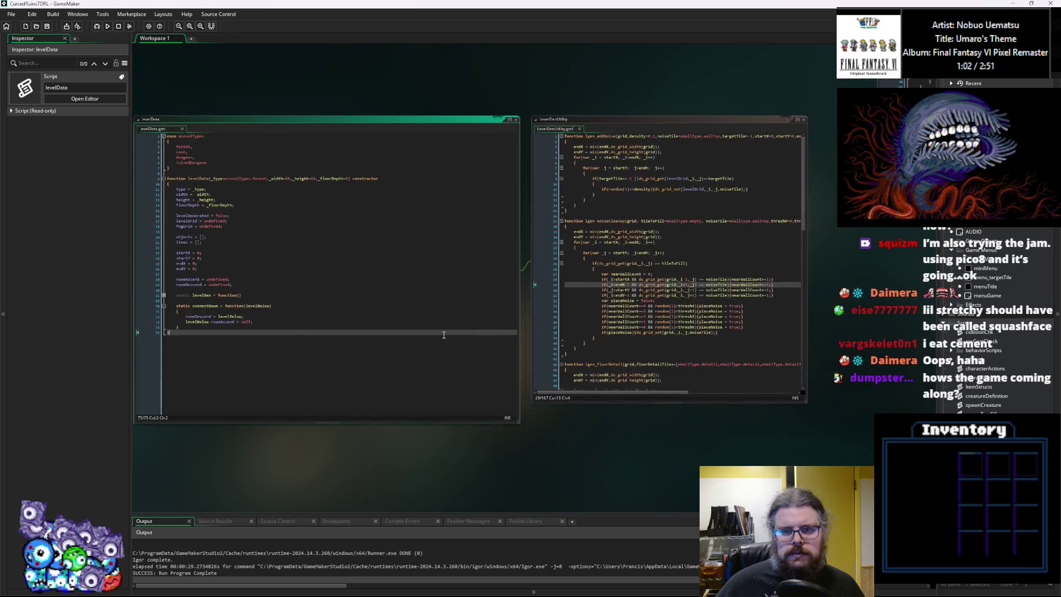
scroll(443, 335, "down", 1)
scroll(552, 354, "up", 2)
scroll(550, 350, "down", 3)
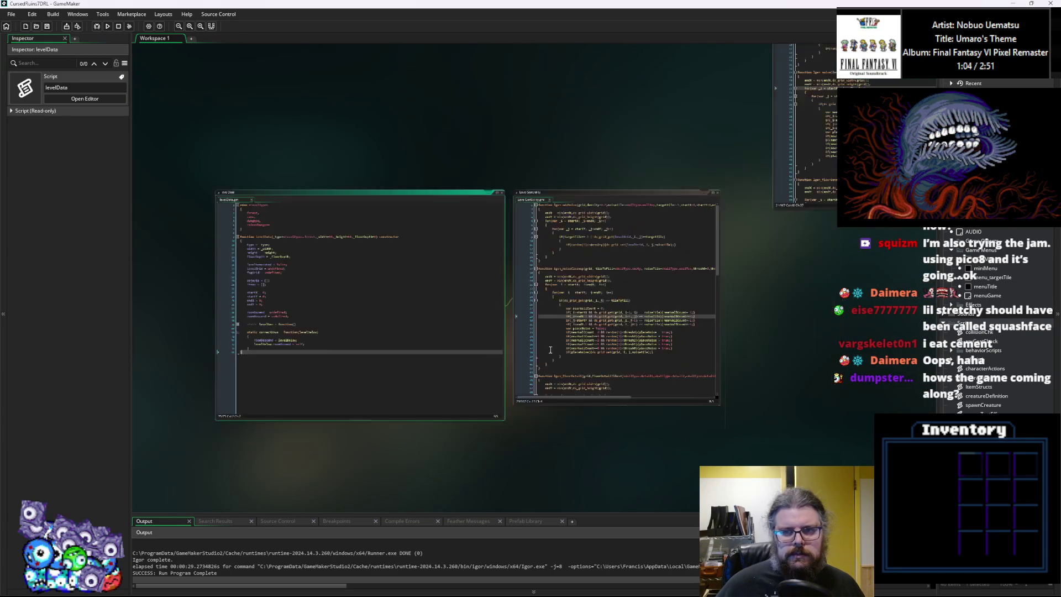
scroll(551, 350, "up", 2)
scroll(523, 425, "up", 3)
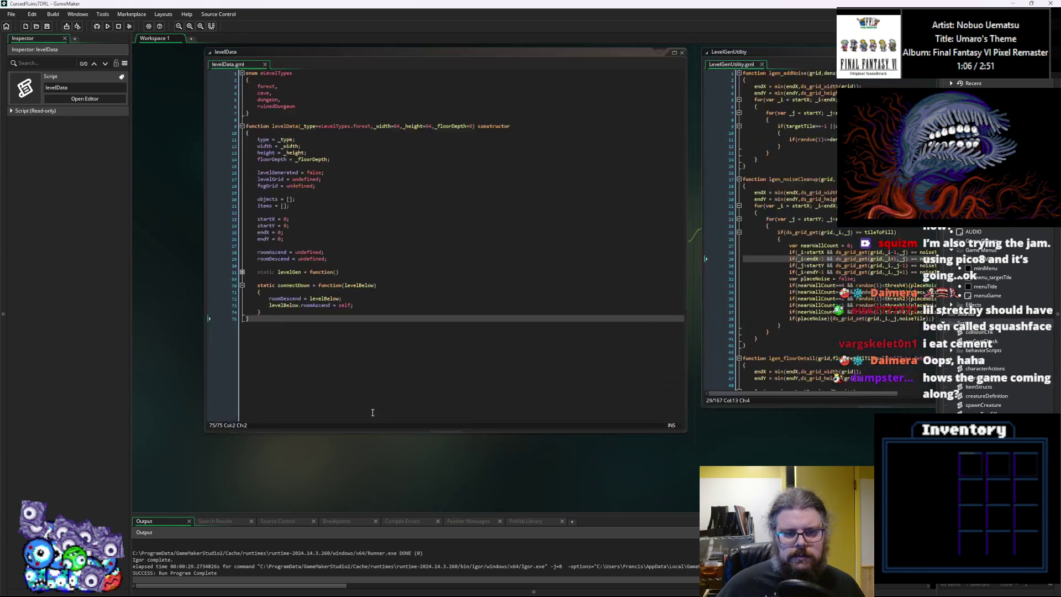
scroll(372, 412, "down", 2)
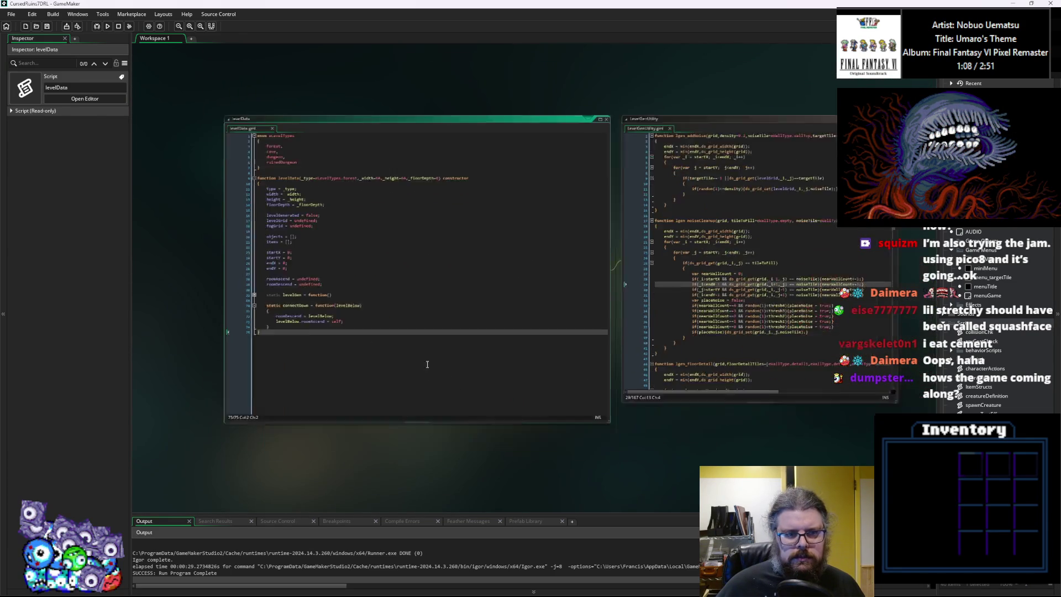
scroll(427, 365, "down", 3)
scroll(500, 440, "up", 5)
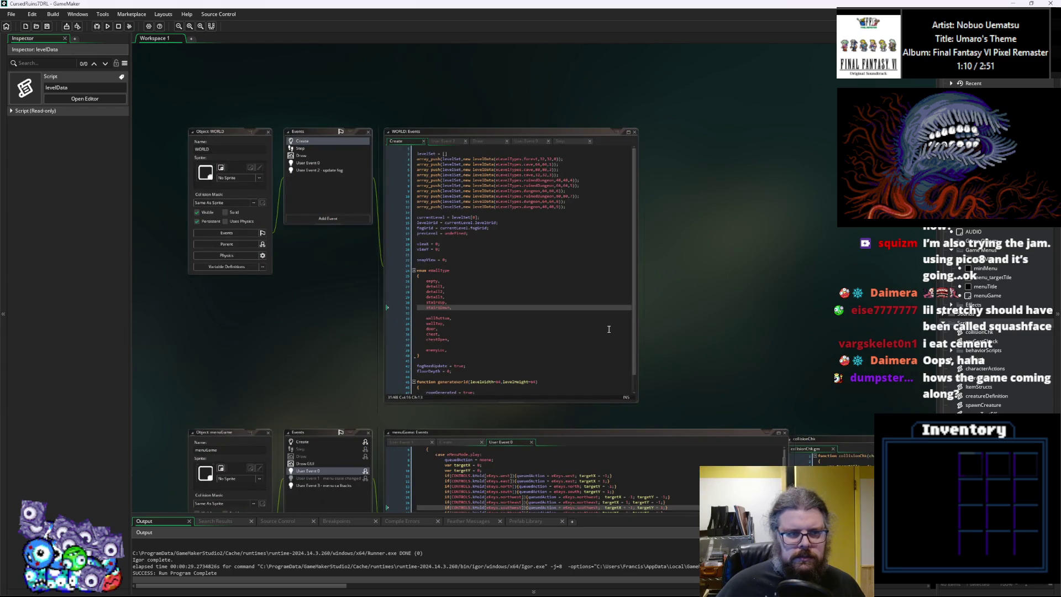
Widen the WORLD Create window and insert a blank line after the first forest levelSet entry.
scroll(371, 359, "up", 2)
left_click(634, 189)
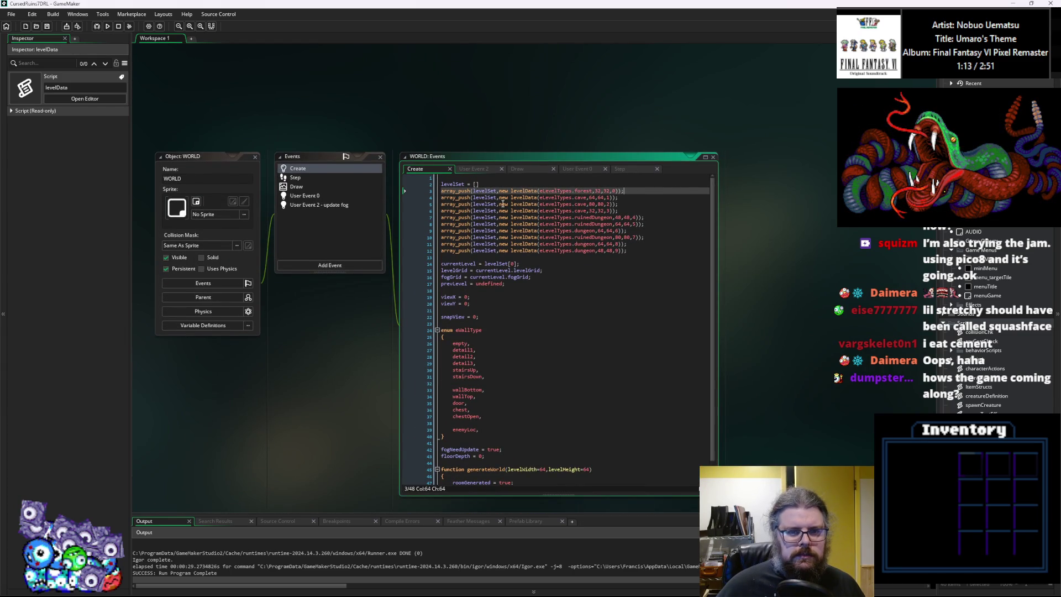
left_click(489, 191)
left_click_drag(718, 210, 768, 210)
left_click(652, 188)
key("Return")
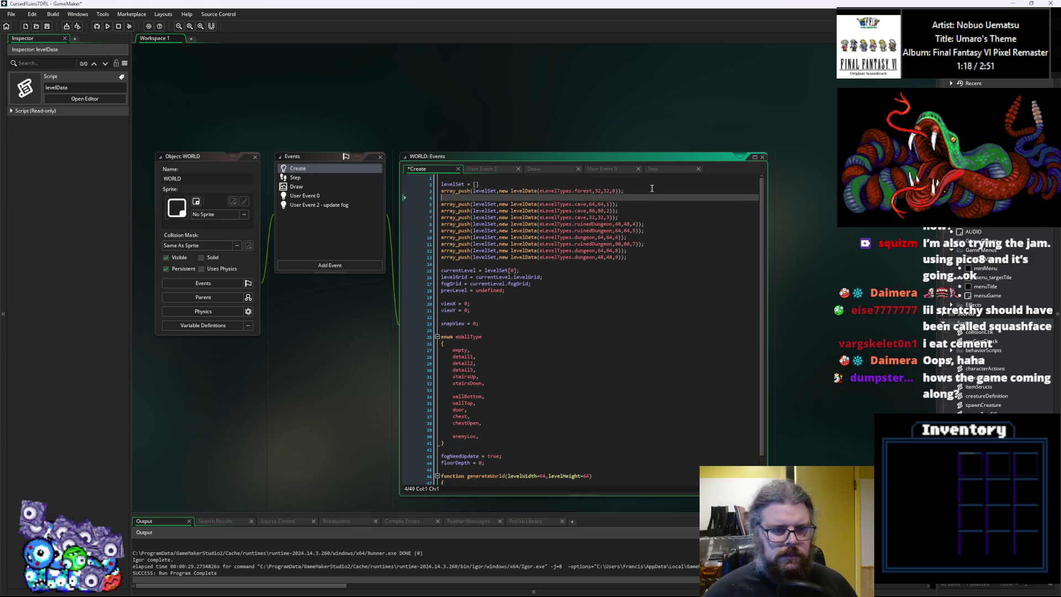
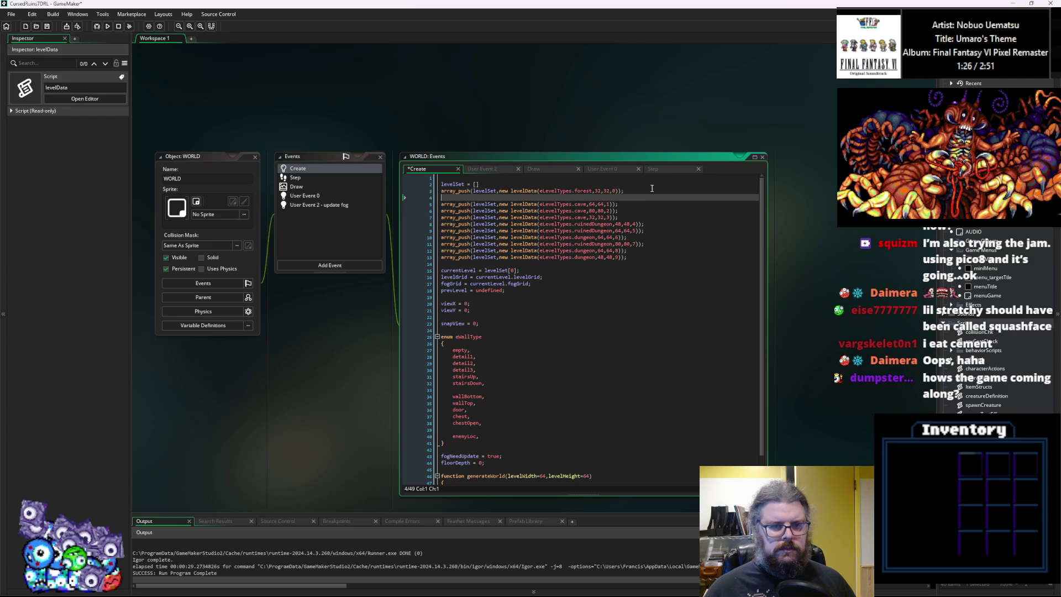
Widen the WORLD Create event window and tidy the blank lines in the levelSet list.
type("array")
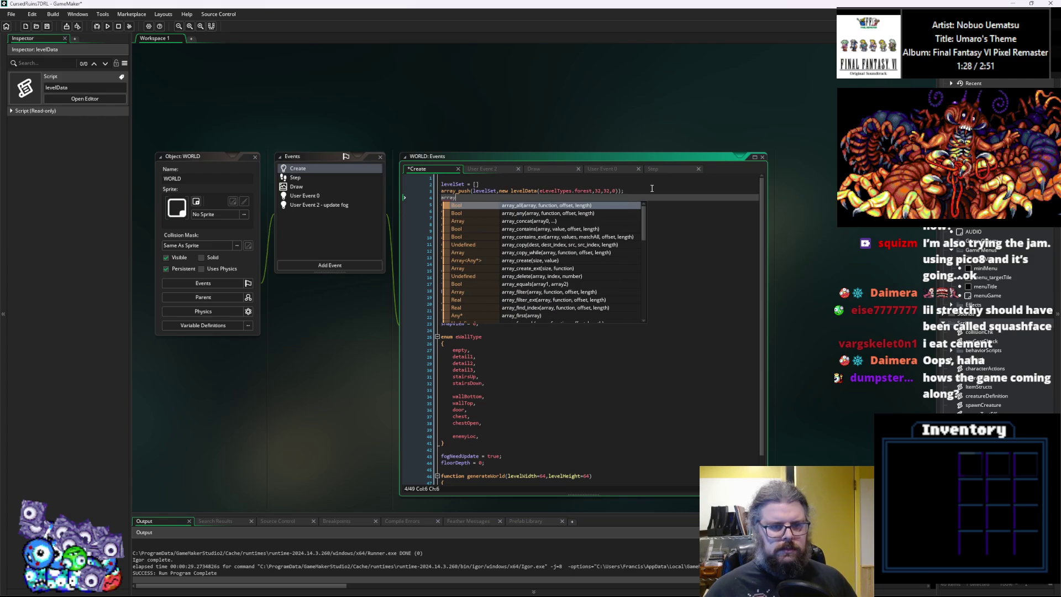
key("BackSpace")
key("BackSpace")
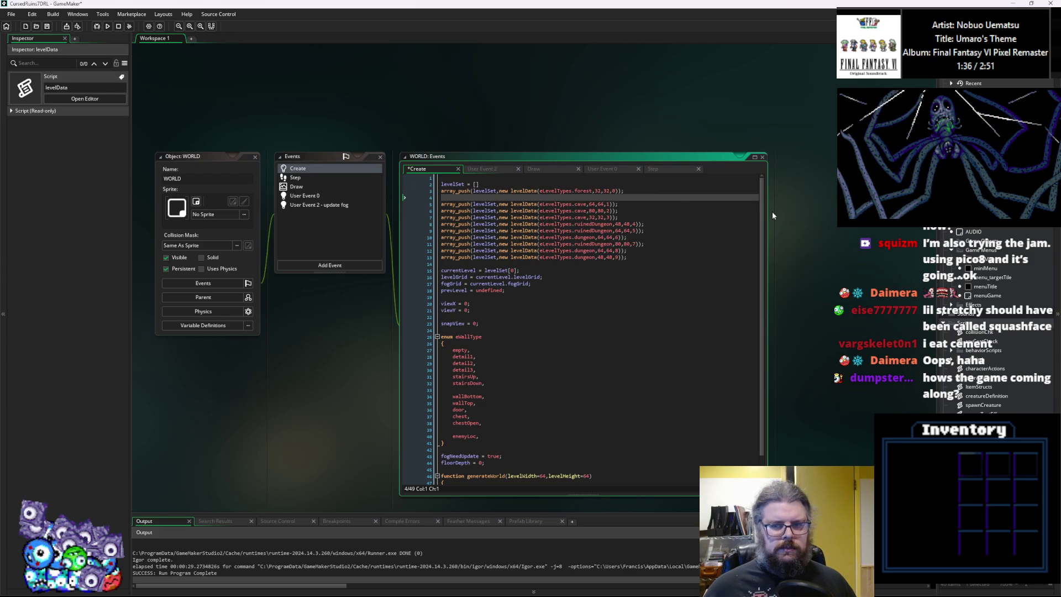
left_click_drag(768, 217, 812, 217)
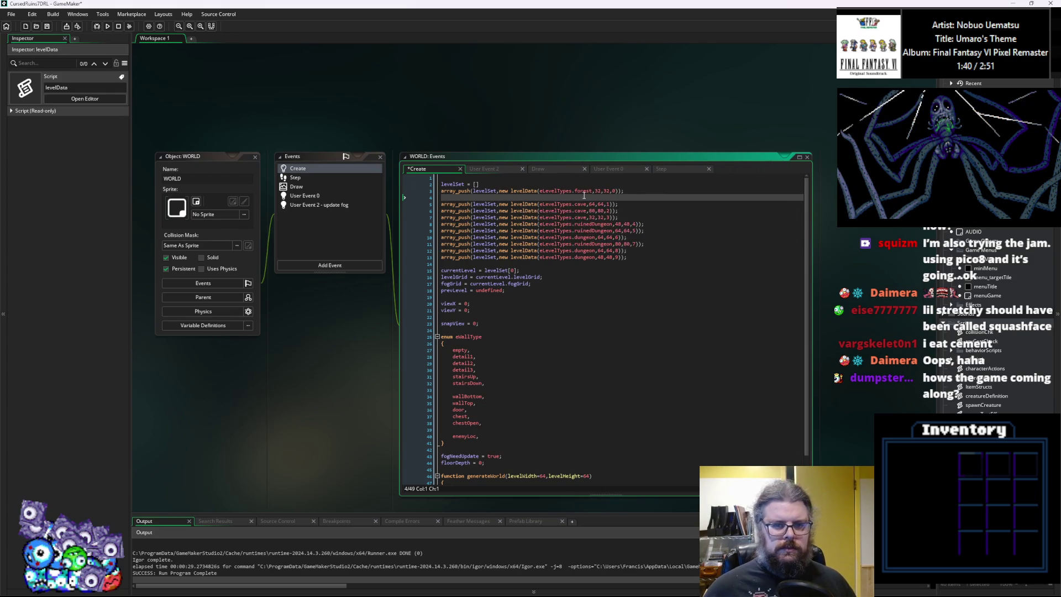
key("BackSpace")
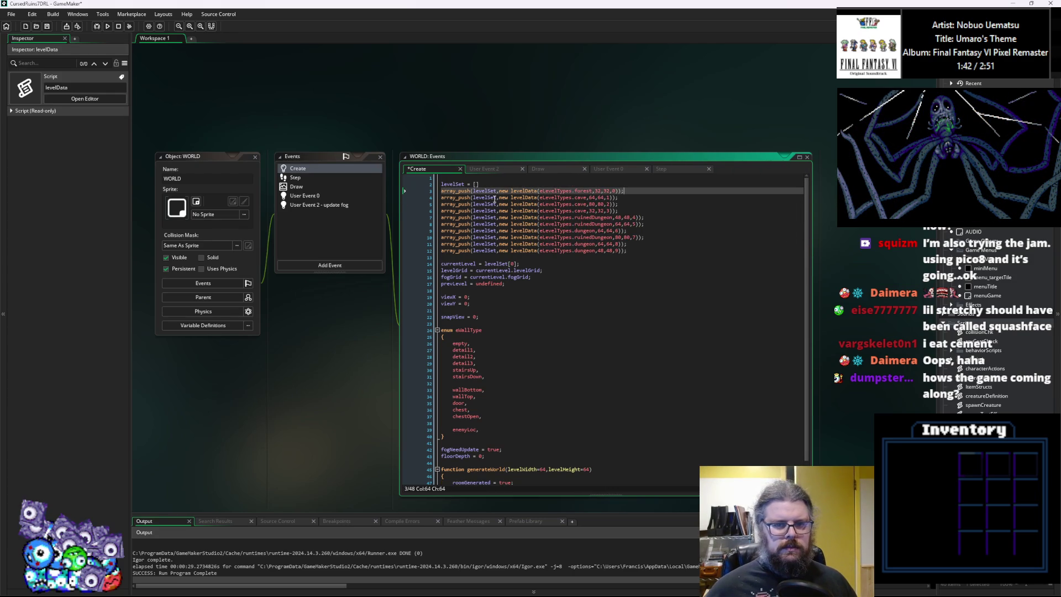
key("Down")
key("Return")
key("Return")
key("Up")
key("Return")
Draft the line levelSet[0].connectDown(levelSet[1]); after the cave level entry.
type("l")
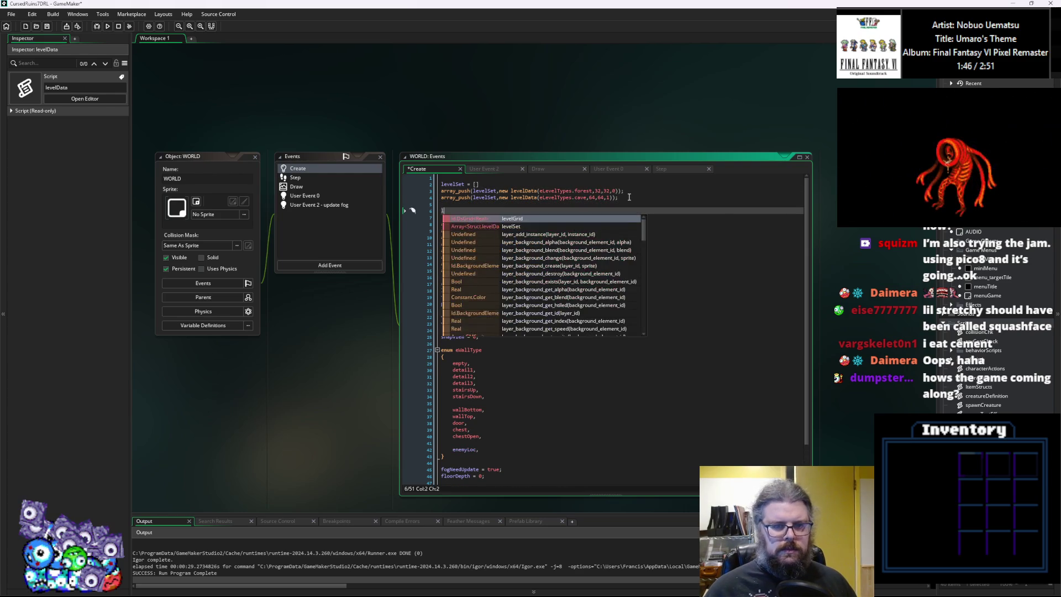
type("evelSet[")
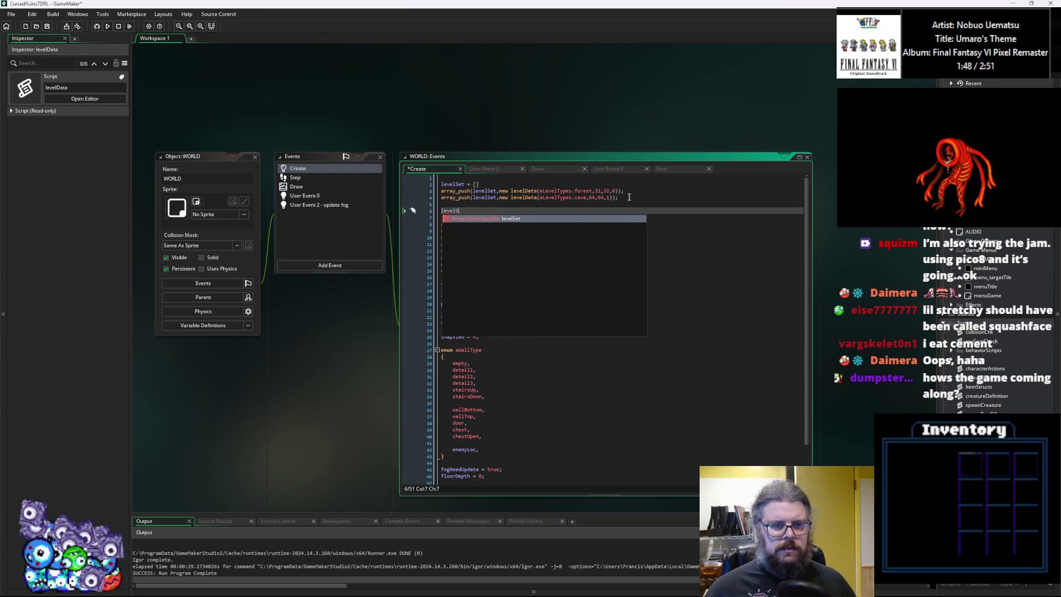
key("BackSpace")
key("BackSpace")
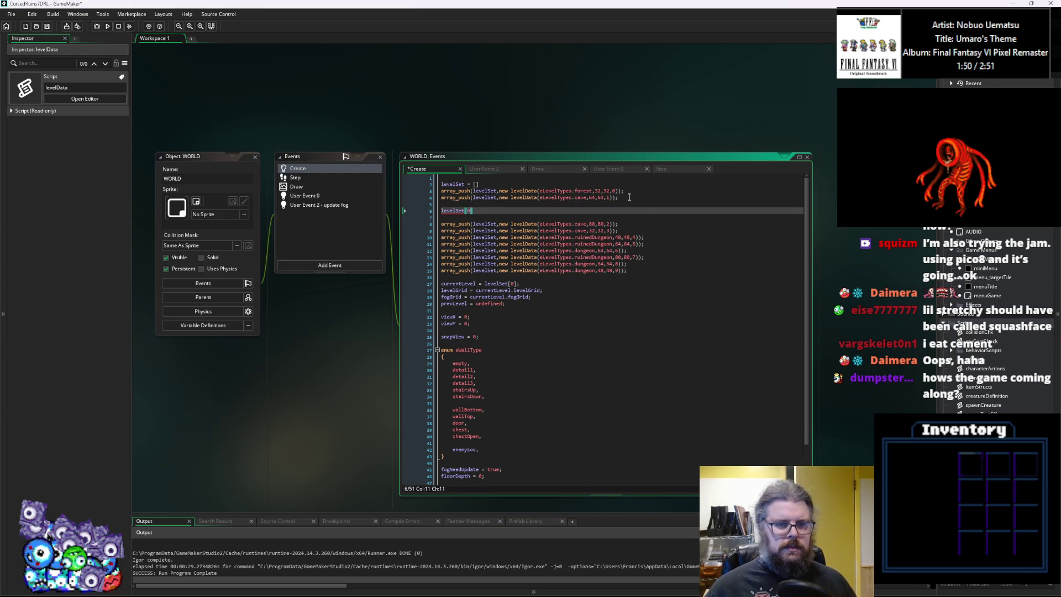
type("].c")
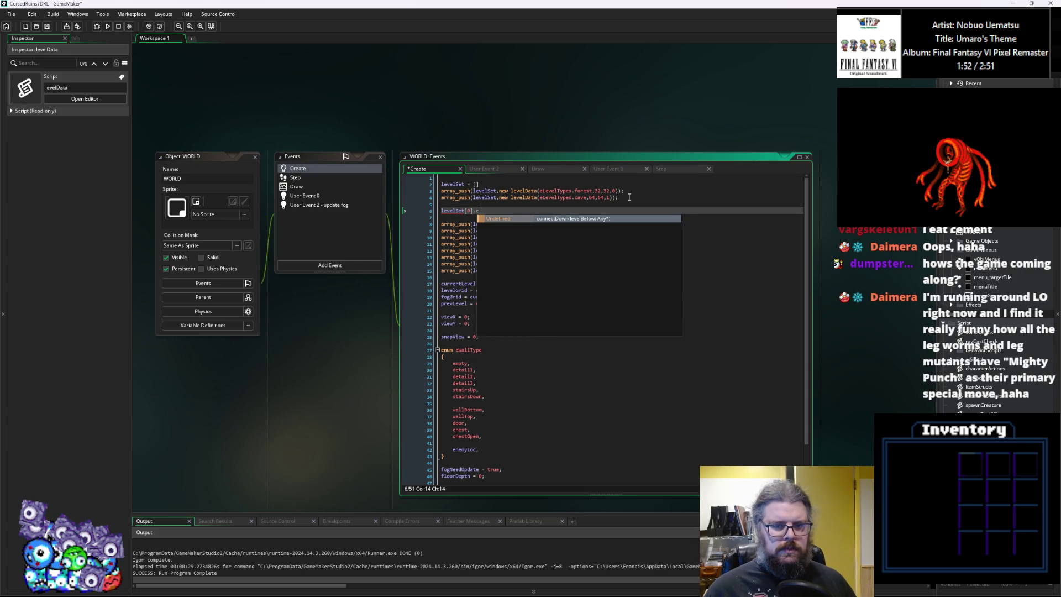
key("Return")
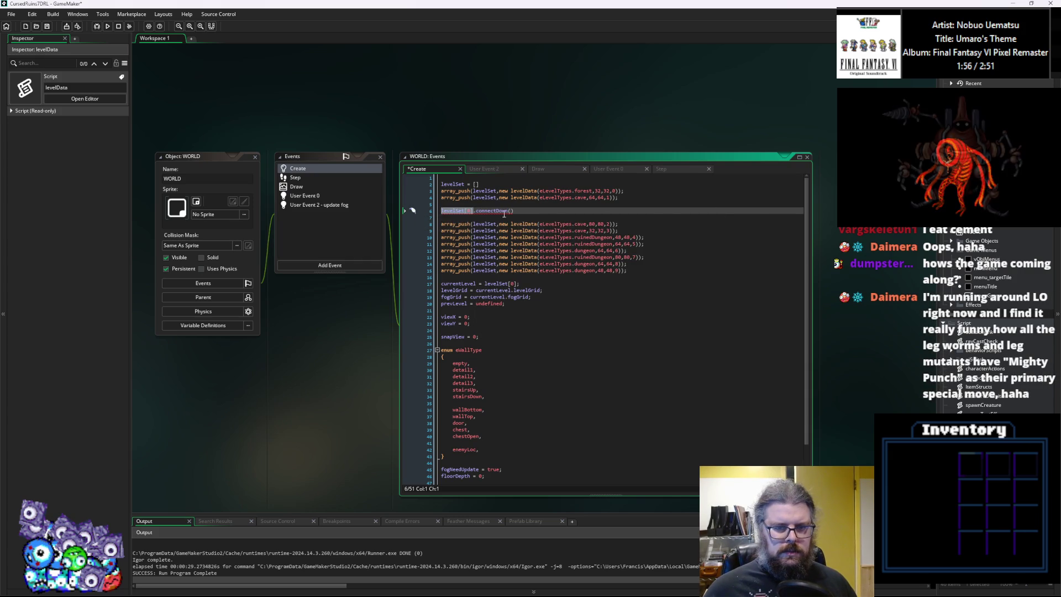
type("levelSet[1])")
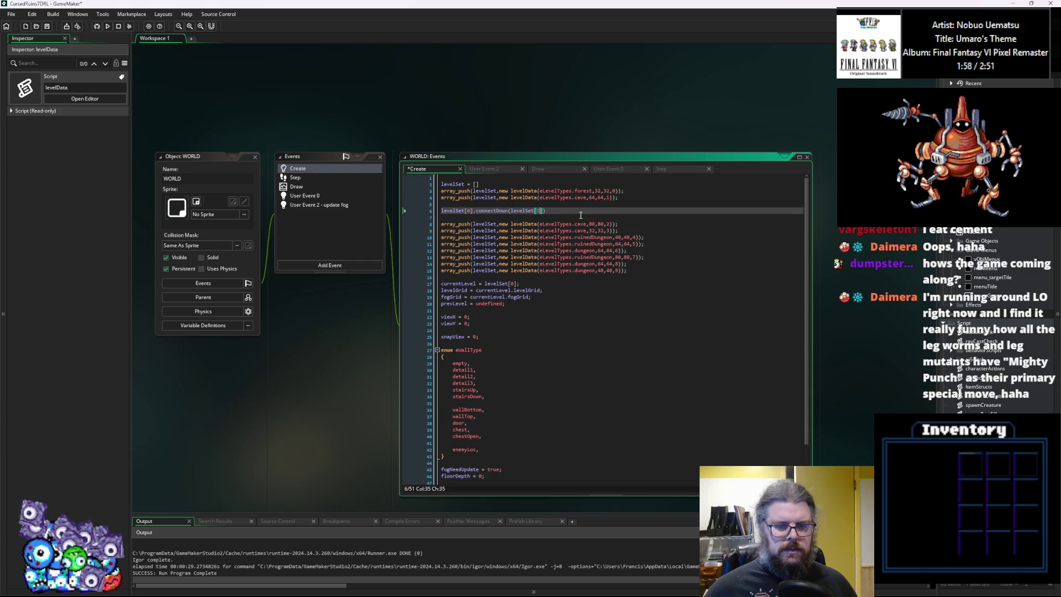
type(";")
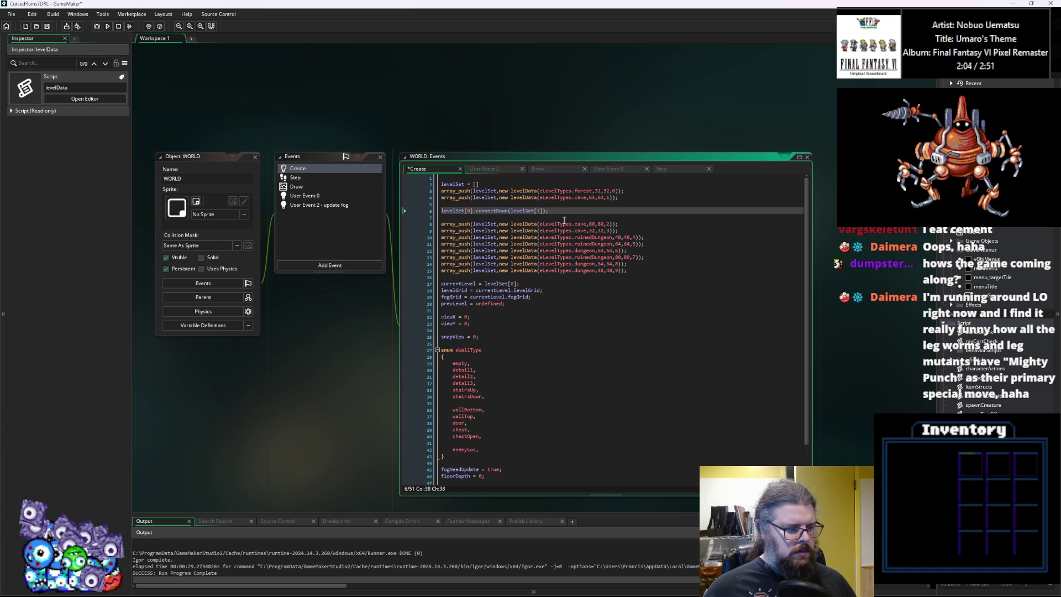
Cut the drafted connectDown line for reuse and remove its leftover blank line.
key("shift+Home")
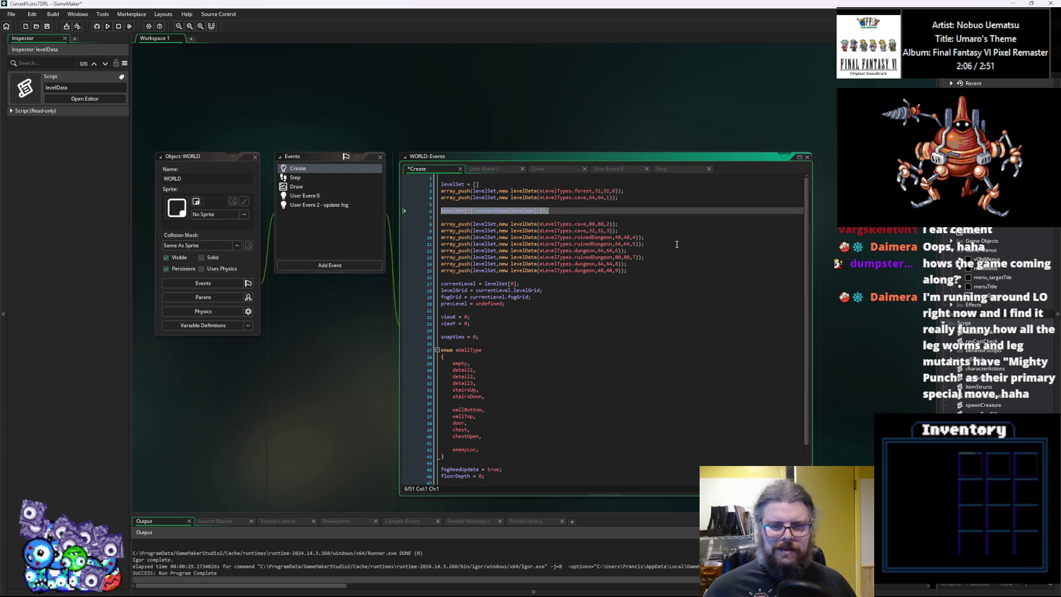
key("Up")
key("shift+Down")
key("shift+Down")
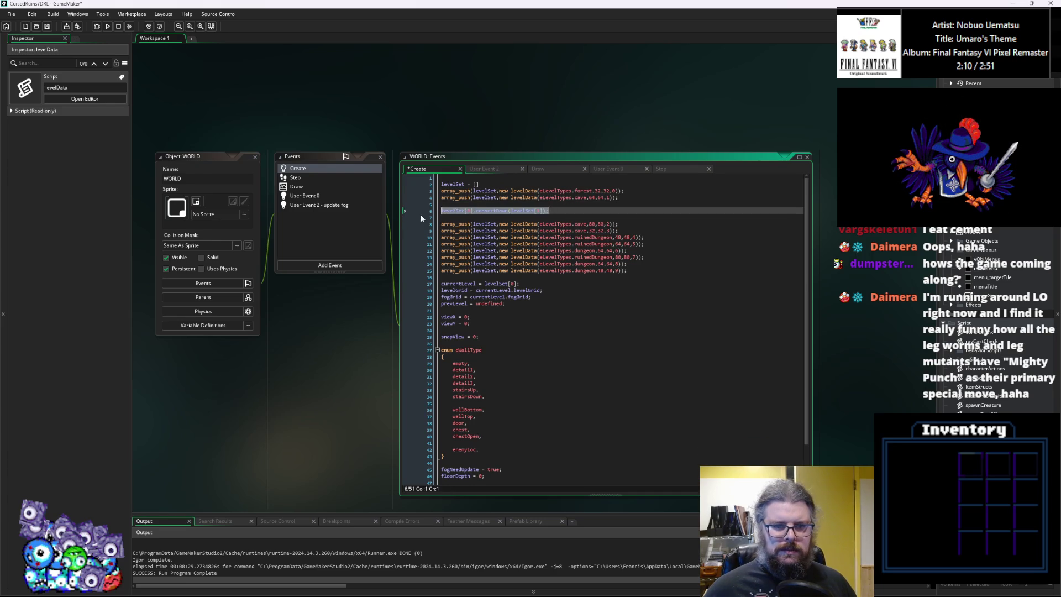
key("Delete")
key("Delete")
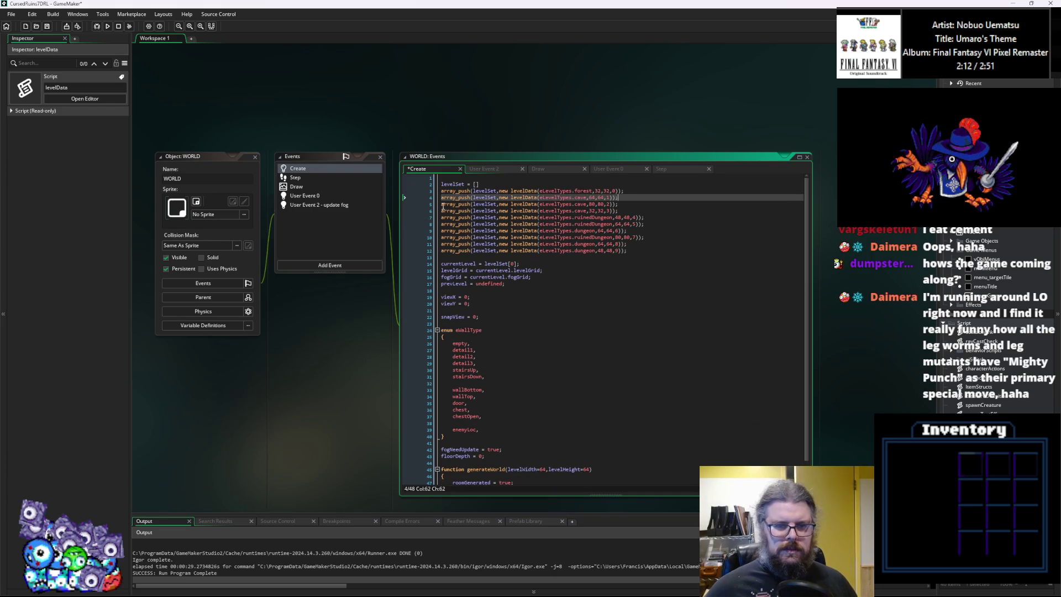
left_click(464, 257)
Paste copies of the connectDown line and renumber their source indices levelSet[0] through levelSet[8].
key("Return")
key("ctrl+v")
key("ctrl+v")
key("ctrl+v")
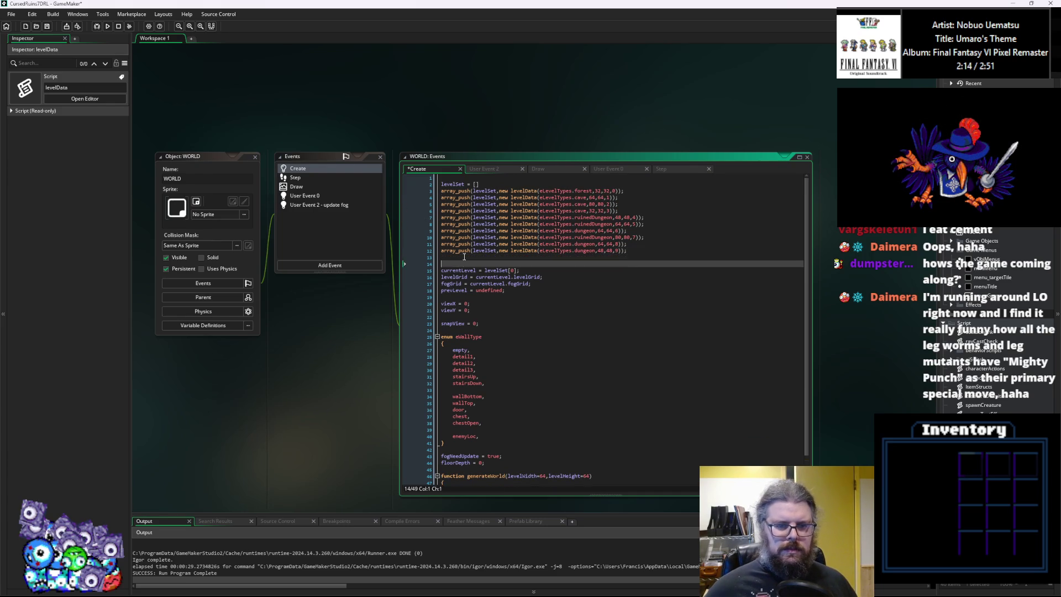
key("ctrl+v")
key("ctrl+v")
key("ctrl+v")
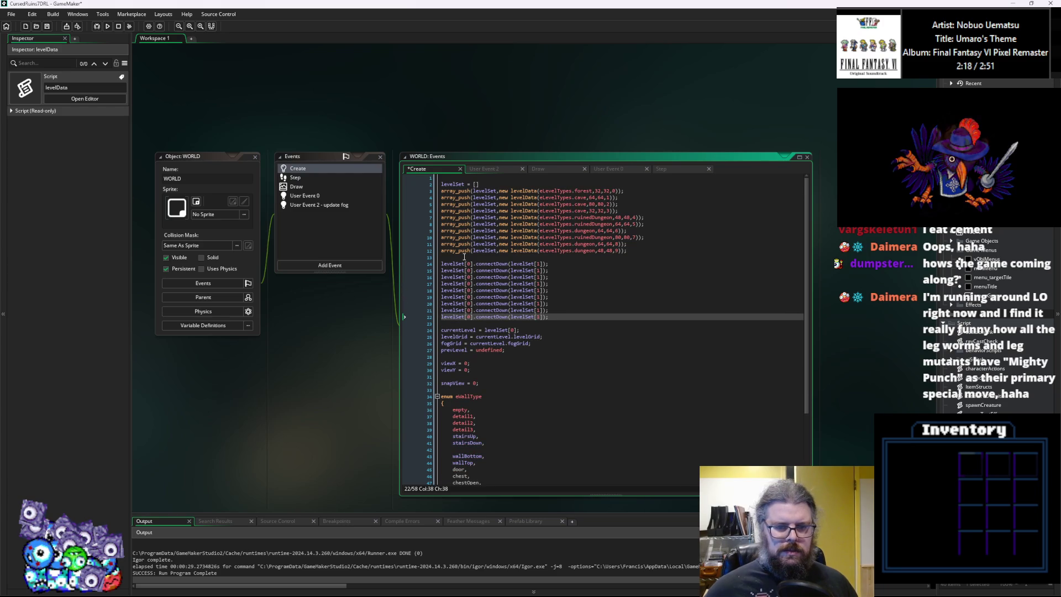
left_click(469, 271)
key("BackSpace")
type("1")
key("Down")
key("BackSpace")
type("2")
key("Down")
key("BackSpace")
key("3")
key("Down")
key("BackSpace")
key("4")
key("Down")
key("BackSpace")
key("5")
key("Down")
key("BackSpace")
key("6")
key("Down")
key("Down")
Renumber the target indices so each line connects down to the next entry, up to levelSet[9].
key("BackSpace")
type("8")
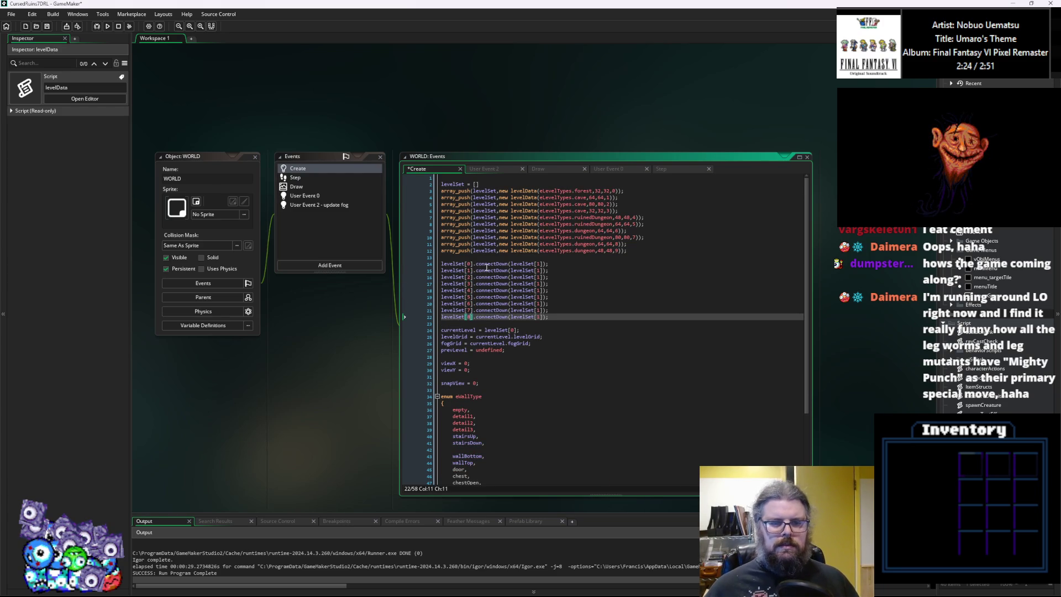
key("Right")
key("Delete")
key("Up")
key("BackSpace")
type("8")
key("Up")
key("BackSpace")
type("7")
key("Up")
key("Up")
key("BackSpace")
type("5")
key("Up")
key("BackSpace")
type("4")
key("Up")
key("BackSpace")
type("3")
key("Up")
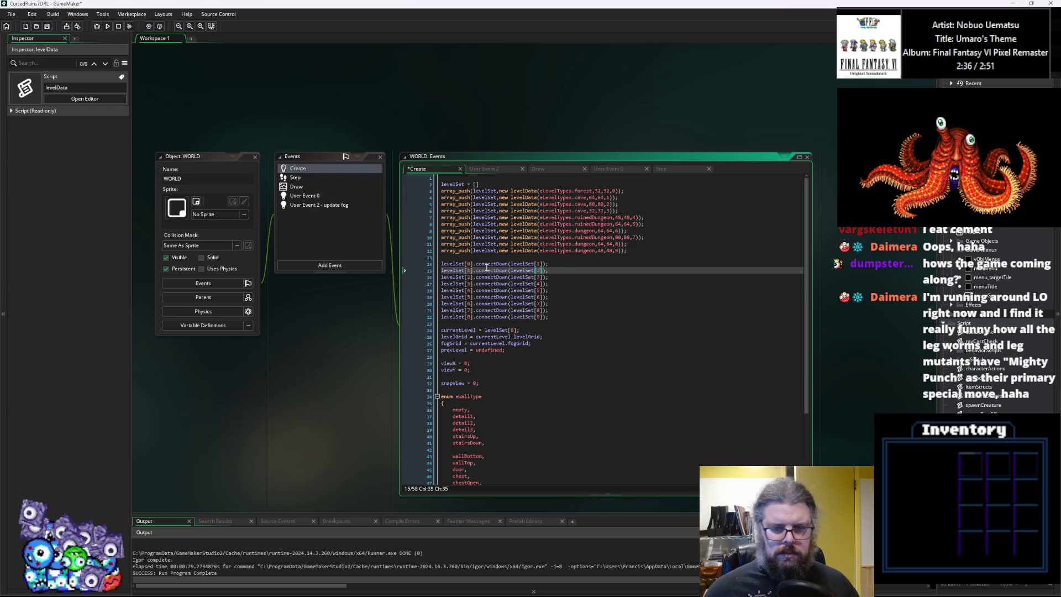
Commit the edited WORLD Create event and review the level-linking lines.
left_click(187, 84)
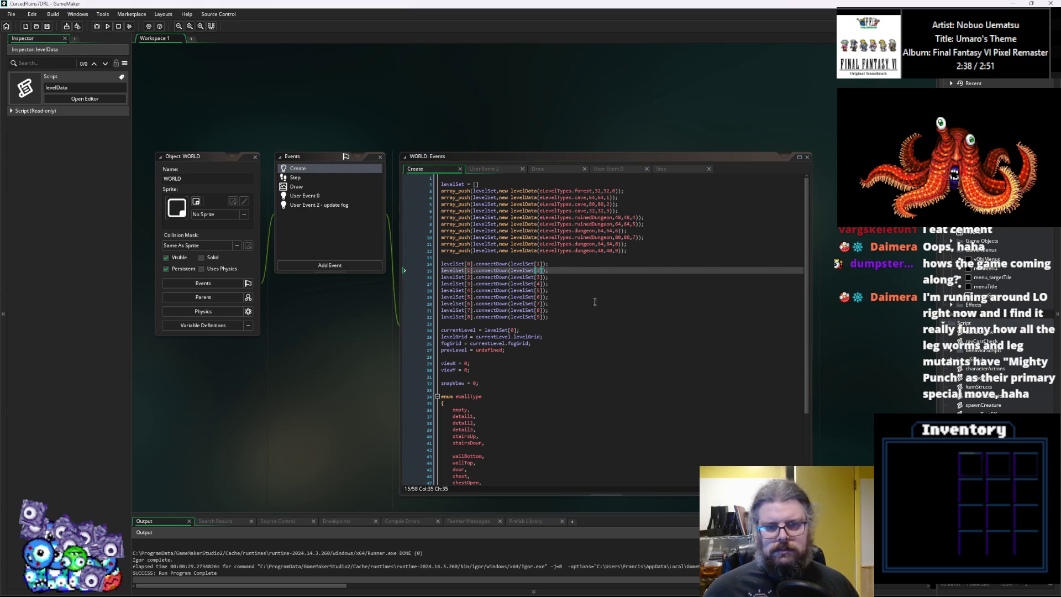
left_click(571, 316)
key("Up")
key("Up")
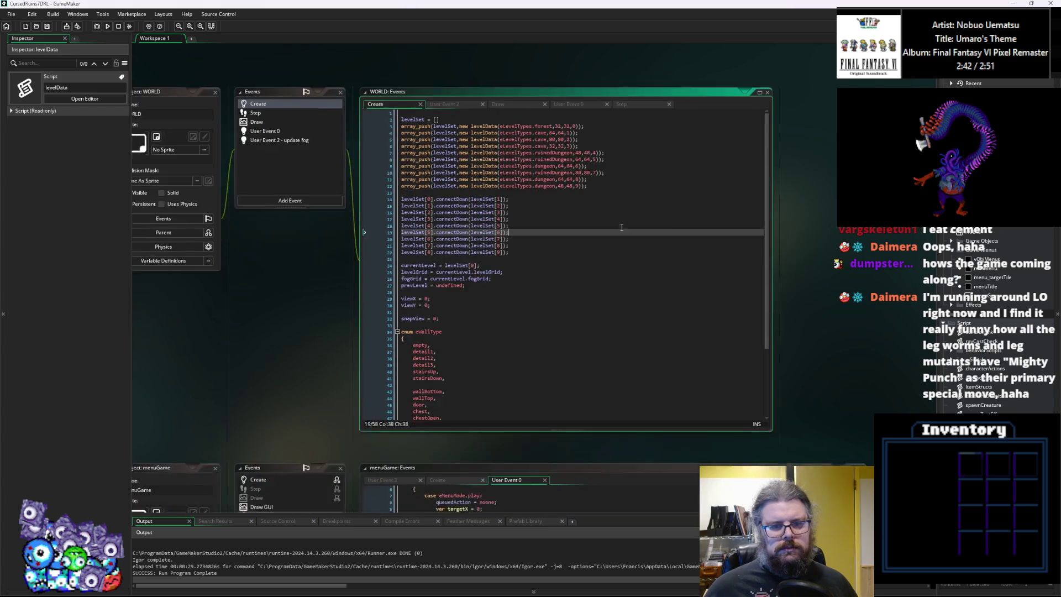
key("Down")
key("Down")
key("Down")
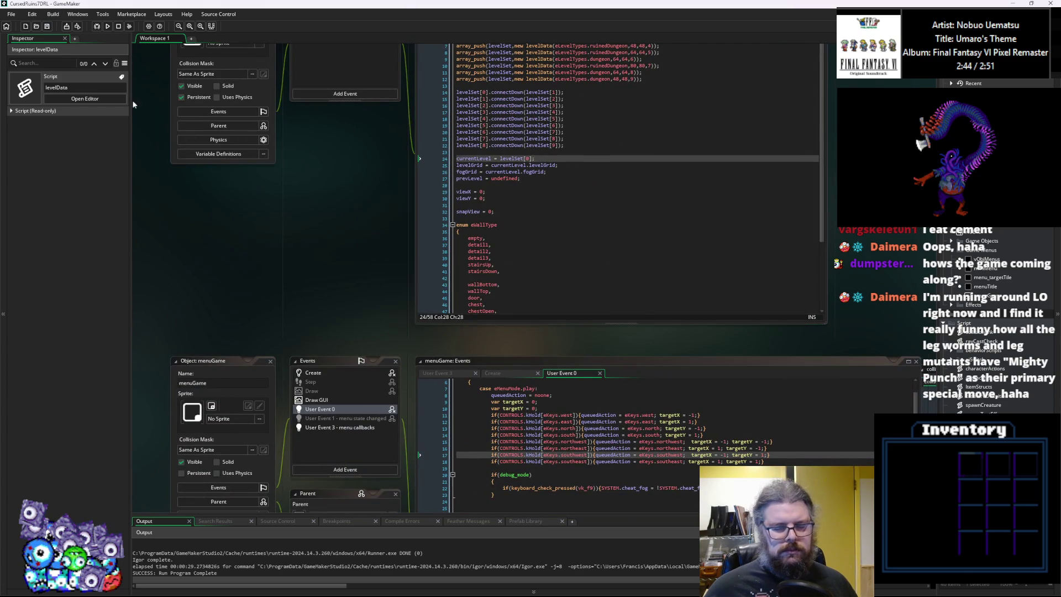
Inspect the act_pickup constructor definition from the menuGame input code.
left_click(615, 261)
left_click(589, 248)
middle_click(549, 265)
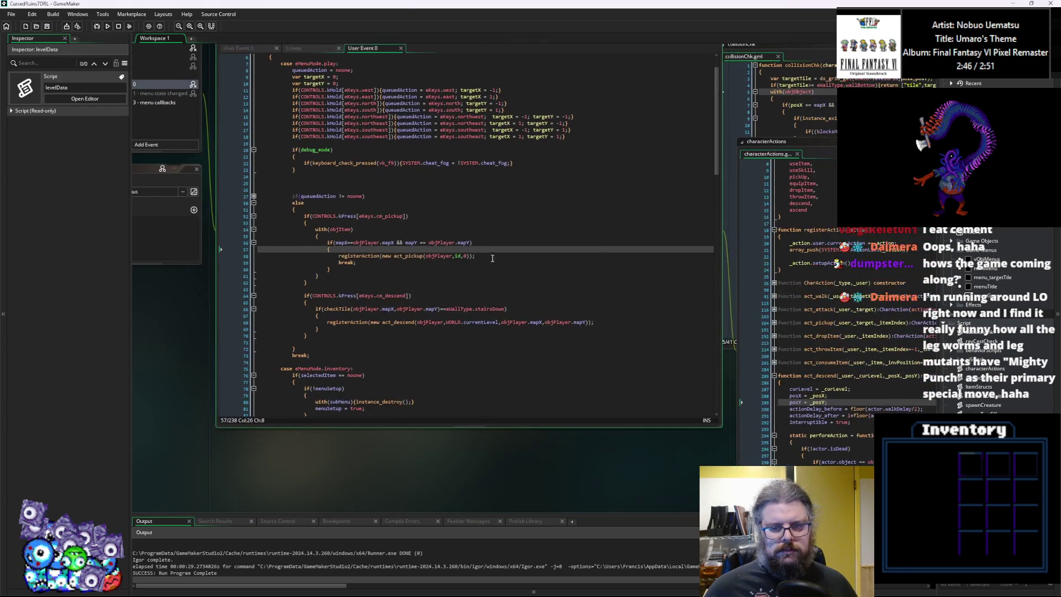
key("ctrl+Tab")
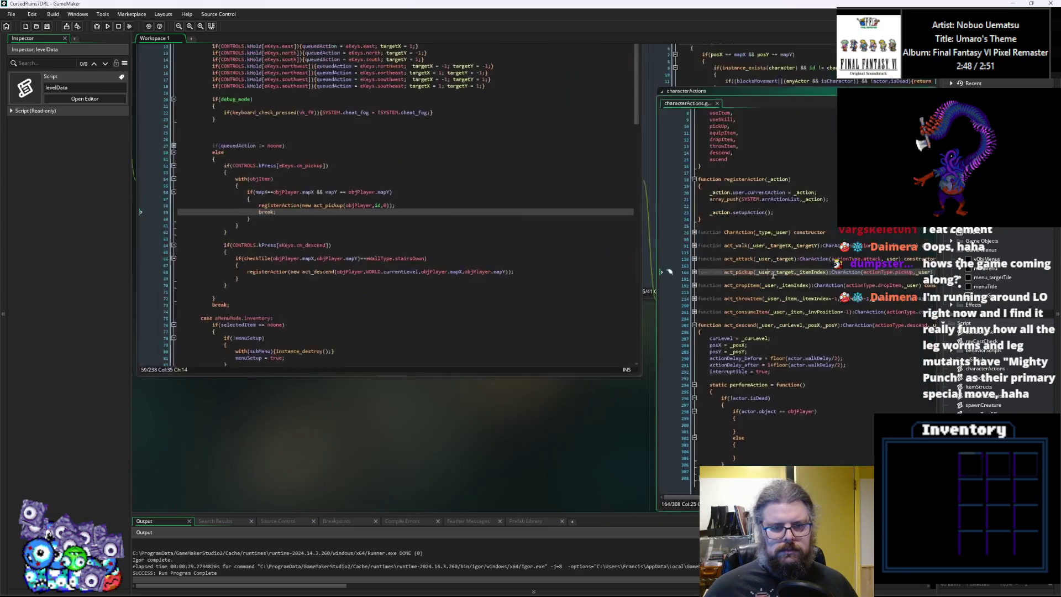
left_click(592, 271)
left_click(407, 211)
scroll(533, 251, "down", 3, "ctrl")
scroll(533, 252, "up", 5, "ctrl")
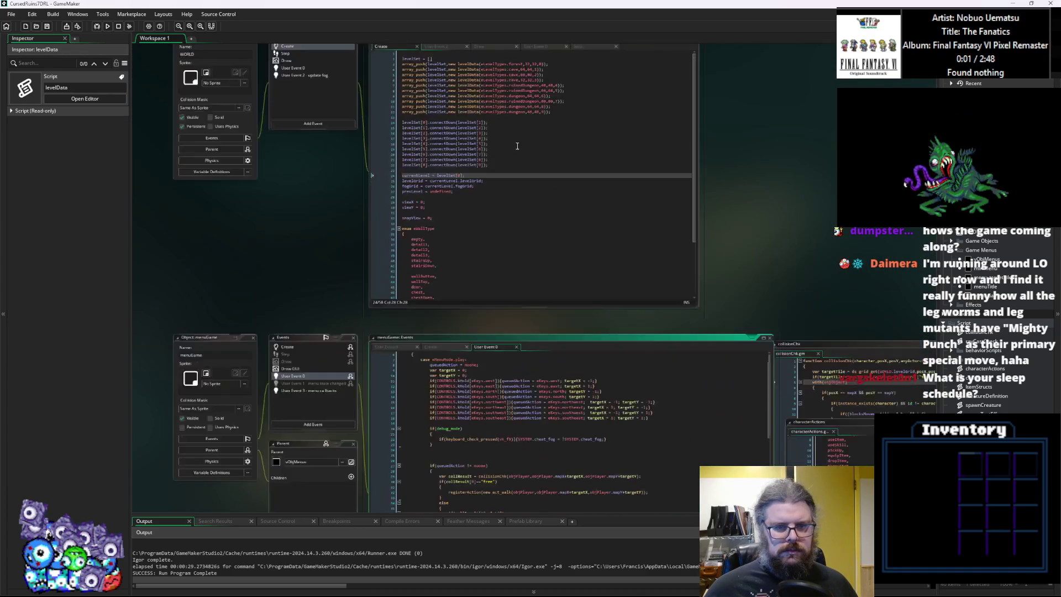
Look back over the level-linking lines in the WORLD Create event code.
left_click(608, 223)
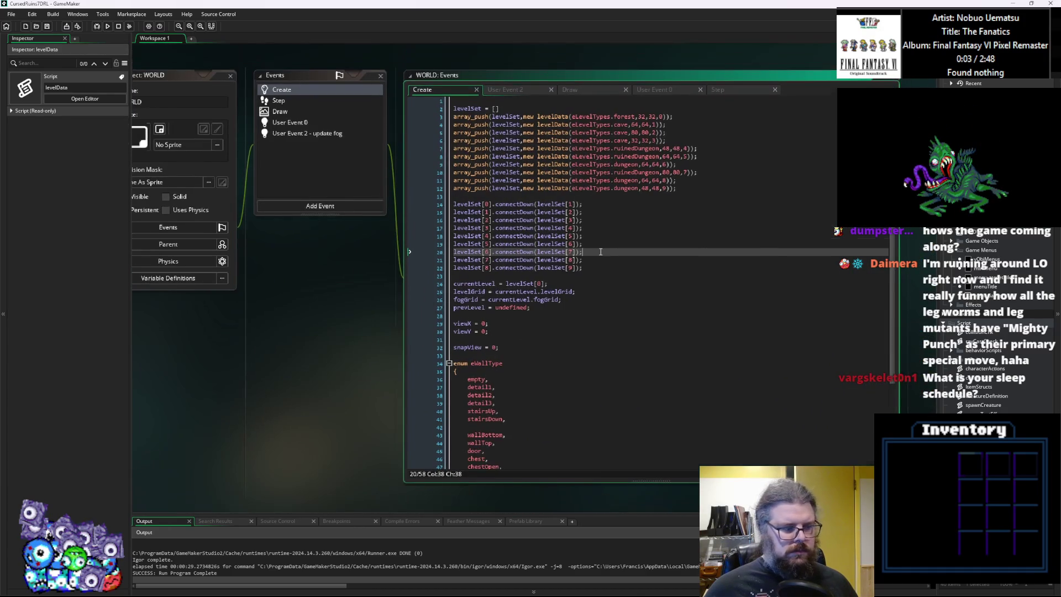
scroll(596, 250, "down", 5)
left_click(600, 227)
scroll(600, 228, "up", 3)
left_click(510, 216)
scroll(516, 236, "down", 2)
scroll(525, 237, "down", 3, "ctrl")
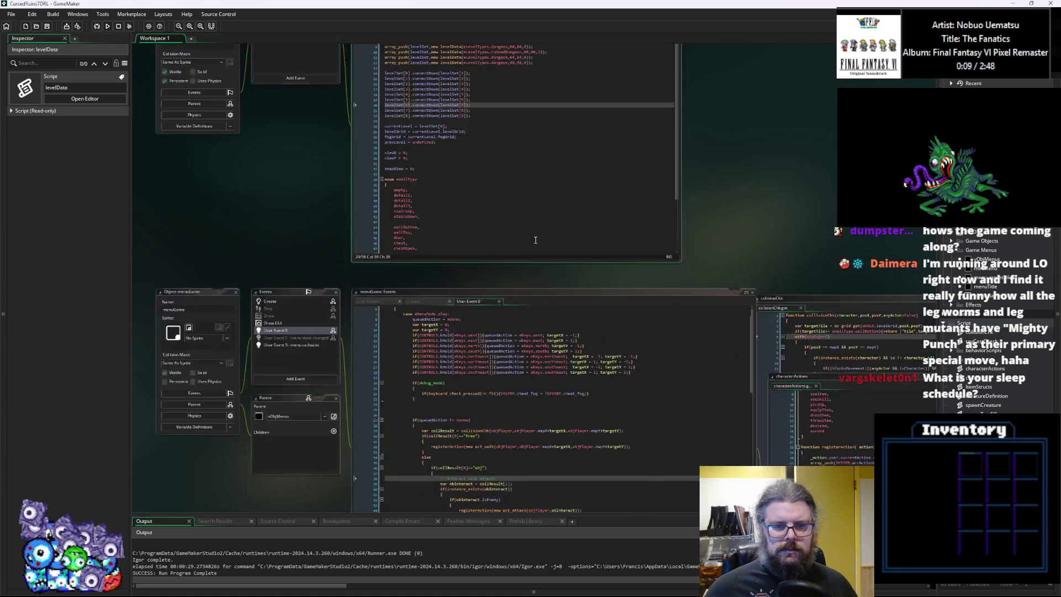
scroll(735, 434, "down", 5)
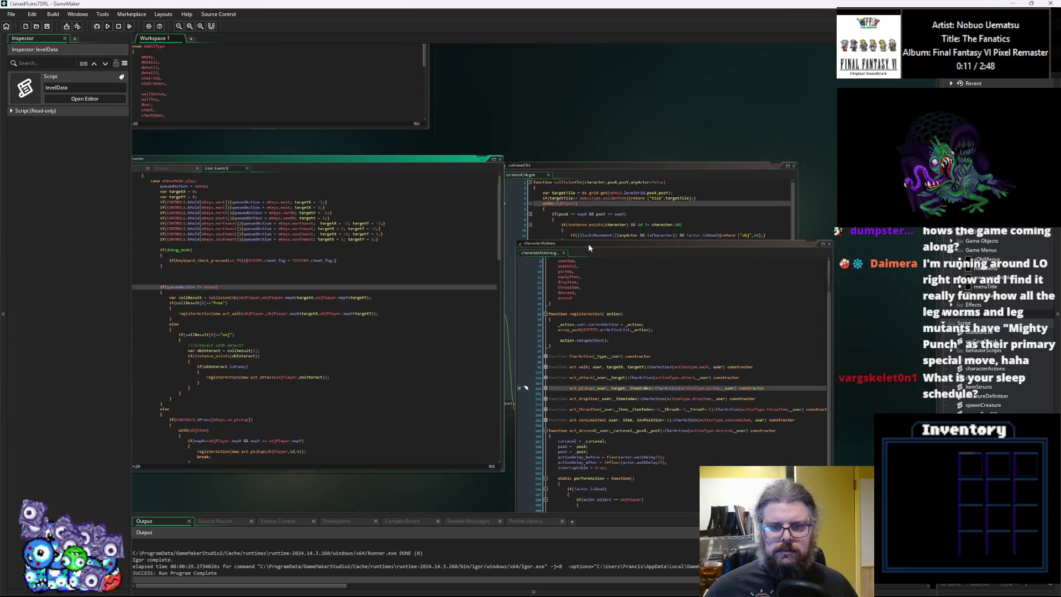
Rearrange the characterActions, collisionChk and menuGame User Event 0 windows and move over to the levelData script.
left_click_drag(588, 243, 592, 287)
left_click(593, 175)
scroll(591, 180, "up", 3)
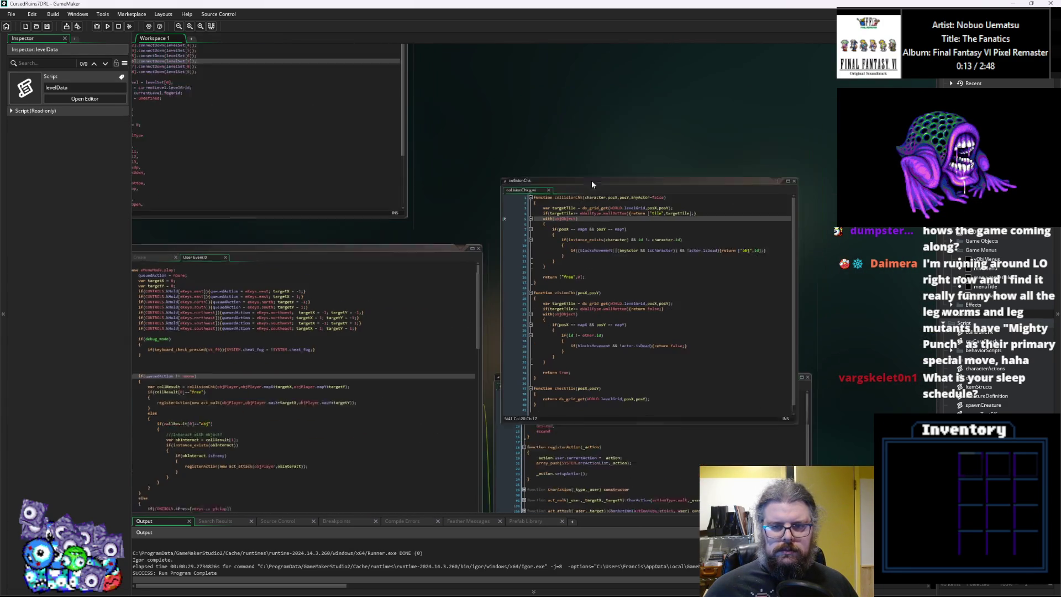
left_click_drag(584, 177, 577, 92)
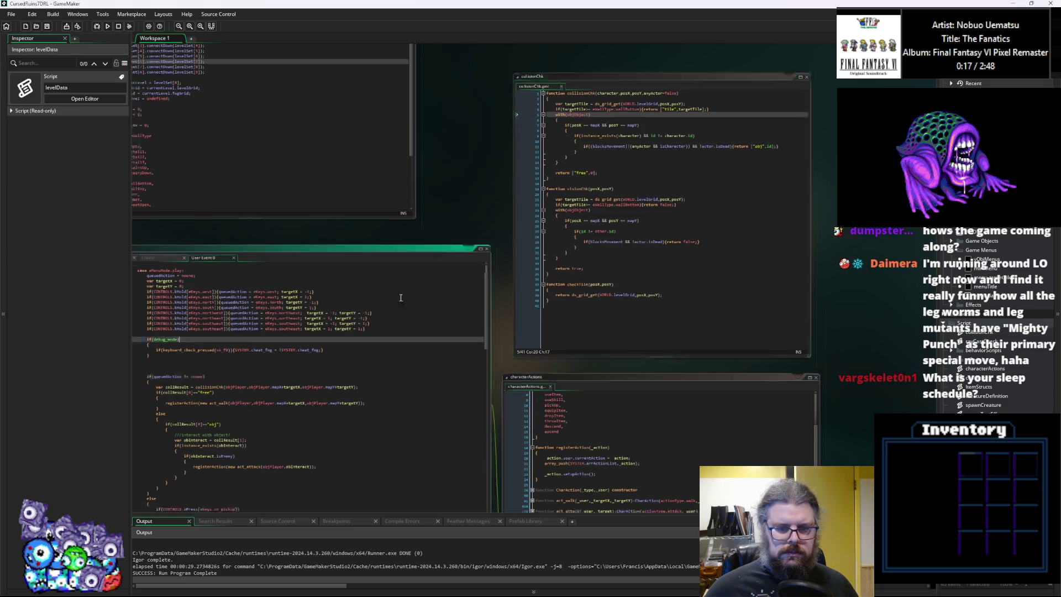
left_click_drag(348, 382, 545, 220)
key("Down")
key("Down")
key("Down")
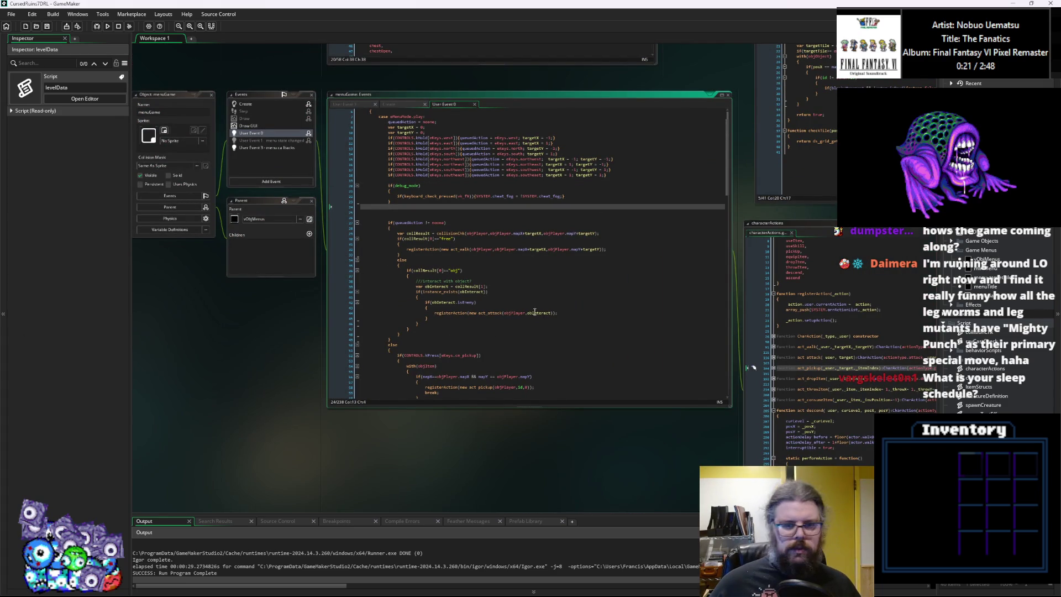
scroll(482, 242, "down", 6)
scroll(482, 242, "up", 6)
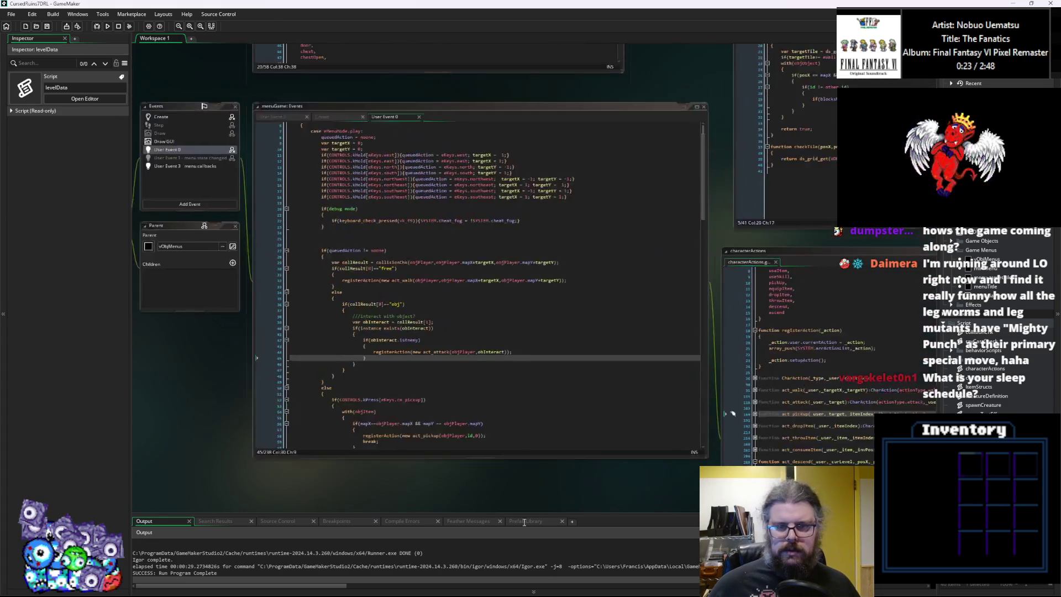
scroll(485, 374, "left", 6)
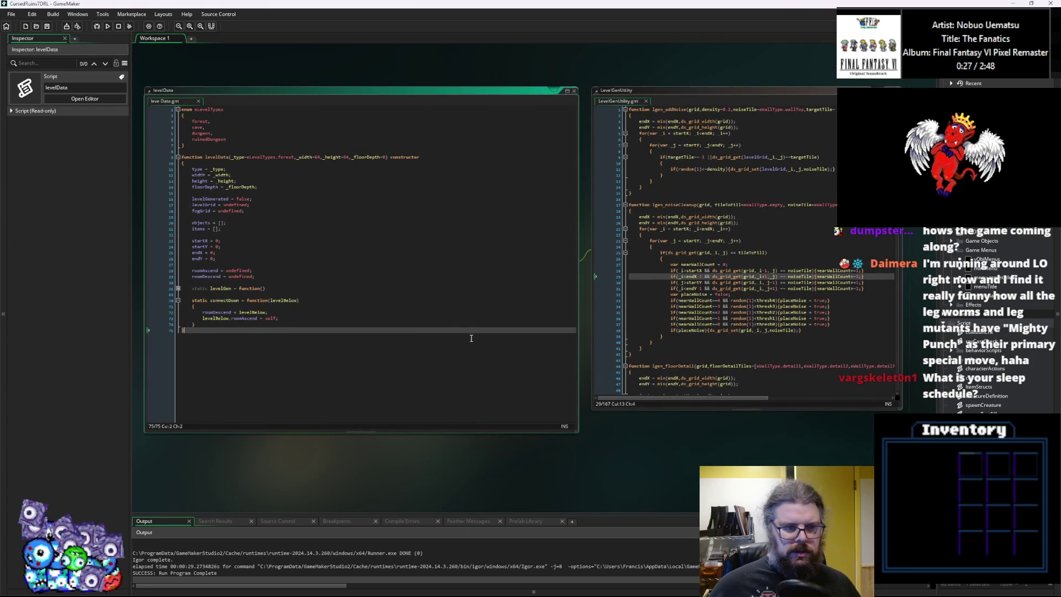
Add a var stairsUp declaration on its own line above switch(type) in levelGen.
scroll(505, 366, "up", 1)
left_click(228, 288)
left_click(387, 316)
scroll(487, 331, "down", 4)
left_click(497, 342)
left_click(487, 335)
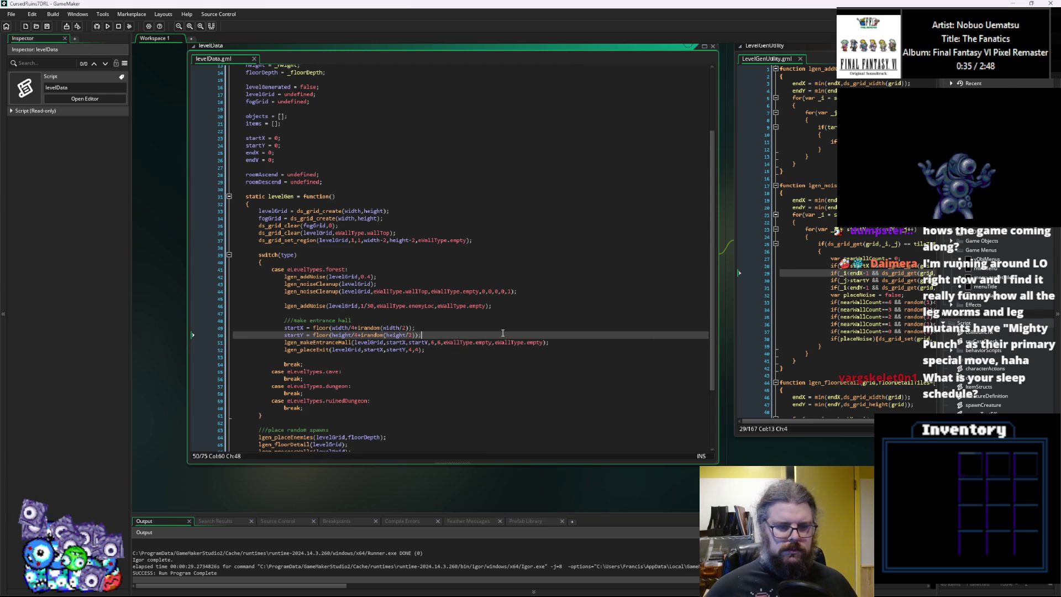
key("Return")
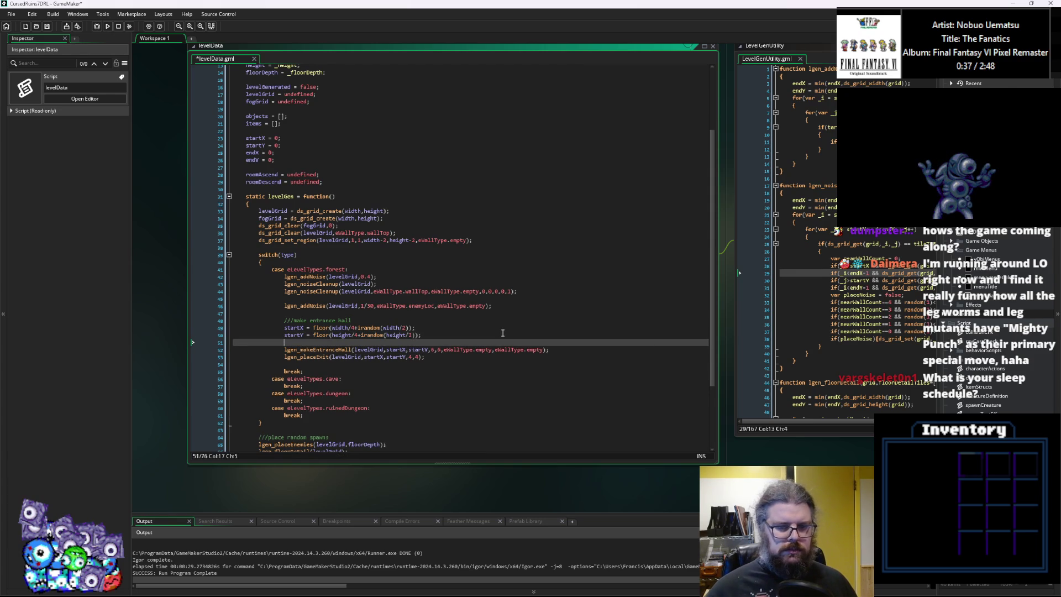
type("if")
key("BackSpace")
key("BackSpace")
type("var")
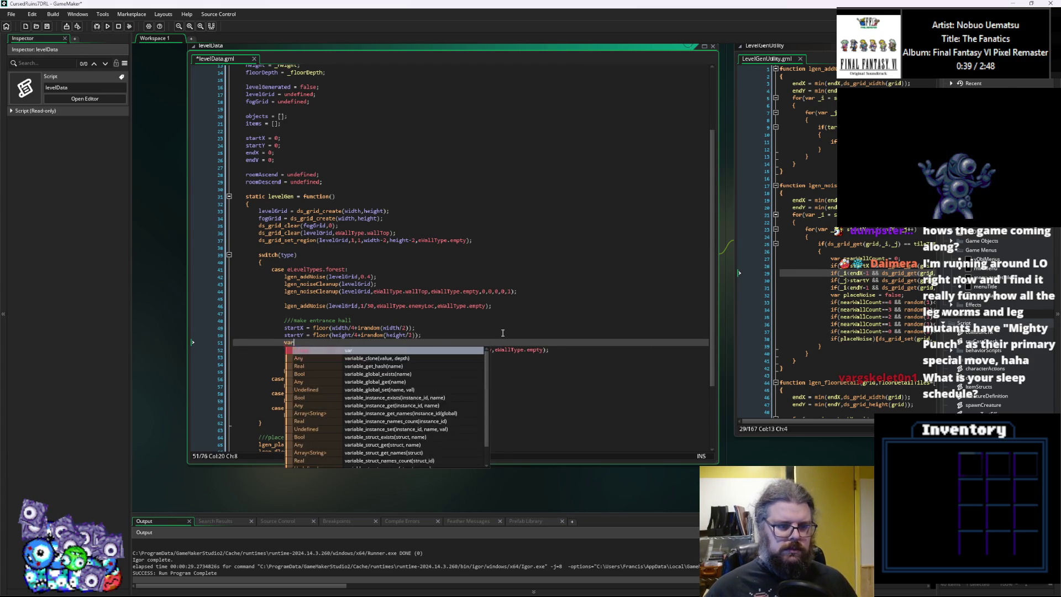
type(" stairsUp =")
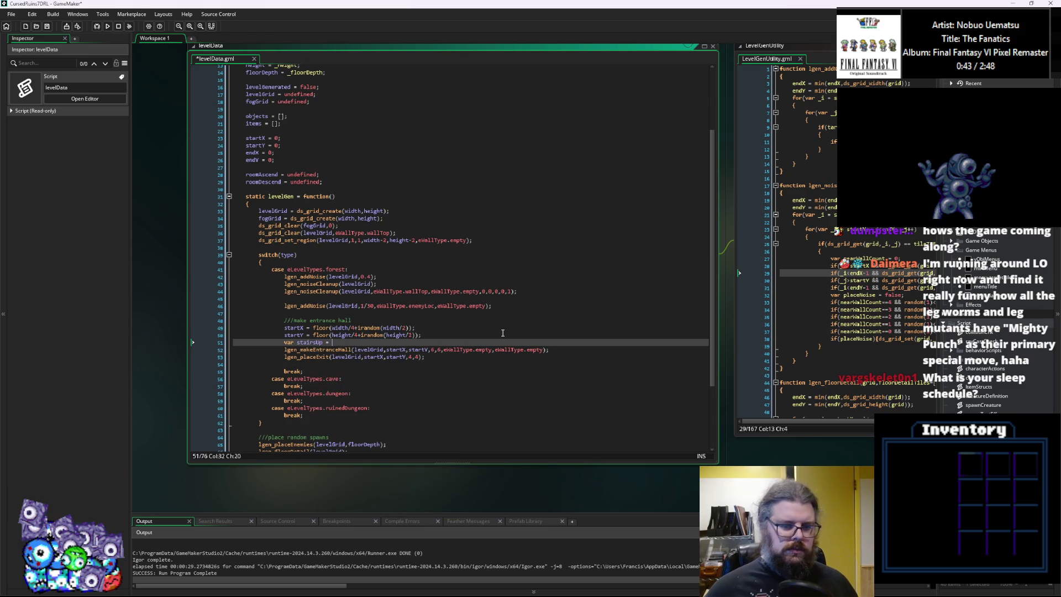
double_click(518, 349)
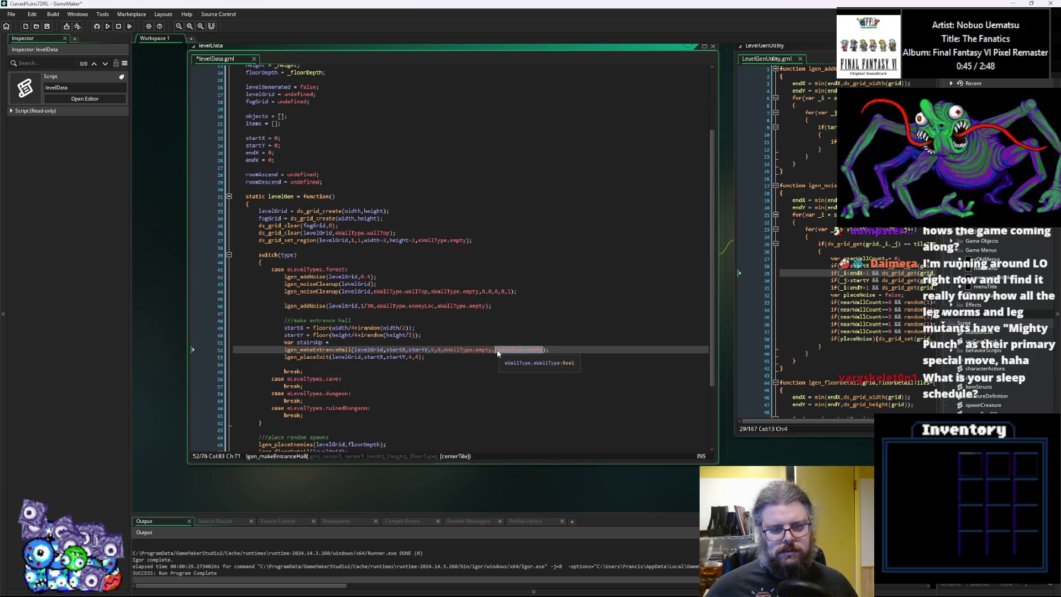
key("ctrl+c")
left_click(387, 342)
key("ctrl+v")
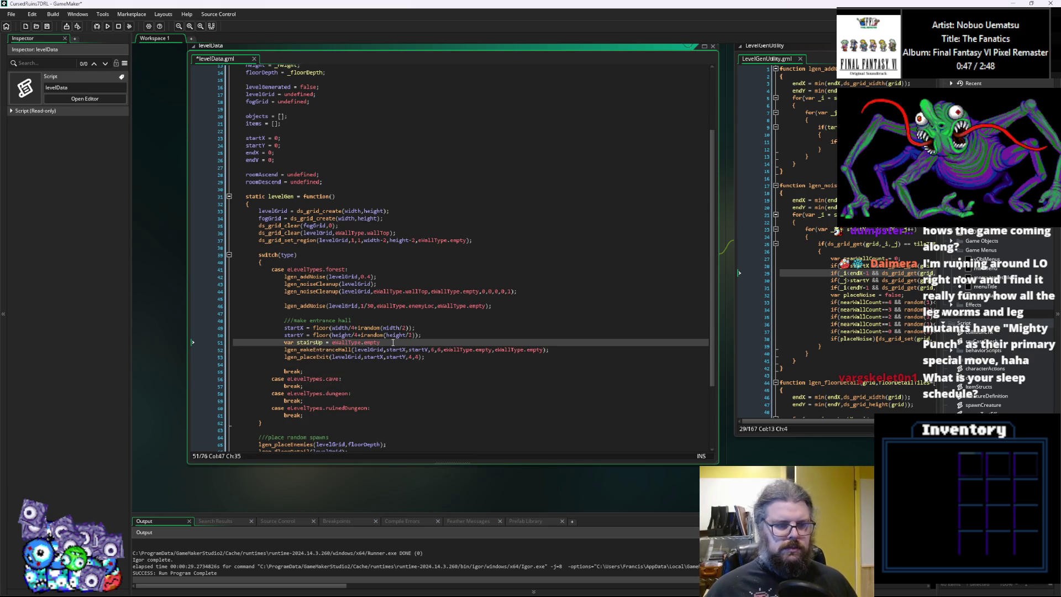
mouse_move(380, 342)
left_mouse_down()
mouse_move(273, 342)
mouse_move(283, 342)
left_mouse_up()
key("ctrl+x")
left_click(293, 247)
key("ctrl+v")
key("Return")
key("Up")
key("Home")
key("Return")
Set the stairsUp declaration's value to eWallType.stairsUp.
left_click(367, 255)
key("BackSpace")
key("BackSpace")
key("BackSpace")
key("BackSpace")
key("Down")
key("Down")
key("Down")
key("Down")
key("Down")
key("Up")
key("Up")
key("Up")
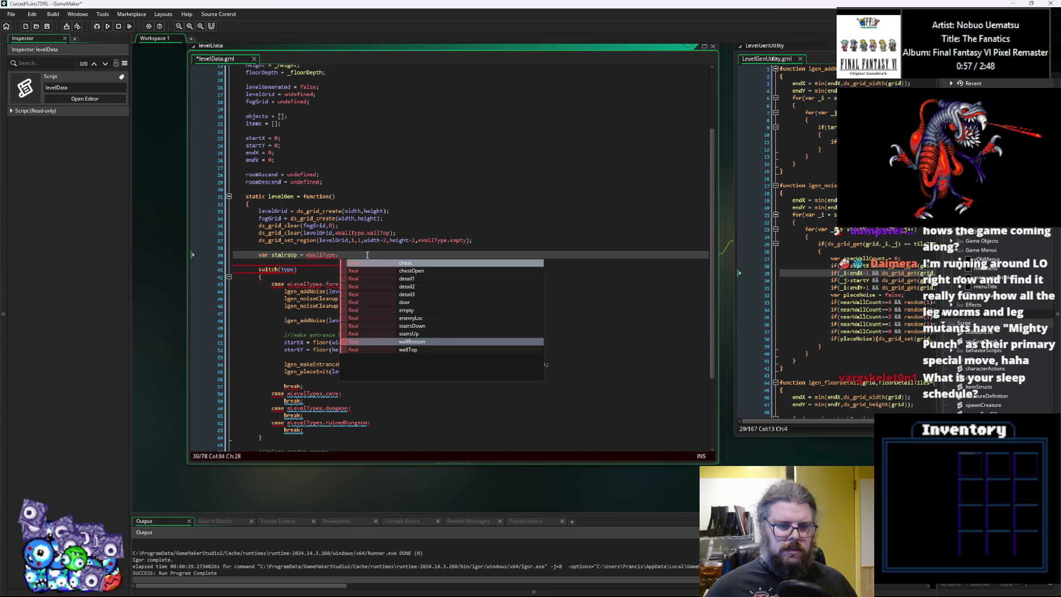
key("Down")
key("Return")
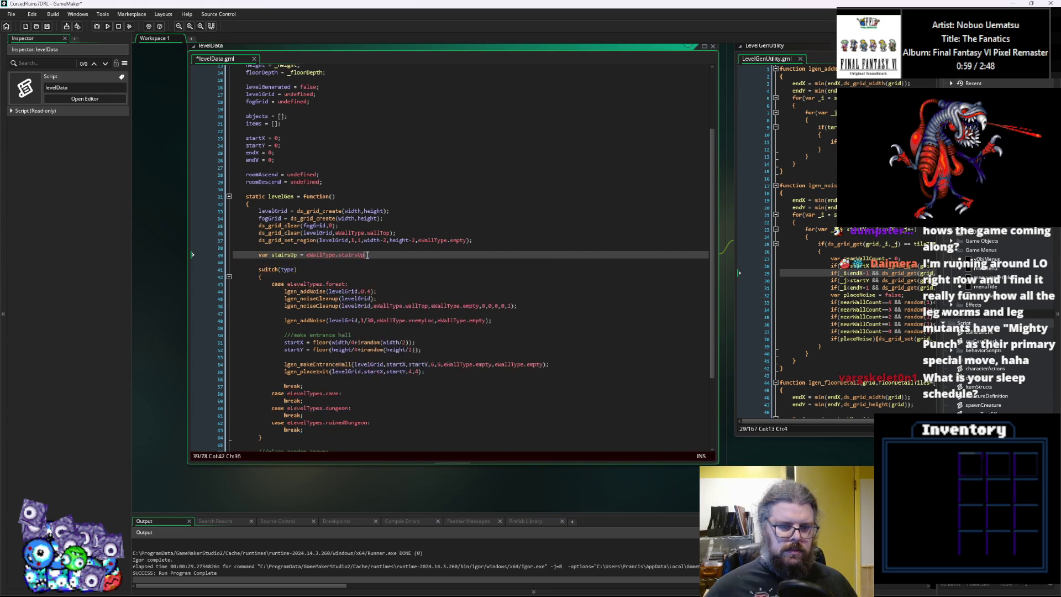
type(";")
key("Escape")
key("Return")
Declare var stairsDown = eWallType.stairsDown on the next line.
type("v")
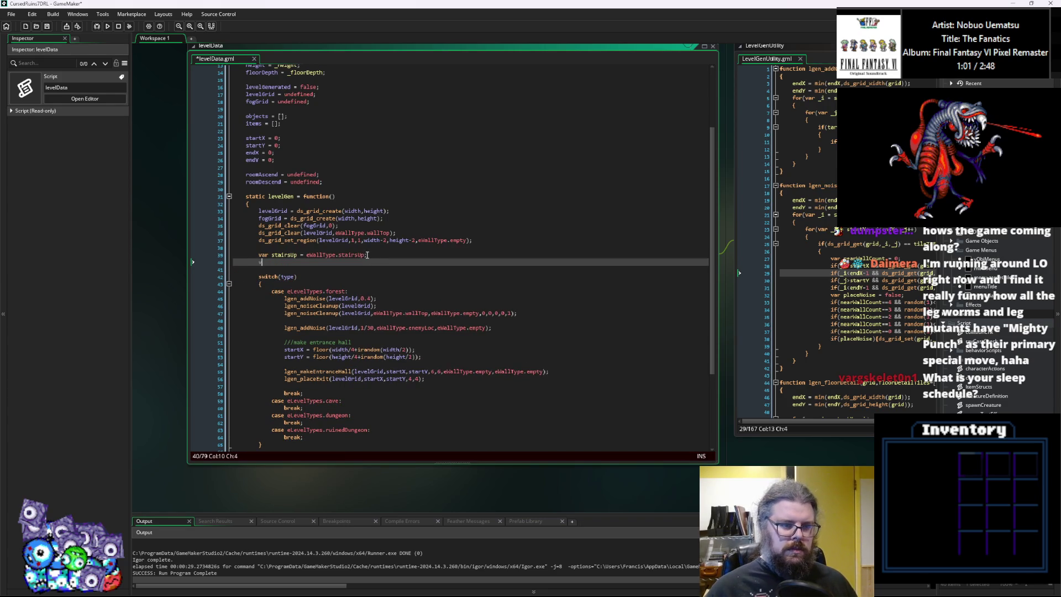
type("ar stairsDown")
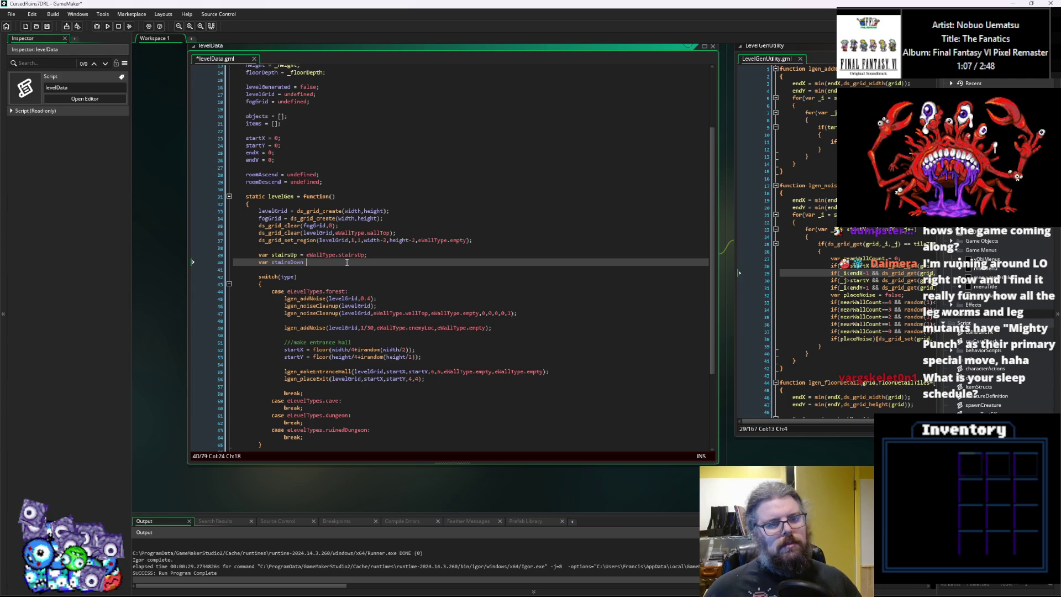
left_click(349, 270)
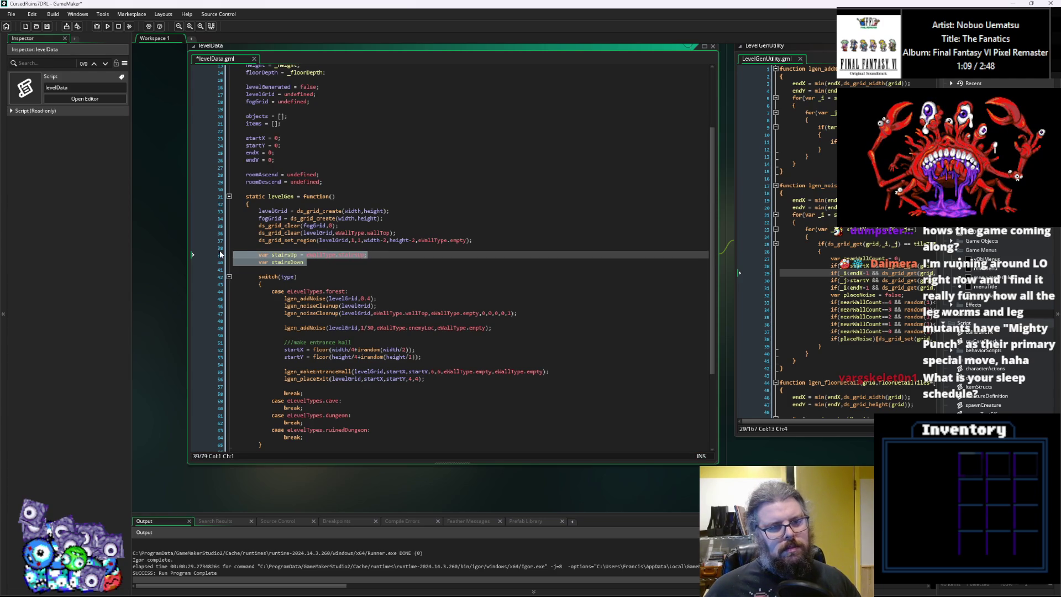
left_click(340, 263)
type("= e")
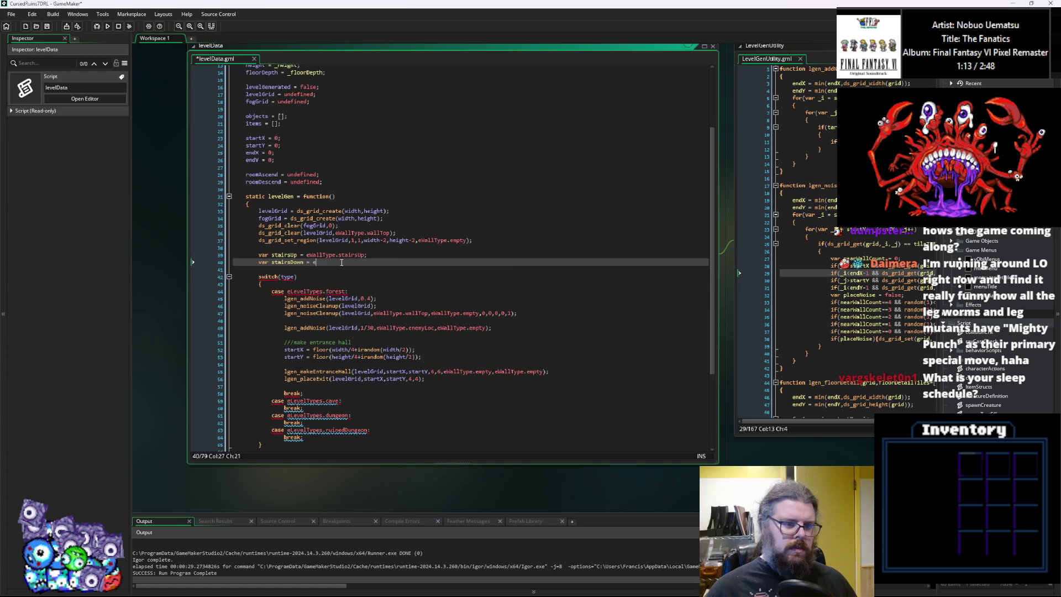
type("WallType.stai")
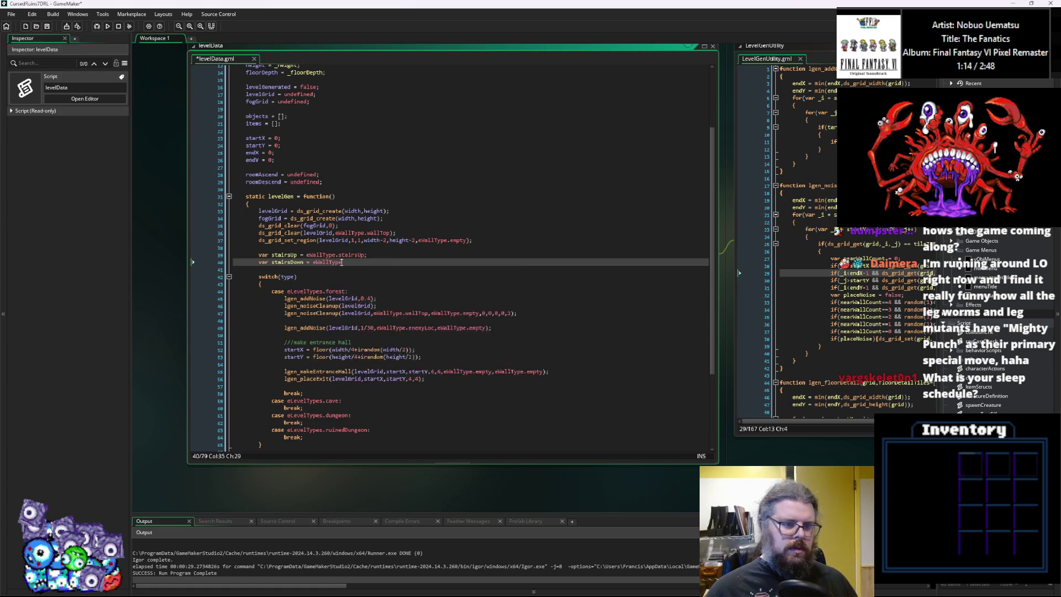
type("rsDow")
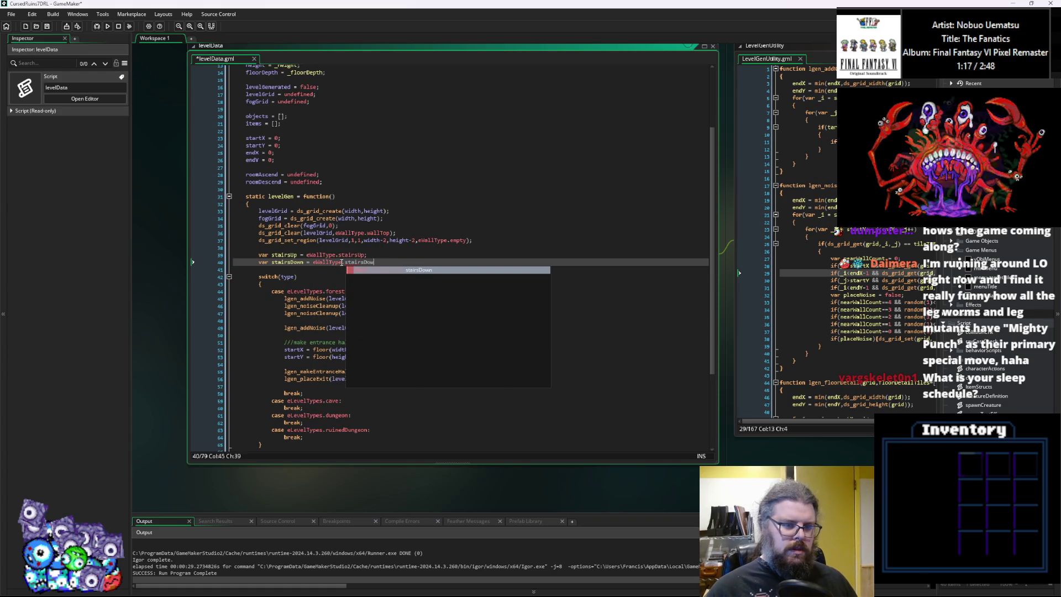
key("Return")
type(";")
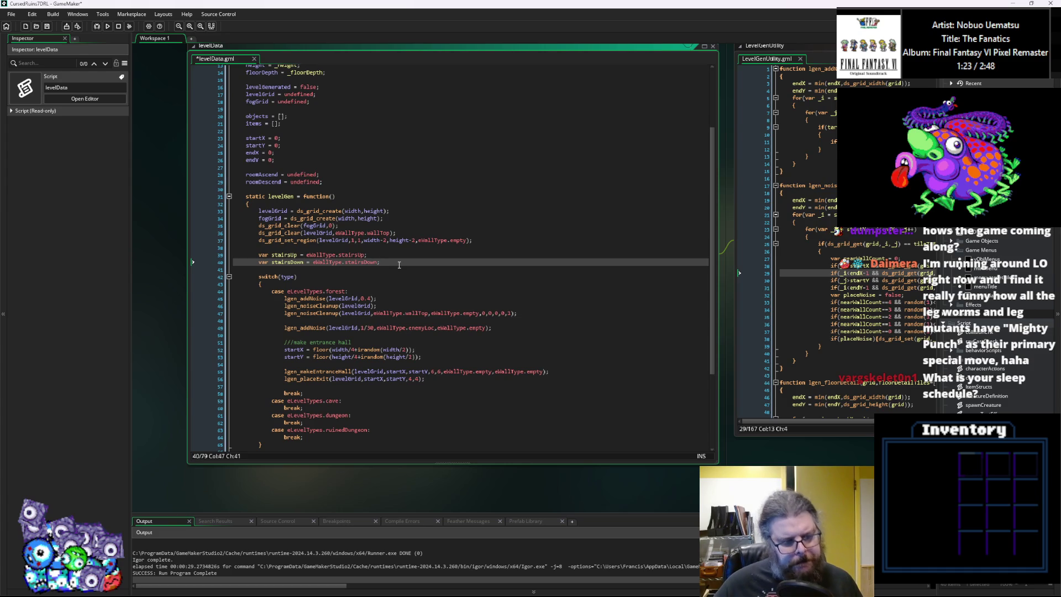
scroll(352, 297, "down", 3)
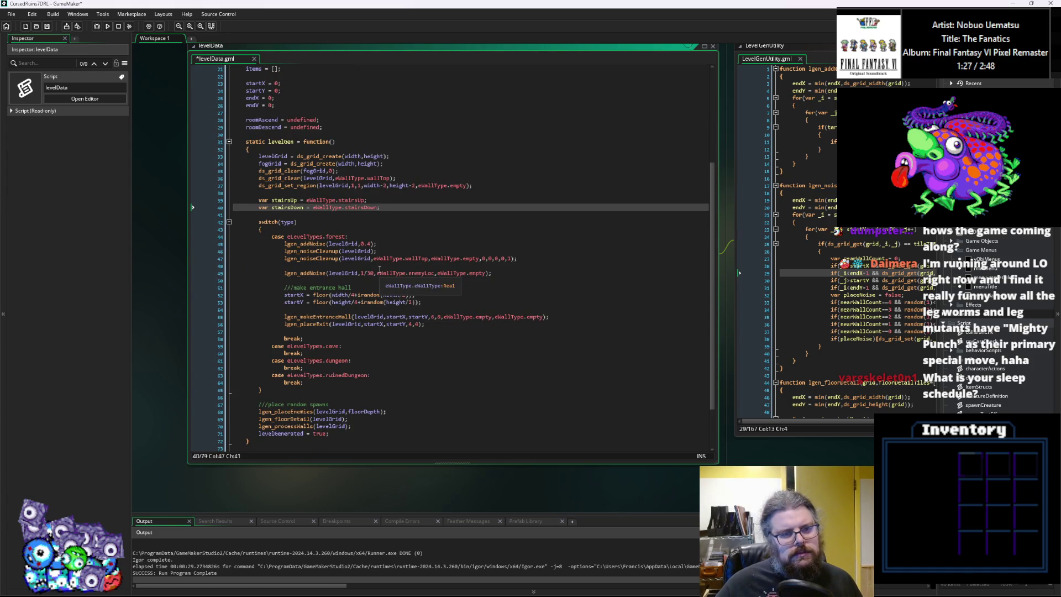
Add if(is_undefined(roomAscend)){stairsUp = eWallType.empty} below the declarations.
key("Return")
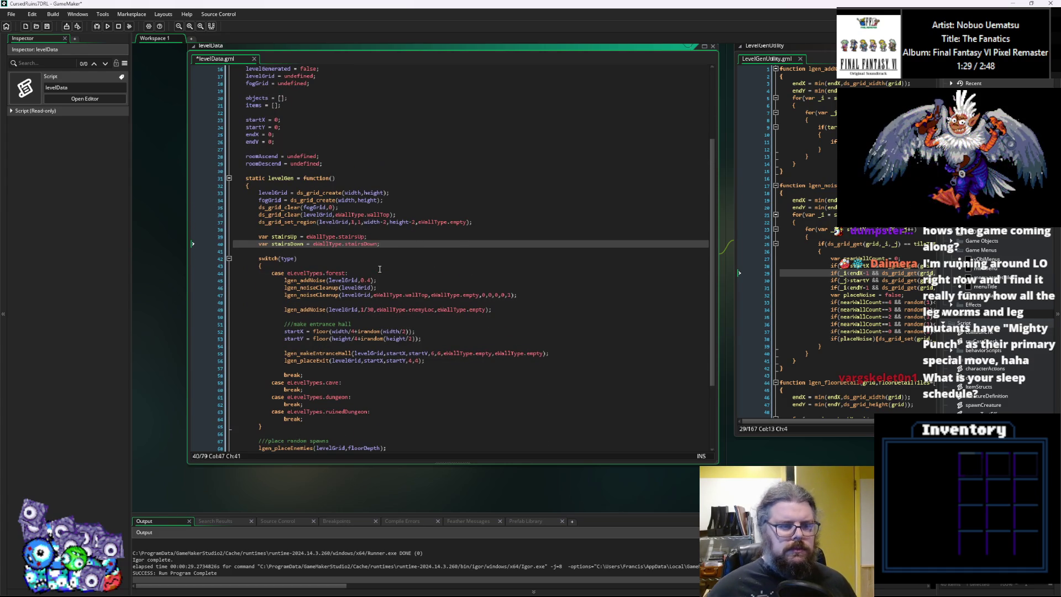
scroll(379, 269, "up", 2)
type("if(is_u")
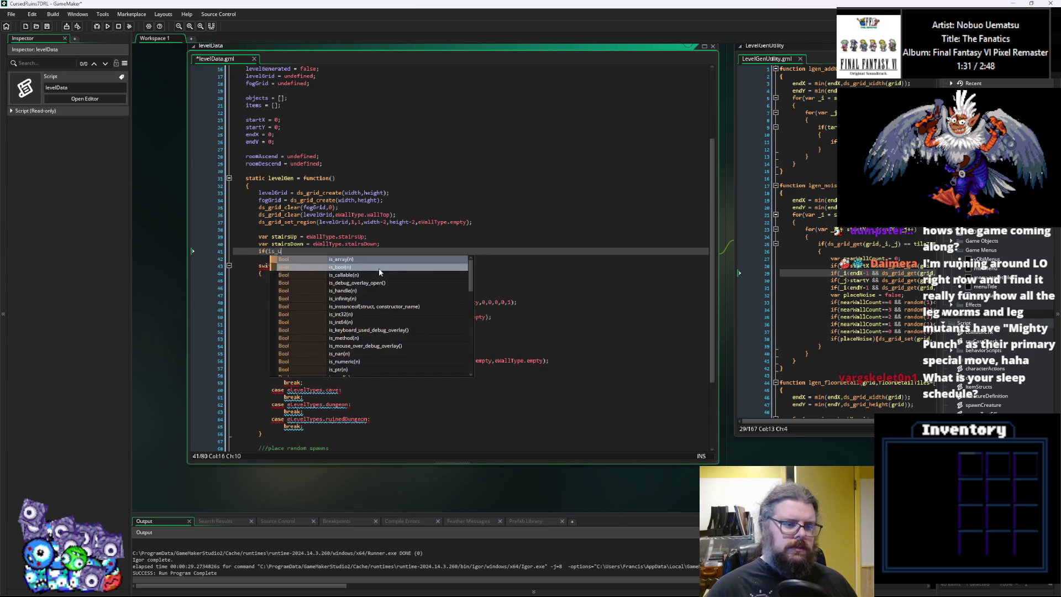
type("ndefined(ro")
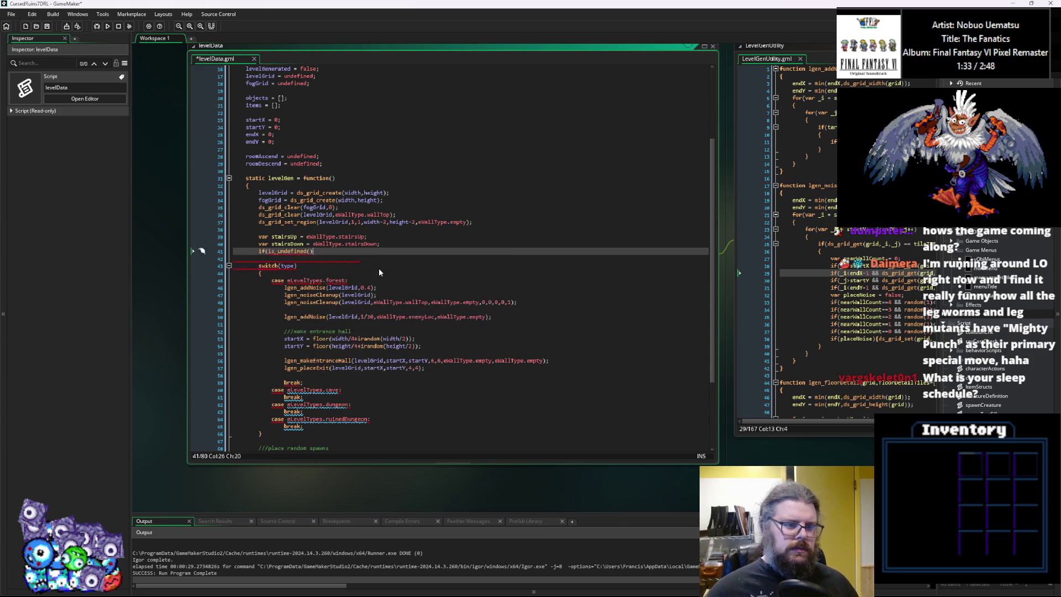
type("omAsce")
key("Return")
type(")){")
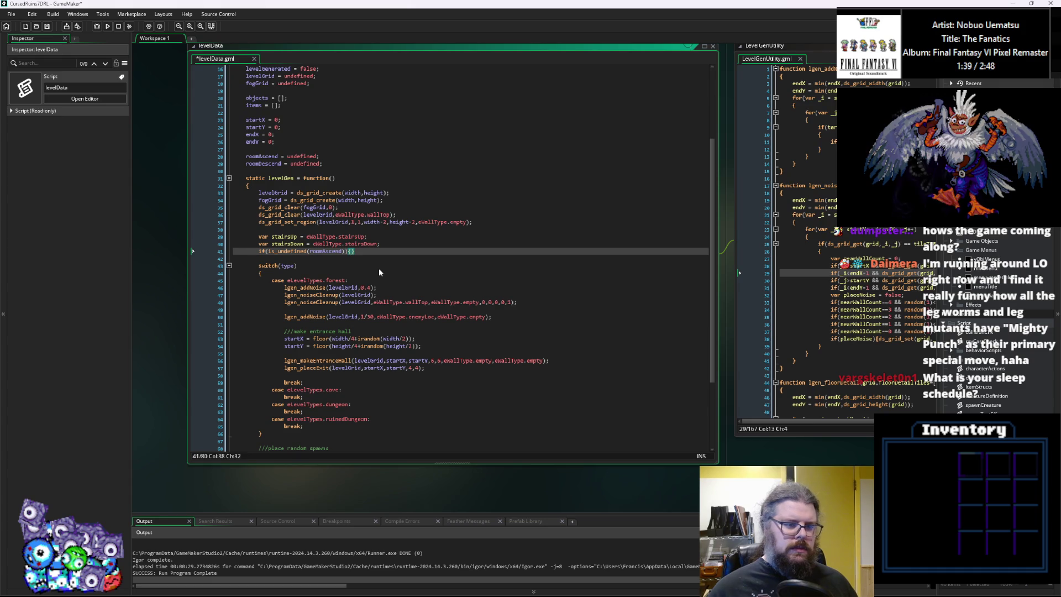
type("stairs")
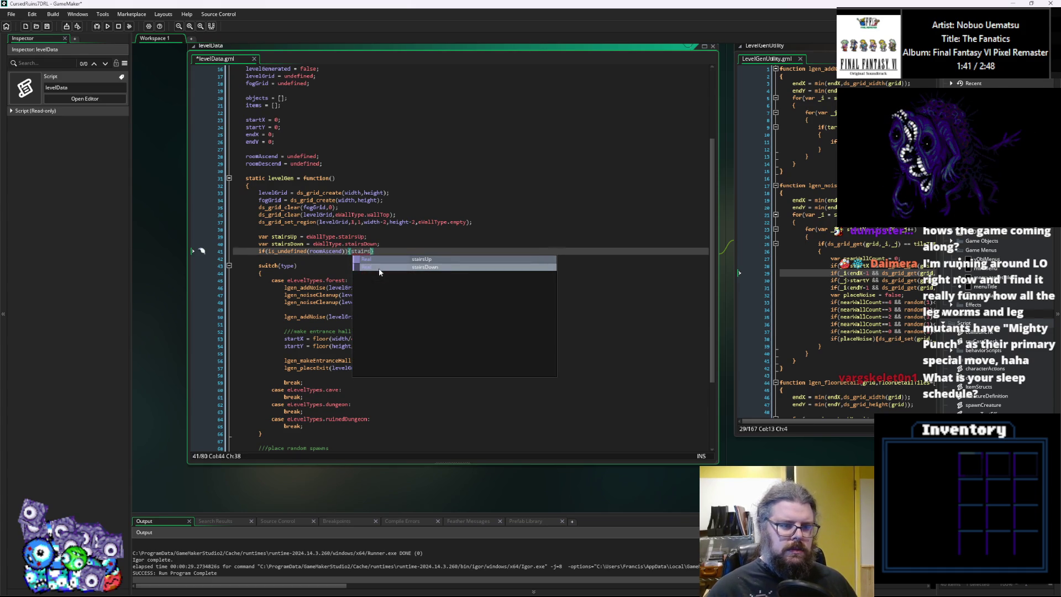
key("Return")
type("= eWallT")
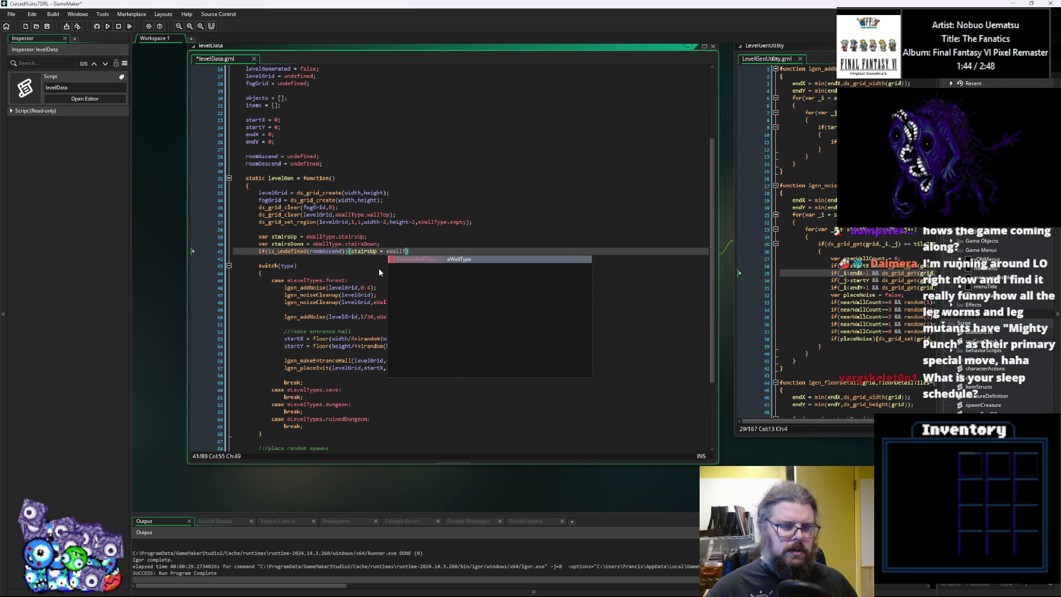
key("Return")
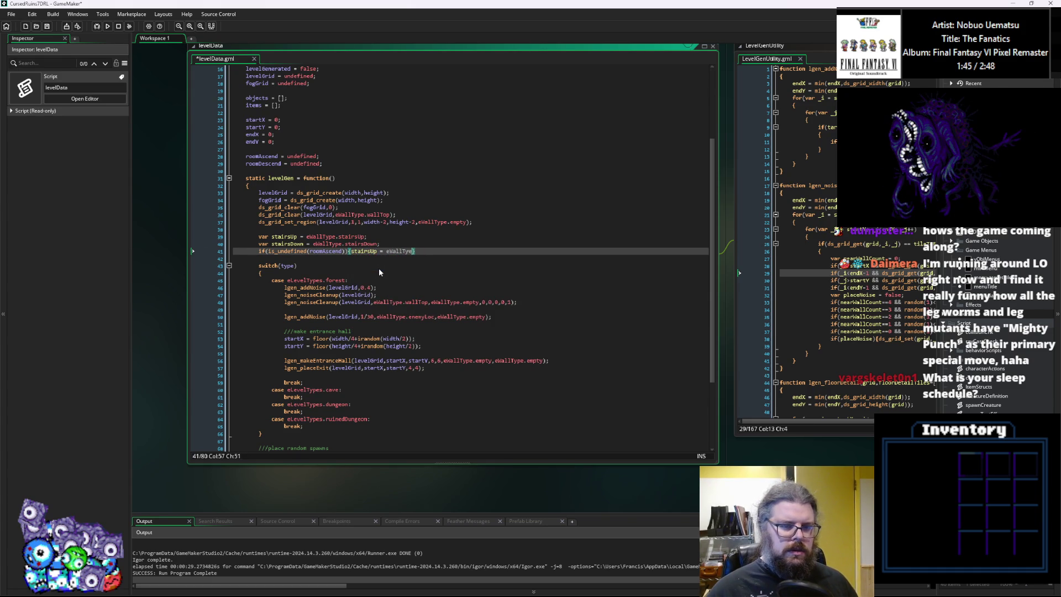
type(".")
key("Down")
key("Down")
key("Down")
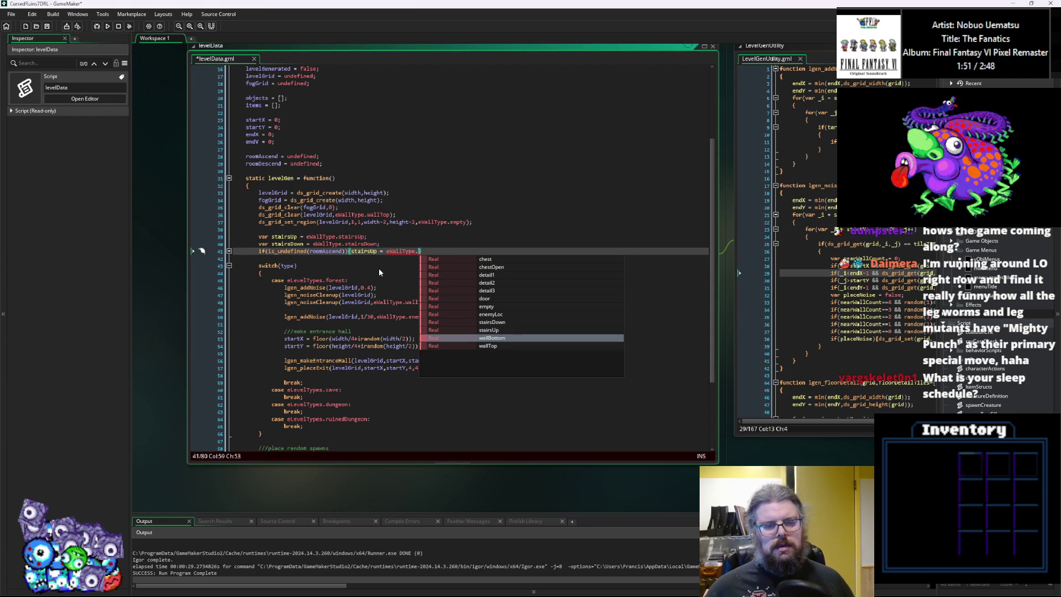
key("Return")
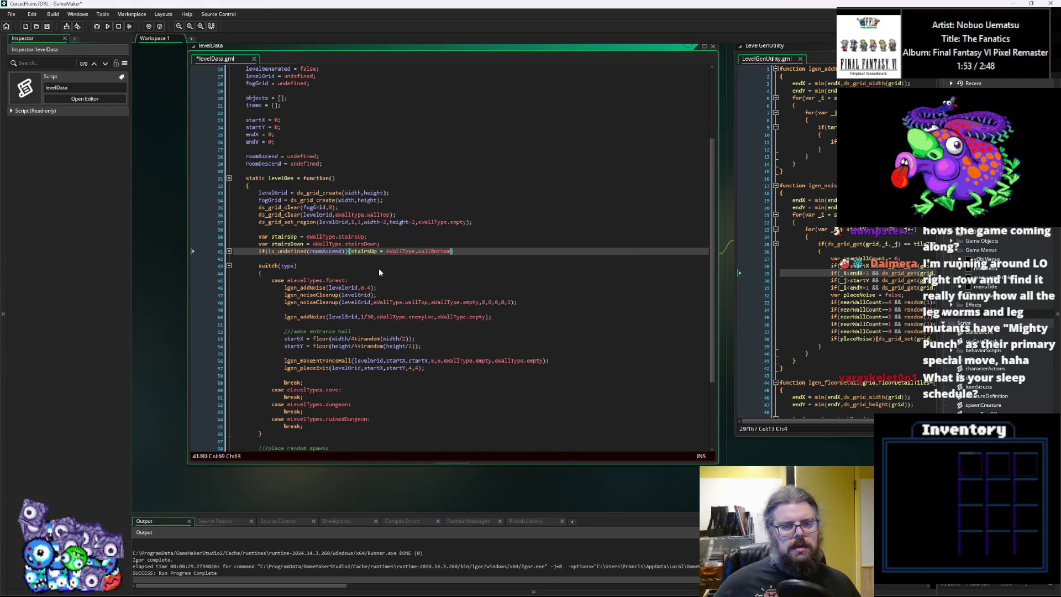
key("BackSpace")
key("BackSpace")
key("BackSpace")
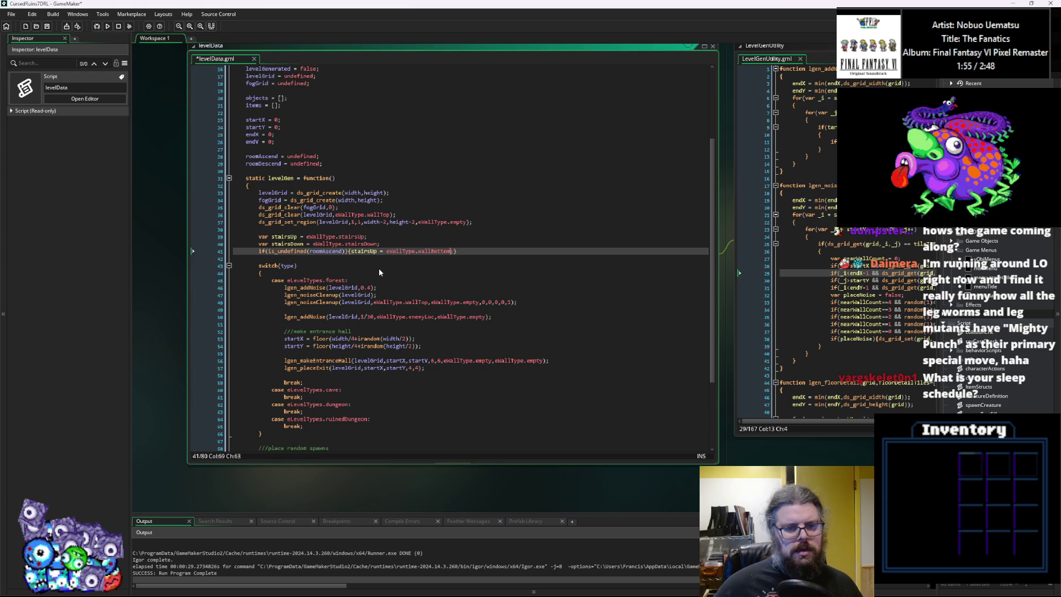
key("BackSpace")
key("BackSpace")
key("BackSpace")
type("empt")
key("Return")
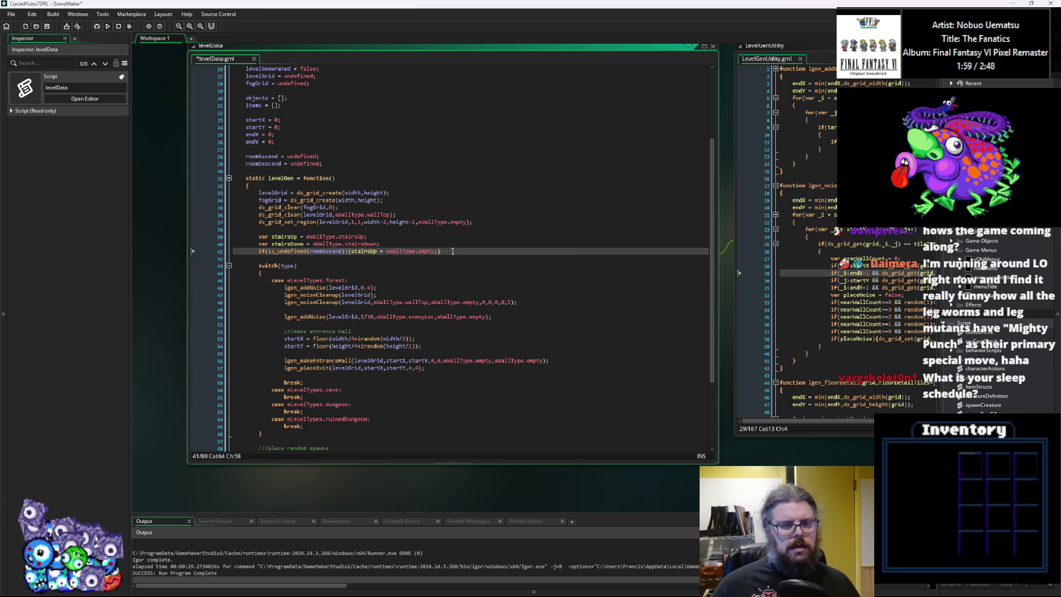
Duplicate the check for roomDescend setting stairsDown to eWallType.empty, then save levelData.
left_click(266, 258)
type("if(is_undefined(roomAscend)){stairsUp = eWallType.empty;}")
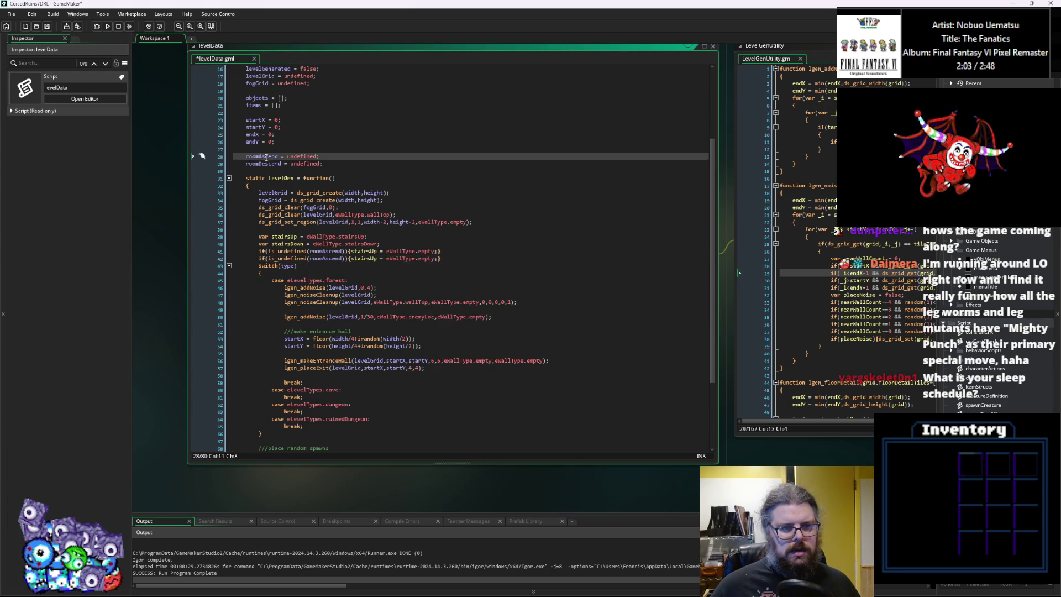
double_click(263, 164)
key("ctrl+c")
double_click(331, 259)
key("ctrl+v")
double_click(288, 243)
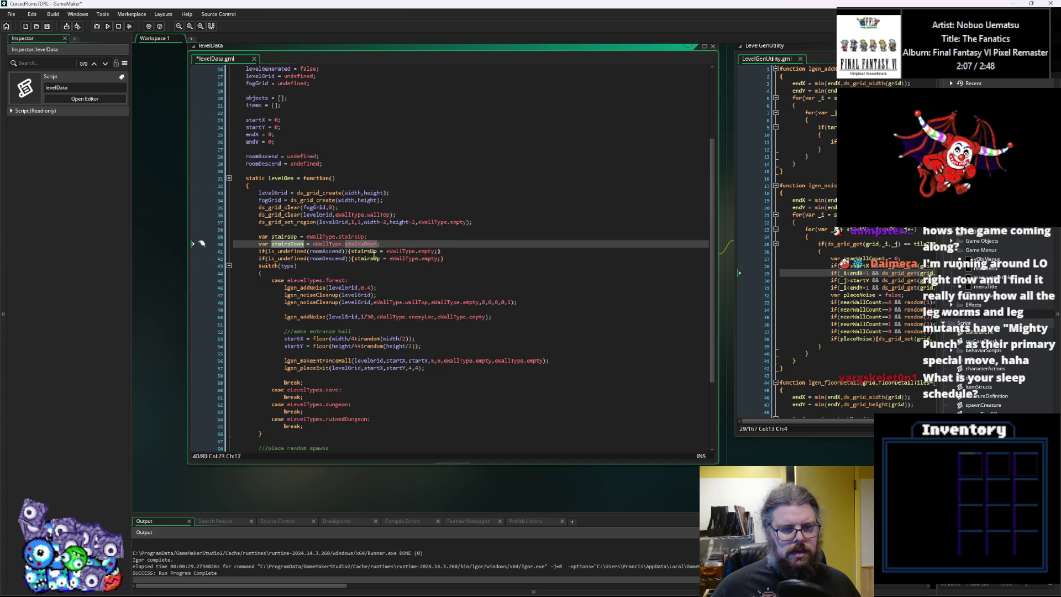
key("ctrl+c")
double_click(374, 258)
key("ctrl+v")
left_click(483, 259)
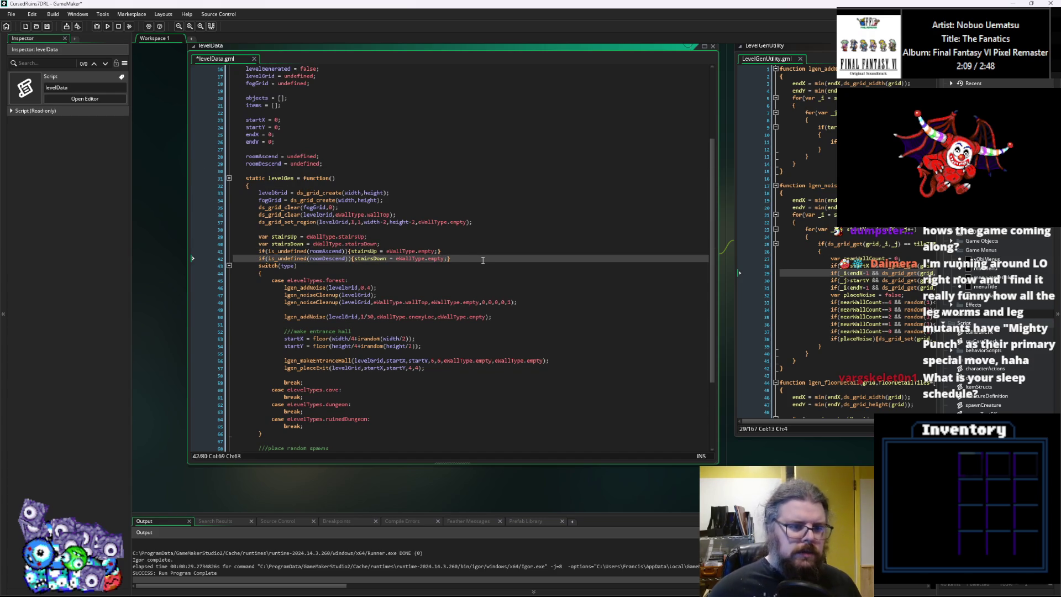
left_click(48, 28)
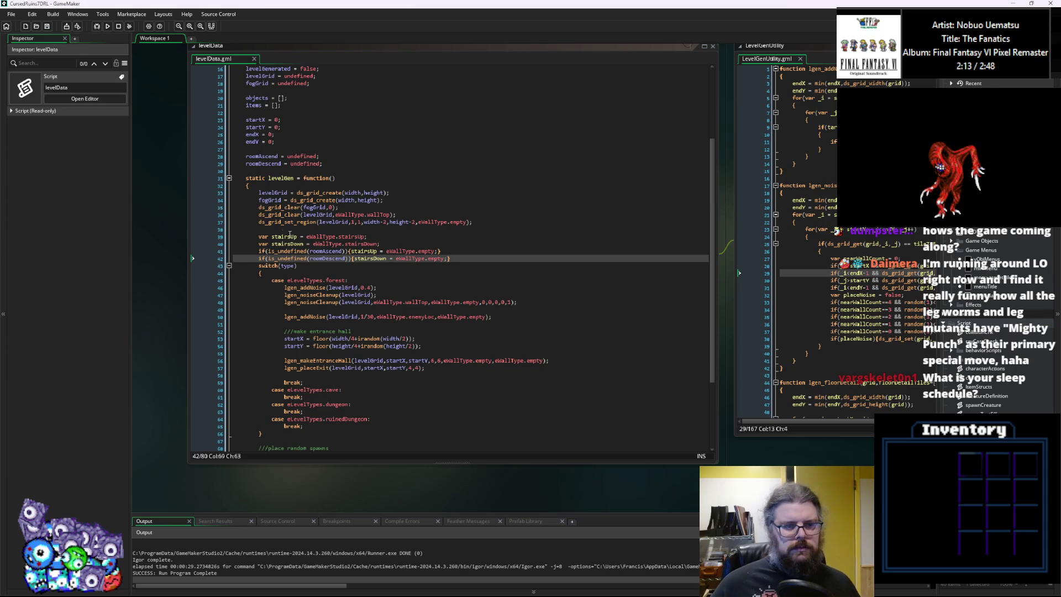
Pass stairsUp as lgen_makeEntranceHall's last argument and append eWallType.empty to lgen_placeExit.
left_click(289, 236)
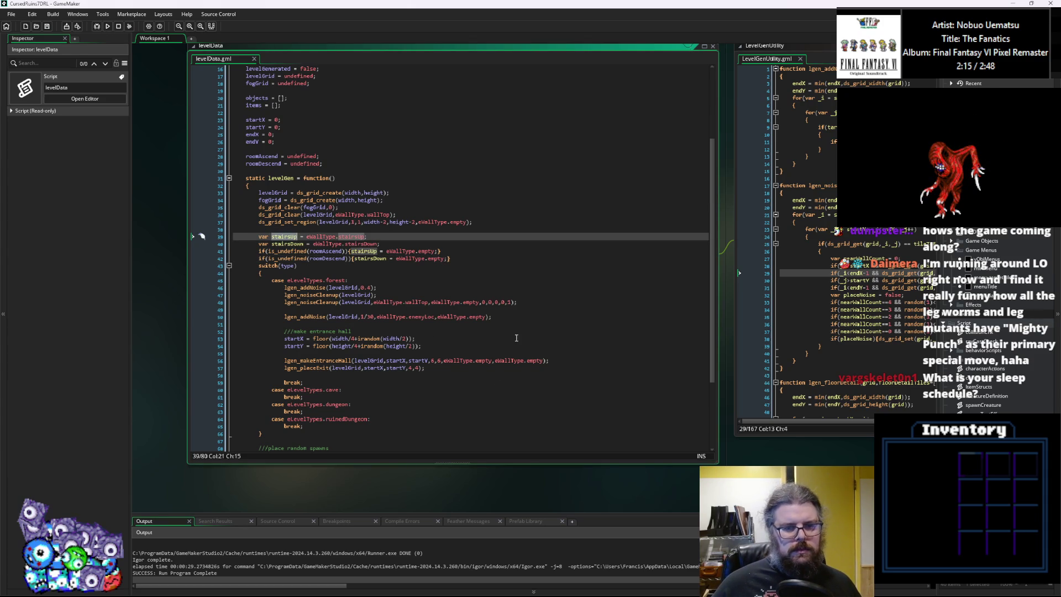
left_click_drag(541, 361, 495, 360)
type("stairsUp")
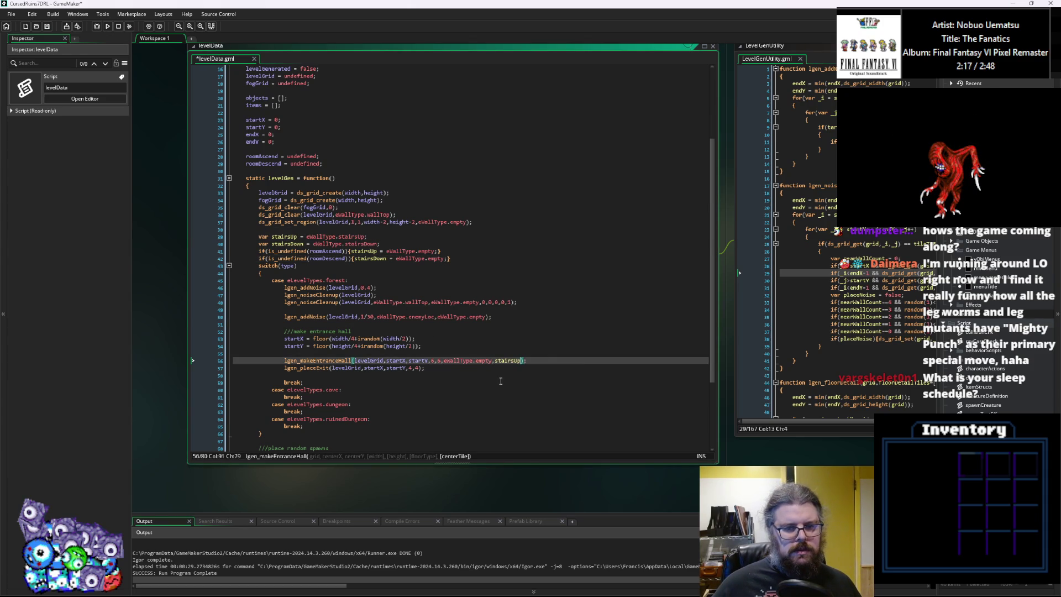
left_click(420, 368)
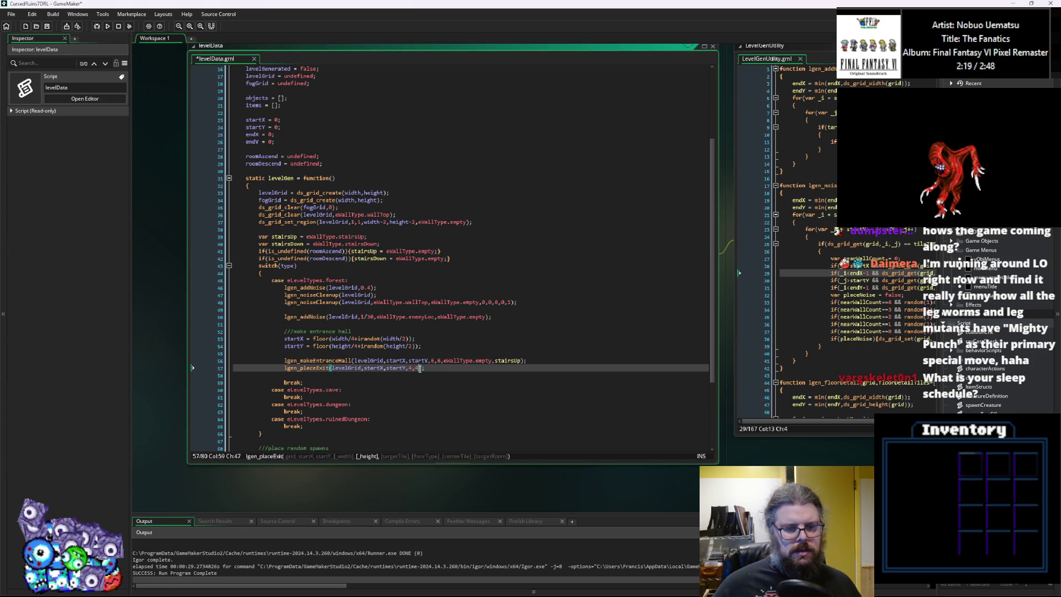
type(",")
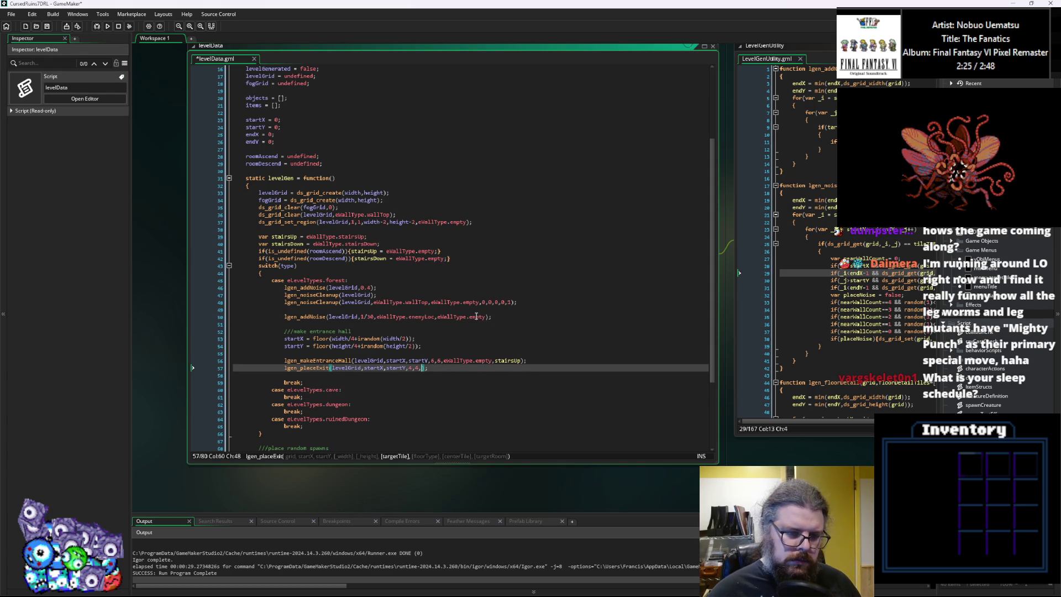
type("eWallTy")
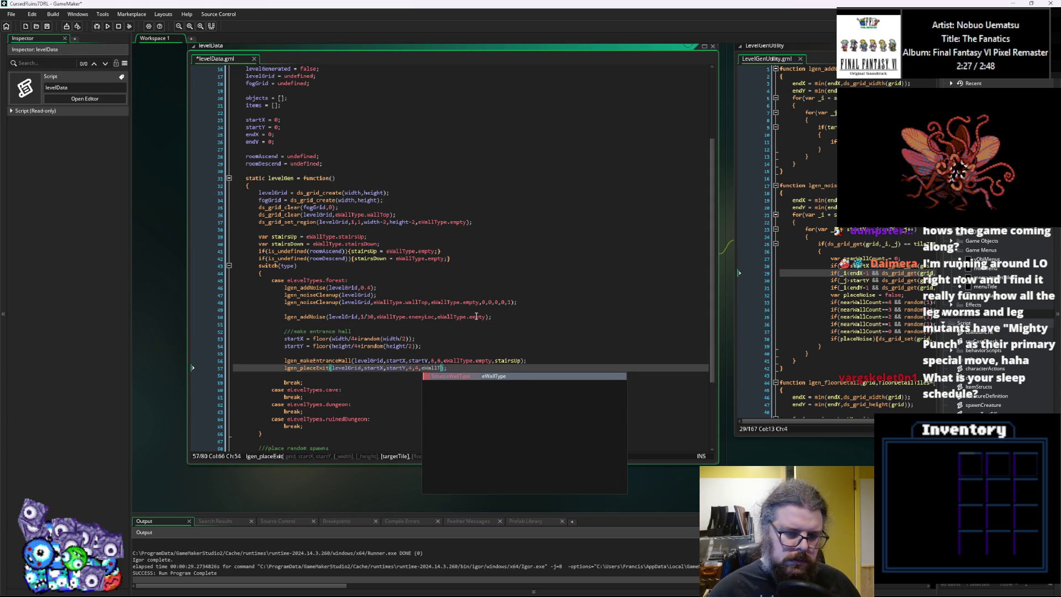
type("pe,")
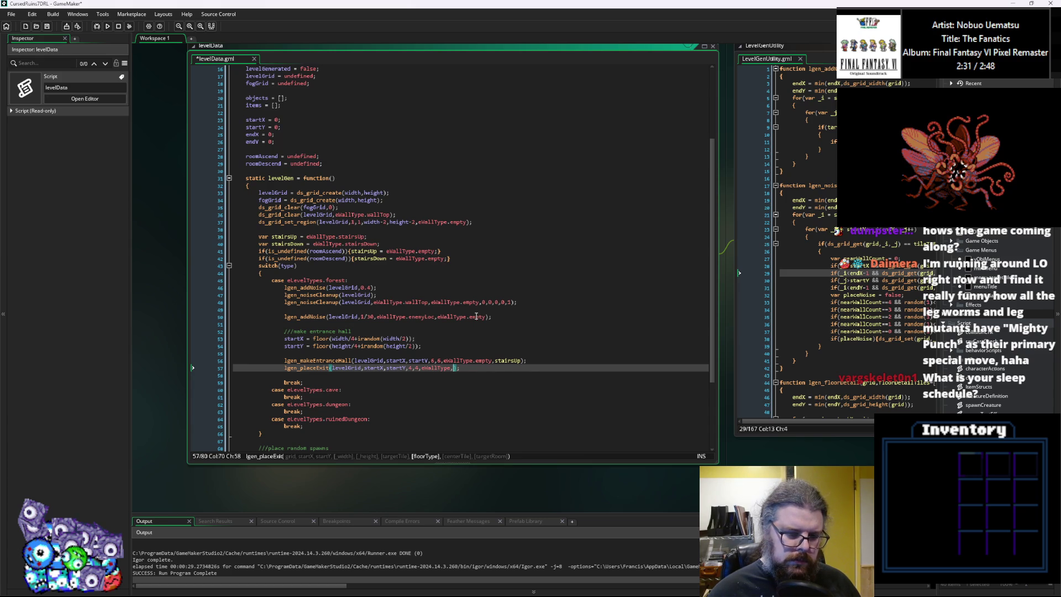
key("BackSpace")
type(".")
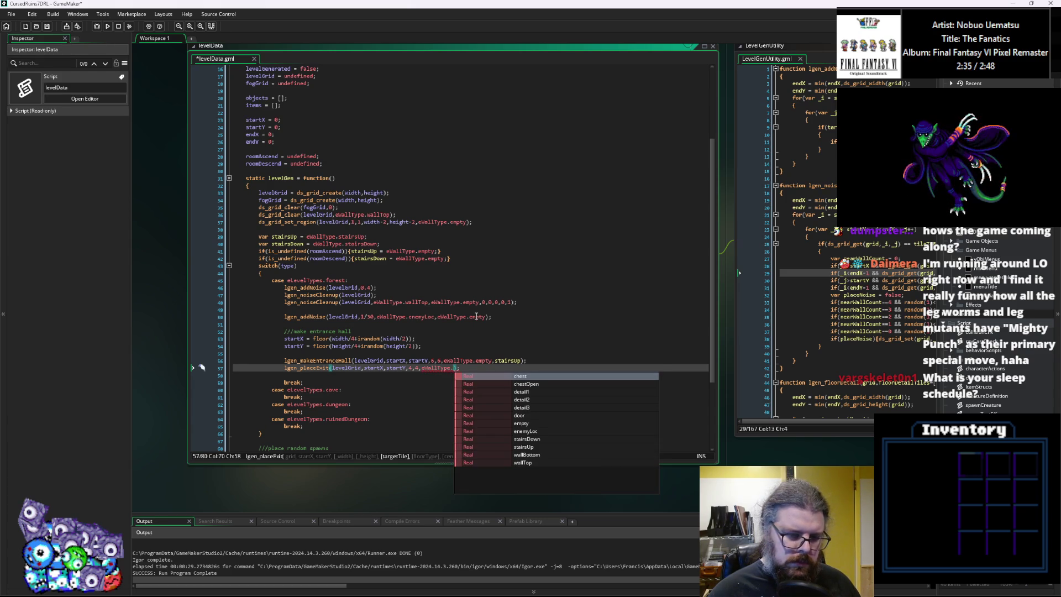
type("emp")
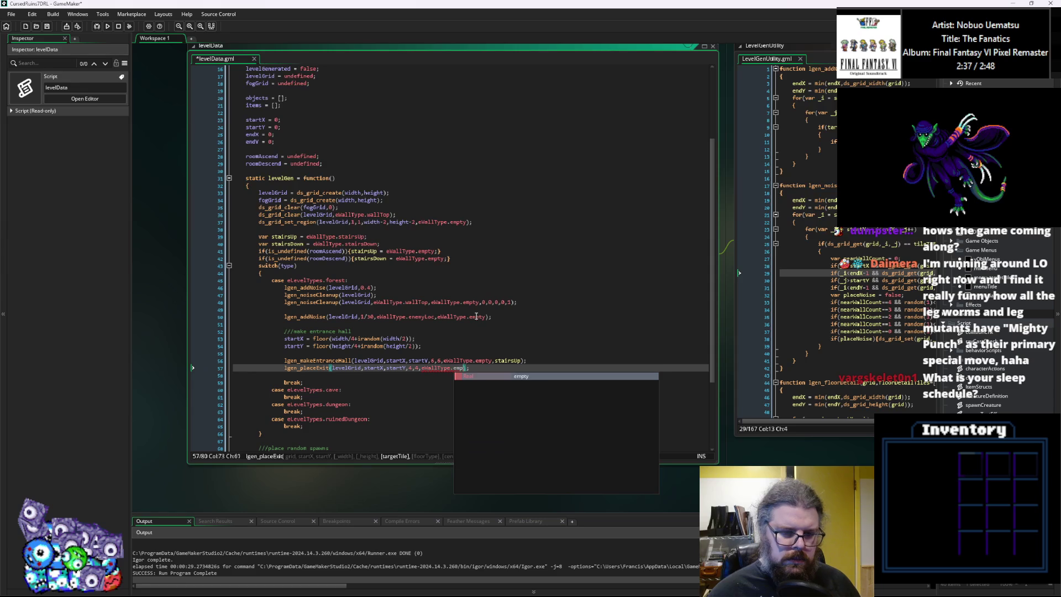
key("Return")
left_click(585, 326)
After checking lgen_placeExit's parameters, pass eWallType.enemyLoc, eWallType.empty and stairsDown in the forest exit call.
scroll(796, 331, "down", 4)
scroll(795, 331, "down", 12)
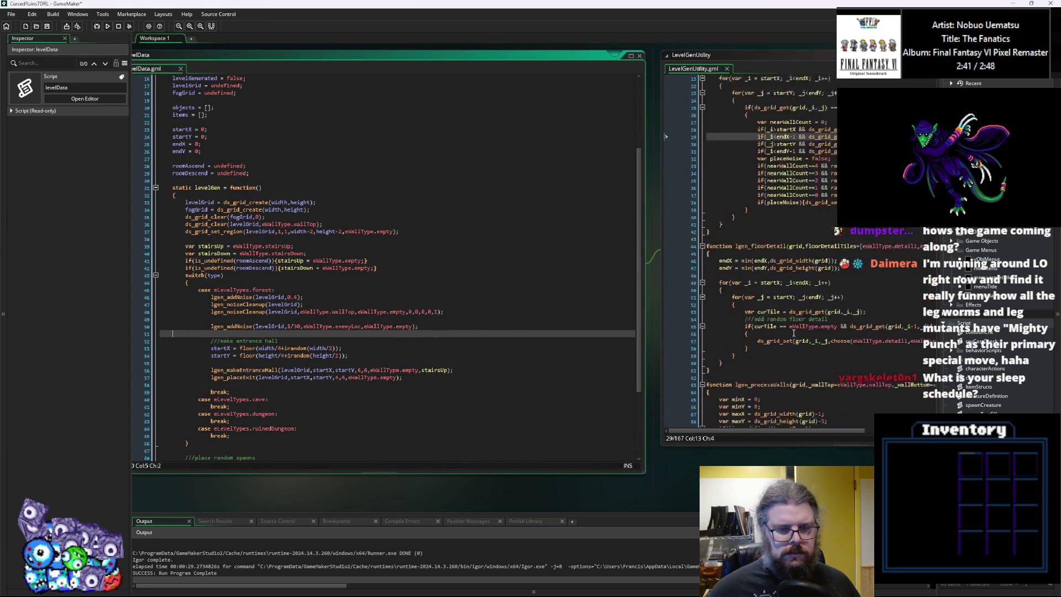
scroll(793, 333, "down", 6)
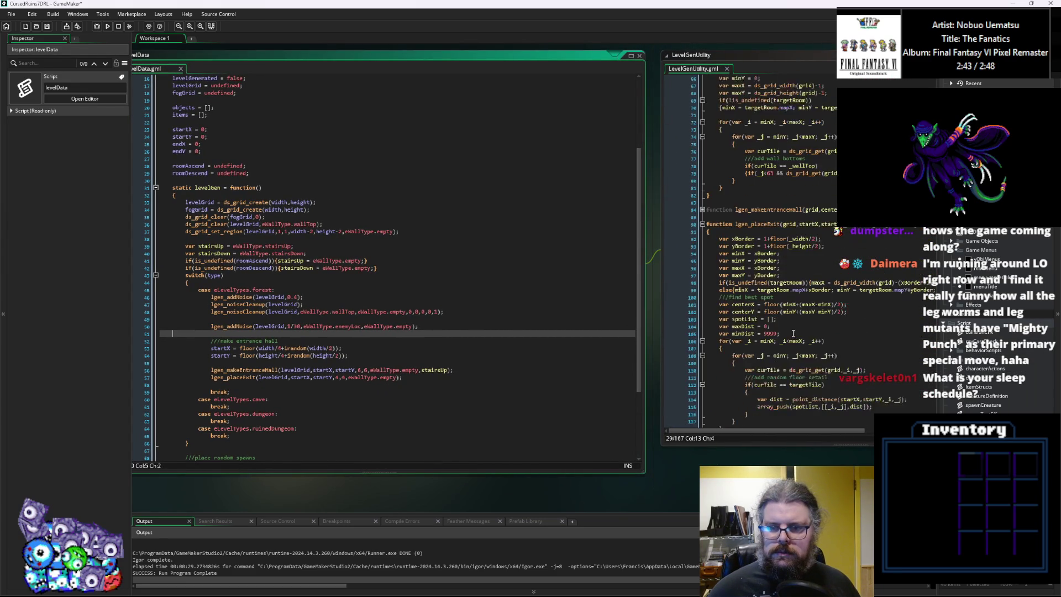
left_click(796, 240)
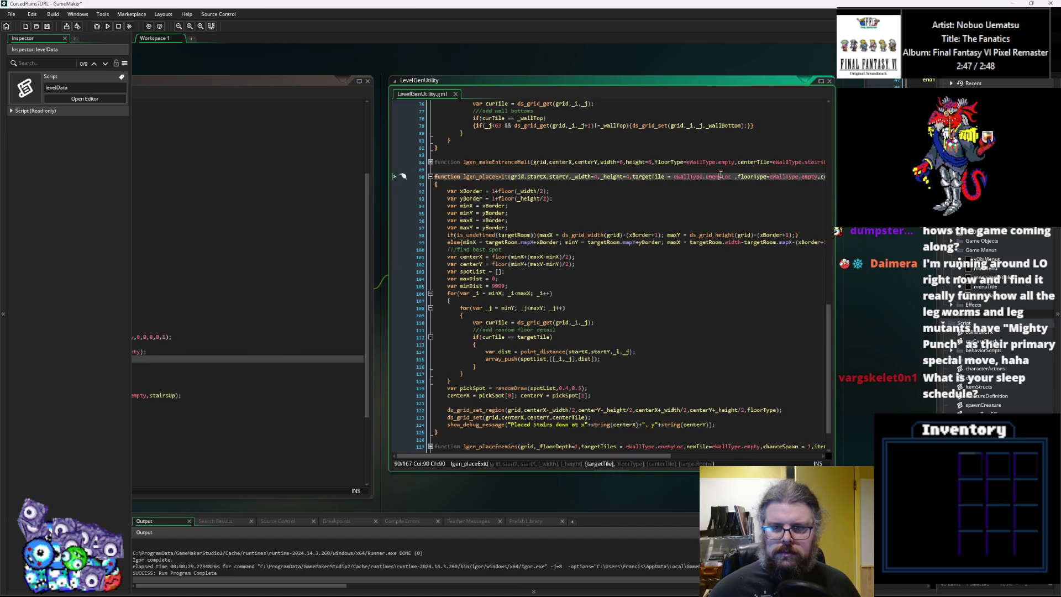
left_click(455, 363)
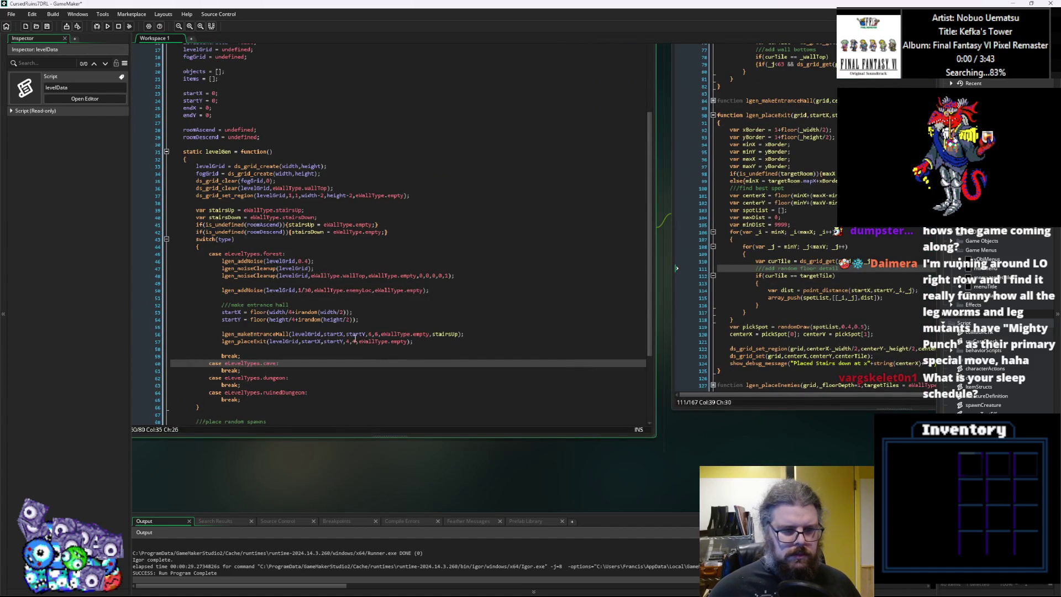
double_click(401, 342)
type("enemyLoc,e")
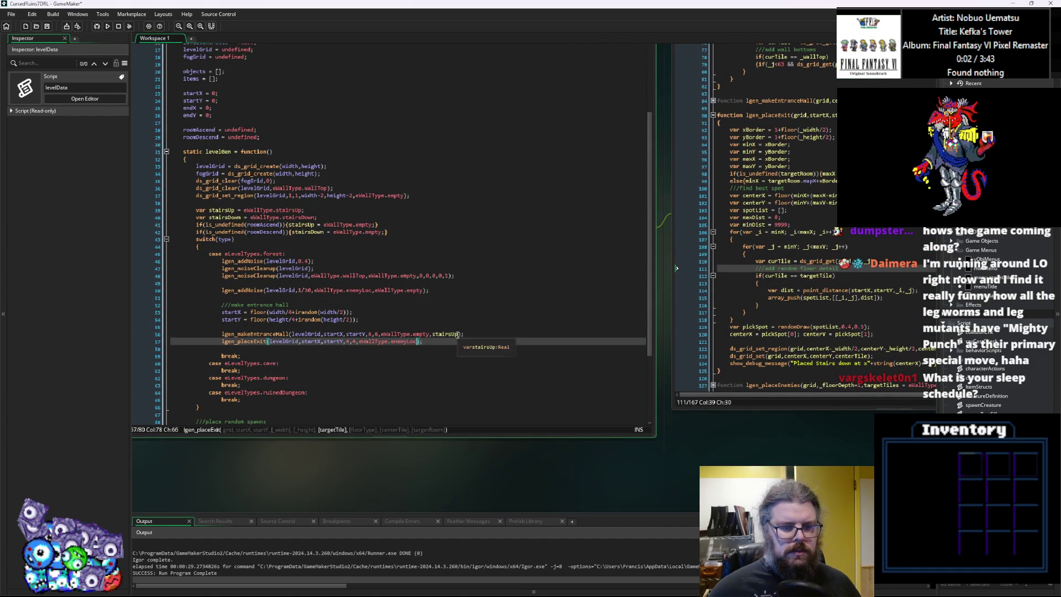
type("WallType.")
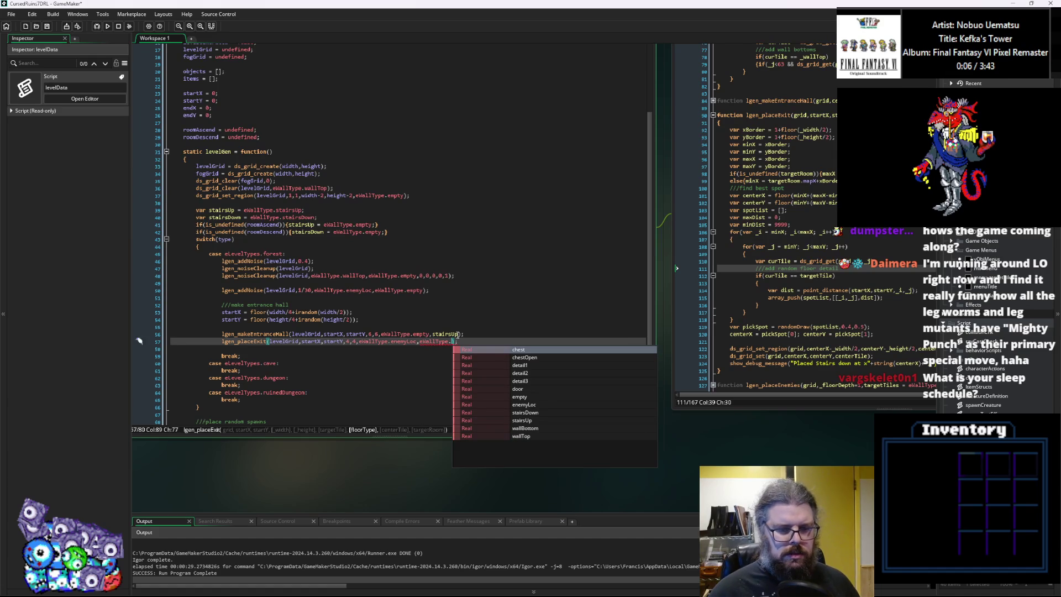
type("empty,s")
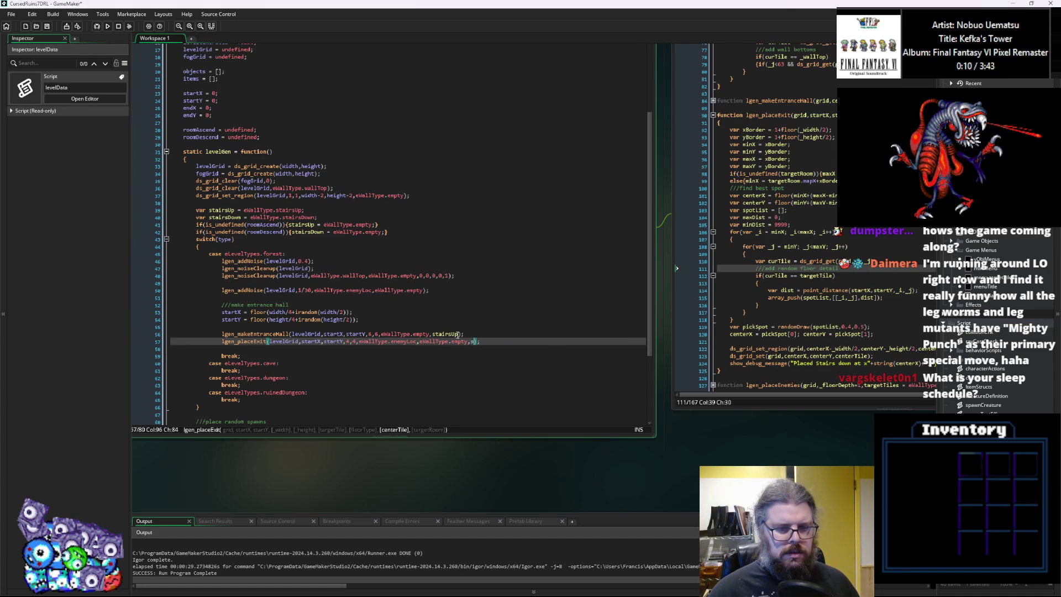
type("tairsDown")
key("End")
scroll(456, 335, "down", 3)
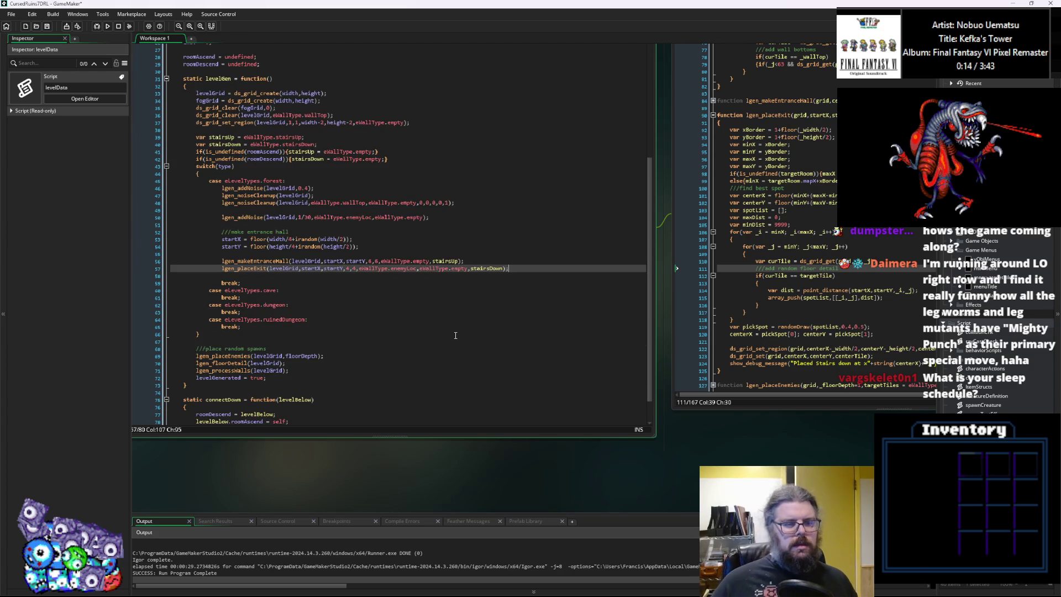
left_click(398, 348)
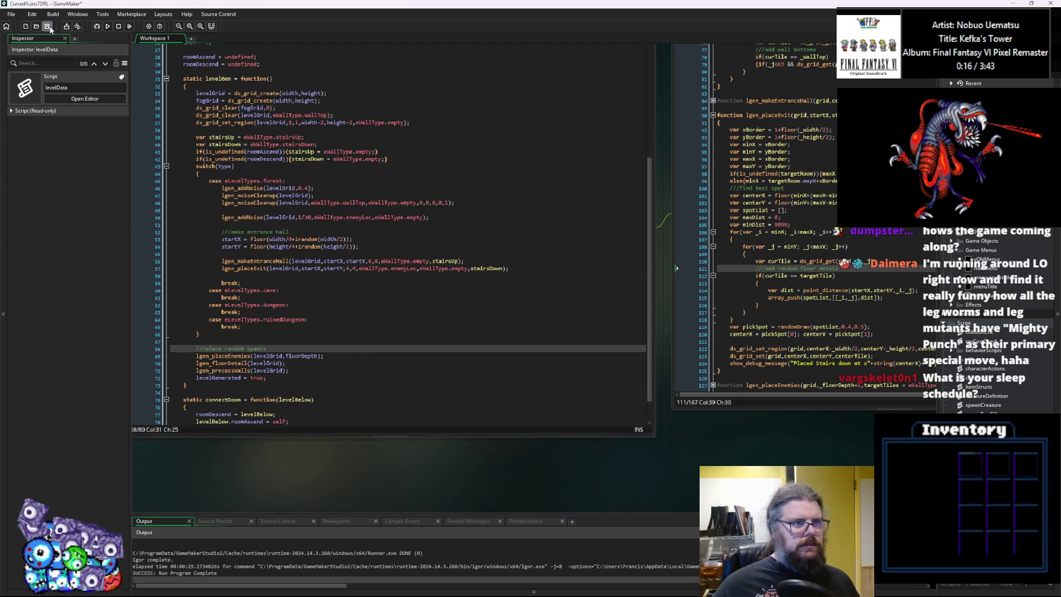
left_click(401, 255)
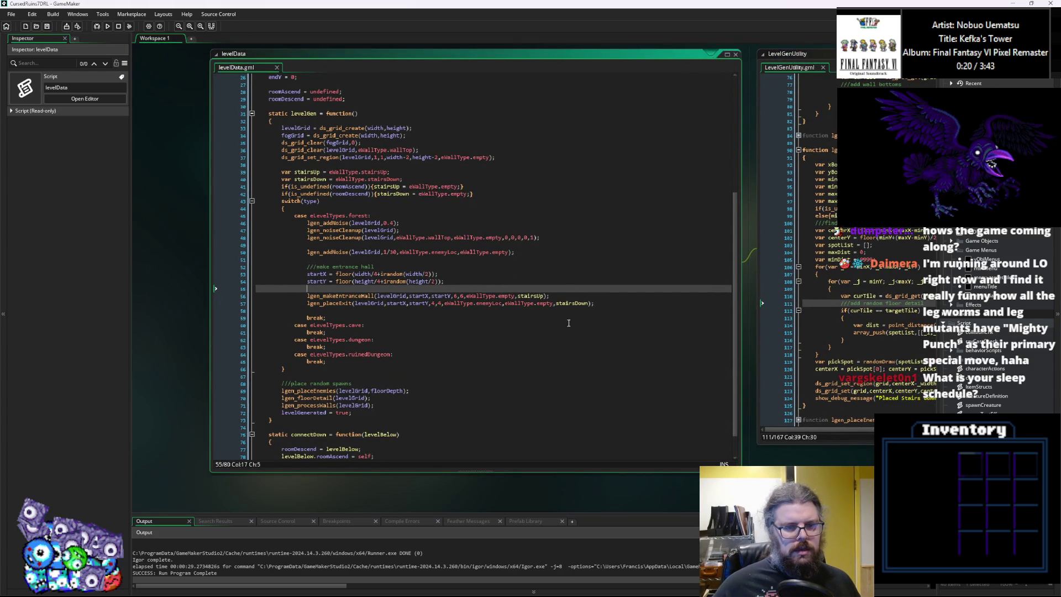
Look up where roomDescend is defined across the open LevelGenUtility code windows.
scroll(389, 237, "up", 3)
double_click(274, 172)
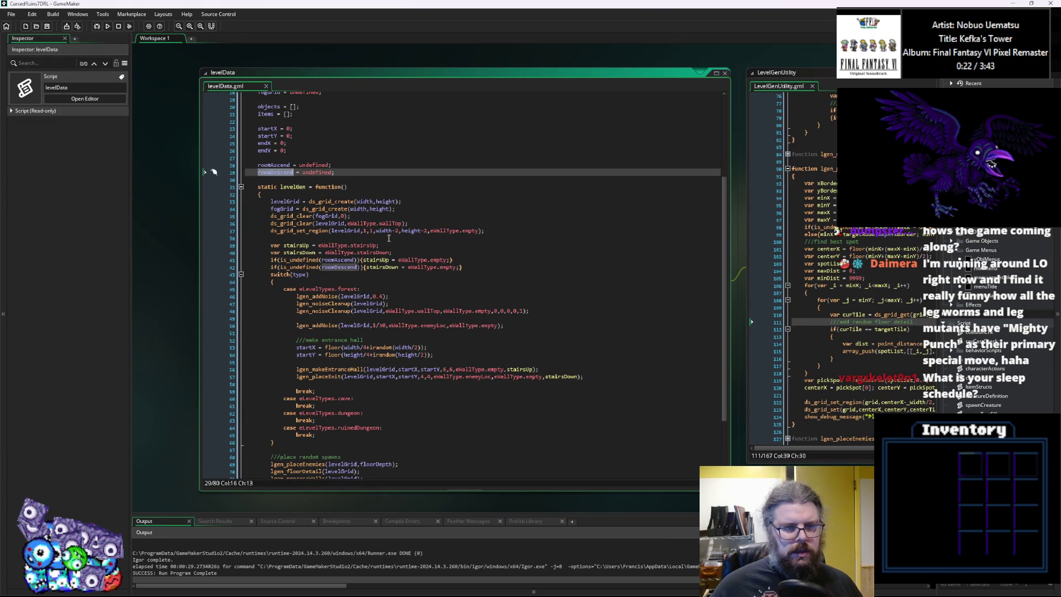
left_click(467, 326)
left_click(468, 330)
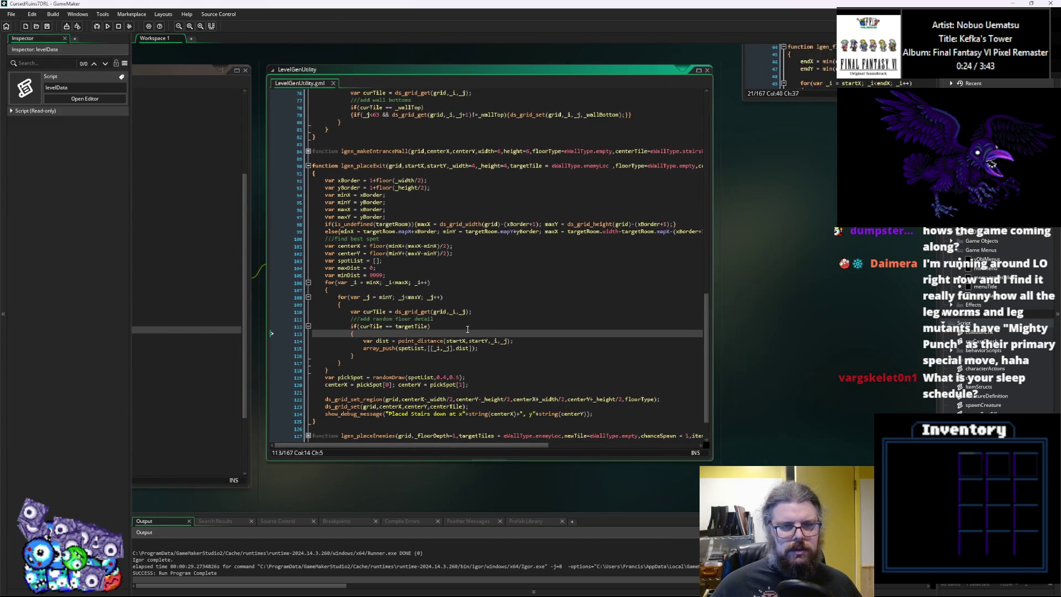
key("ctrl+Tab")
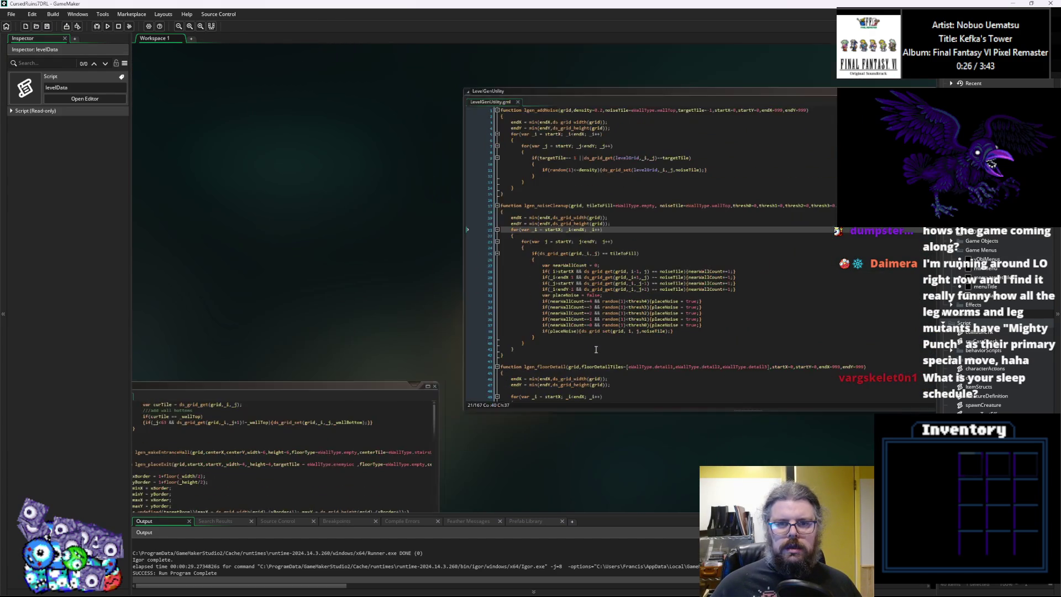
key("ctrl+Tab")
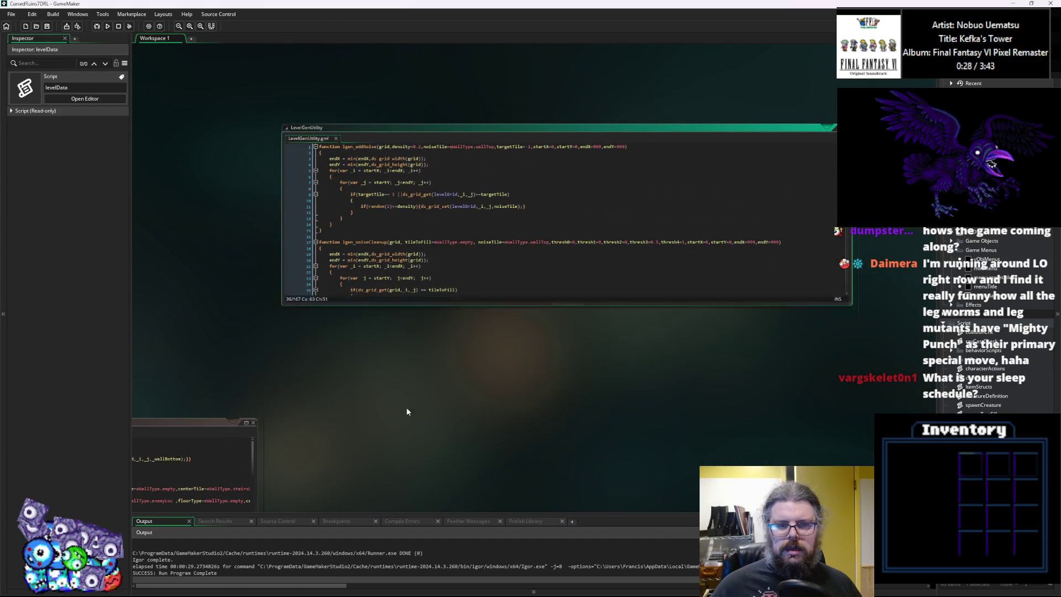
scroll(690, 249, "down", 5)
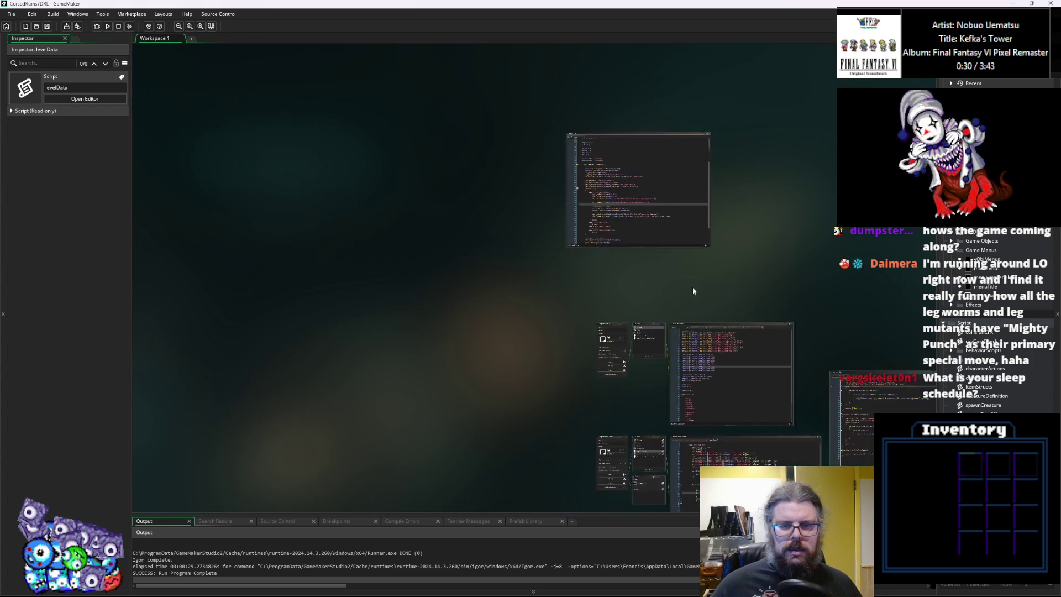
scroll(610, 254, "up", 5)
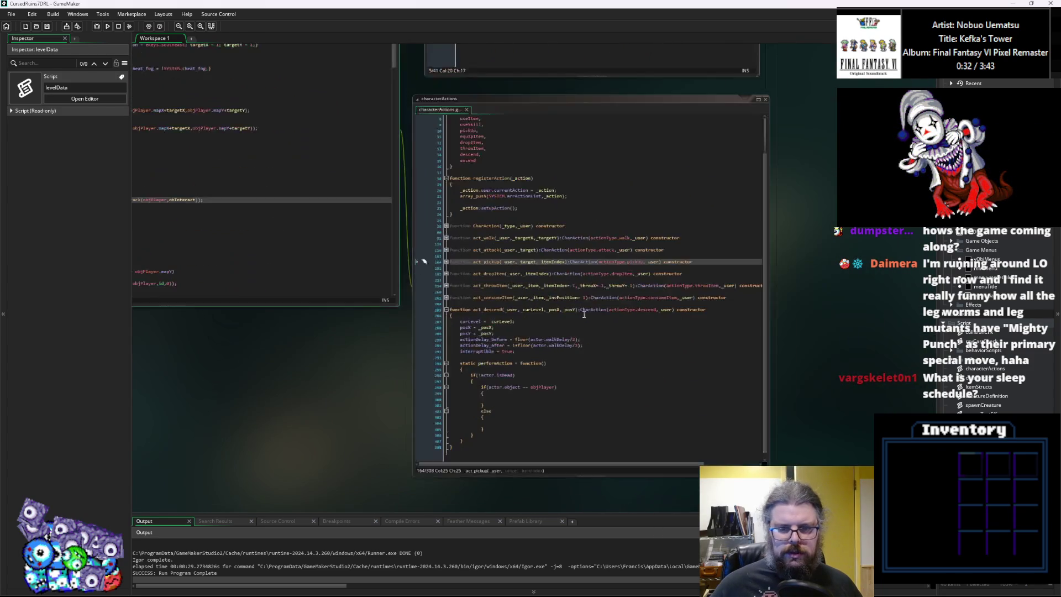
scroll(545, 277, "up", 2)
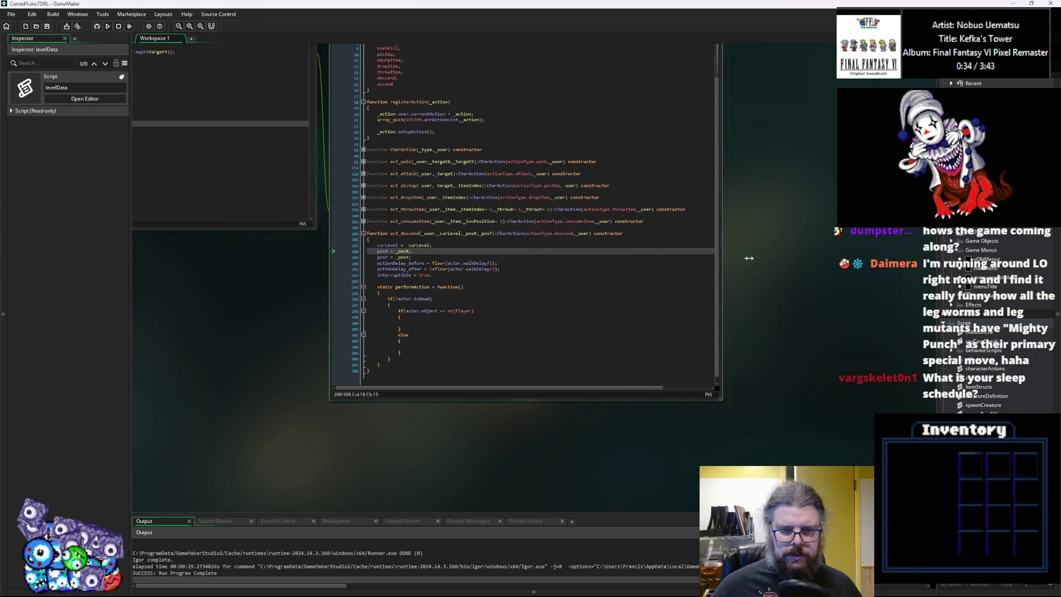
In the player's descend branch, write moveToNewLevel(WORLD.currentLevel.roomDescend);.
left_click(469, 336)
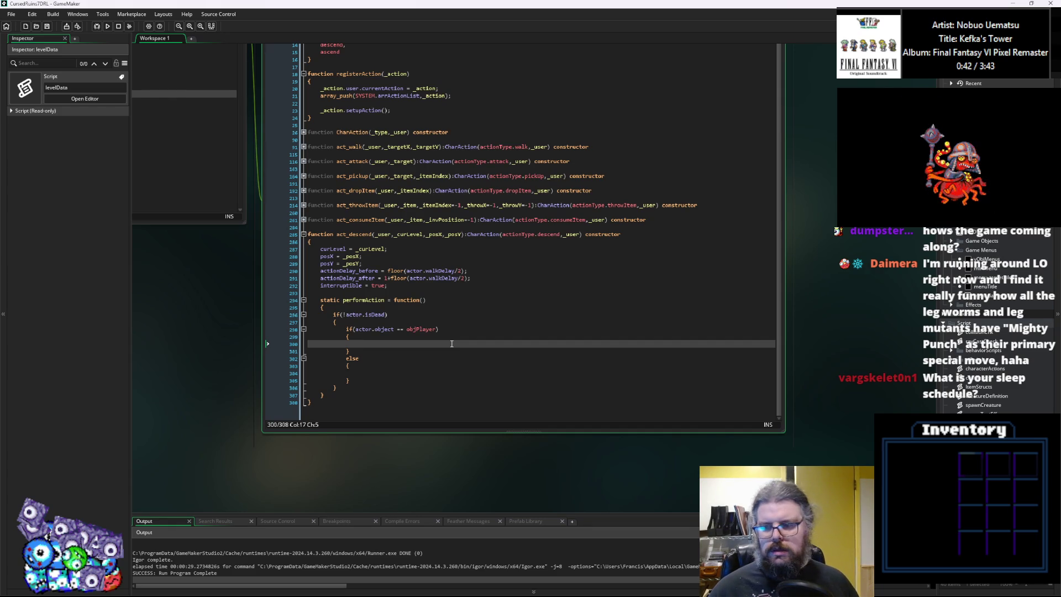
type("mov")
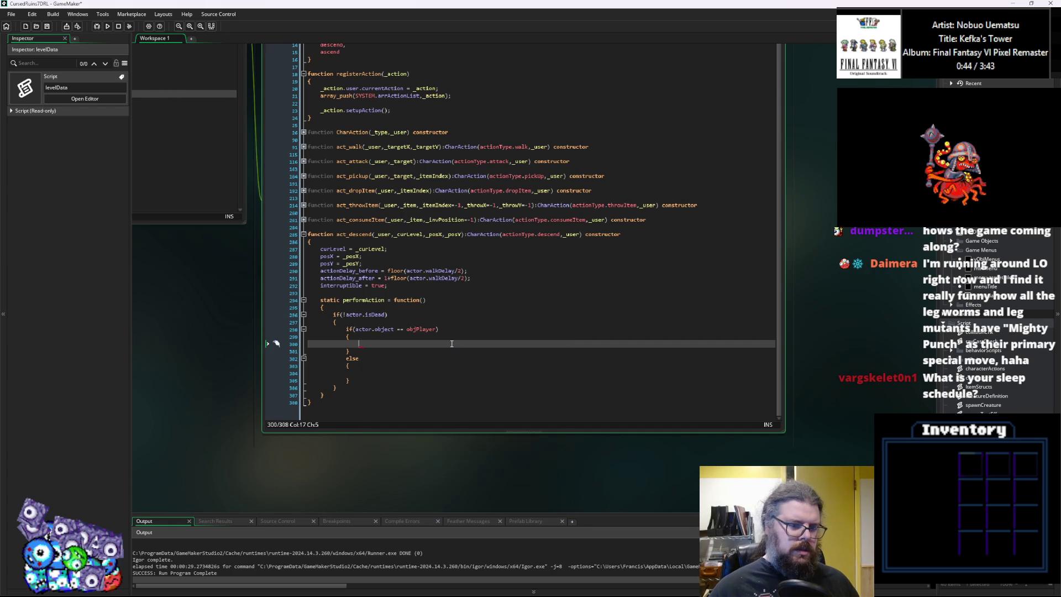
type("eToN")
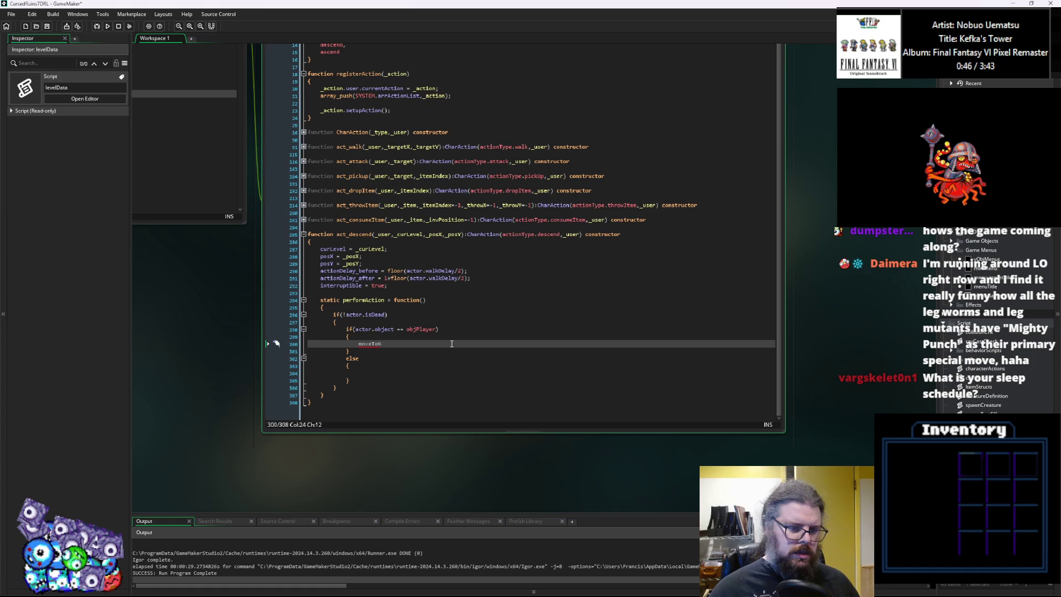
type("ewLe")
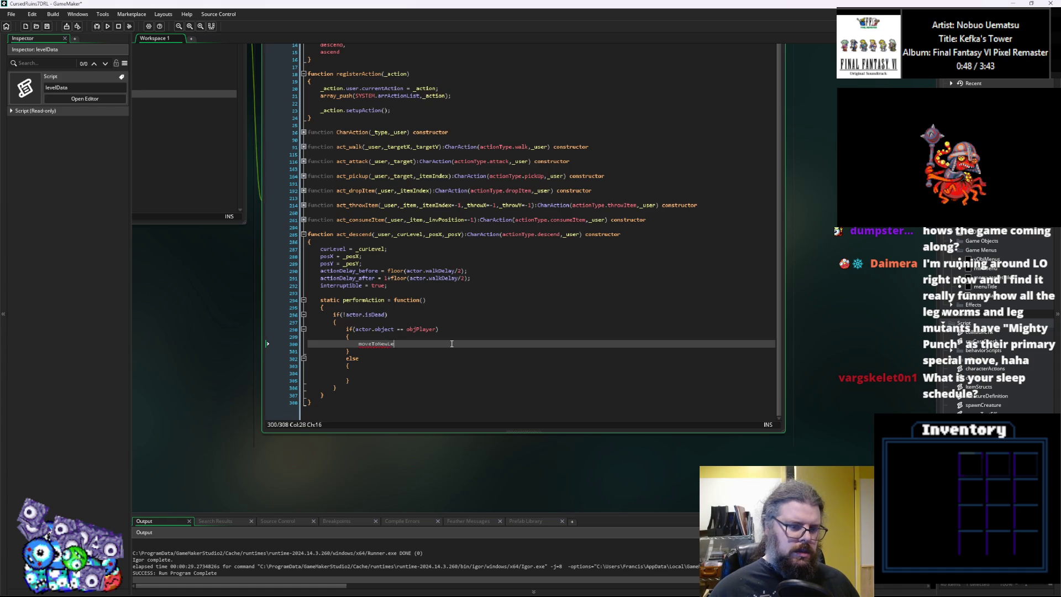
type("vel(roomDescend")
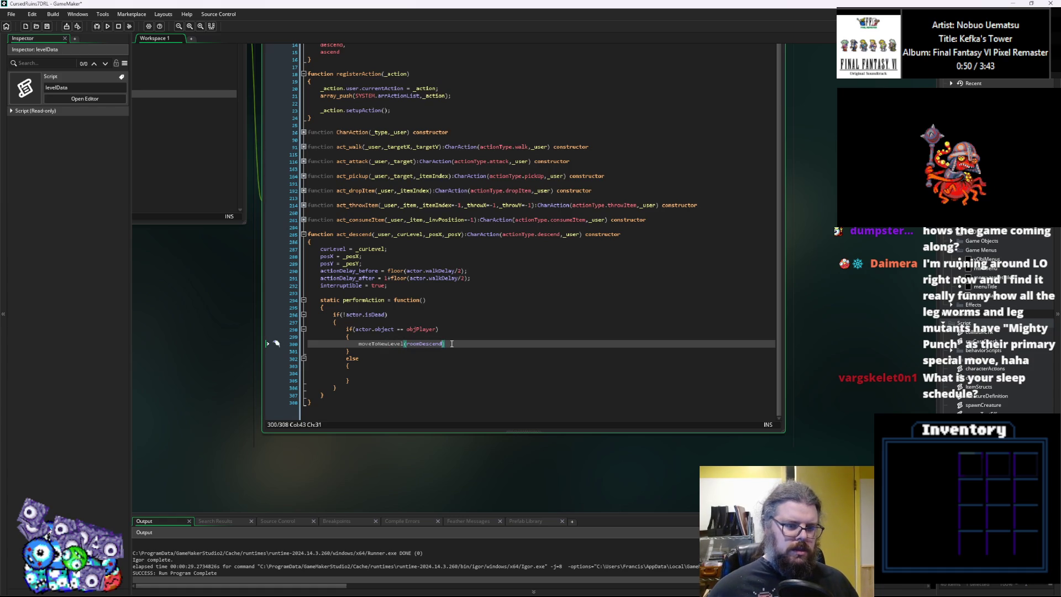
type(");")
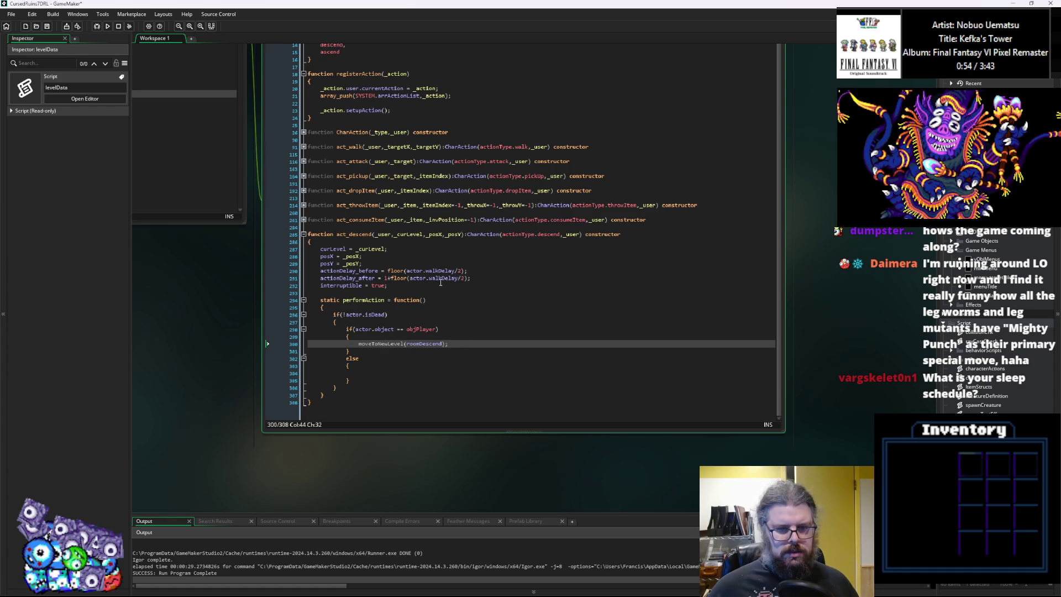
left_click(409, 344)
type("World.")
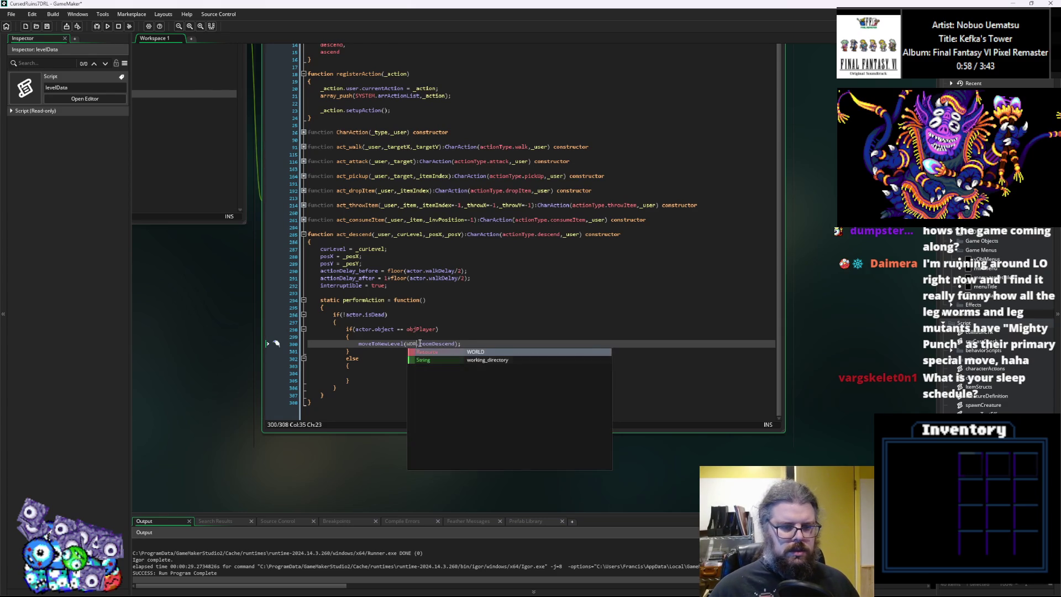
key("Return")
type(".cu")
key("Return")
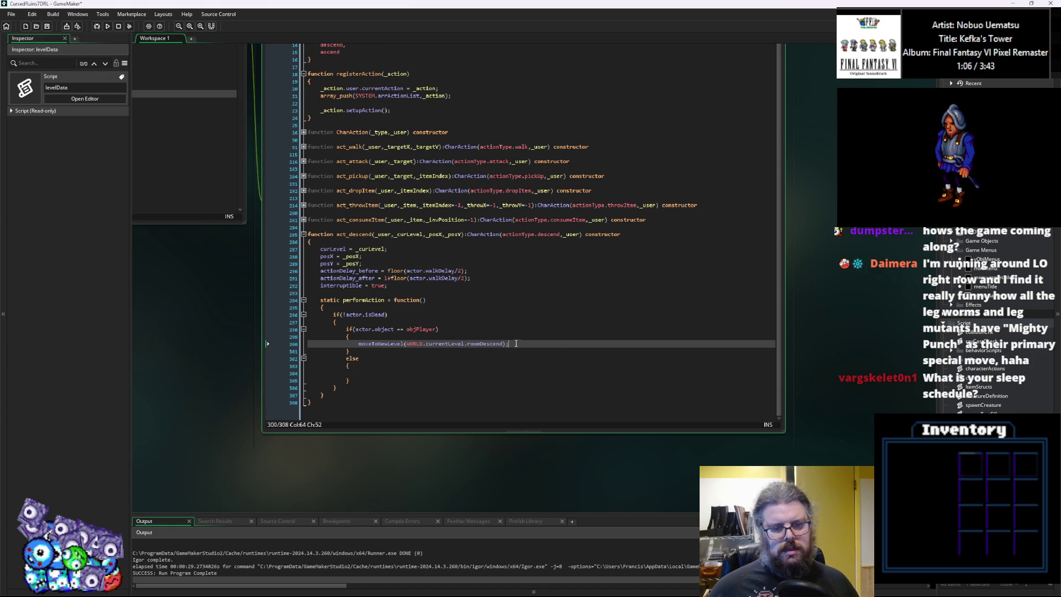
Prefix the moveToNewLevel call on line 300 with WORLD. and pan to WORLD's Create code.
left_click(381, 385)
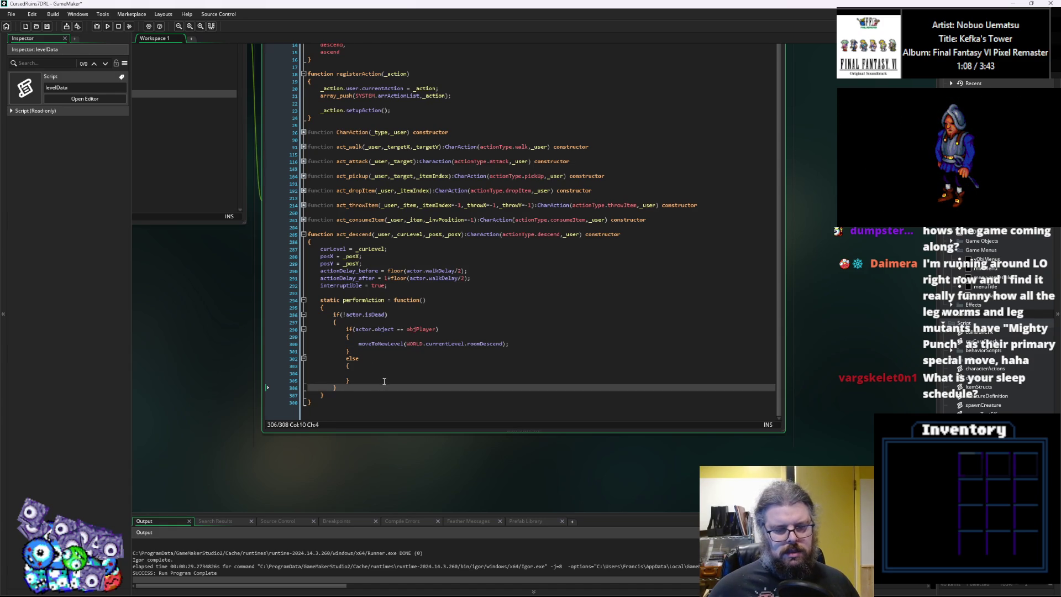
left_click(443, 345)
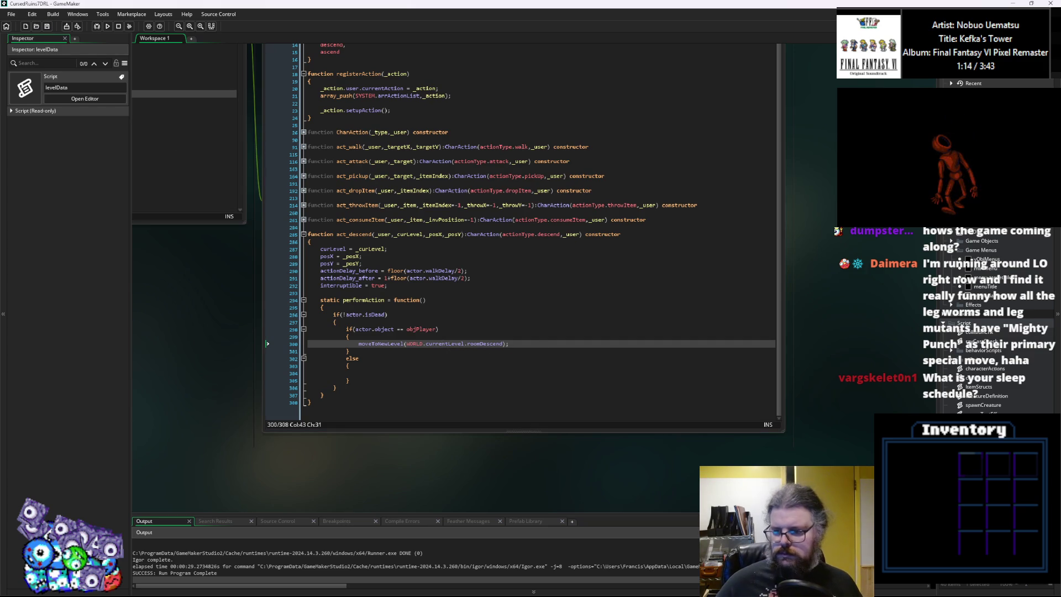
key("Down")
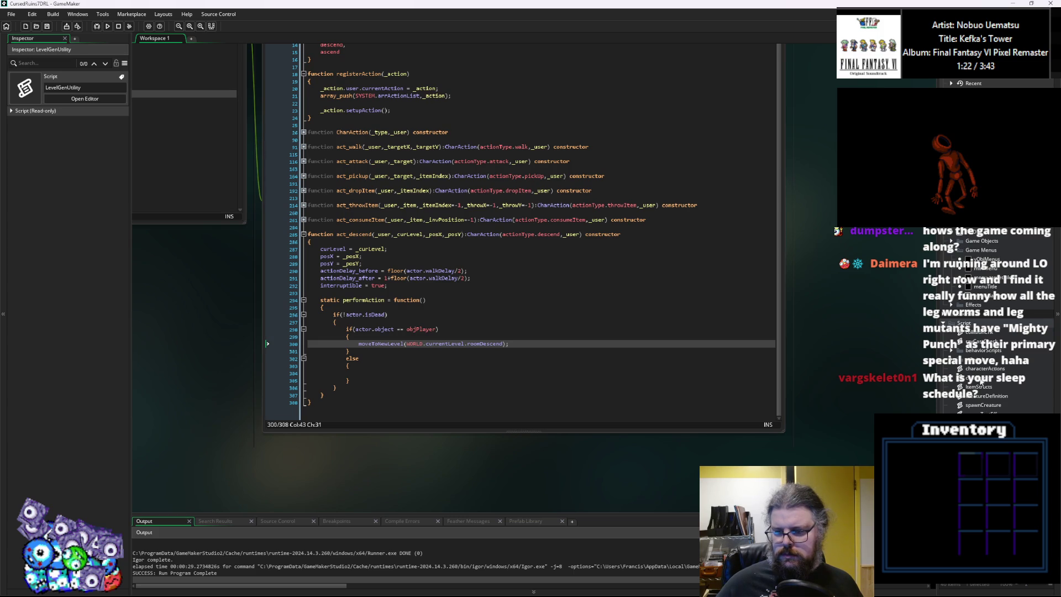
double_click(414, 345)
key("Home")
type("WORLD.")
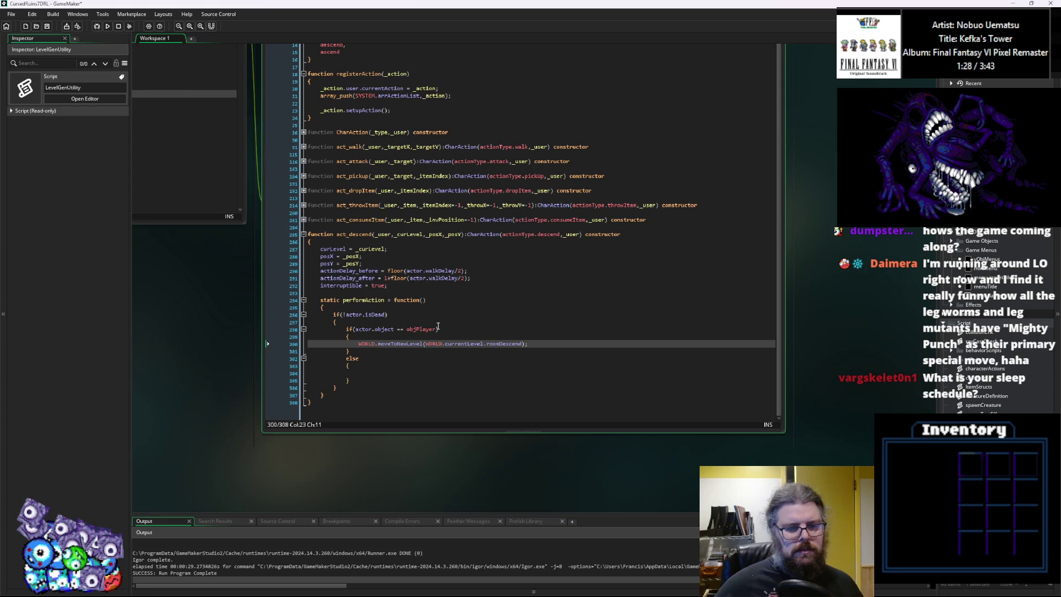
middle_click(397, 344)
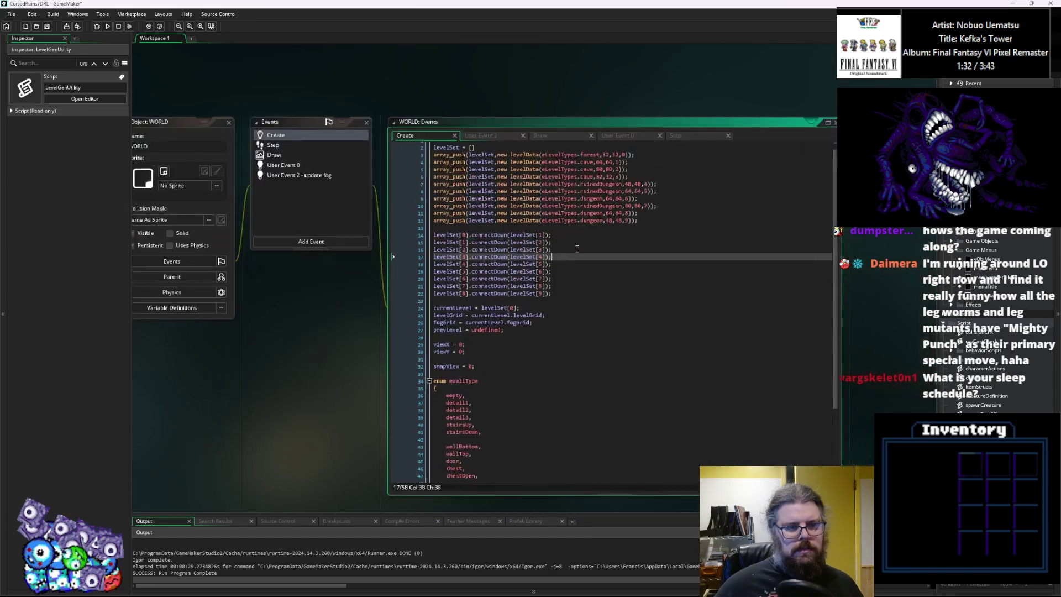
Add an empty function moveToNewLevel(targetRoom){} at the end of WORLD's Create event.
scroll(547, 380, "down", 5)
left_click(515, 475)
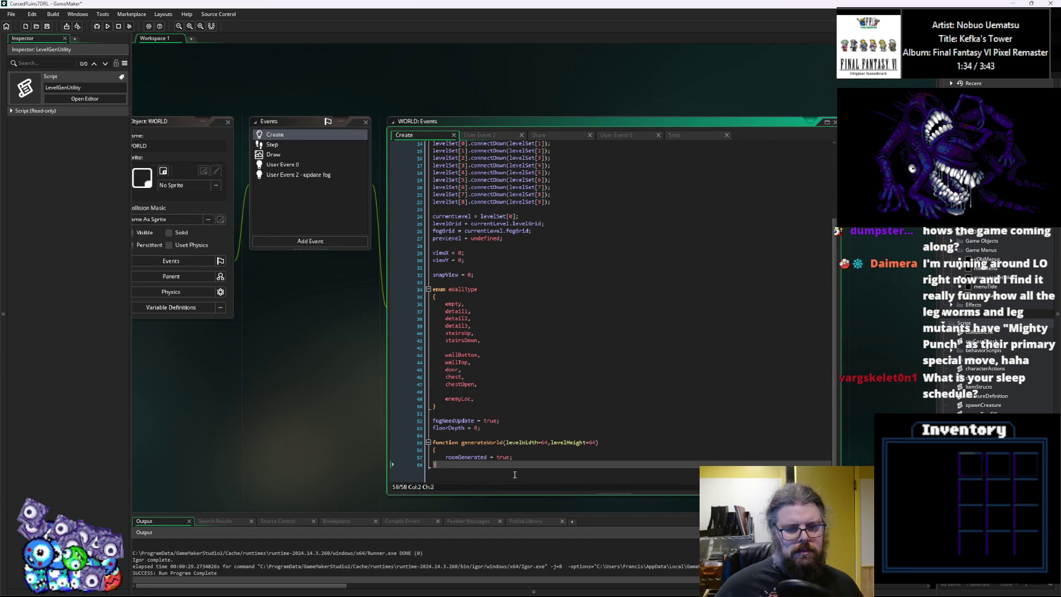
key("Return")
key("Return")
type("functio")
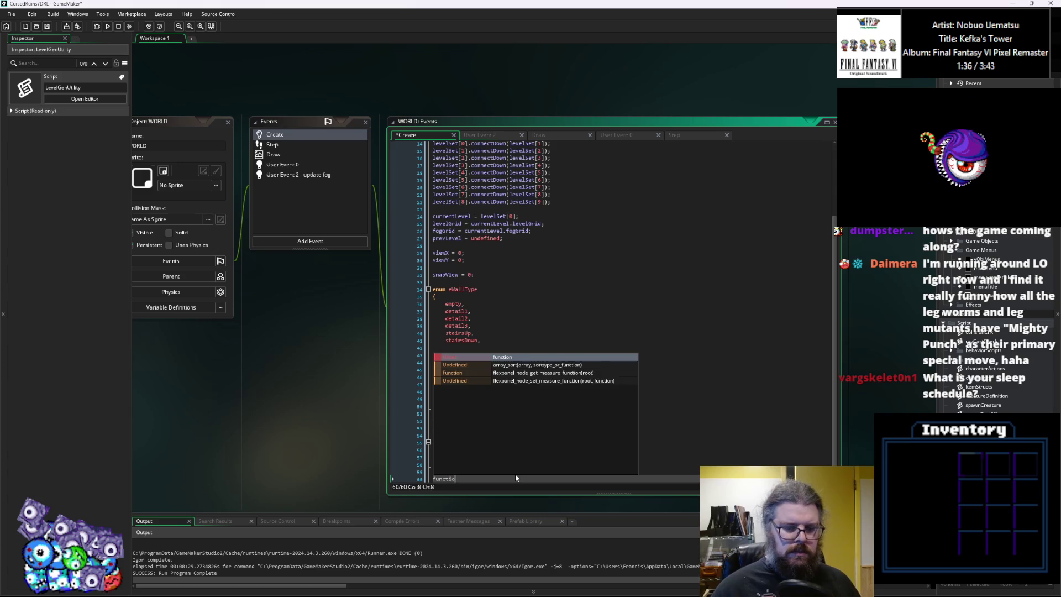
type("n moveToNewLevel()")
key("Return")
type("{")
key("Return")
type("}")
key("Up")
key("Up")
key("End")
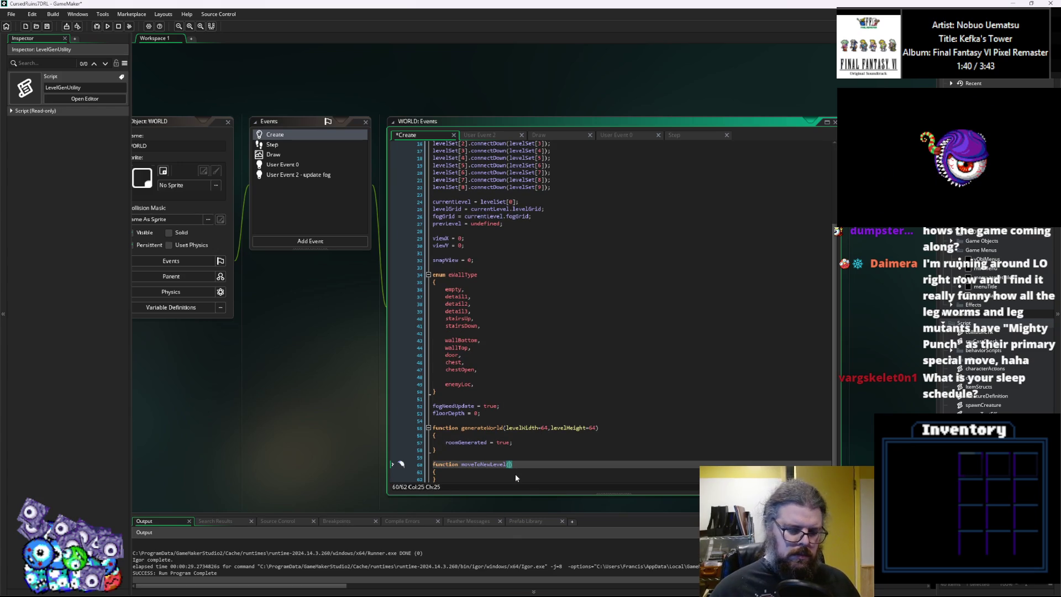
type("targetRoom")
Fill its body with currentLevel = targetRoom;, save the project, and start a debug run.
left_click(515, 473)
key("Return")
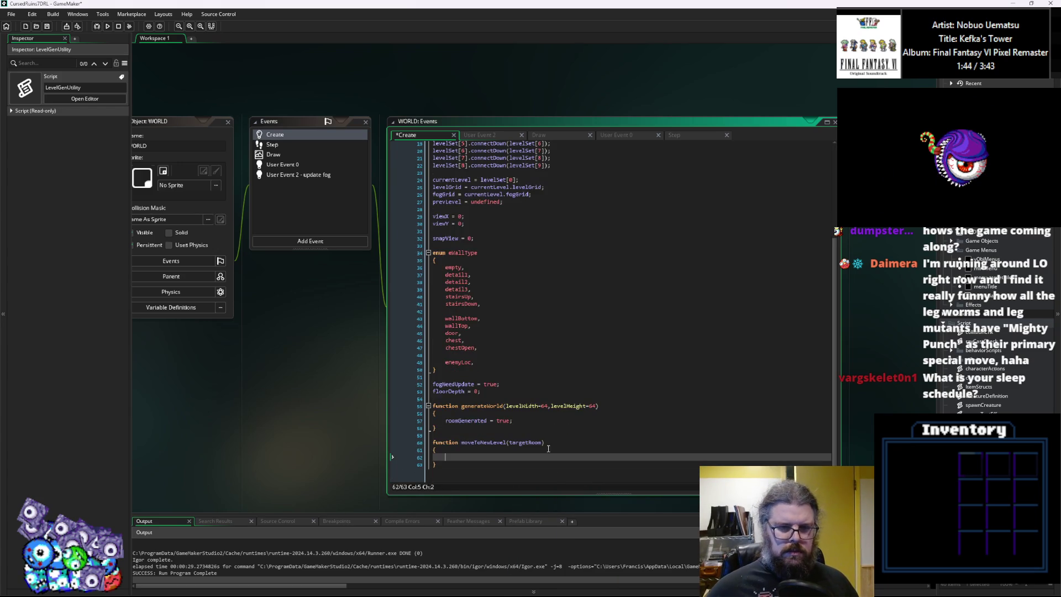
scroll(505, 372, "up", 5)
scroll(460, 291, "down", 5)
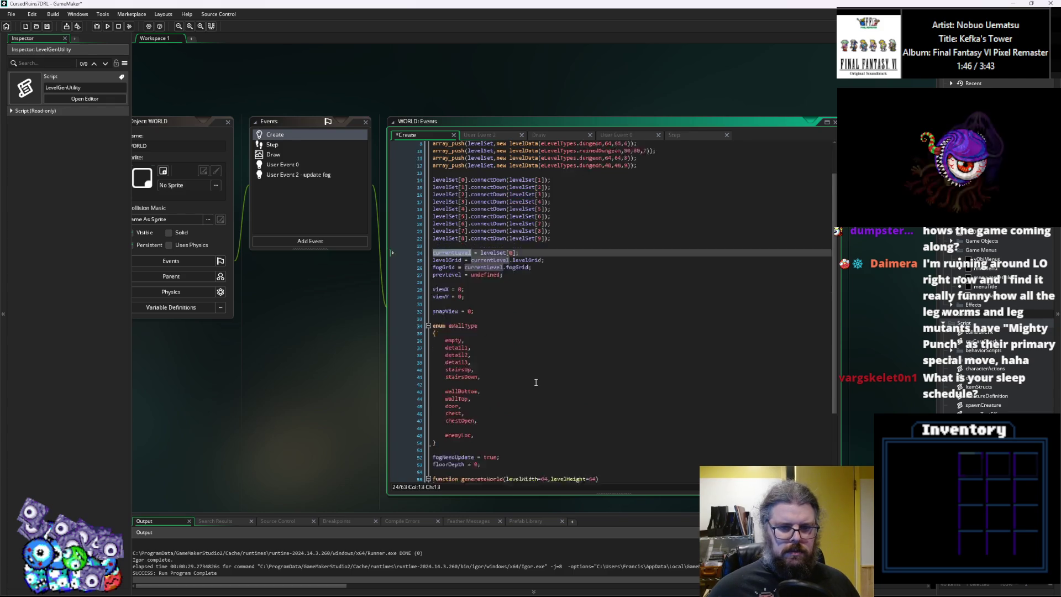
type("currentLevel")
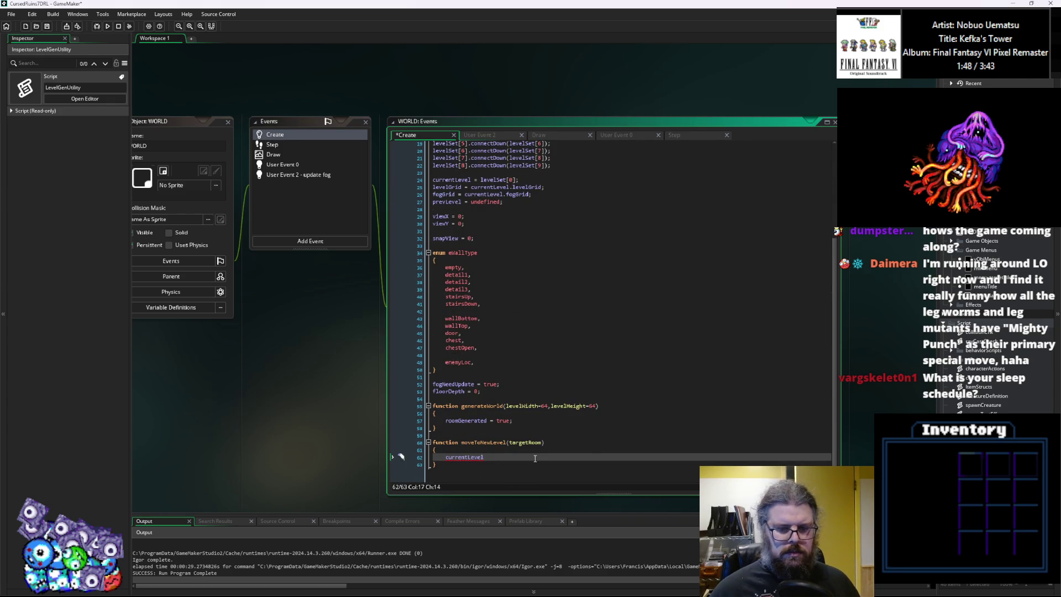
type(" = targetRoom;")
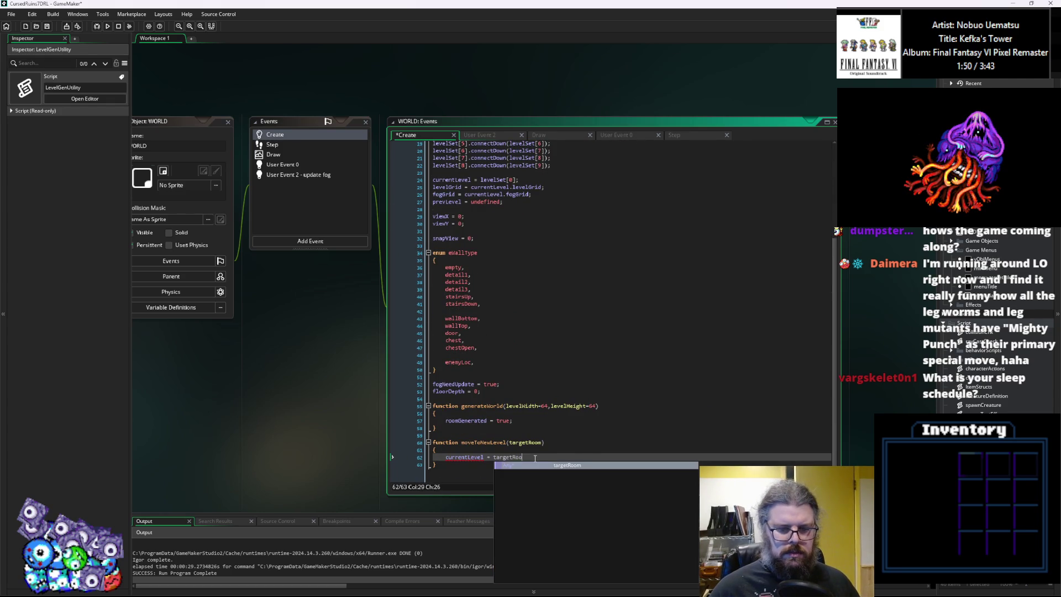
key("ctrl+s")
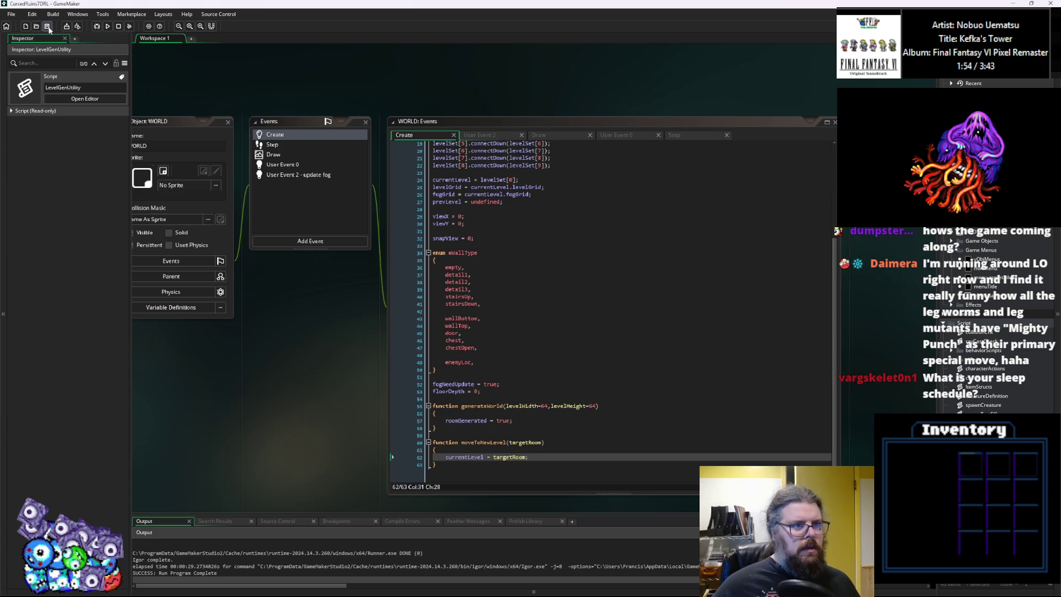
left_click(96, 29)
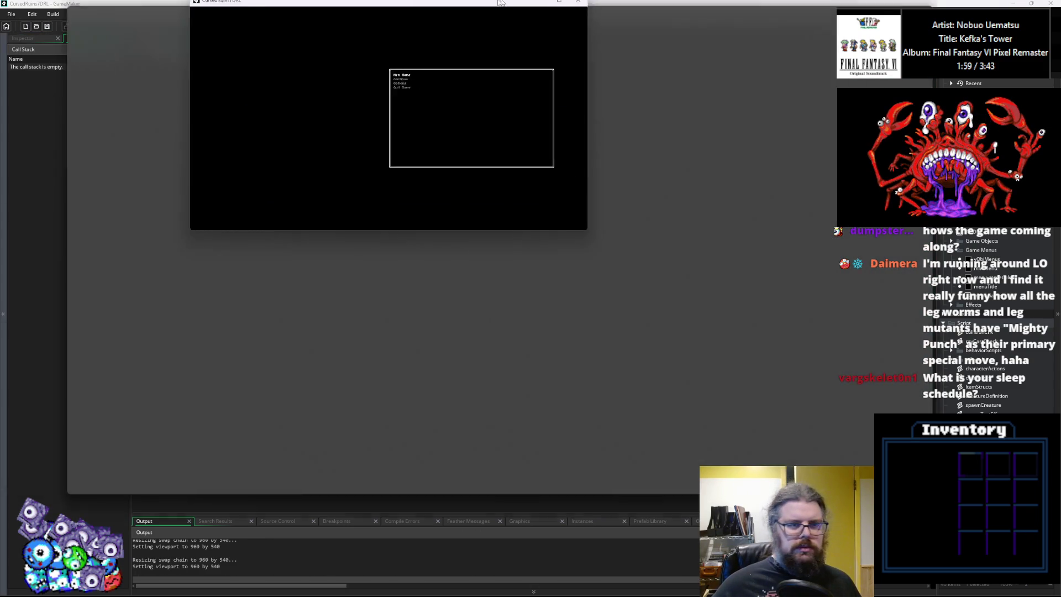
Maximize the running game, cycle the title menu back to New Game, then close the game and Debugger.
double_click(494, 11)
key("Down")
key("Up")
key("Down")
key("Up")
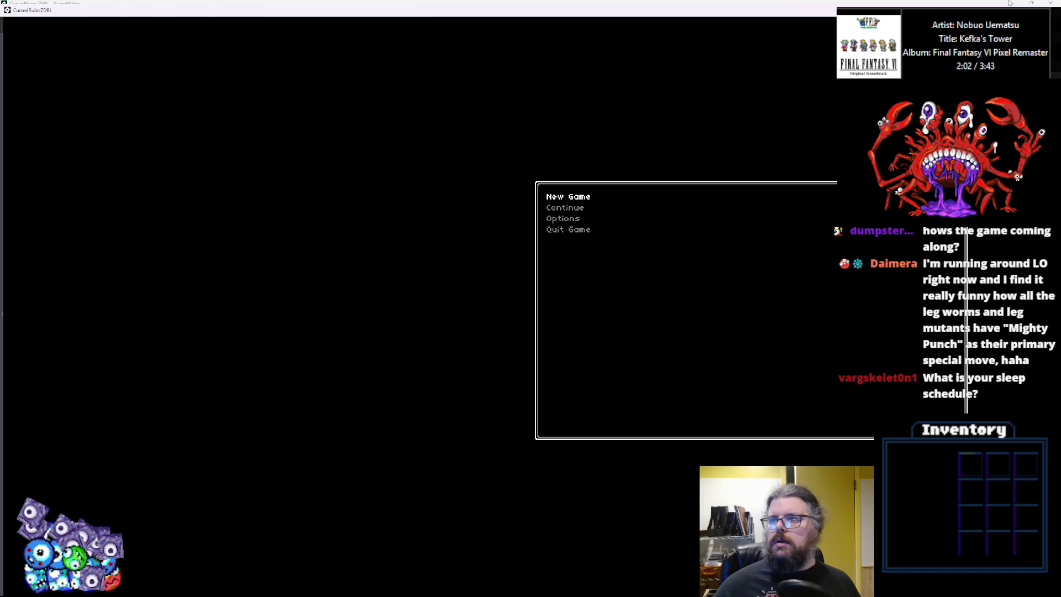
left_click(1031, 3)
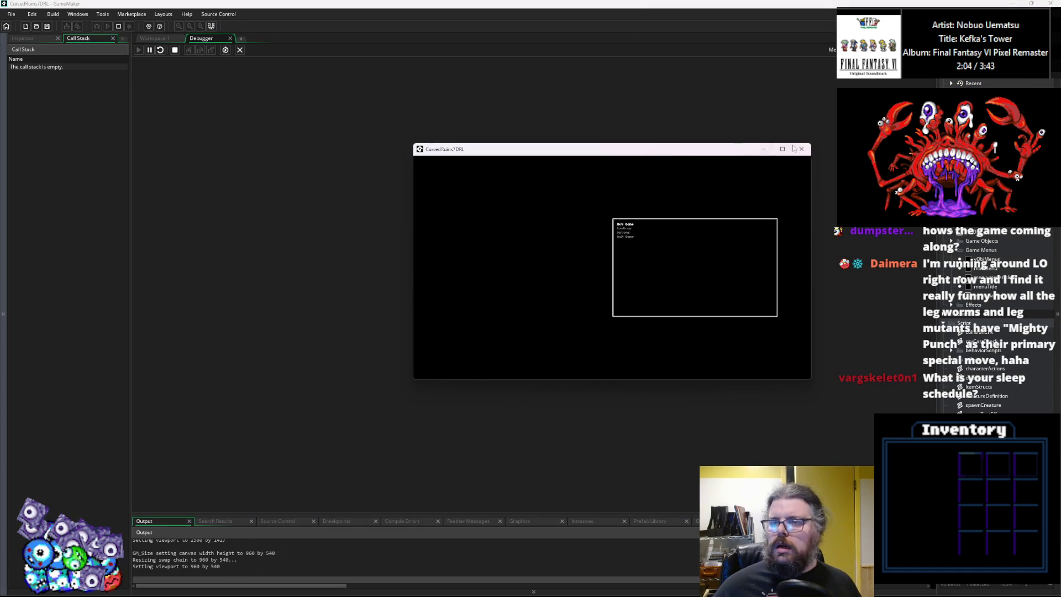
left_click(801, 149)
left_click(239, 50)
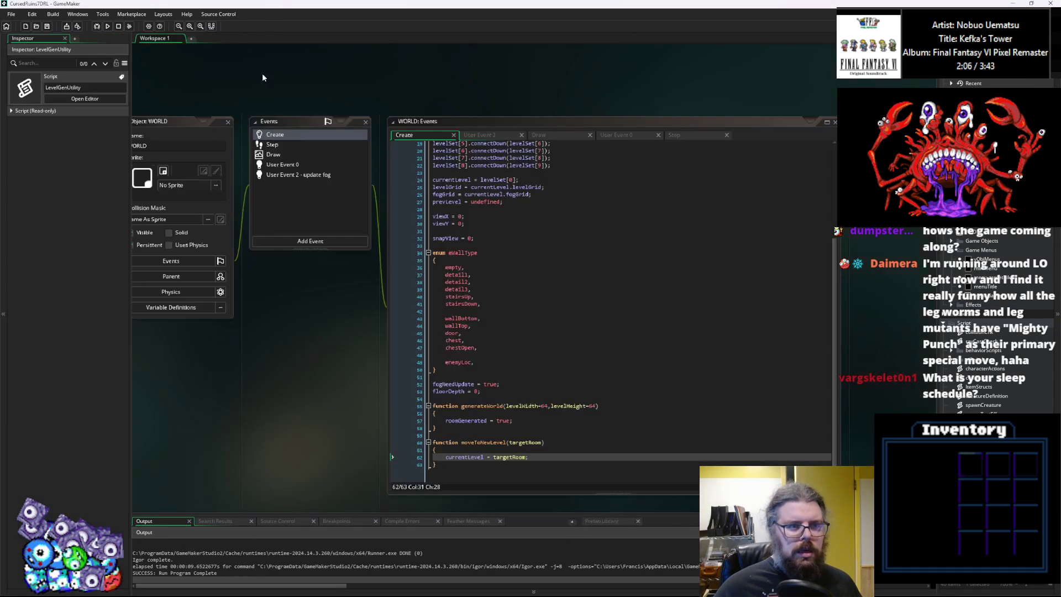
Leave the debugger and start a with(objObject) block in moveToNewLevel before the currentLevel line.
left_click(474, 313)
left_click(546, 451)
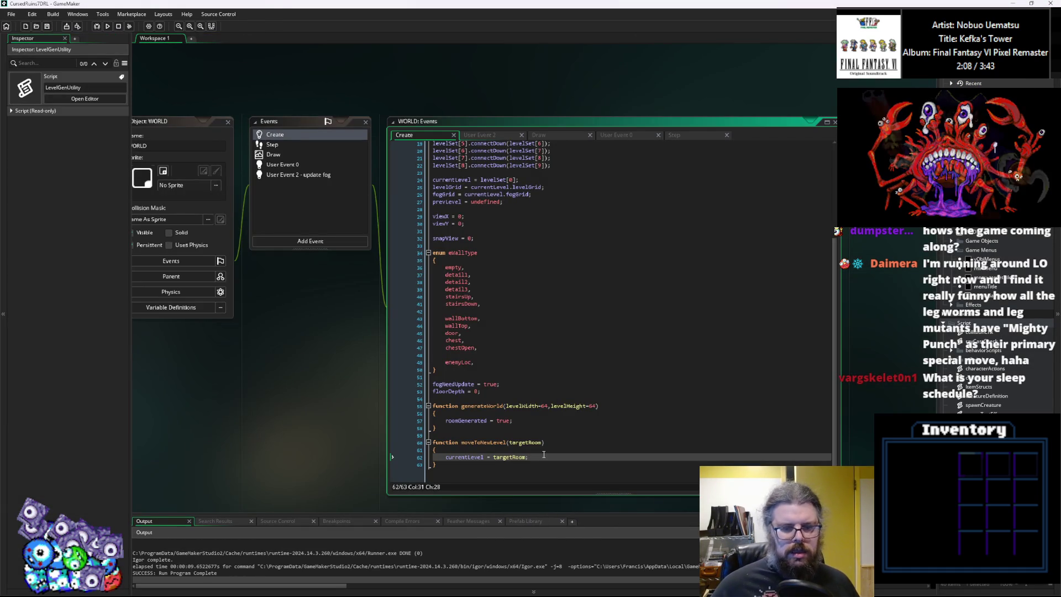
key("Return")
type("with(obj")
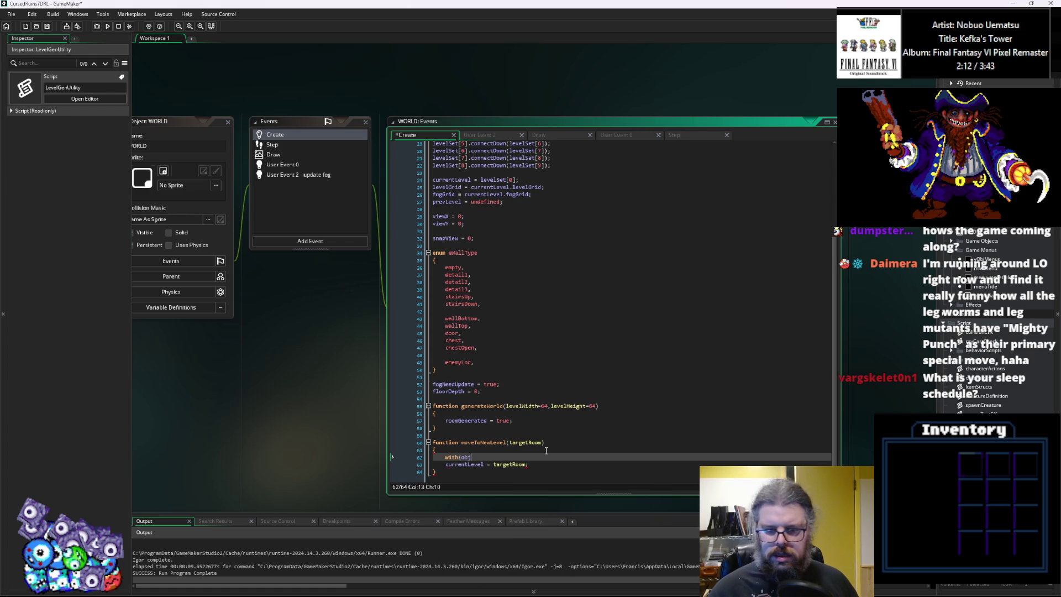
type("B")
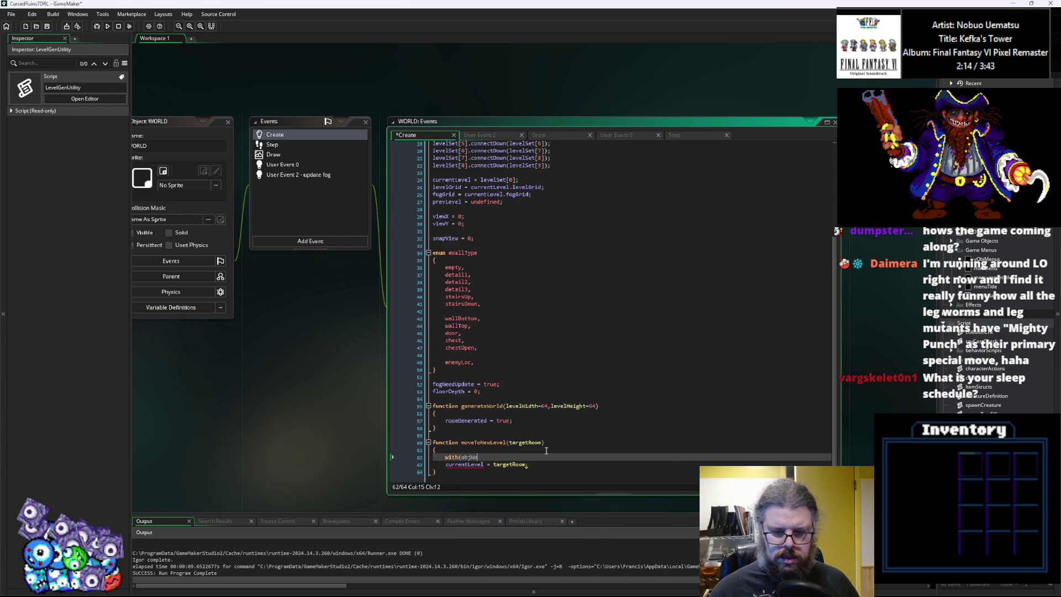
key("BackSpace")
key("BackSpace")
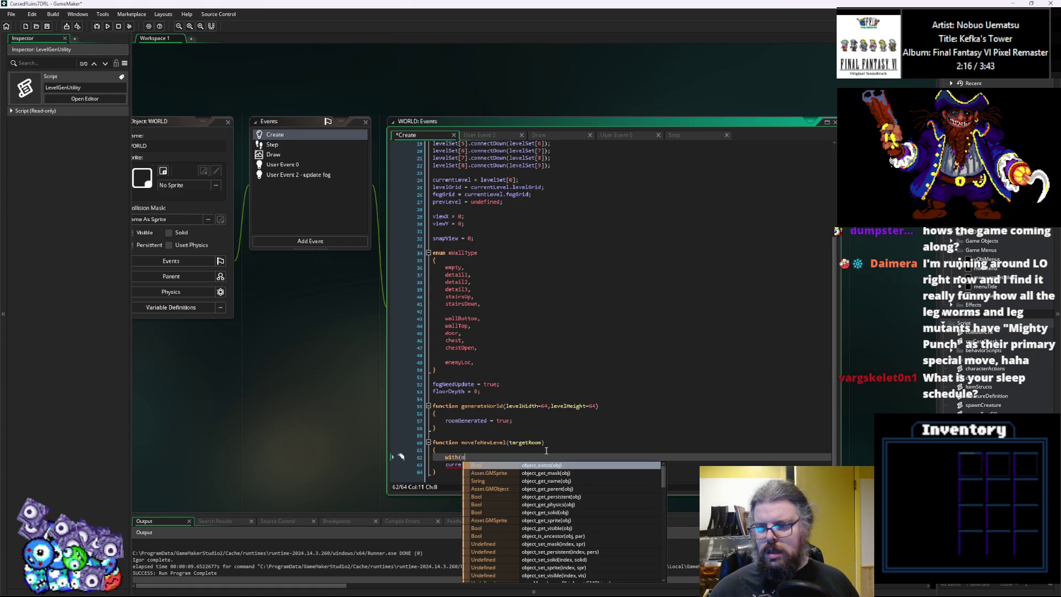
key("BackSpace")
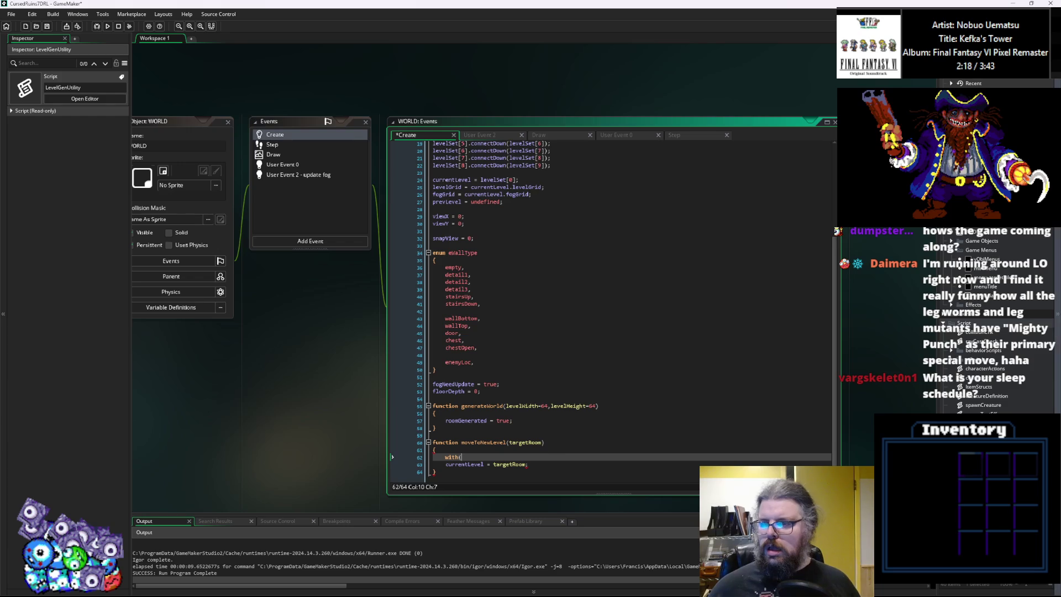
left_click(951, 245)
left_click(542, 457)
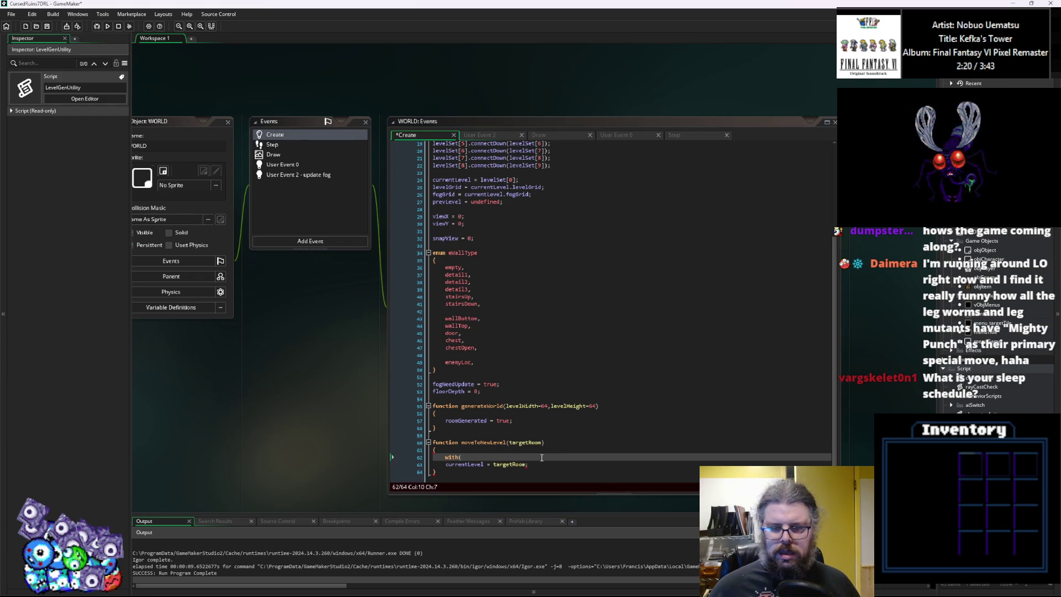
Complete with(objObject) and add an if condition testing object_index against objPlayer.
type("objObjexc")
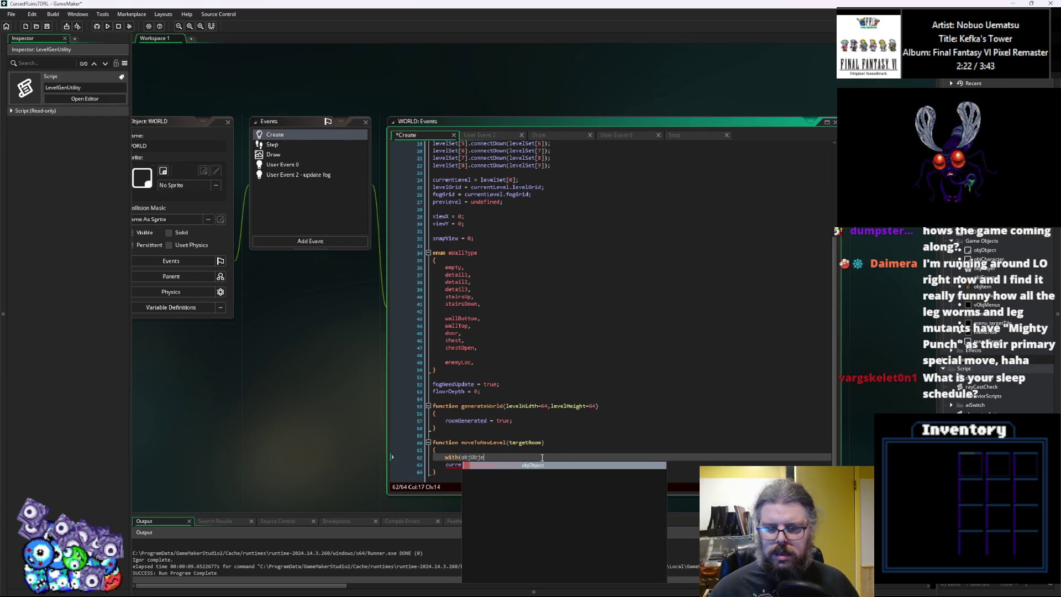
key("BackSpace")
key("BackSpace")
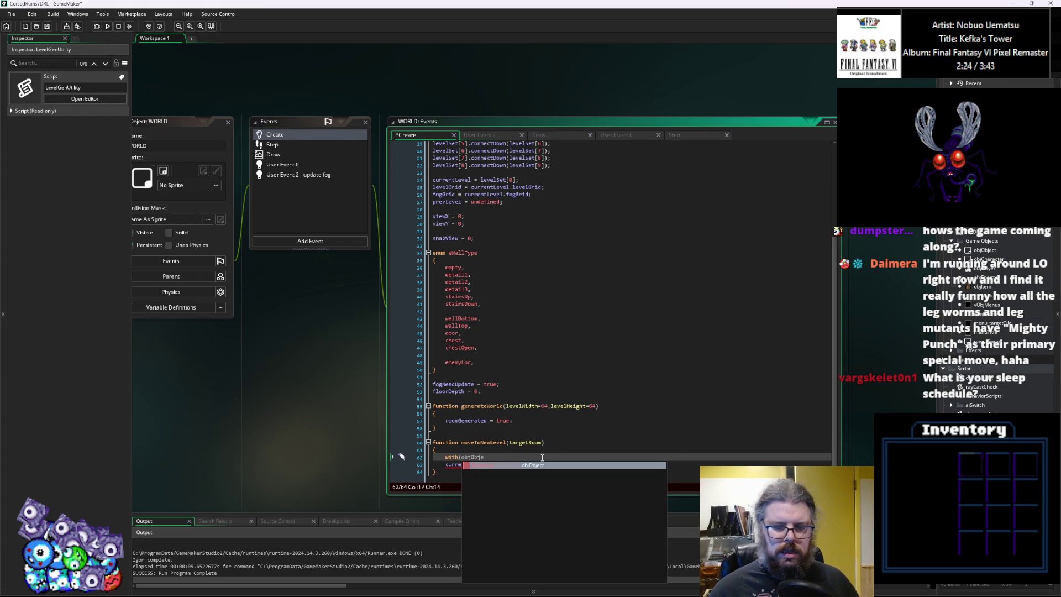
type("t)")
key("Return")
type("{")
key("Return")
type("if(obj")
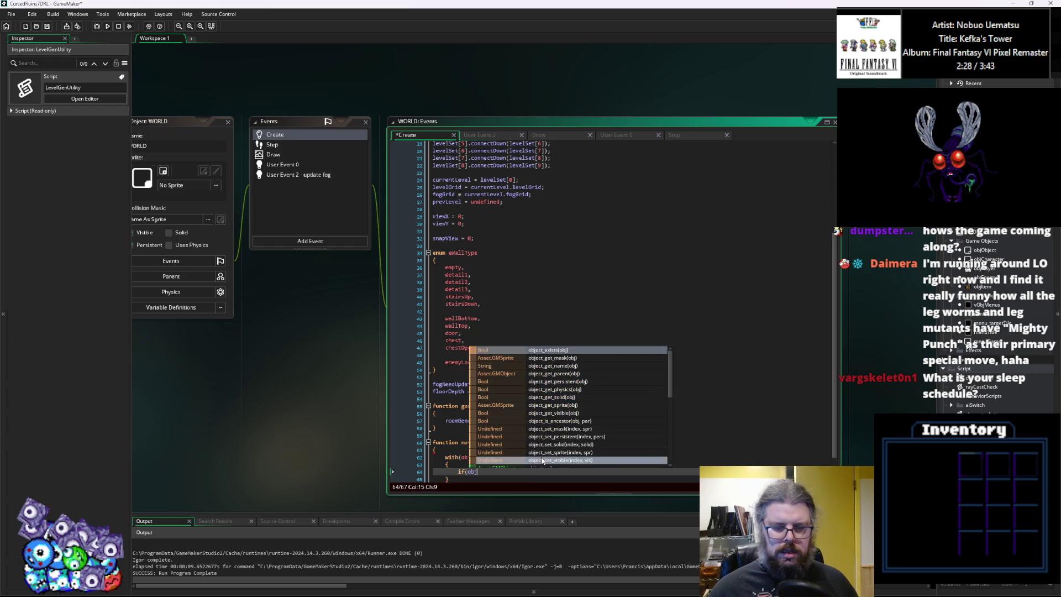
type("ect_i")
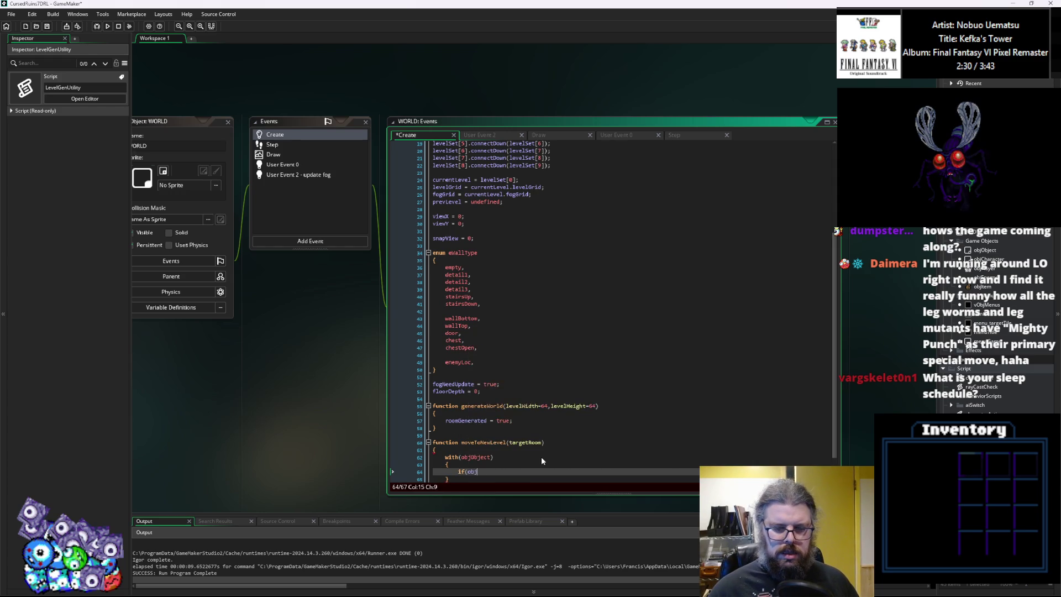
type("ndez")
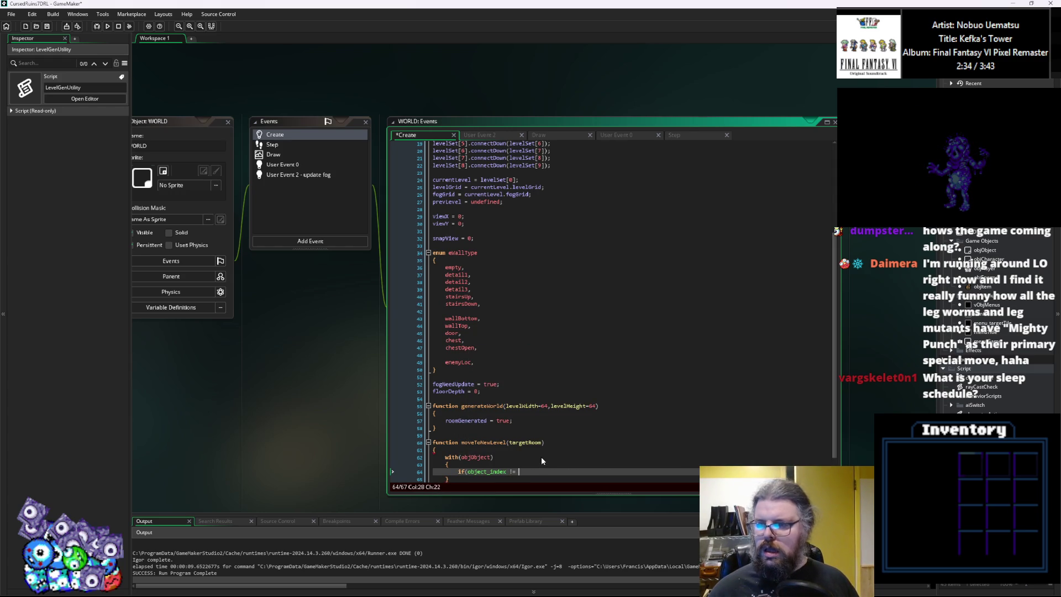
type("objPlayer)")
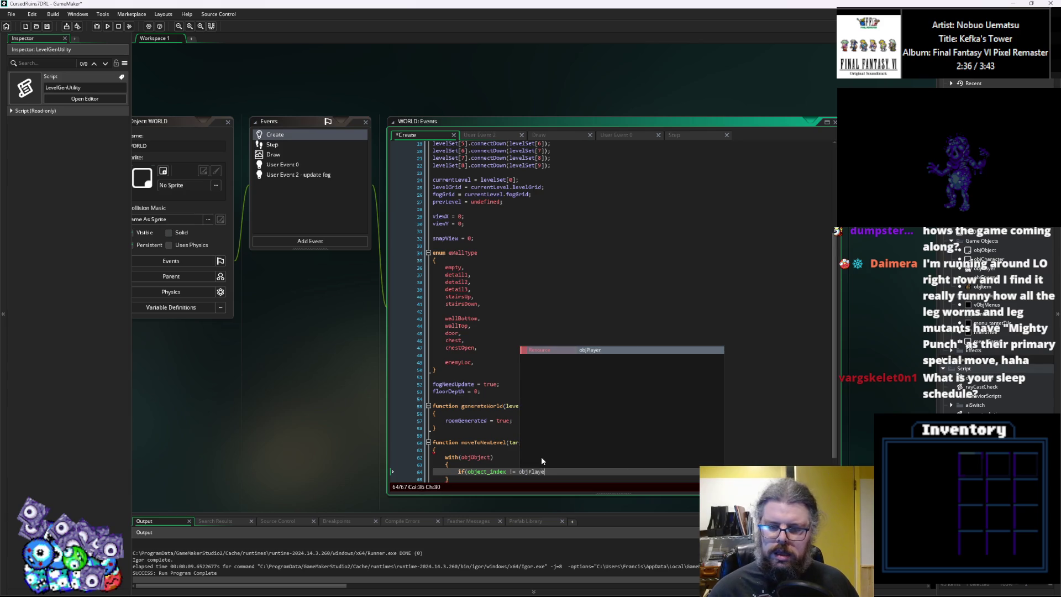
key("Return")
type("{")
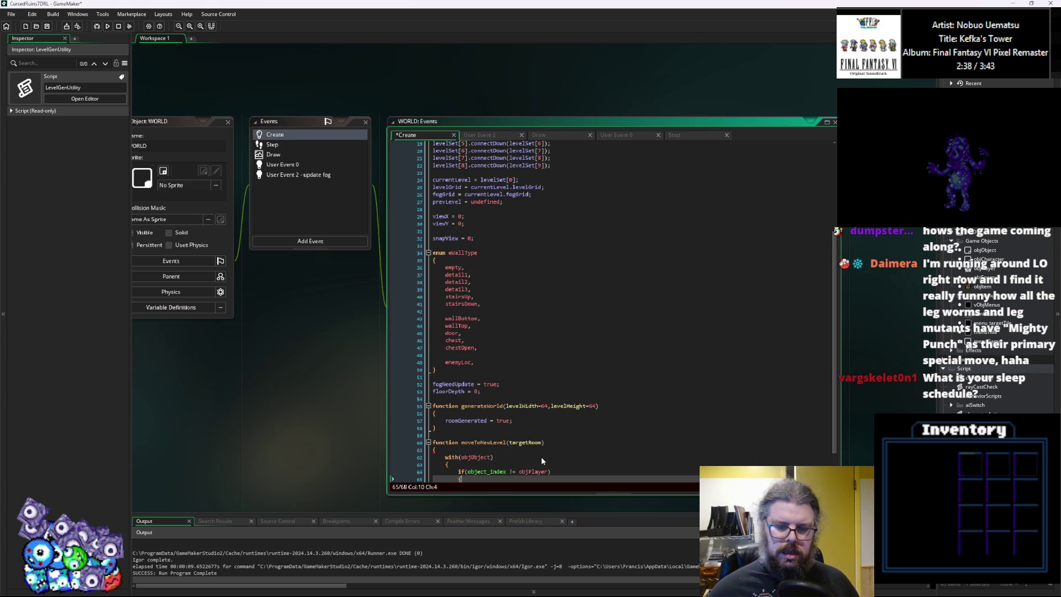
Add instance_destroy(), join it onto the if line, and save the project.
scroll(535, 456, "down", 2)
type("}")
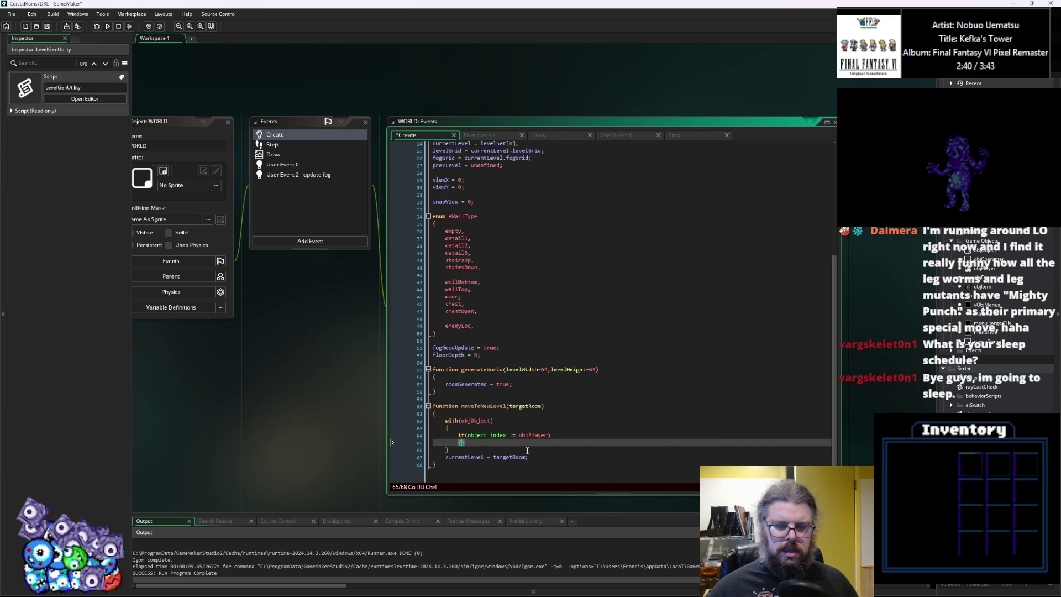
type("instance_d")
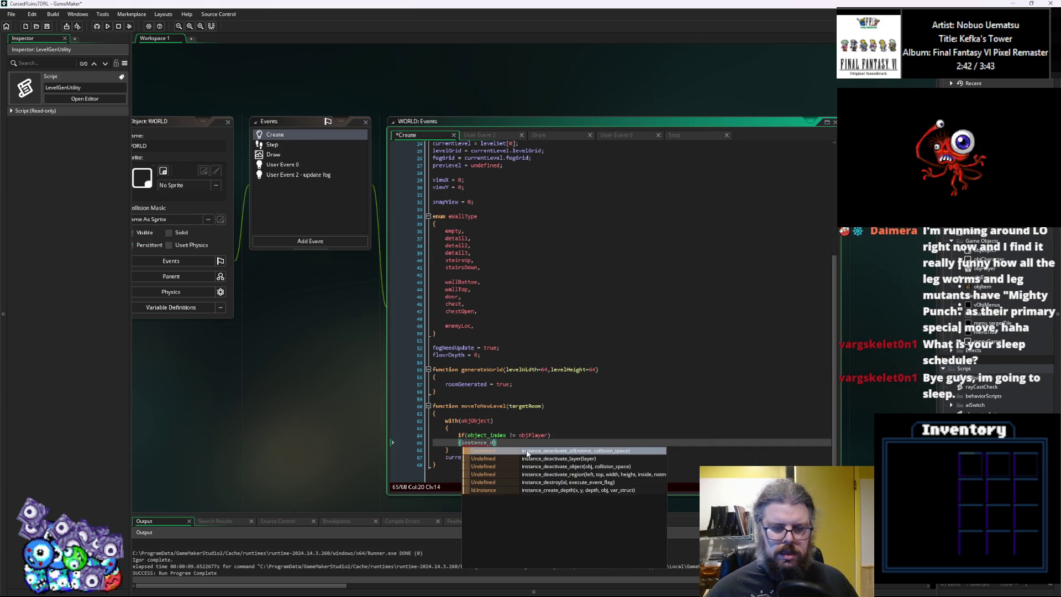
type("estr")
key("Return")
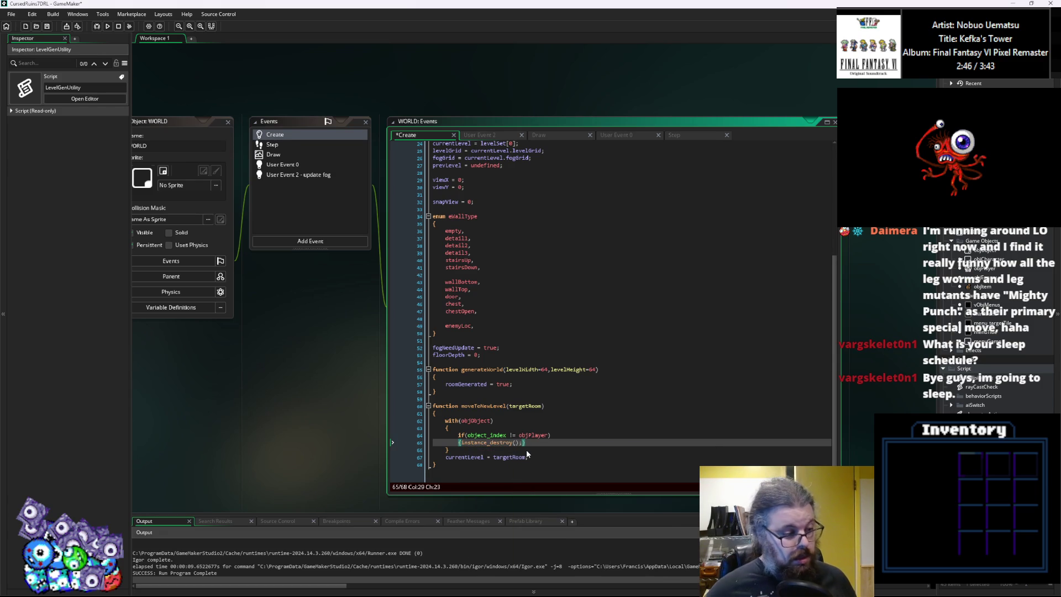
key("Right")
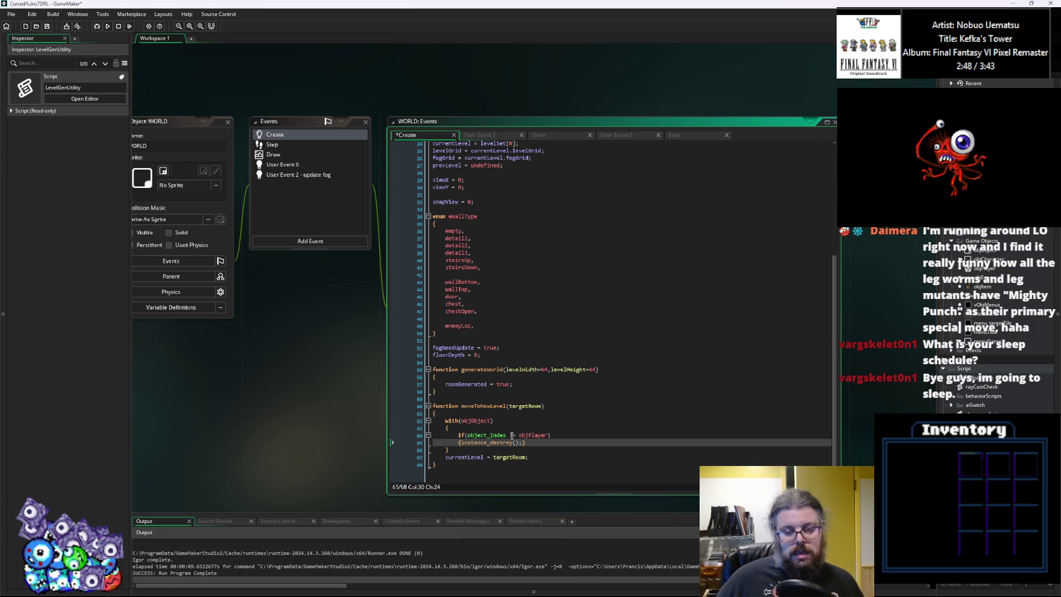
left_click_drag(452, 444, 406, 445)
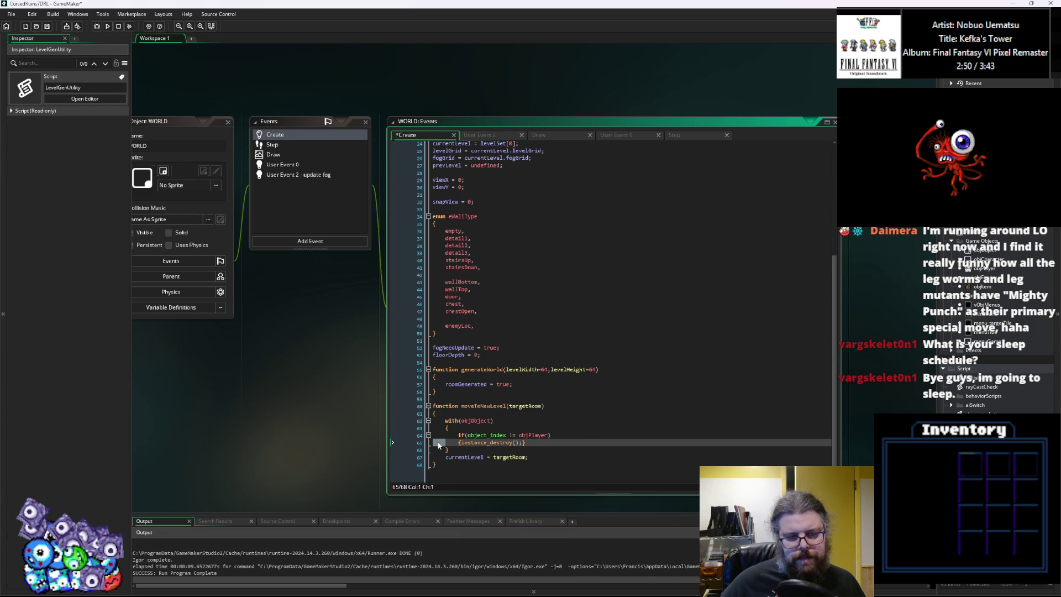
key("BackSpace")
key("BackSpace")
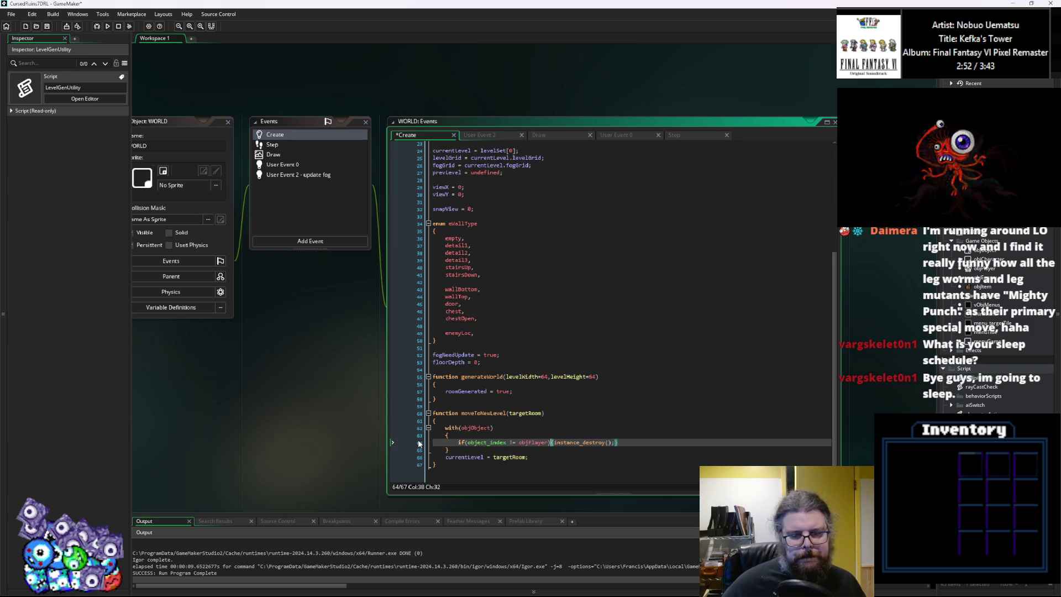
left_click(49, 28)
Launch a debug run, start a New Game, and reveal the dungeon map.
left_click(96, 26)
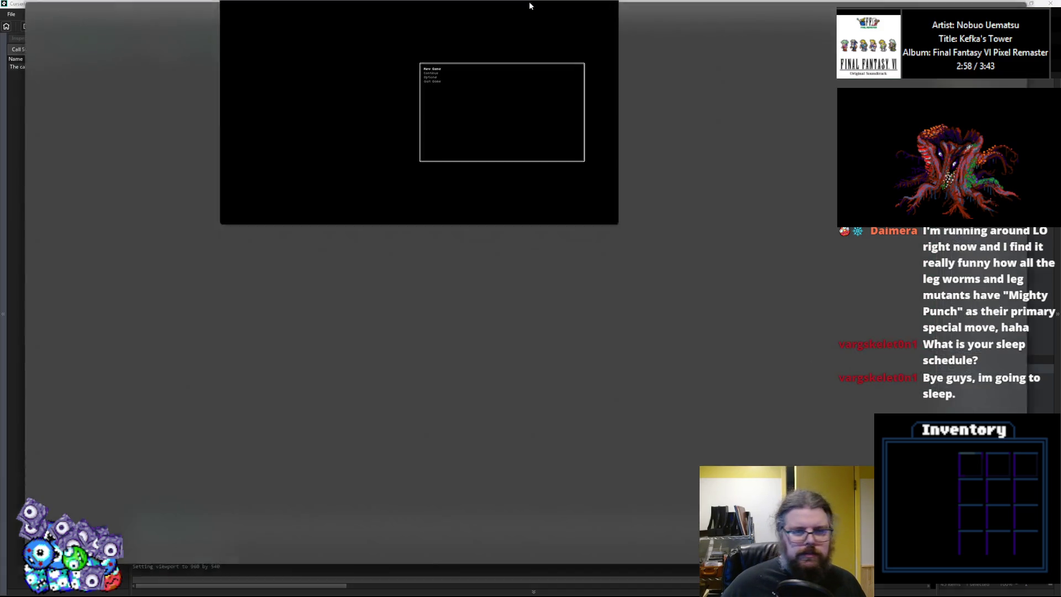
double_click(529, 6)
key("Return")
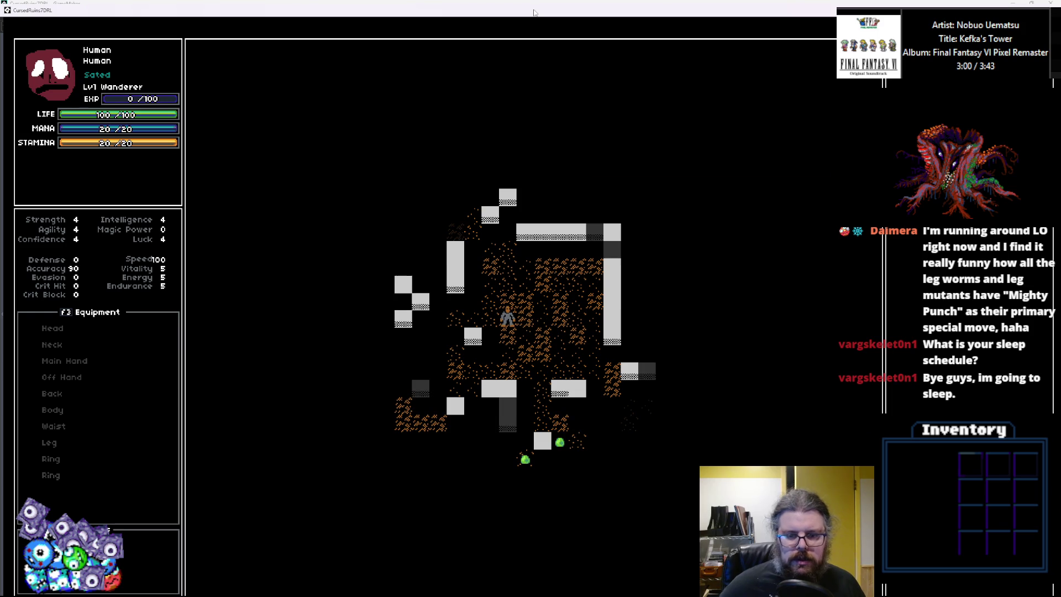
key("m")
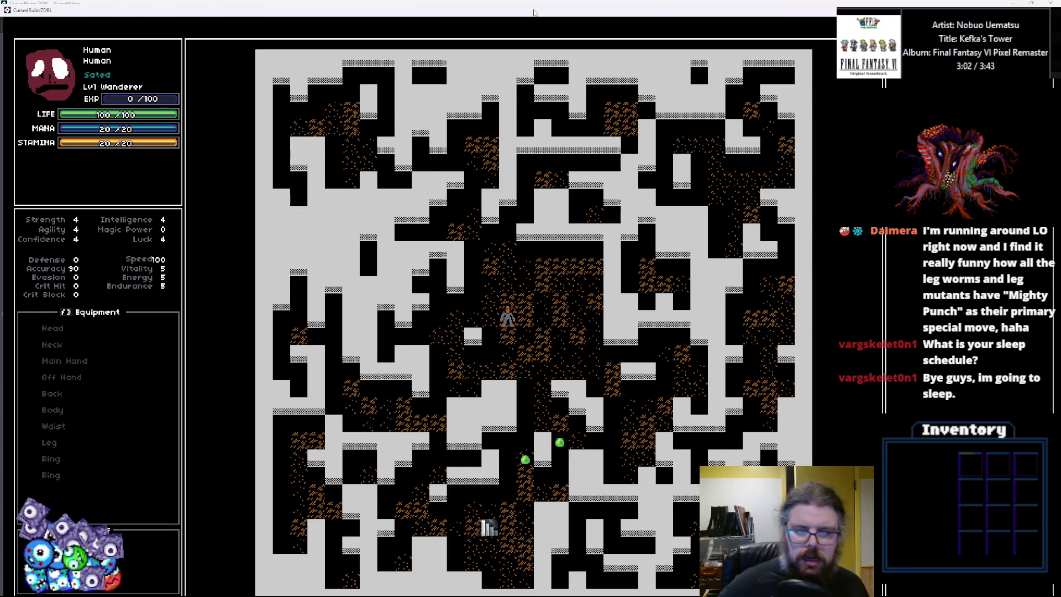
Walk the player down through the dungeon onto the stairs.
key("Down")
key("Down")
key("Down")
key("Right")
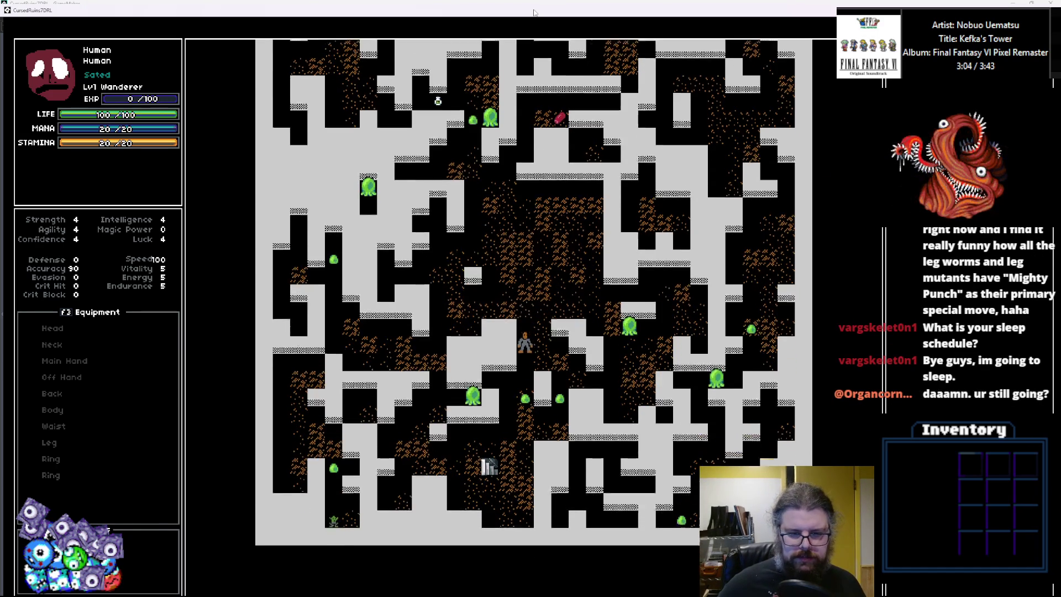
key("Down")
key("Down")
key("Down")
key("Left")
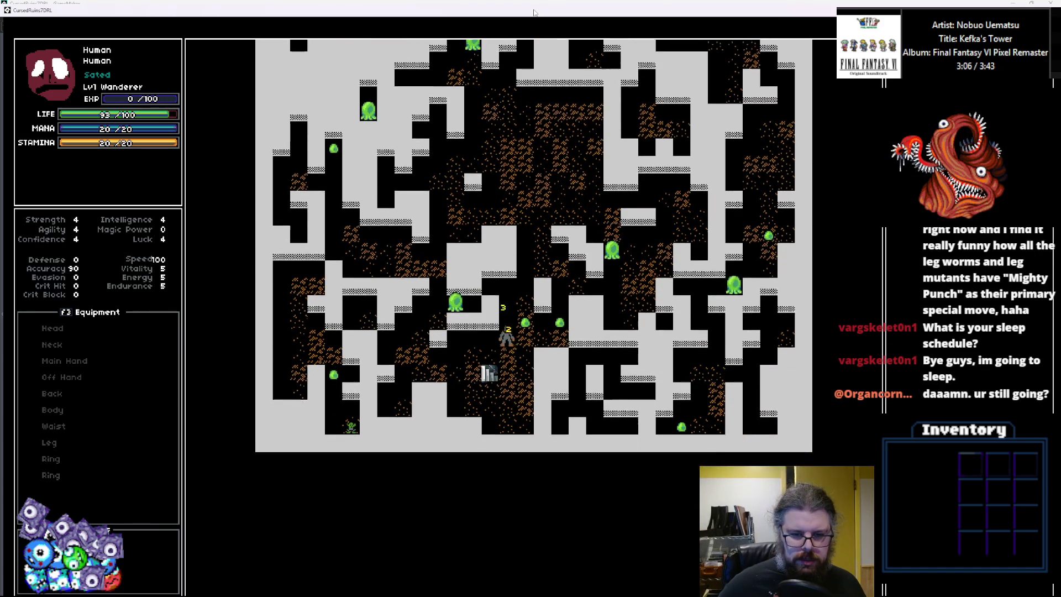
key("Down")
key("Down")
key("Left")
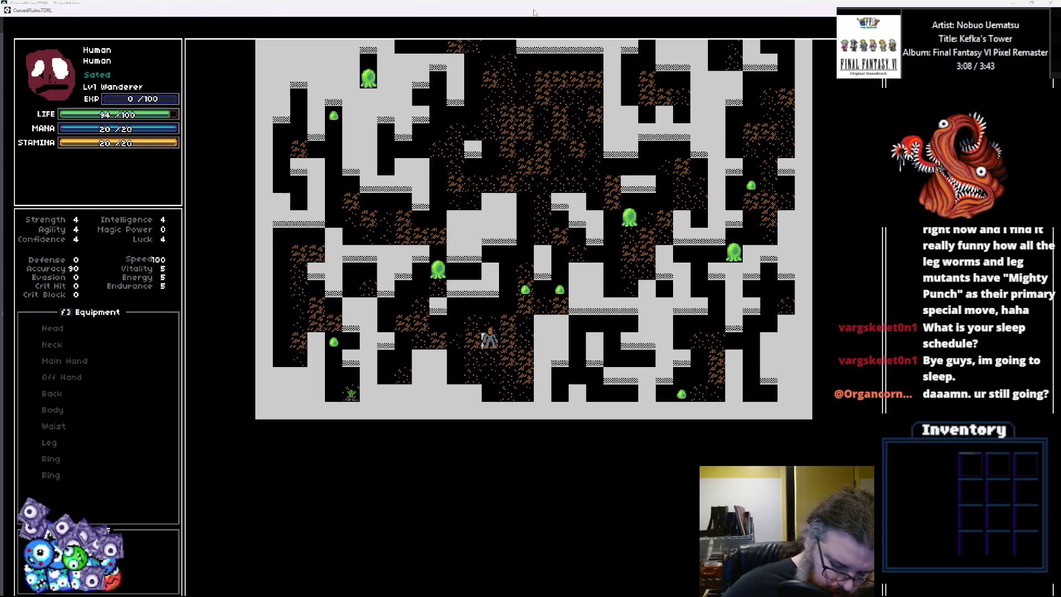
Press the '.' descend key twice, then close the game window.
key("period")
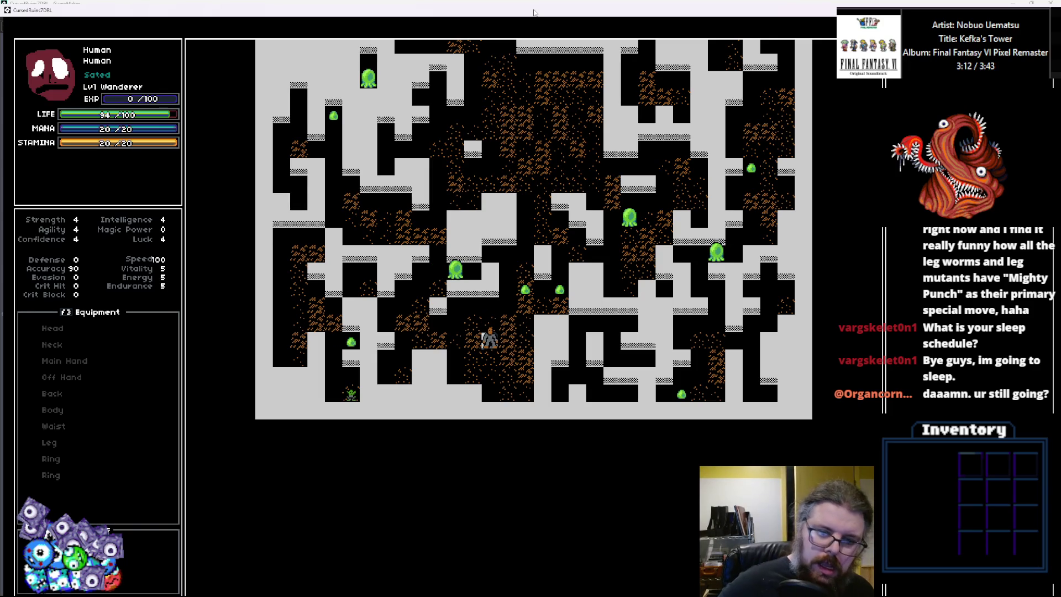
key("period")
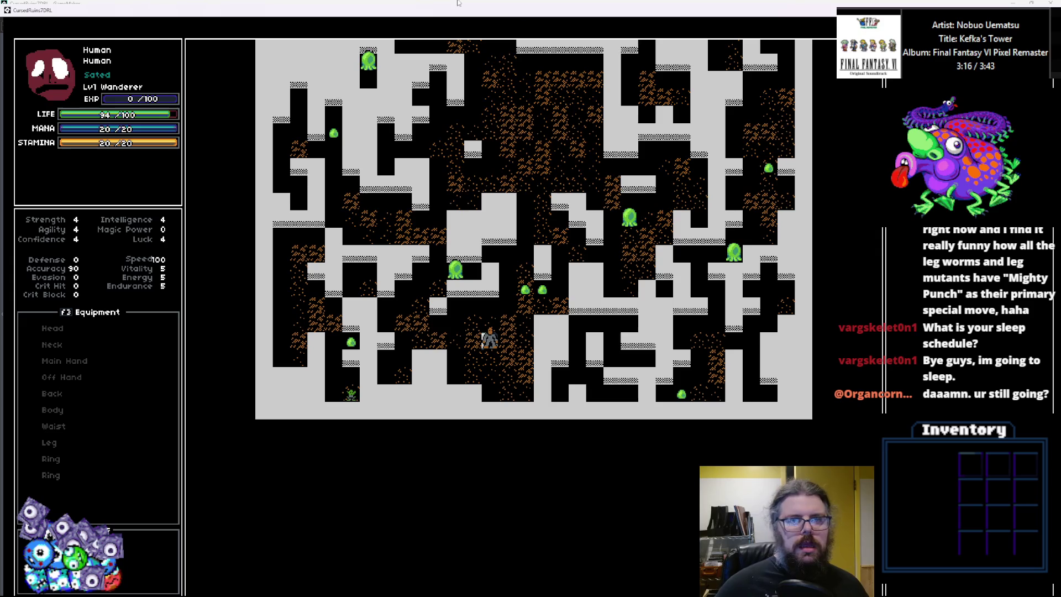
key("Escape")
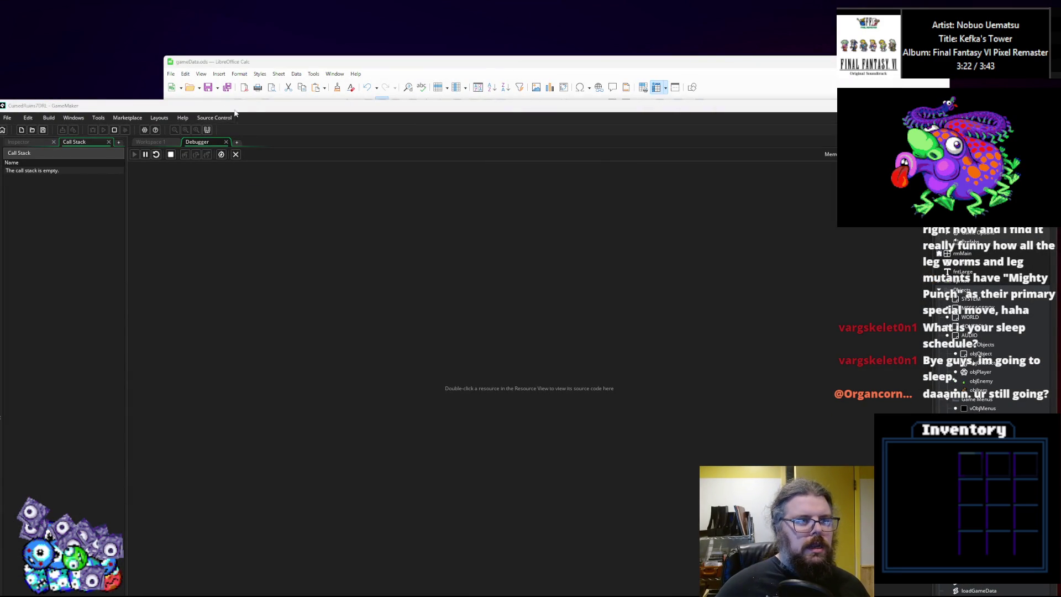
Maximize GameMaker and review the WORLD Create and menuGame User Event 0 code.
left_click_drag(235, 112, 270, 2)
left_click(155, 39)
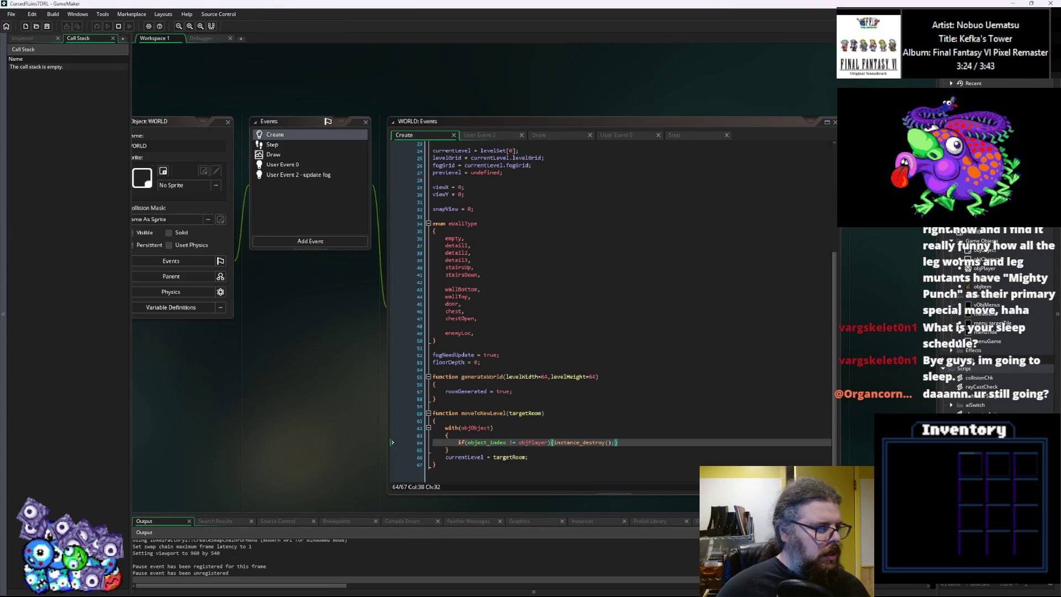
left_click(614, 359)
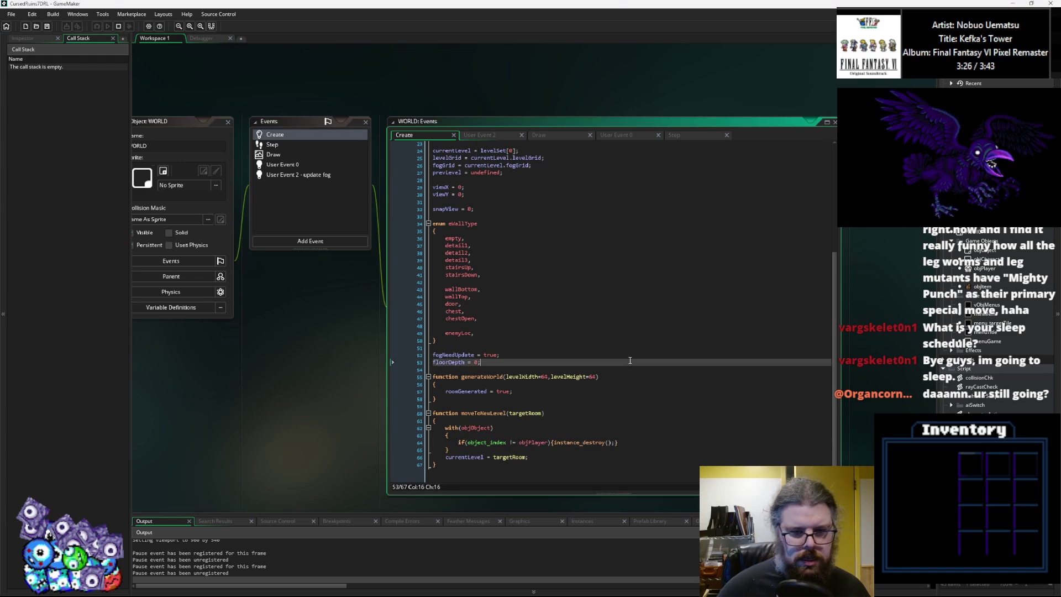
left_click(599, 391)
scroll(586, 411, "down", 5)
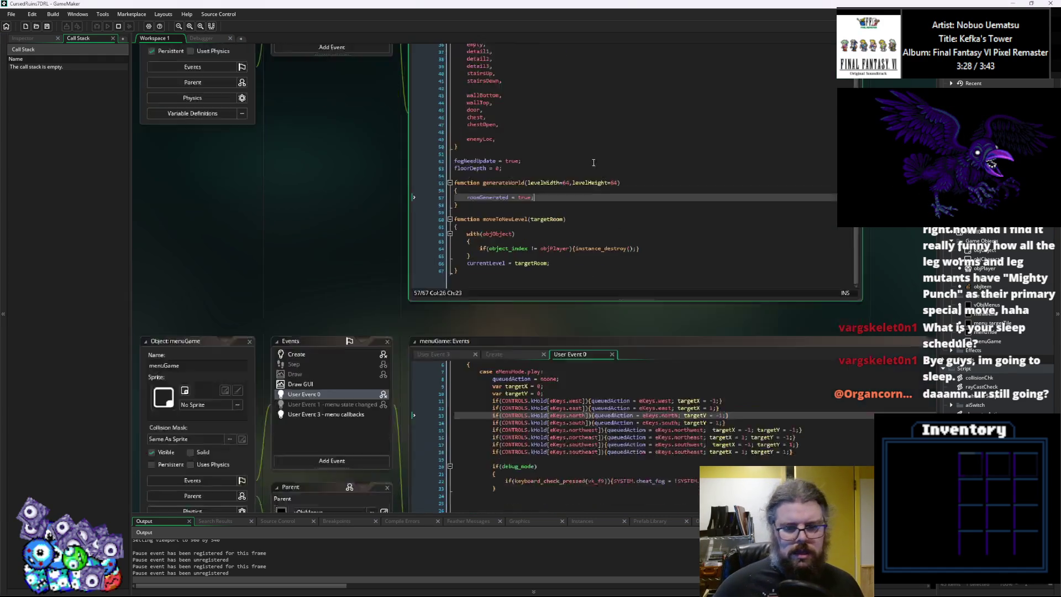
left_click(586, 411)
scroll(588, 282, "down", 1)
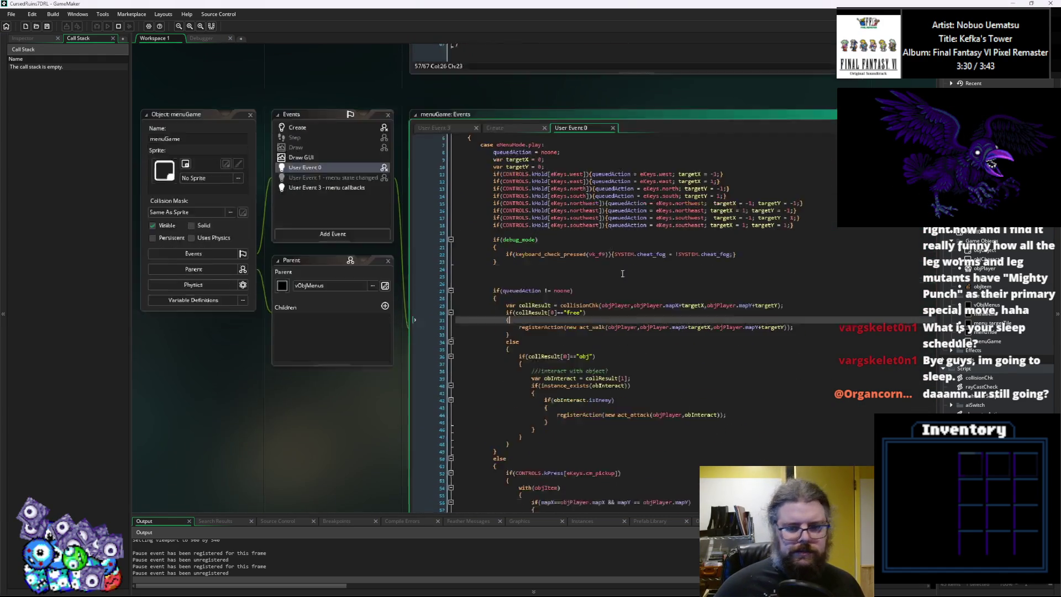
scroll(578, 304, "up", 6)
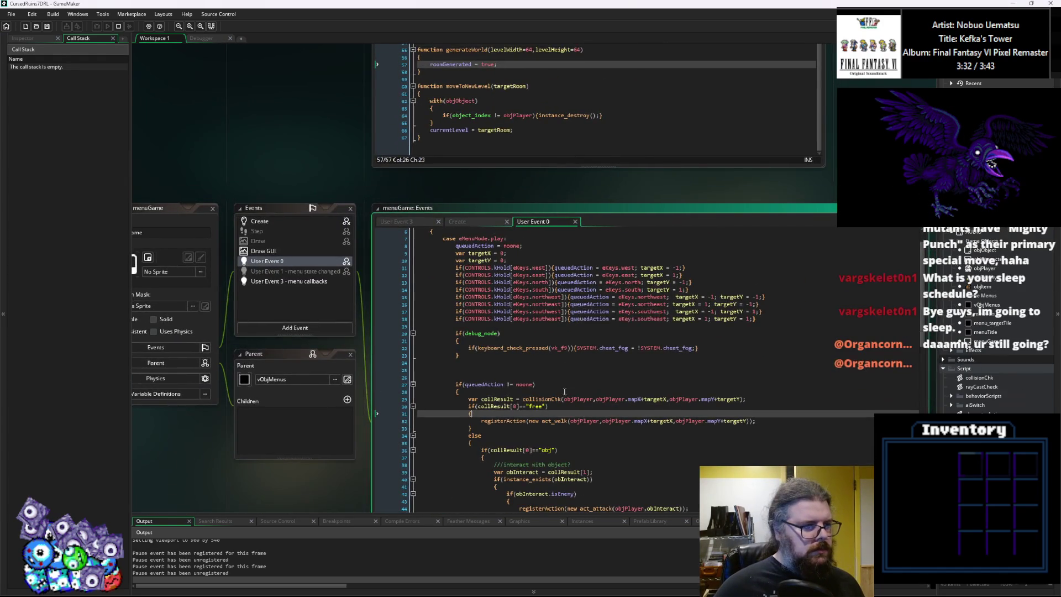
scroll(577, 304, "down", 3)
left_click(598, 348)
left_click(598, 346)
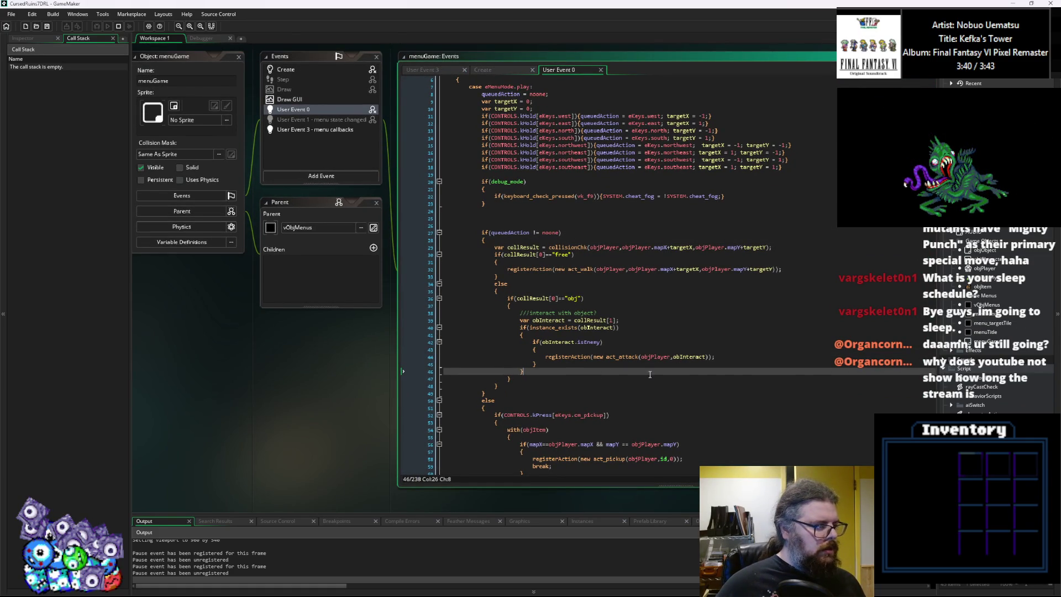
left_click(620, 320)
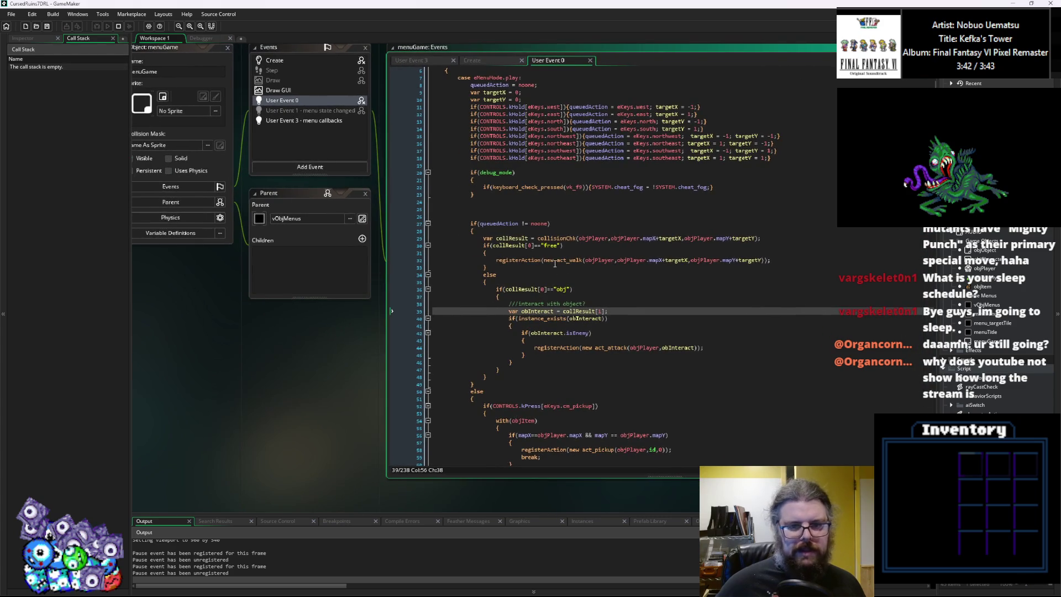
scroll(555, 263, "down", 2)
scroll(541, 284, "up", 5)
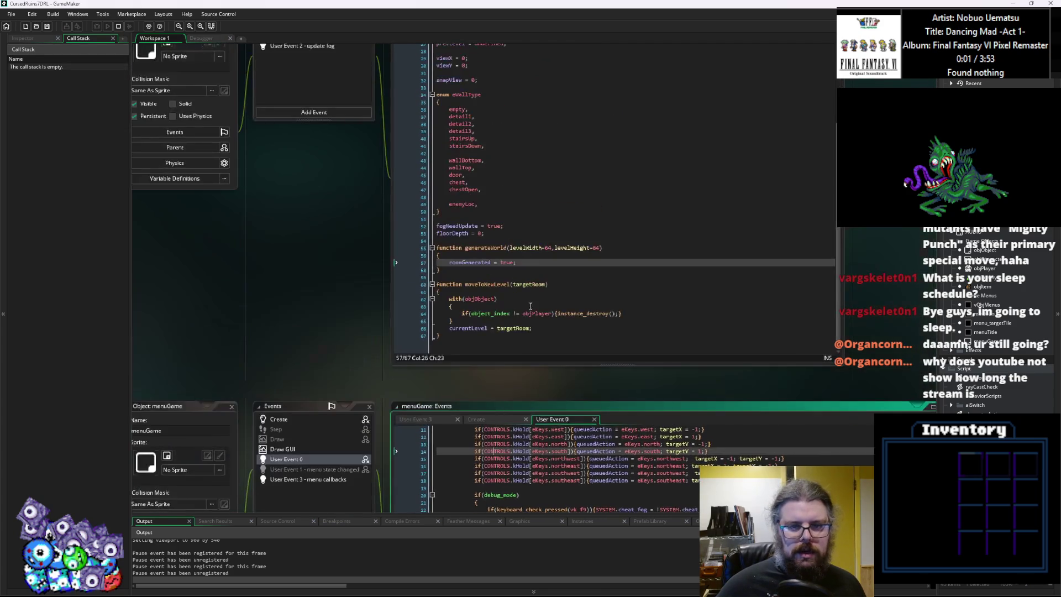
Set breakpoints on the with(objObject) line and the checkTile stairs check.
left_click(530, 277)
scroll(326, 99, "up", 2)
left_click(521, 370)
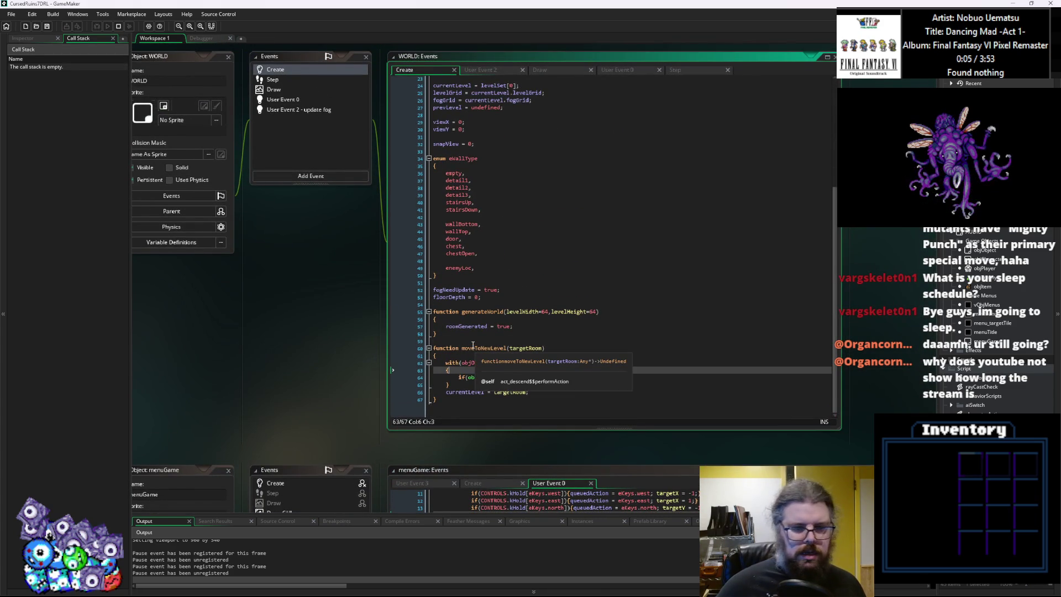
left_click(411, 362)
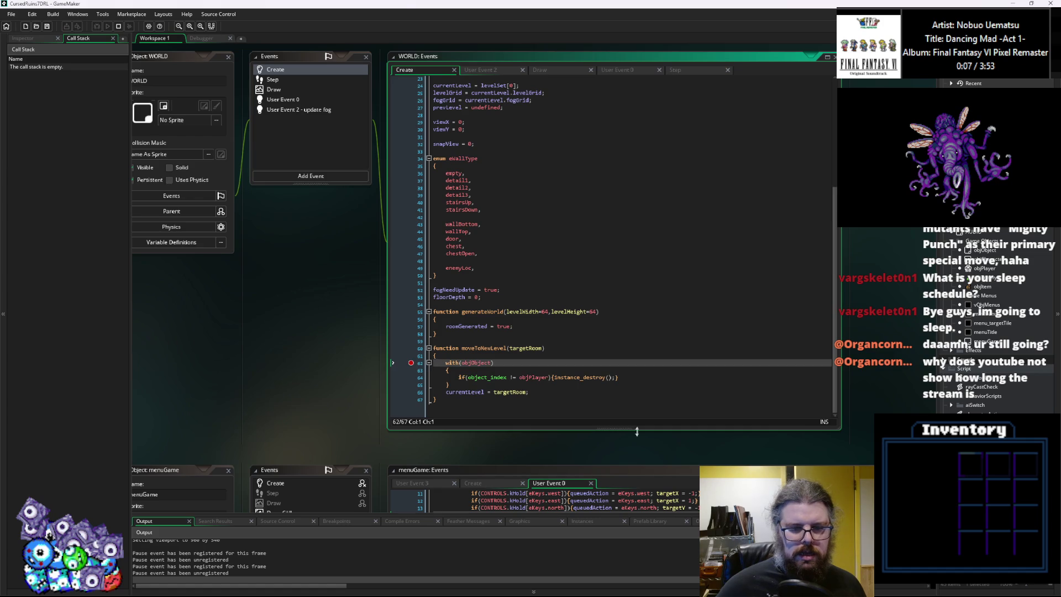
scroll(632, 407, "down", 10)
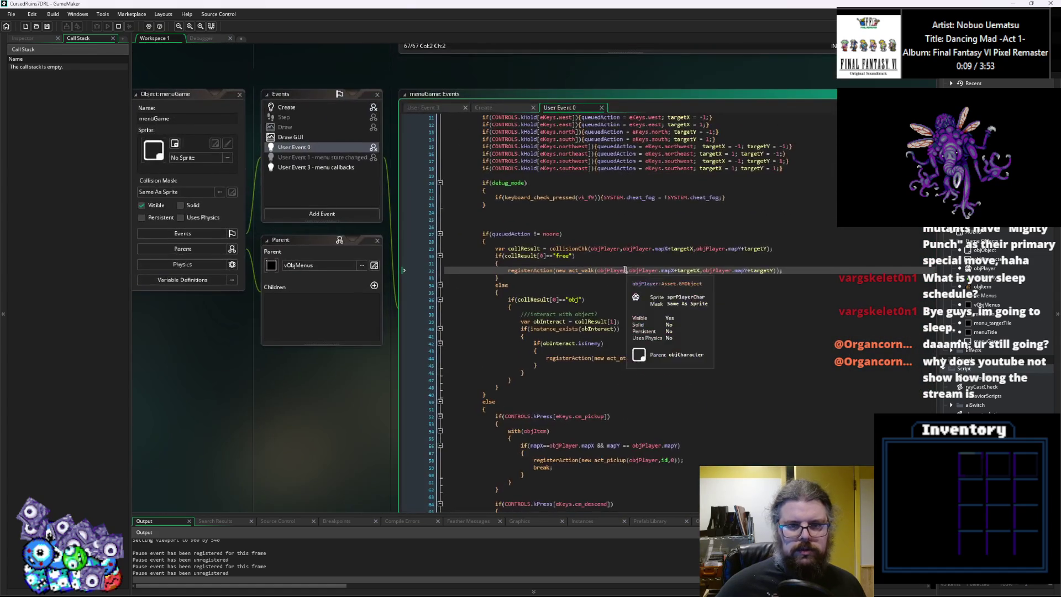
scroll(623, 269, "down", 6)
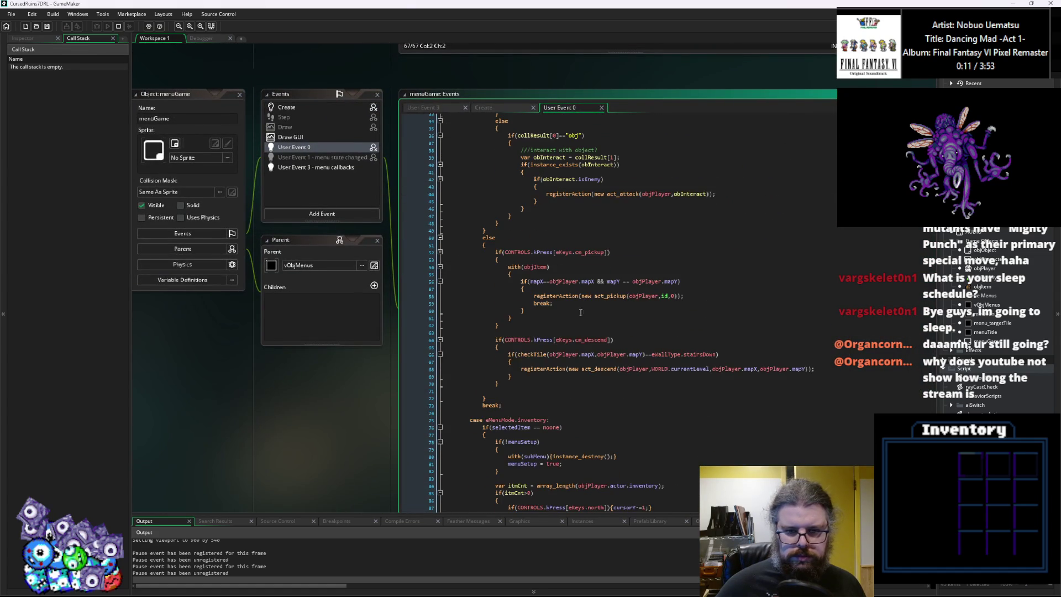
left_click(422, 354)
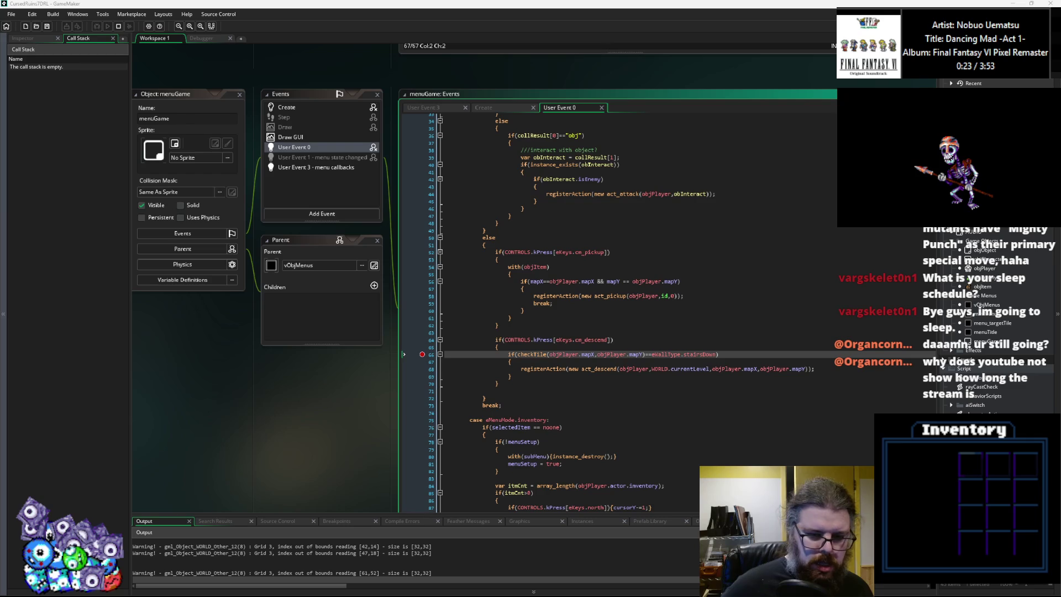
key("F10")
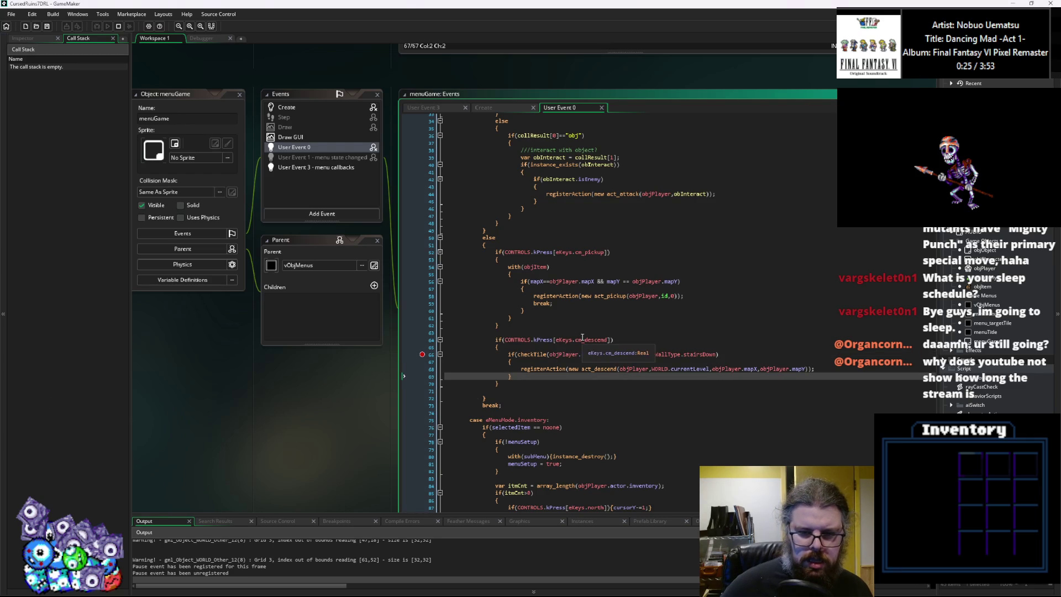
key("F10")
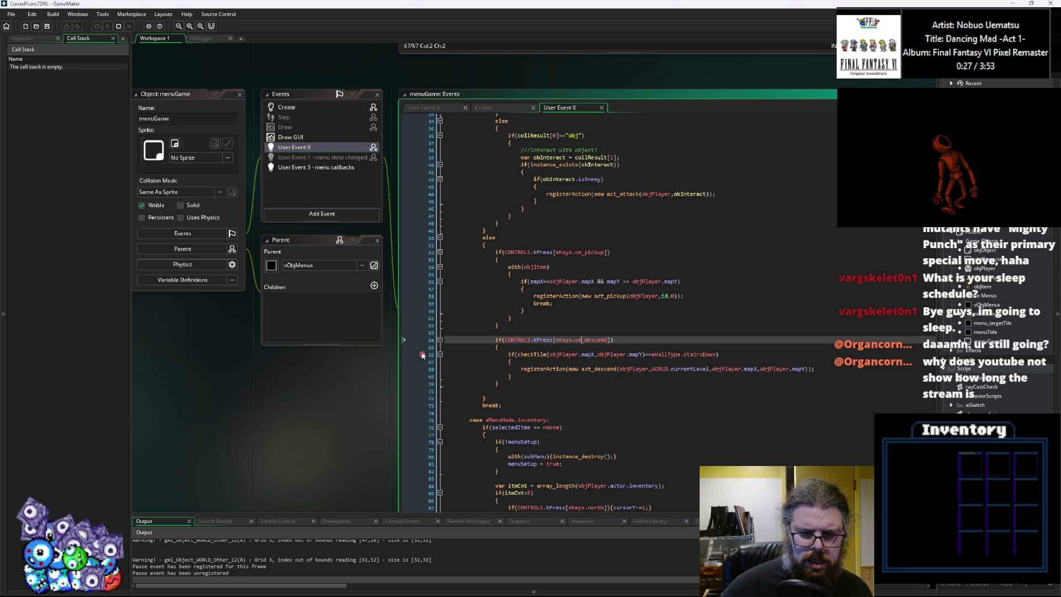
key("F10")
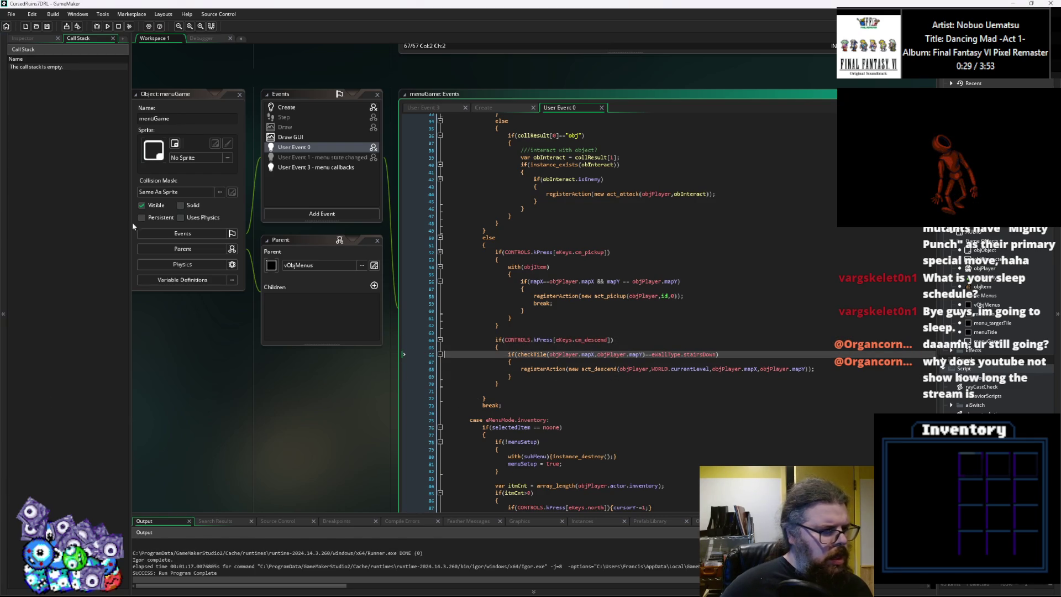
left_click(553, 302)
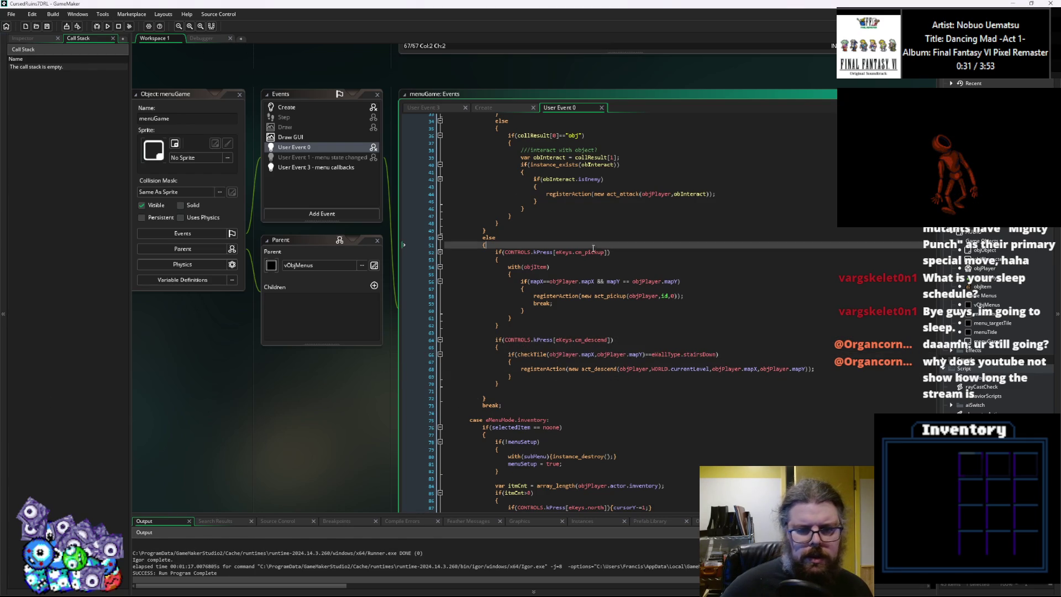
left_click_drag(614, 389, 589, 466)
scroll(411, 144, "up", 5)
left_click(411, 309)
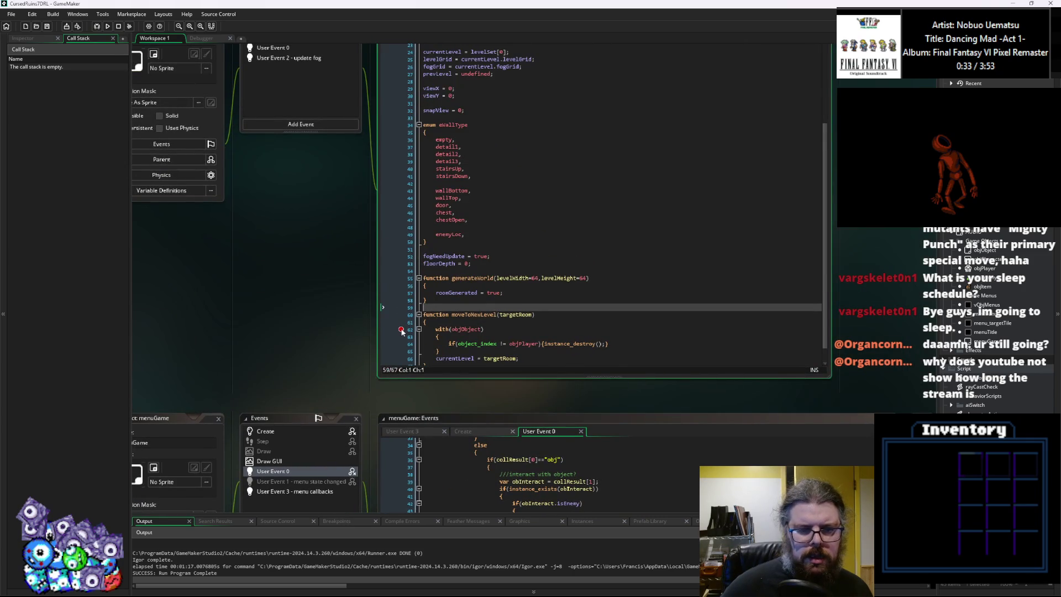
scroll(401, 331, "down", 2)
left_click(605, 189)
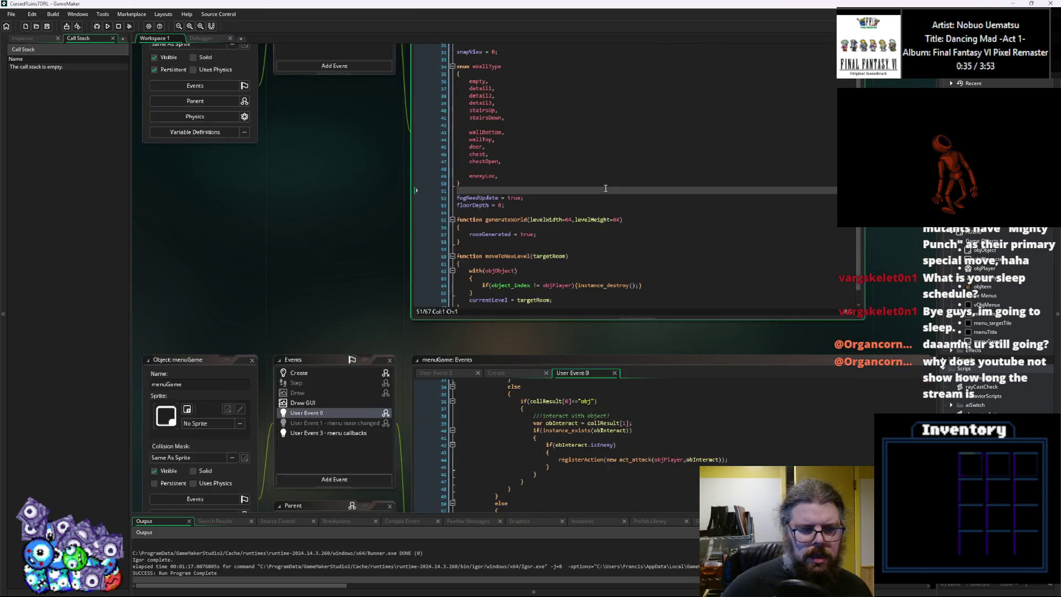
scroll(606, 188, "down", 6)
scroll(606, 188, "right", 8)
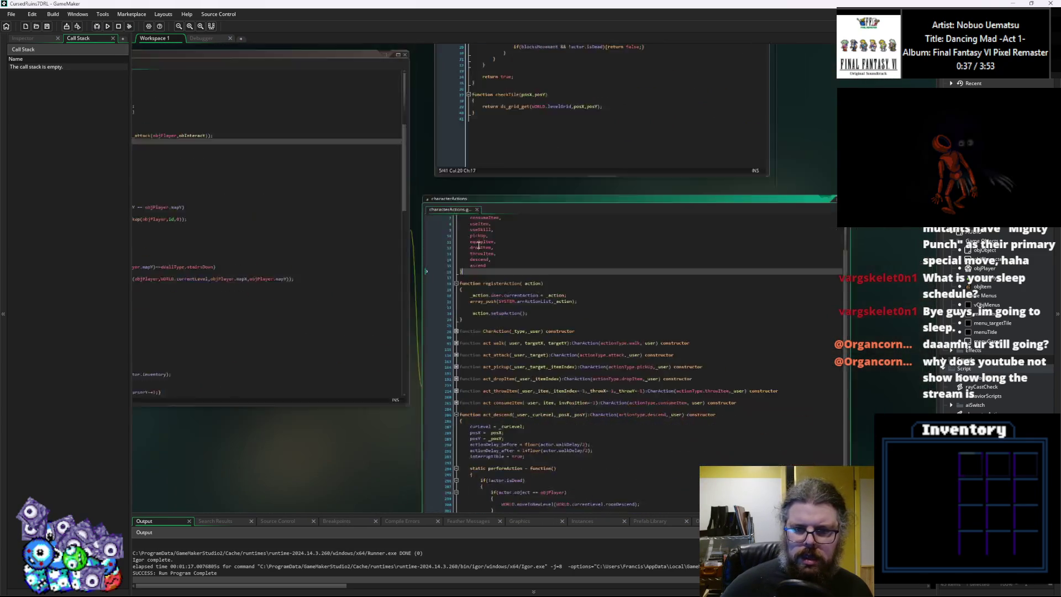
scroll(478, 245, "right", 2)
scroll(479, 245, "up", 5)
left_click(426, 280)
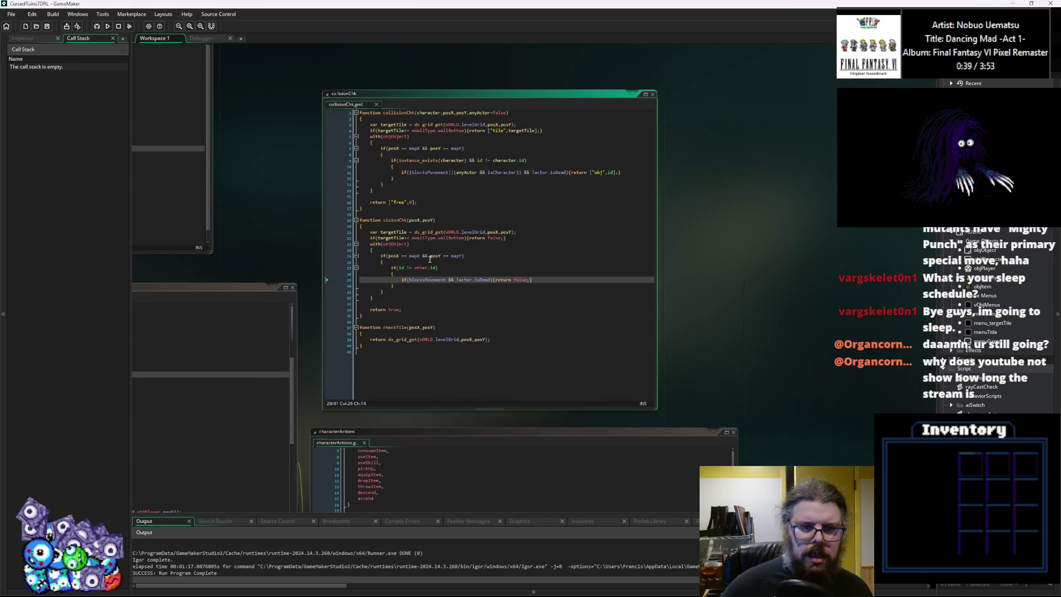
scroll(430, 259, "up", 2)
left_click(428, 276)
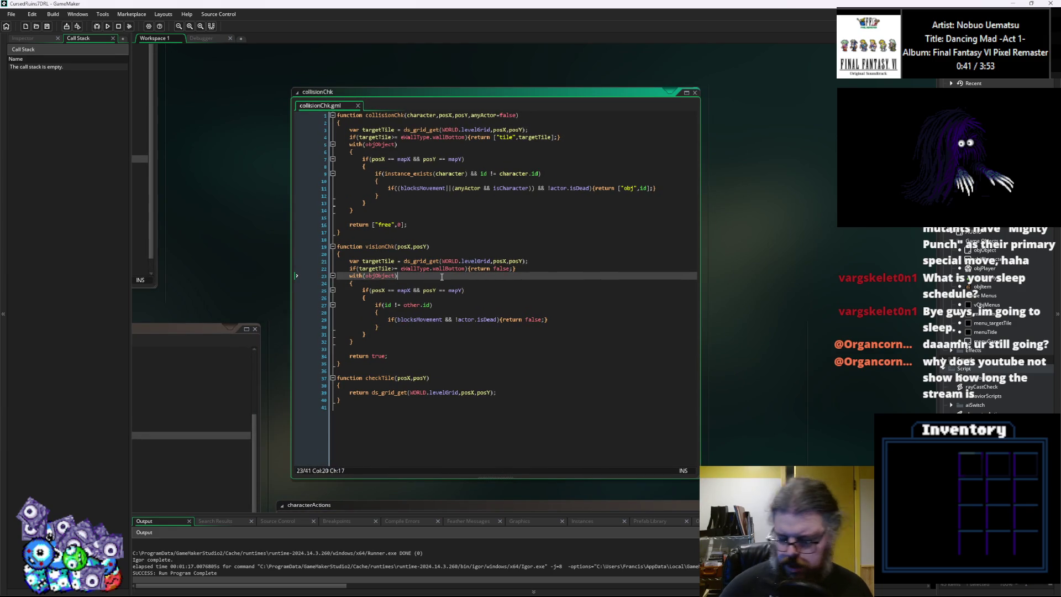
key("Down")
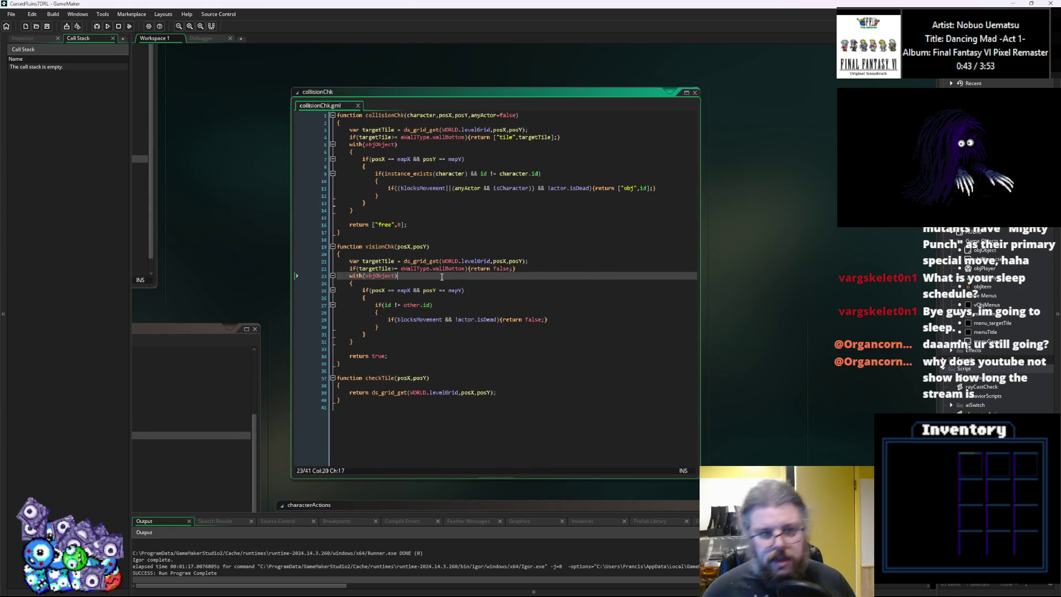
mouse_move(461, 311)
left_mouse_down()
mouse_move(470, 370)
mouse_move(496, 282)
left_mouse_up()
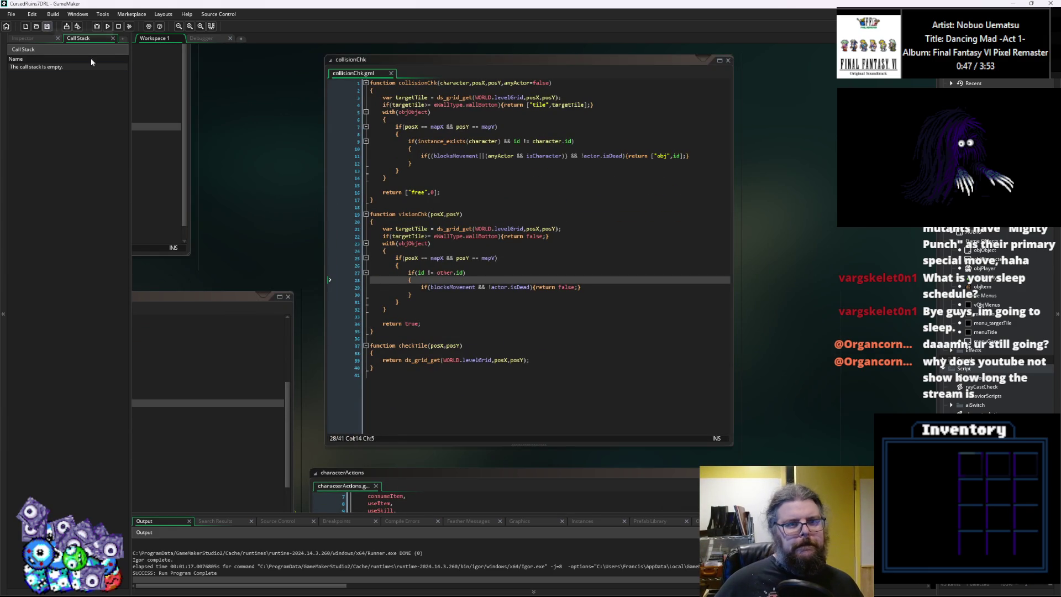
left_click(550, 364)
left_click_drag(551, 364, 527, 384)
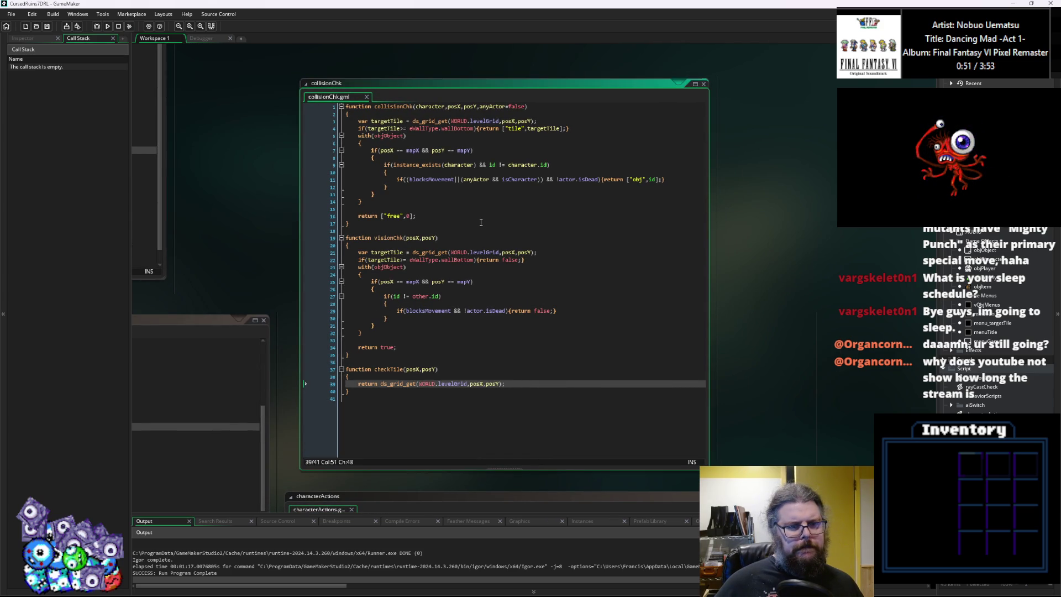
scroll(451, 366, "down", 3)
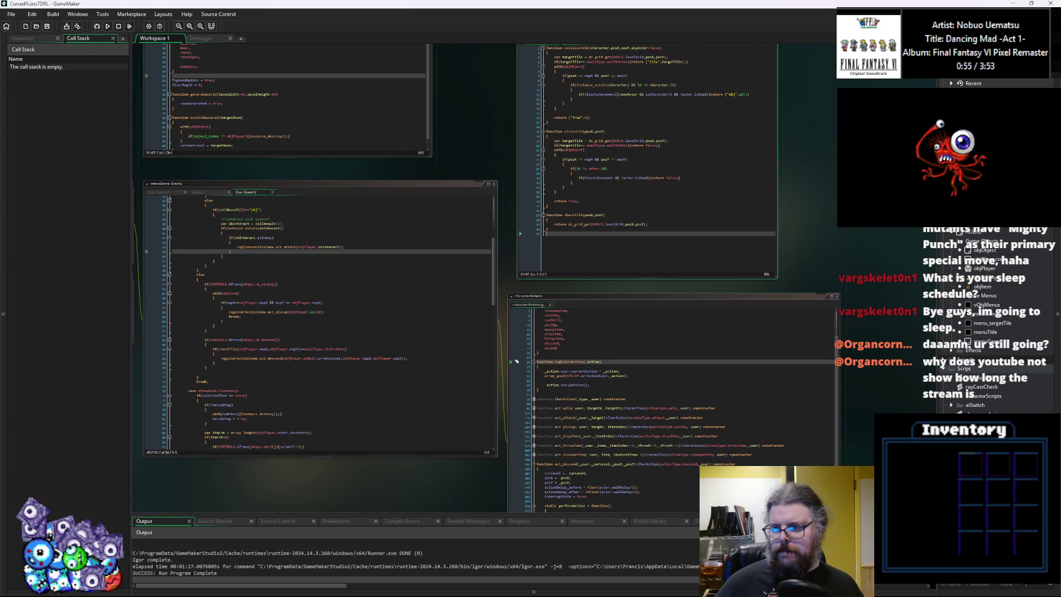
Open the CONTROLS Create code, enlarge its window, and locate the descend key assignment.
double_click(978, 326)
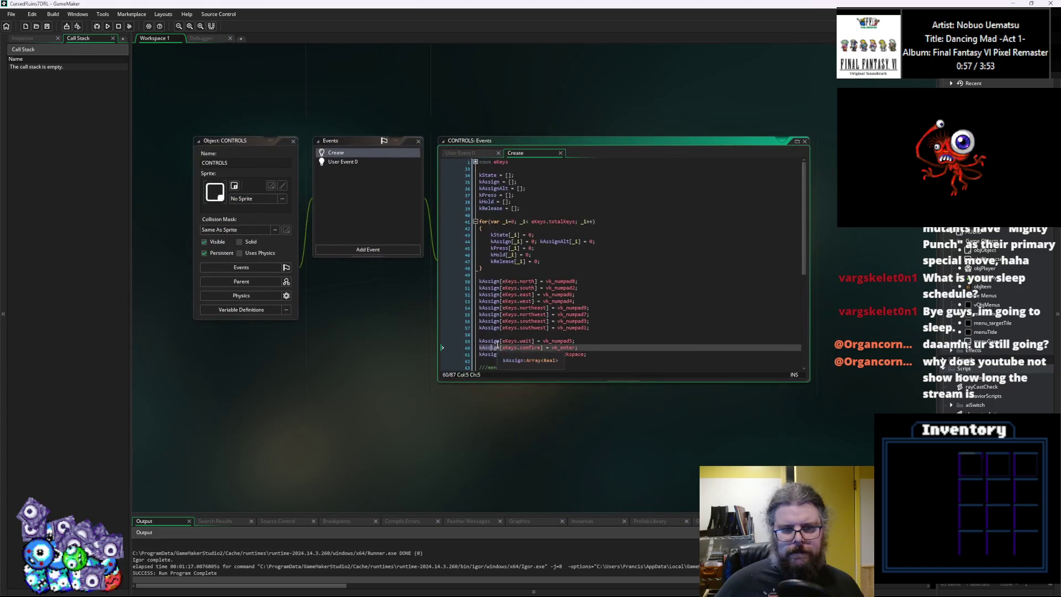
left_click_drag(523, 391, 523, 432)
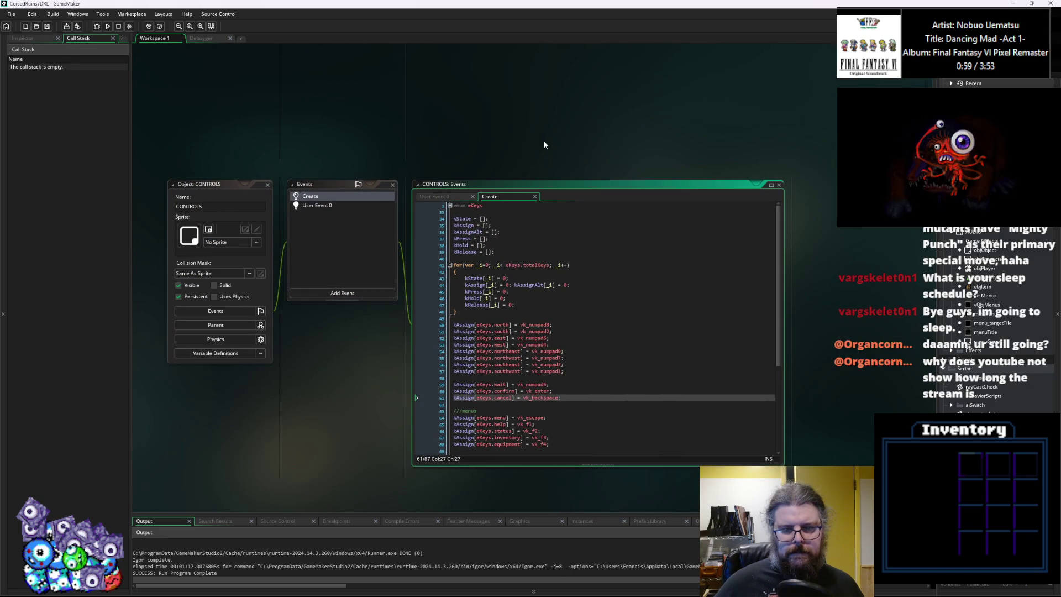
scroll(539, 178, "up", 2)
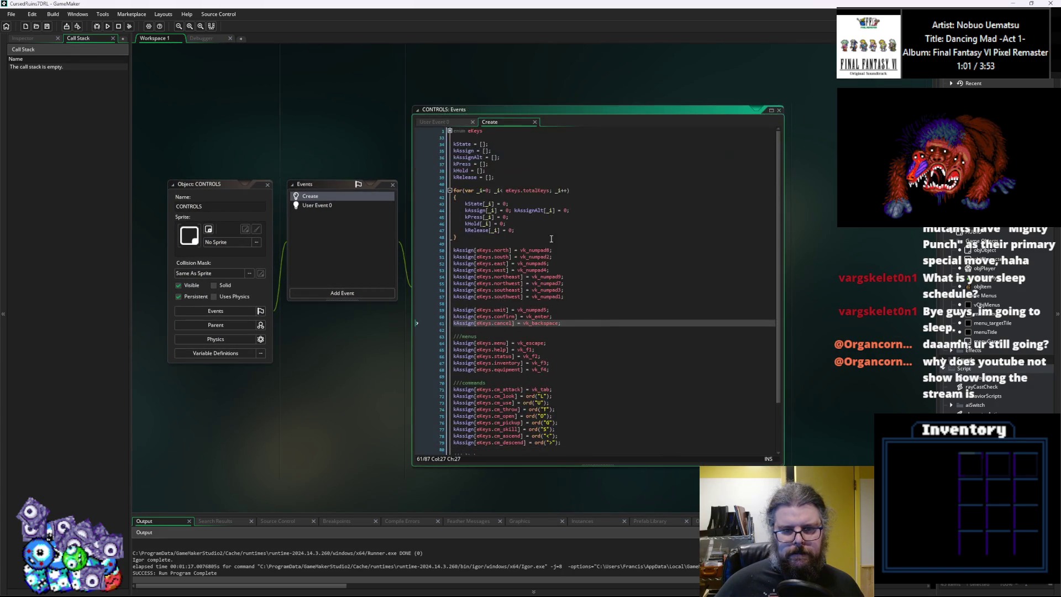
left_click(564, 288)
left_click(584, 281)
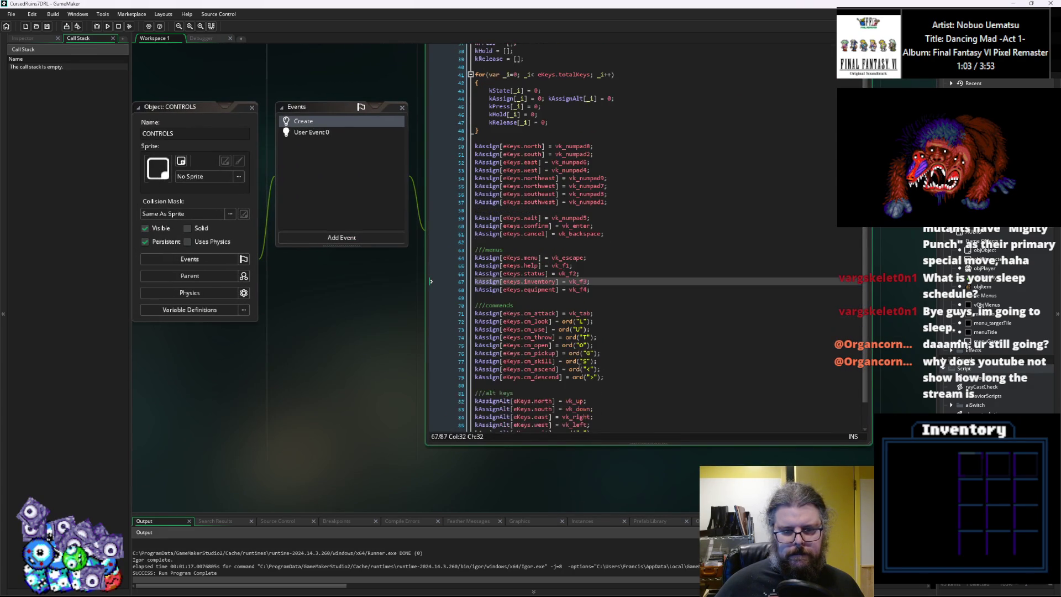
left_click(597, 376)
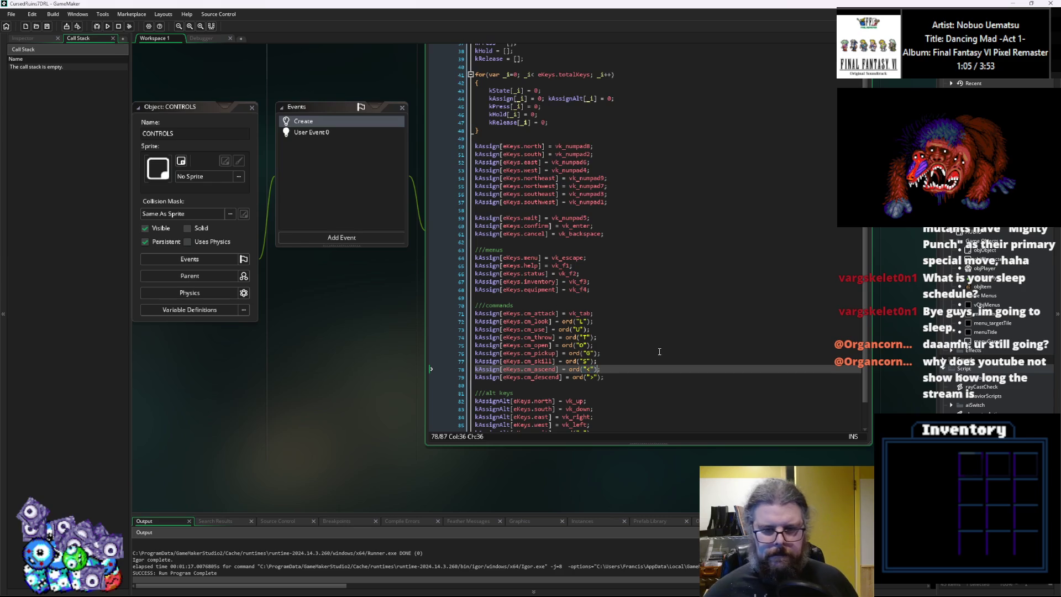
Set kAssign[eKeys.cm_descend] to ord(">") and save the project.
key("BackSpace")
key("BackSpace")
key("BackSpace")
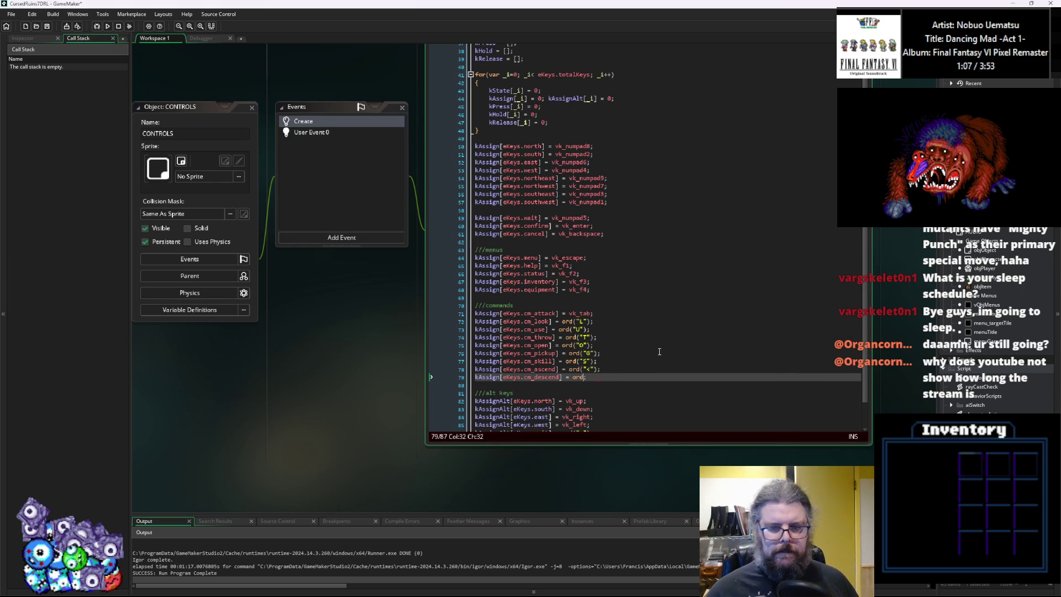
key("BackSpace")
type("vk_")
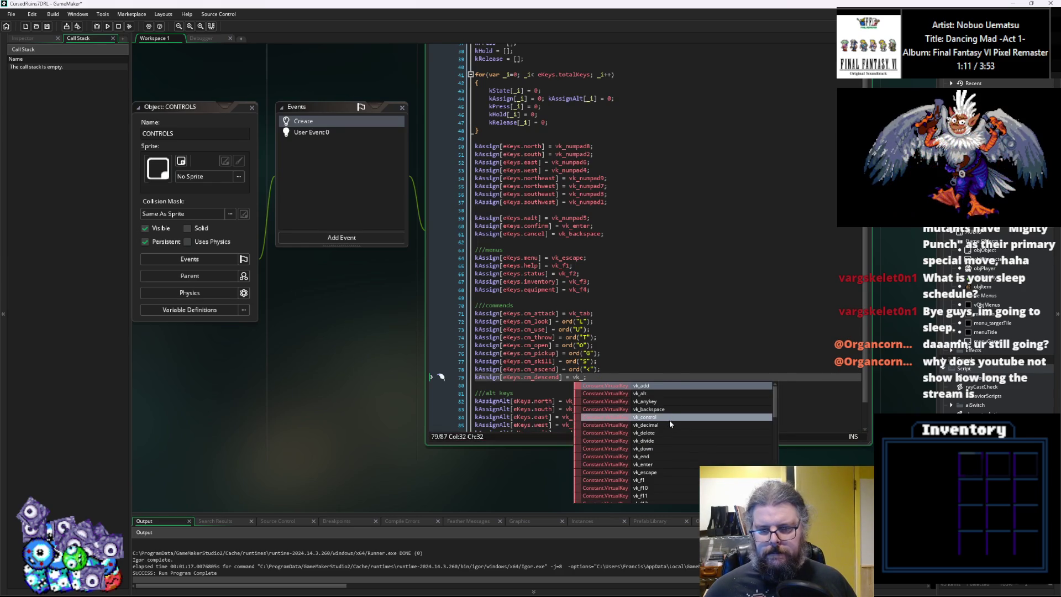
scroll(670, 424, "down", 2)
scroll(669, 423, "down", 3)
scroll(669, 424, "down", 6)
scroll(669, 424, "down", 2)
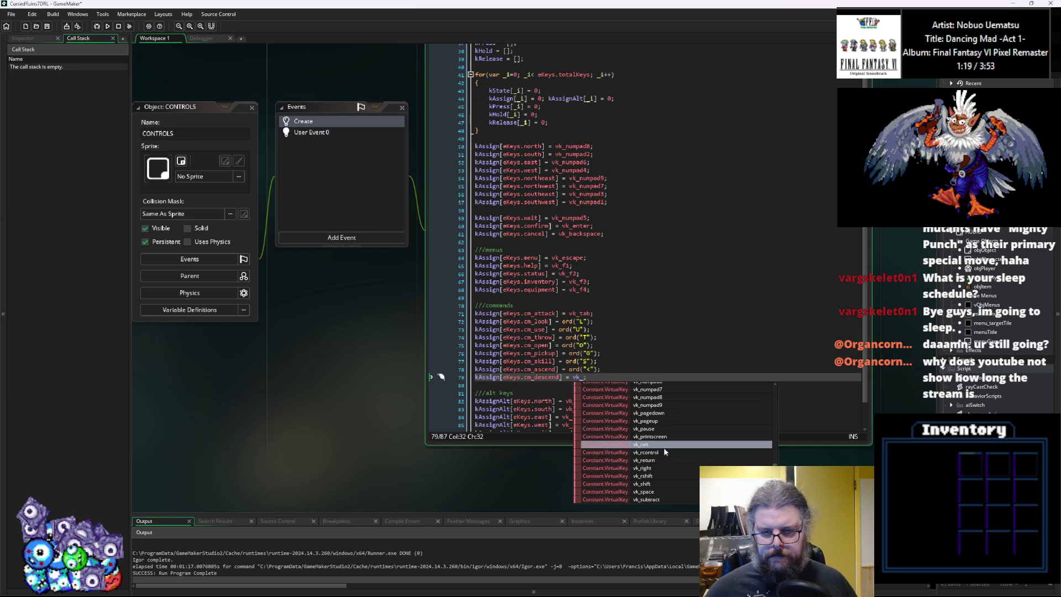
left_click(665, 312)
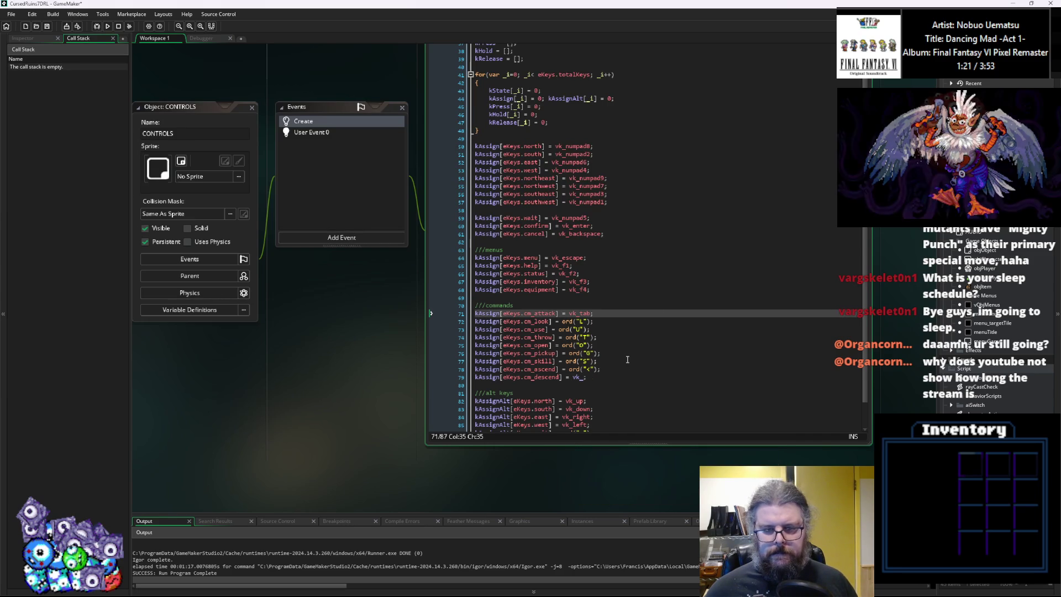
key("Down")
key("Down")
key("Down")
key("Left")
key("BackSpace")
key("BackSpace")
key("BackSpace")
type("o")
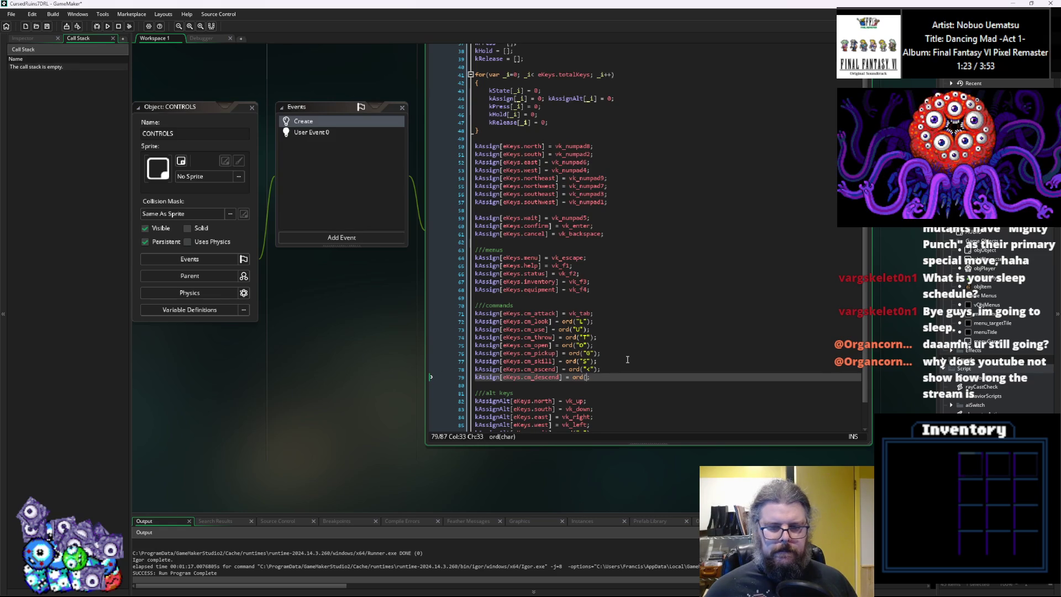
type("\")")
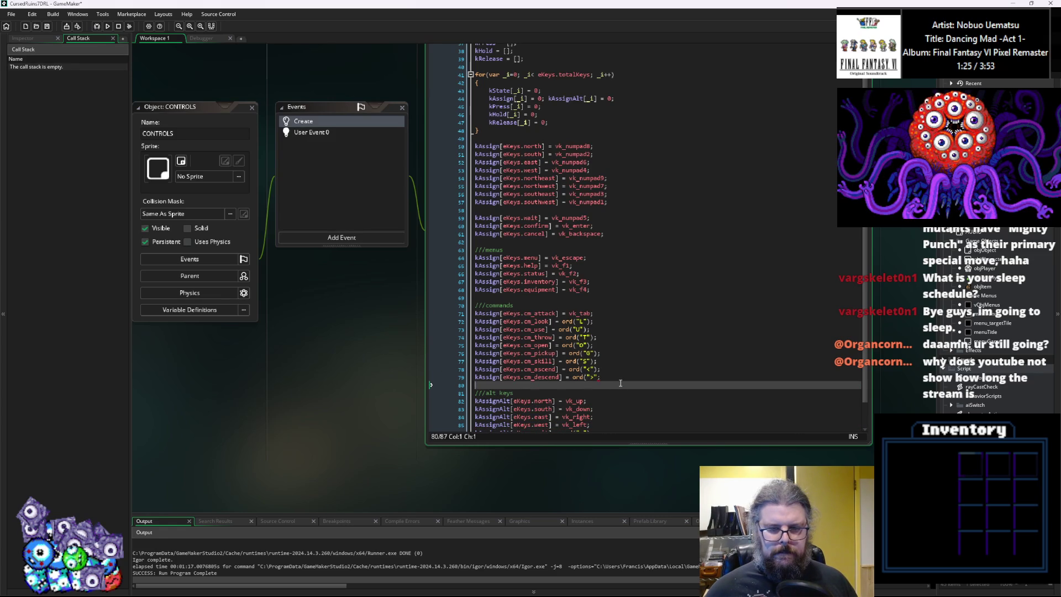
type(";")
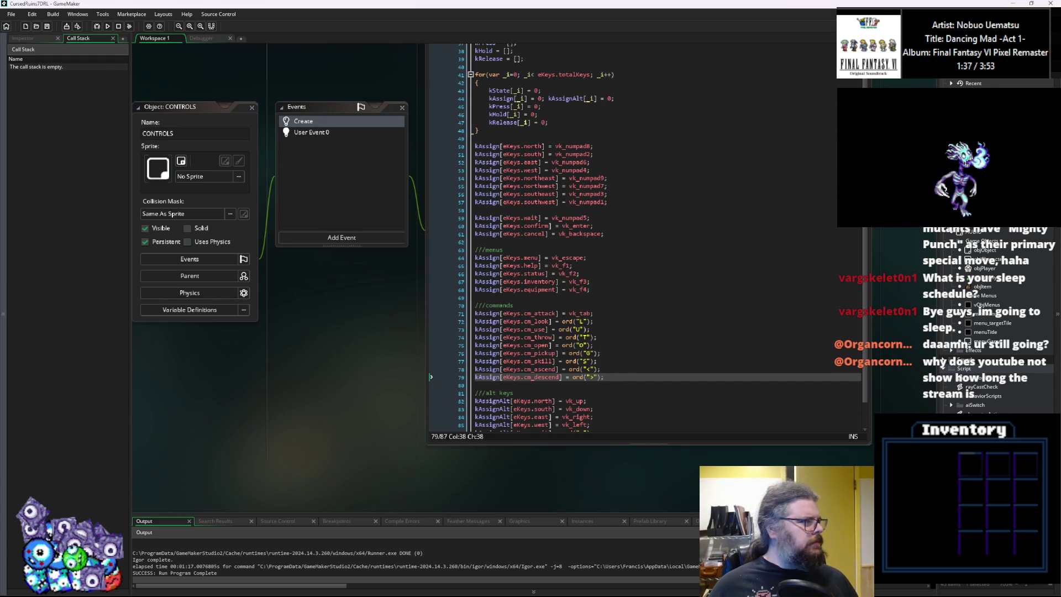
left_click(623, 377)
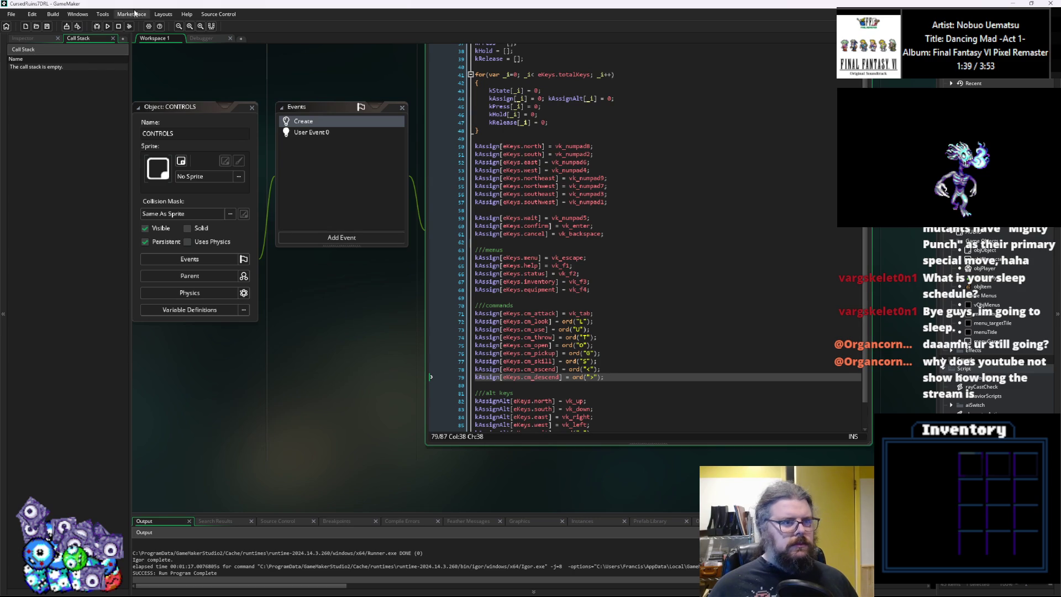
left_click(46, 27)
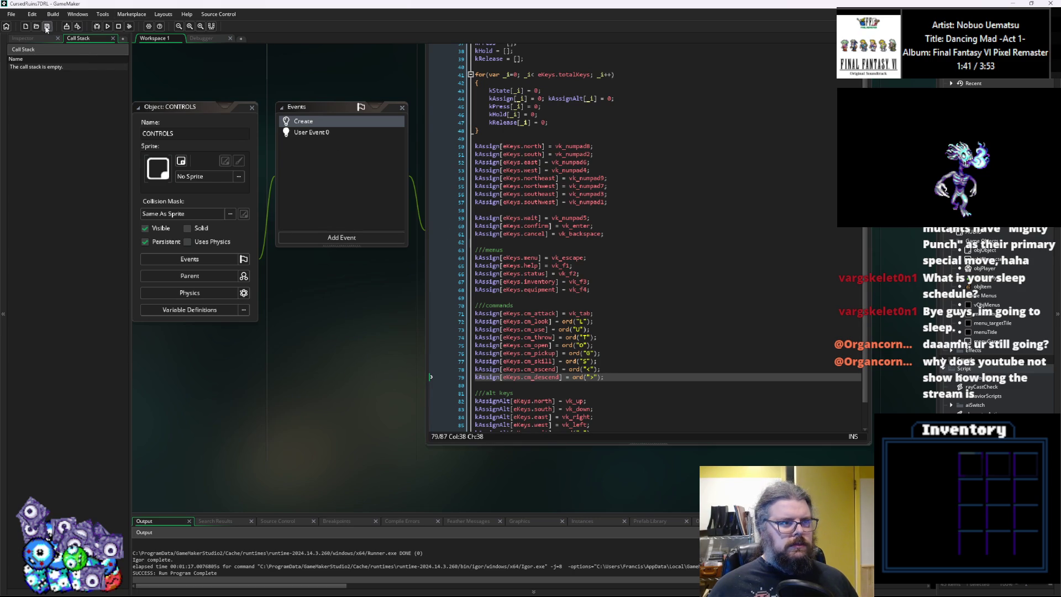
Run the game in debug to view the dungeon, then close the Call Stack panel.
left_click(97, 26)
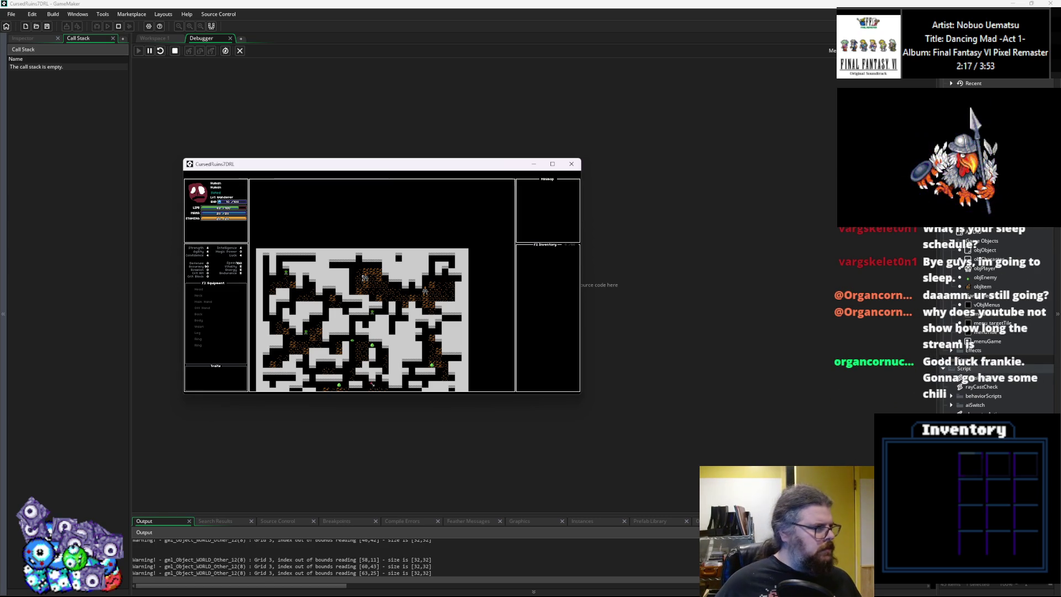
key("alt+Tab")
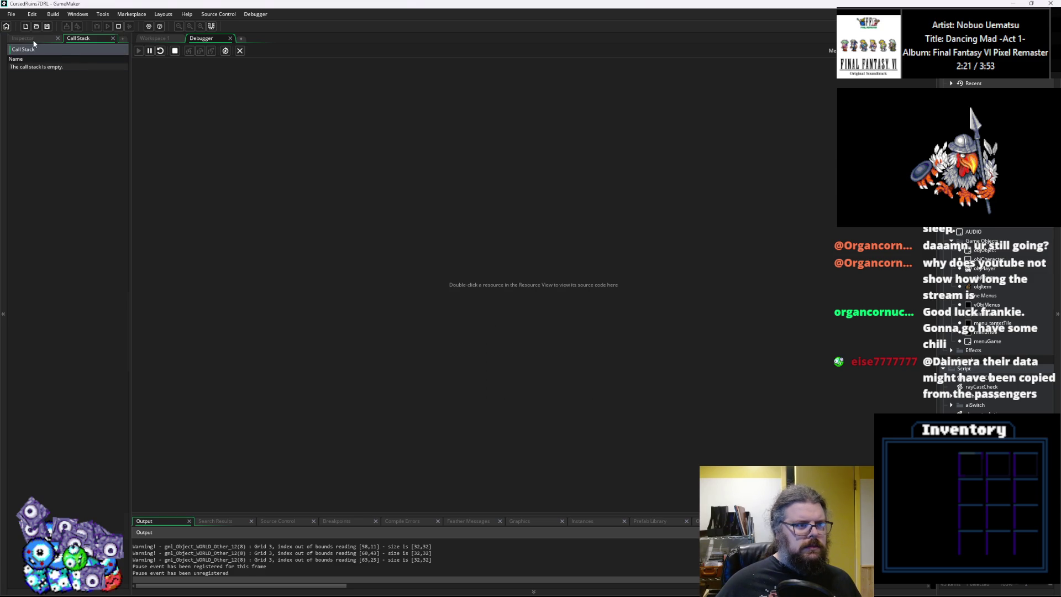
right_click(89, 40)
left_click(101, 39)
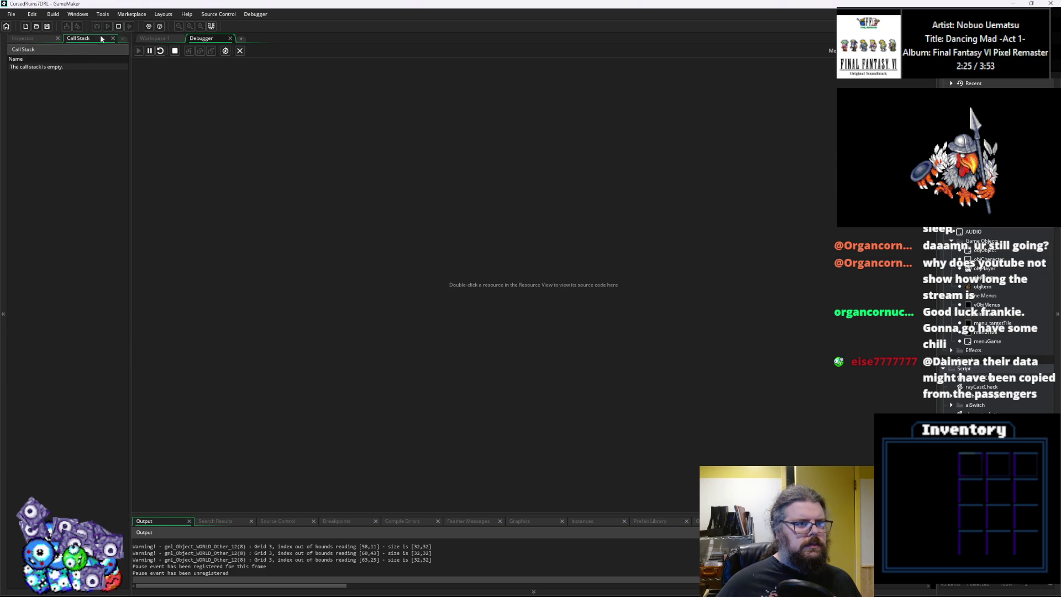
left_click(114, 38)
Browse through GameMaker's main menu bar.
left_click(182, 15)
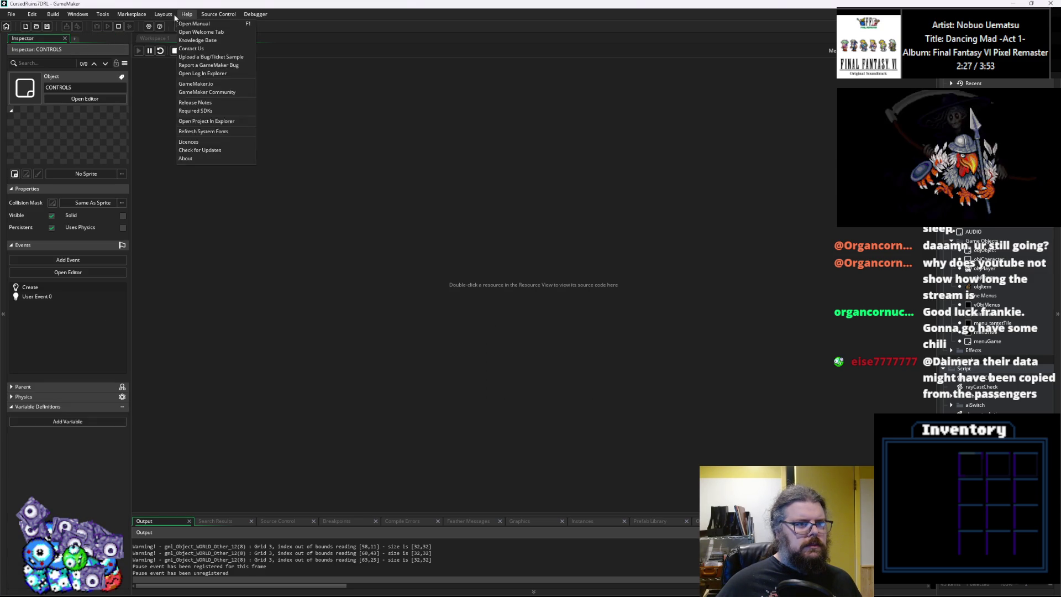
mouse_move(147, 19)
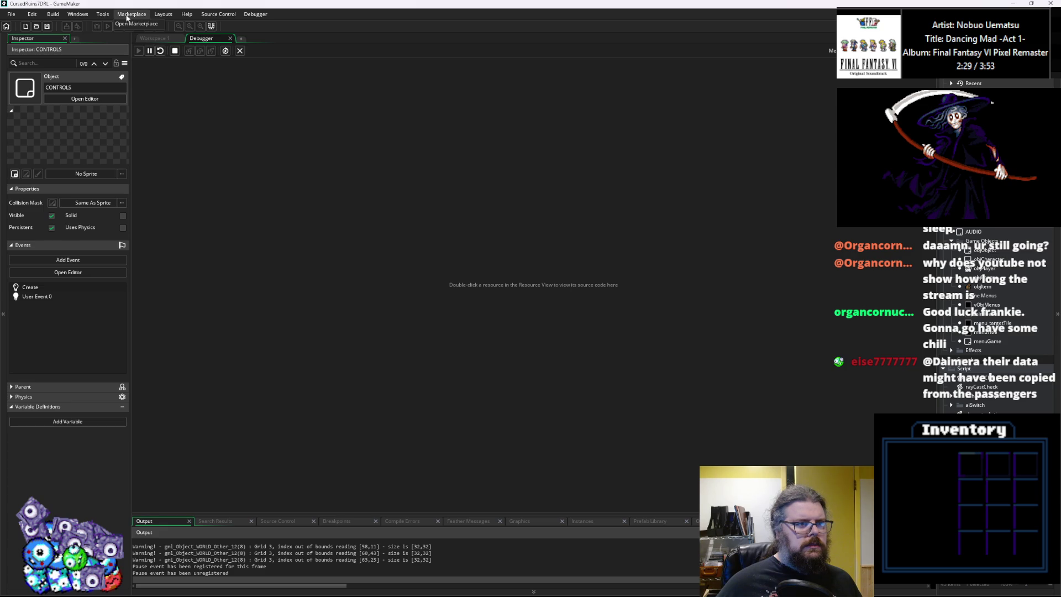
mouse_move(101, 18)
mouse_move(255, 15)
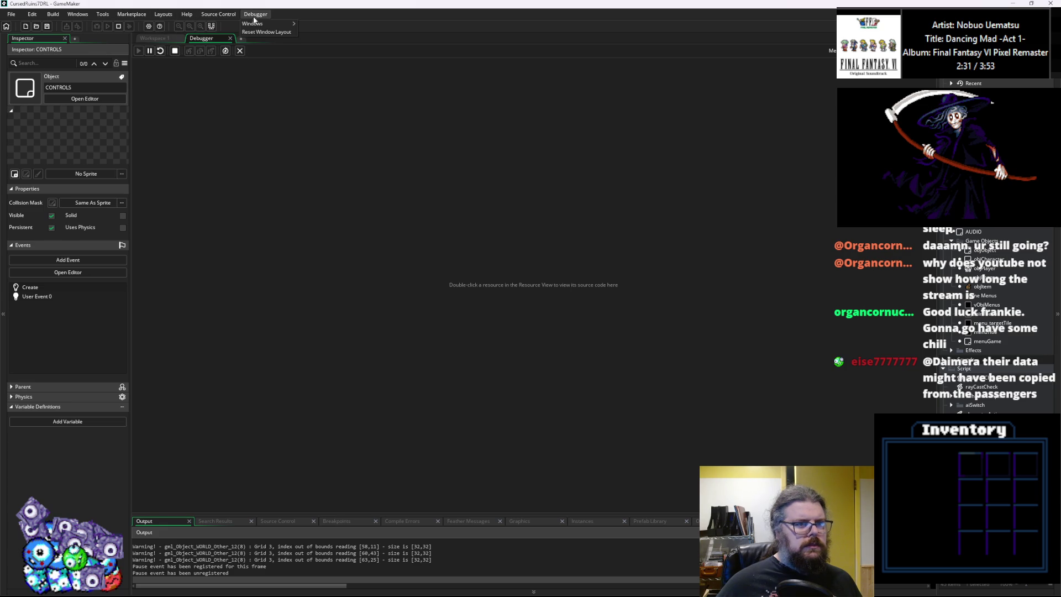